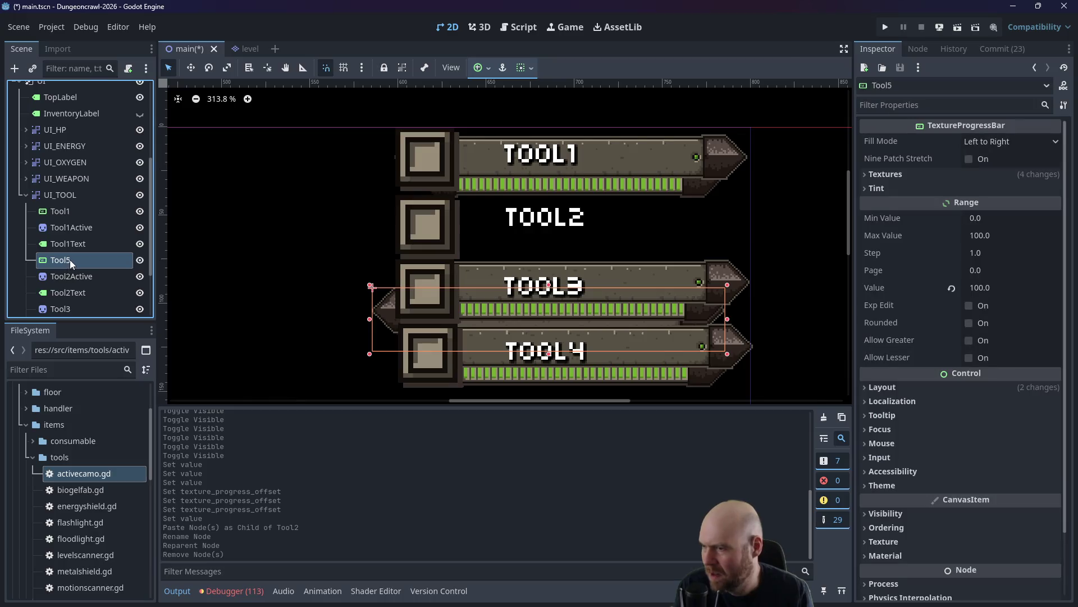
Rename the Tool5 bar to Tool2 and move it up into the TOOL2 row.
left_click(69, 259)
type("2")
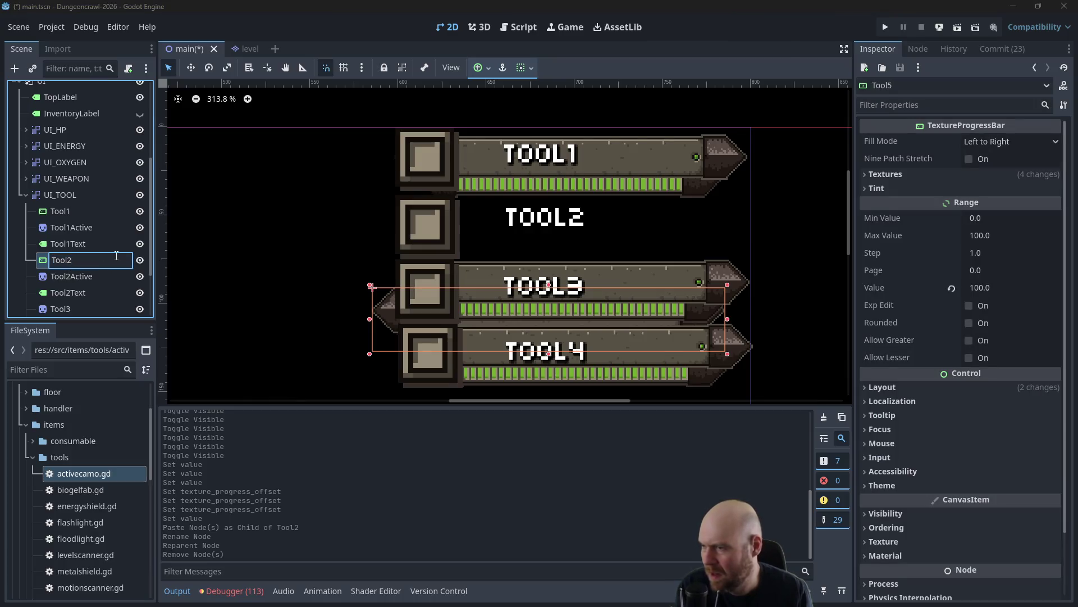
key("Return")
mouse_move(388, 321)
left_mouse_down()
mouse_move(413, 285)
mouse_move(413, 223)
left_mouse_up()
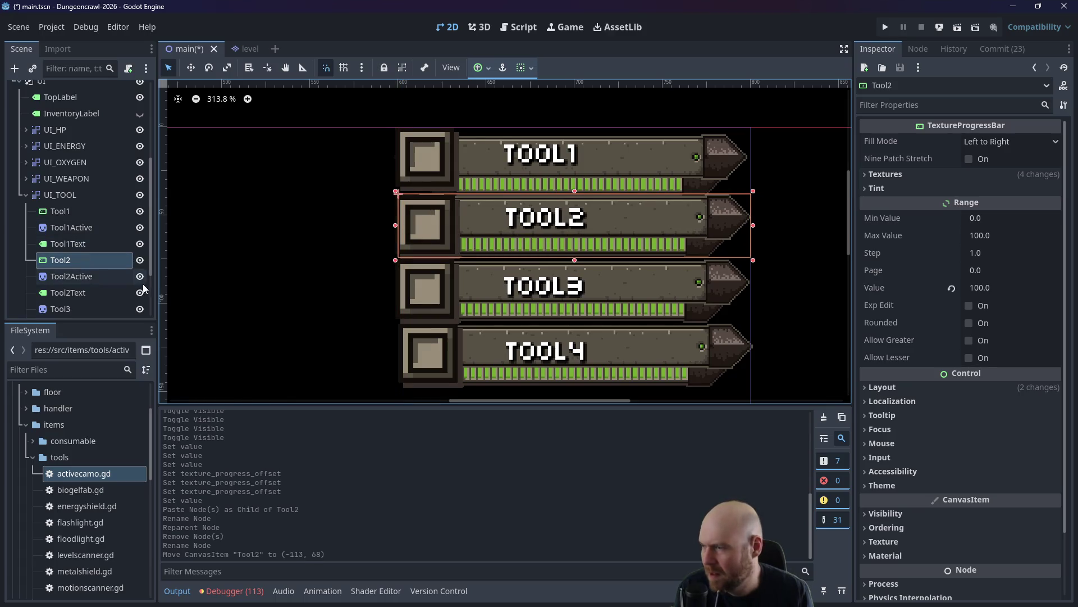
Paste the copied Tool1 bar under Tool3 and rename the copy Tool3.
left_click(73, 308)
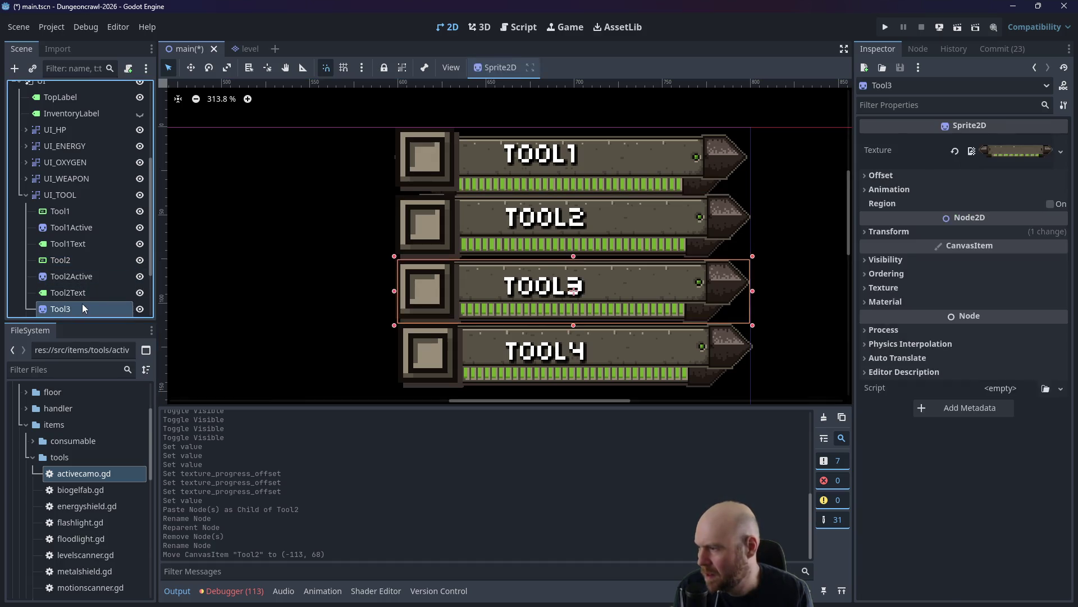
key("ctrl+v")
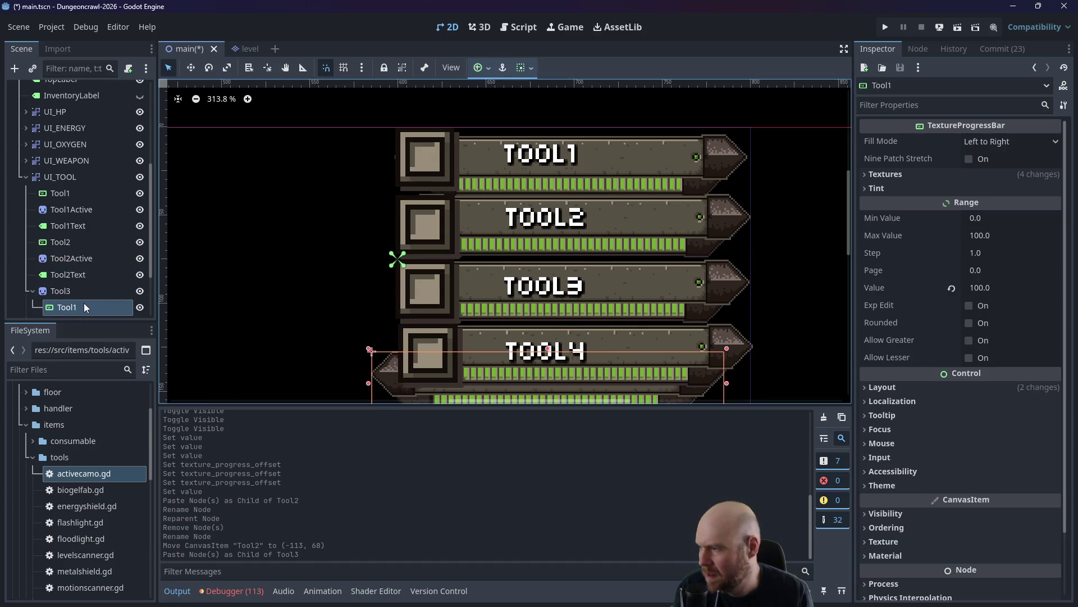
left_click(82, 307)
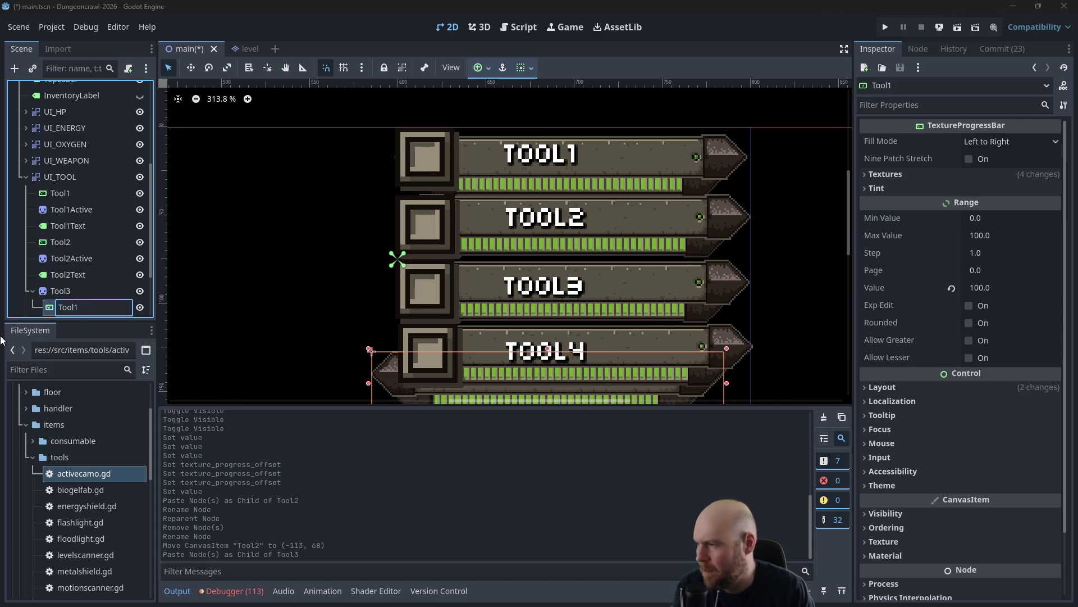
key("BackSpace")
type("3")
key("Return")
Rename the parent sprite to Tool5, then move the new Tool3 bar out and into the third row.
left_click(84, 292)
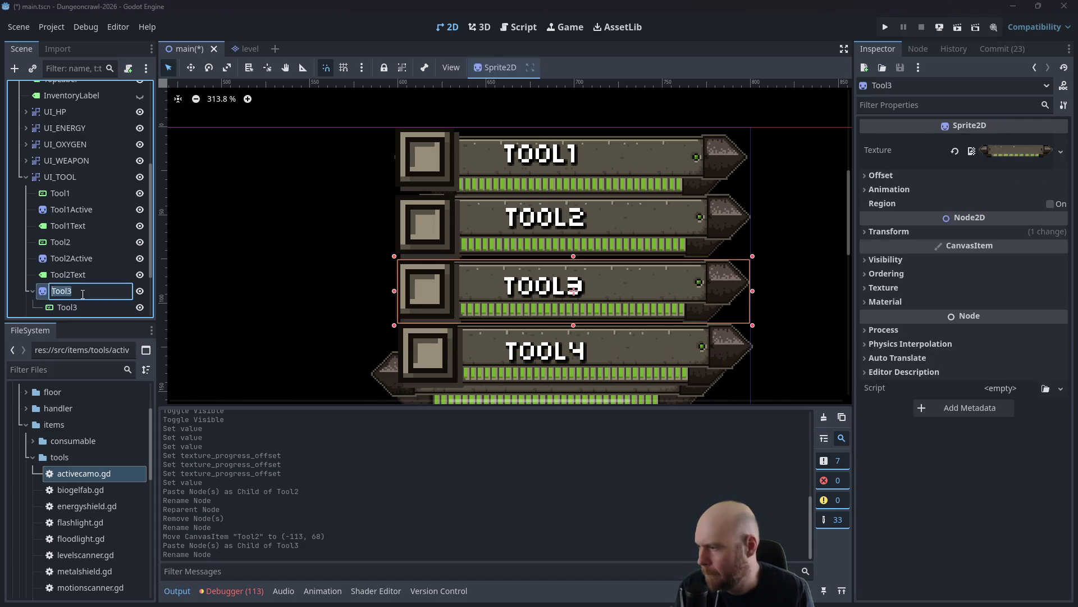
left_click(84, 292)
type("5")
key("Return")
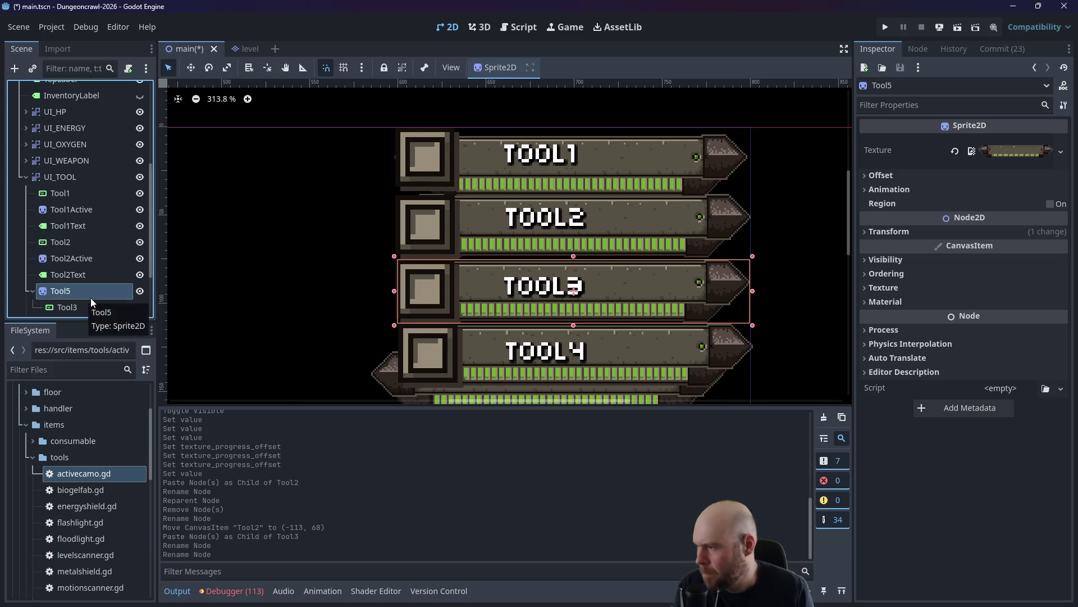
left_click_drag(90, 298, 65, 284)
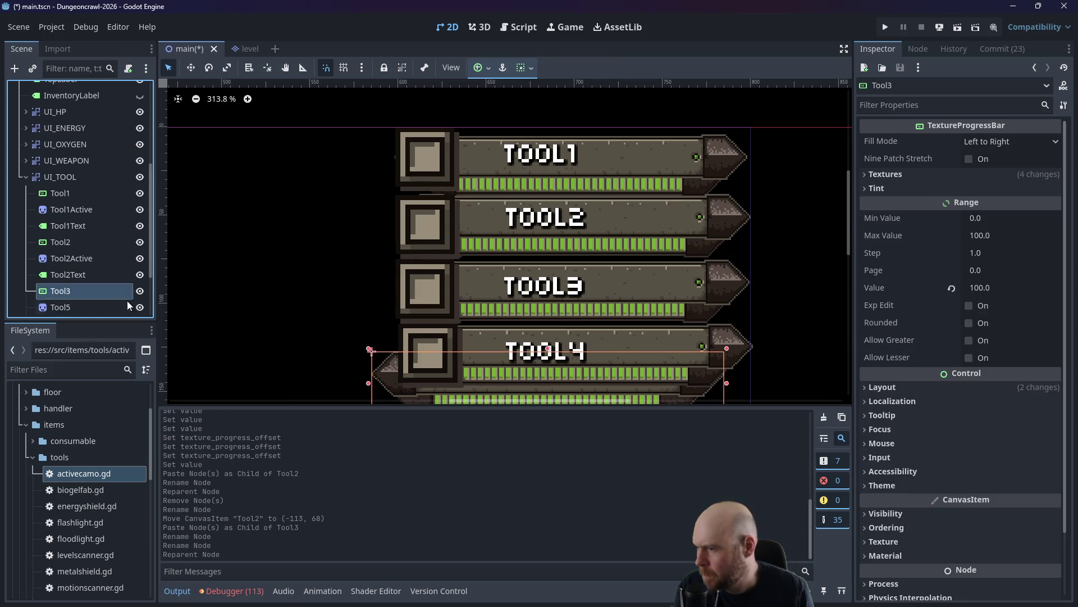
scroll(552, 387, "down", 2)
left_click_drag(414, 378, 434, 302)
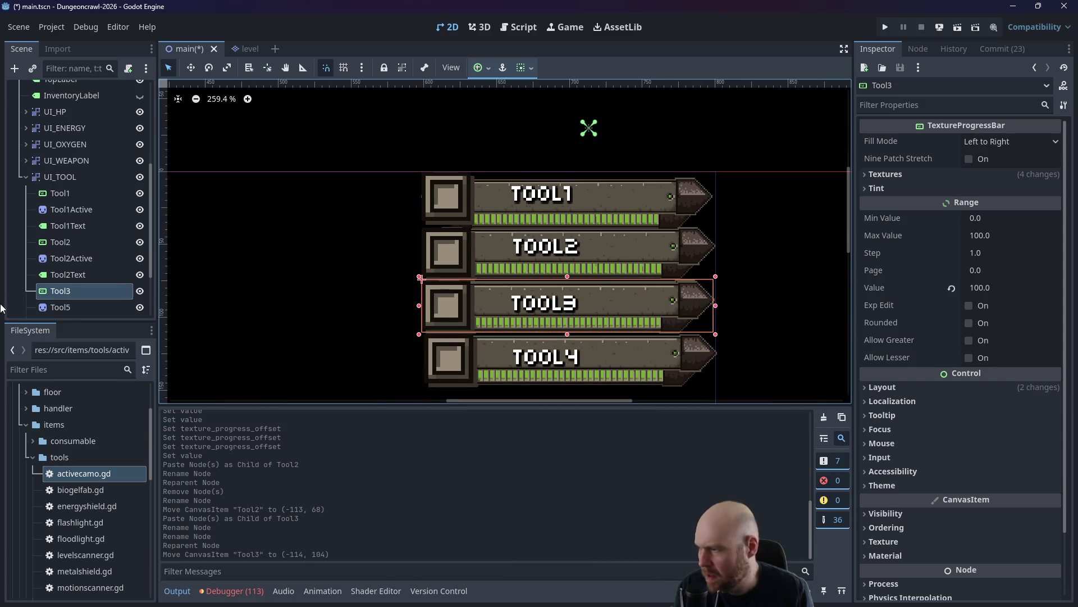
Delete the leftover Tool5 sprite and nudge the Tool3 bar slightly right.
left_click(56, 308)
key("Delete")
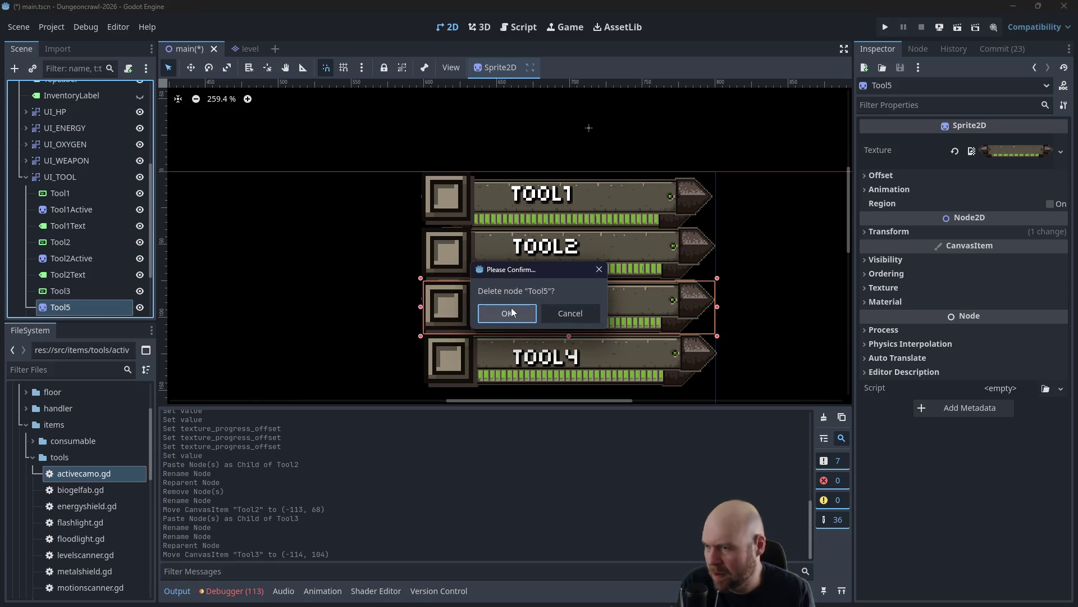
left_click(507, 313)
left_click(92, 292)
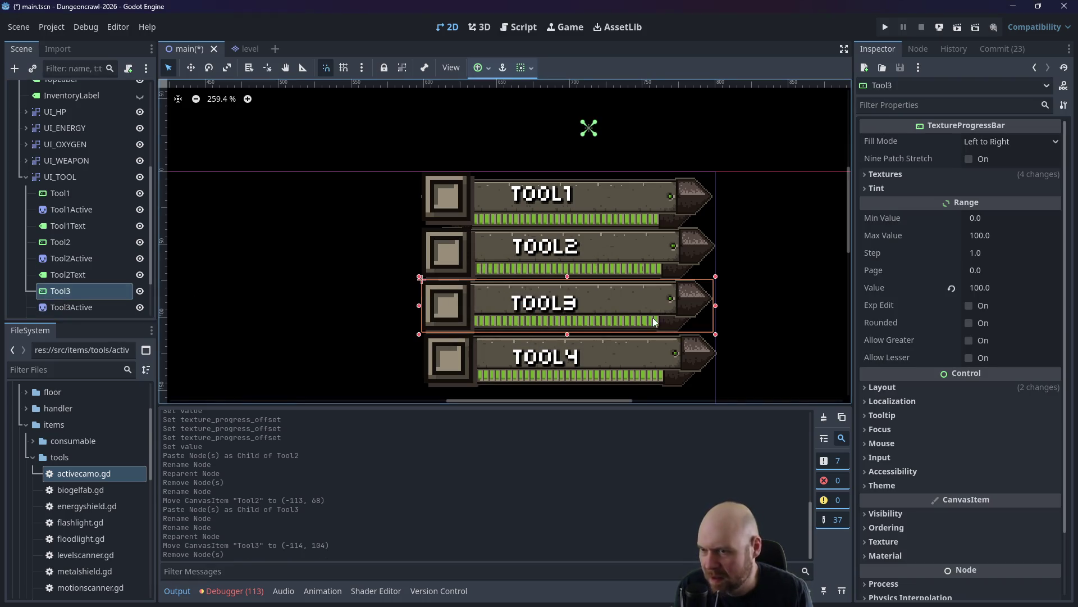
mouse_move(642, 292)
left_mouse_down()
mouse_move(655, 293)
mouse_move(637, 291)
left_mouse_up()
Nudge the Tool2 bar left, up and slightly down to fit its frame.
left_click(66, 245)
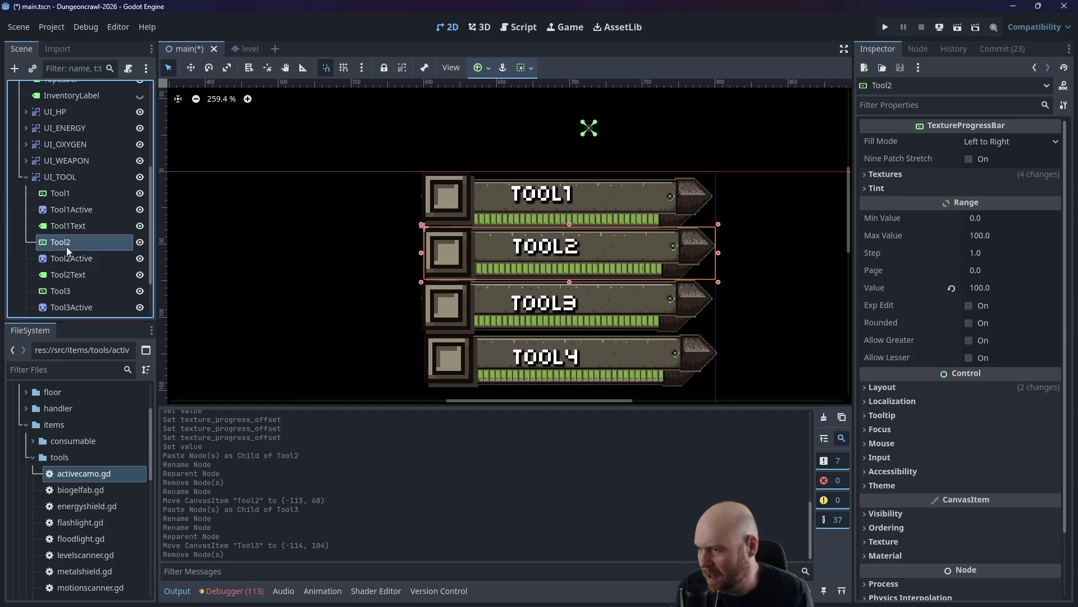
left_click_drag(638, 241, 631, 245)
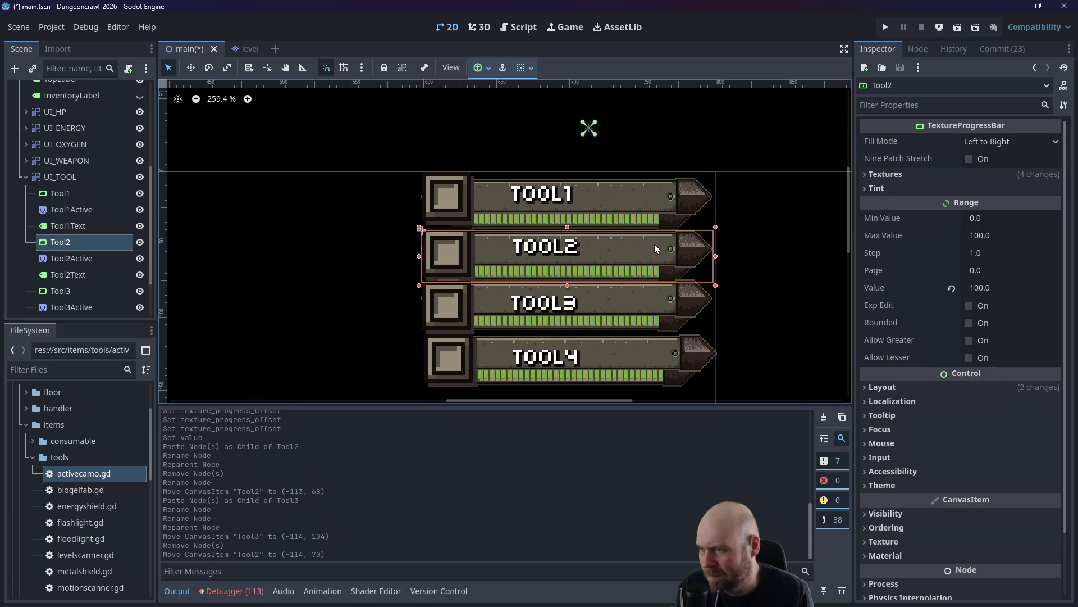
left_click_drag(682, 241, 680, 237)
left_click(368, 285)
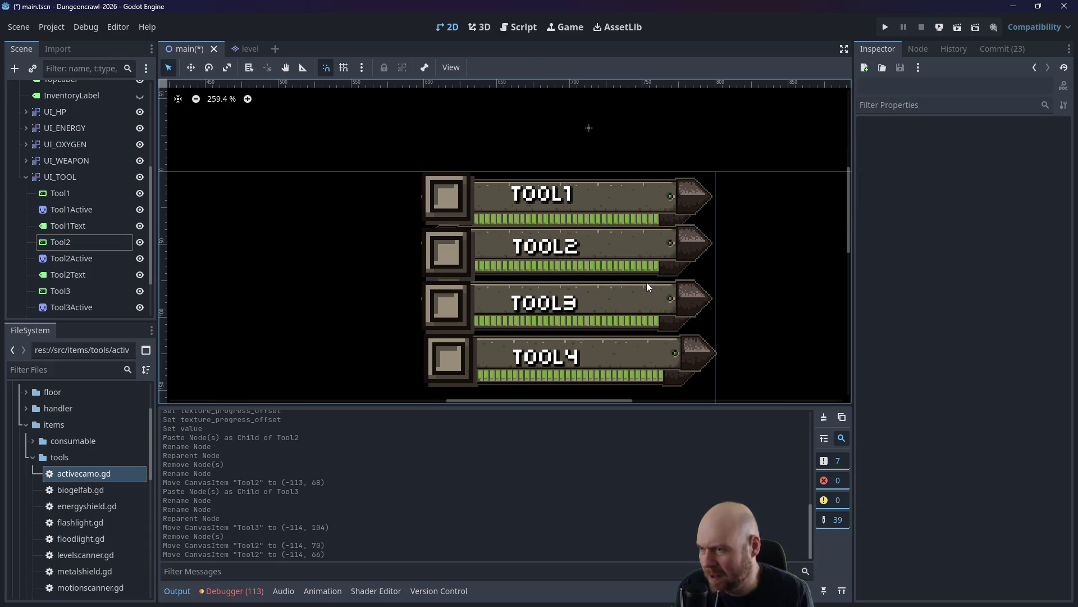
left_click(665, 242)
left_click_drag(665, 244, 664, 245)
left_click(361, 298)
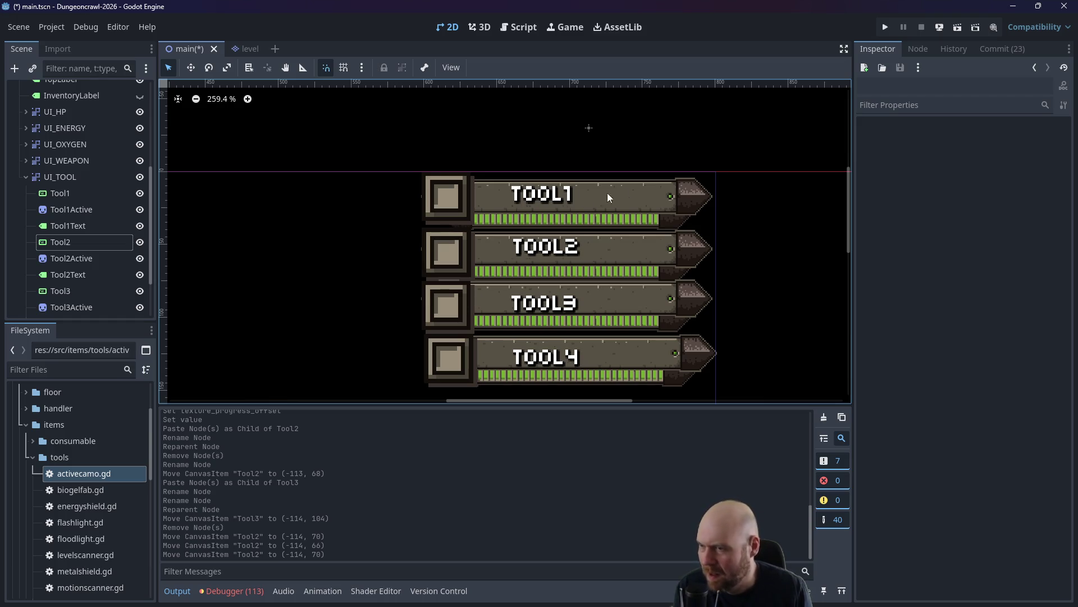
Nudge the Tool1 bar upward, and undo an accidental TOOL2 label move.
left_click(635, 197)
left_click_drag(634, 195, 637, 189)
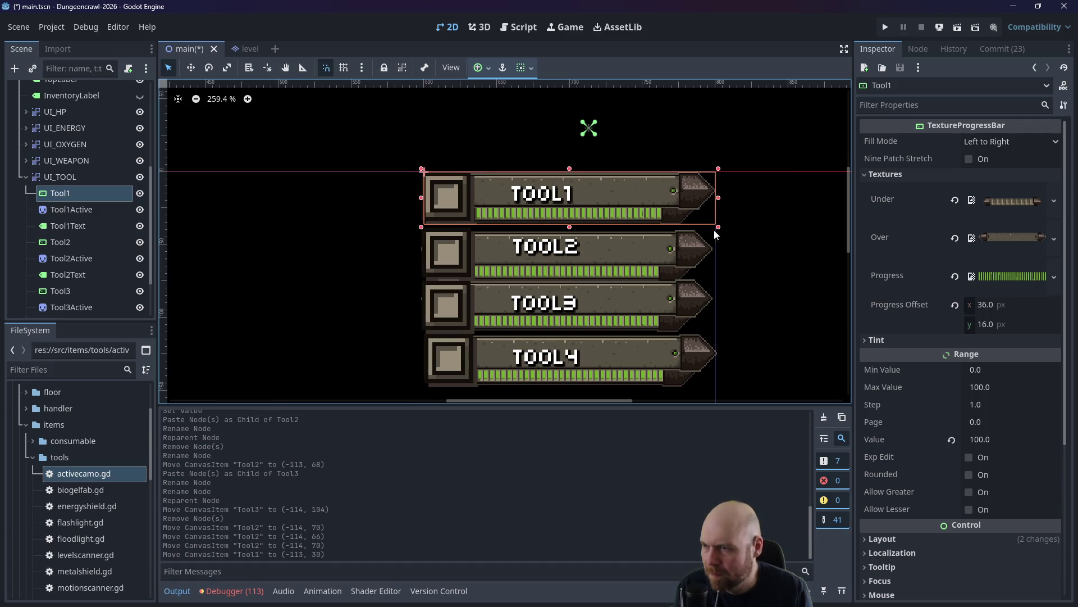
left_click(618, 247)
mouse_move(618, 250)
left_mouse_down()
mouse_move(671, 242)
mouse_move(673, 232)
left_mouse_up()
key("ctrl+z")
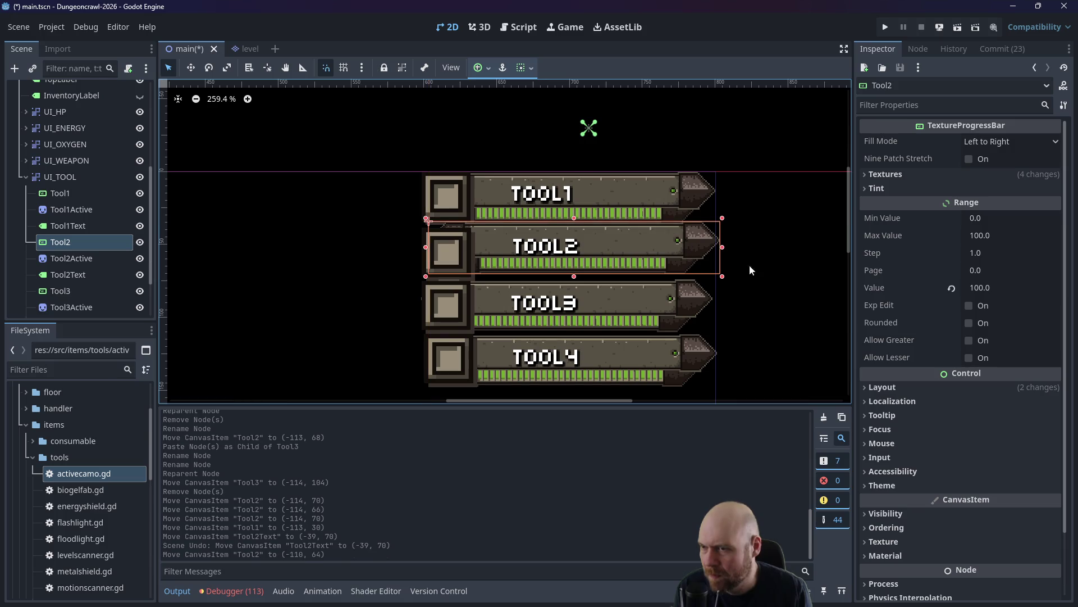
Fine-tune the Tool3 and Tool2 bars to (-113, 100) and (-113, 64).
left_click(749, 265)
left_click_drag(695, 292, 697, 286)
left_click(735, 236)
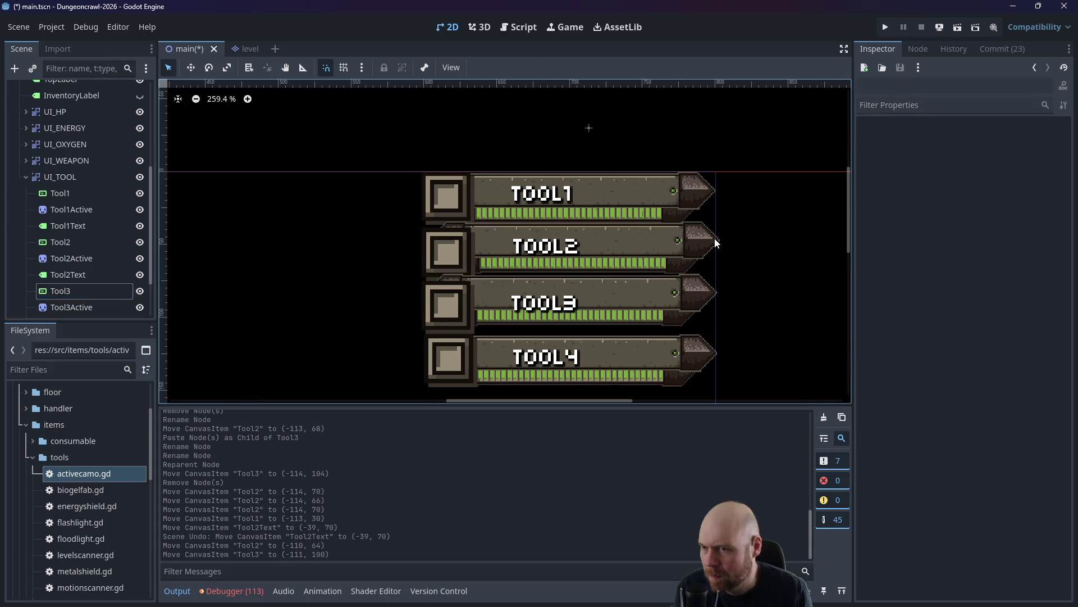
left_click_drag(710, 238, 710, 238)
left_click(751, 240)
left_click_drag(703, 295, 701, 290)
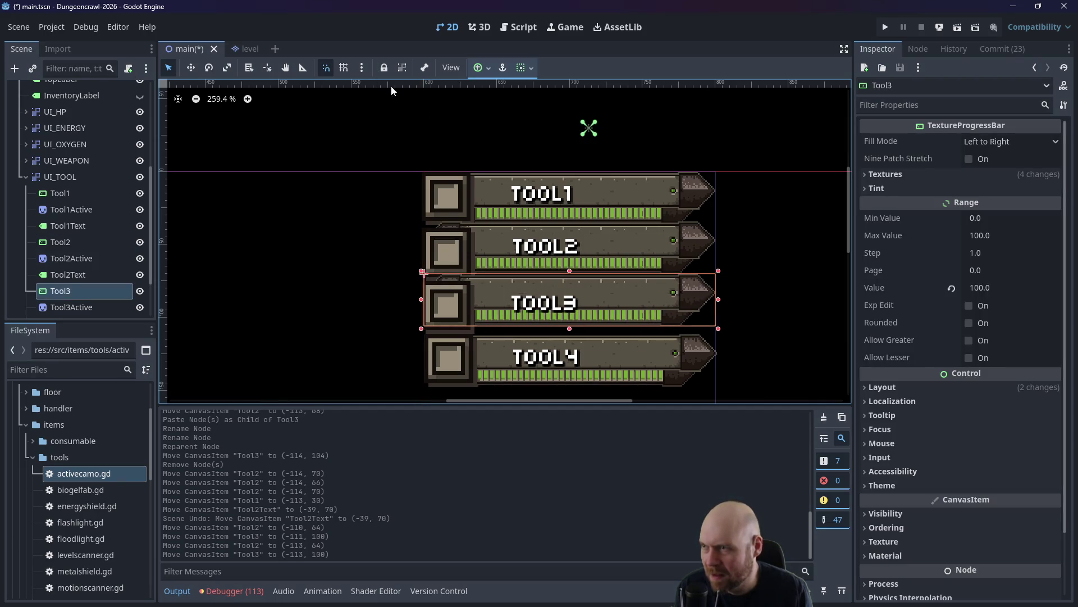
Turn on grid snapping and snap the Tool1, Tool2 and Tool3 bars into line at x -113.
left_click(343, 68)
mouse_move(704, 193)
left_mouse_down()
mouse_move(689, 193)
mouse_move(708, 197)
left_mouse_up()
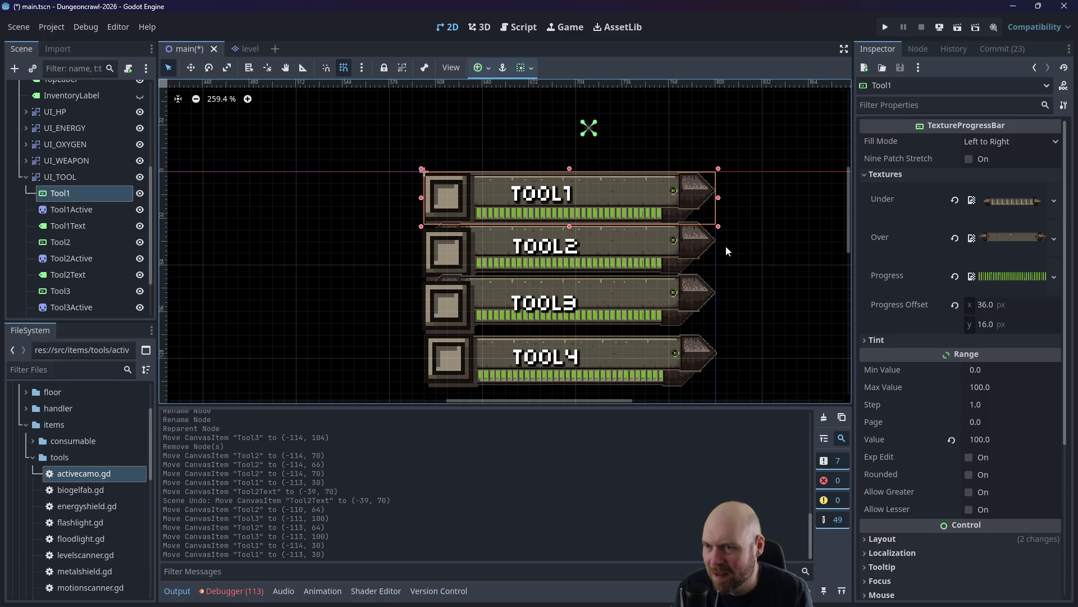
mouse_move(701, 254)
left_mouse_down()
mouse_move(689, 251)
mouse_move(699, 247)
left_mouse_up()
left_click(725, 281)
left_click_drag(691, 292, 690, 283)
Move the Tool4 sprite upward toward the TOOL4 row.
left_click(708, 331)
mouse_move(703, 350)
left_mouse_down()
mouse_move(698, 320)
mouse_move(697, 335)
mouse_move(677, 346)
mouse_move(686, 325)
mouse_move(693, 337)
mouse_move(715, 325)
mouse_move(685, 343)
mouse_move(705, 334)
mouse_move(466, 217)
mouse_move(538, 217)
mouse_move(694, 255)
mouse_move(690, 284)
mouse_move(734, 284)
mouse_move(792, 341)
mouse_move(668, 328)
left_mouse_up()
left_click(727, 287)
left_click(705, 284)
Check the Tool4 sprite's offset, leave it unchanged, and delete the Tool4 sprite.
left_click(870, 175)
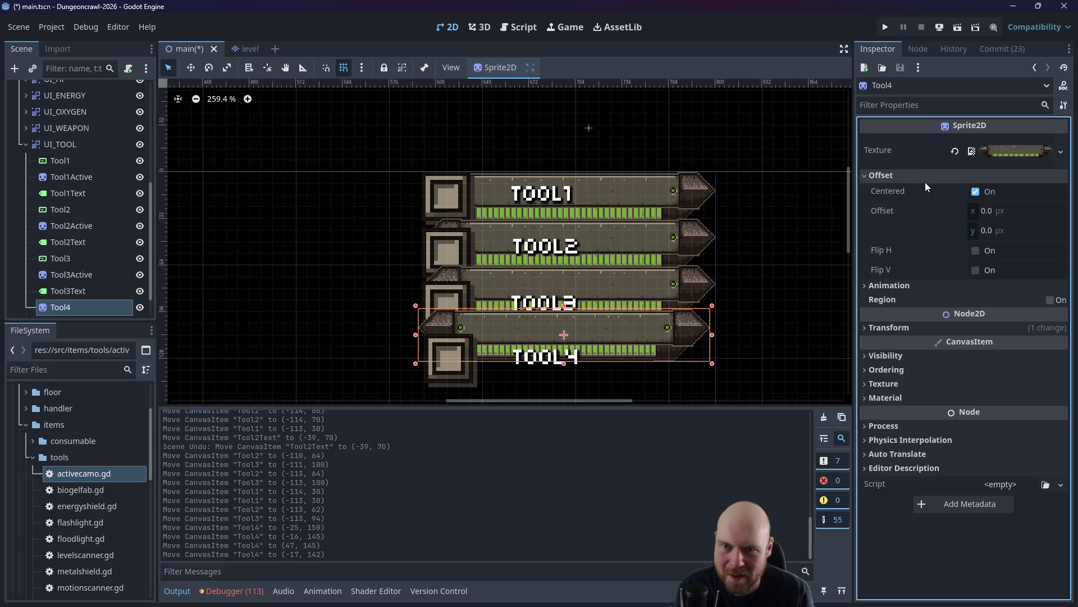
left_click(990, 211)
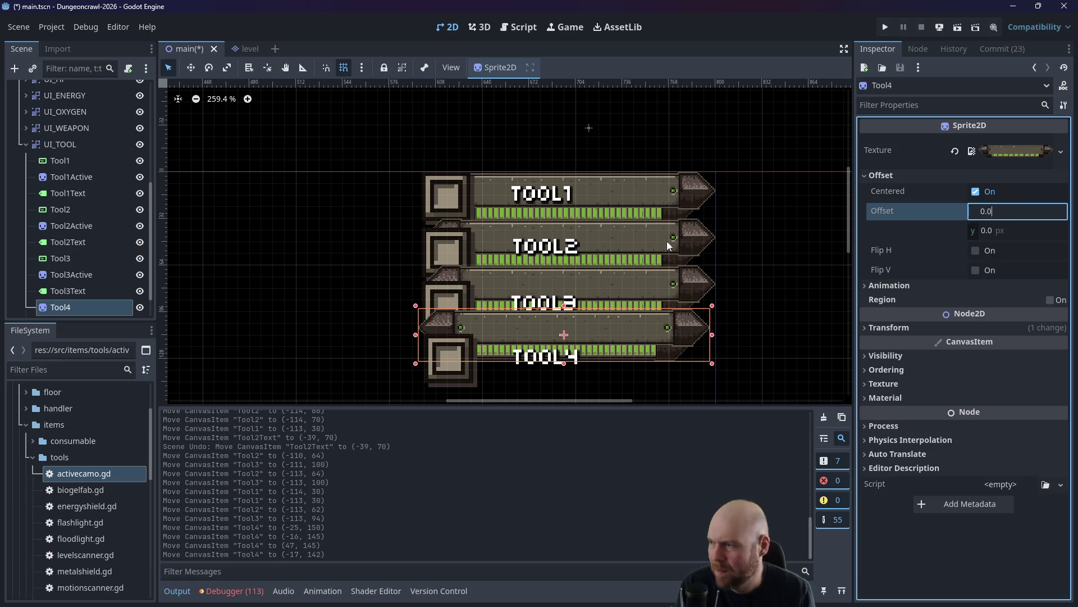
left_click(652, 334)
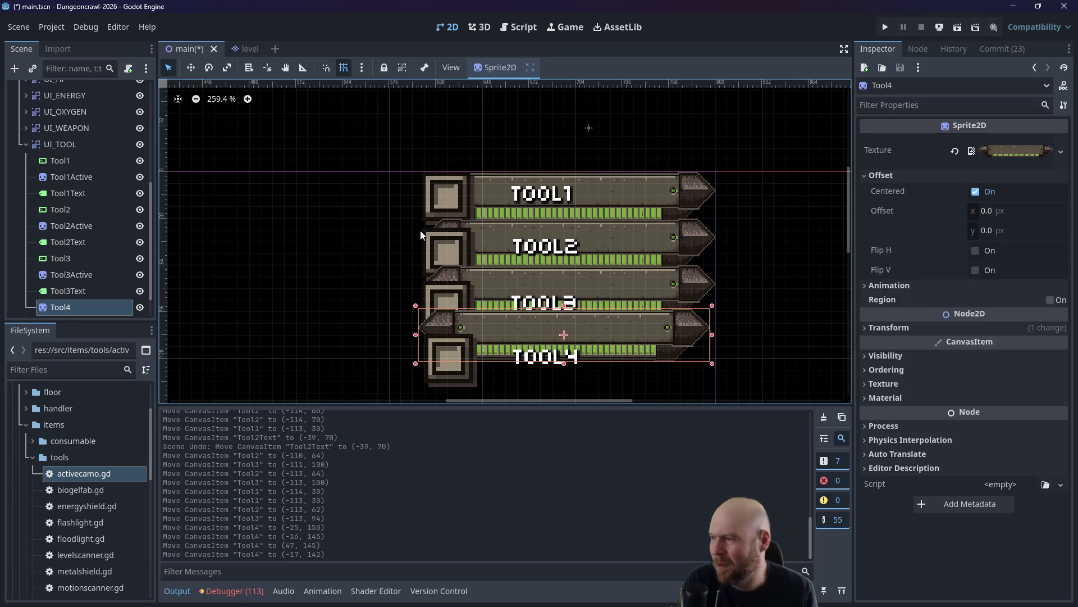
key("Delete")
left_click(522, 312)
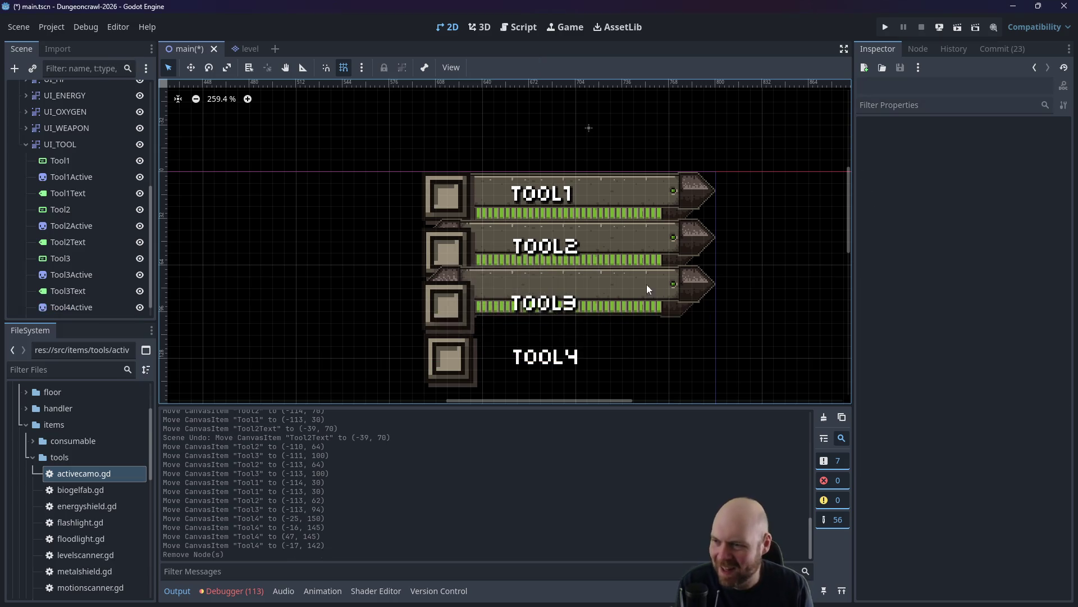
Paste a bar copy under Tool3, rename it Tool4, and reparent it to UI_TOOL.
left_click(679, 285)
key("ctrl+v")
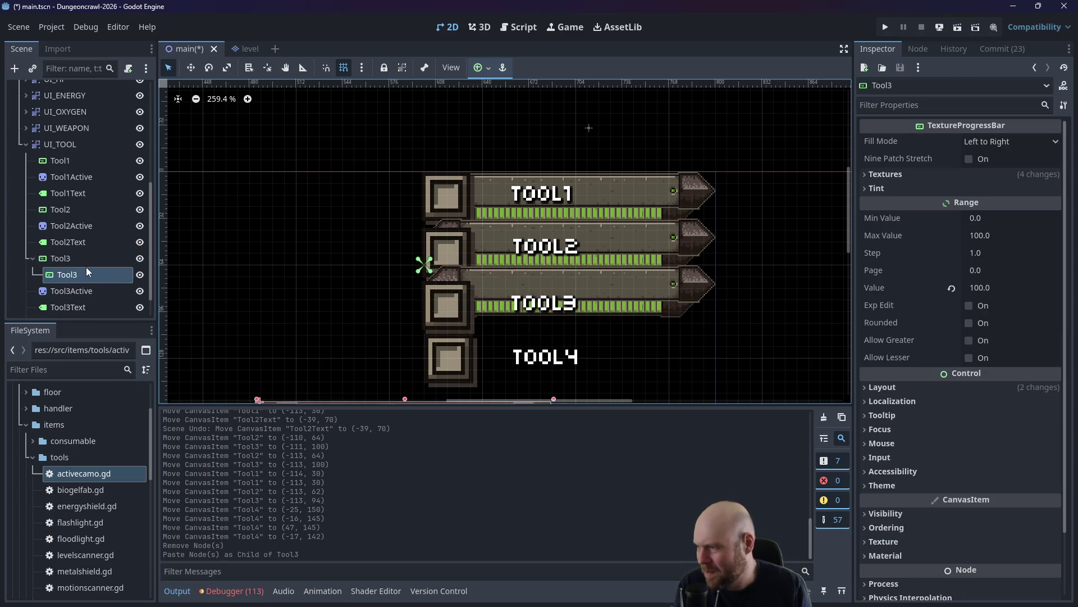
left_click(64, 247)
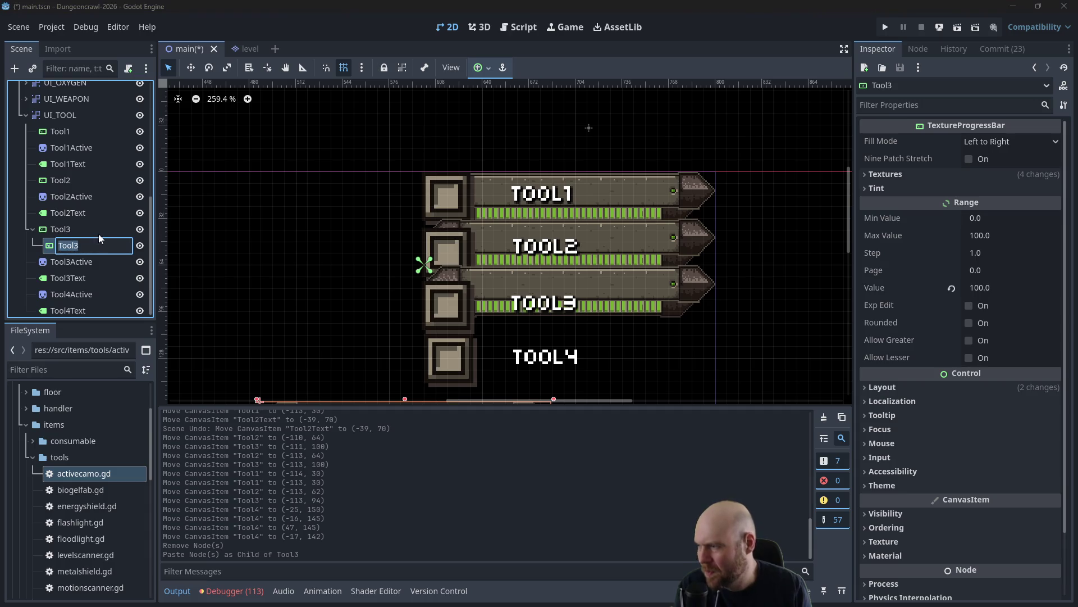
left_click(94, 243)
key("BackSpace")
type("4")
key("Return")
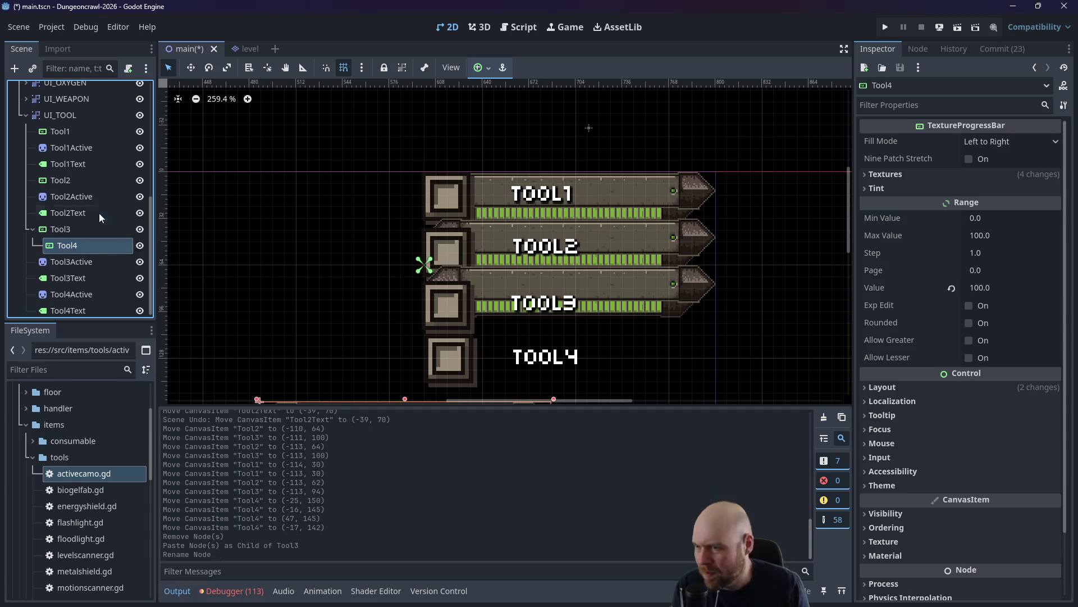
left_click_drag(66, 249, 66, 268)
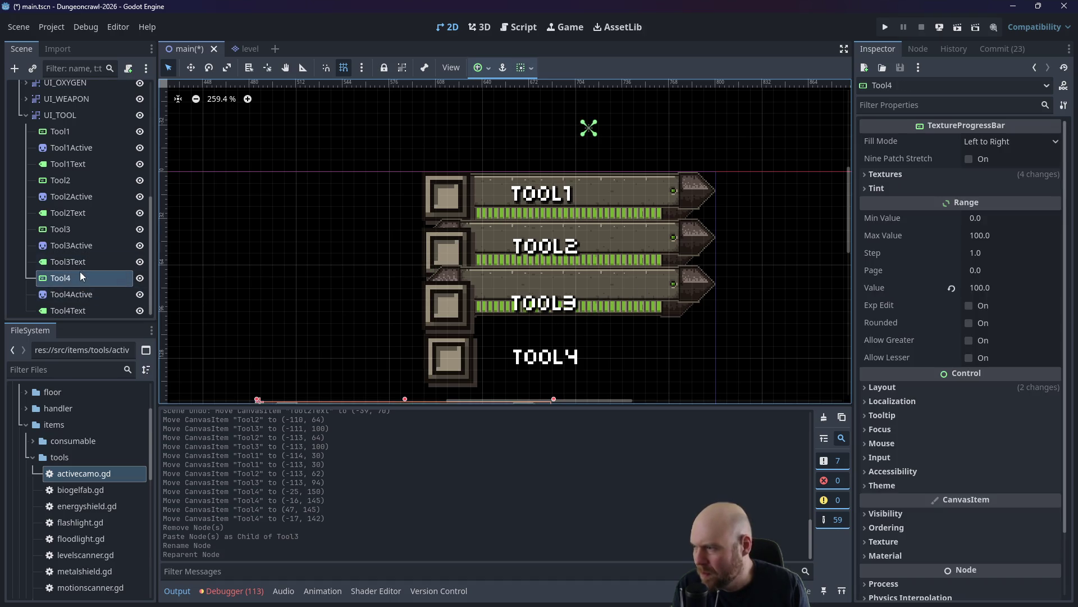
Undo an accidental TOOL3 label move and hide the Tool3 progress bar.
mouse_move(598, 293)
left_mouse_down()
mouse_move(616, 329)
mouse_move(609, 302)
left_mouse_up()
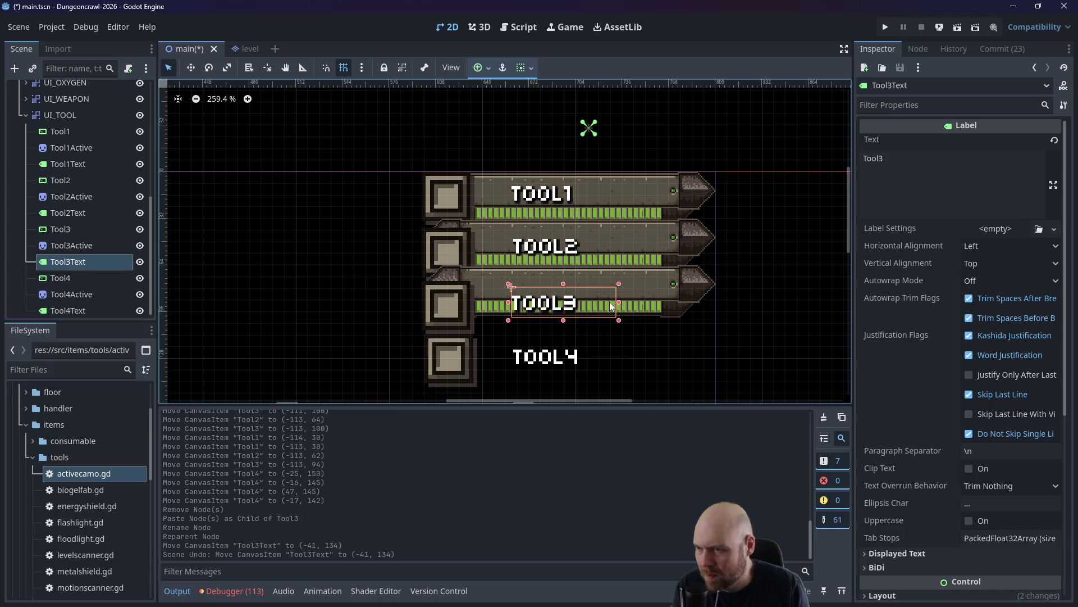
key("ctrl+z")
mouse_move(686, 297)
left_mouse_down()
mouse_move(694, 303)
mouse_move(678, 296)
left_mouse_up()
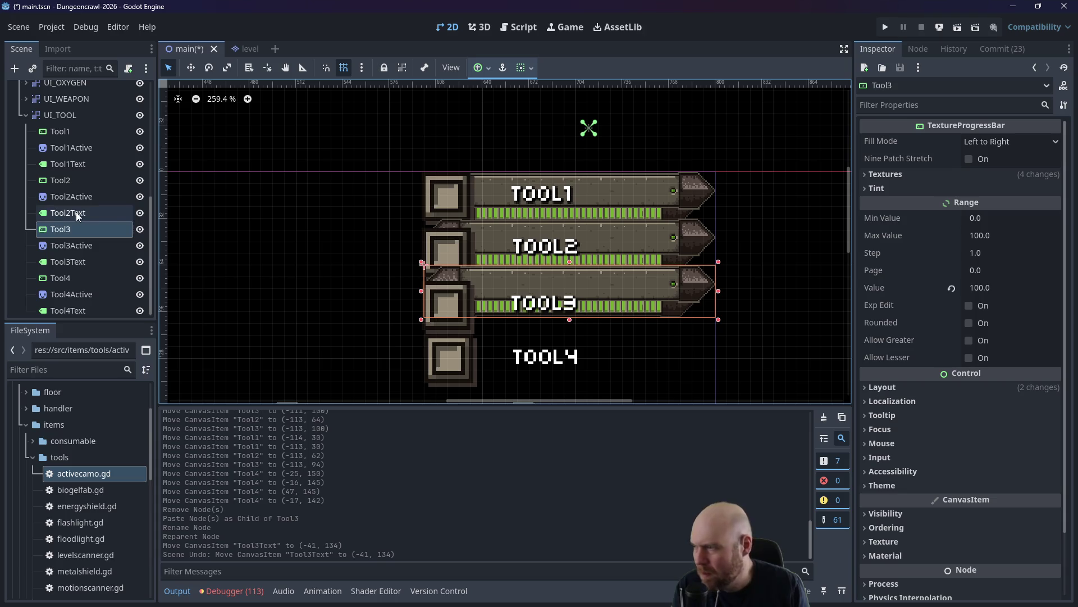
left_click(140, 229)
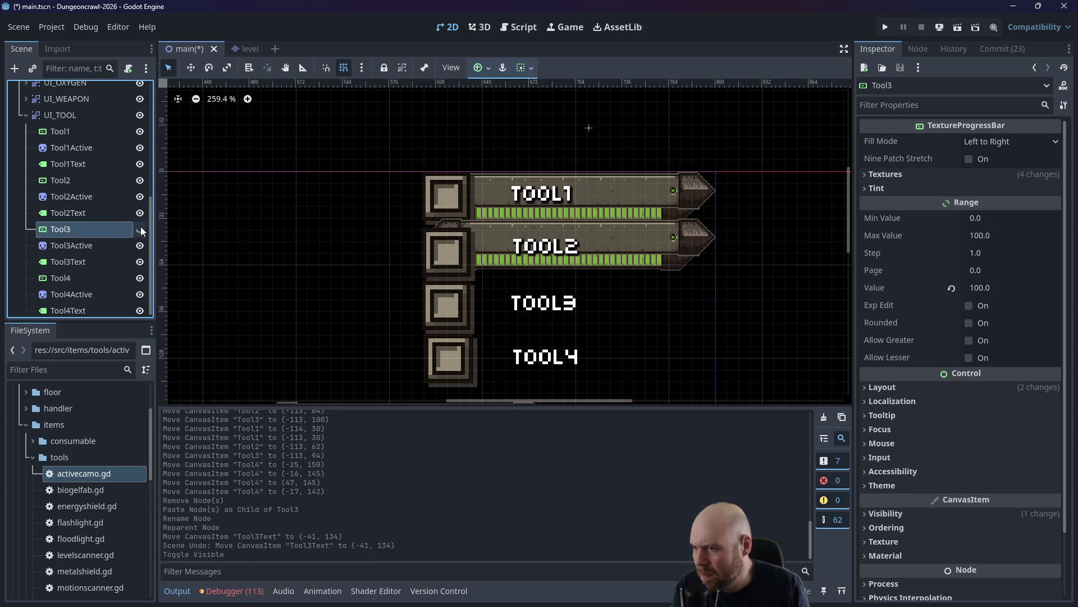
Hide the Tool1 and Tool2 bars and move the Tool4 bar up onto the TOOL4 row.
left_click(140, 179)
left_click(140, 131)
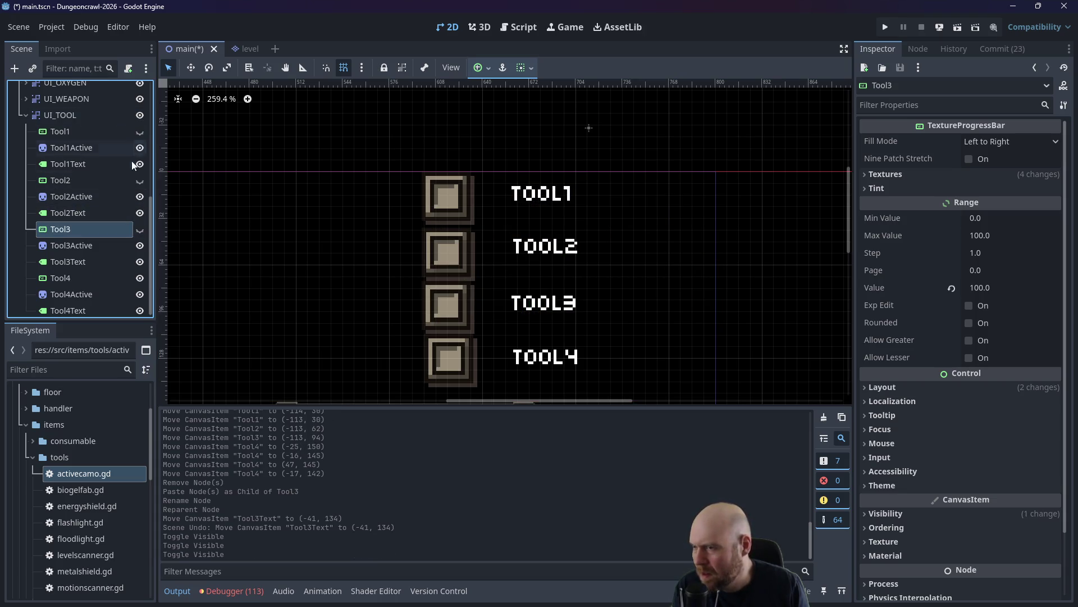
right_click(369, 348)
left_click_drag(322, 314, 337, 194)
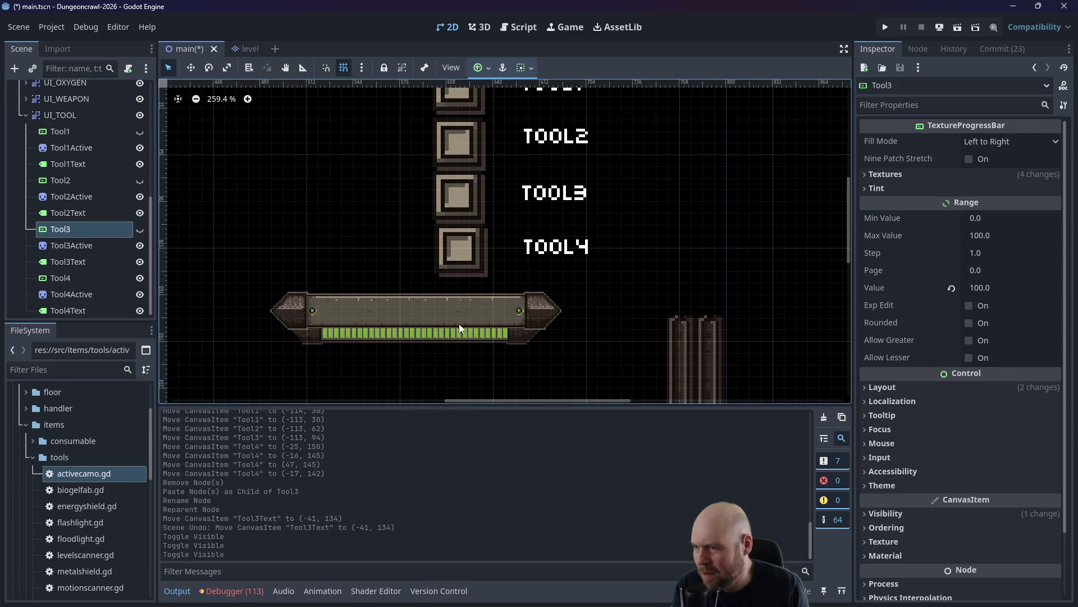
left_click_drag(458, 322, 623, 256)
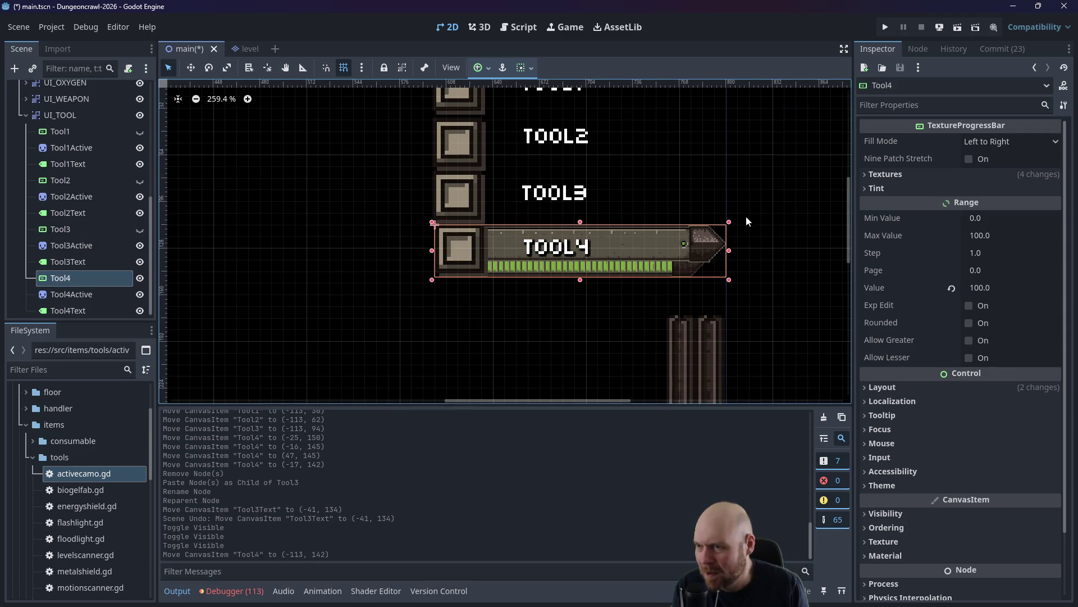
scroll(768, 168, "up", 2)
Show the Tool1–Tool3 bars again and line up the Tool4 bar at (-113, 126).
left_click(139, 229)
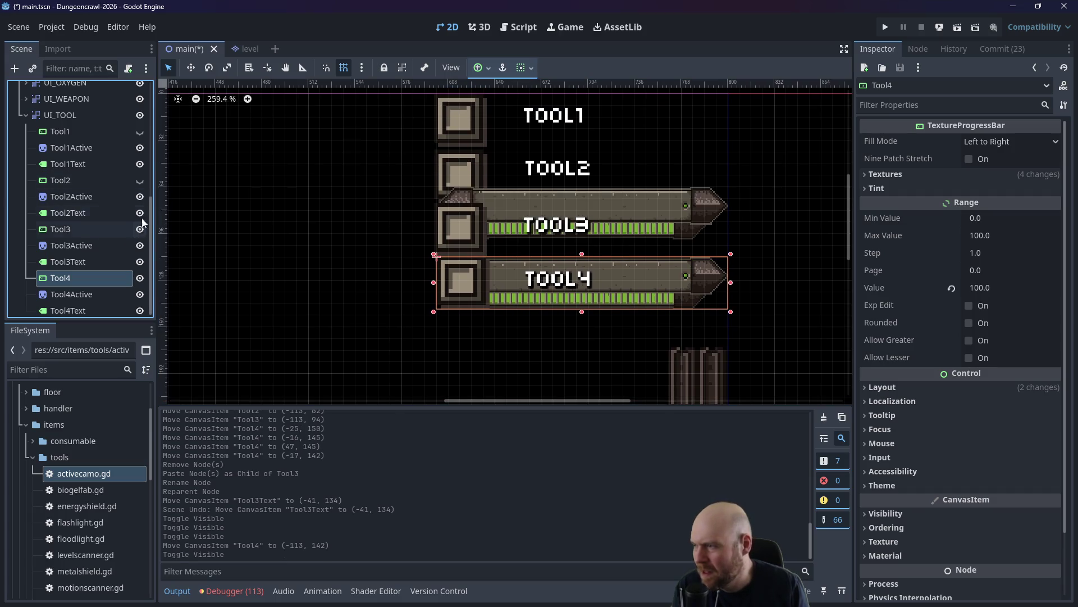
left_click(139, 180)
left_click(140, 130)
left_click_drag(250, 149, 252, 201)
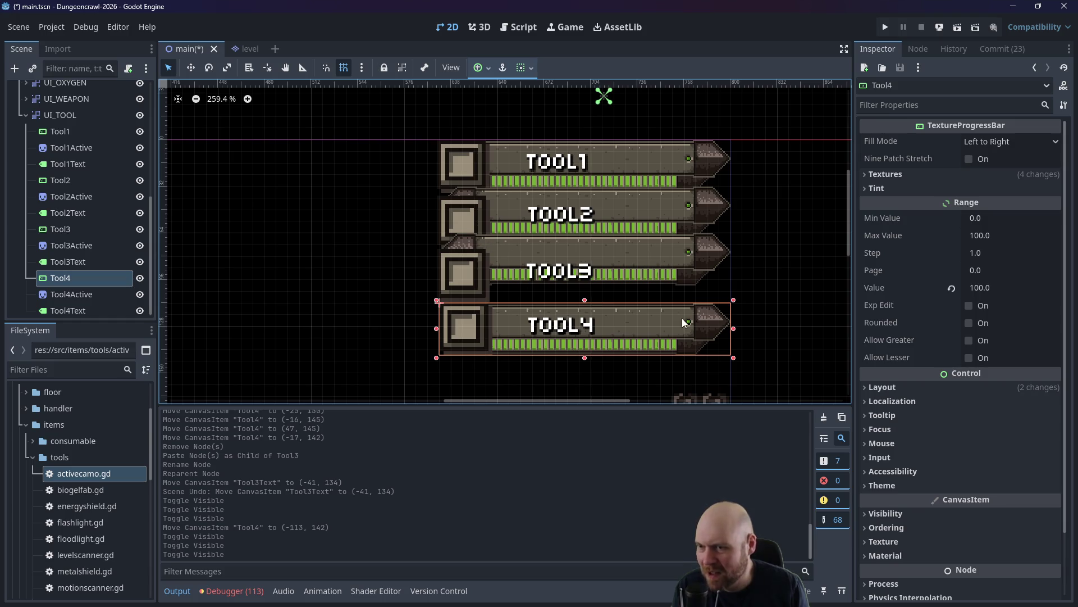
left_click_drag(683, 321, 706, 294)
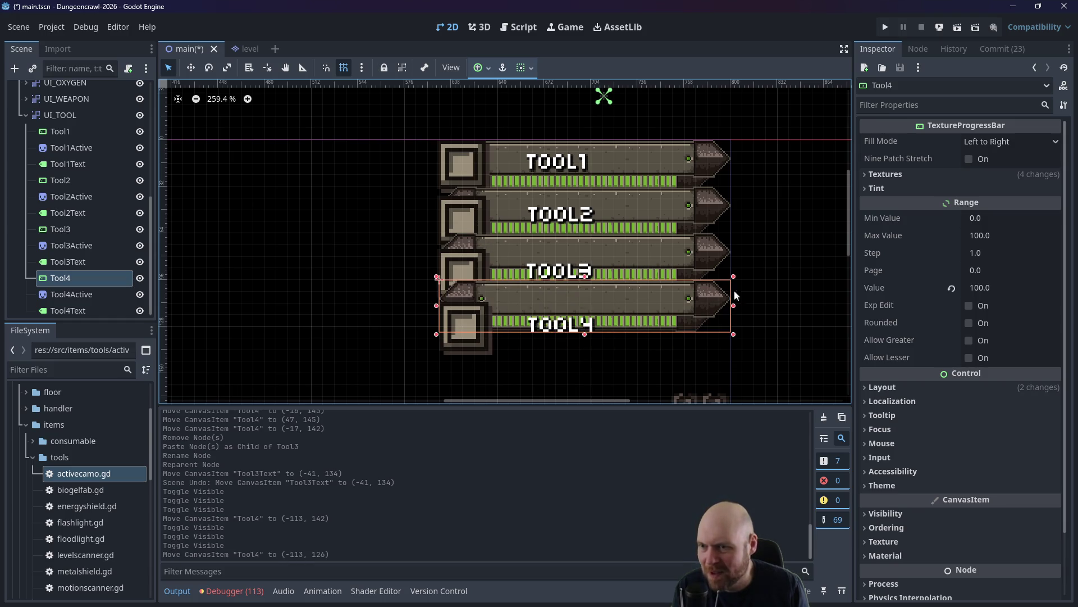
left_click(780, 278)
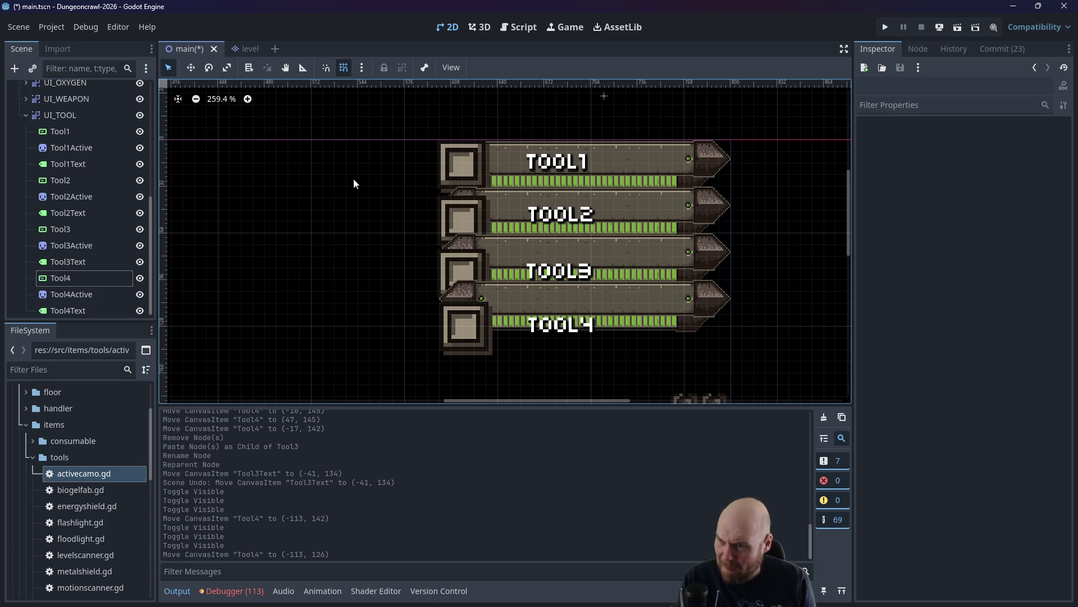
Align the Tool1Active–Tool4Active icons at x -97 (y 45, 78, 109, 142) on their bars' left ends.
left_click(57, 150)
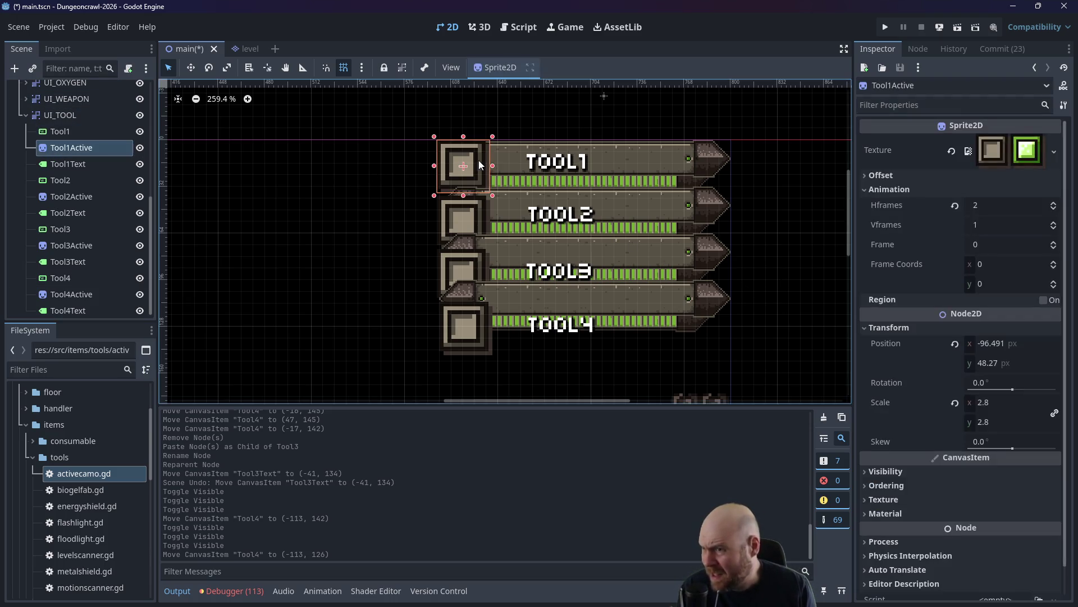
mouse_move(453, 164)
left_mouse_down()
mouse_move(400, 163)
mouse_move(464, 162)
left_mouse_up()
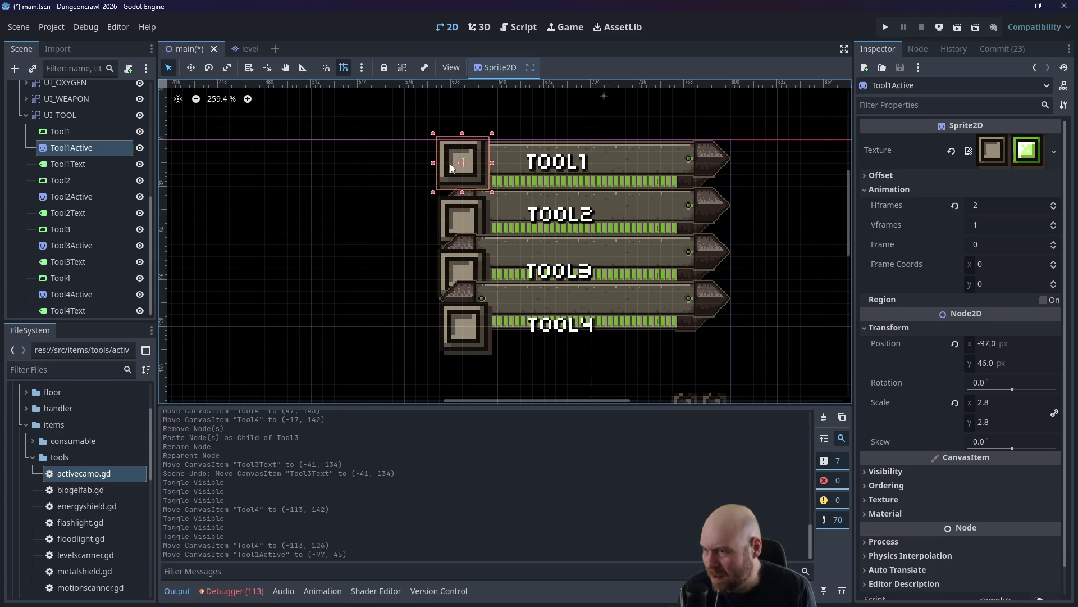
left_click(66, 196)
mouse_move(463, 223)
left_mouse_down()
mouse_move(412, 219)
mouse_move(462, 210)
left_mouse_up()
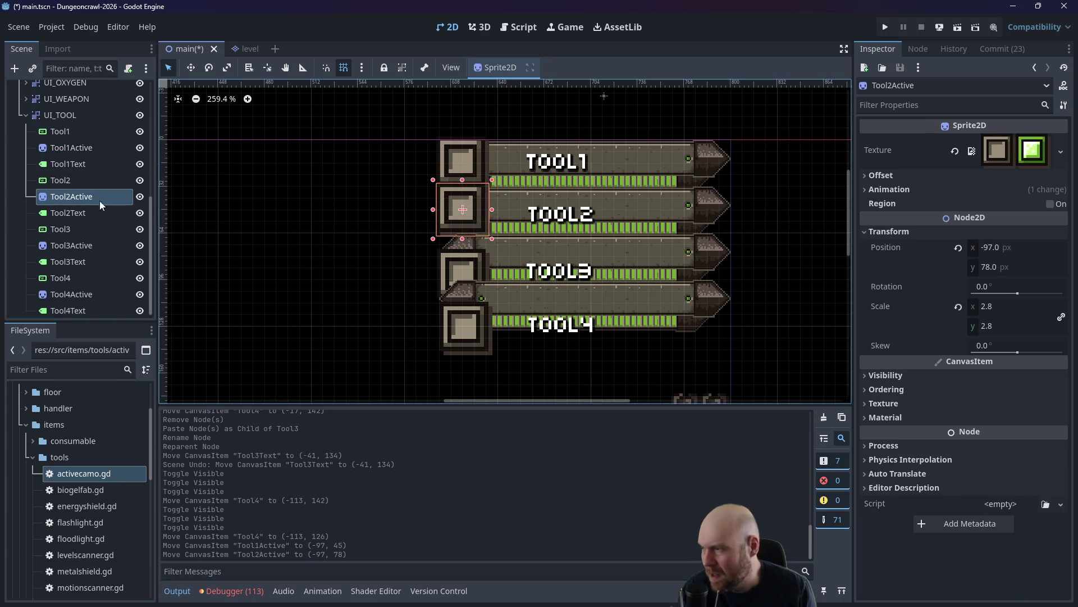
left_click(81, 245)
left_click_drag(444, 269, 451, 253)
left_click(72, 294)
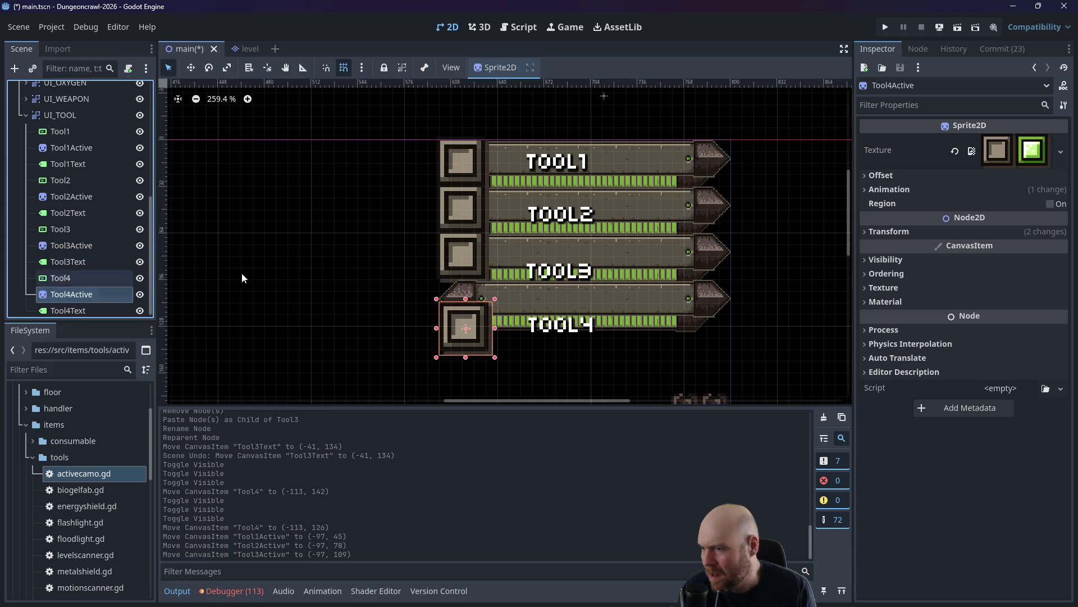
mouse_move(465, 335)
left_mouse_down()
mouse_move(451, 310)
mouse_move(462, 310)
left_mouse_up()
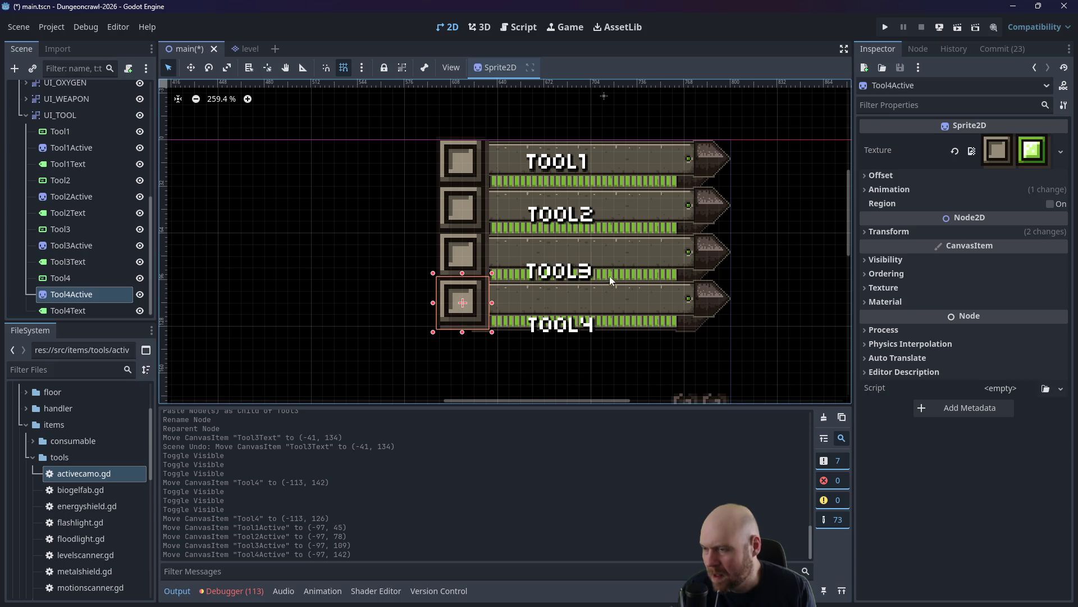
Move the Tool1Text–Tool4Text labels to x -57 (y 30, 62, 94, 126) atop their bars.
left_click(112, 164)
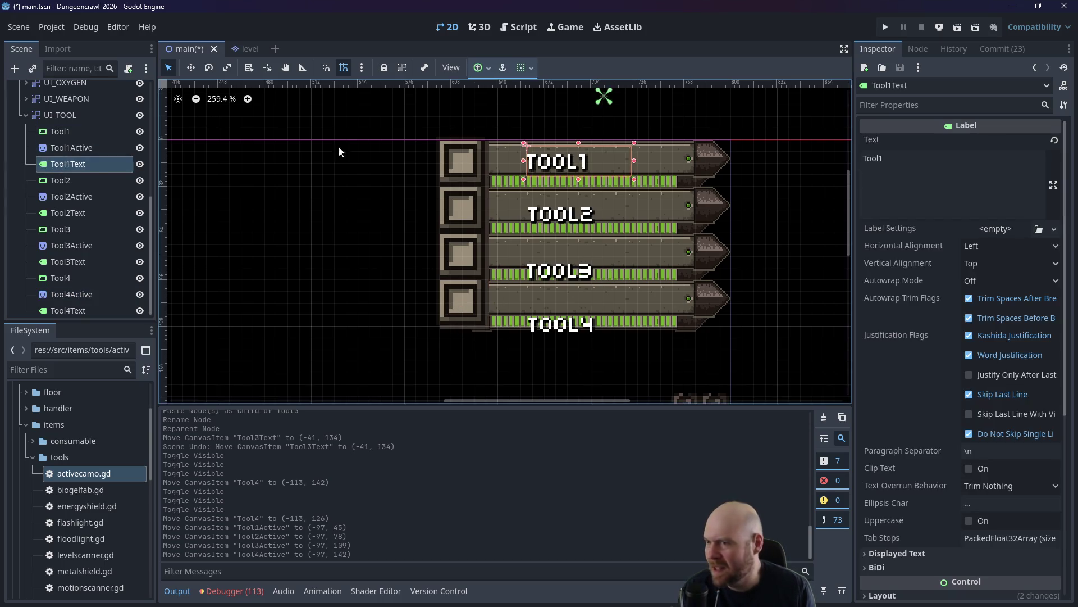
mouse_move(545, 170)
left_mouse_down()
mouse_move(548, 159)
mouse_move(536, 159)
left_mouse_up()
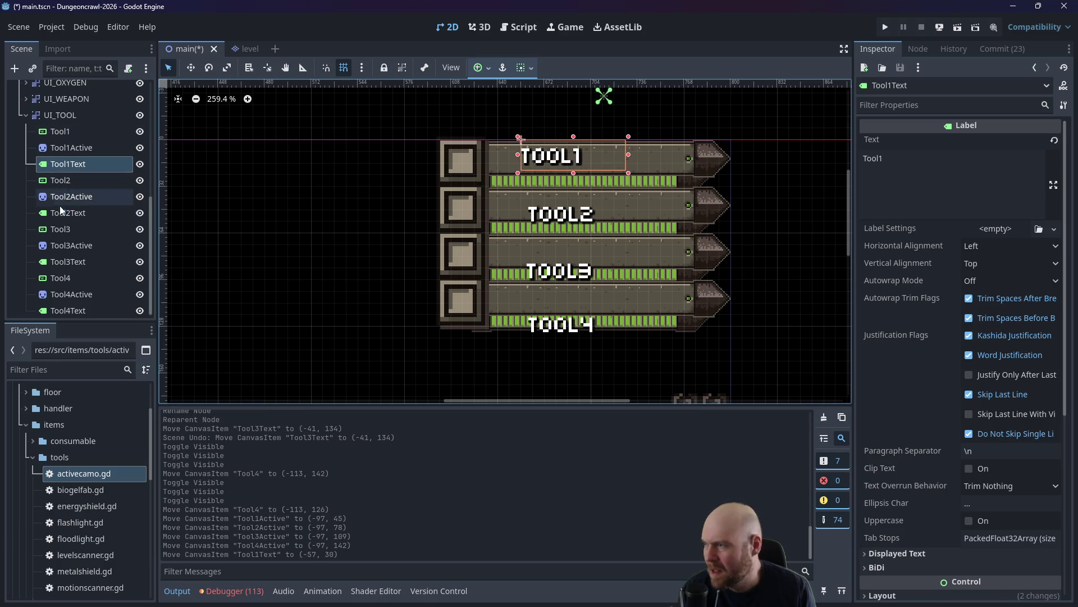
left_click(84, 212)
left_click_drag(563, 209, 560, 210)
left_click(548, 271)
left_click_drag(548, 270, 542, 248)
left_click(63, 310)
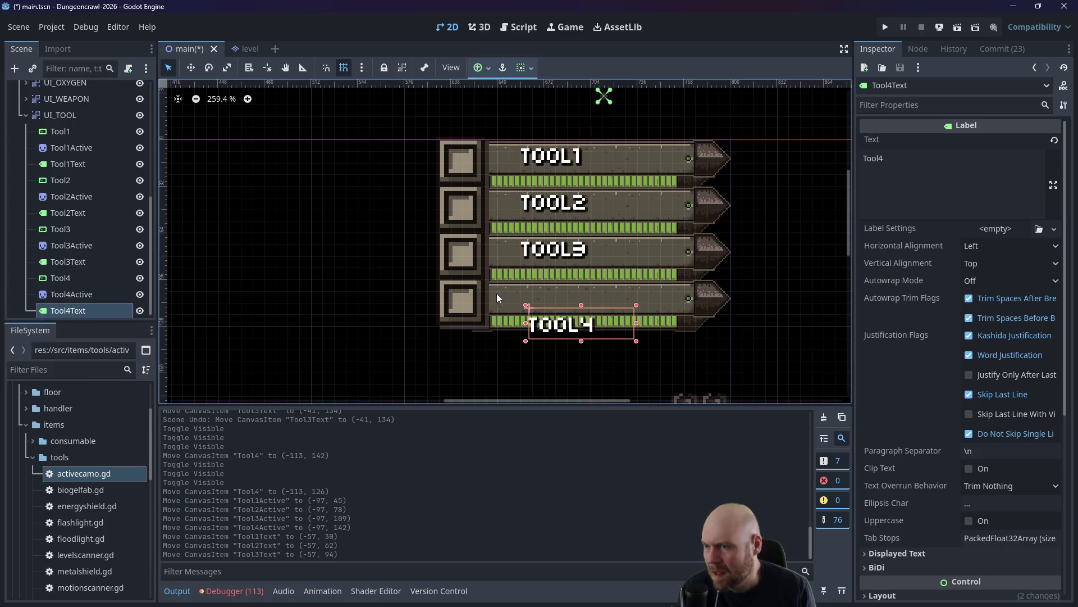
left_click_drag(583, 331, 588, 304)
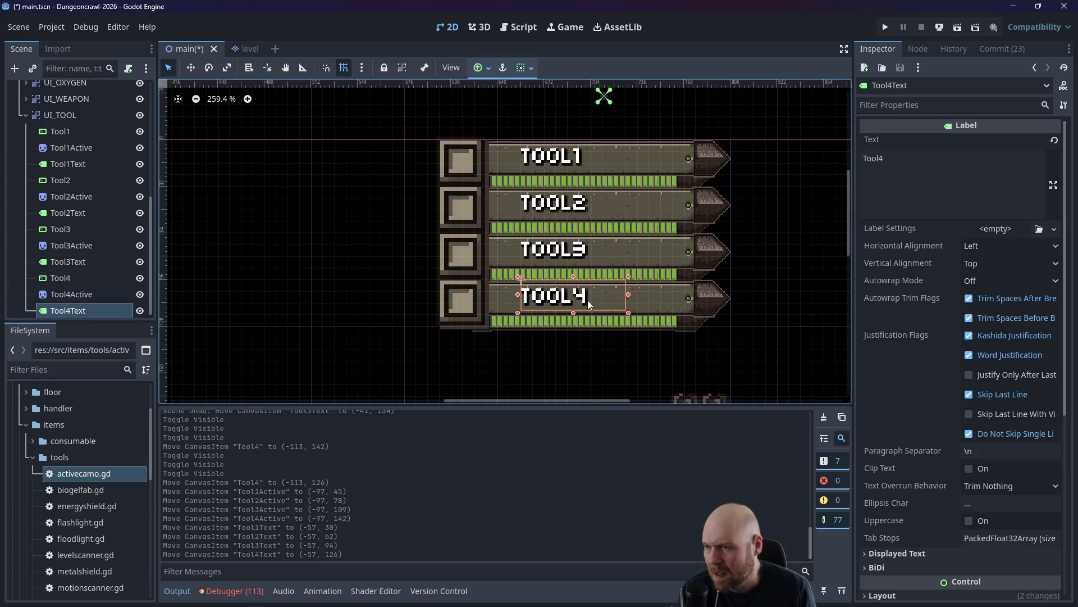
left_click(775, 299)
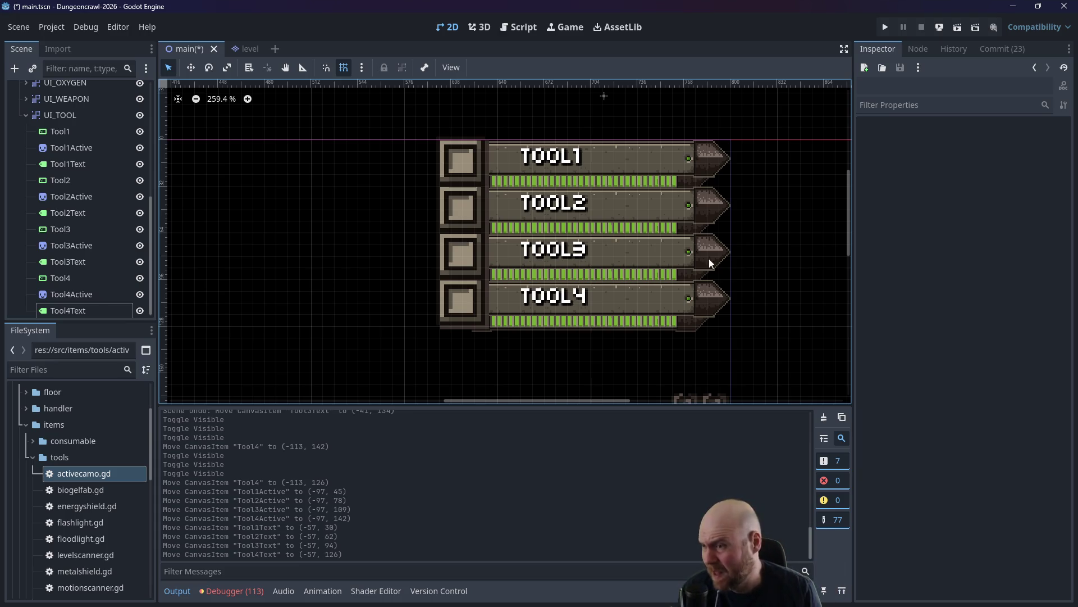
Zoom out on the canvas and save main.tscn.
scroll(716, 258, "down", 3)
scroll(755, 207, "up", 1)
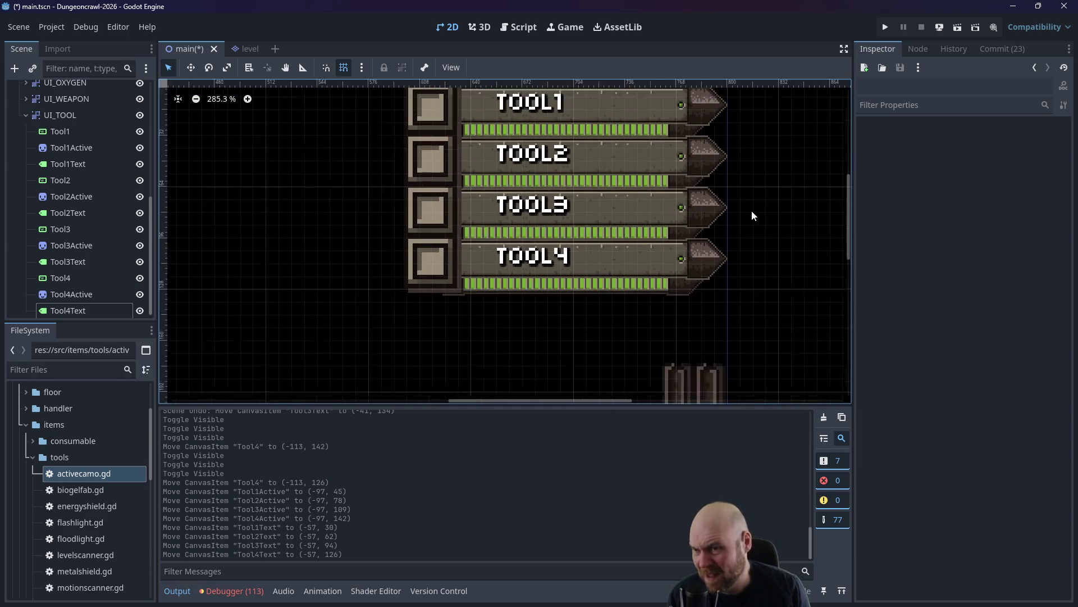
scroll(751, 210, "down", 8)
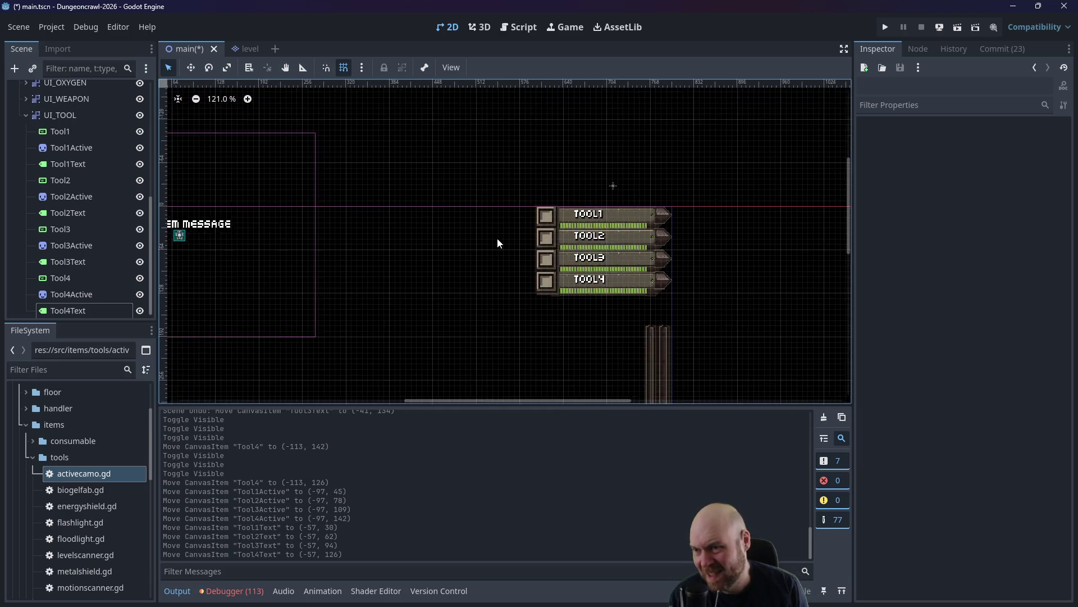
scroll(454, 231, "down", 1)
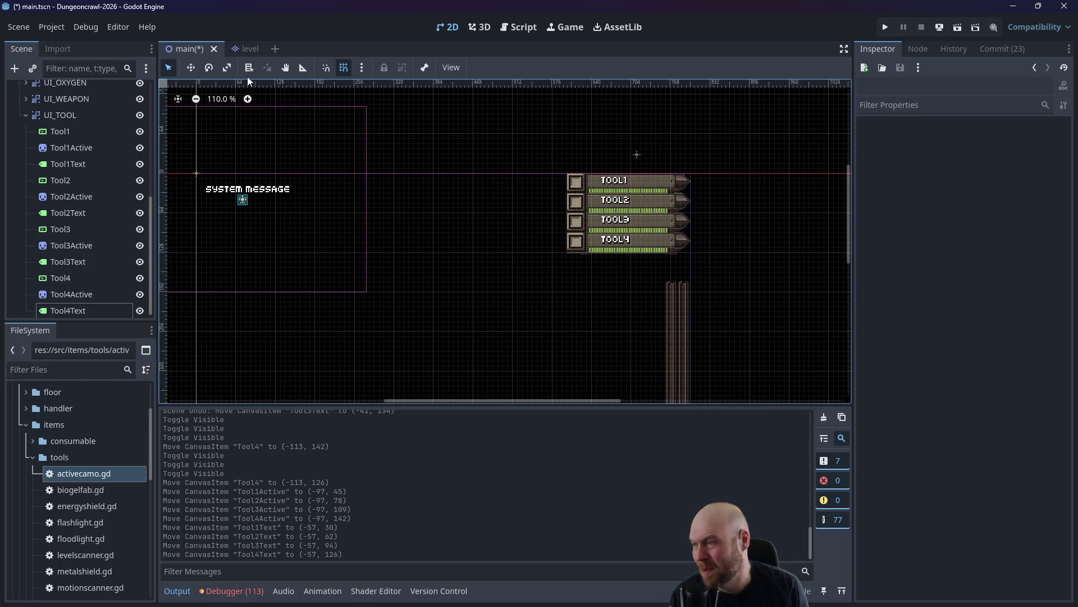
key("ctrl+s")
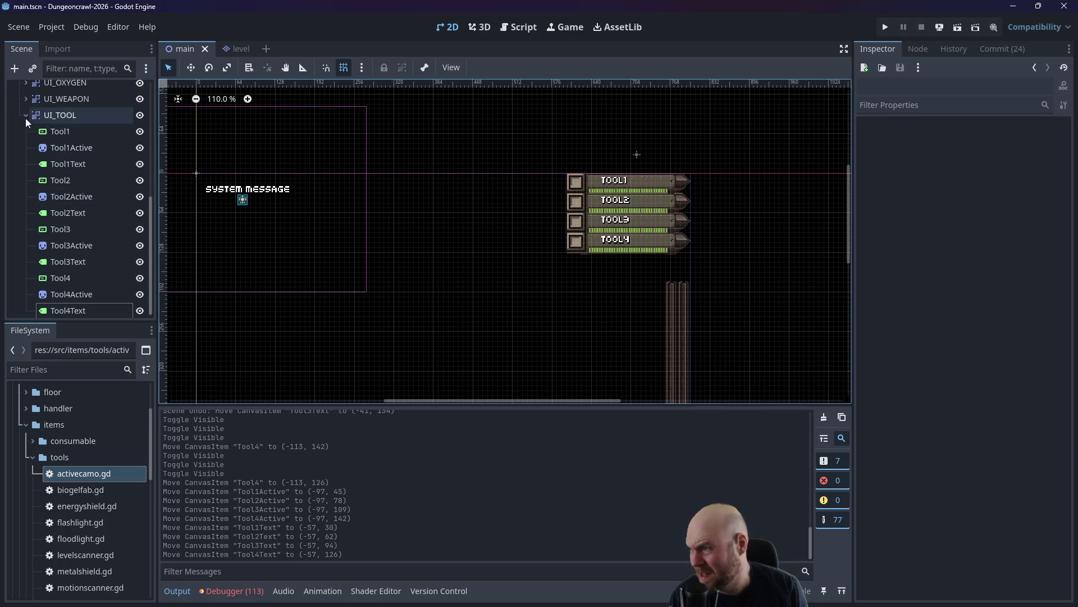
Collapse the UI_TOOL and UI nodes in the Scene tree.
left_click(26, 117)
mouse_move(533, 198)
left_mouse_down()
mouse_move(505, 229)
mouse_move(568, 147)
mouse_move(542, 214)
left_mouse_up()
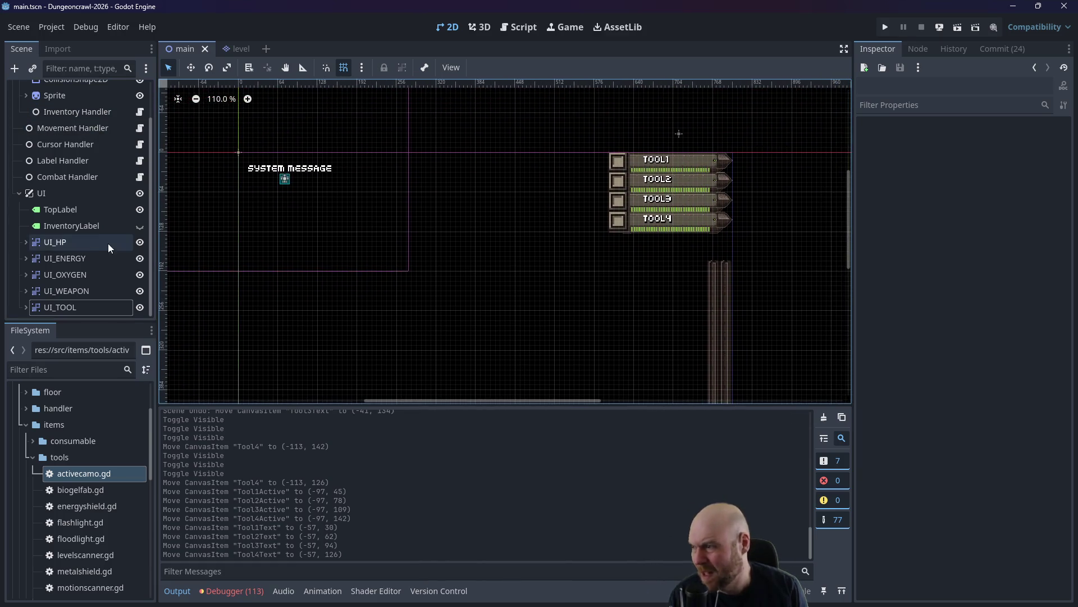
left_click(19, 193)
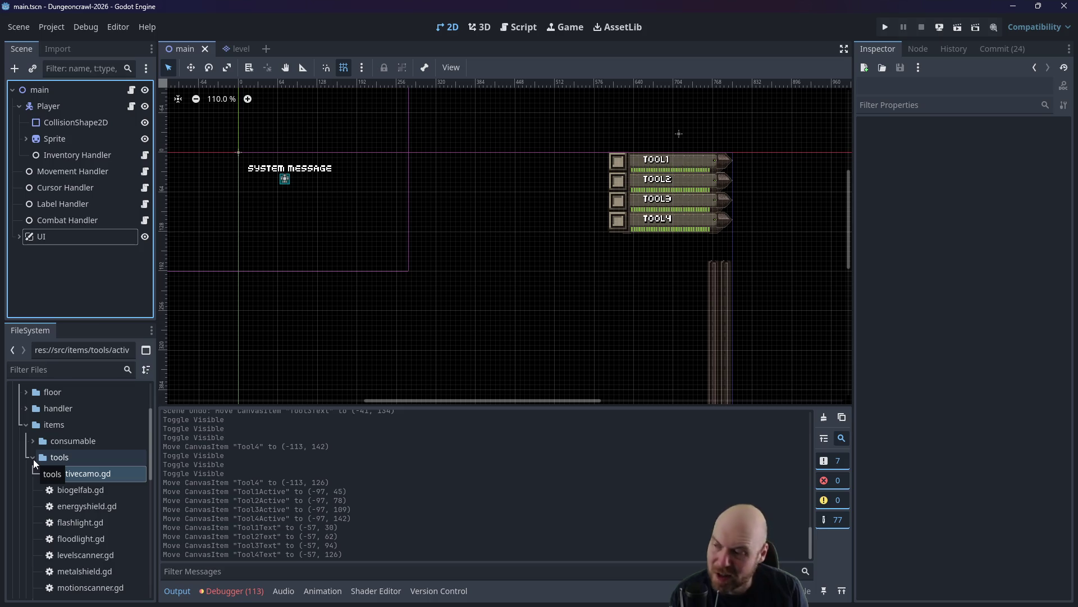
scroll(66, 490, "down", 2)
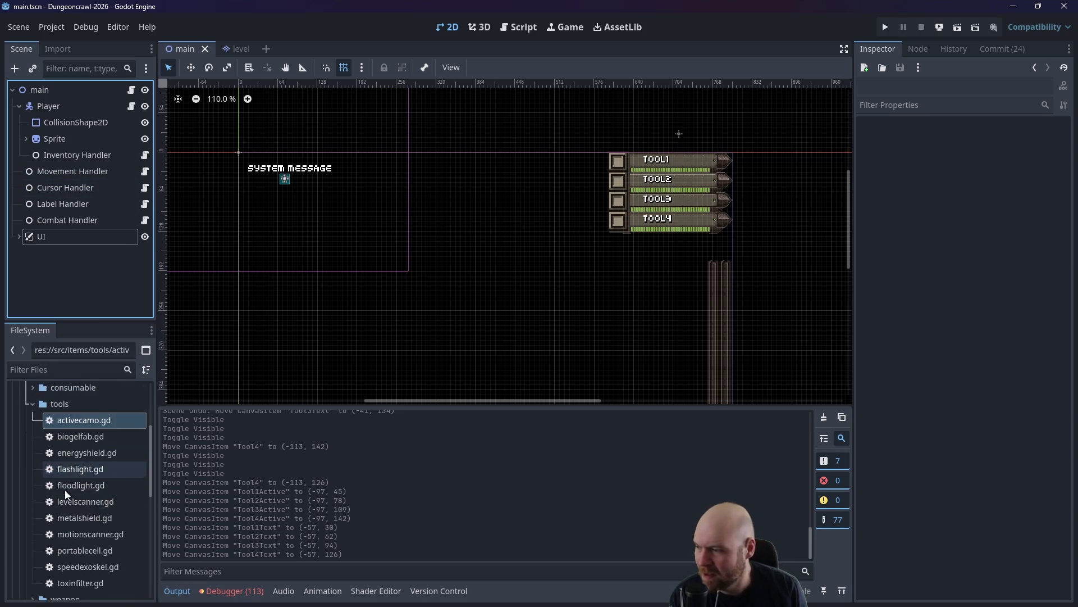
scroll(65, 469, "up", 2)
Collapse the tools folder and open tool.gd in the script editor.
left_click(32, 453)
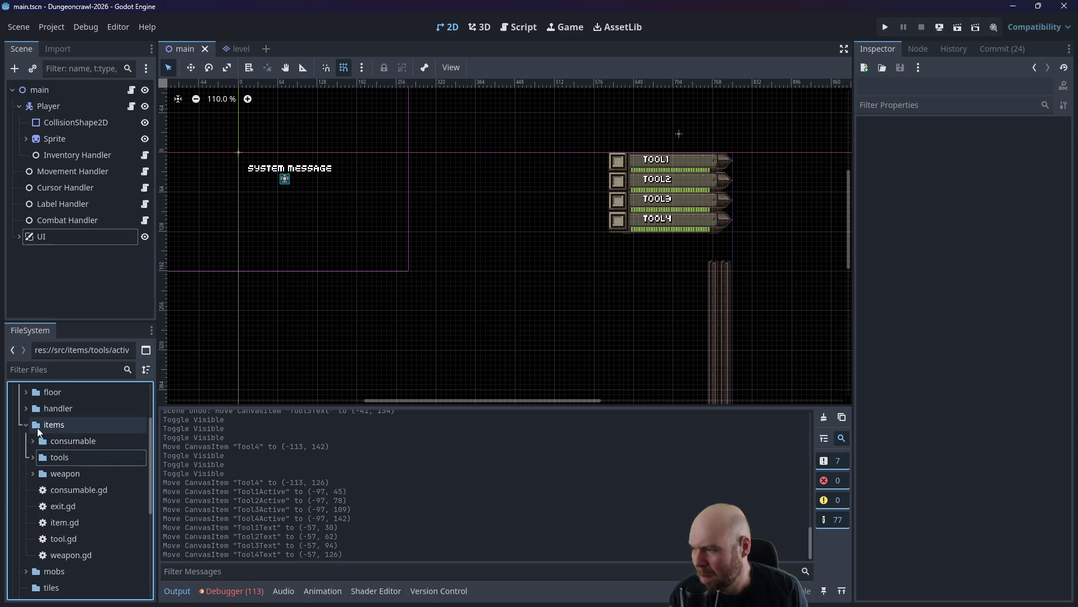
scroll(40, 410, "up", 1)
scroll(39, 418, "down", 4)
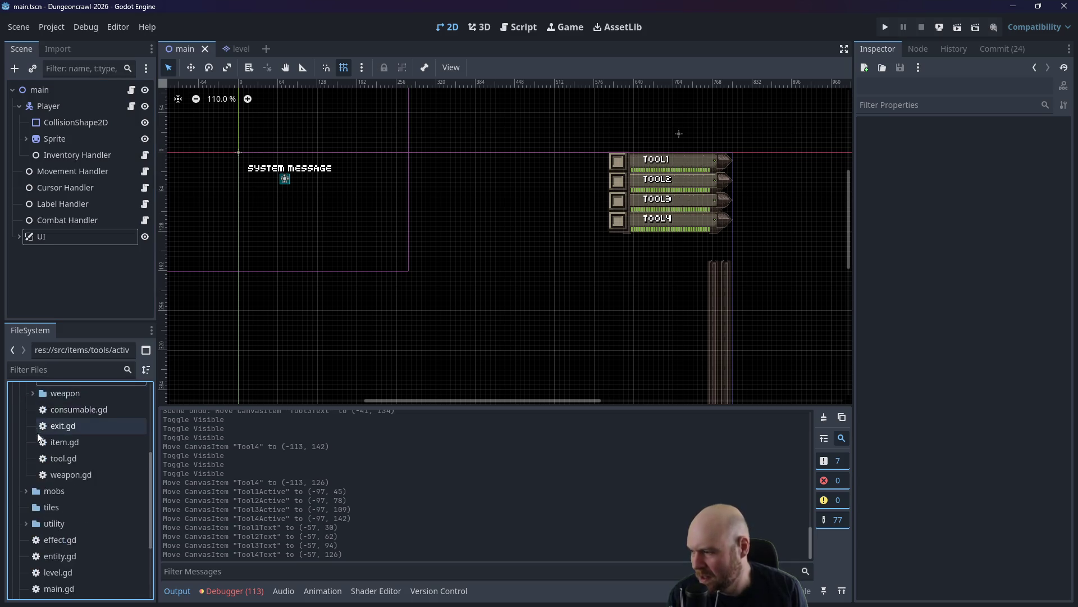
scroll(38, 437, "down", 1)
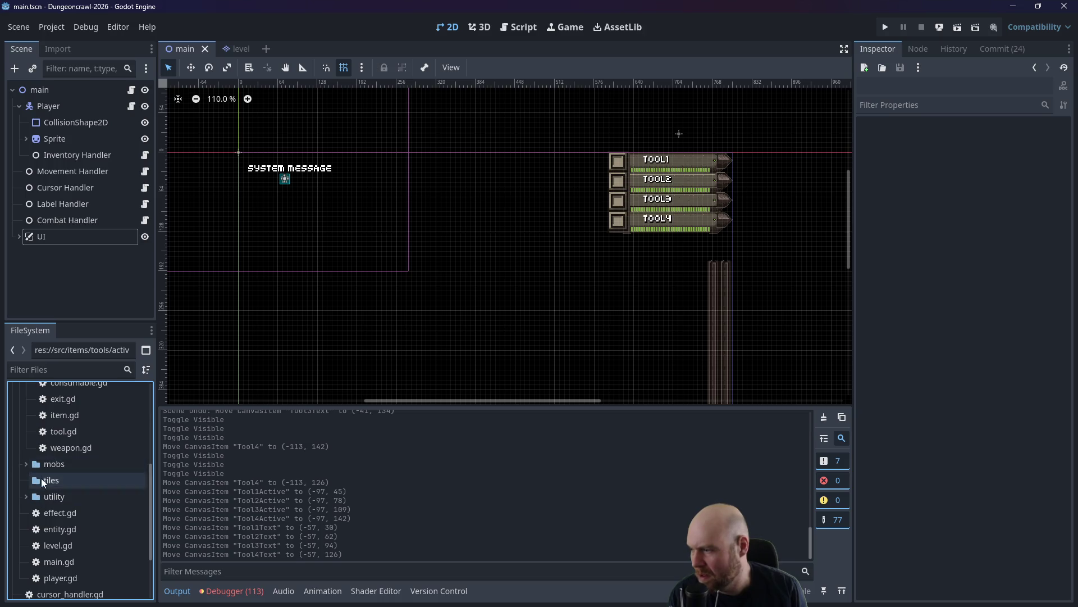
scroll(33, 466, "up", 1)
double_click(35, 456)
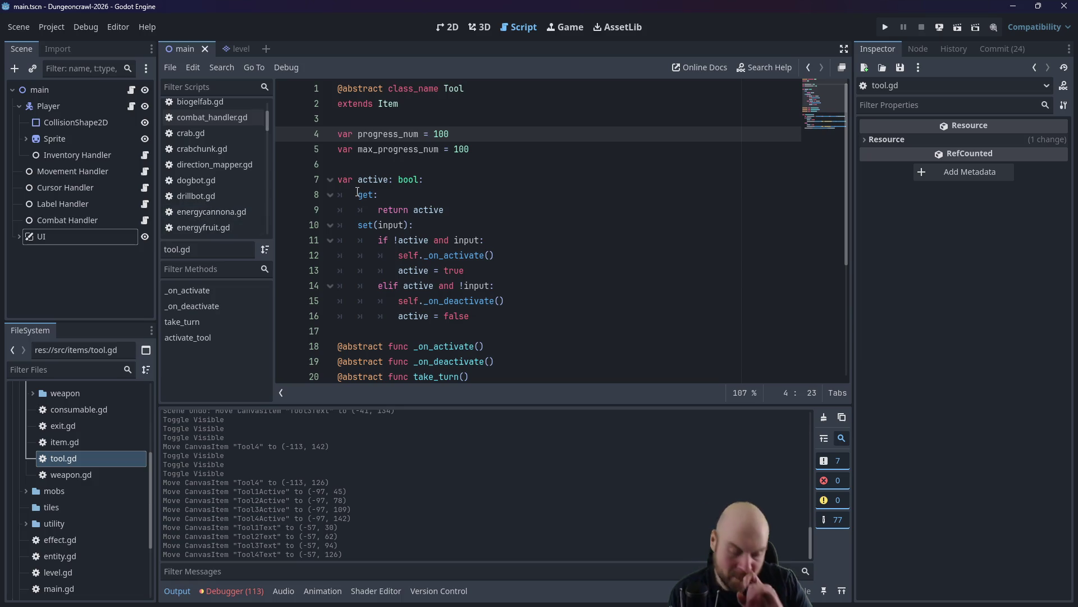
In the FileSystem dock, collapse the items folder and expand the handler folder.
scroll(73, 461, "up", 1)
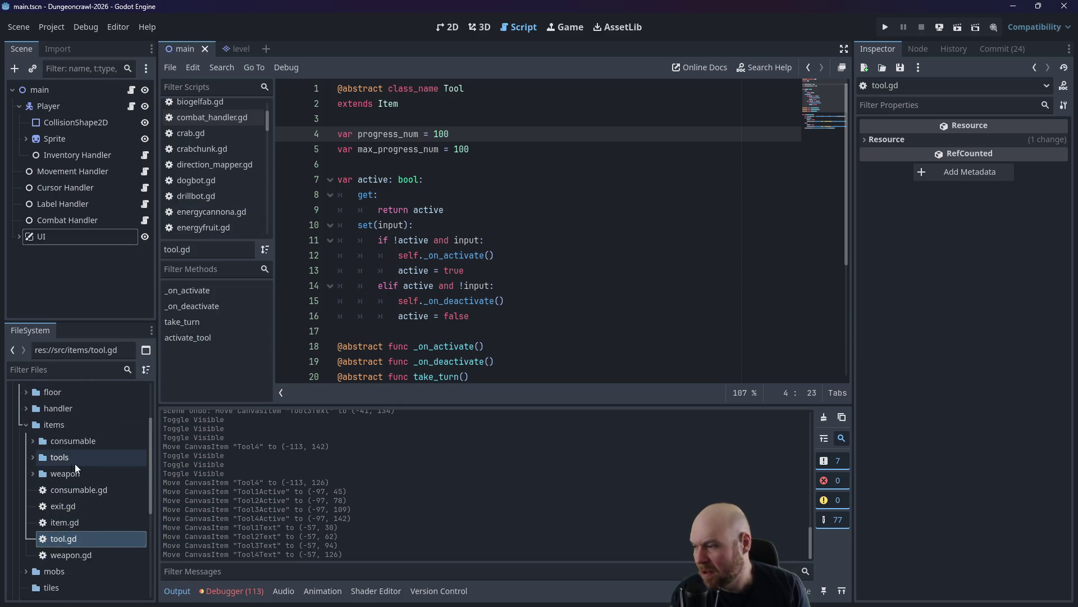
left_click(24, 424)
scroll(39, 456, "down", 2)
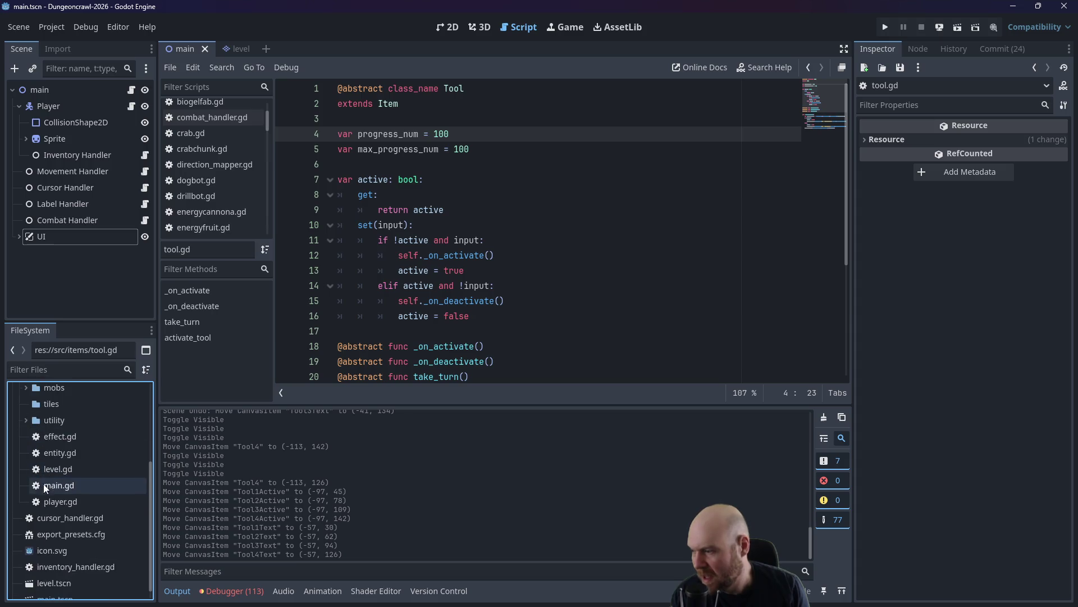
scroll(45, 486, "up", 4)
scroll(51, 458, "down", 5)
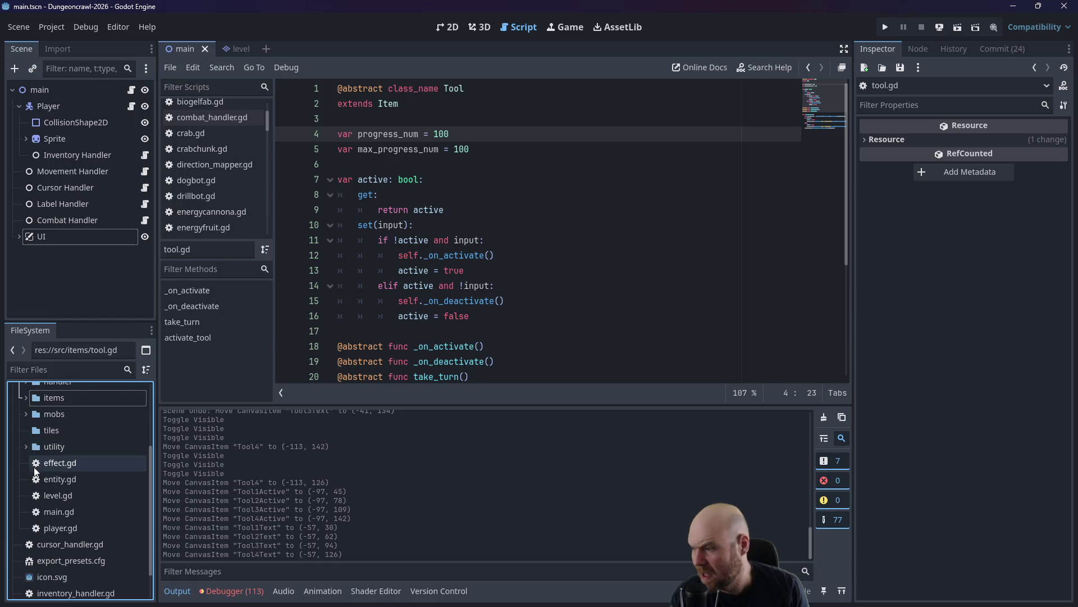
scroll(37, 476, "down", 2)
scroll(43, 485, "up", 8)
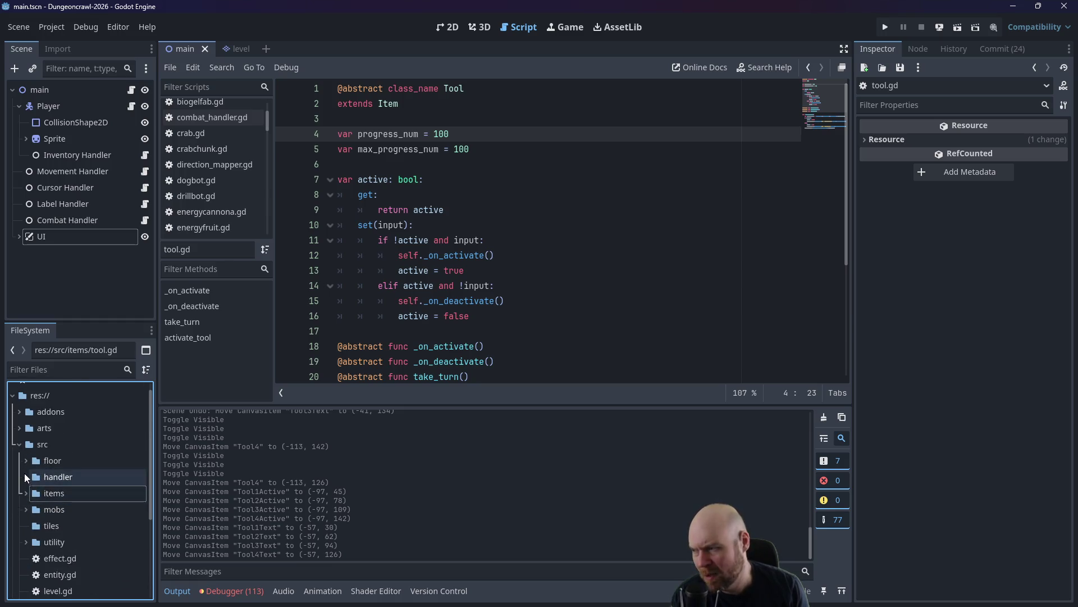
left_click(25, 476)
Open label_handler.gd, highlight the get_node path on line 45, and expand the UI node.
double_click(69, 522)
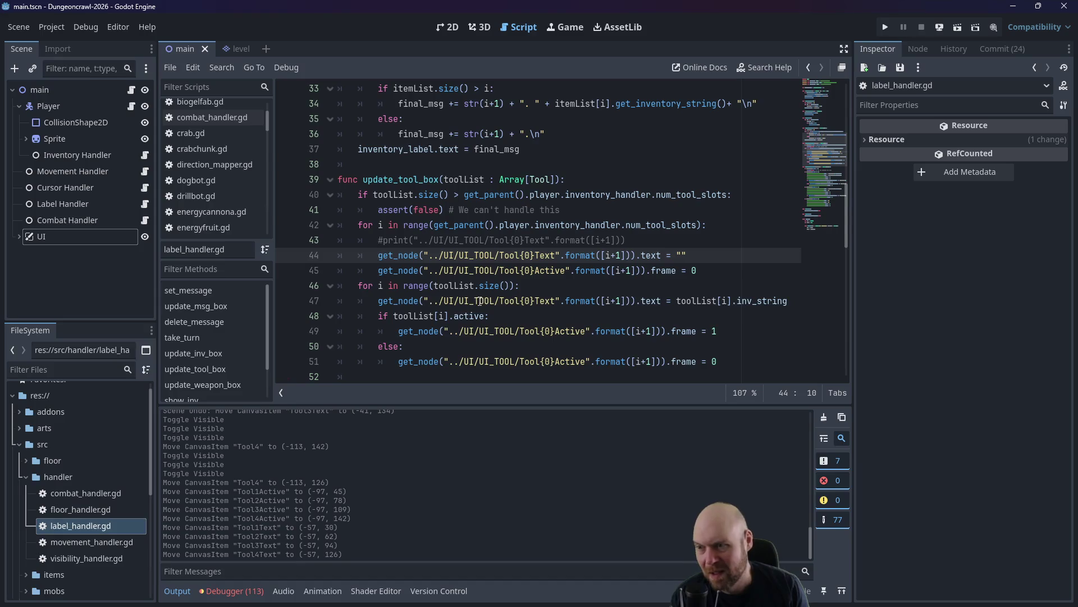
left_click(724, 273)
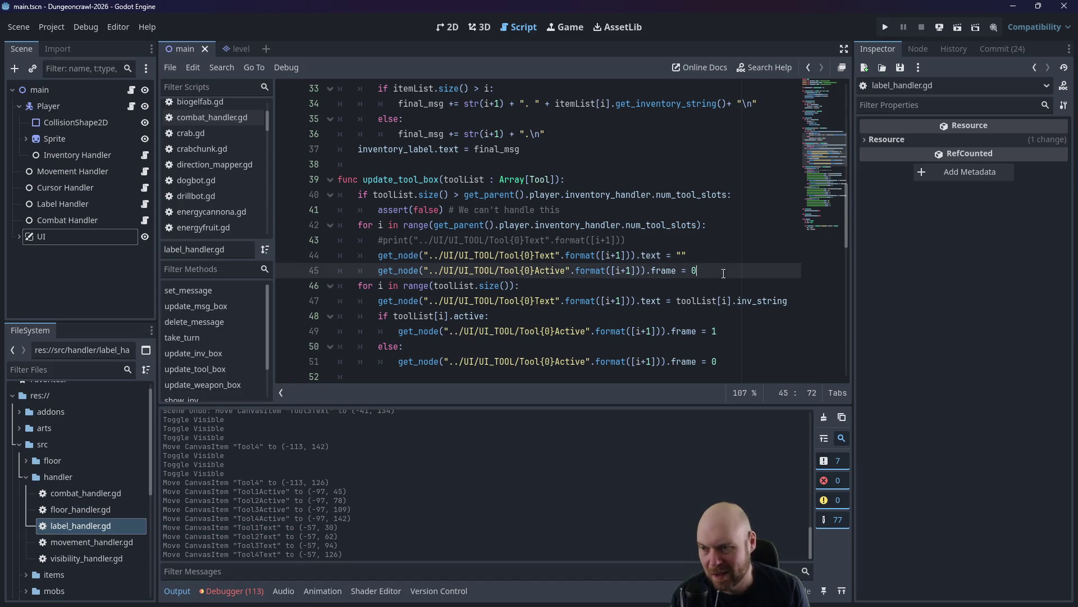
left_click_drag(378, 270, 525, 270)
left_click(19, 237)
left_click_drag(378, 270, 458, 269)
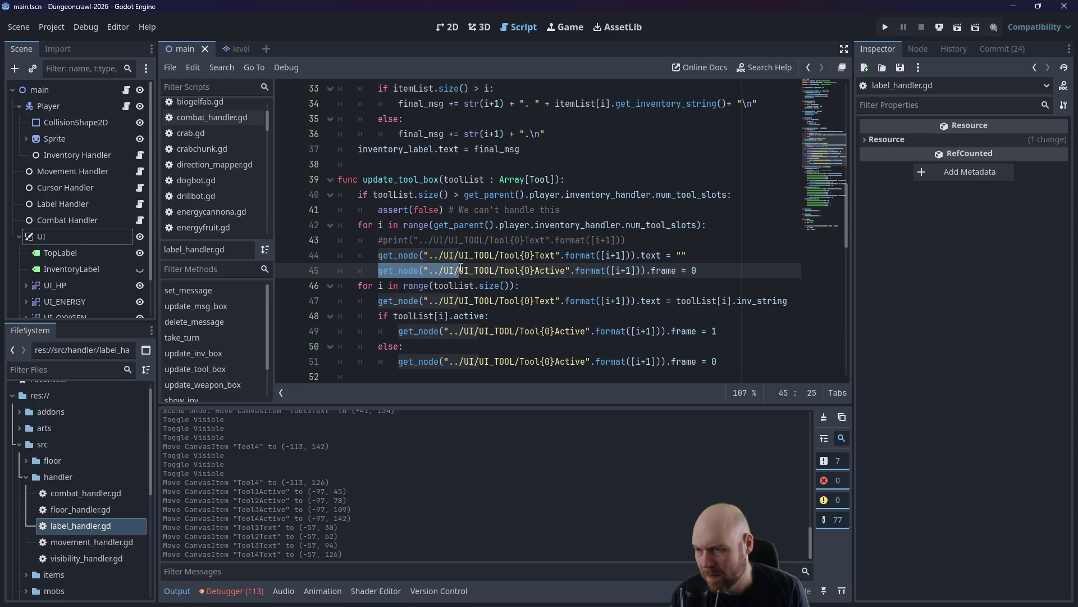
Review update_tool_box's loops, tool count check, assert and commented-out print line.
left_click(479, 240)
scroll(481, 247, "down", 2)
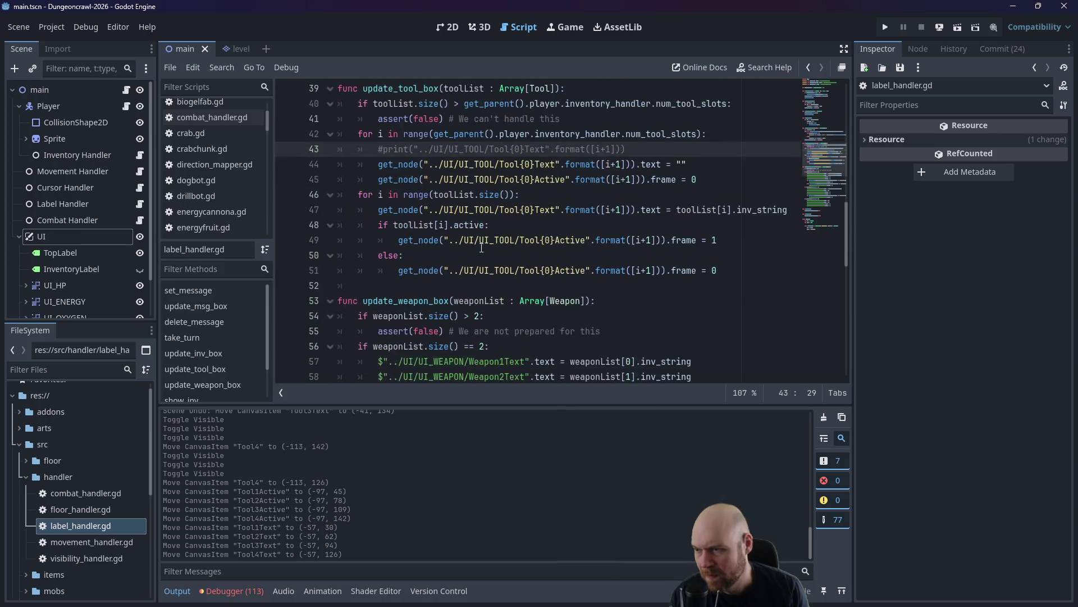
scroll(481, 247, "up", 1)
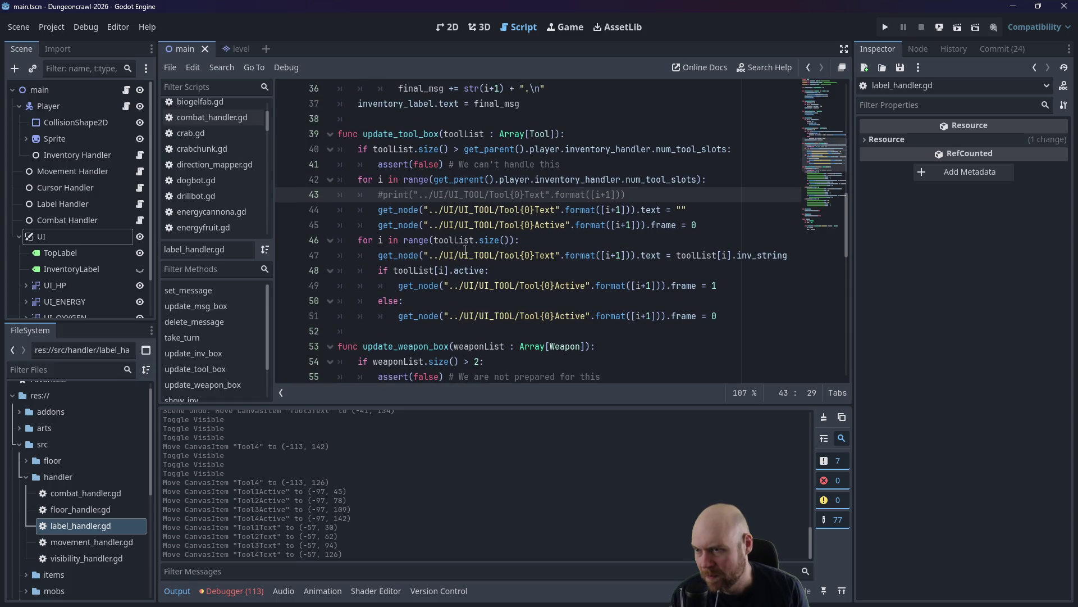
left_click_drag(526, 242, 353, 239)
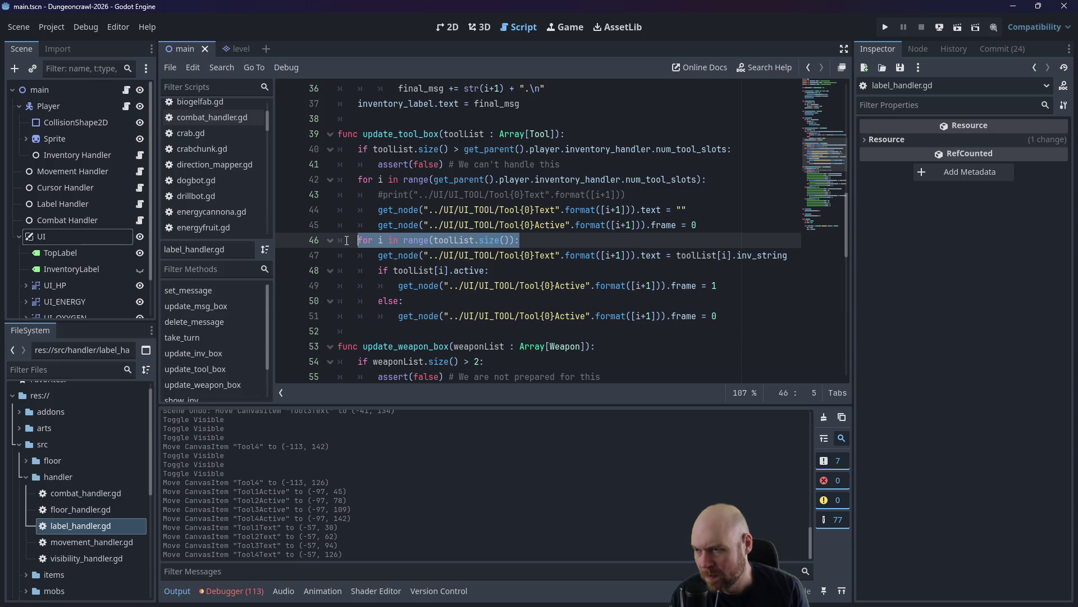
left_click(453, 179)
left_click(488, 149)
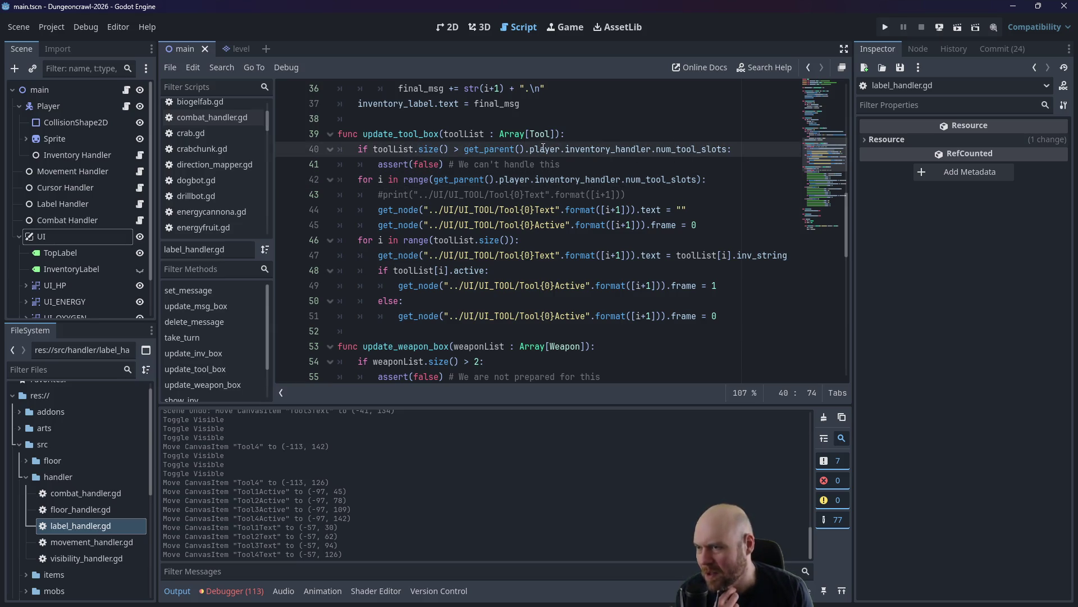
left_click(443, 166)
left_click_drag(627, 194, 303, 194)
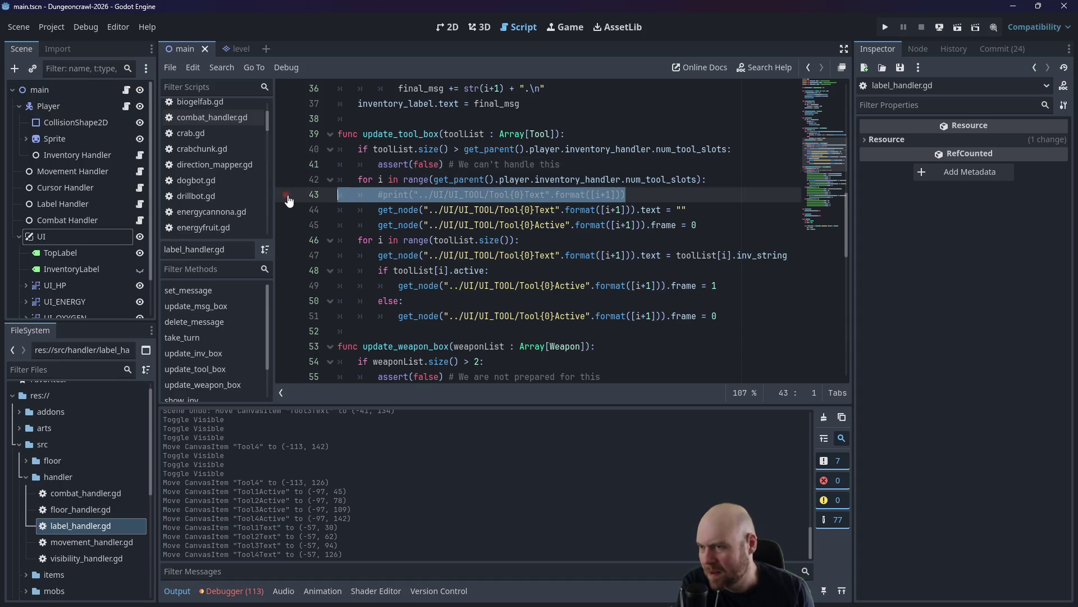
Remove the commented-out print line and start a get_node call for the Tool{0} bar below line 44.
key("BackSpace")
key("BackSpace")
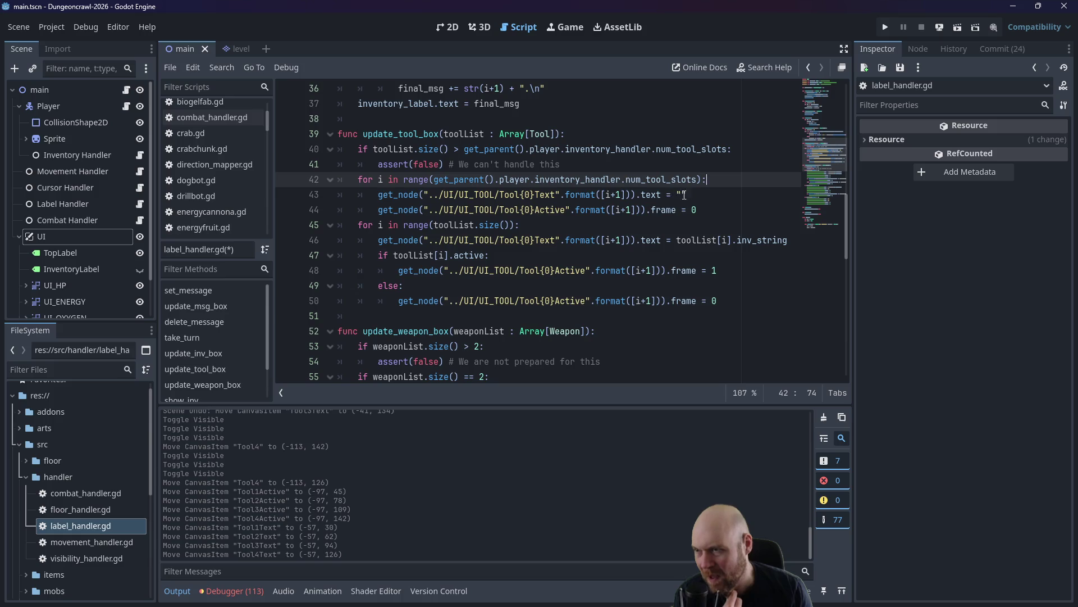
left_click_drag(688, 197, 298, 198)
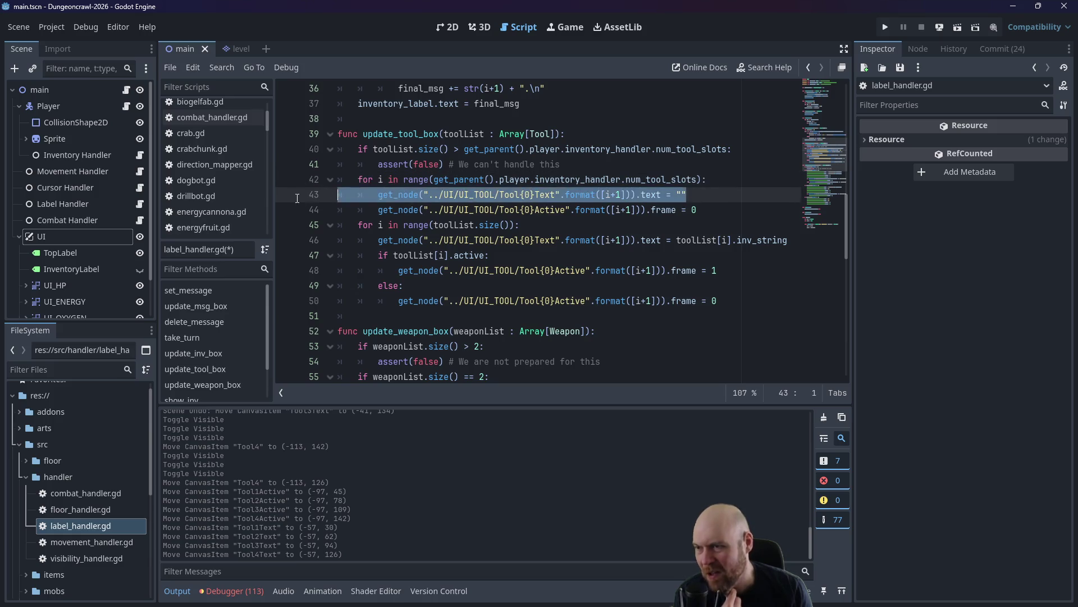
left_click(724, 208)
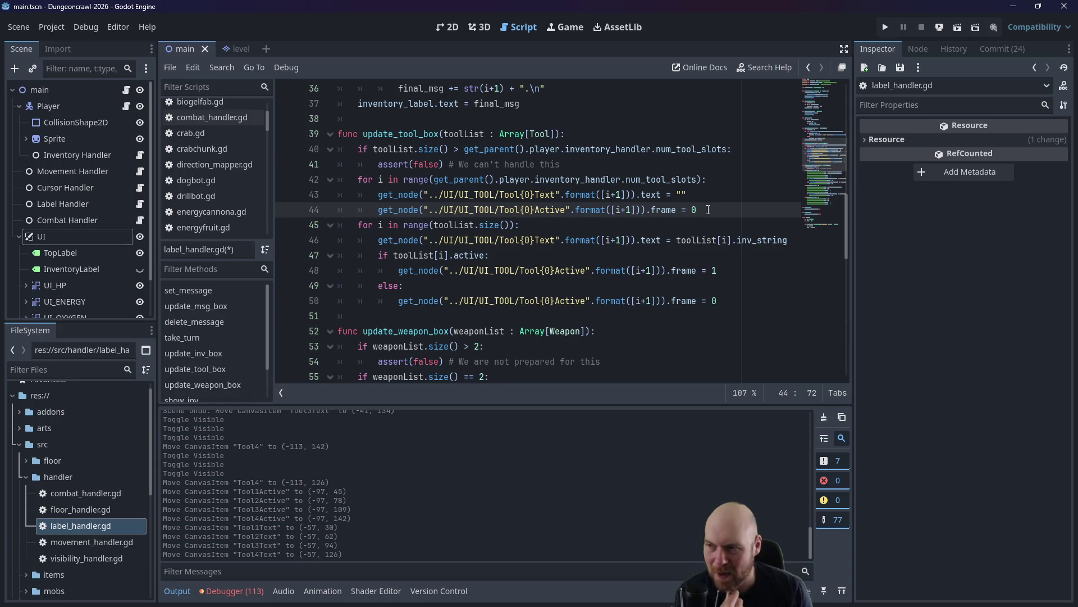
key("Return")
type("get_no")
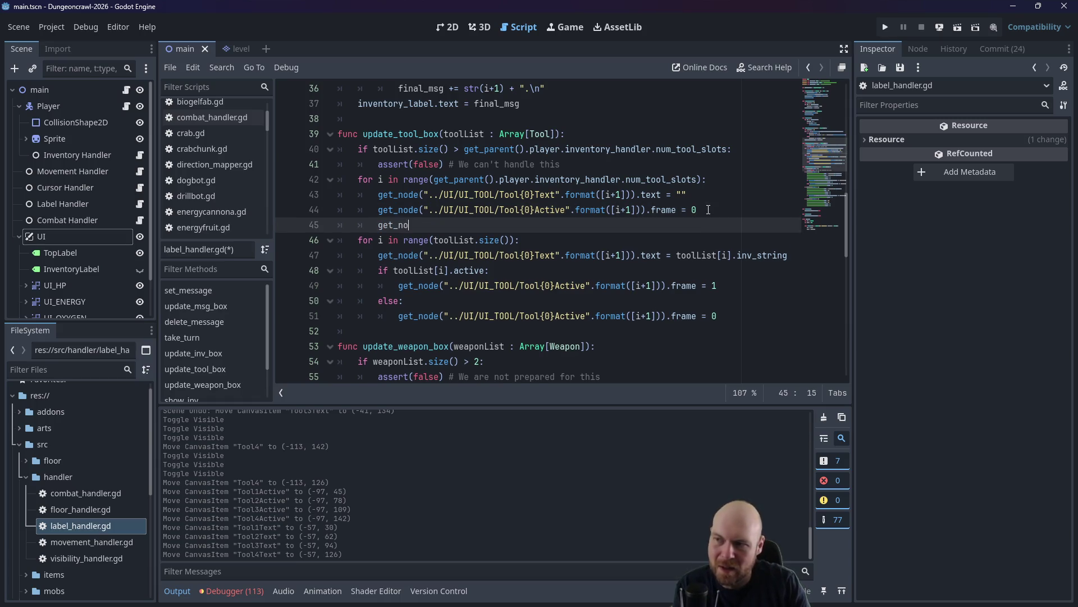
type("de(\"")
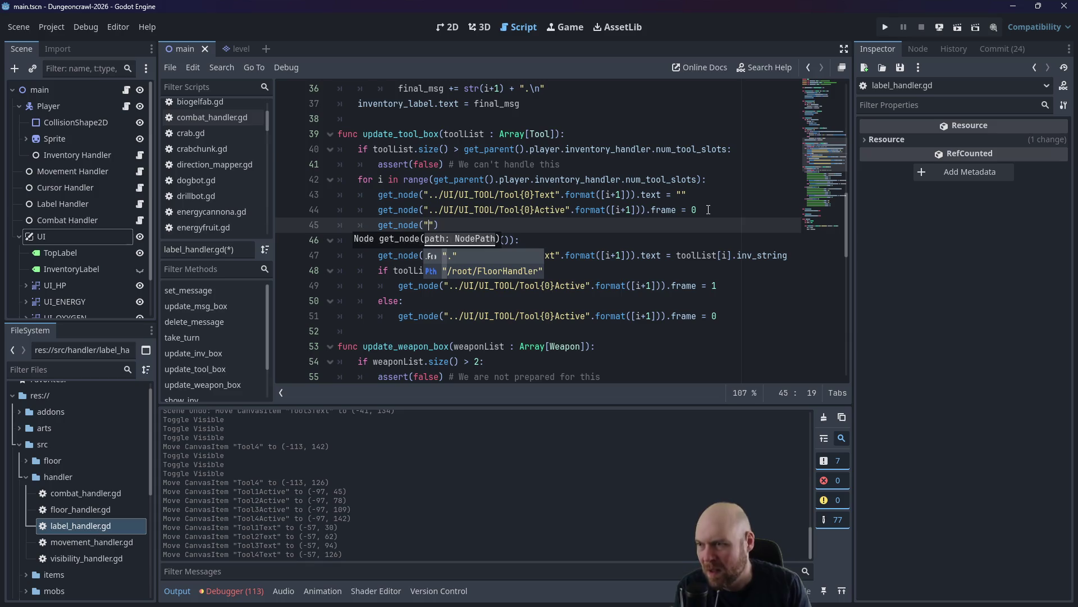
type("../UI/")
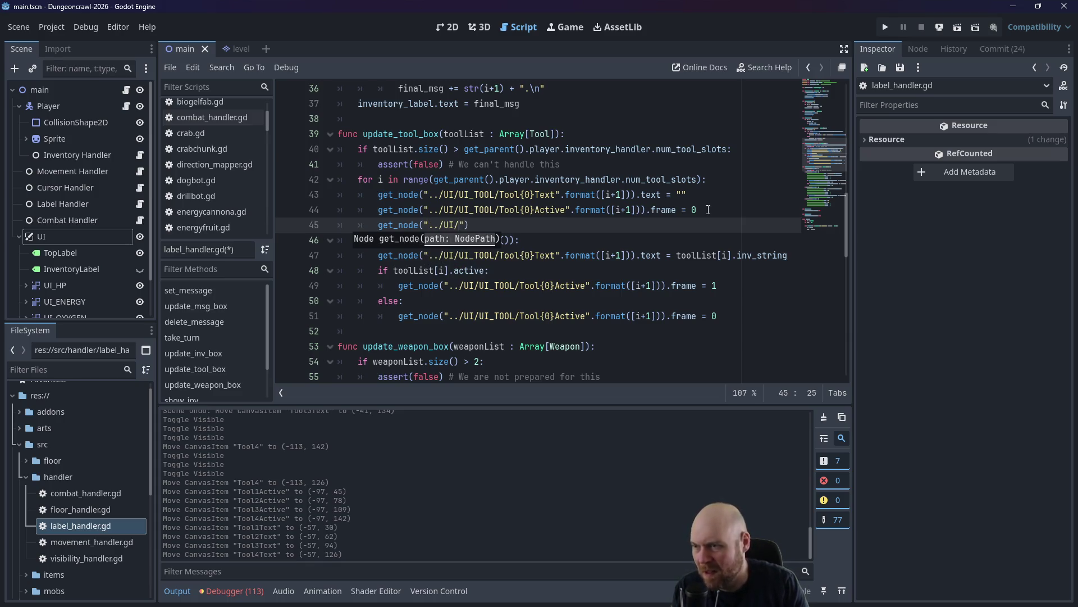
type("UI")
type("_TOOL/T")
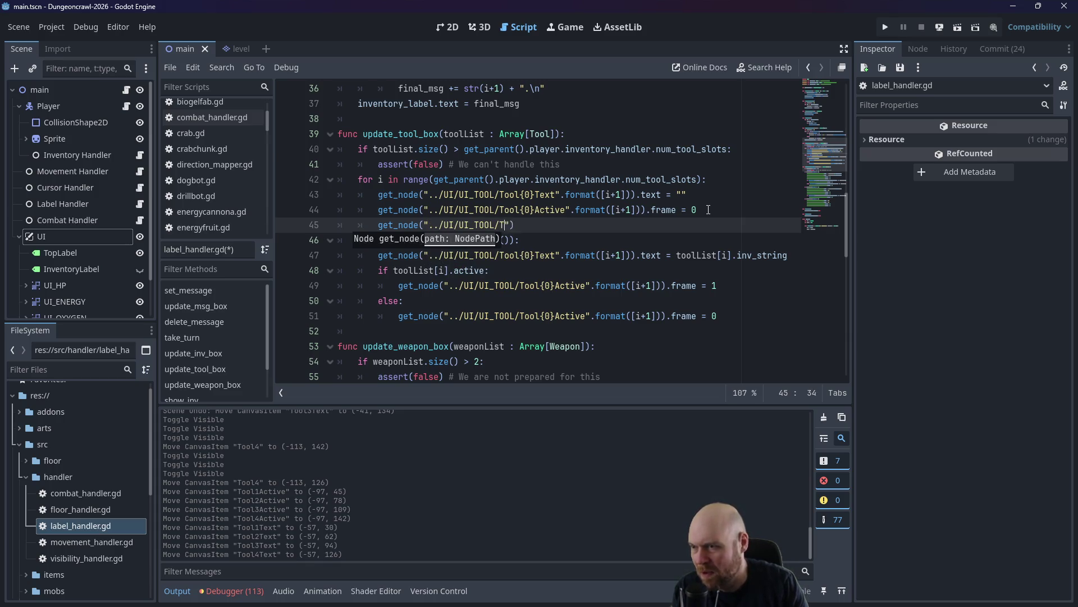
type("OOL{0")
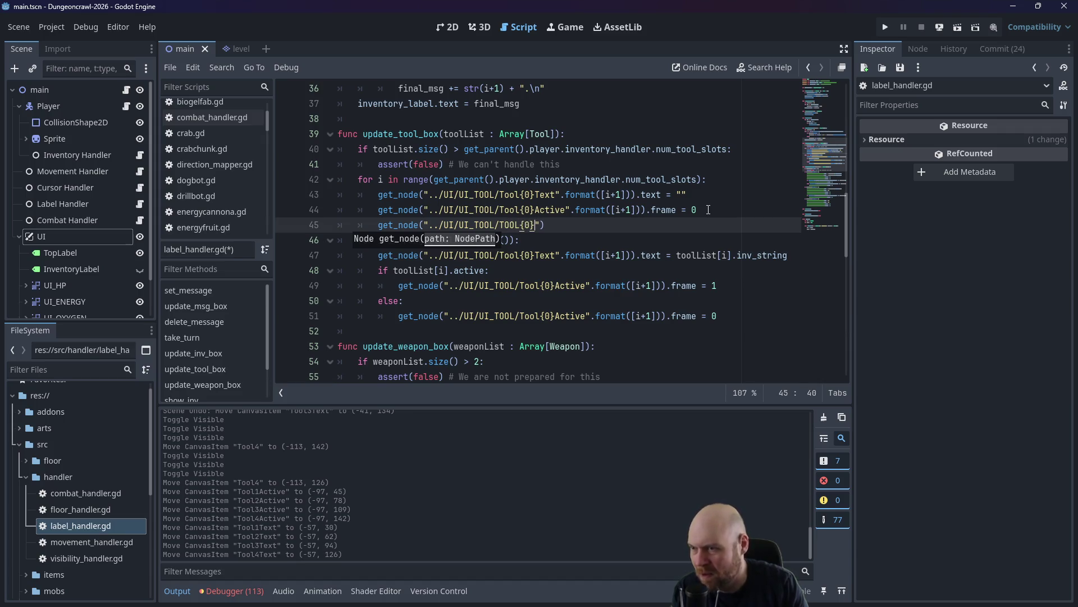
type(".format[")
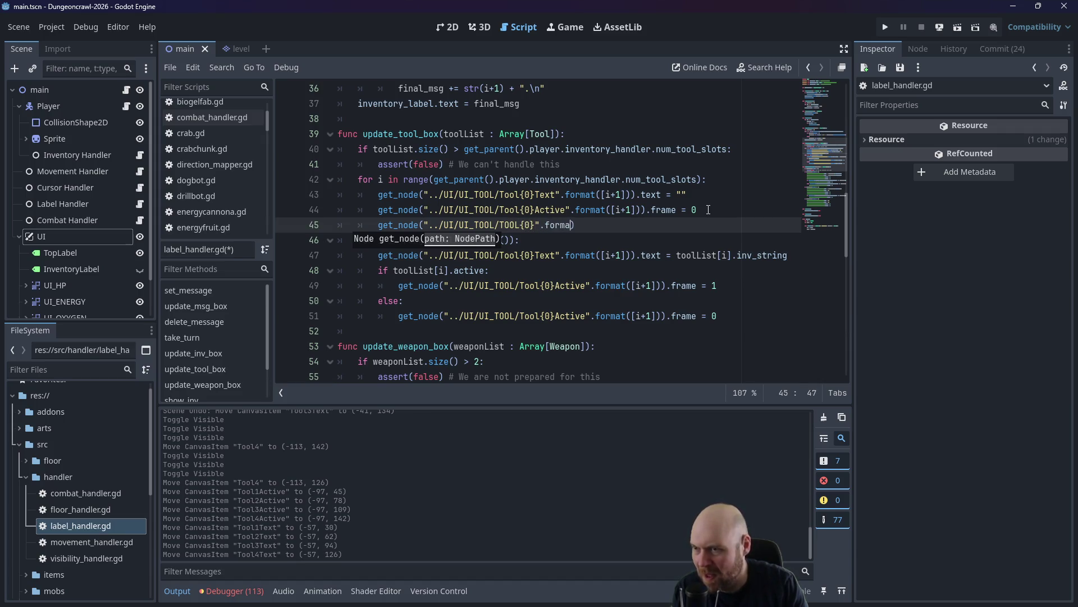
type("([i+")
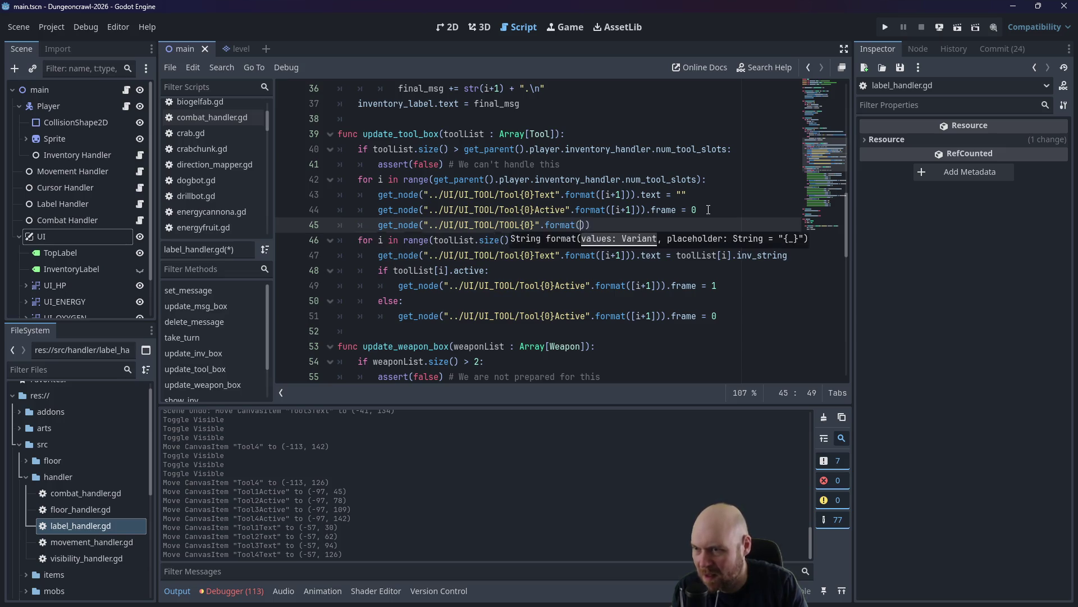
type("))")
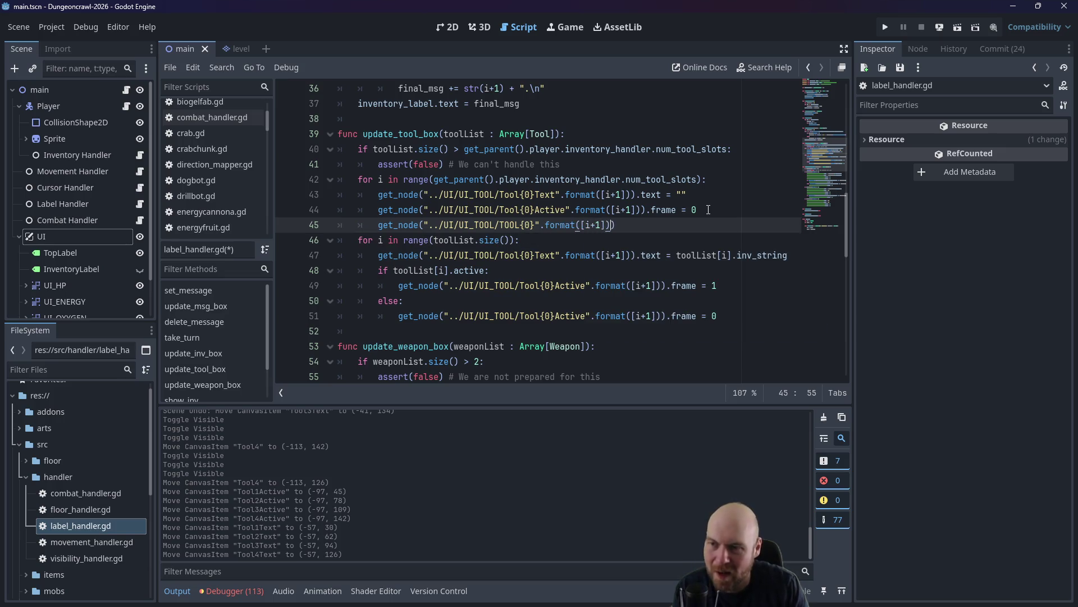
type("v")
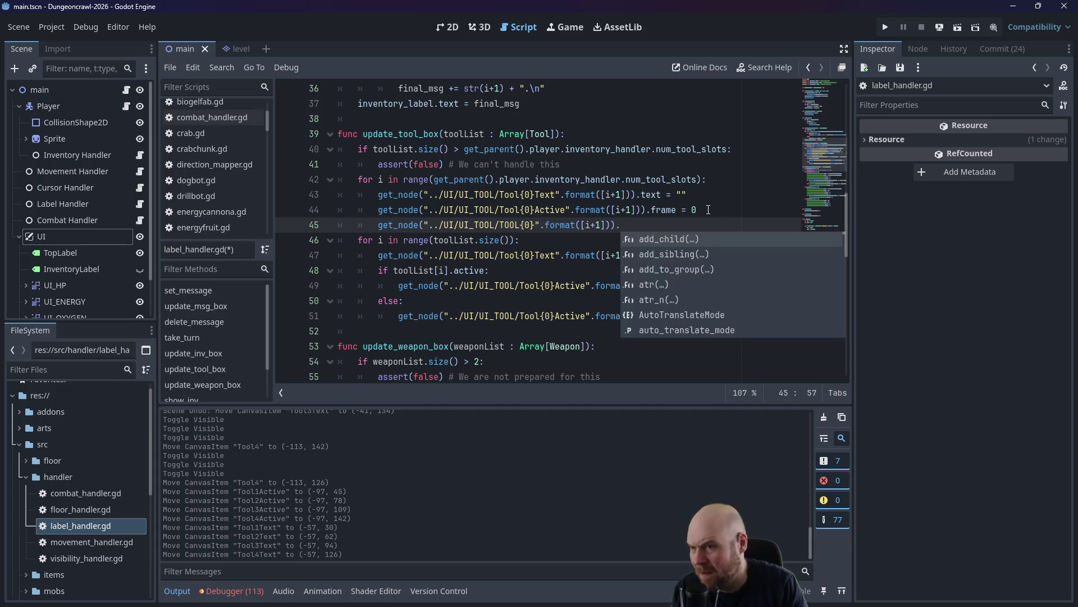
type("alu")
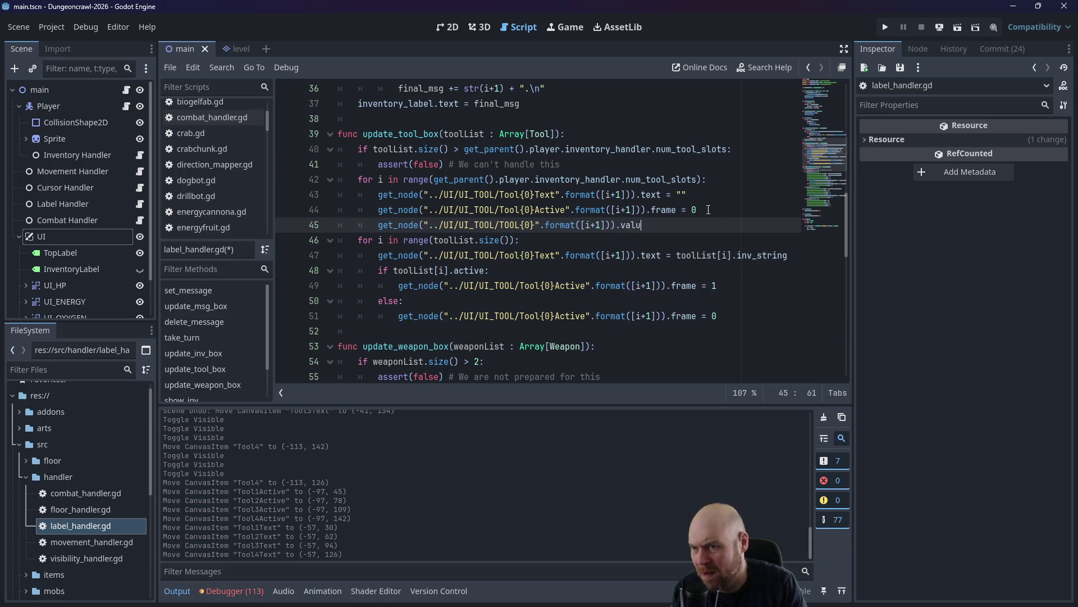
key("BackSpace")
key("BackSpace")
key("BackSpace")
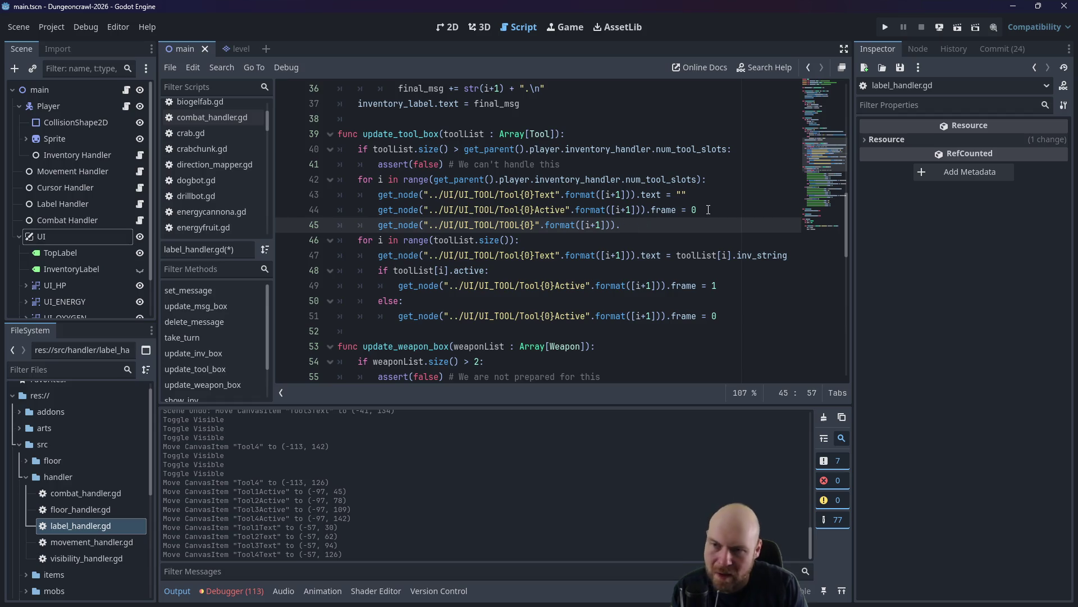
Complete line 45 so the Tool{0} bar's value is reset to 0.
scroll(104, 283, "down", 5)
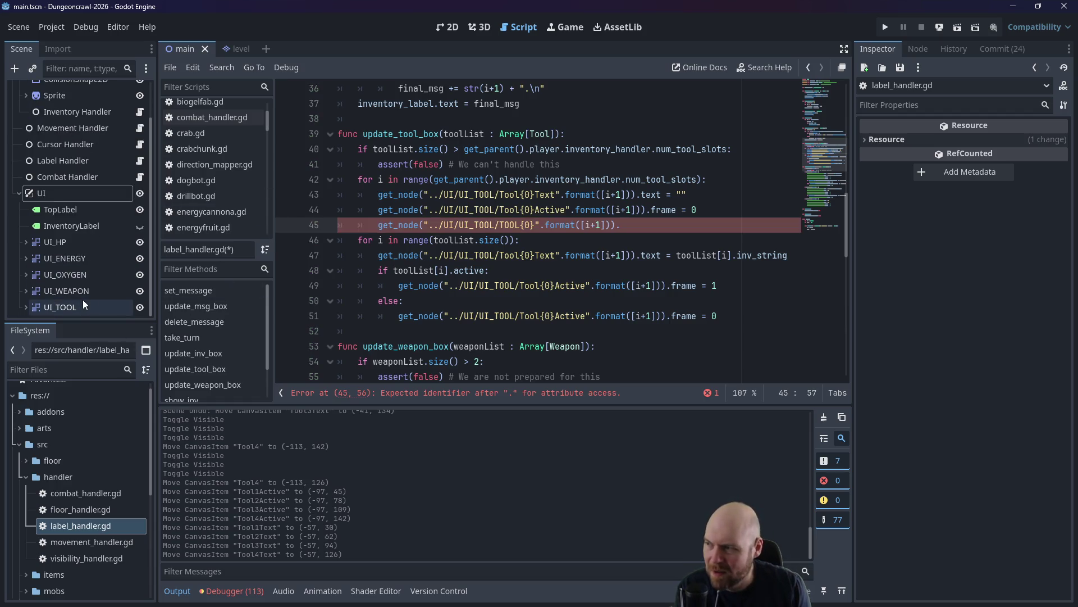
scroll(53, 295, "down", 2)
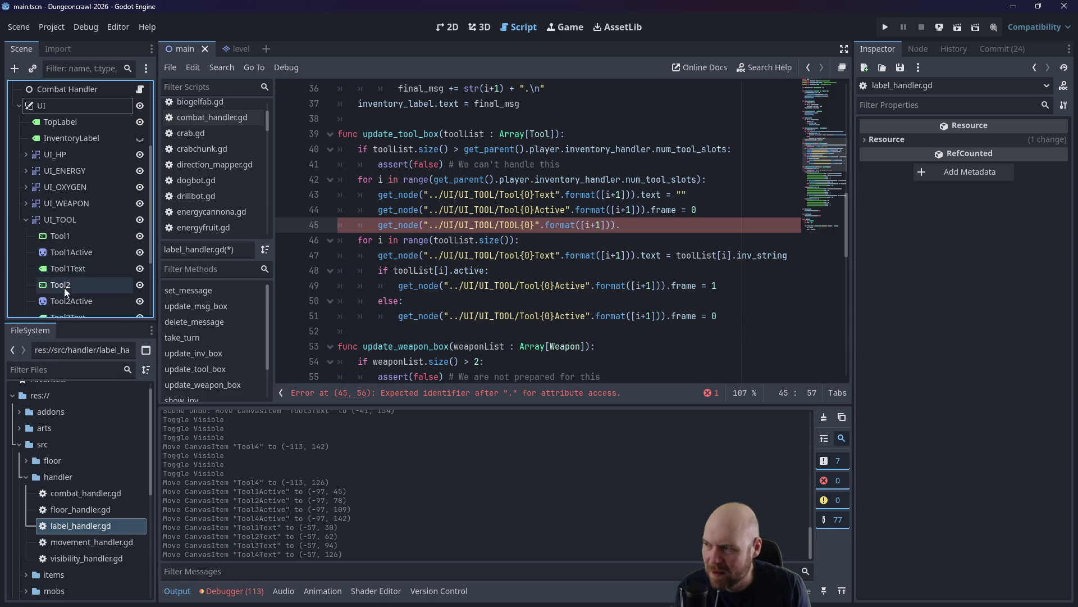
left_click(68, 234)
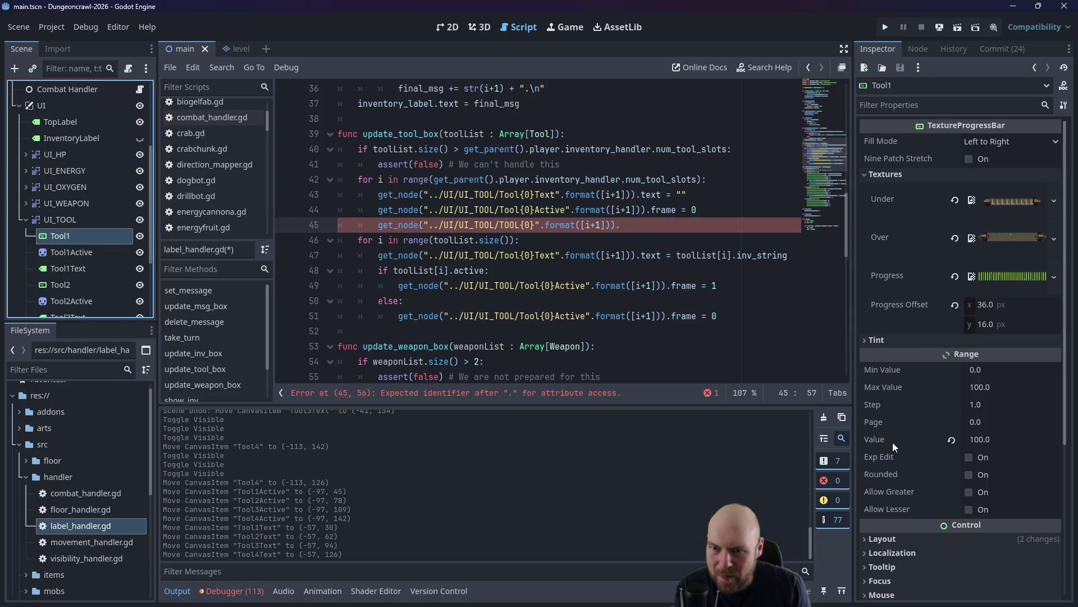
type("value = 0")
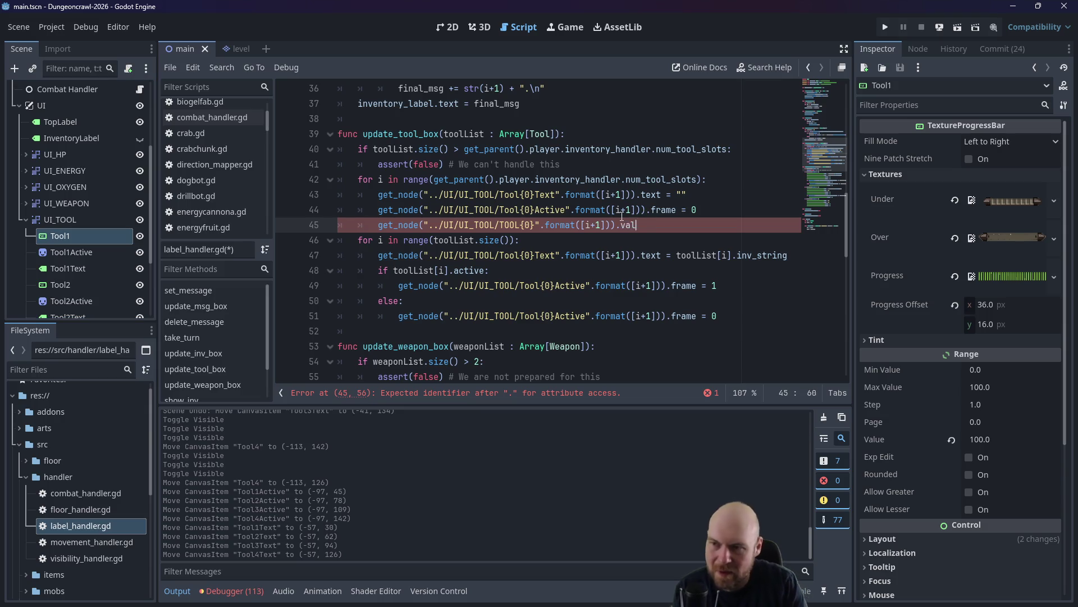
key("Return")
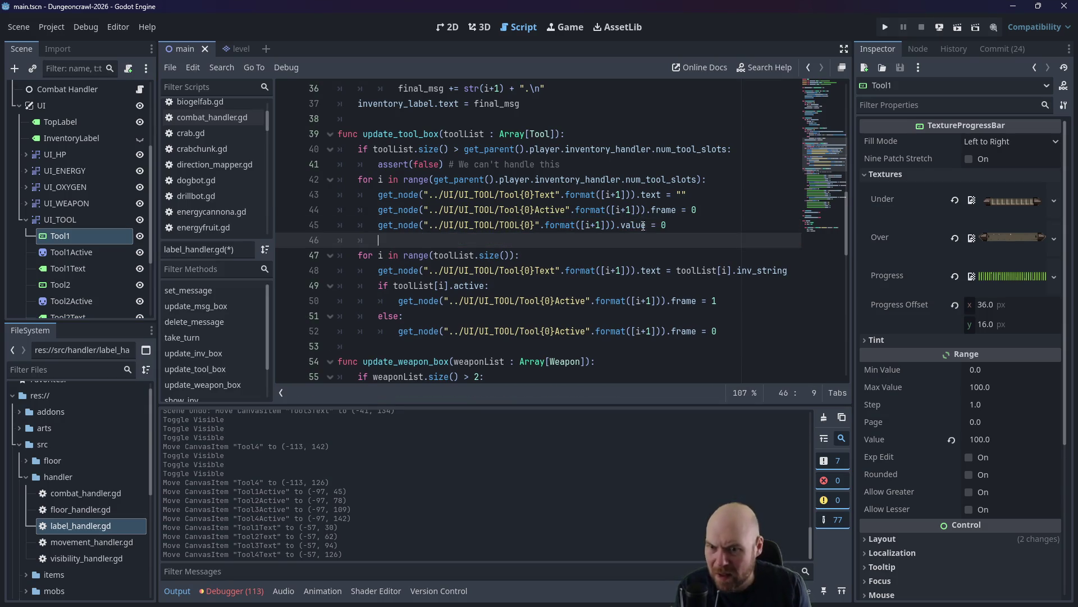
Duplicate the reset line as a max_value line set to 100.0 on line 46.
left_click_drag(668, 226, 380, 230)
key("ctrl+c")
left_click(388, 241)
key("ctrl+v")
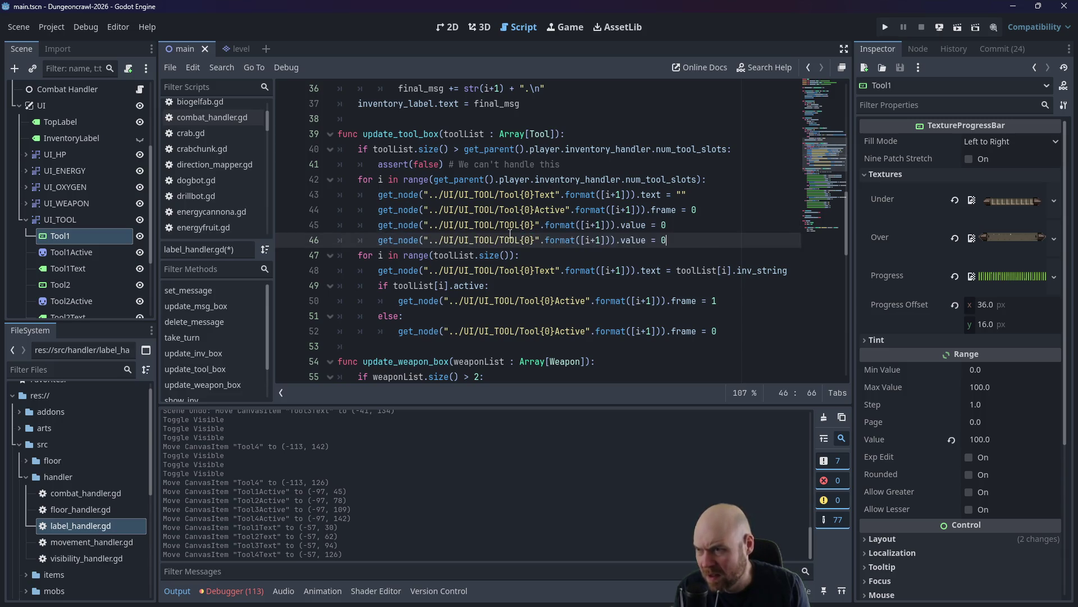
type("max_")
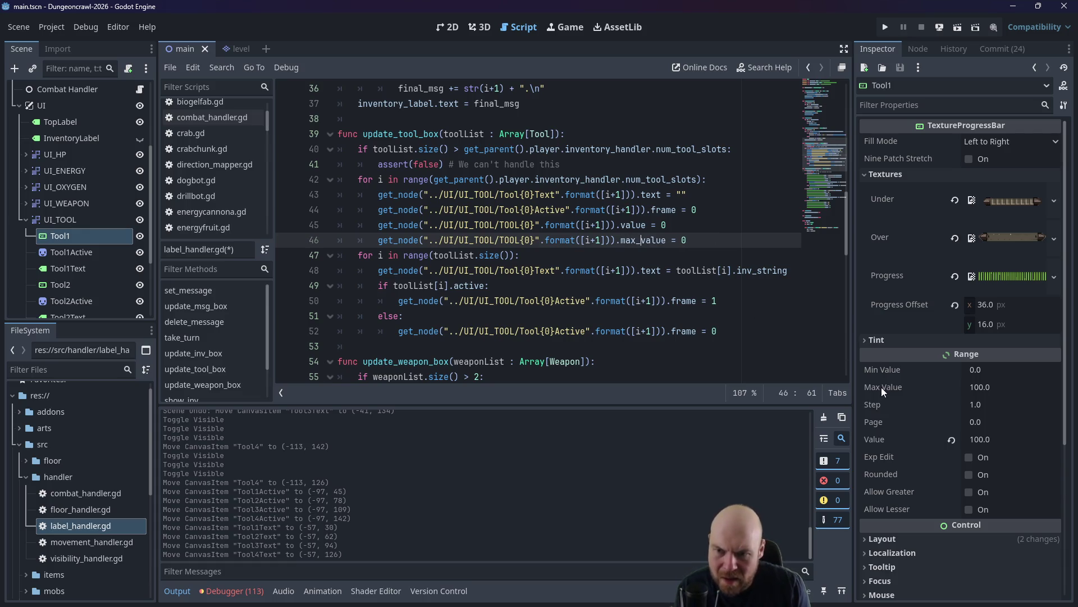
mouse_move(882, 386)
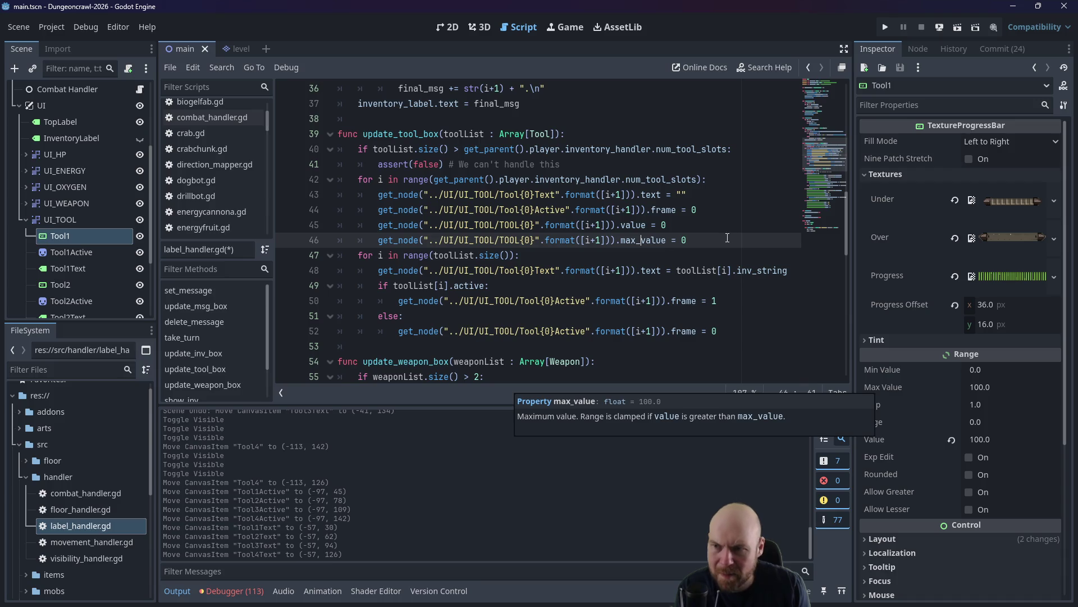
left_click(768, 234)
key("BackSpace")
type("100.0")
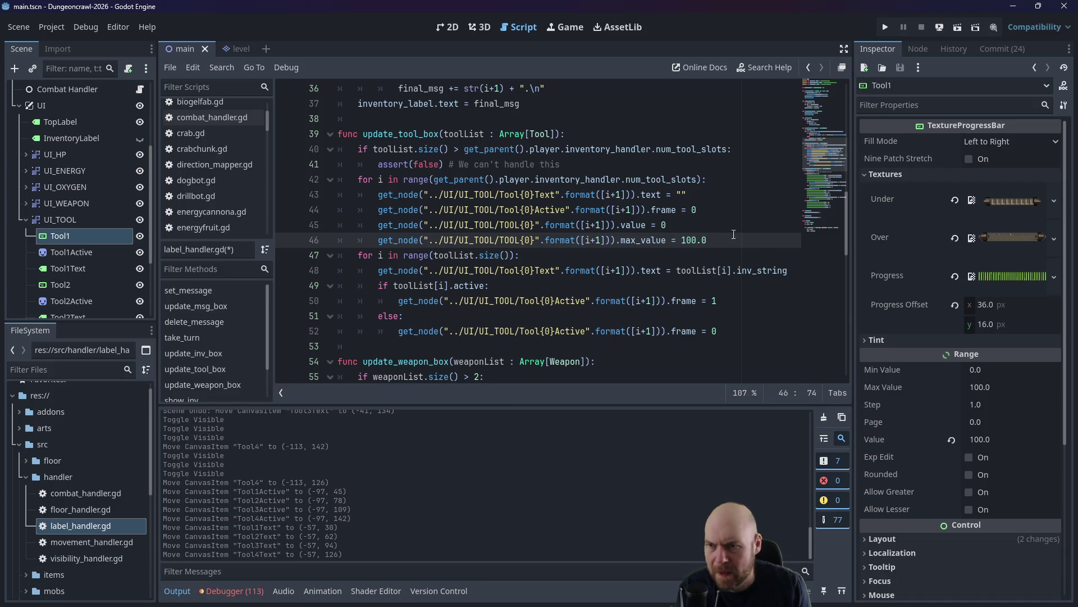
Correct the node name's capitalisation to Tool{0} and copy both bar-reset lines.
left_click(721, 231)
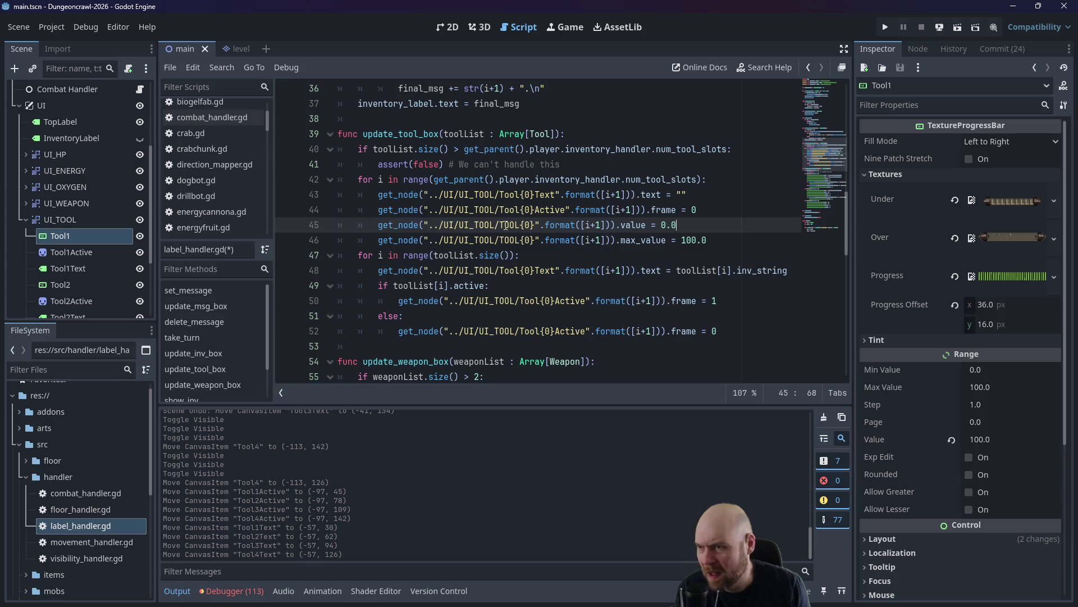
left_click_drag(504, 225, 520, 223)
type("ool")
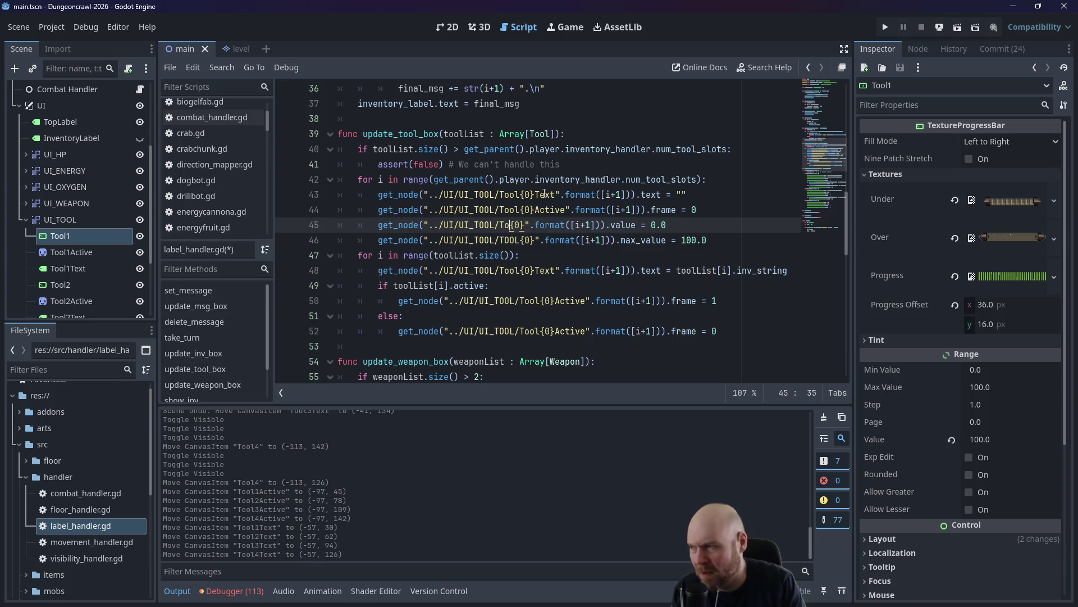
key("Down")
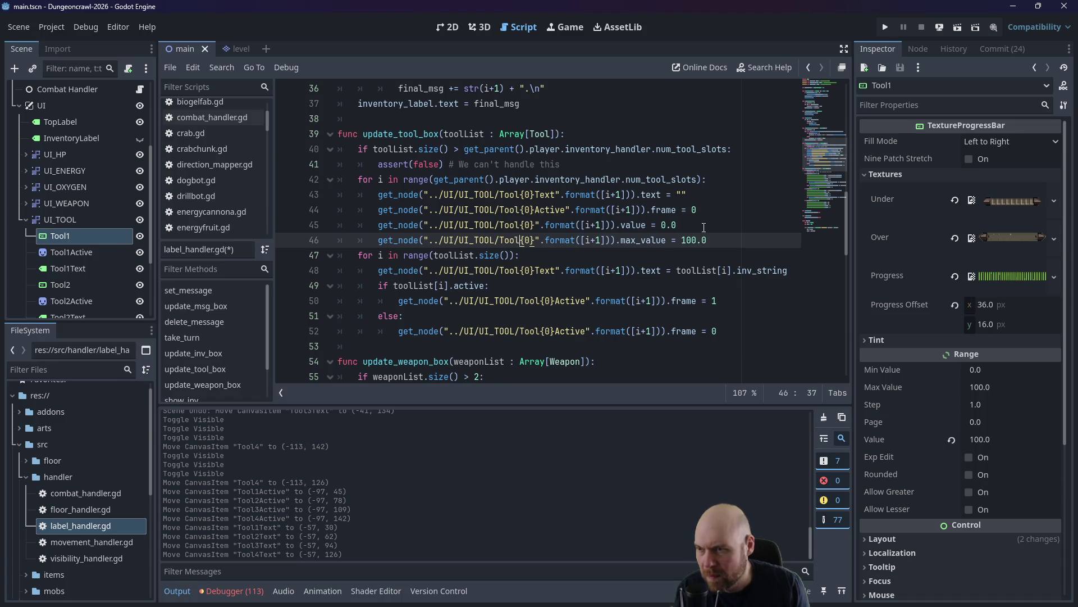
left_click_drag(707, 239, 268, 225)
key("ctrl+c")
left_click(838, 278)
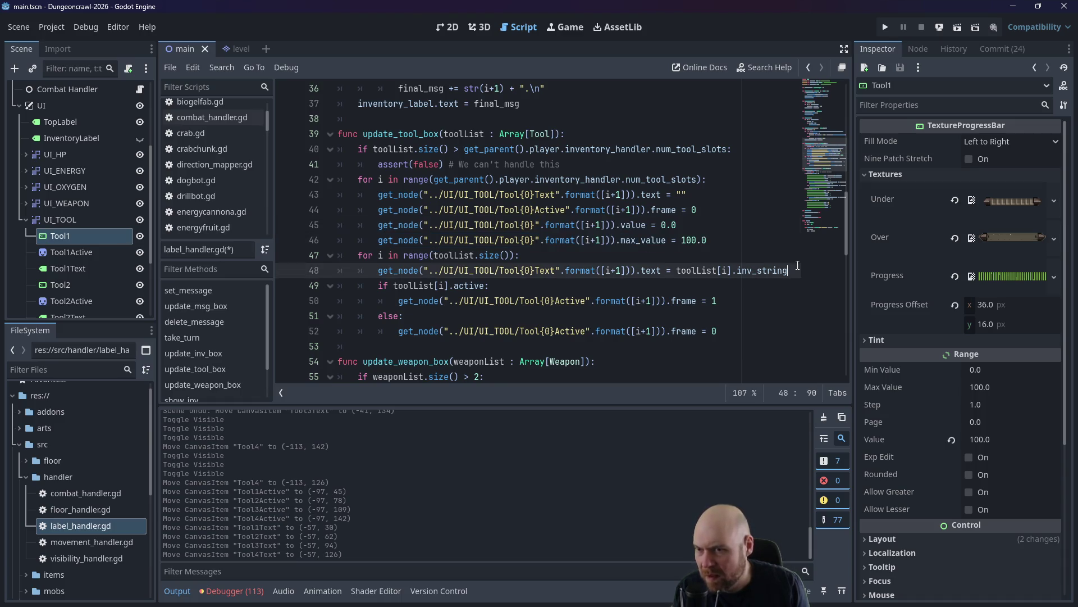
Paste the two bar-reset lines into the toolList loop and fix their indentation.
key("Return")
key("ctrl+v")
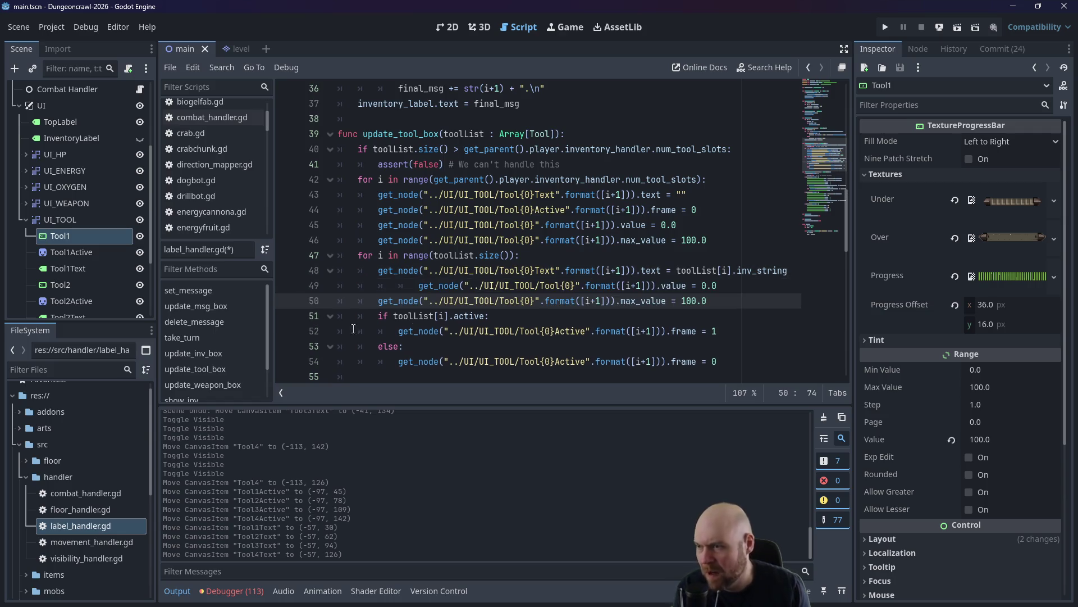
left_click(426, 286)
key("Home")
key("BackSpace")
left_click(464, 285)
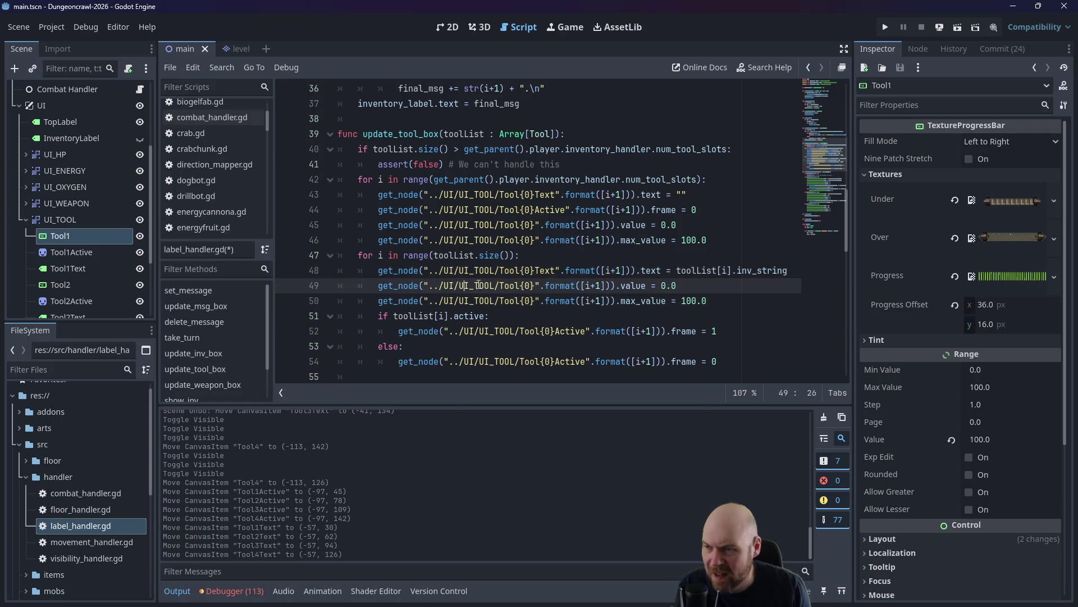
Replace 0.0 and 100.0 with toolList[i].progress_num and toolList[i].max_progress_num, then save.
left_click_drag(660, 285, 680, 285)
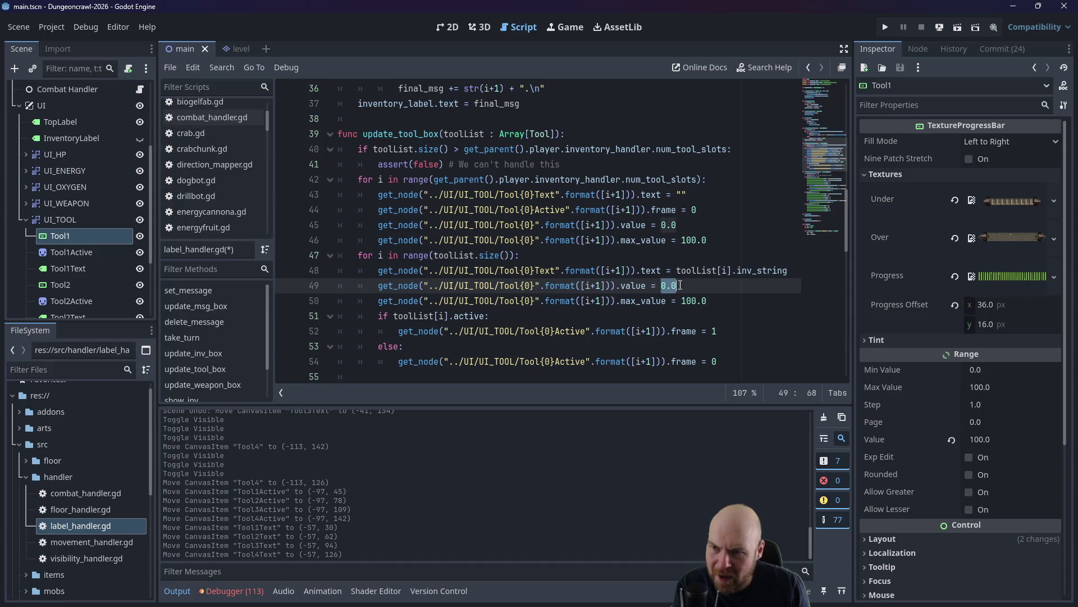
type("toolL")
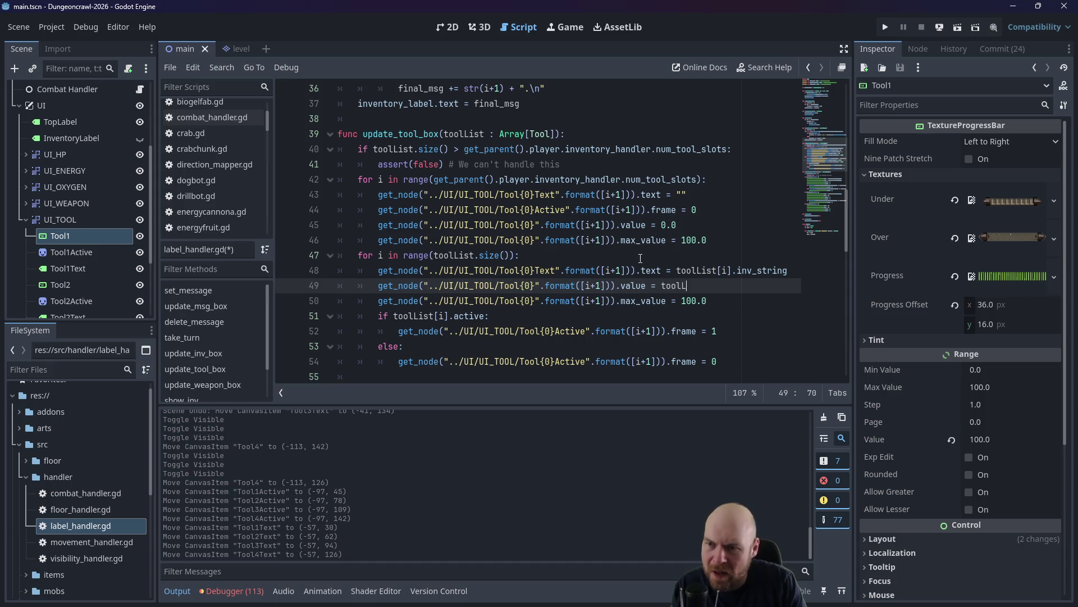
type("ist[i].")
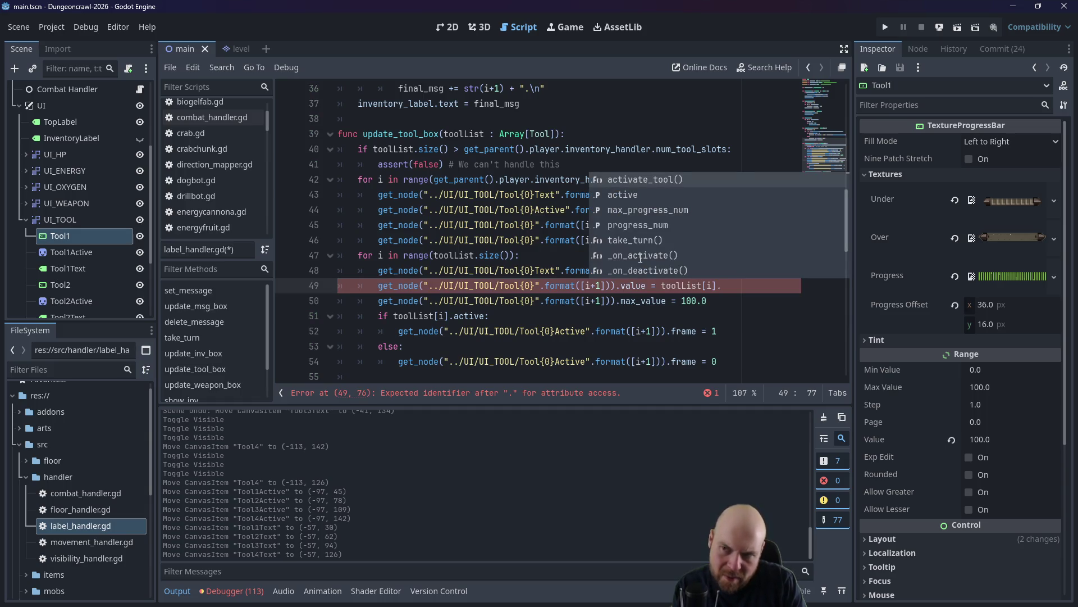
type("progress_num")
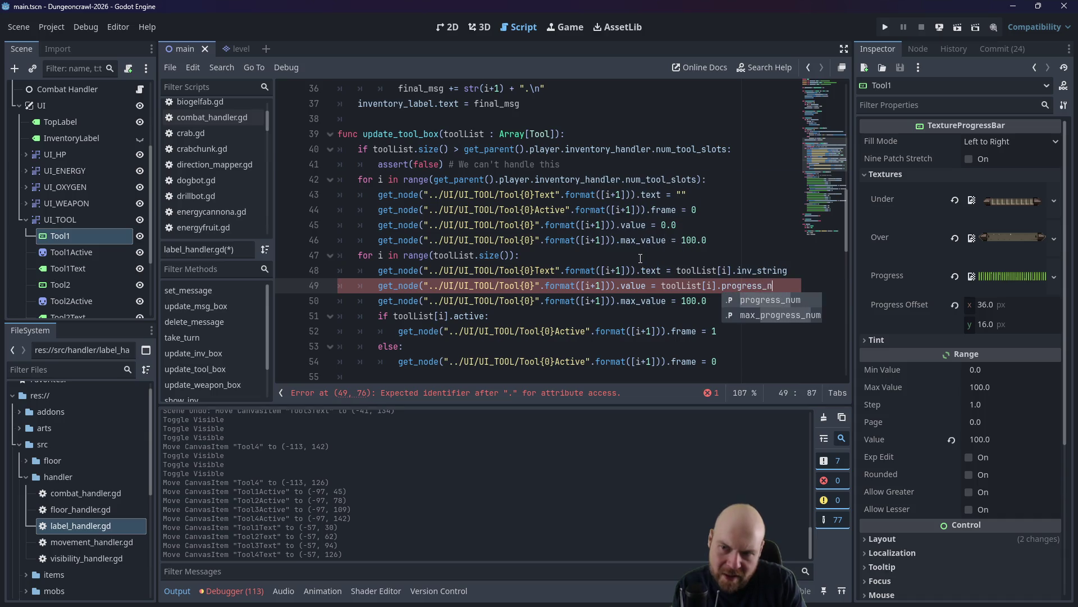
key("Escape")
key("Down")
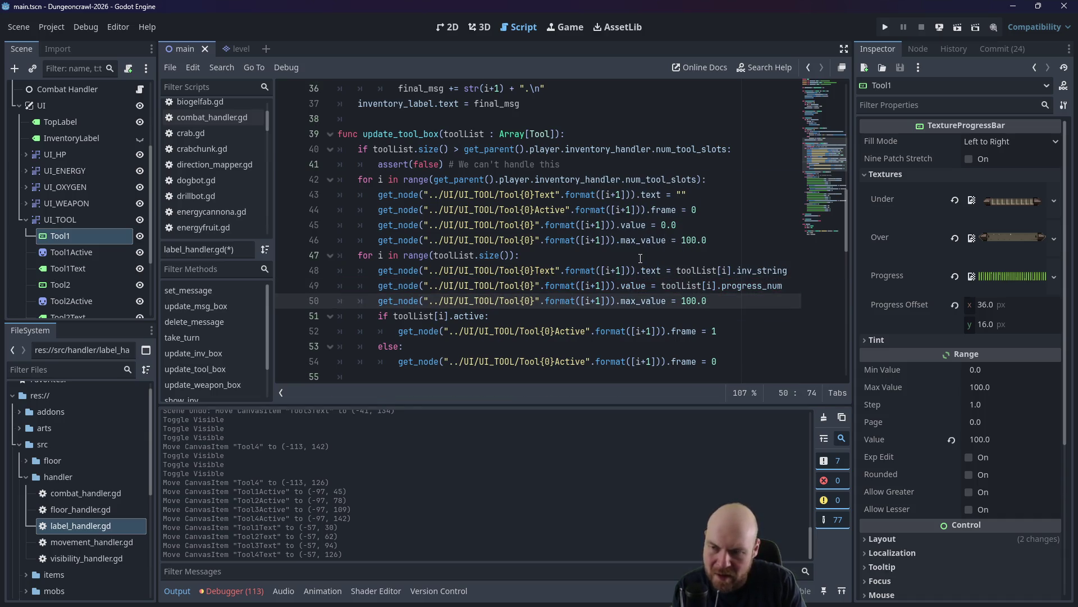
key("BackSpace")
key("BackSpace")
type("tool")
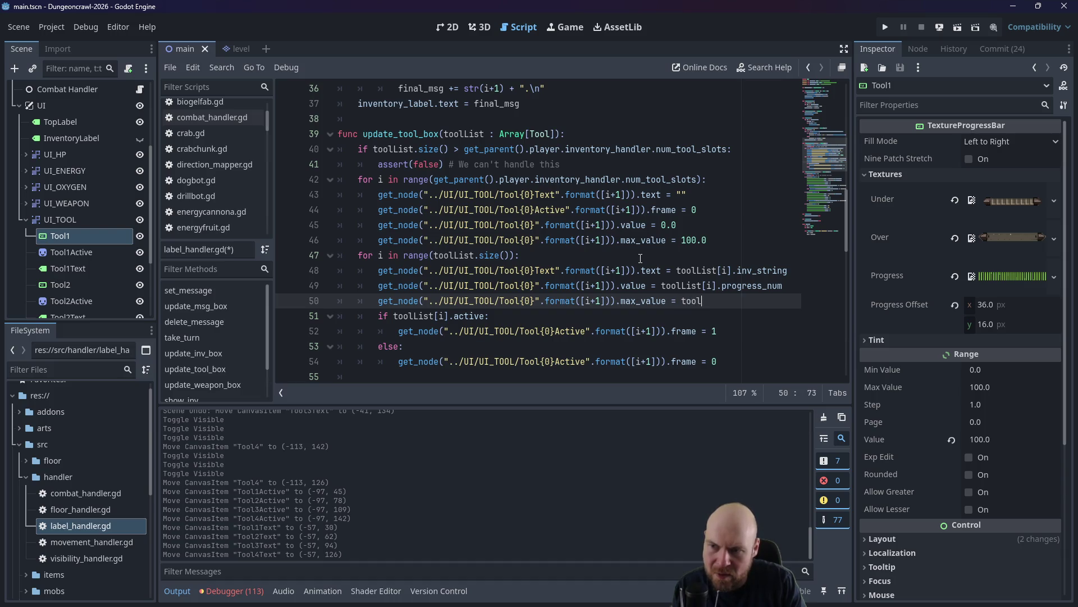
type("List[i].")
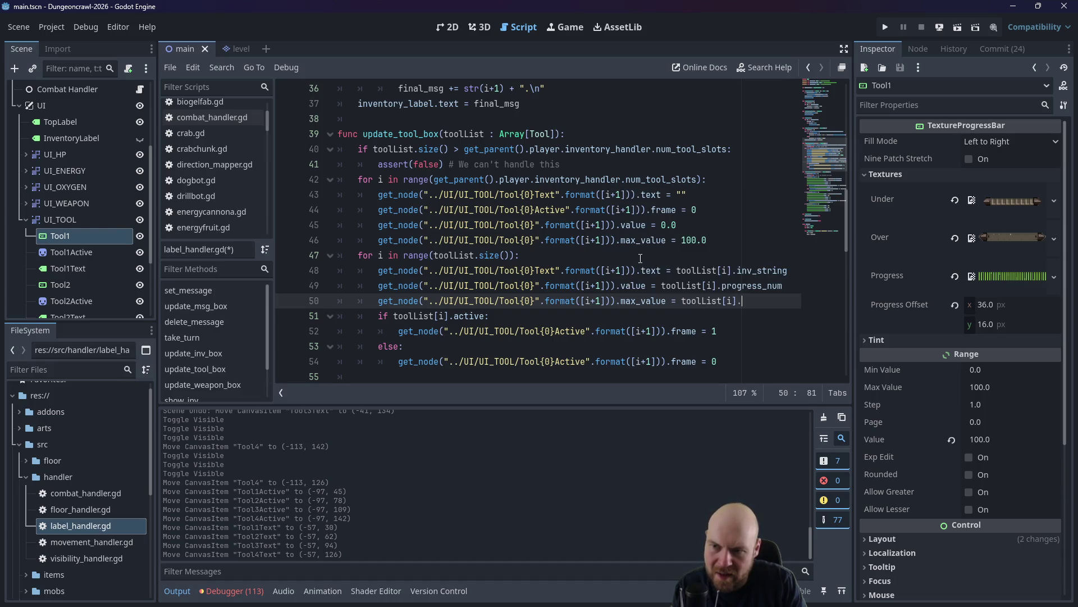
type("max_progress_n")
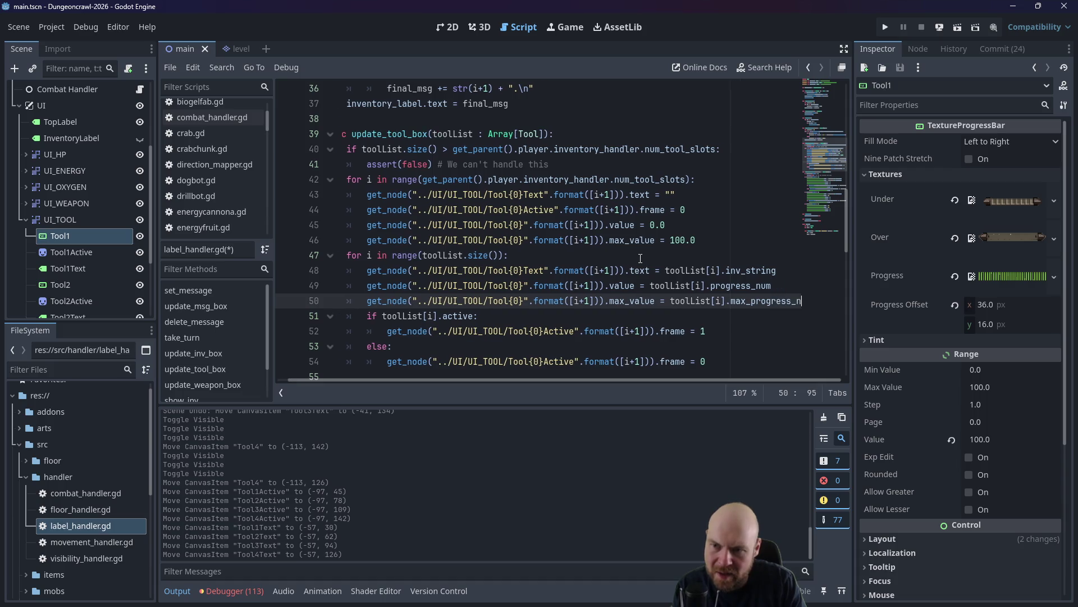
type("um")
left_click(628, 255)
key("ctrl+s")
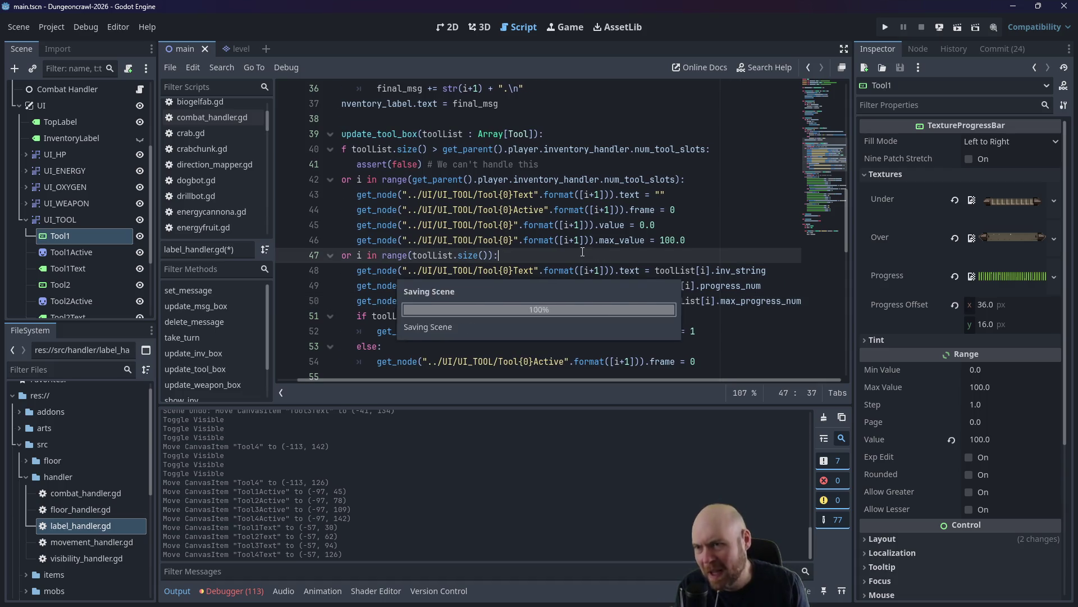
Run the game, activate the Floodlight in tool slot 1, walk up-right, then close the game.
left_click(883, 28)
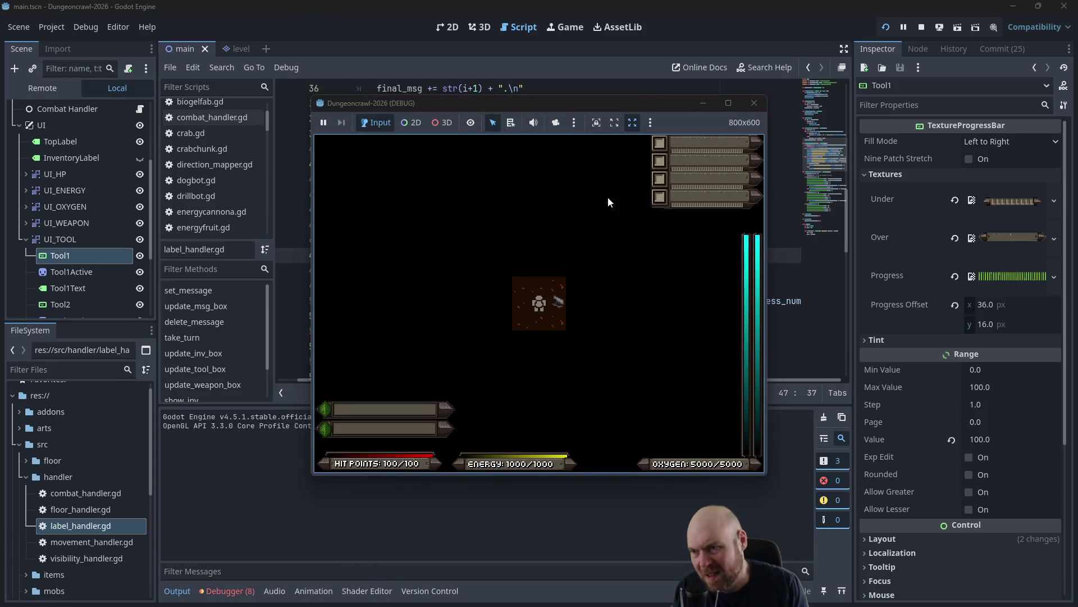
key("1")
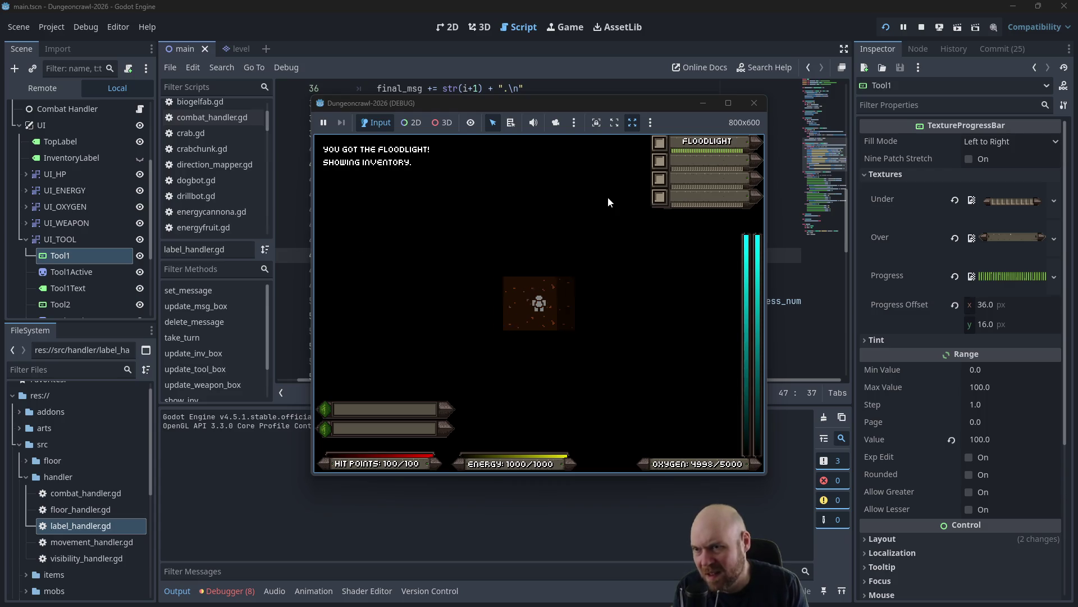
key("1")
key("KP_9")
key("KP_9")
key("KP_9")
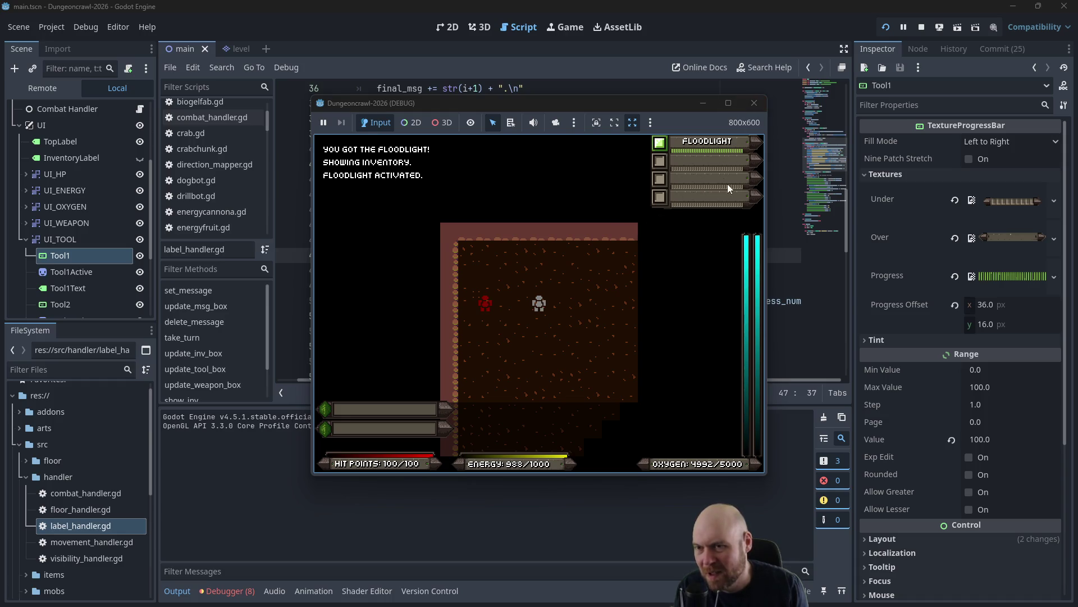
left_click(760, 101)
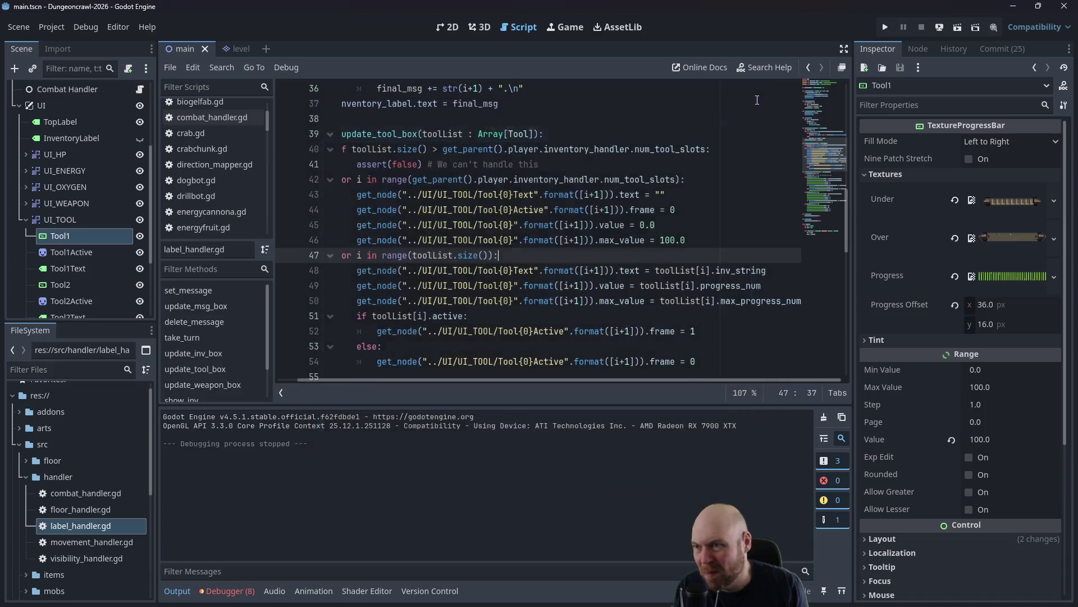
Select the Tool1 bar node and bring it into view in the 2D workspace.
left_click(73, 241)
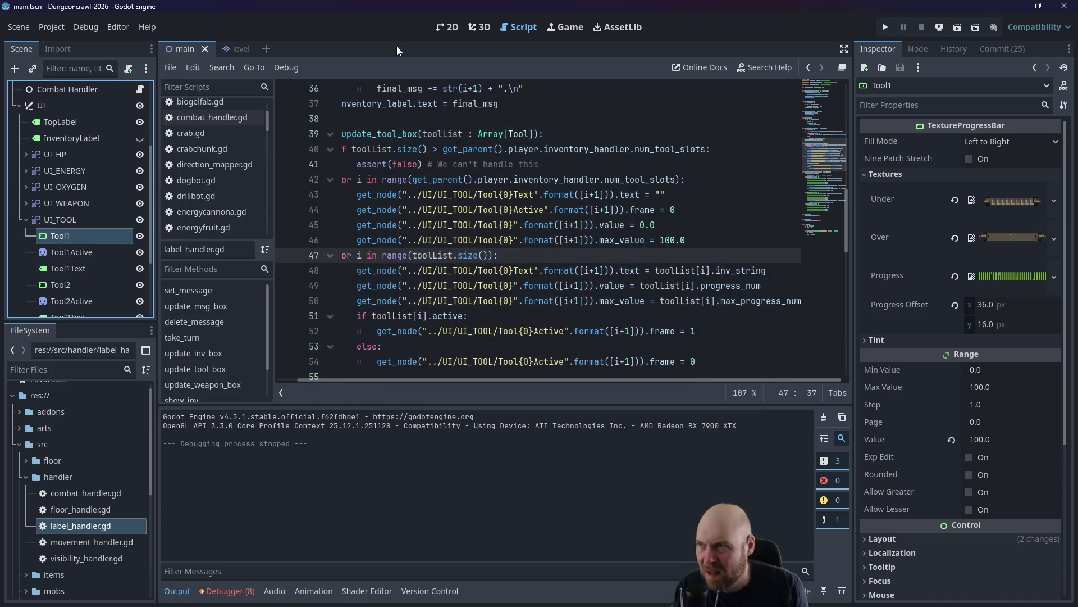
left_click(443, 26)
scroll(562, 163, "up", 5)
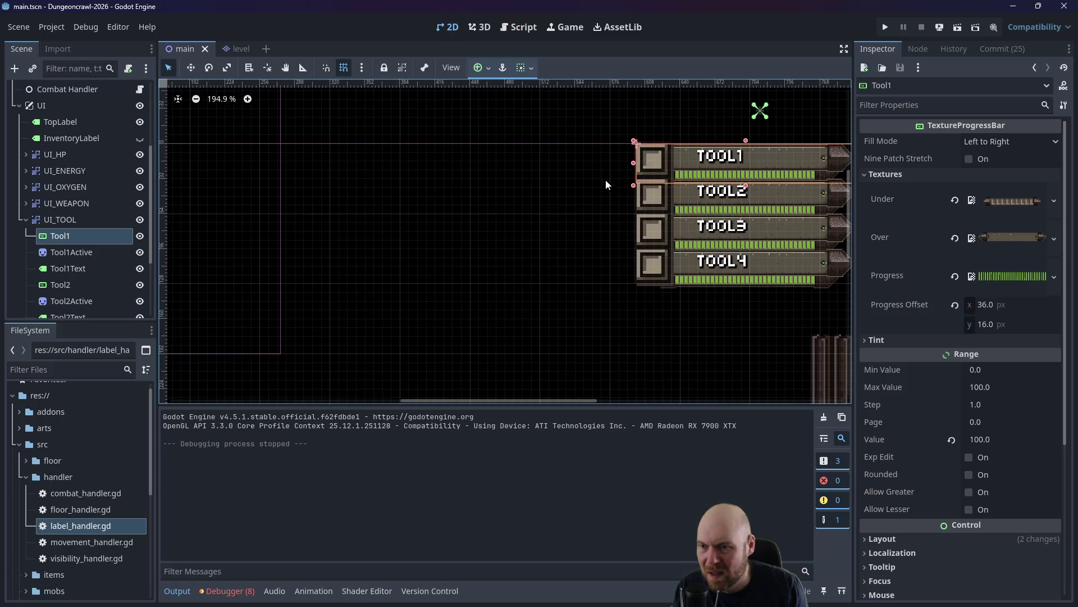
scroll(605, 185, "right", 3)
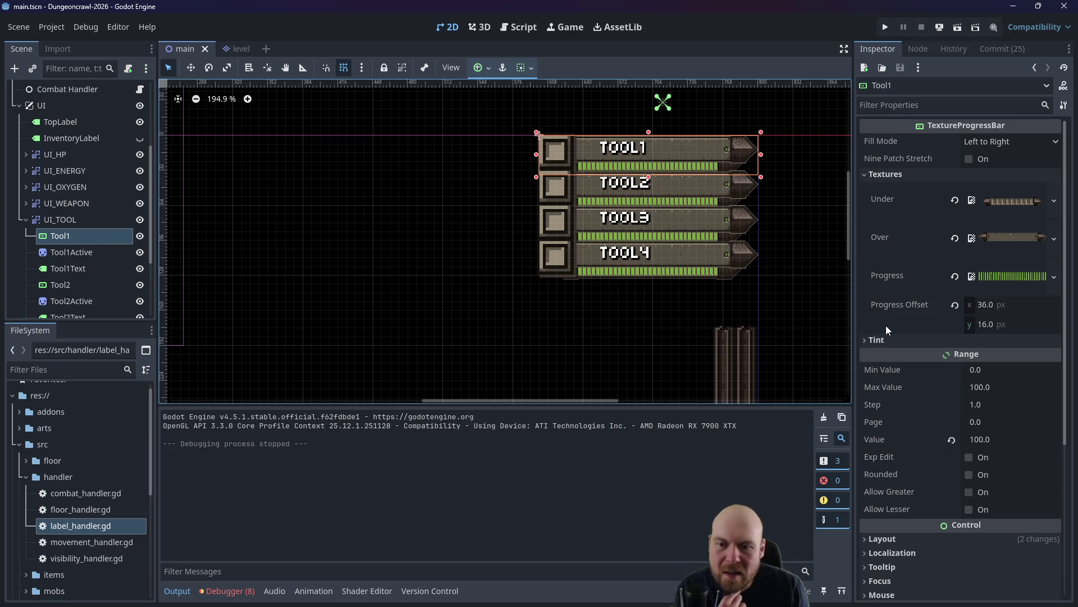
left_click(865, 340)
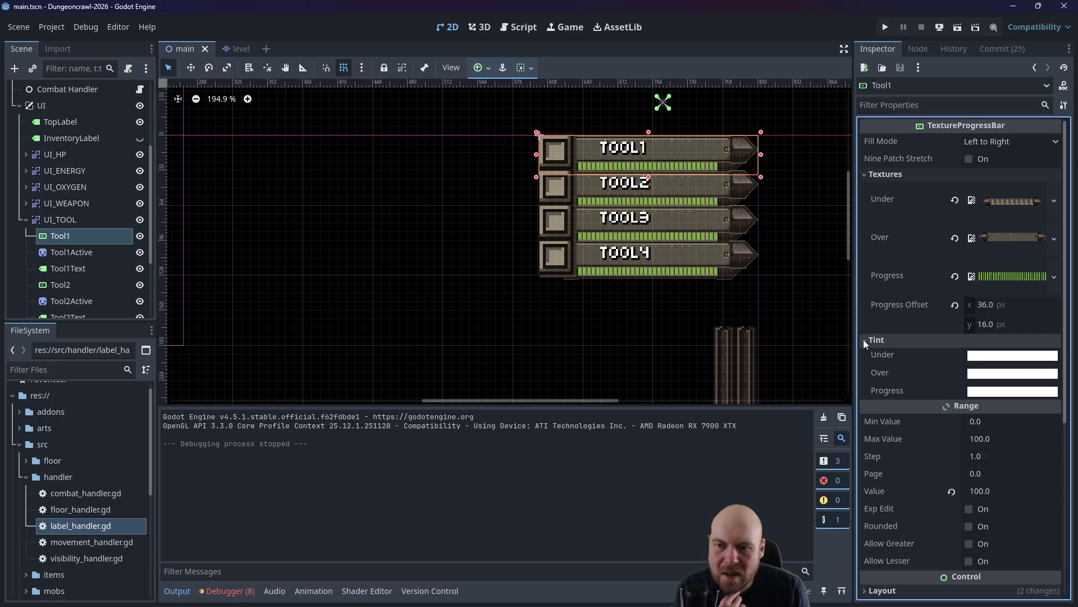
scroll(871, 379, "down", 3)
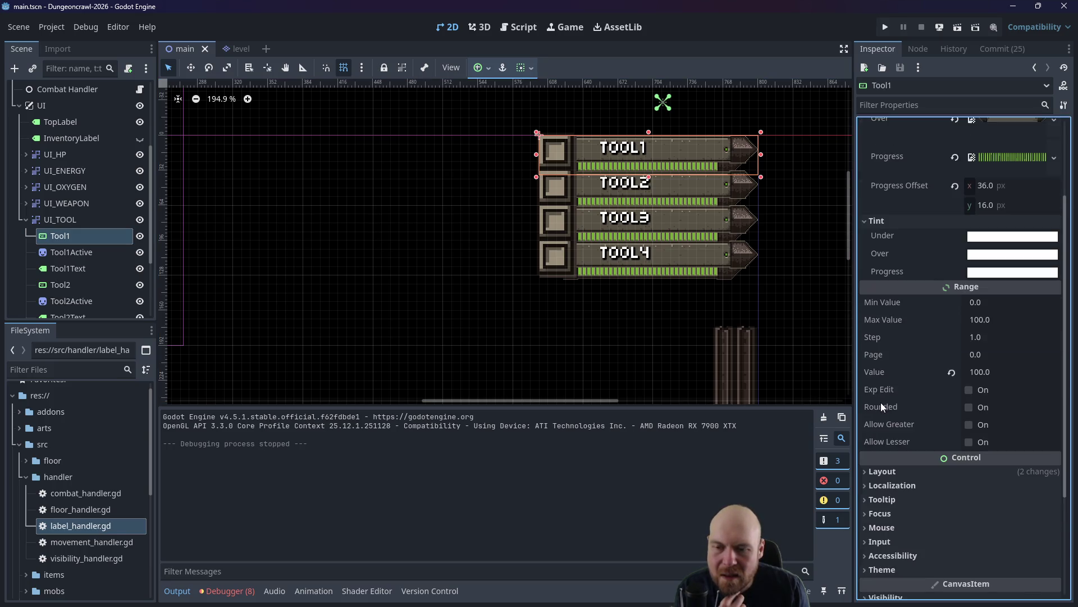
scroll(882, 418, "down", 3)
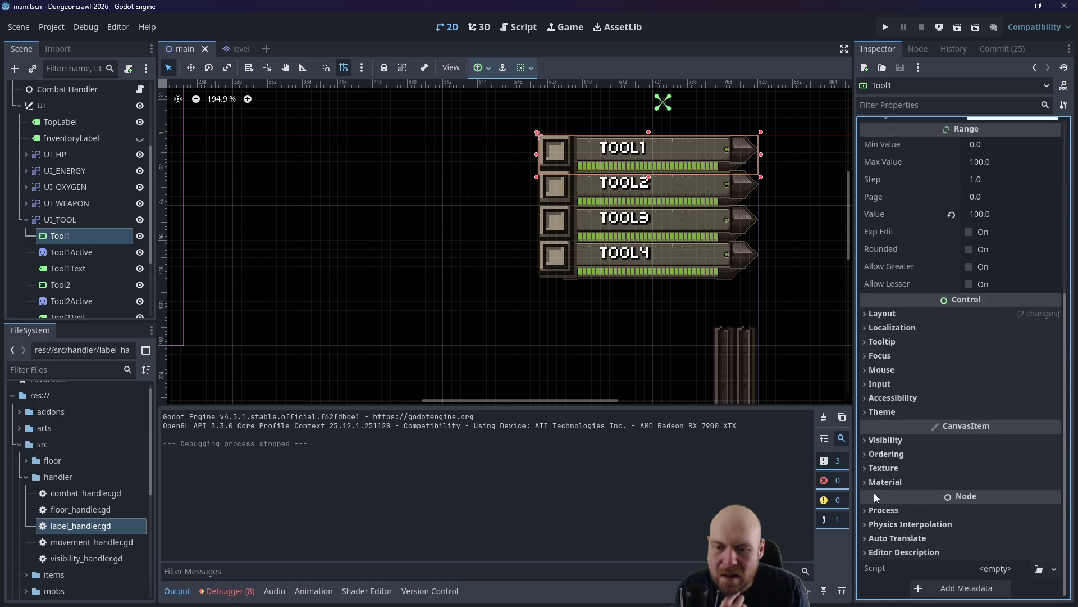
scroll(877, 477, "up", 6)
Filter the Inspector for 'scale', set Tool1's Transform scale to 1.3, and drag it left.
left_click(917, 105)
type("scale")
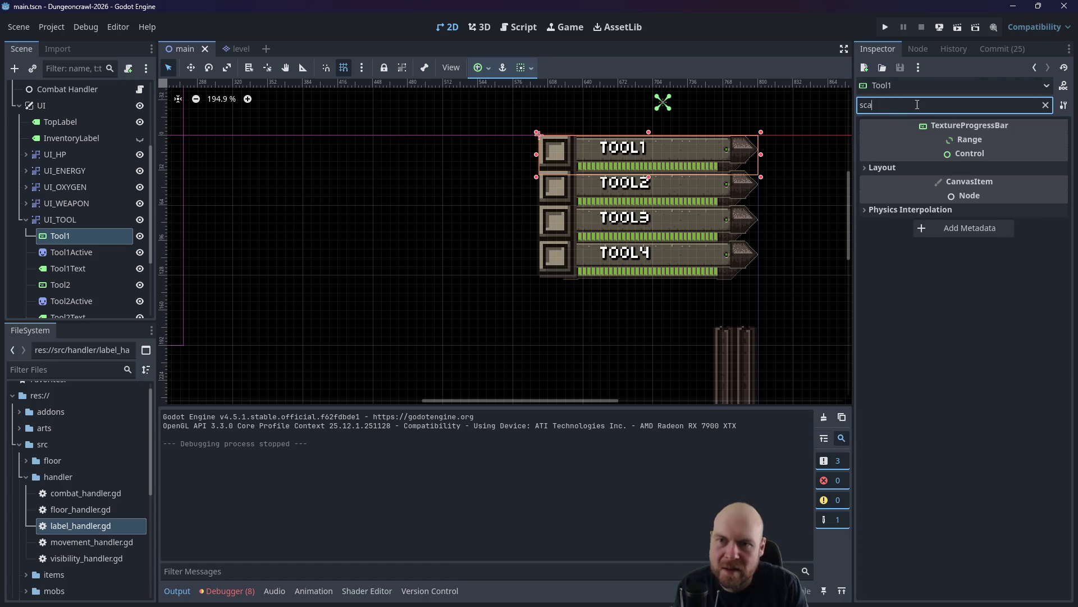
left_click(864, 169)
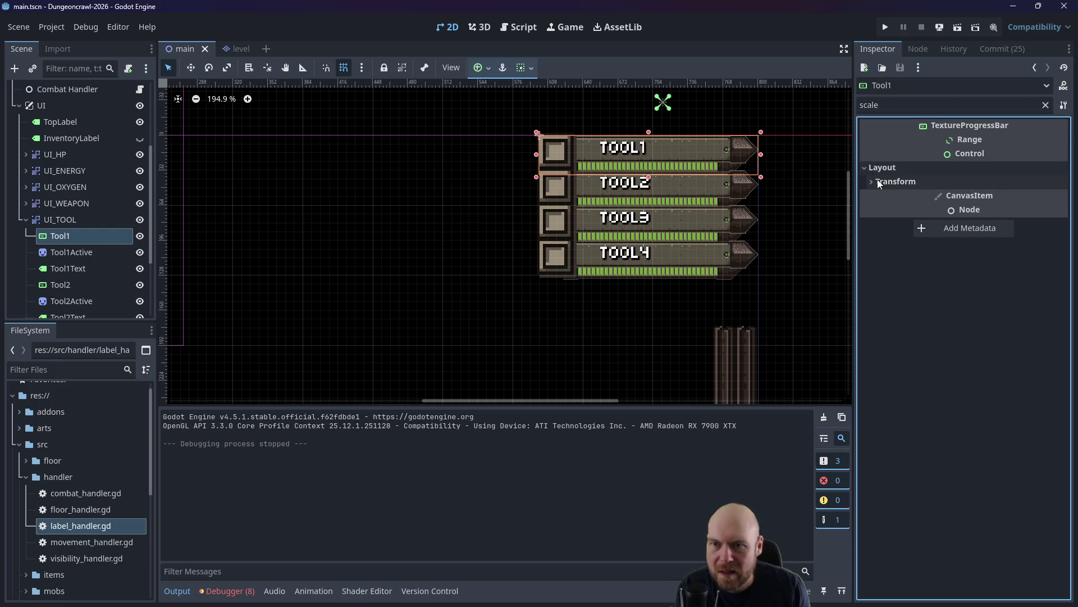
left_click(874, 181)
left_click(1004, 199)
type("1.3")
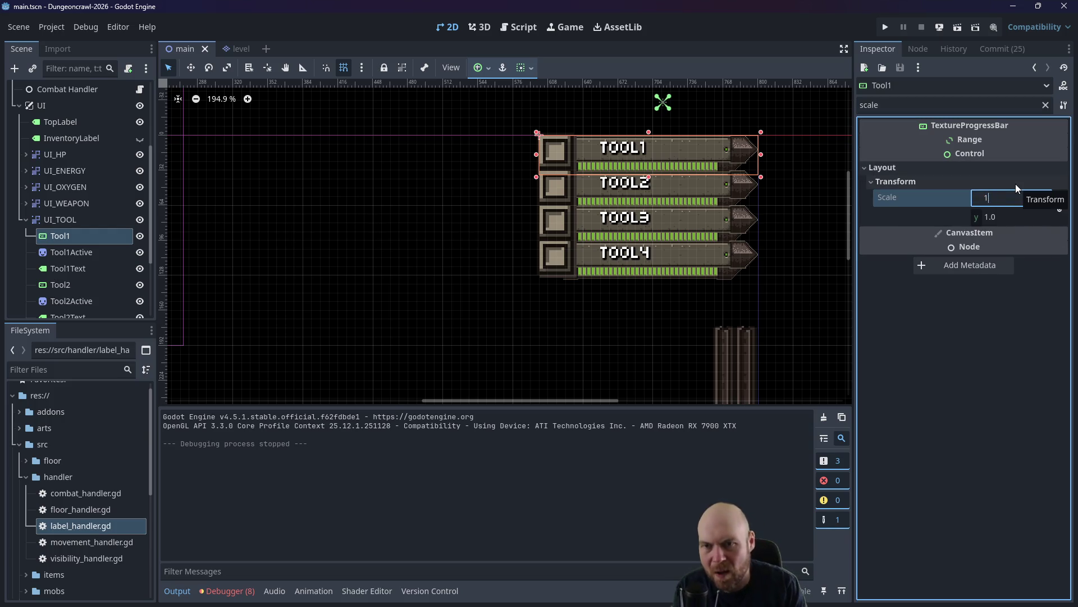
key("Return")
mouse_move(729, 148)
left_mouse_down()
mouse_move(640, 149)
mouse_move(724, 151)
left_mouse_up()
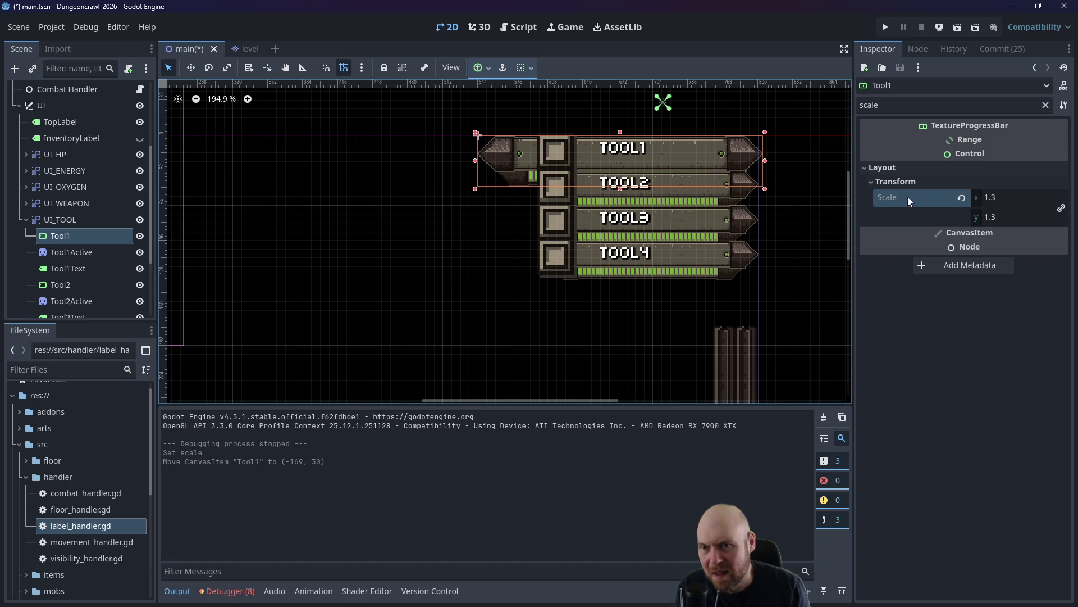
left_click(717, 193)
left_click(939, 167)
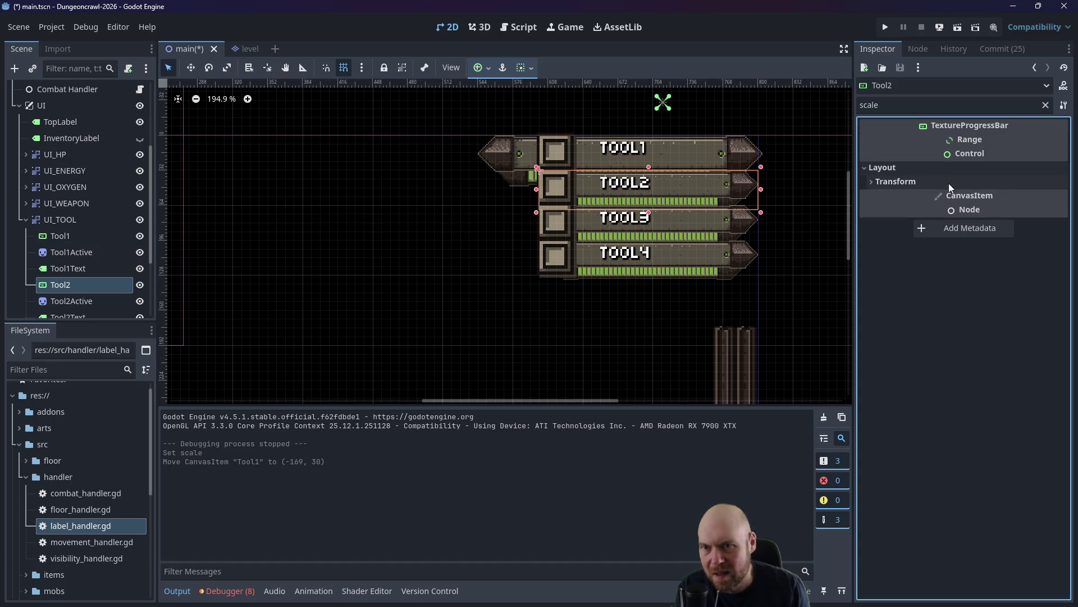
Scale Tool2 to 1.3 and place it under Tool1, aligning Tool1 with it.
left_click(948, 183)
left_click(983, 190)
type("1.3")
key("Return")
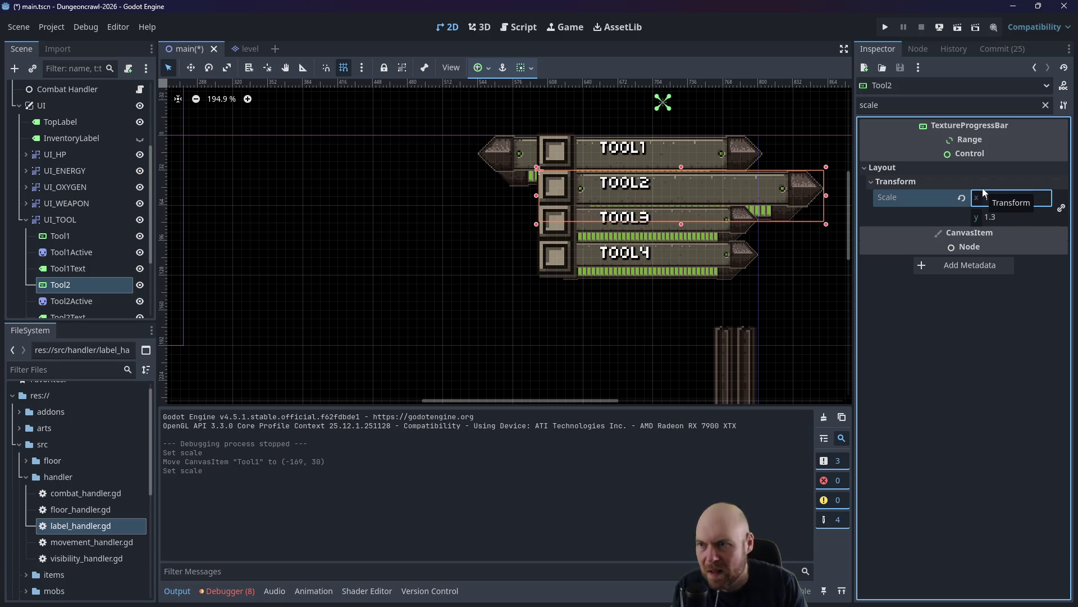
left_click_drag(808, 194, 741, 197)
left_click_drag(733, 158, 726, 159)
left_click(785, 184)
Set the scale of Tool3 and Tool4 together to 1.3.
left_click(740, 221)
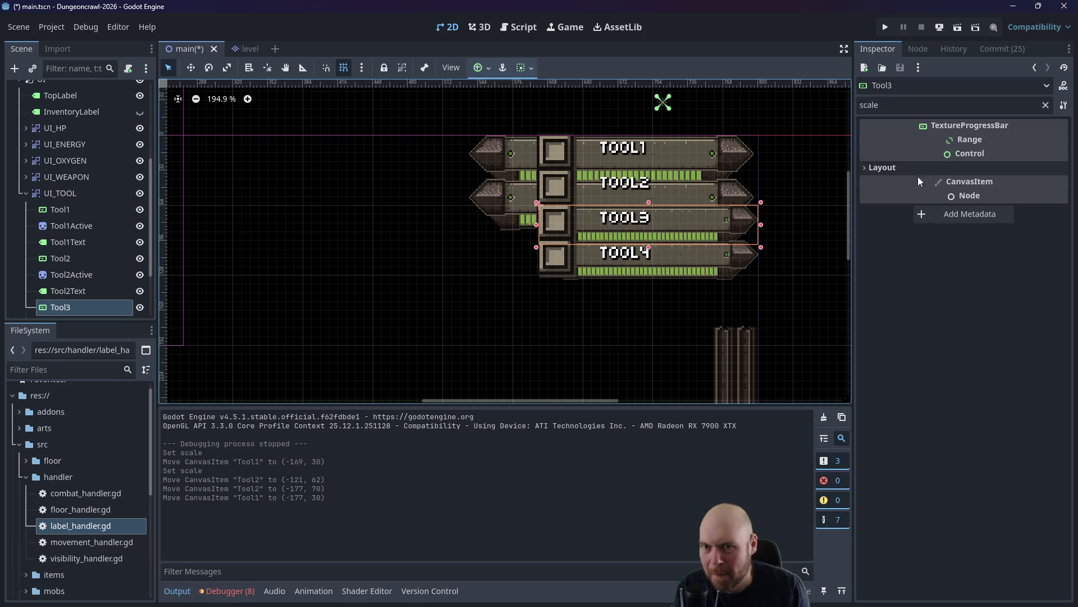
left_click(963, 167)
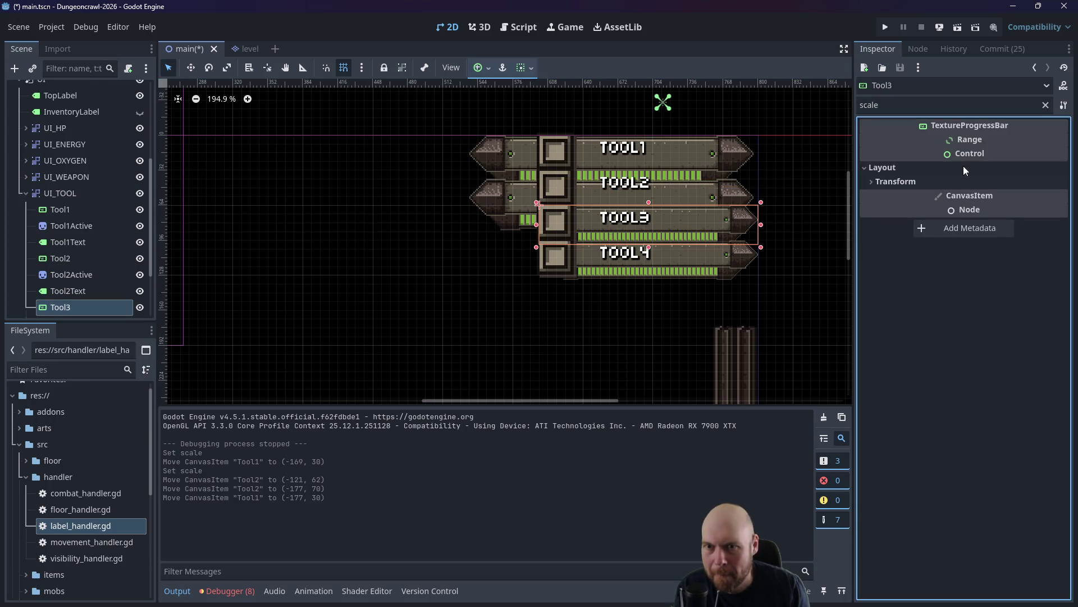
left_click(746, 255, "shift")
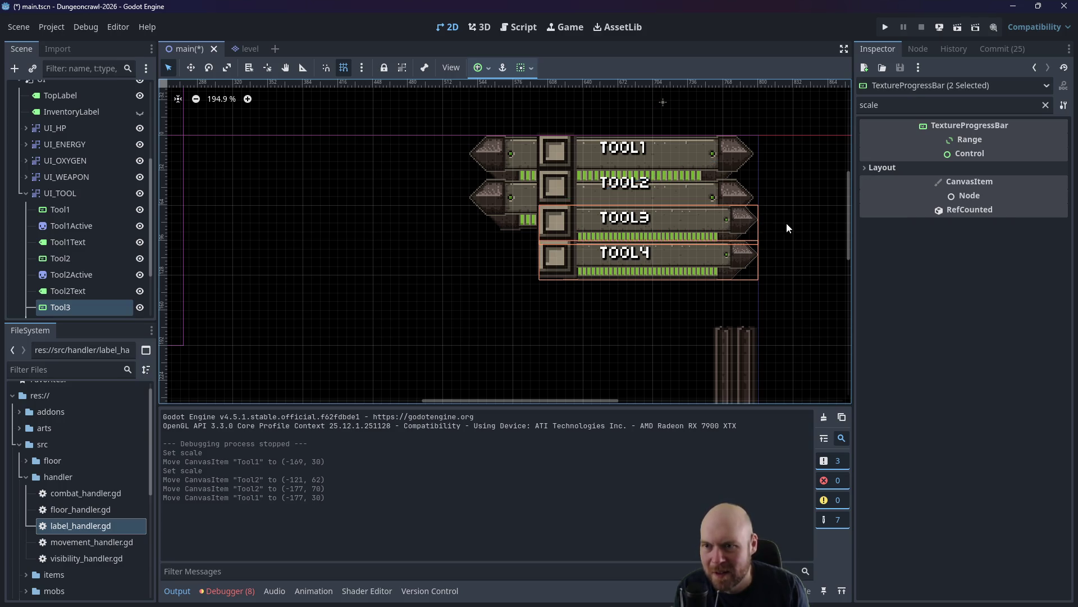
left_click(868, 169)
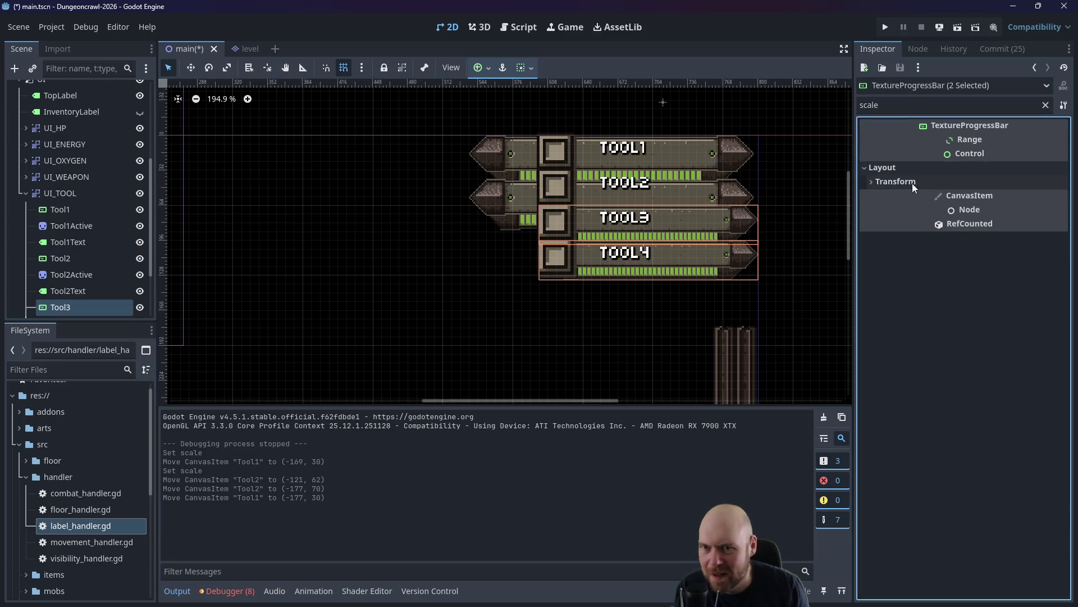
left_click(908, 181)
left_click(1011, 197)
type("1.3")
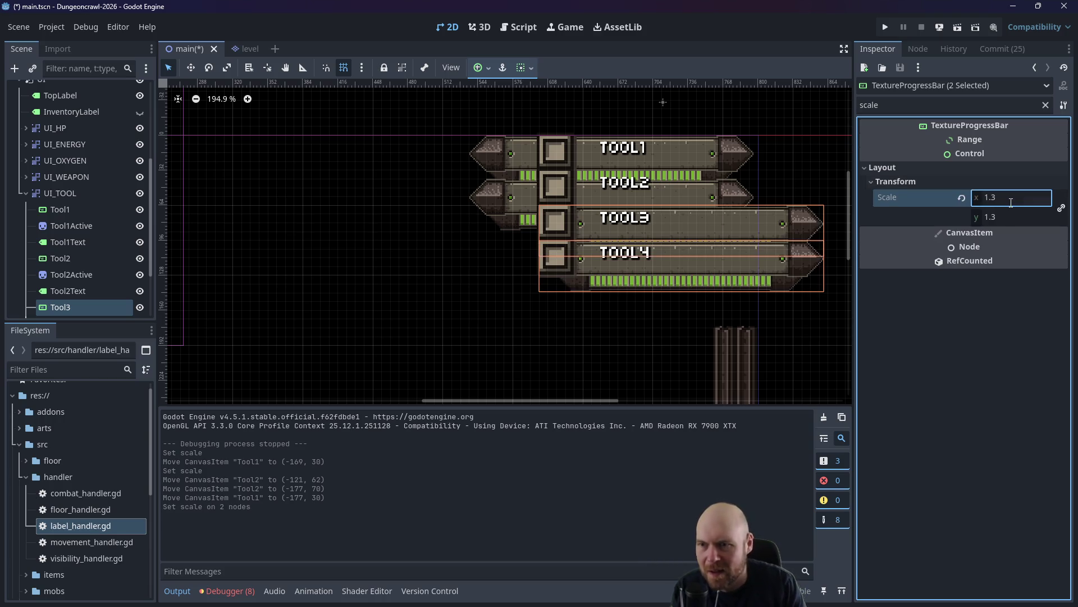
key("Return")
Stack Tool3 and Tool4 evenly below Tool2, raising each by 8 px to close gaps.
left_click(780, 213)
mouse_move(780, 213)
left_mouse_down()
mouse_move(702, 237)
mouse_move(712, 238)
left_mouse_up()
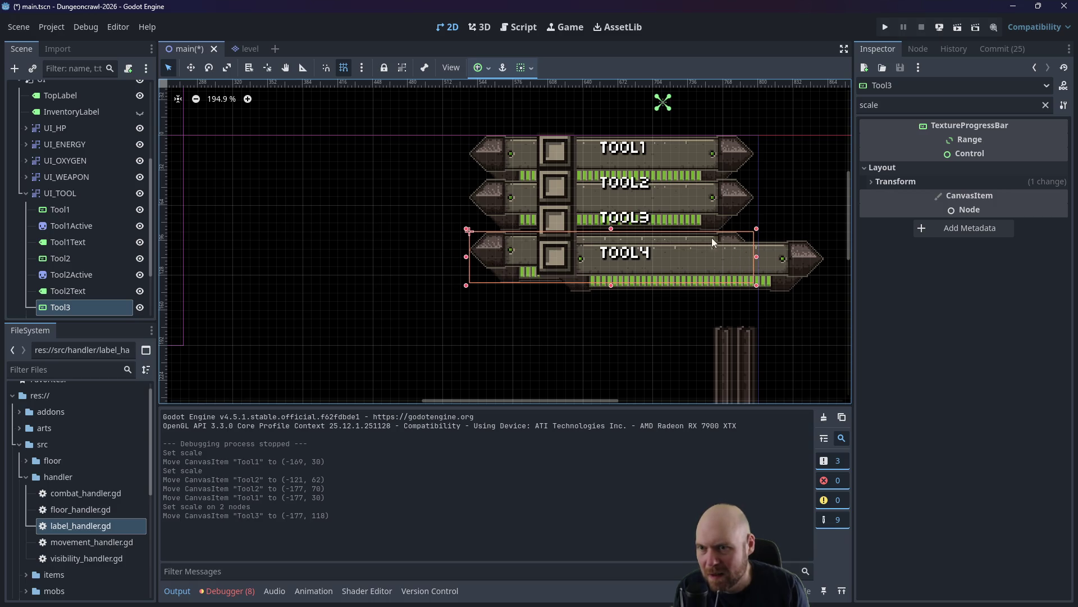
mouse_move(826, 270)
left_mouse_down()
mouse_move(712, 314)
mouse_move(737, 301)
mouse_move(707, 303)
mouse_move(712, 293)
left_mouse_up()
left_click(812, 230)
left_click(764, 230)
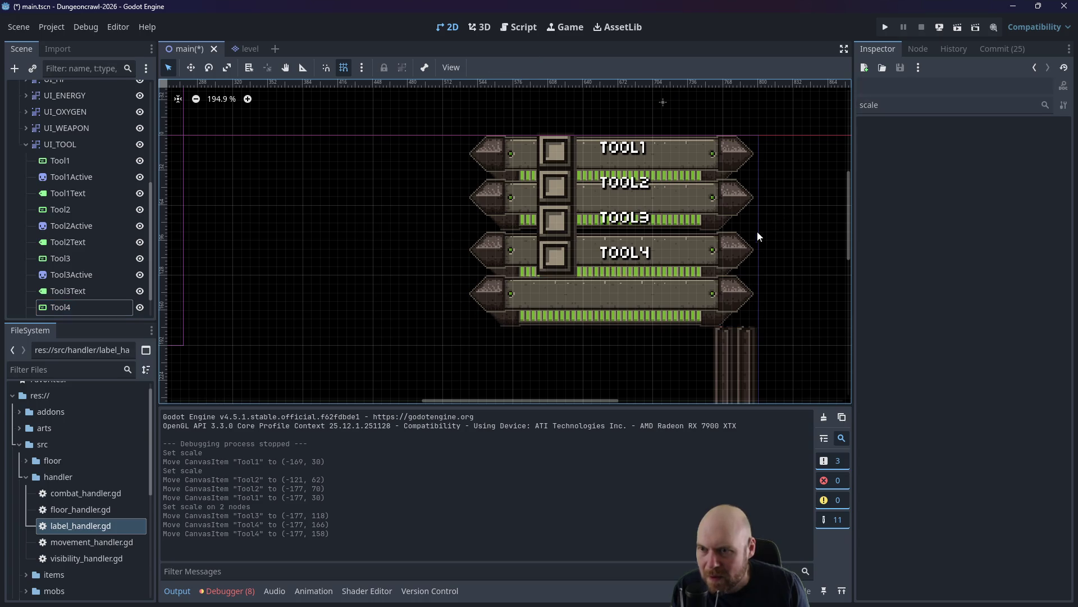
left_click(726, 247)
left_click_drag(729, 251, 726, 240)
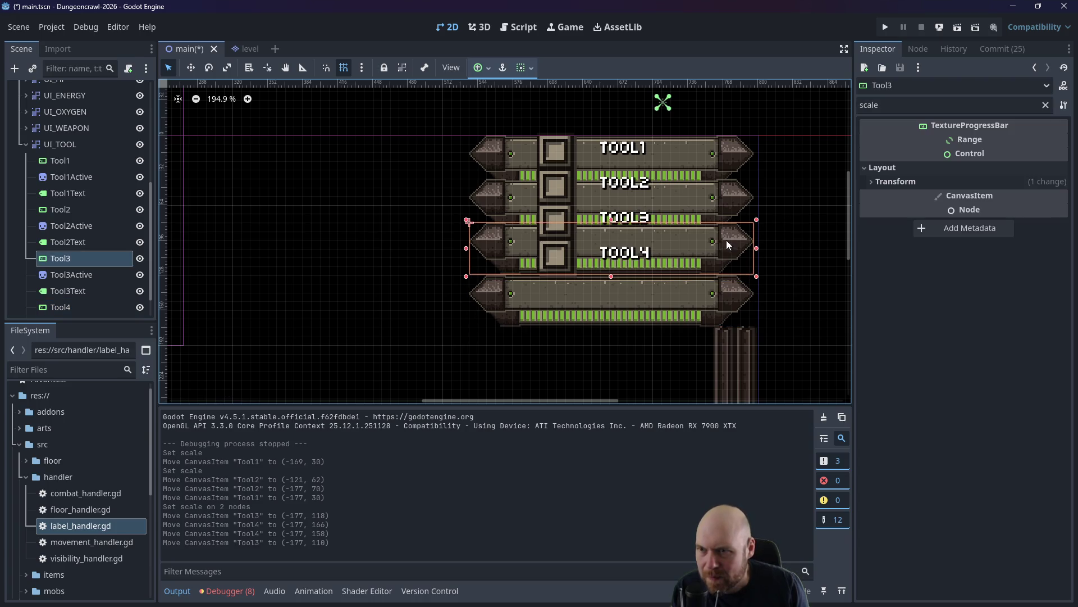
left_click(727, 287)
left_click_drag(726, 292, 729, 285)
left_click(781, 264)
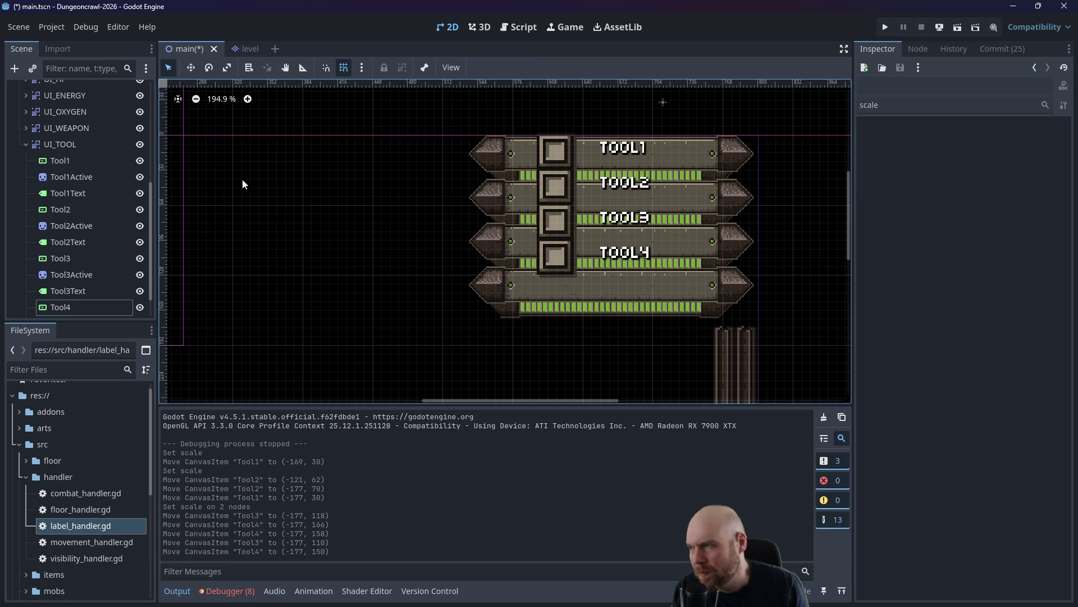
Move the Tool1–Tool4 Active icons left onto their bars.
left_click(89, 176)
mouse_move(555, 150)
left_mouse_down()
mouse_move(474, 159)
mouse_move(486, 151)
left_mouse_up()
left_click_drag(551, 181, 479, 191)
left_click_drag(555, 221, 487, 240)
left_click_drag(546, 263, 477, 292)
Move the Tool1–Tool3 Text labels onto their bars, then save and run the game.
mouse_move(635, 154)
left_mouse_down()
mouse_move(570, 169)
mouse_move(598, 159)
left_mouse_up()
mouse_move(616, 185)
left_mouse_down()
mouse_move(579, 198)
mouse_move(626, 216)
mouse_move(597, 241)
mouse_move(600, 288)
left_mouse_up()
left_click(669, 200)
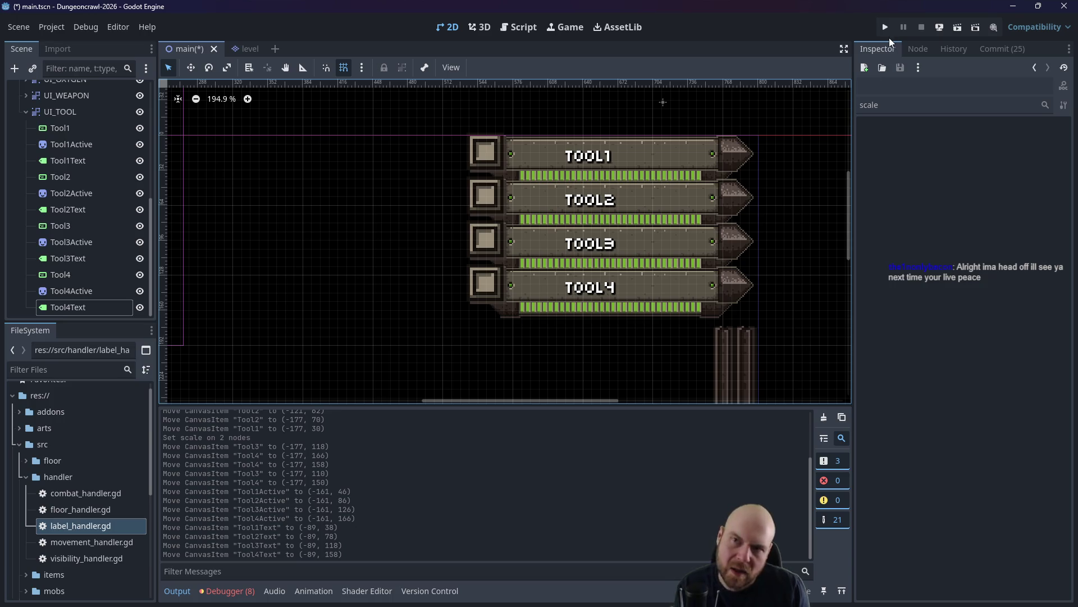
left_click(885, 28)
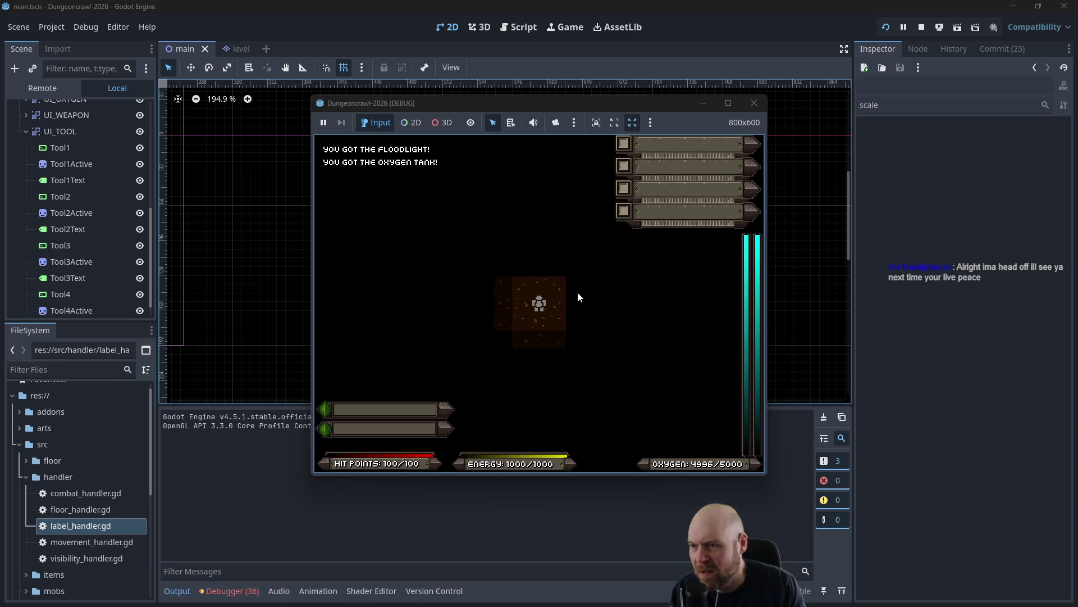
Walk the player, open the inventory with I, activate the floodlight with 1, then stop the game.
key("Right")
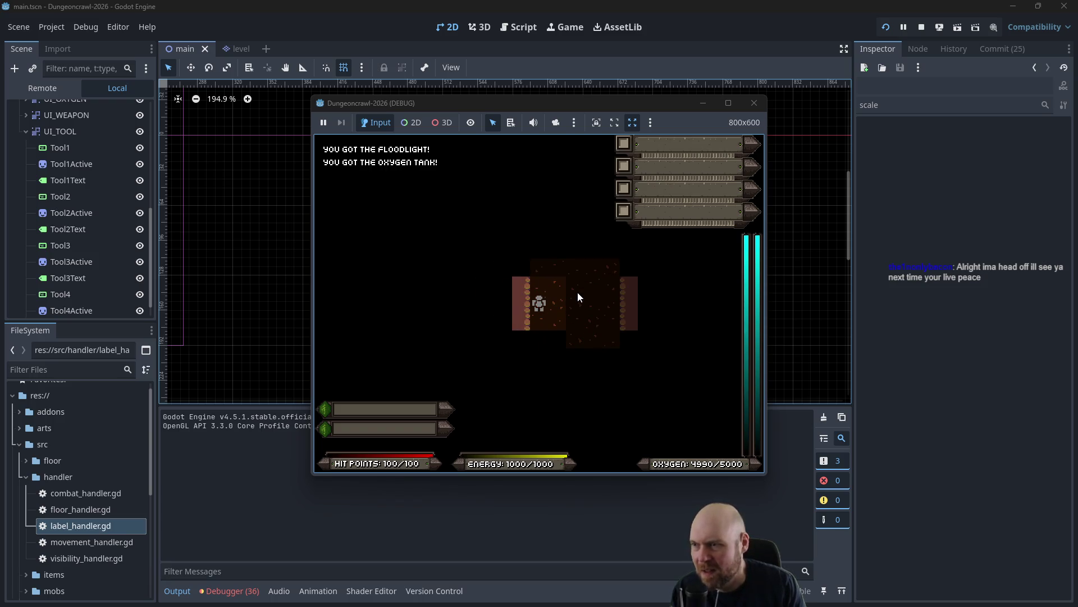
key("i")
key("1")
key("1")
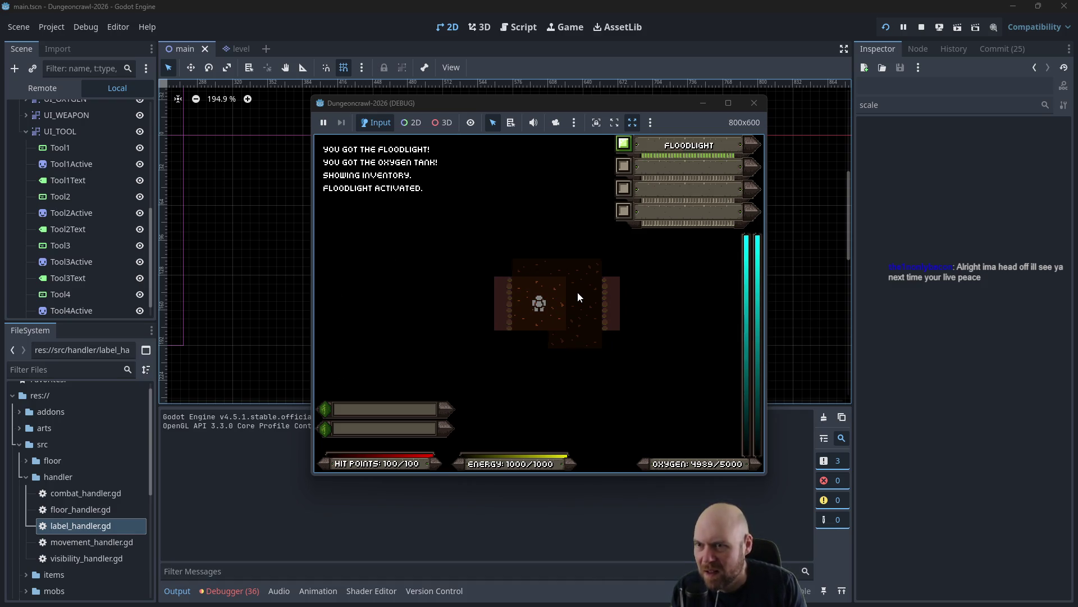
key("Down")
key("Left")
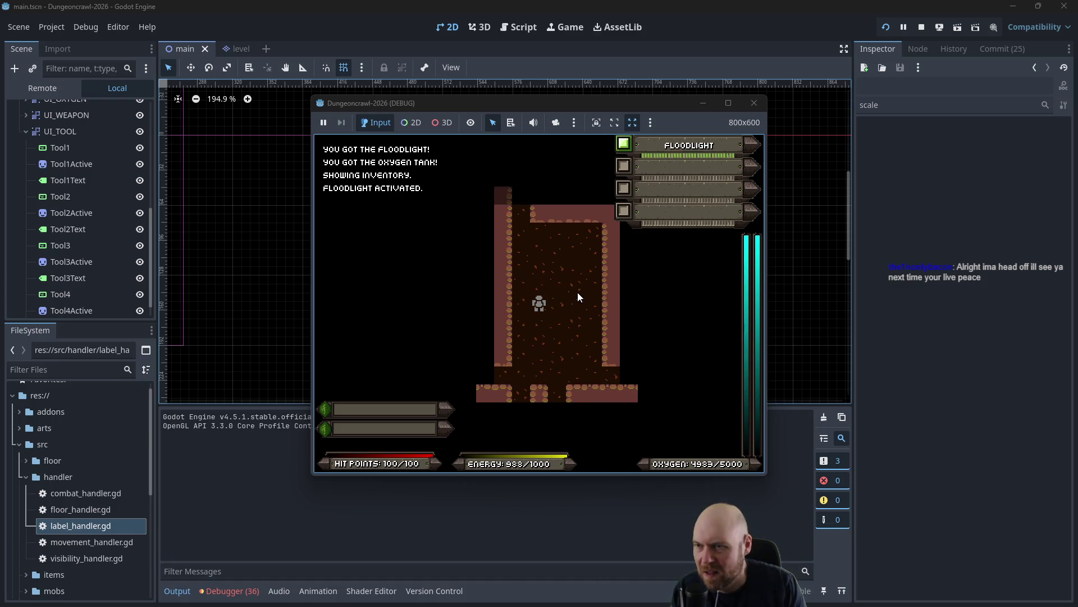
key("Left")
key("Right")
key("Right")
key("Down")
key("Left")
key("Left")
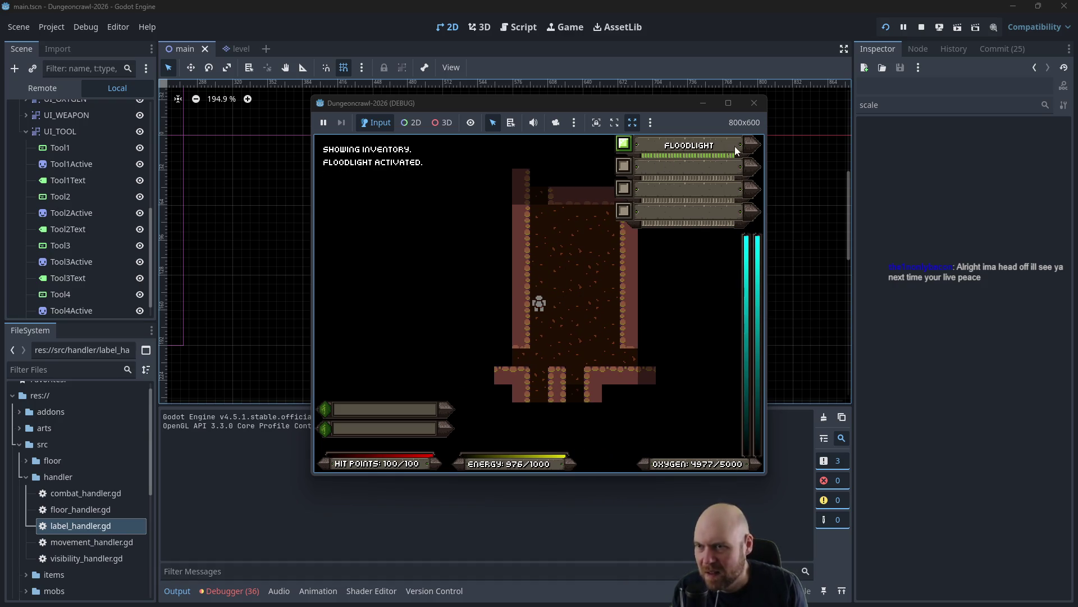
left_click(761, 101)
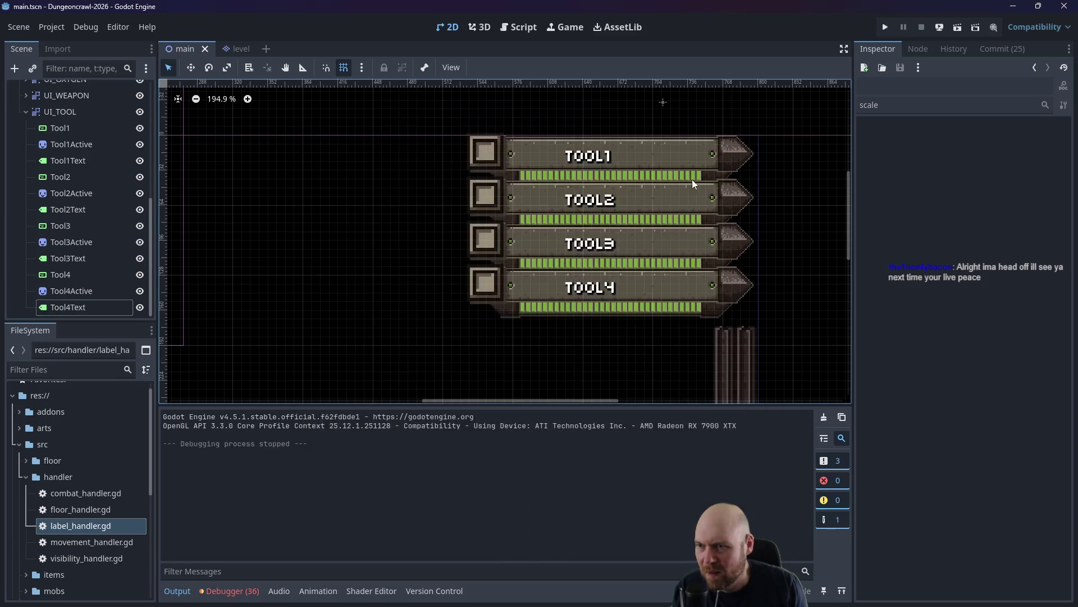
Scale the Tool1 and Tool2 bars down to 1.25.
left_click(673, 144)
left_click(1009, 196)
type("1.25")
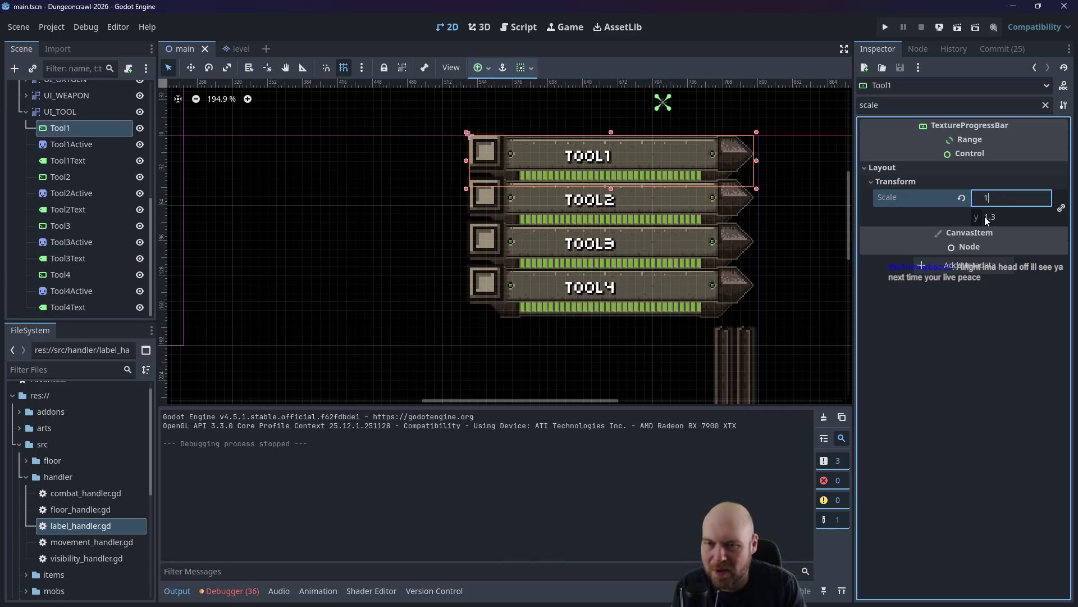
key("Return")
left_click(748, 209)
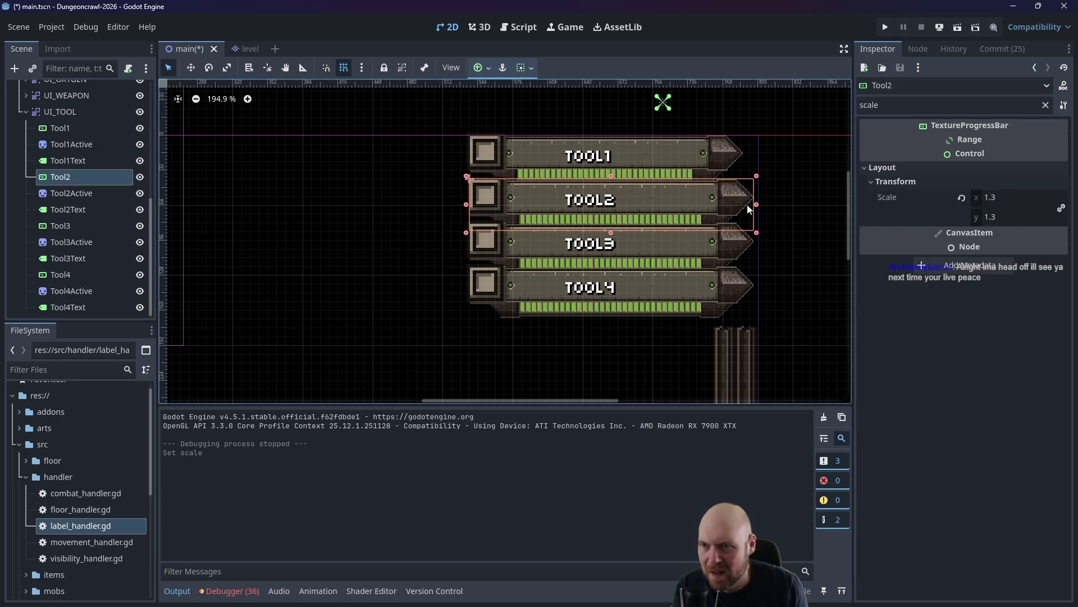
left_click(1007, 198)
type("5")
key("Return")
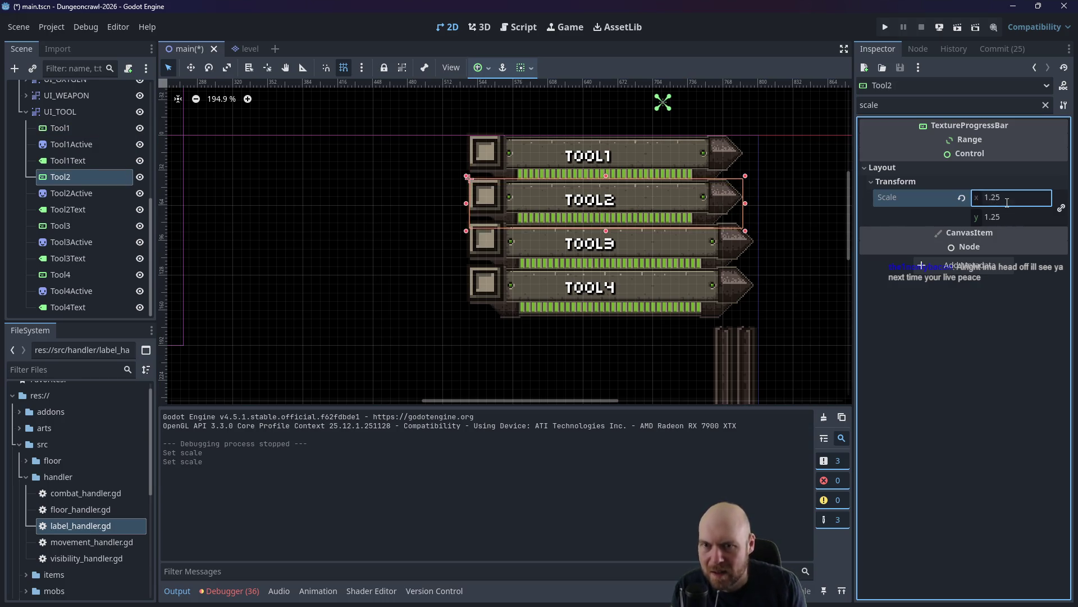
Scale the Tool3 and Tool4 bars down to 1.25 and run the game.
left_click(753, 234)
left_click(985, 189)
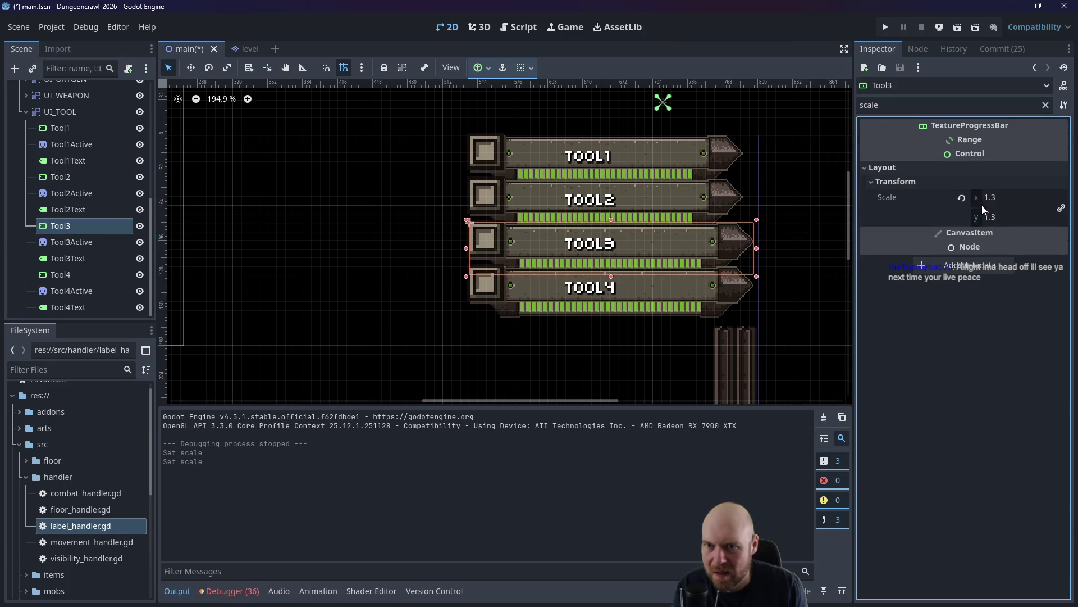
left_click(982, 204)
type("1.25")
key("Return")
left_click(716, 281)
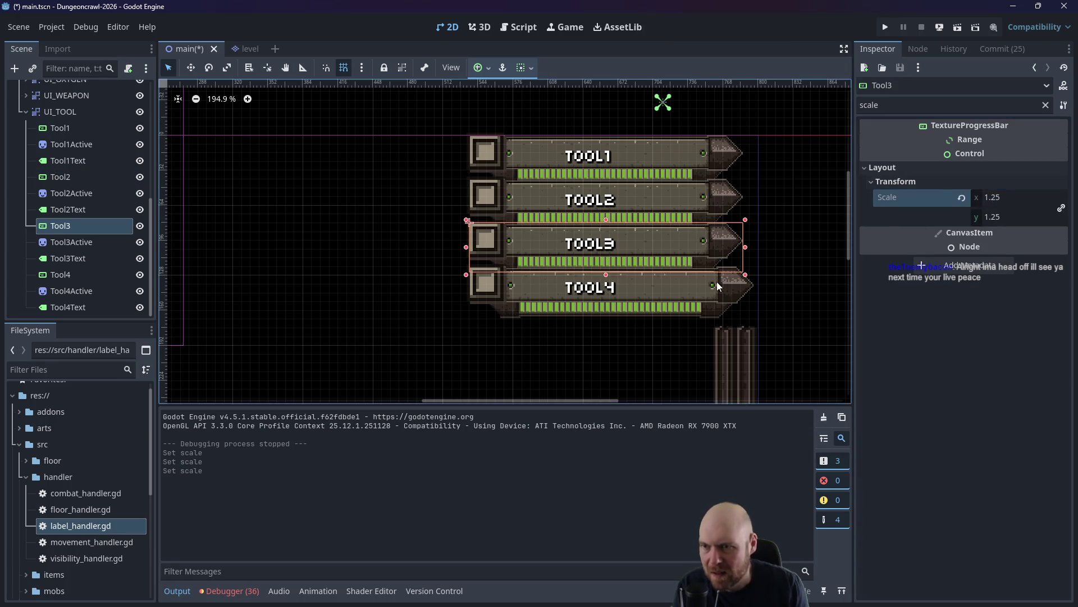
left_click(985, 186)
left_click(988, 198)
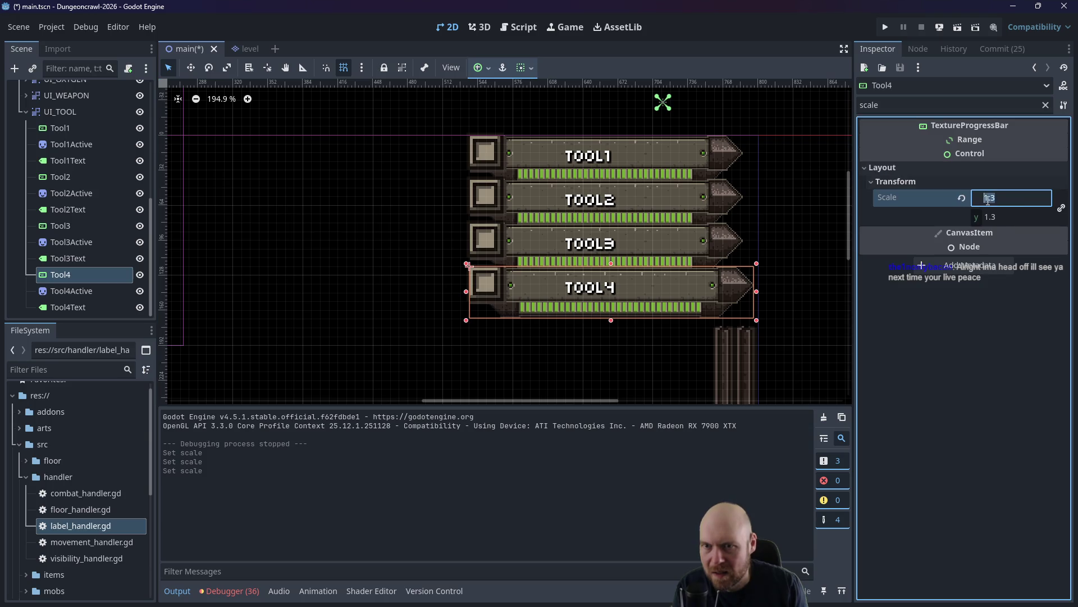
type(".25")
key("Return")
left_click(885, 27)
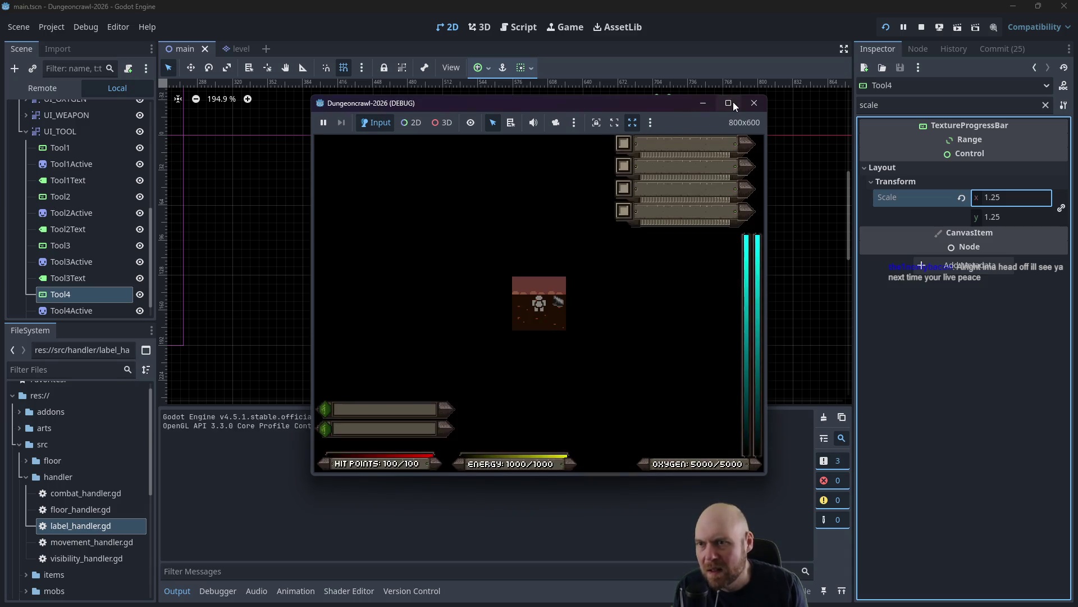
Walk onto the floodlight, toggle it on and off with 1, maximize the window, then close it.
left_click(674, 269)
key("Right")
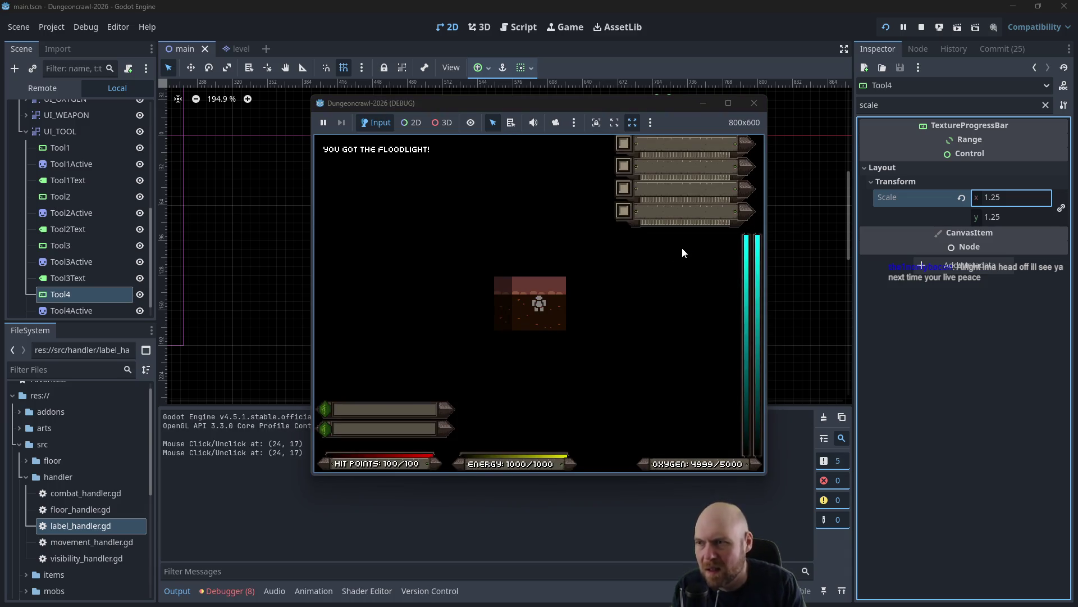
key("1")
key("1")
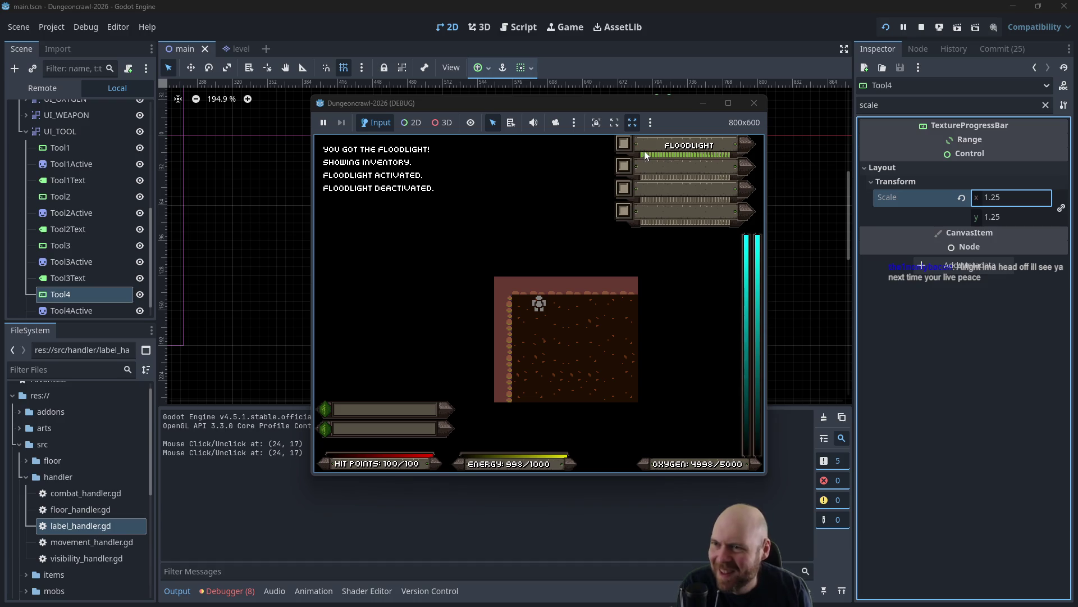
left_click(730, 104)
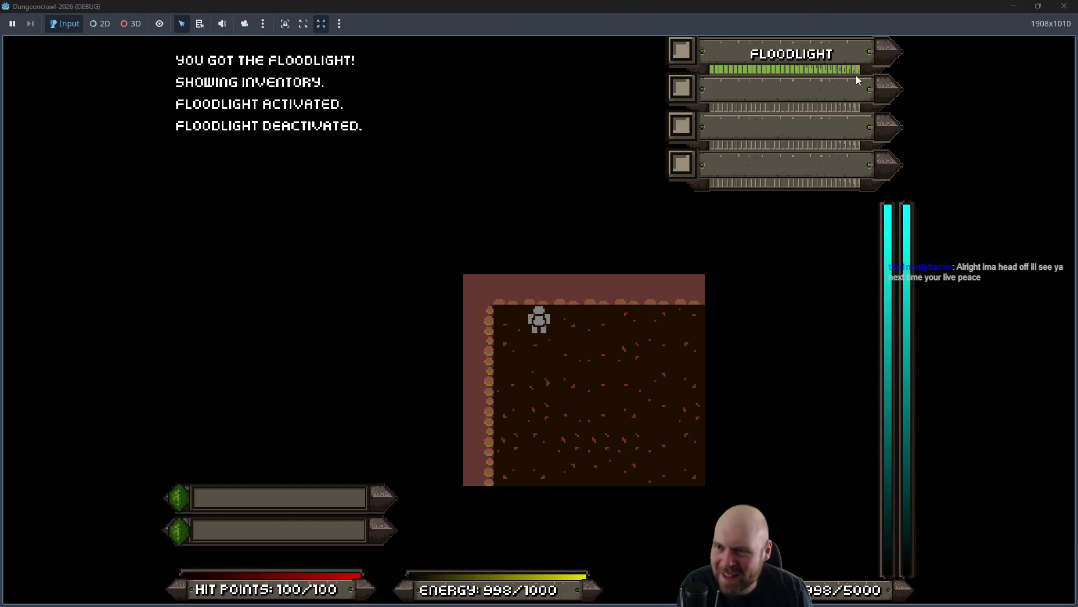
left_click(1064, 6)
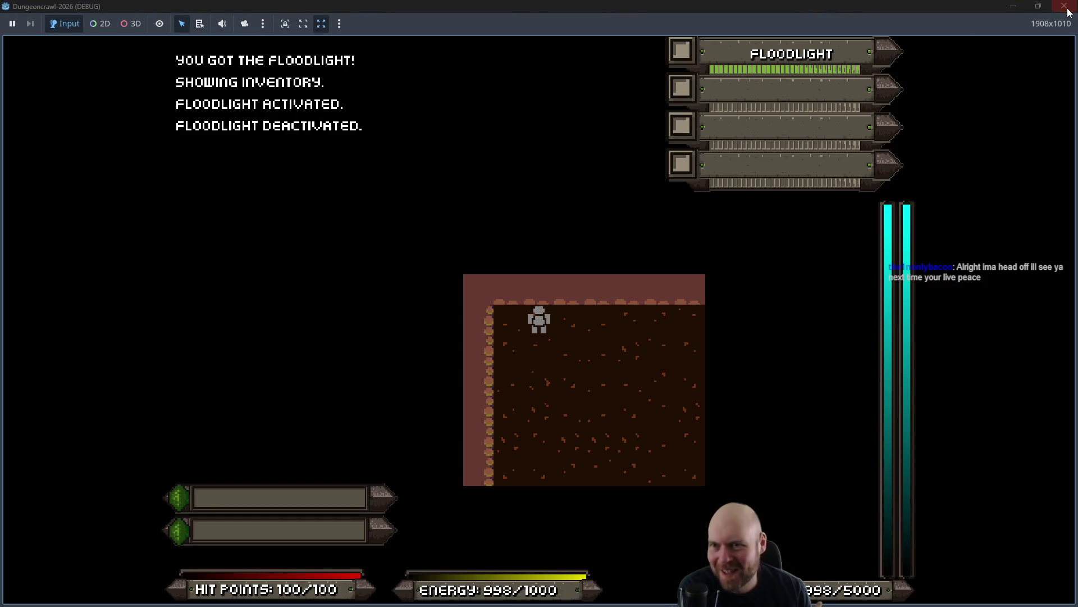
Set the Scale of the Tool4 and Tool3 bars to 1.1.
double_click(1013, 195)
type("1.1")
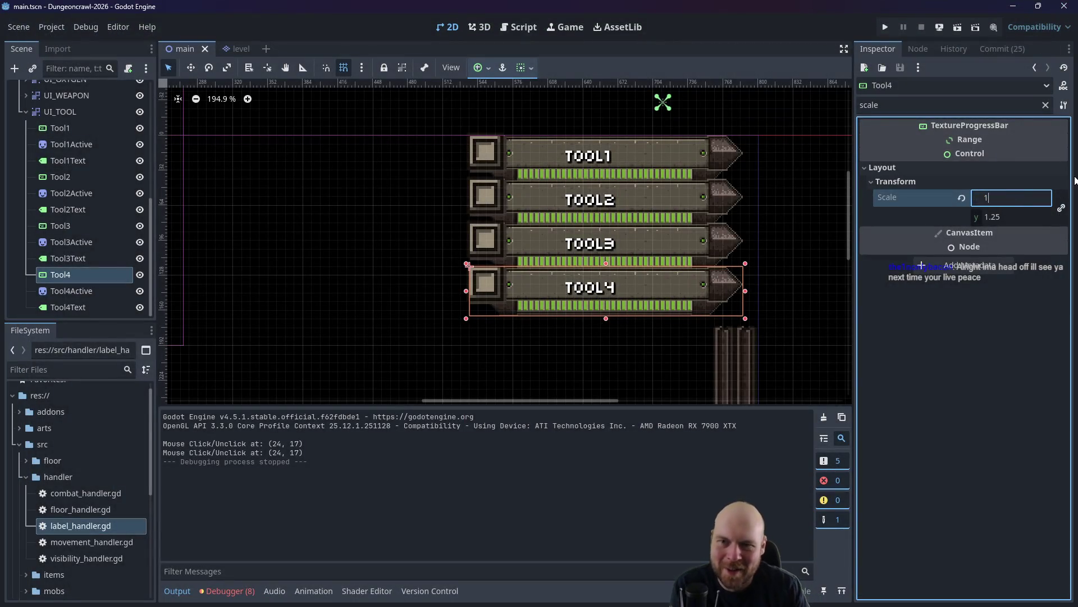
key("Return")
left_click(689, 247)
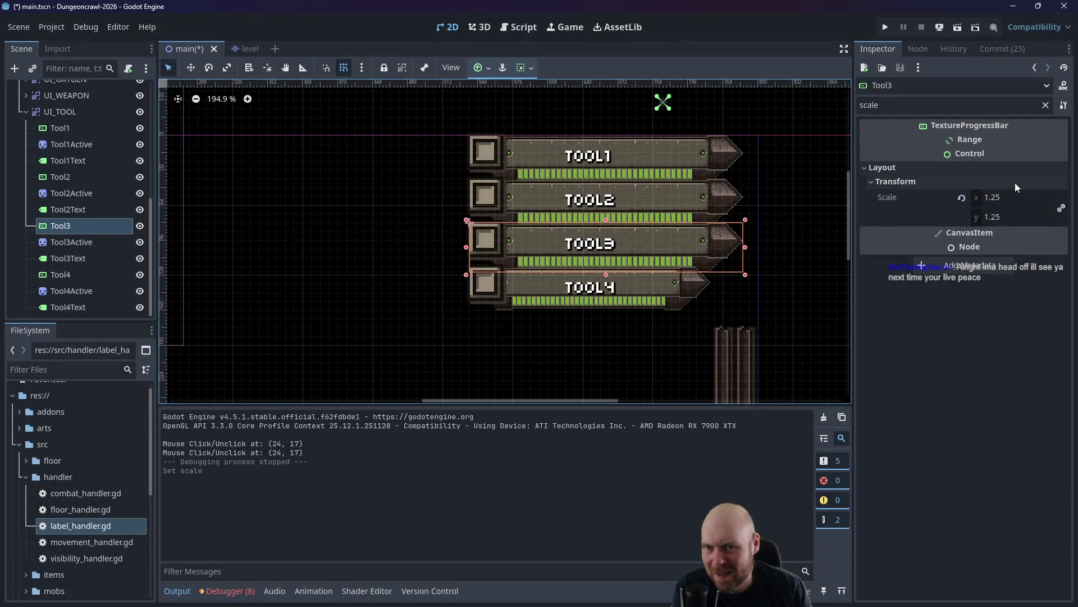
double_click(1034, 198)
type("1.1")
key("Return")
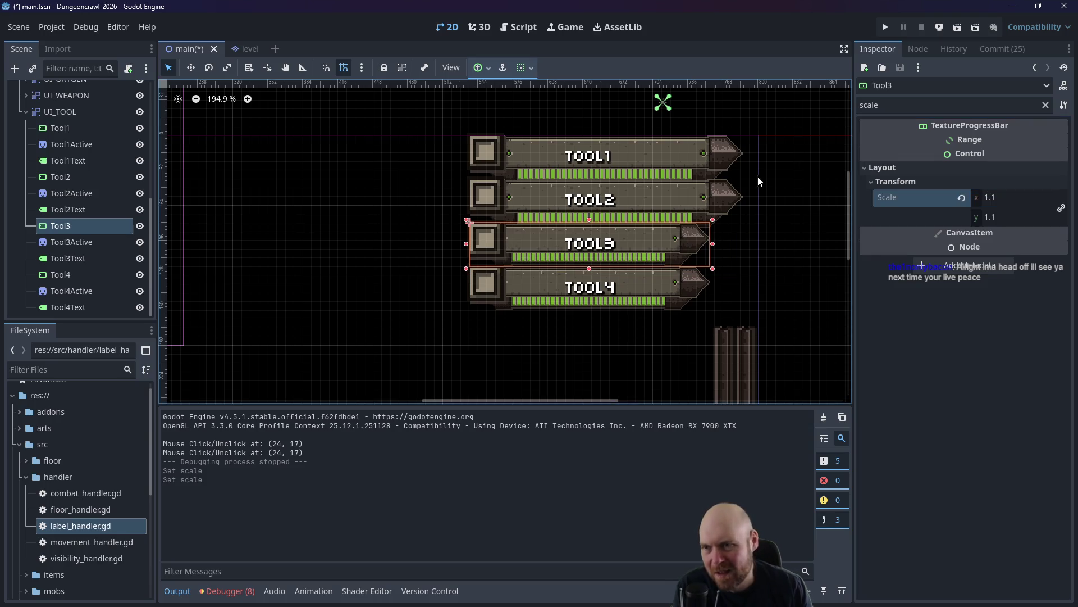
Set the Scale of the Tool2 and Tool1 bars to 1.1 as well.
left_click(730, 206)
type(".1")
key("Return")
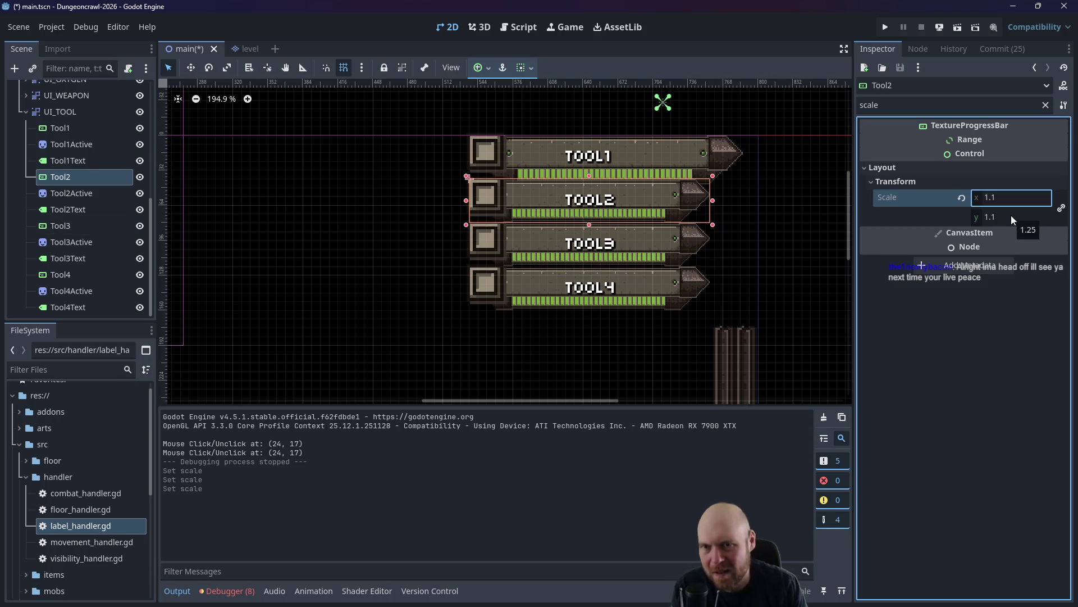
left_click(712, 159)
double_click(1021, 200)
type("1.1")
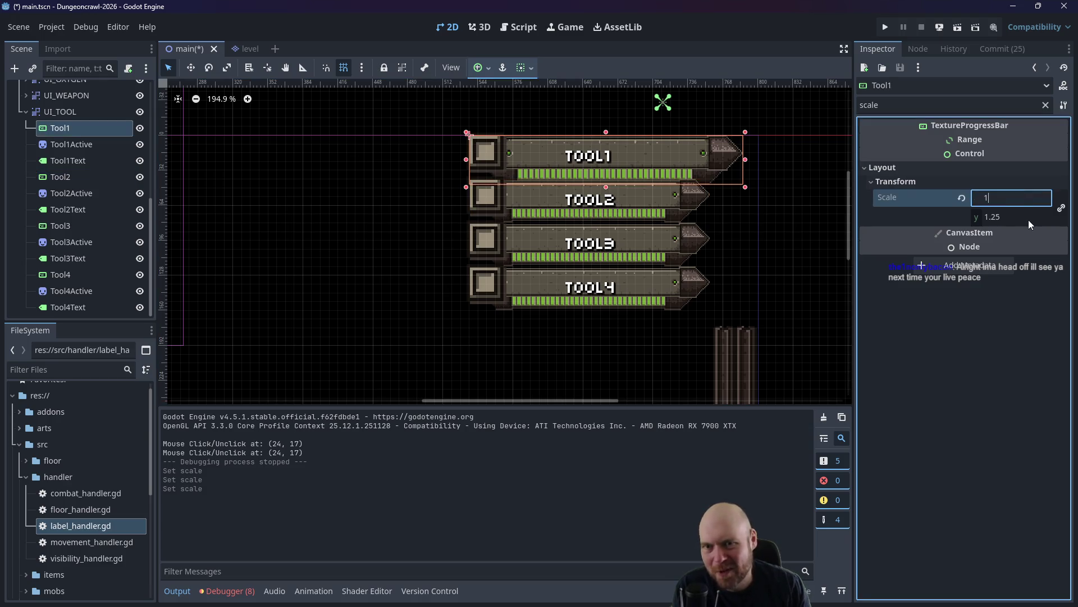
key("Return")
Test-run the game with the 1.1 bars, then set Tool1 and Tool2 Scale back to 1.0.
left_click(886, 27)
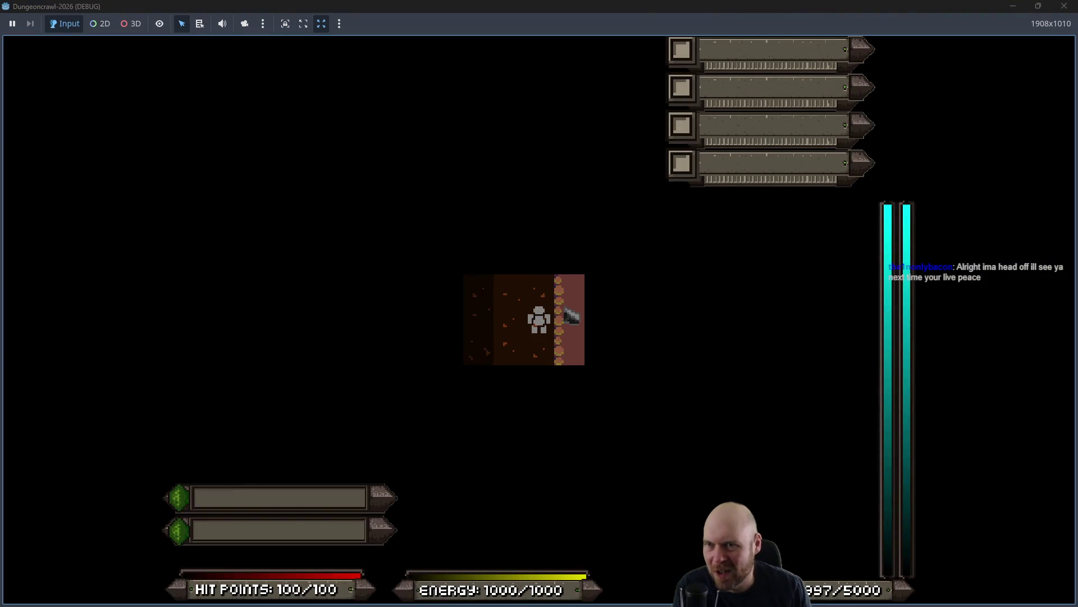
left_click(1064, 6)
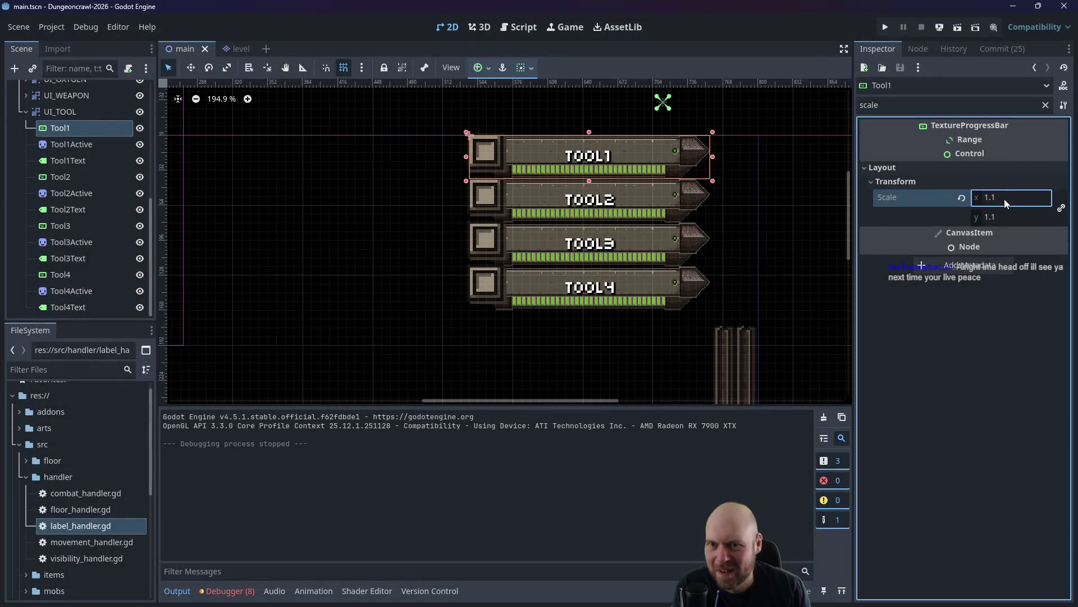
type("1")
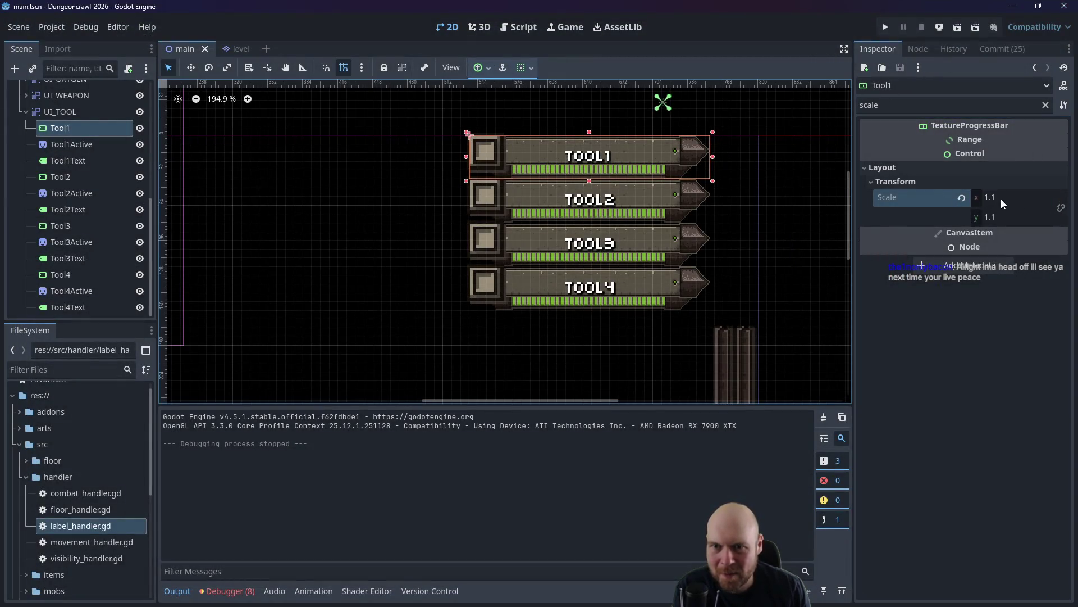
key("Return")
left_click(574, 204)
left_click(682, 193)
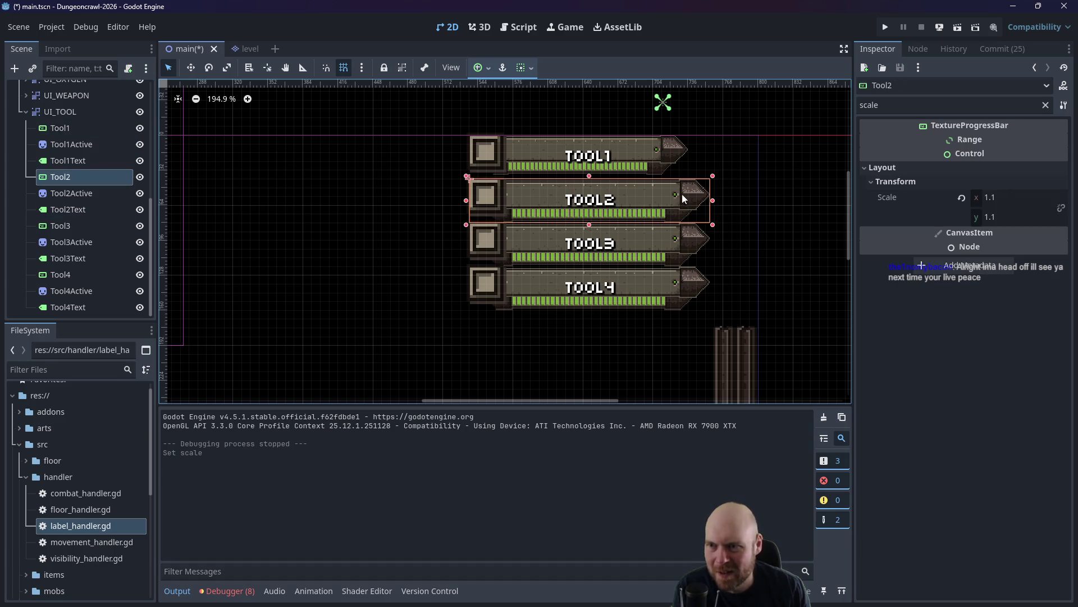
key("ctrl+v")
Undo the earlier layout edits until all bars are back at 1.0, then run the game.
key("ctrl+z")
key("ctrl+z")
key("ctrl+z")
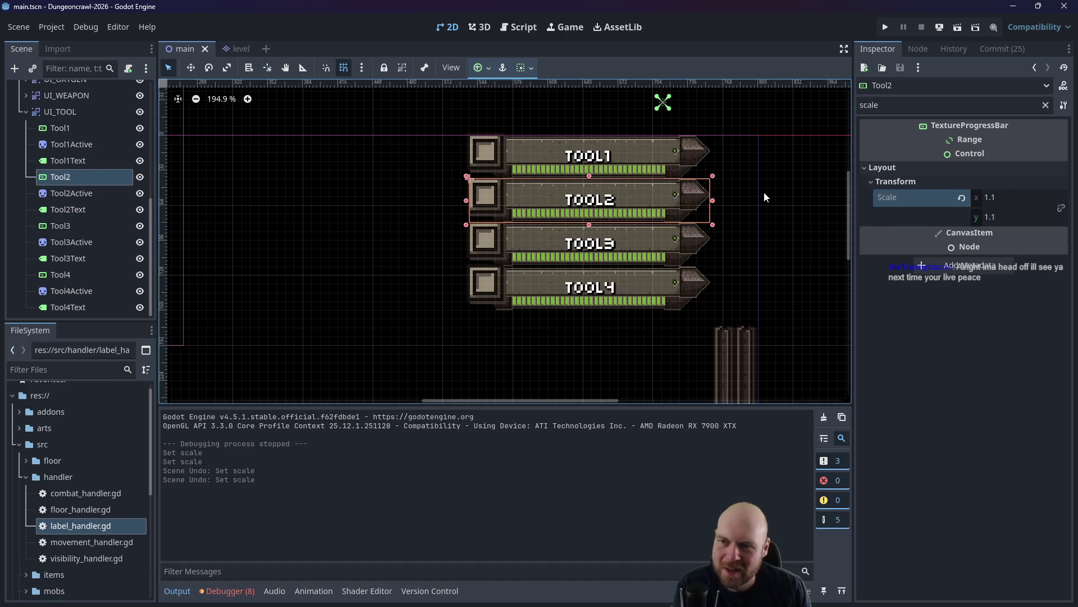
key("ctrl+z")
key("ctrl+z")
key("ctrl+z")
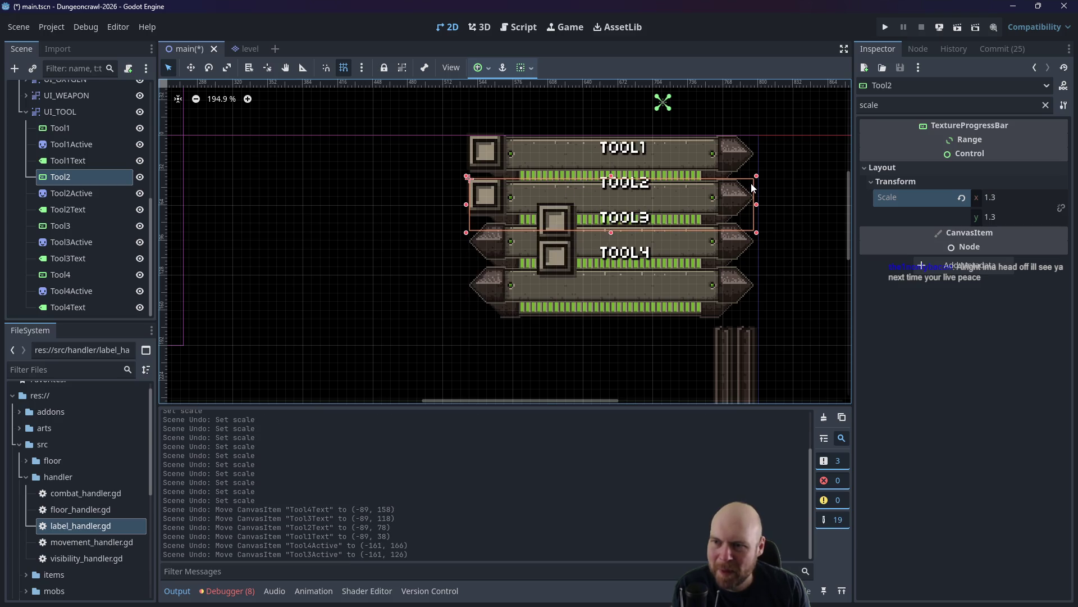
key("ctrl+z")
key("ctrl+z")
key("ctrl+z")
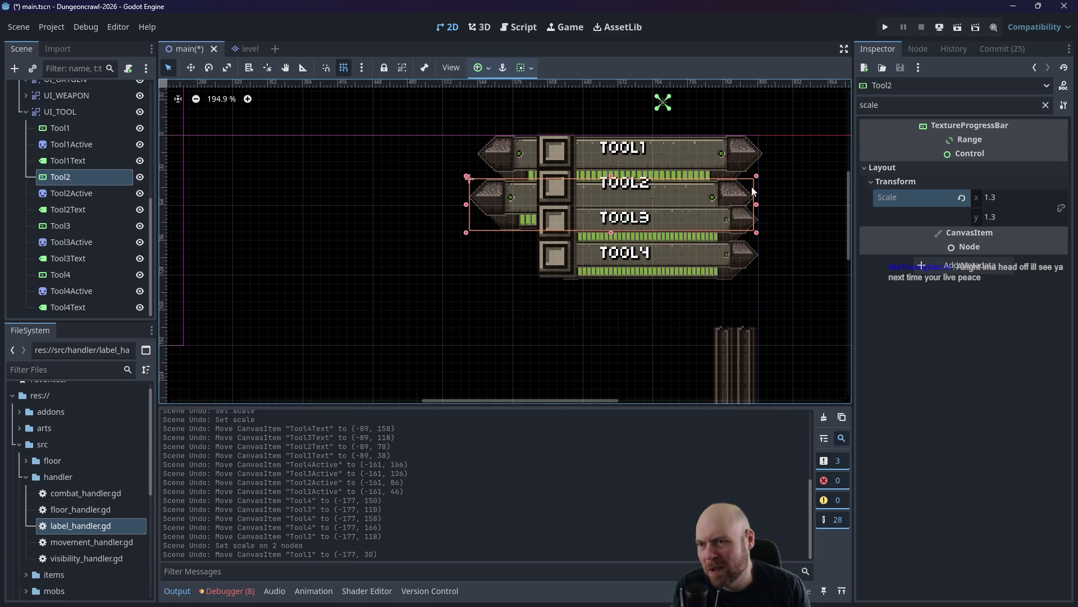
key("ctrl+z")
key("ctrl+z")
key("ctrl+z")
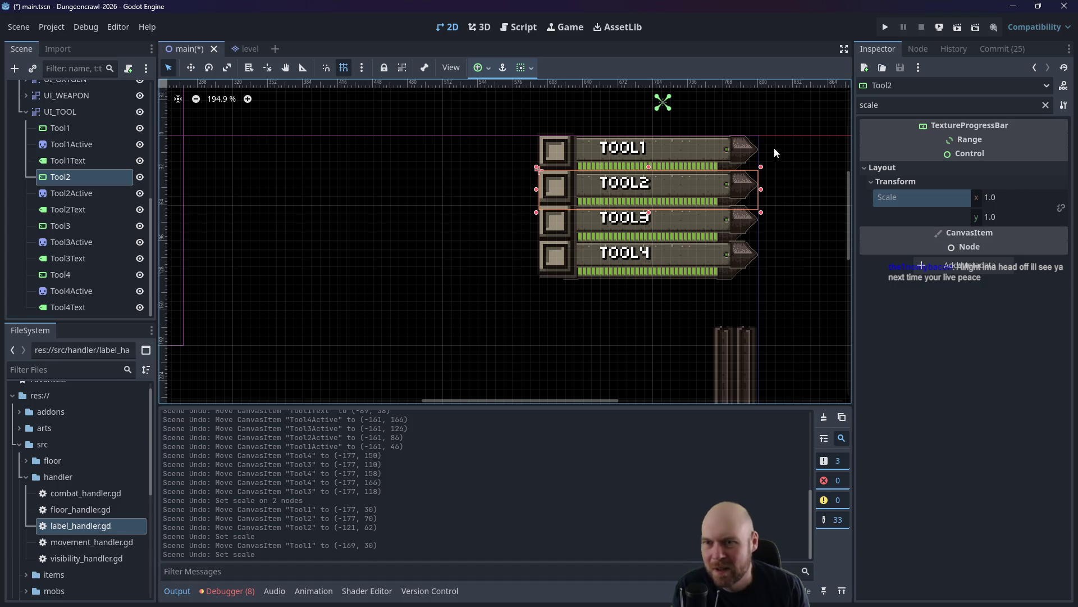
left_click(885, 27)
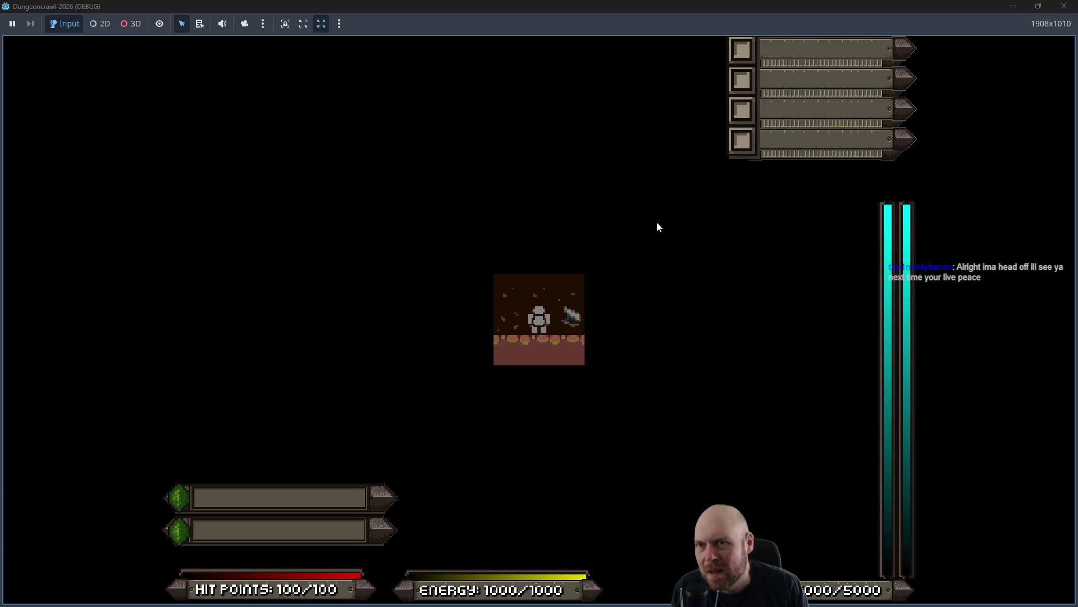
Walk the character onto the floodlight and light up the area with it.
key("d")
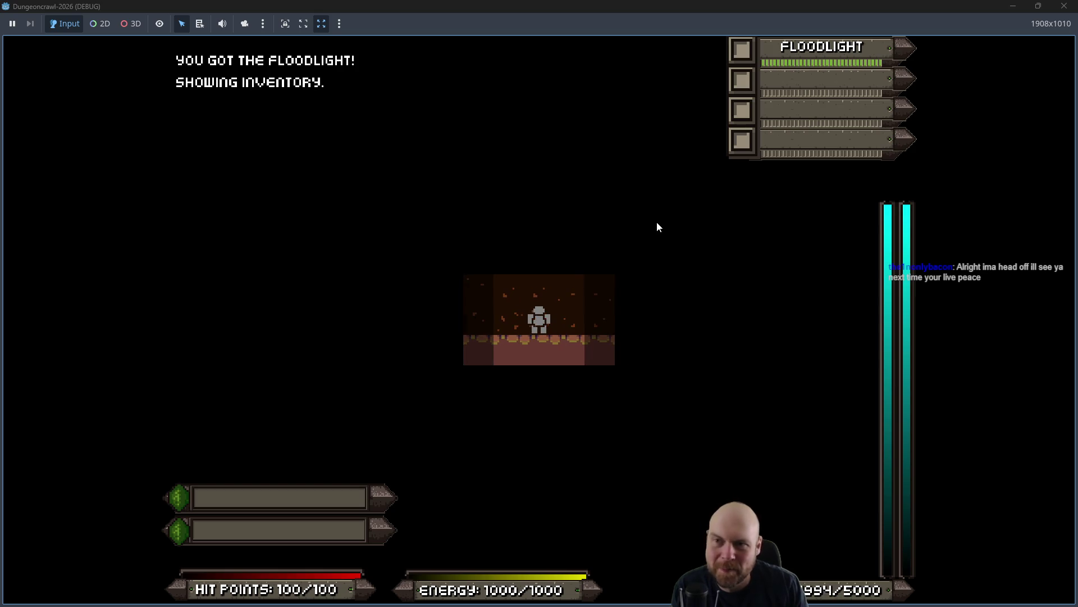
key("f")
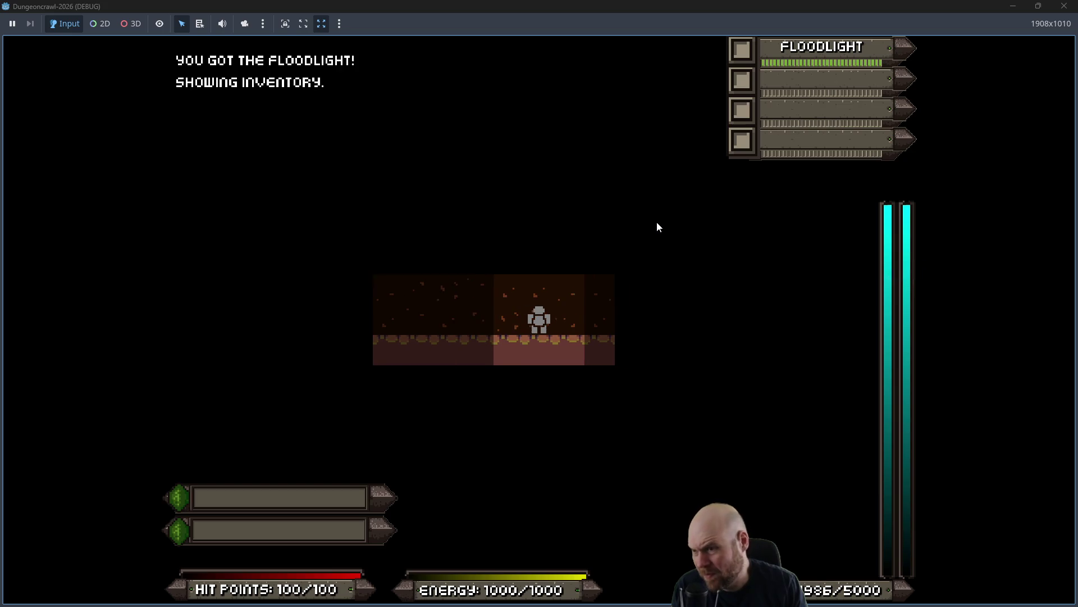
key("s")
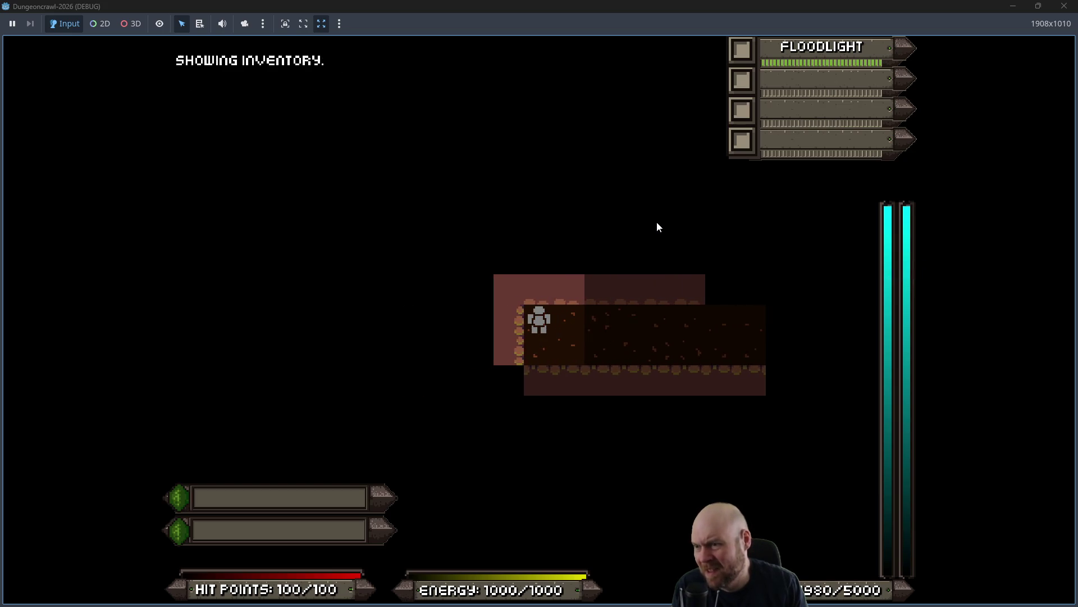
key("w")
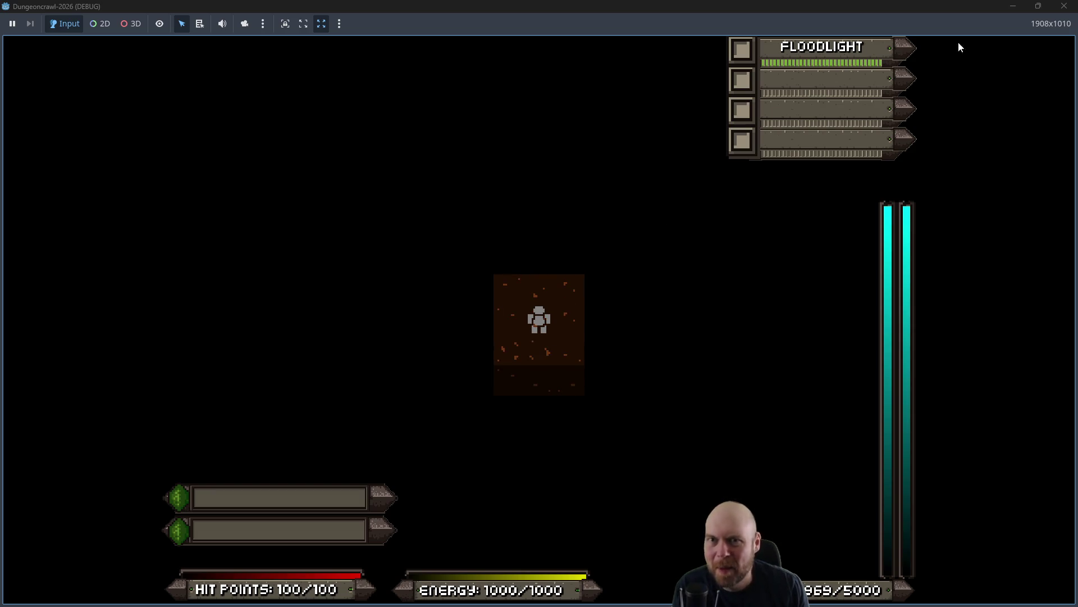
Stop the game and select the Tool4 and Tool4Active nodes.
left_click(1064, 6)
left_click(705, 269)
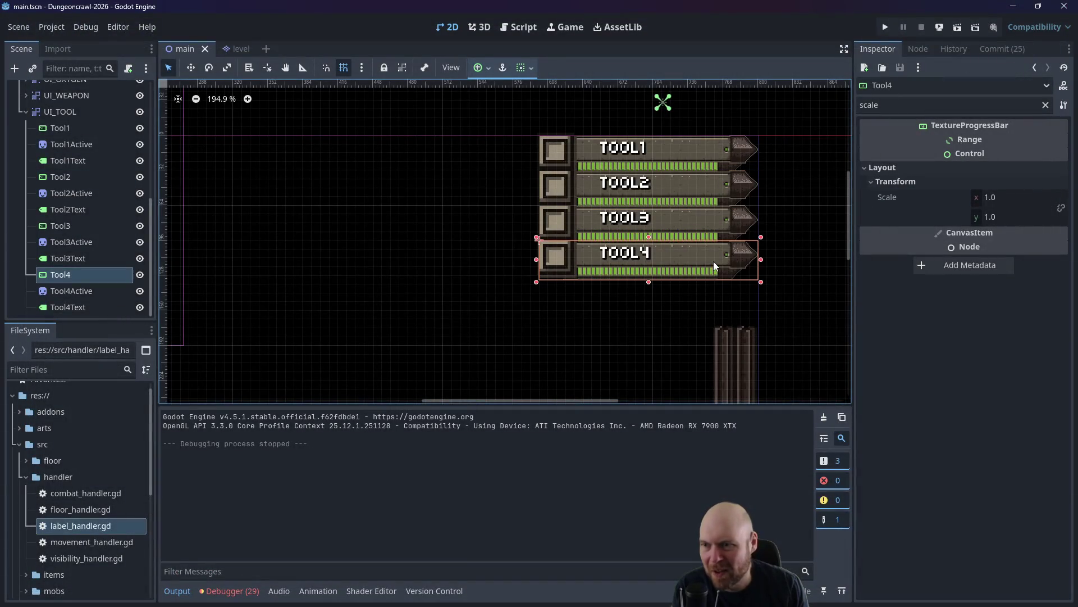
left_click(56, 291, "ctrl")
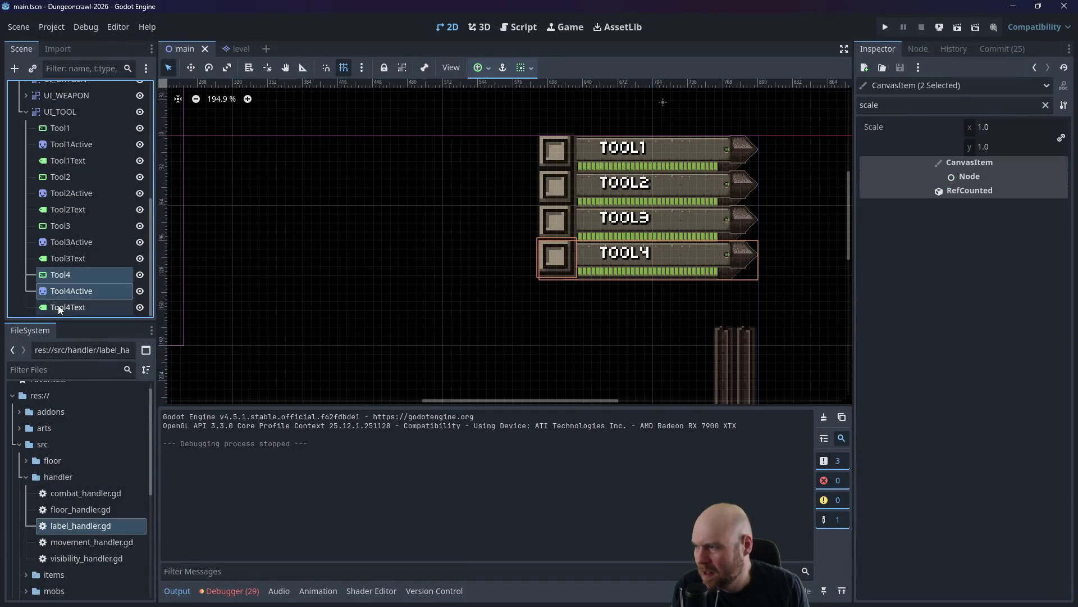
Move the Tool4 bar, its active icon and its label down in the viewport.
left_click(59, 307, "ctrl")
left_click_drag(715, 254, 713, 264)
left_click(789, 266)
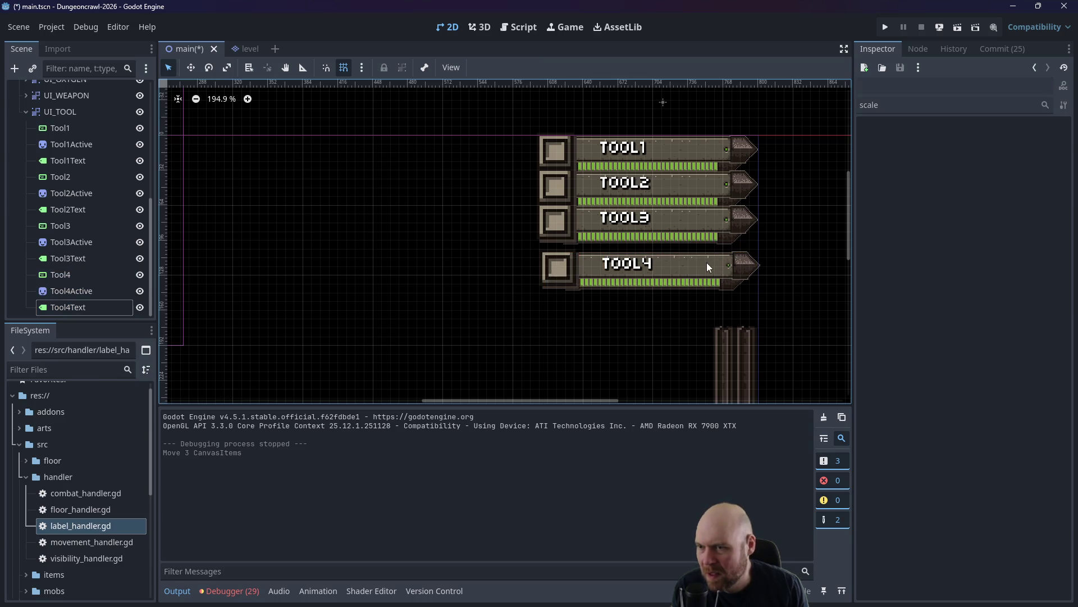
left_click_drag(644, 306, 557, 254)
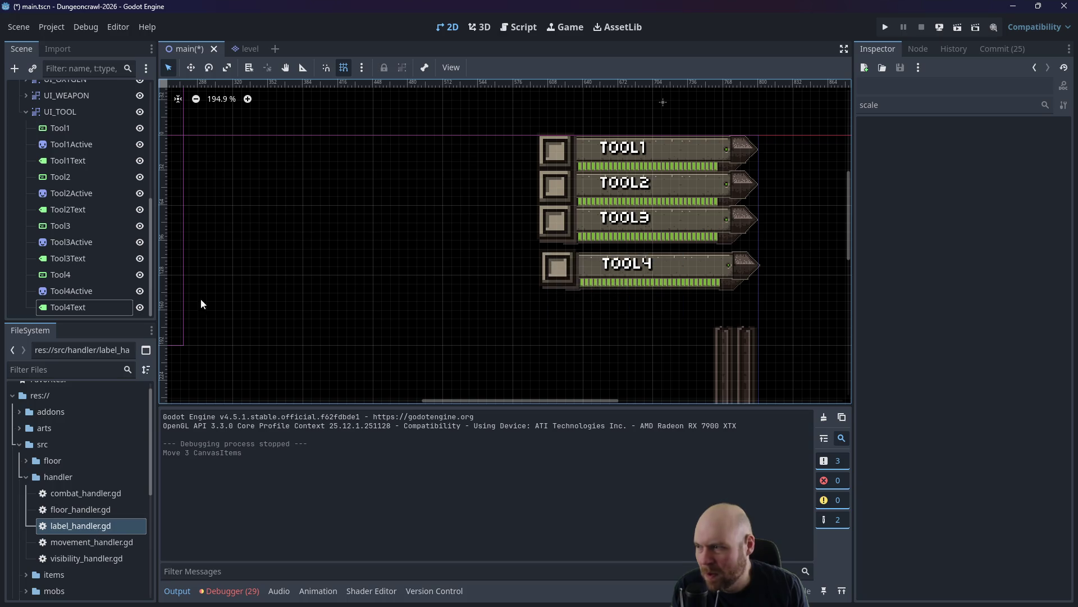
left_click(79, 303)
left_click(72, 275, "shift")
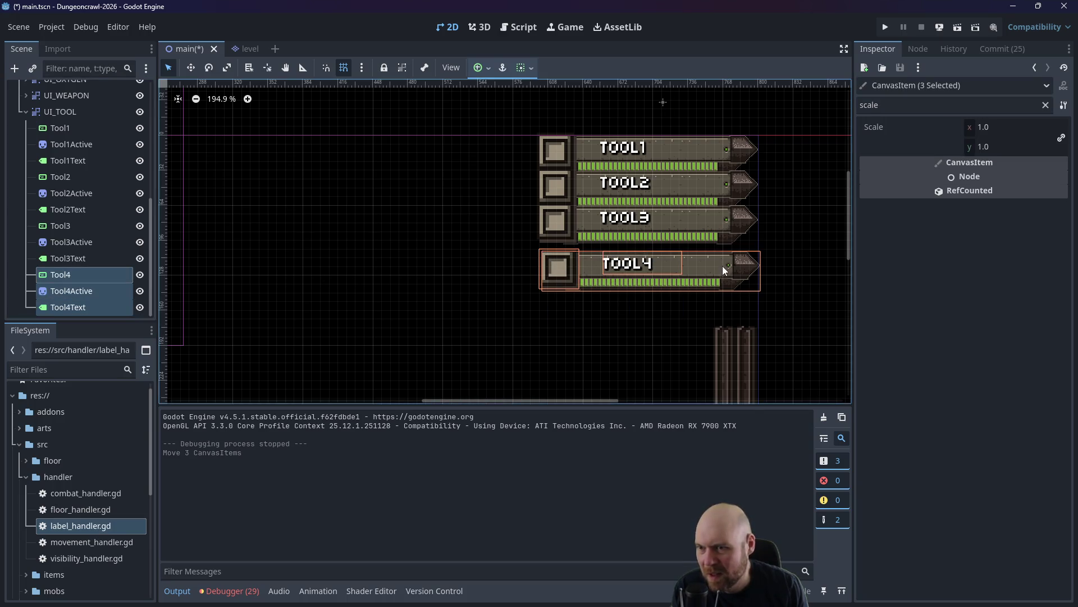
left_click_drag(723, 265, 715, 288)
Move the Tool3 bar group down to sit just above Tool4.
left_click(70, 257)
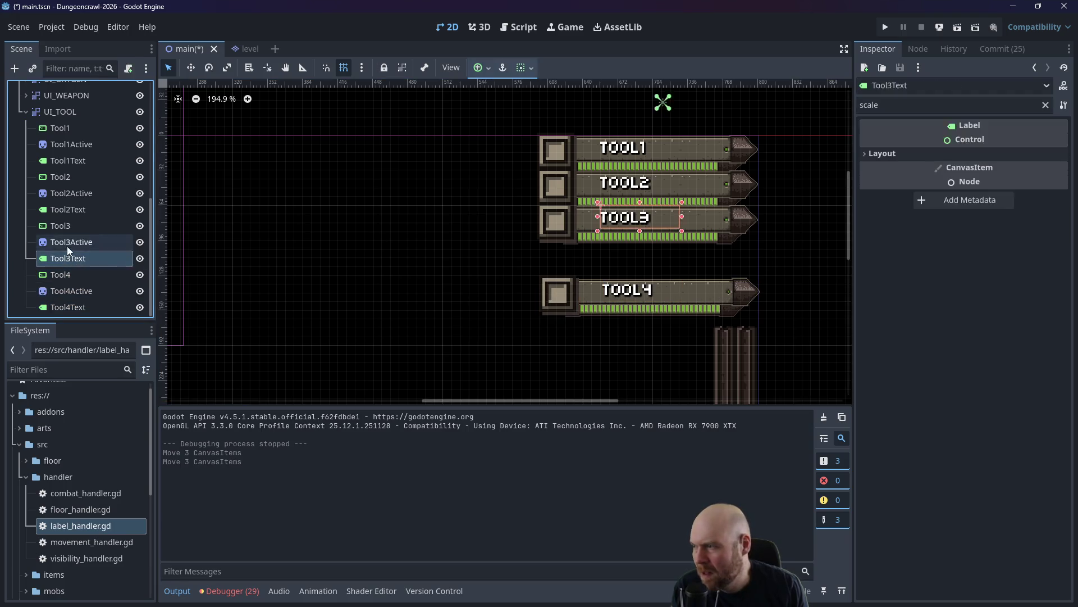
left_click(67, 225, "shift")
left_click_drag(712, 218, 712, 240)
left_click(754, 207)
Move the Tool2 bar group down to sit above Tool3.
left_click(73, 208)
left_click(68, 193, "shift")
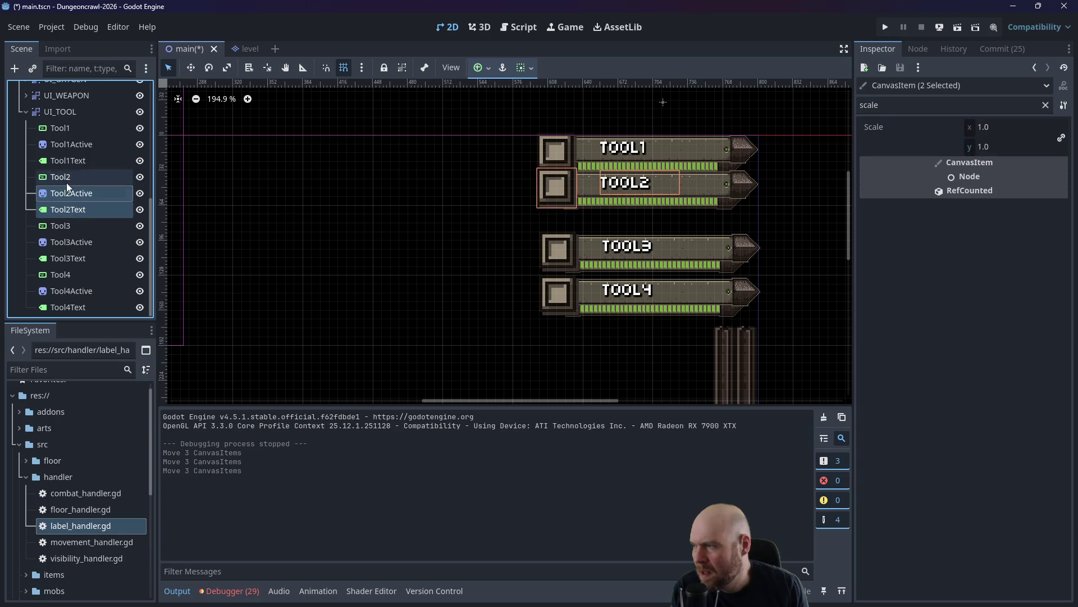
left_click(66, 182, "shift")
left_click_drag(715, 183, 717, 202)
left_click(768, 184)
Shift the Tool1 bar group down slightly to even out the gaps.
left_click(77, 160)
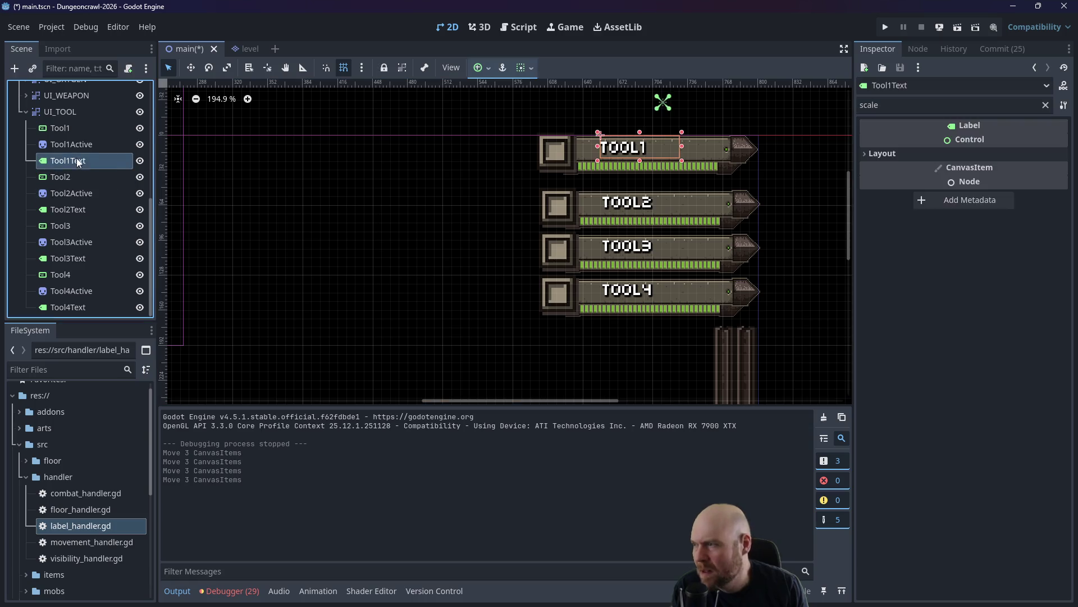
left_click(73, 144, "shift")
left_click(67, 128, "shift")
left_click_drag(706, 153, 705, 161)
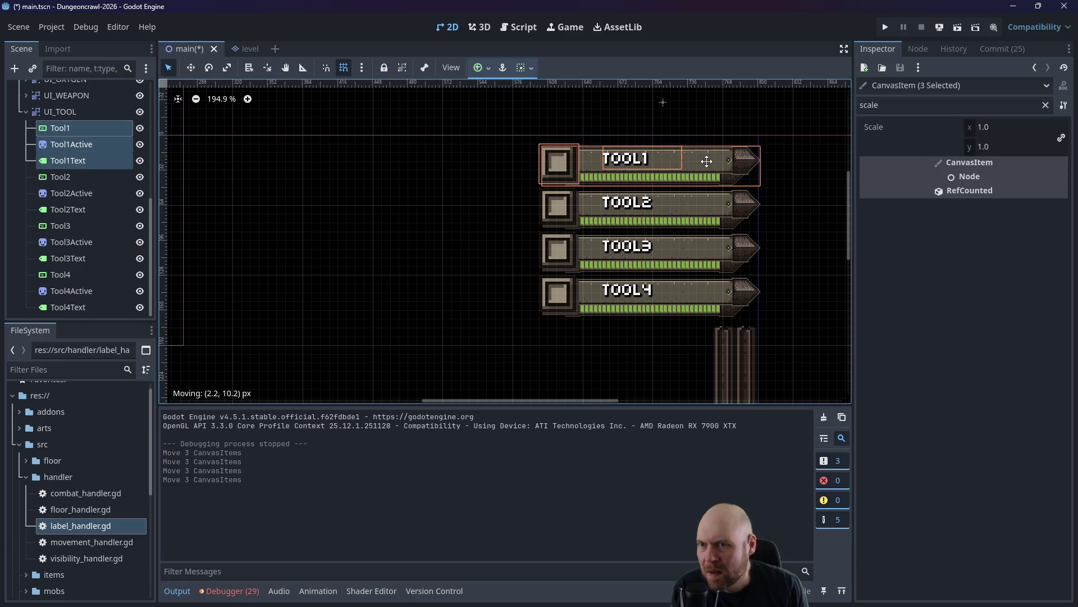
left_click(761, 166)
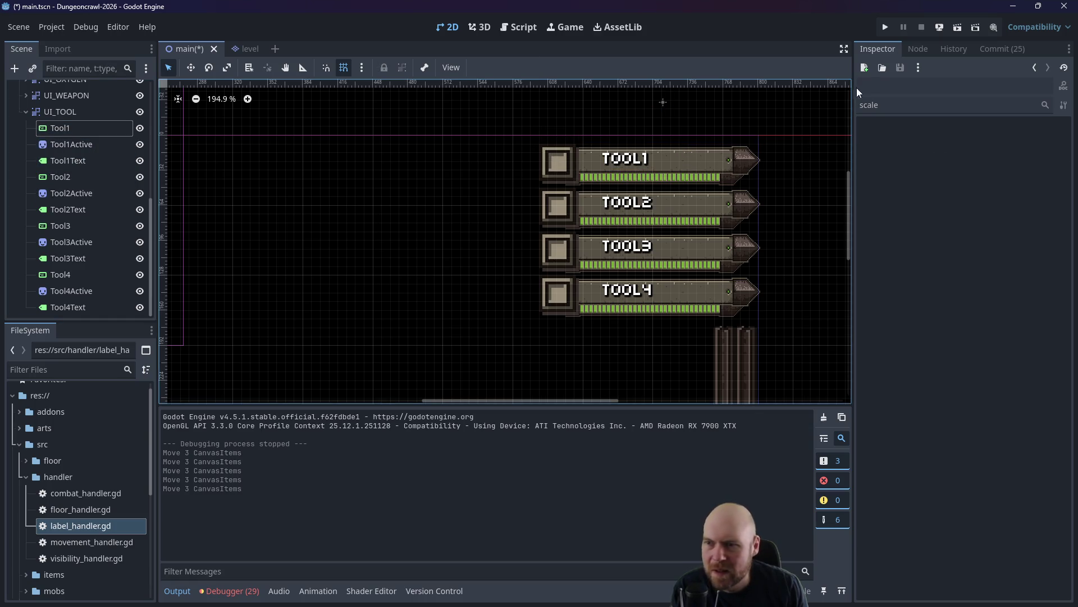
After a test run, drag all twelve tool nodes left and relaunch the game in an 800x600 window.
left_click(885, 27)
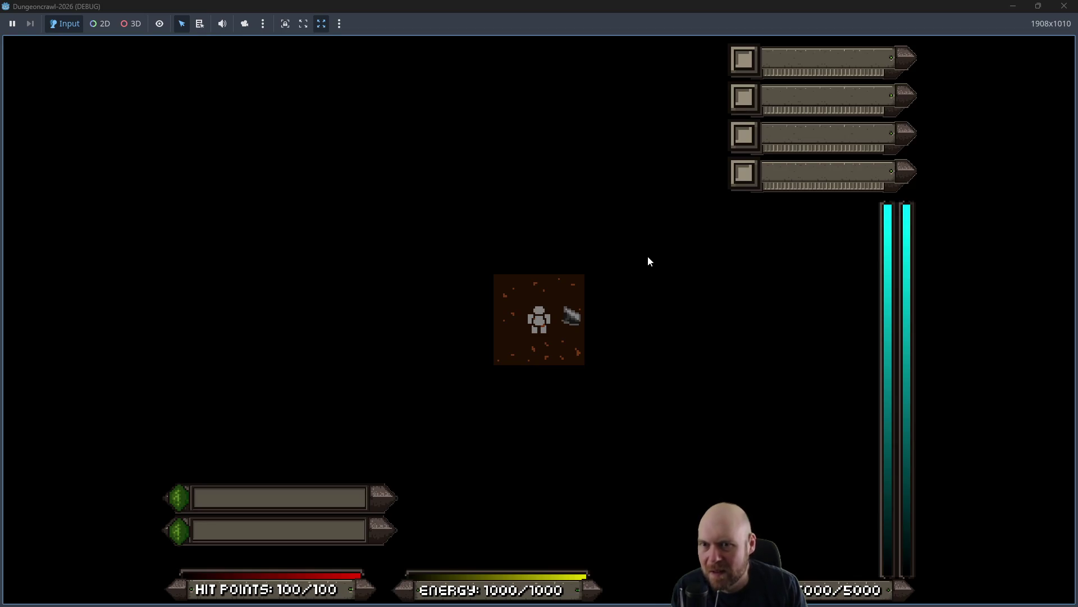
left_click(1063, 6)
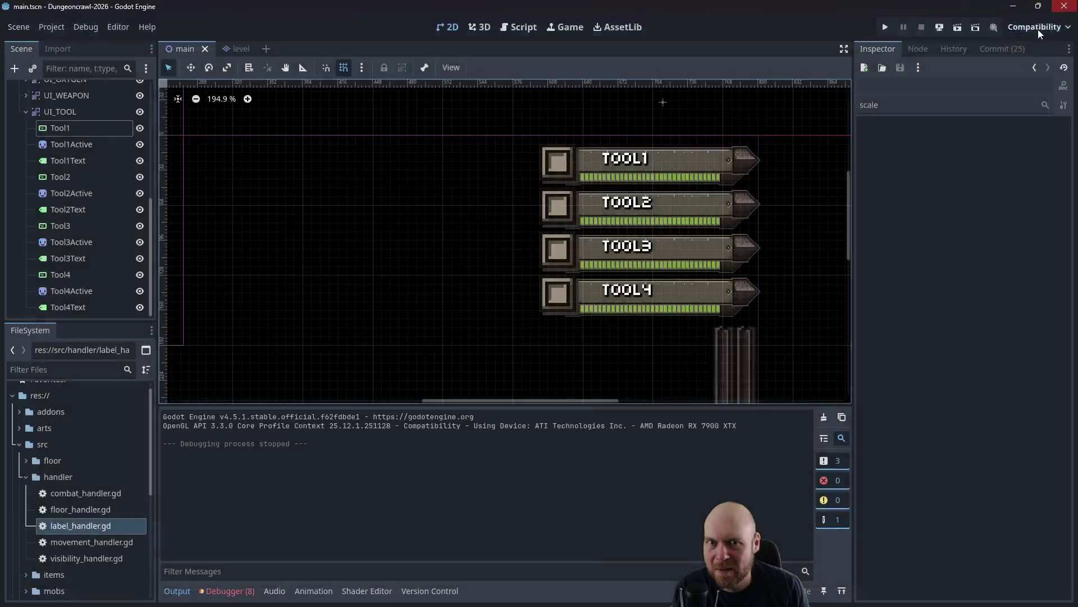
mouse_move(783, 112)
left_mouse_down()
mouse_move(555, 322)
mouse_move(510, 323)
left_mouse_up()
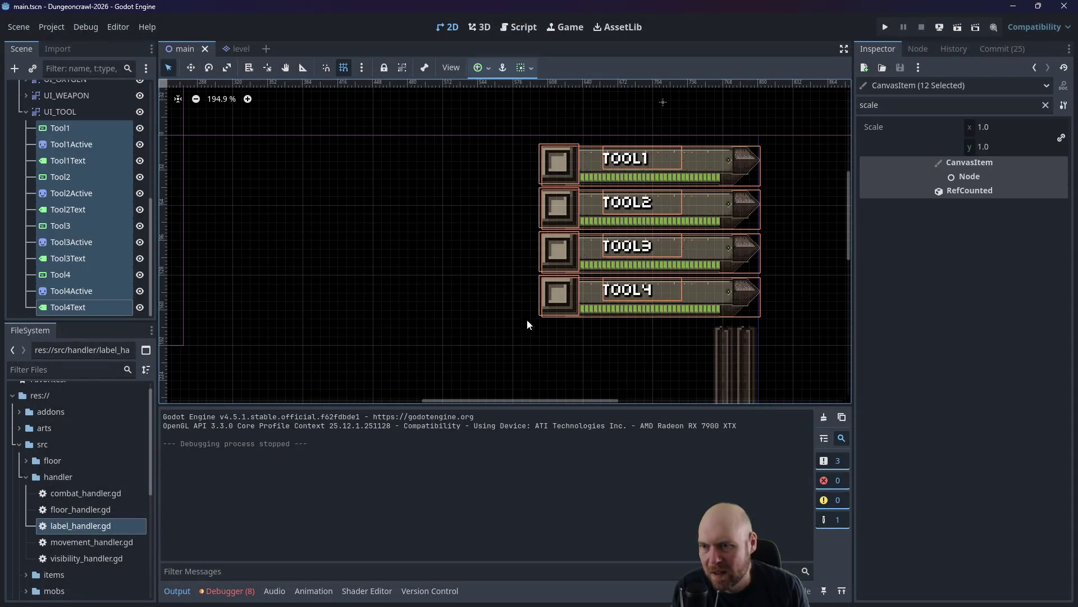
left_click_drag(719, 244, 710, 243)
left_click(800, 166)
left_click(887, 28)
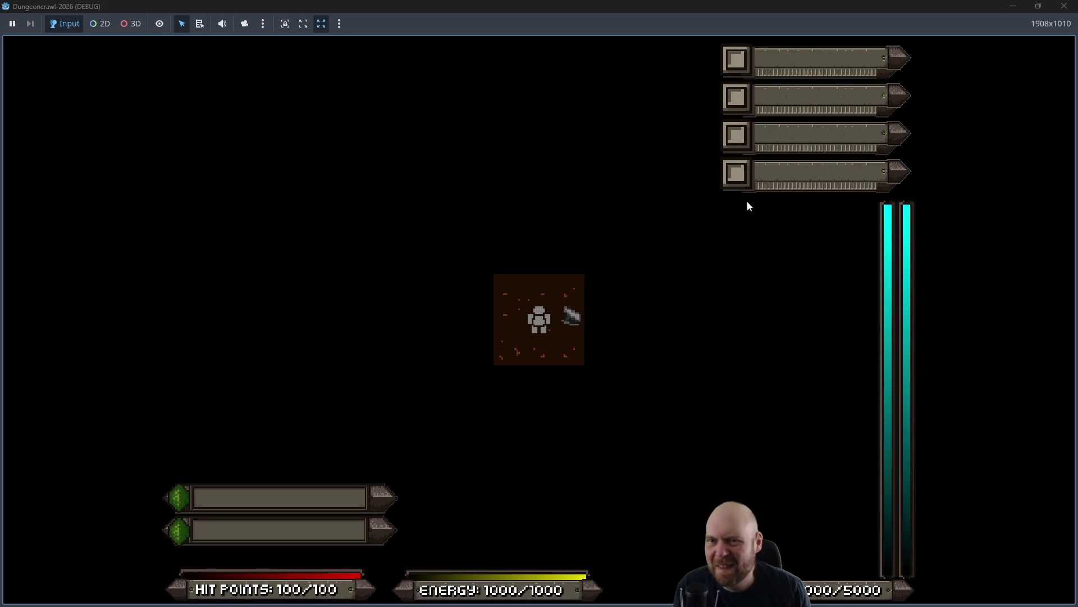
left_click(1037, 6)
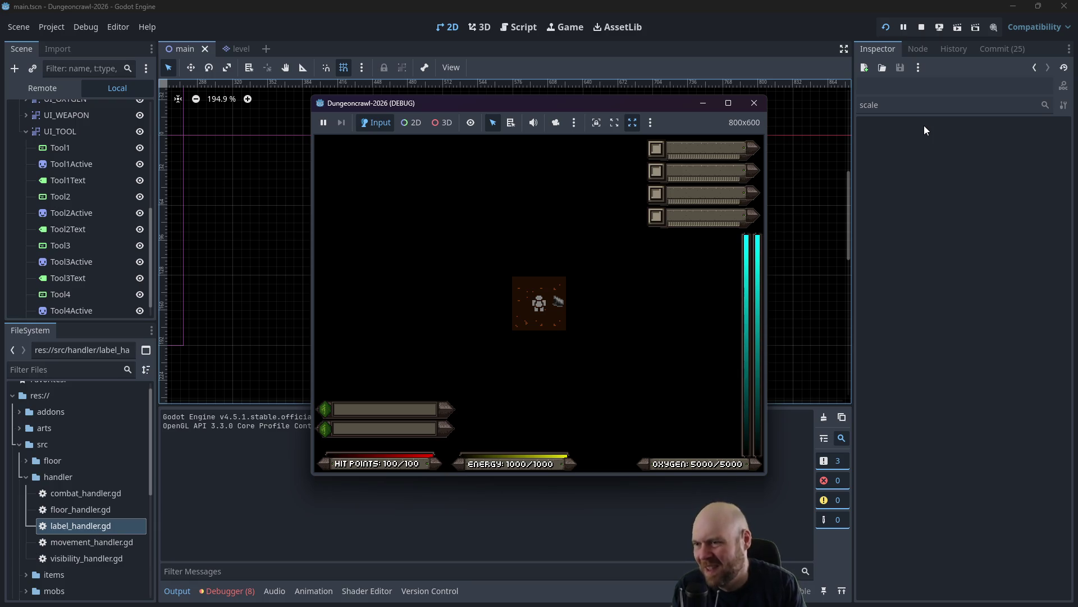
Show the inventory, switch on the floodlight and walk around collecting pickups.
left_click(498, 281)
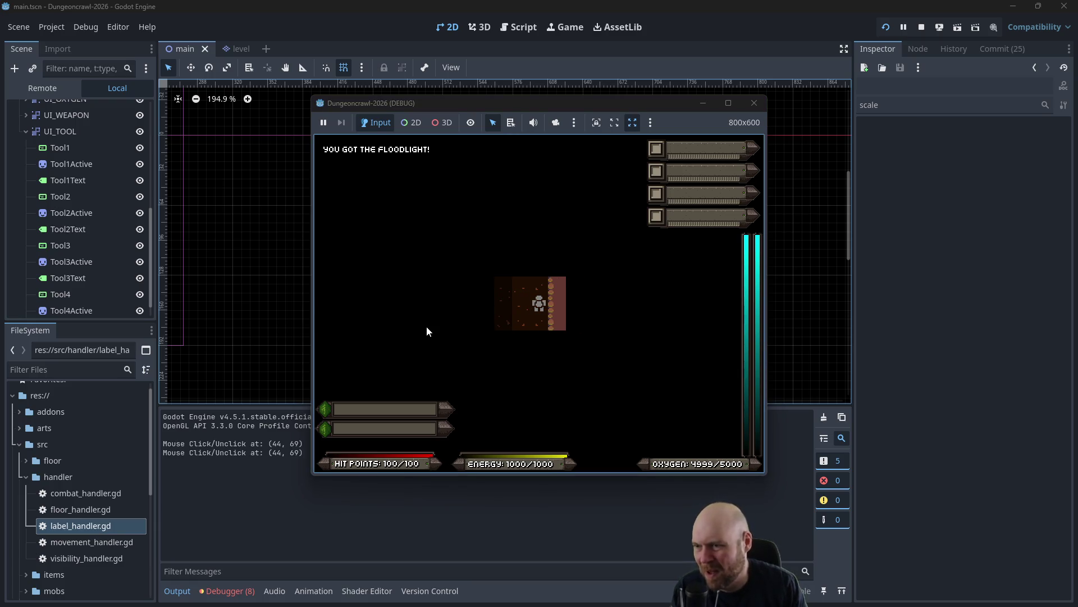
key("i")
key("1")
key("Left")
key("Left")
key("Left")
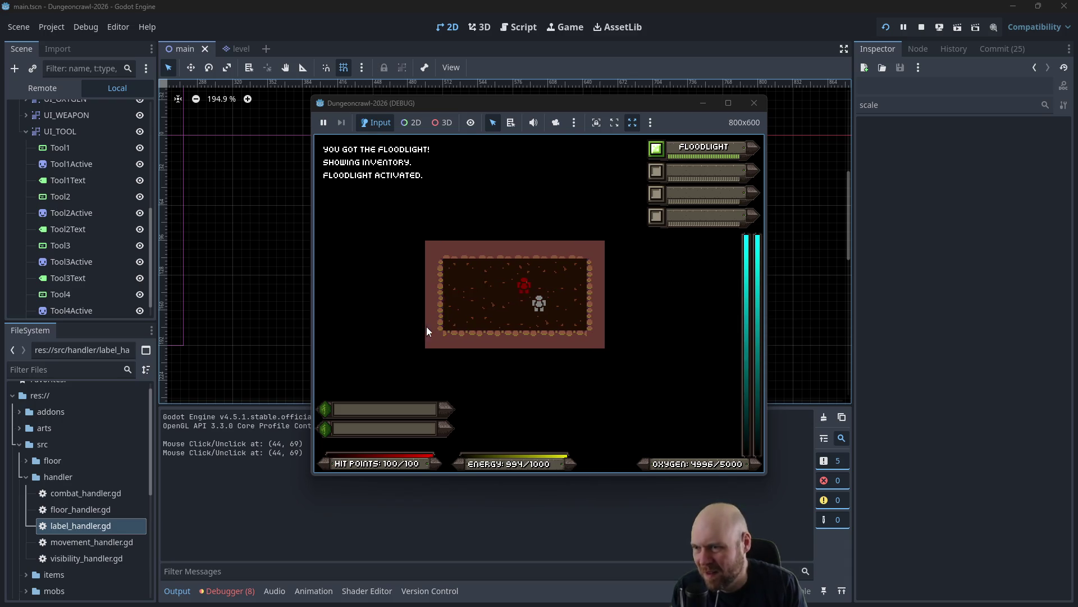
key("Up")
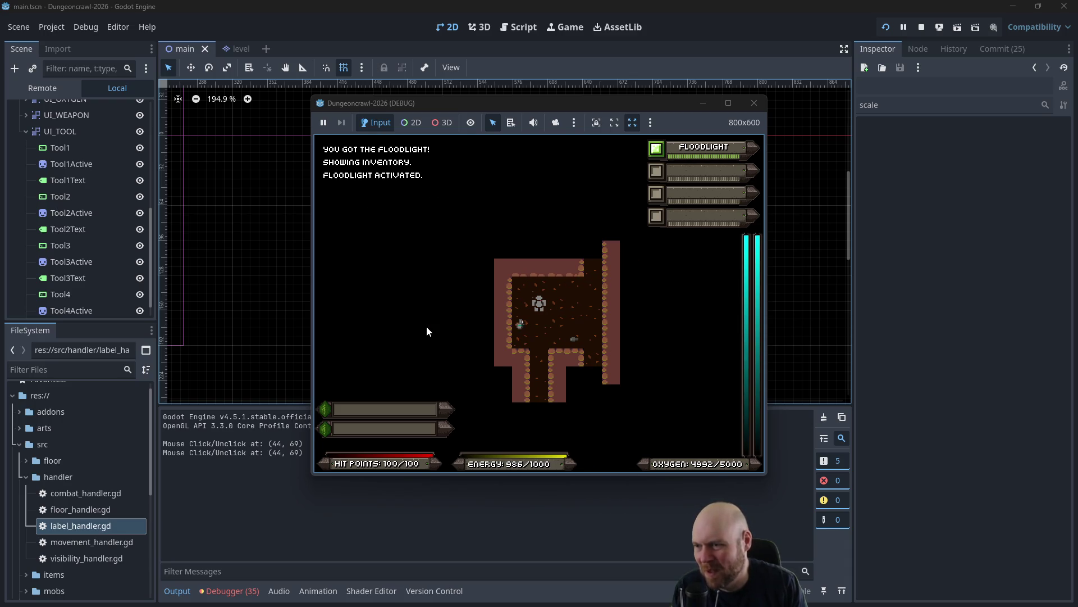
key("Down")
key("Down")
key("Right")
key("Right")
Switch the floodlight off, ready Laser Pistol A, turn the floodlight back on, then stop the game.
key("i")
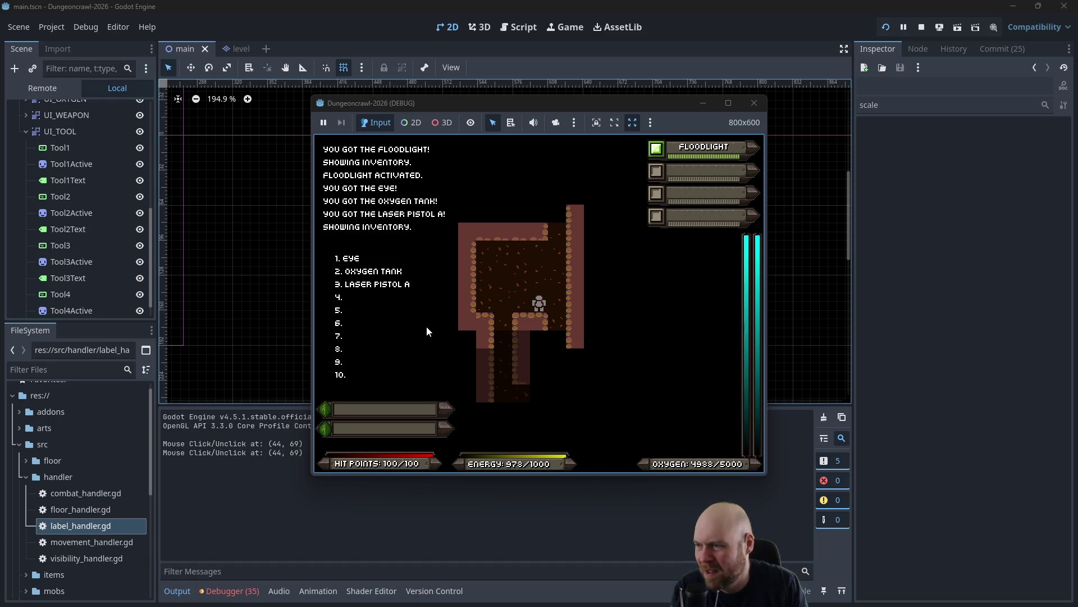
key("3")
key("1")
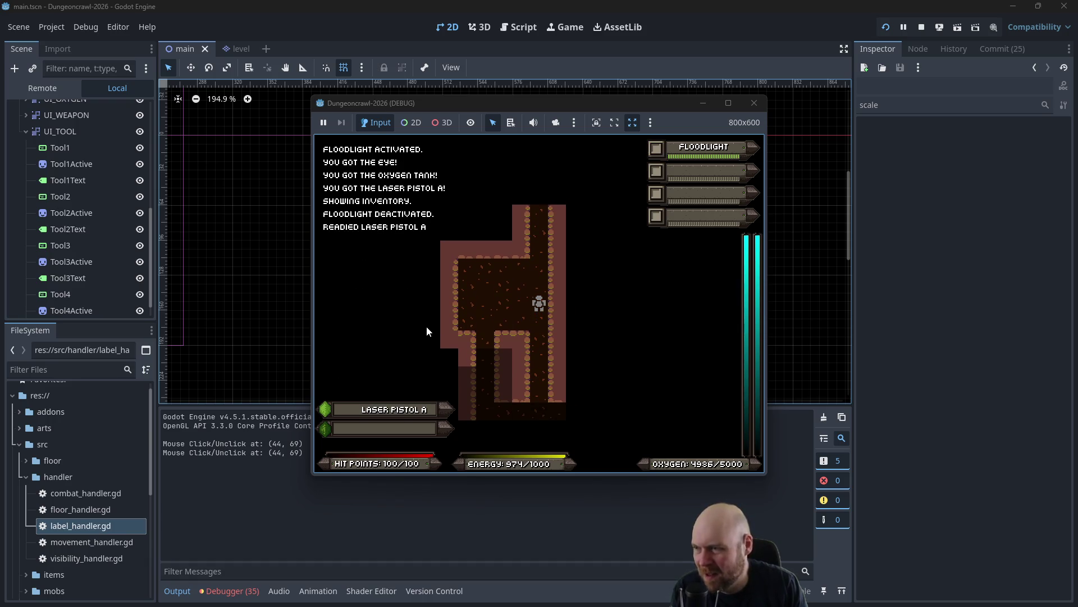
key("Up")
key("1")
key("Up")
key("Up")
key("Up")
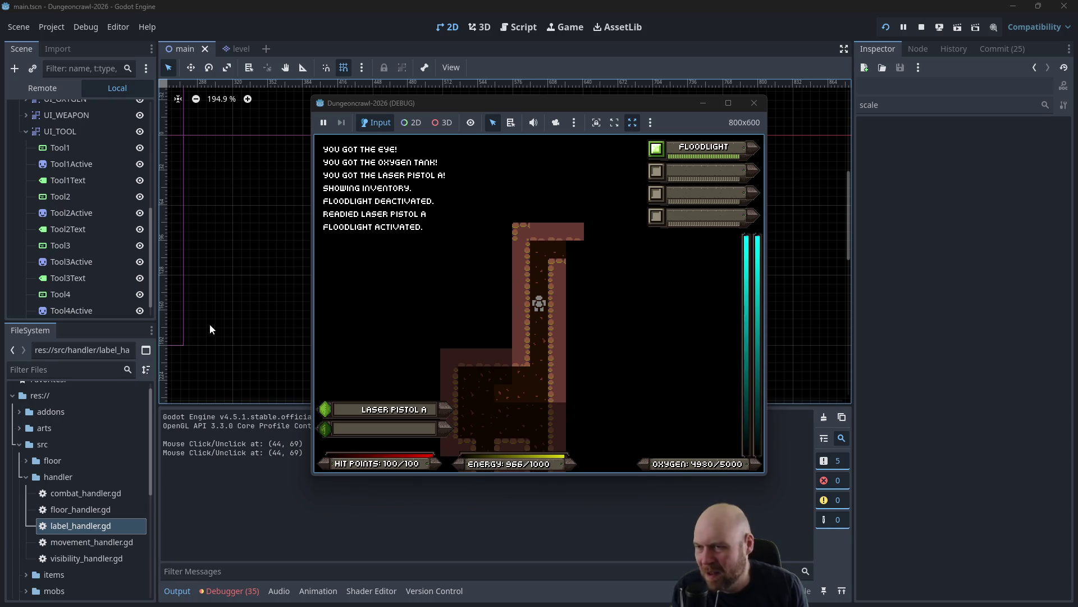
left_click(754, 103)
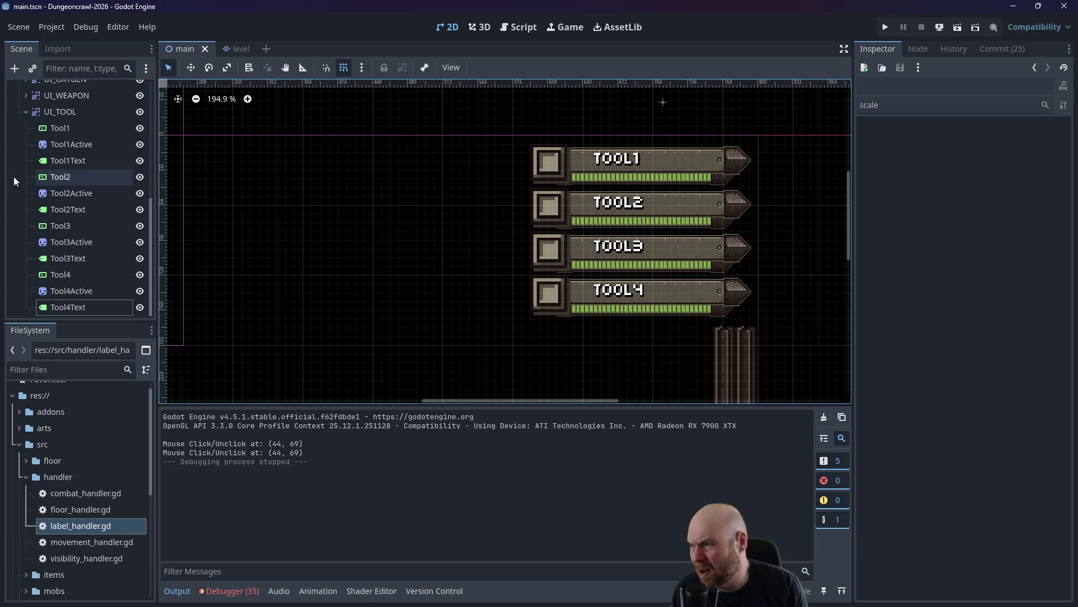
Collapse the Player node and the whole main scene tree.
scroll(25, 165, "up", 5)
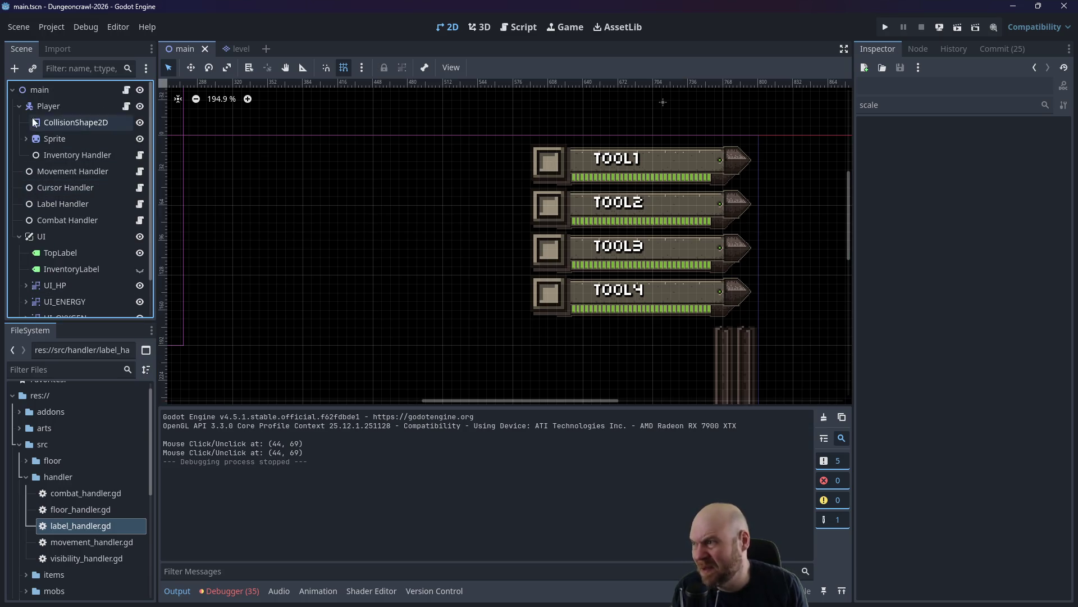
left_click(20, 105)
left_click(12, 90)
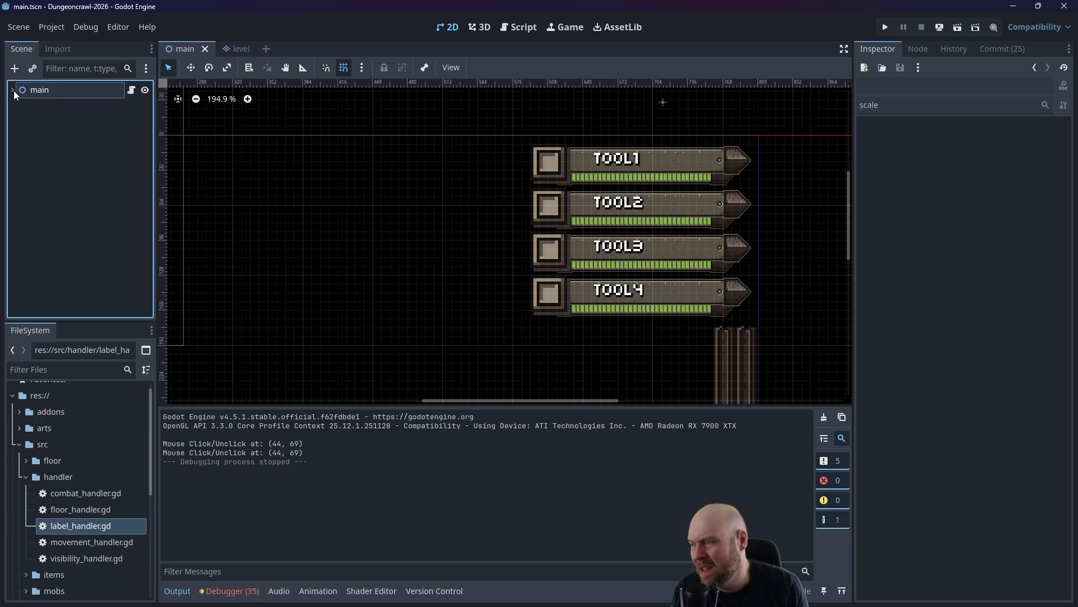
Expand src/items/tools in FileSystem and open flashlight.gd.
left_click(25, 477)
scroll(25, 477, "down", 1)
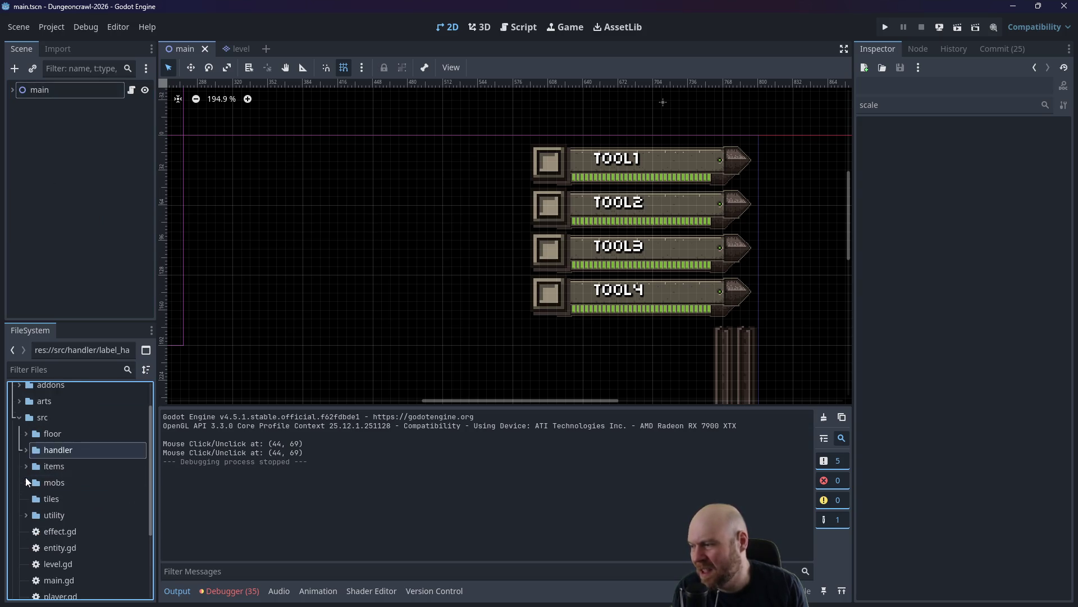
left_click(26, 465)
scroll(68, 470, "down", 2)
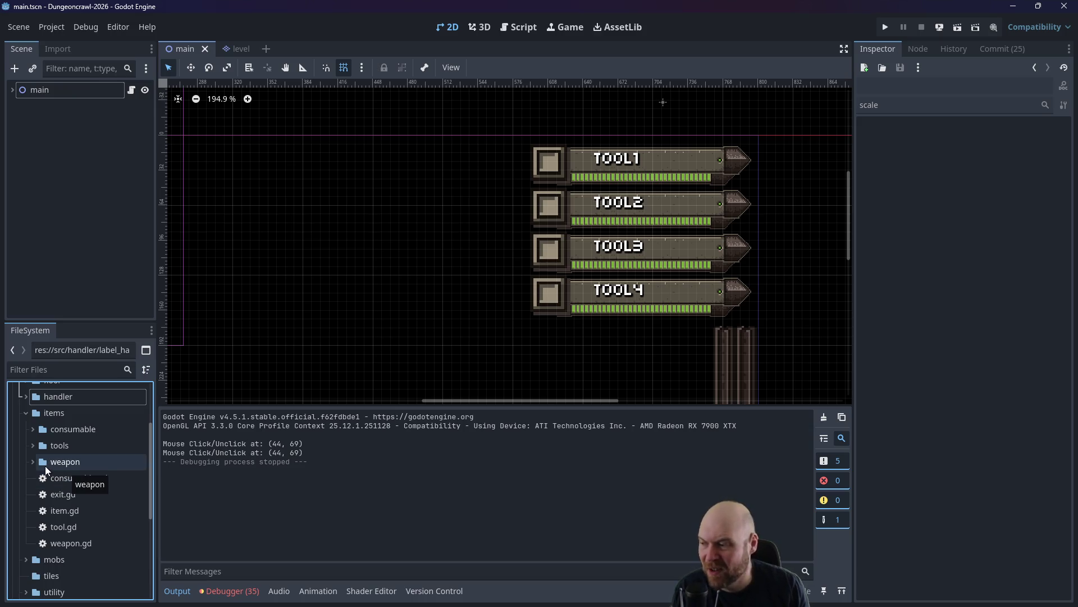
left_click(57, 510)
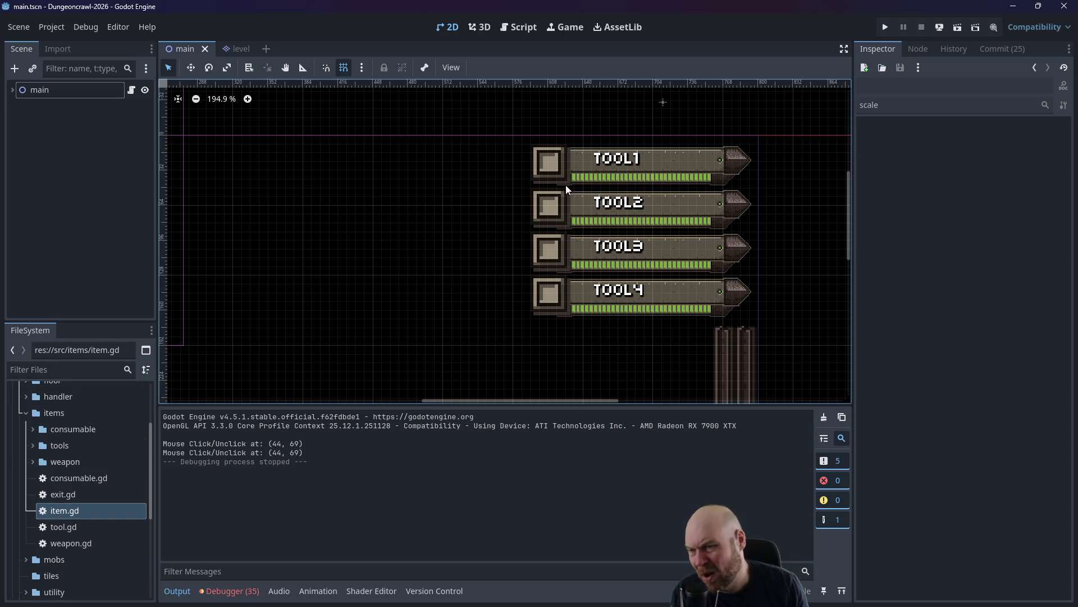
left_click(32, 447)
left_click(32, 447)
left_click(32, 446)
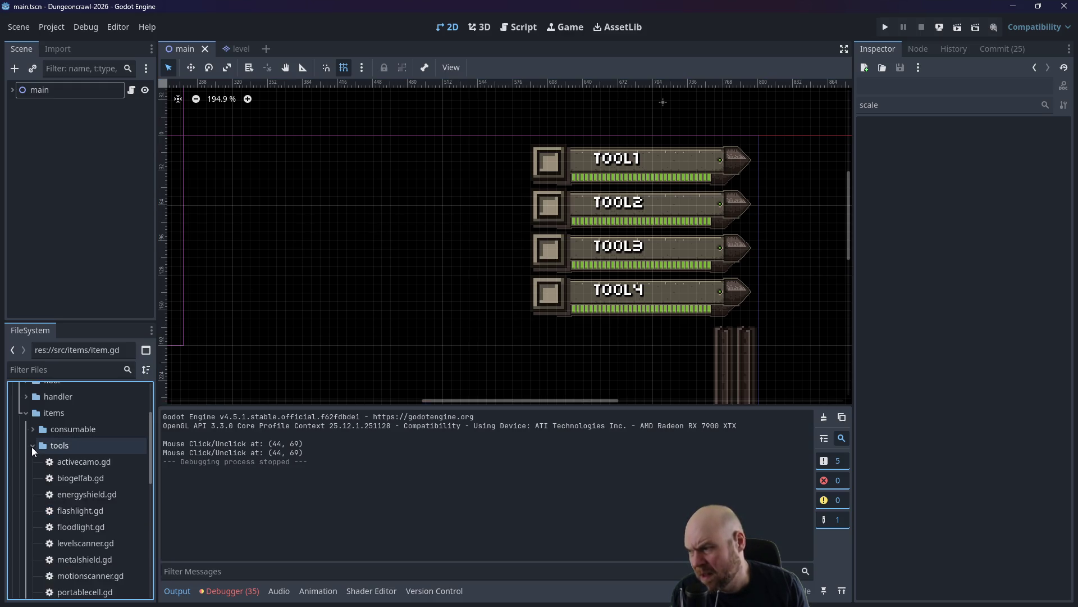
double_click(86, 512)
Add a progress_num check as the first line of take_turn in flashlight.gd.
scroll(590, 317, "up", 1)
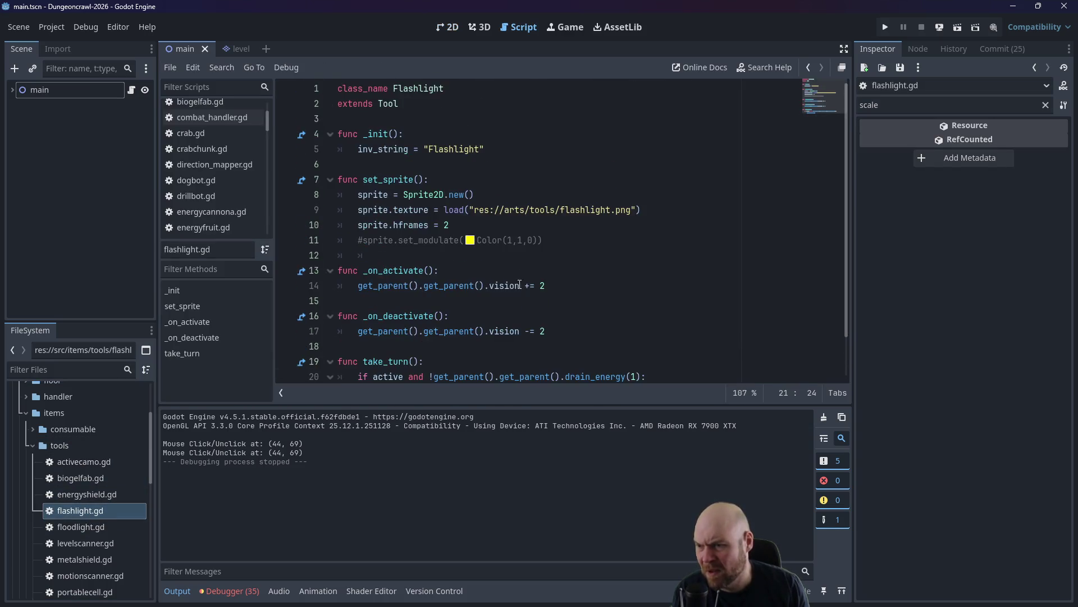
scroll(589, 318, "down", 1)
left_click(480, 319)
scroll(492, 316, "up", 1)
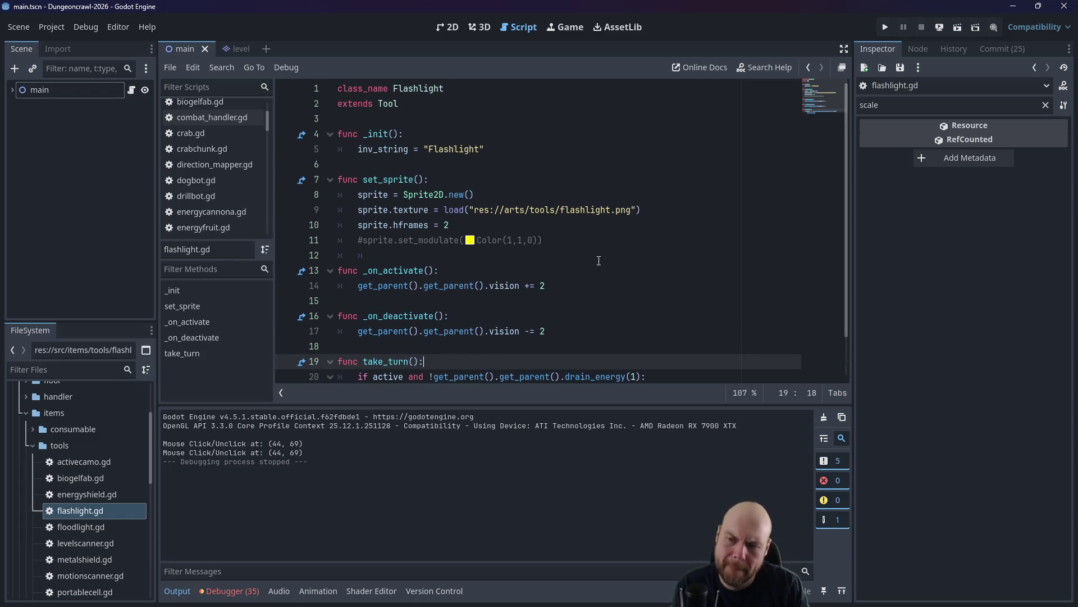
key("Return")
key("BackSpace")
key("BackSpace")
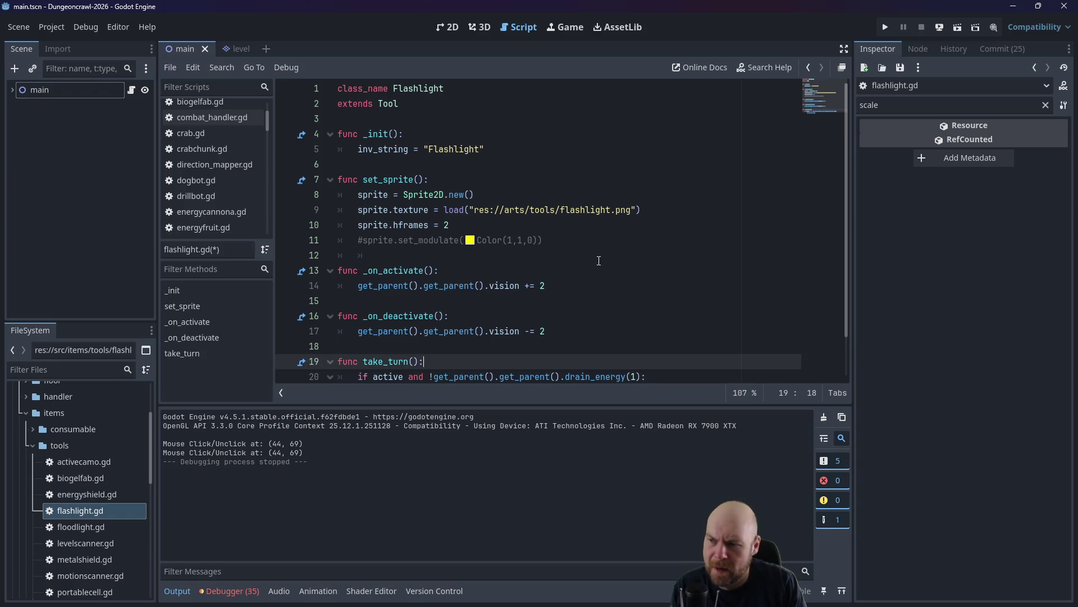
key("Up")
key("Up")
key("Up")
key("Down")
key("Down")
key("Down")
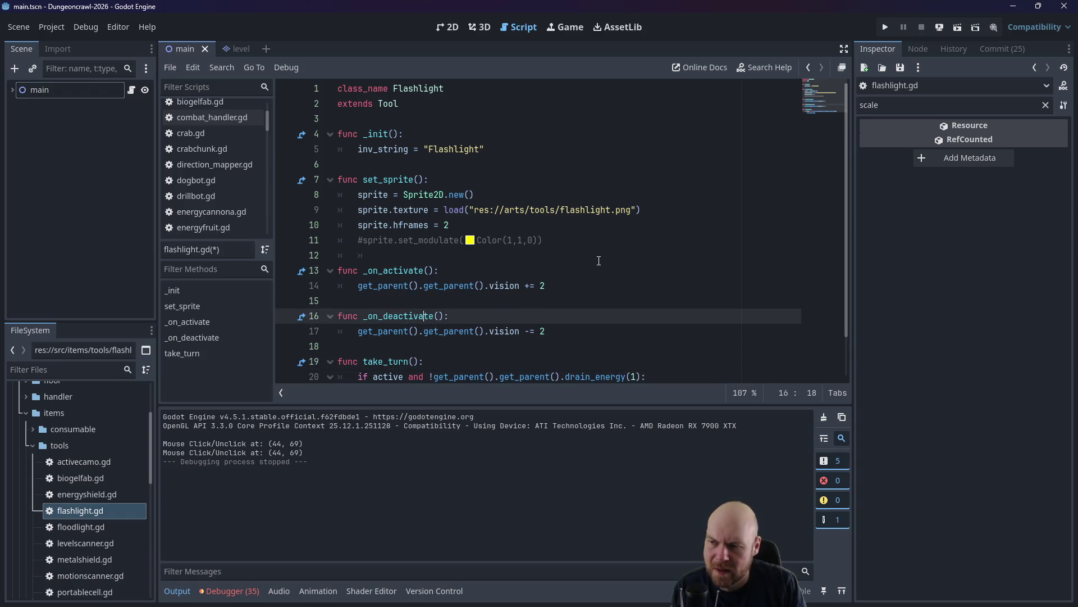
key("End")
key("Return")
scroll(599, 260, "down", 1)
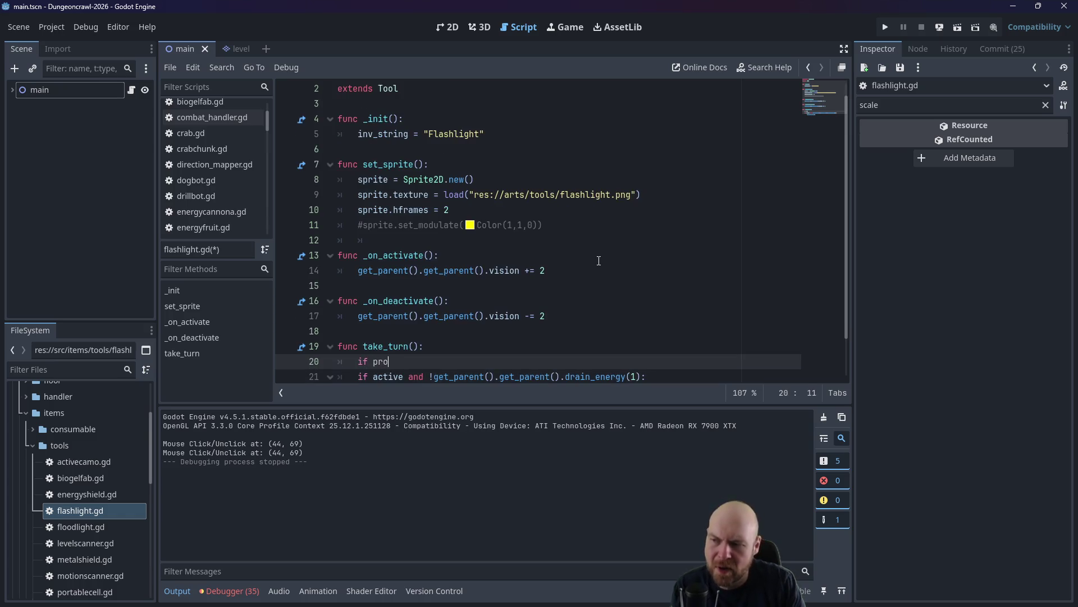
key("BackSpace")
key("BackSpace")
key("BackSpace")
type("N")
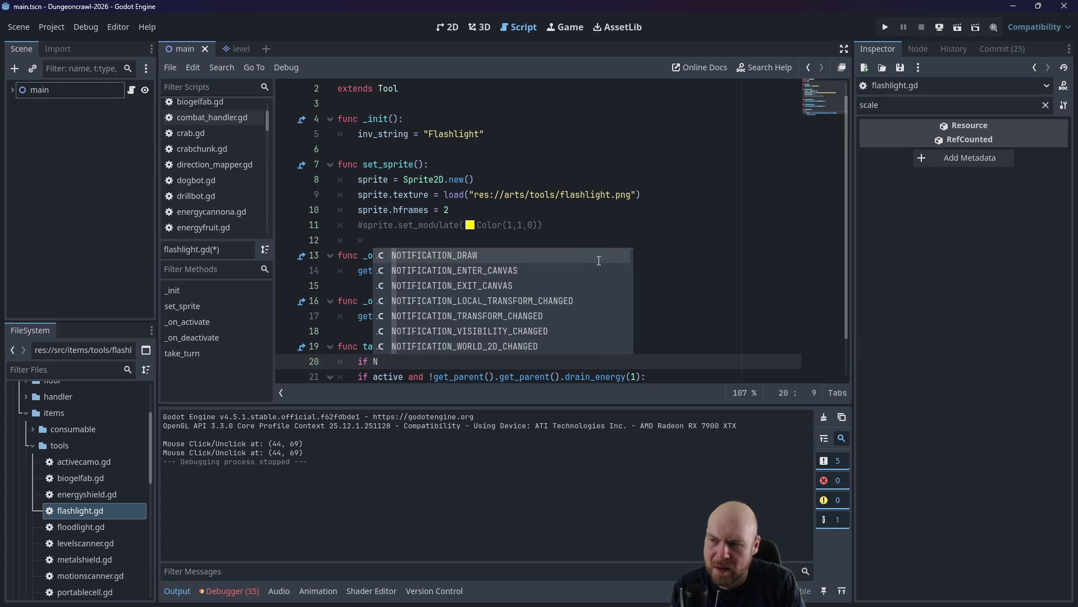
key("BackSpace")
type("p")
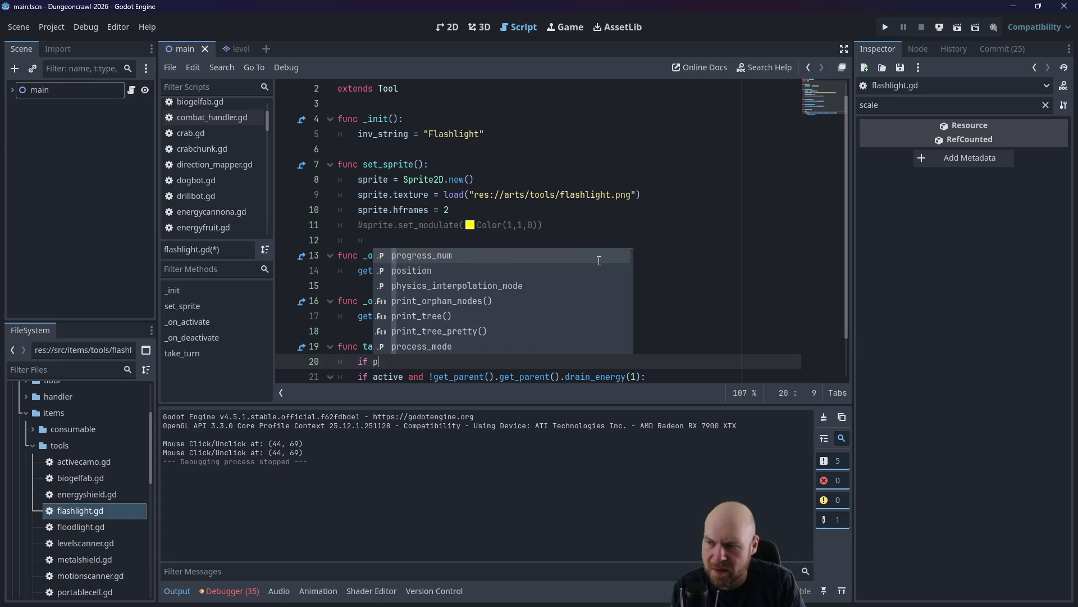
type("rogress_n")
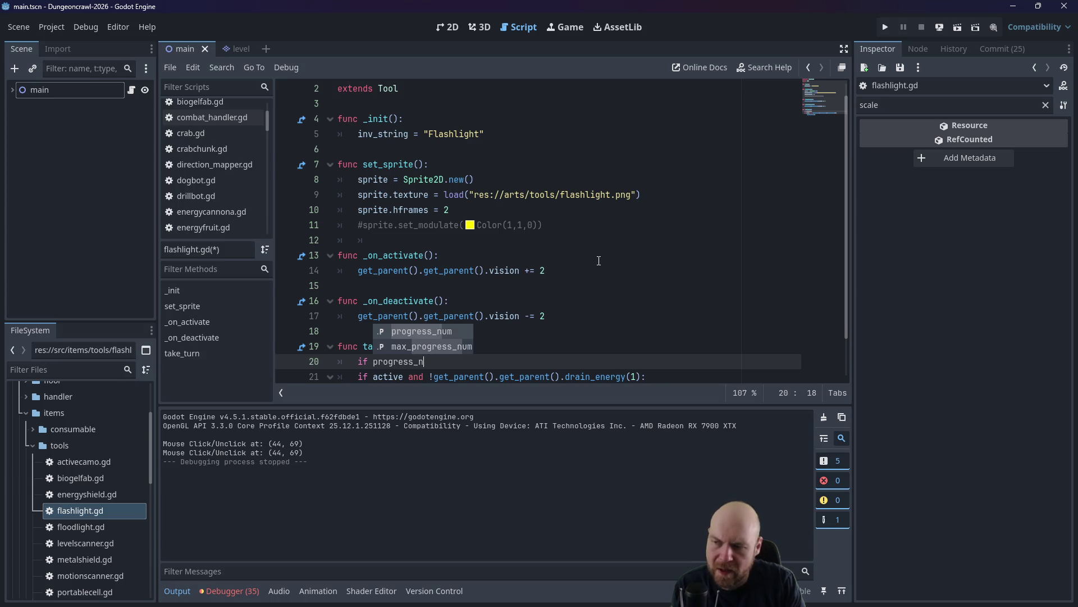
type("um == 0:")
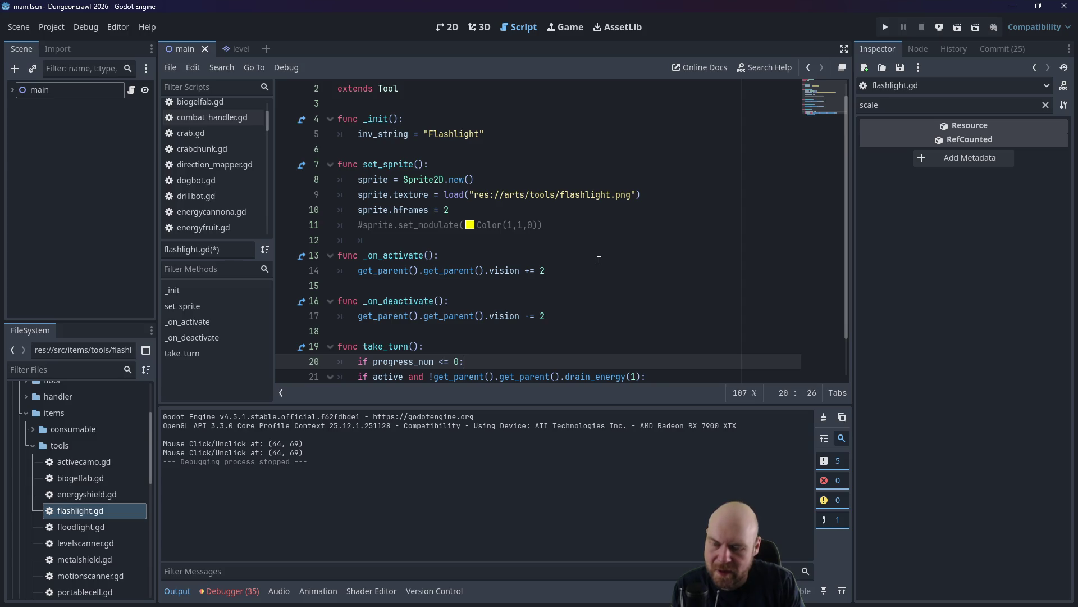
type("0:")
key("Return")
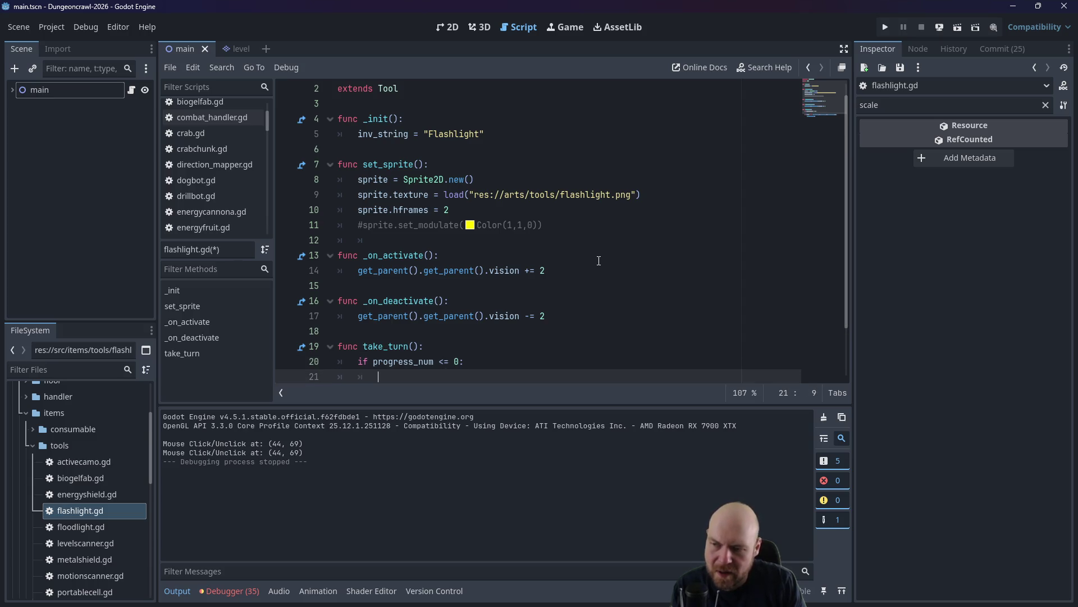
Indent the activation lines under the check, add an else lowering progress_num by 5, and save.
scroll(599, 260, "down", 1)
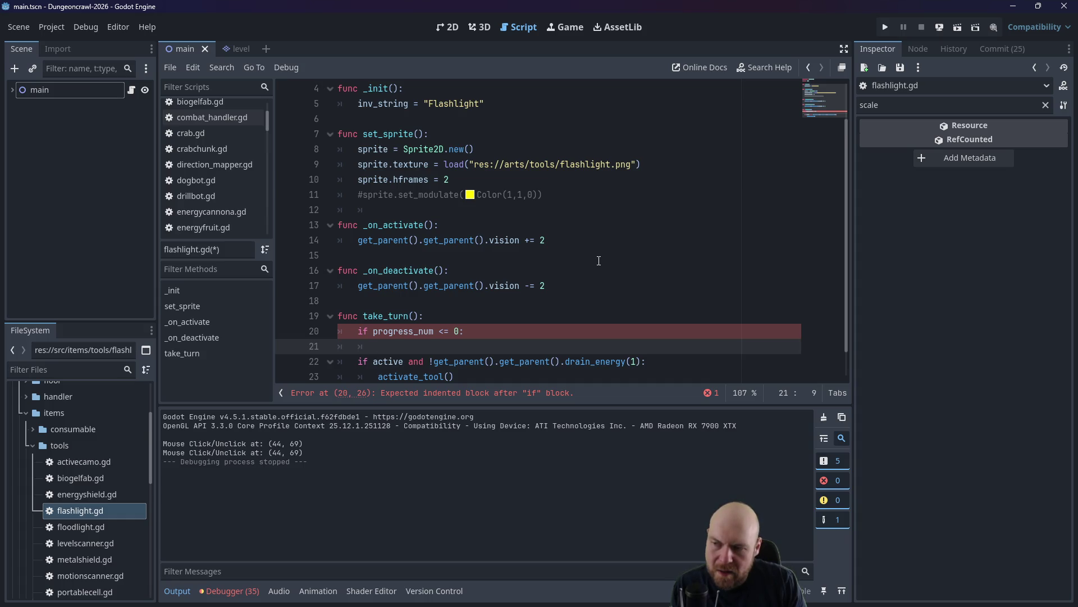
left_click_drag(359, 359, 516, 372)
key("Tab")
left_click(402, 348)
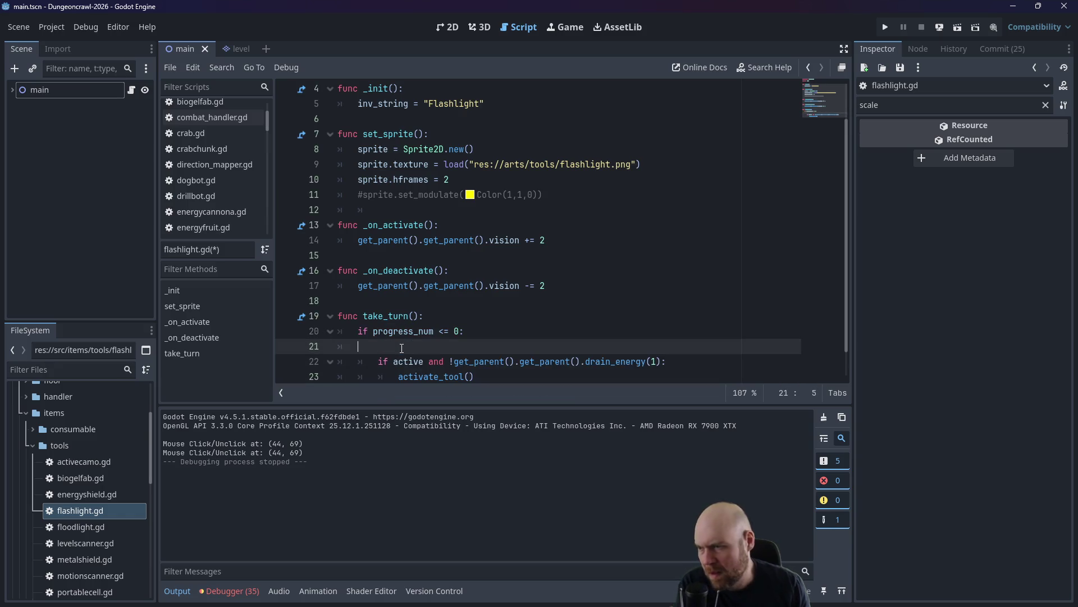
key("BackSpace")
key("BackSpace")
left_click(539, 361)
key("Return")
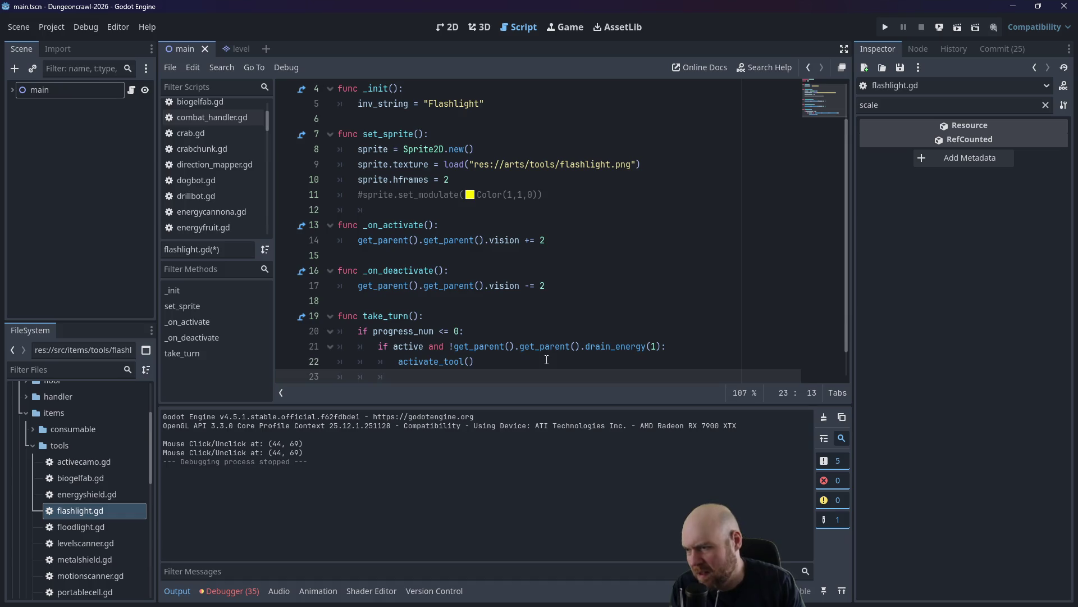
type("else:")
key("Return")
type("progress_")
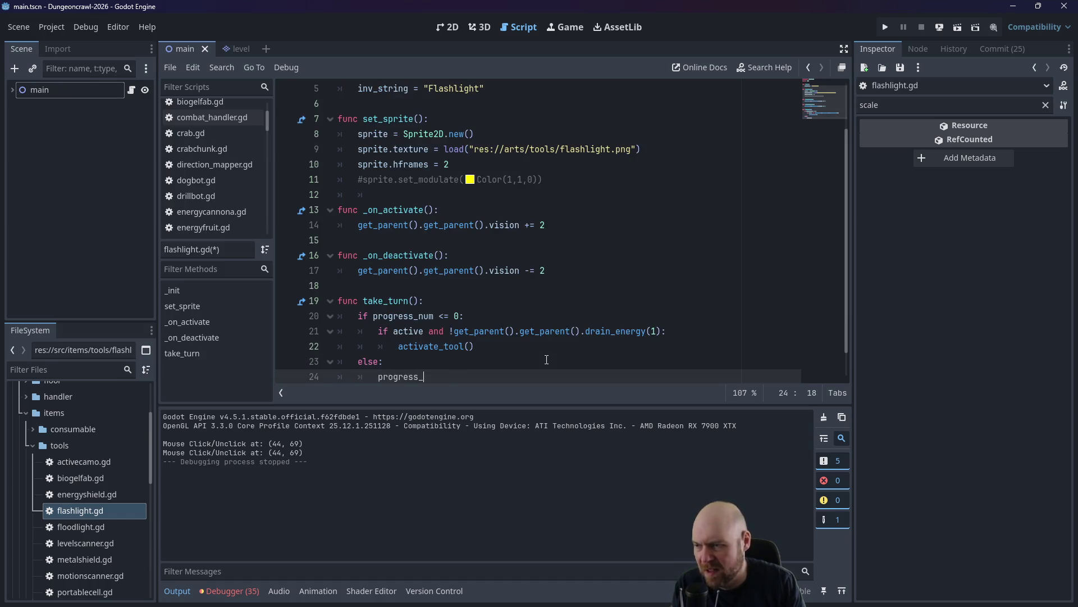
type("num -= 5")
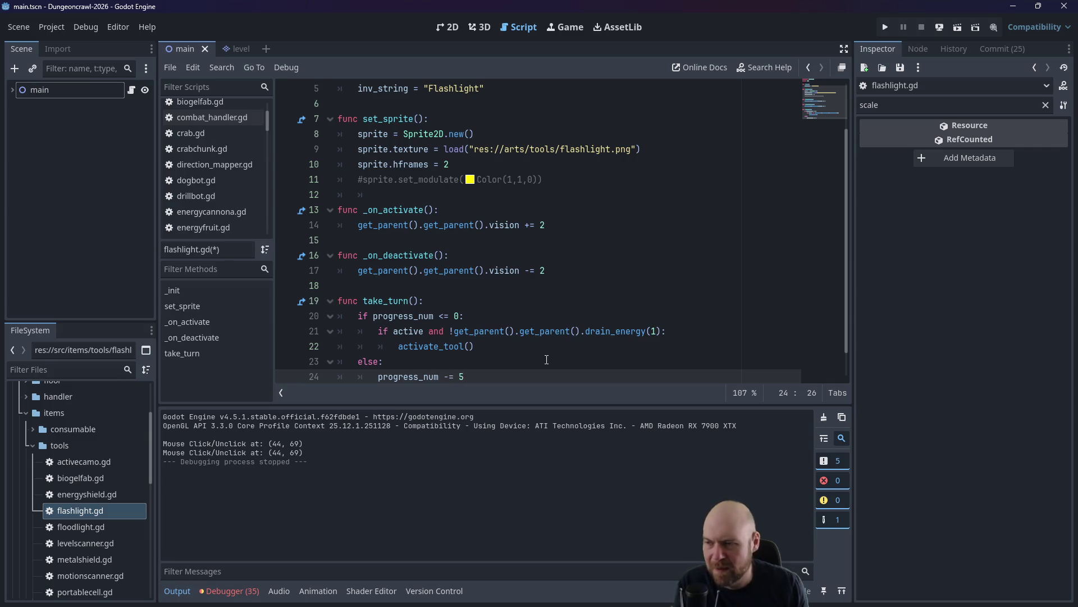
key("ctrl+s")
Replace floodlight.gd's activation lines with the same cooldown block and launch the game with F5.
mouse_move(472, 377)
left_mouse_down()
mouse_move(359, 363)
mouse_move(228, 319)
left_mouse_up()
key("ctrl+c")
double_click(103, 527)
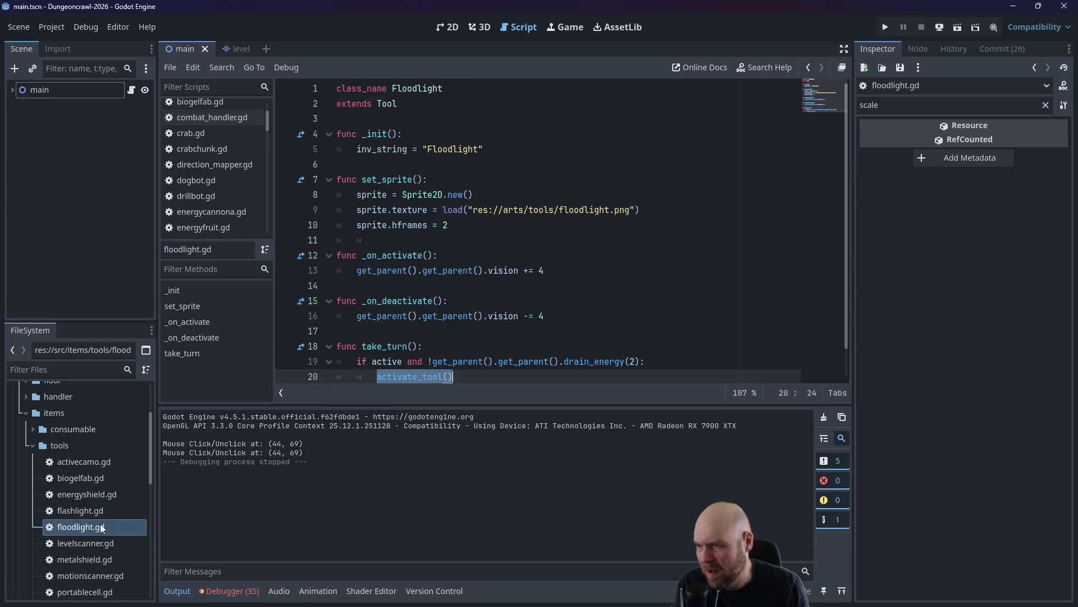
scroll(532, 280, "down", 2)
left_click(472, 346)
key("Return")
left_click(299, 334, "shift")
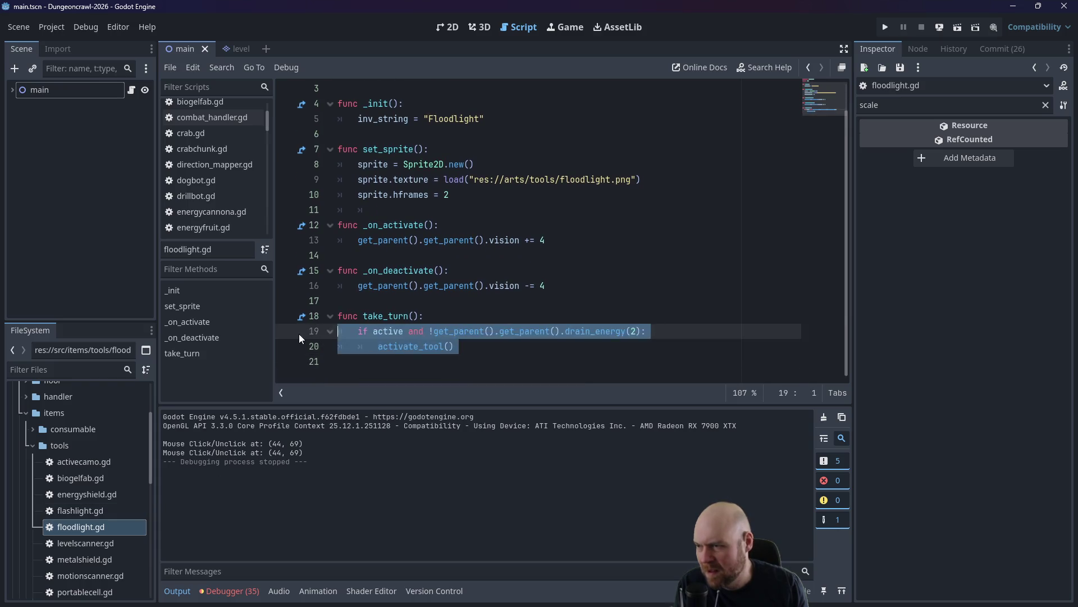
key("ctrl+v")
left_click(657, 331)
left_click(618, 301)
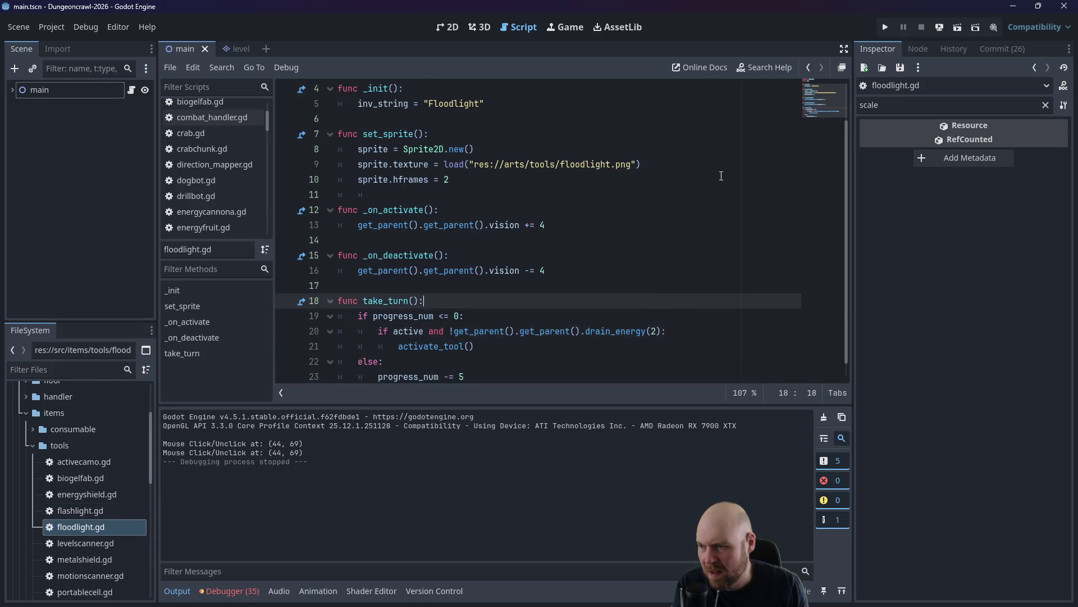
key("F5")
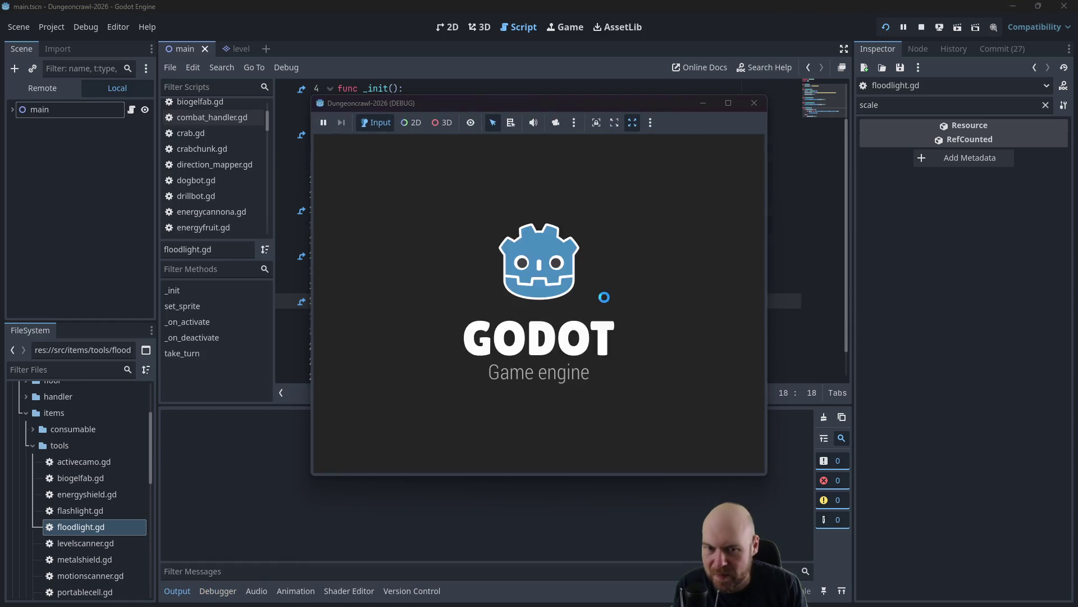
Open the inventory, activate the floodlight, and walk right, left, up and down through the rooms.
key("i")
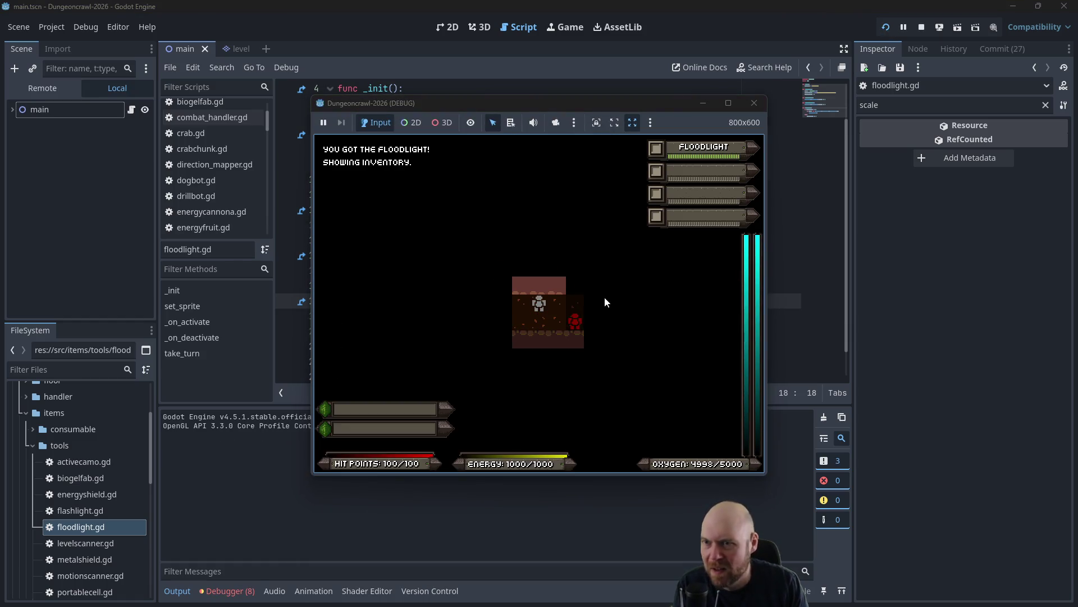
key("1")
key("Right")
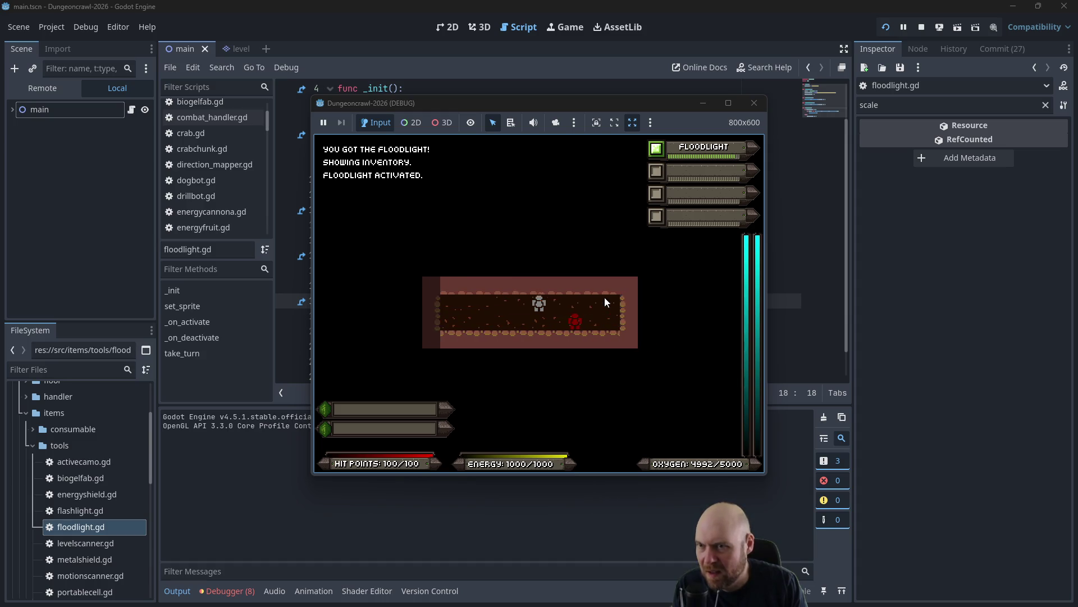
key("Right")
key("Right")
key("Right")
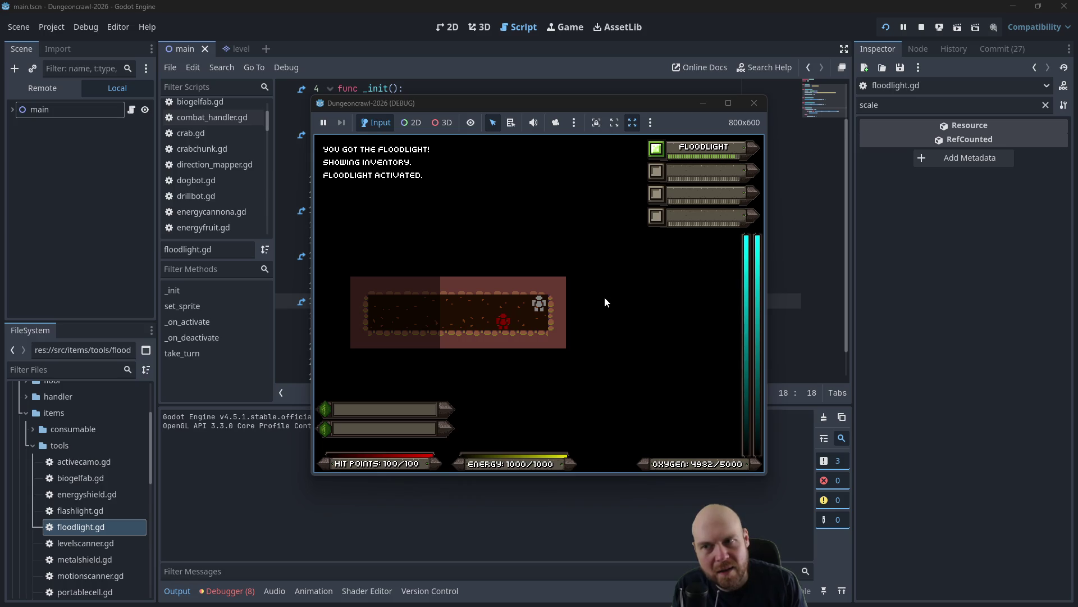
key("Left")
key("Left")
key("Left")
key("Up")
key("Up")
key("Up")
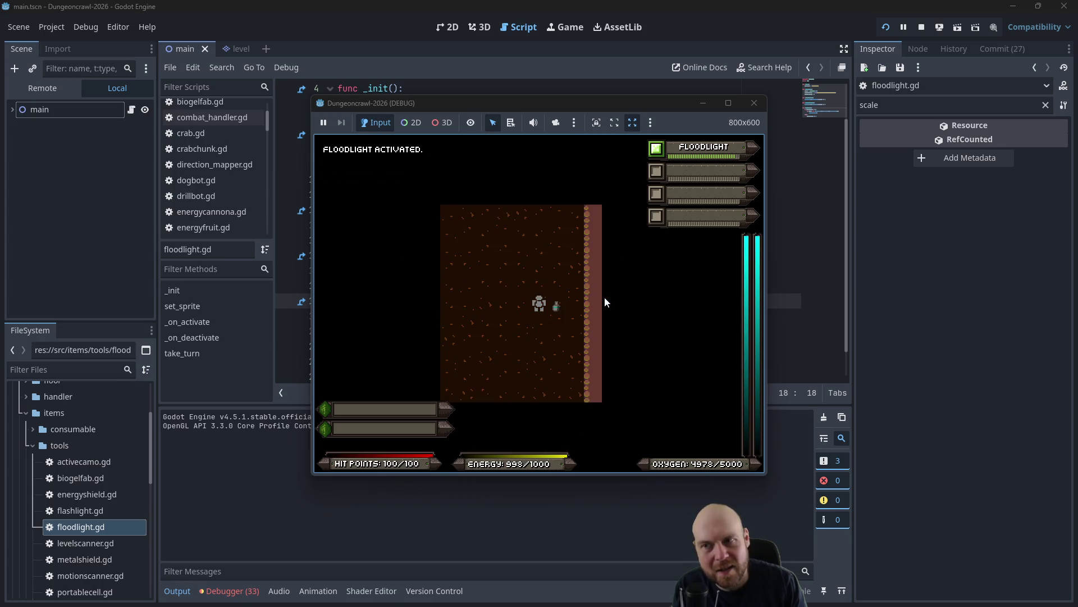
key("Down")
key("Down")
key("Down")
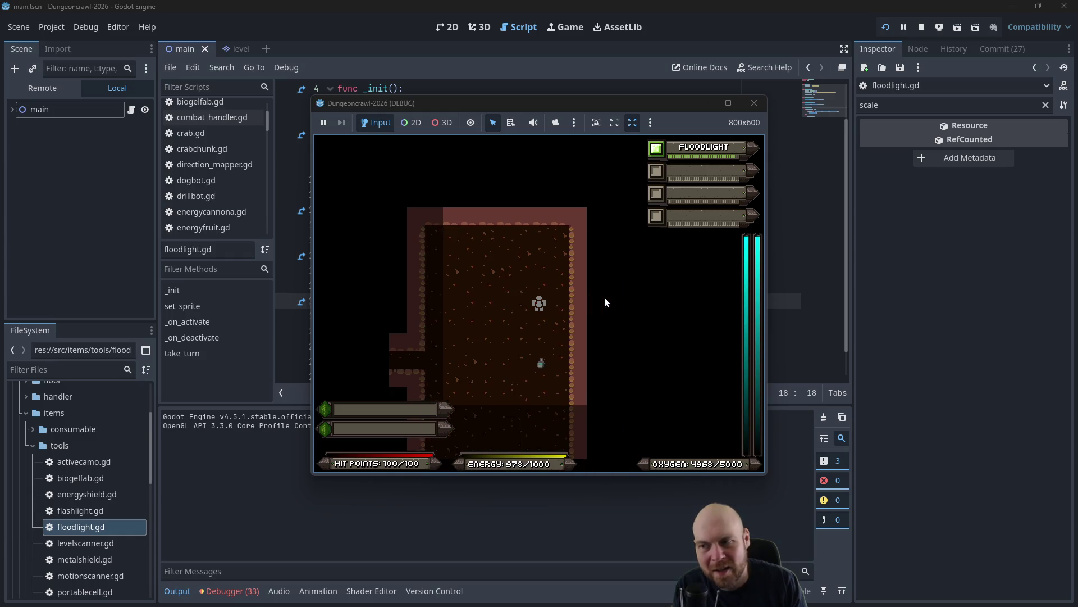
In floodlight.gd's take_turn, add 'progress_num = 100' under 'if progress_num <= 0:' and copy it.
left_click(762, 107)
left_click(480, 209)
scroll(480, 279, "down", 1)
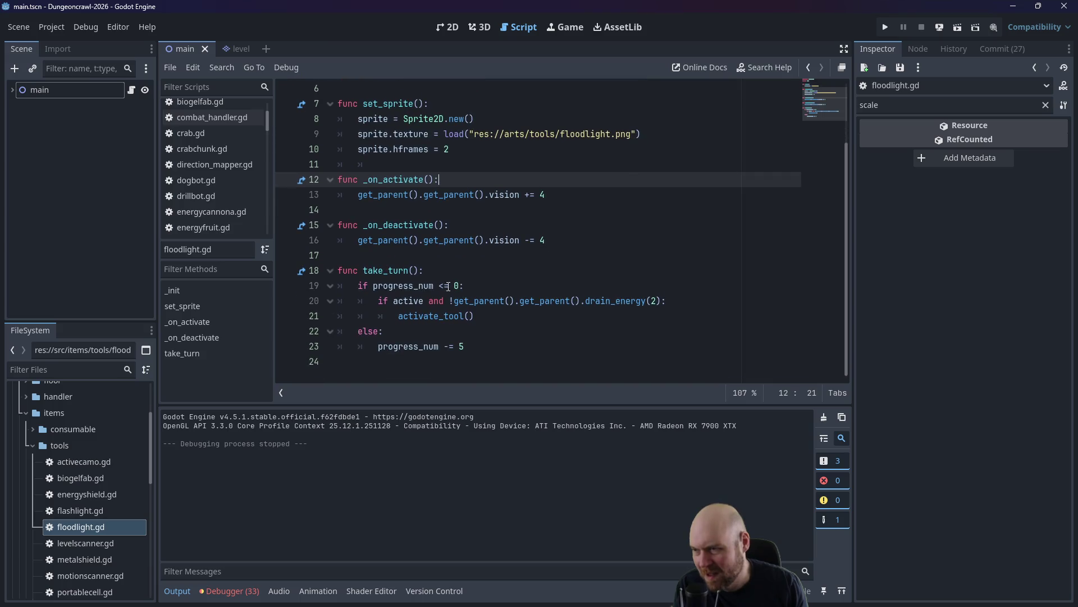
left_click(427, 346)
left_click(479, 313)
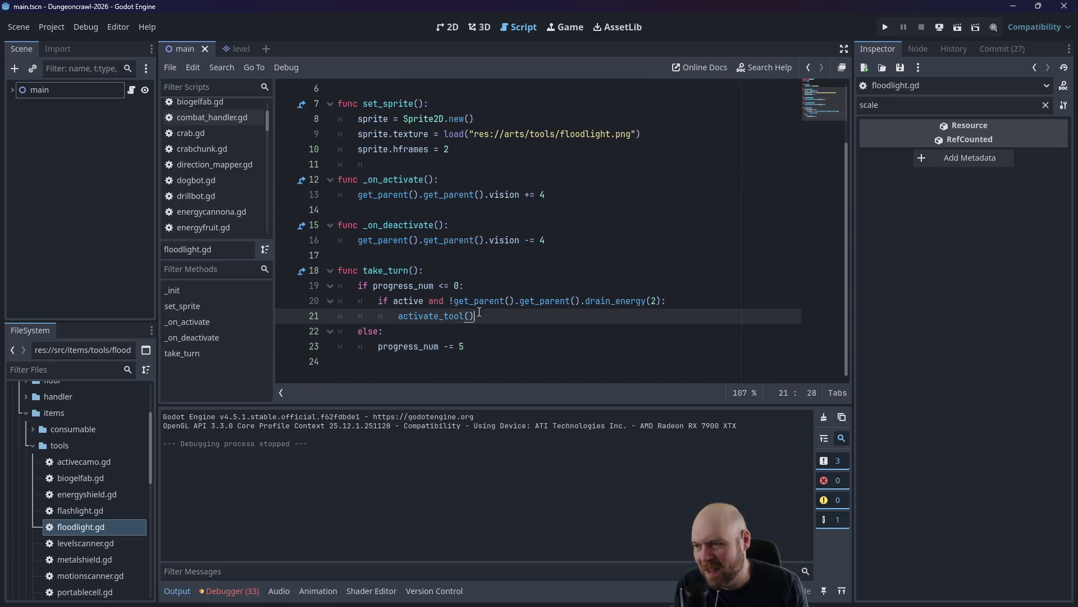
left_click(571, 286)
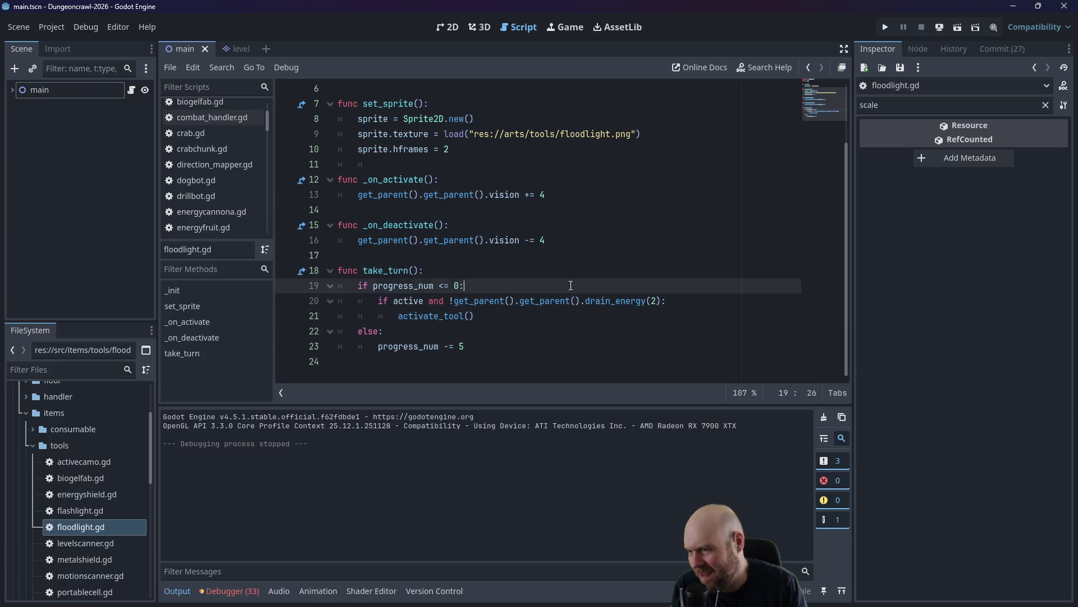
key("Return")
type("progress_num = 100")
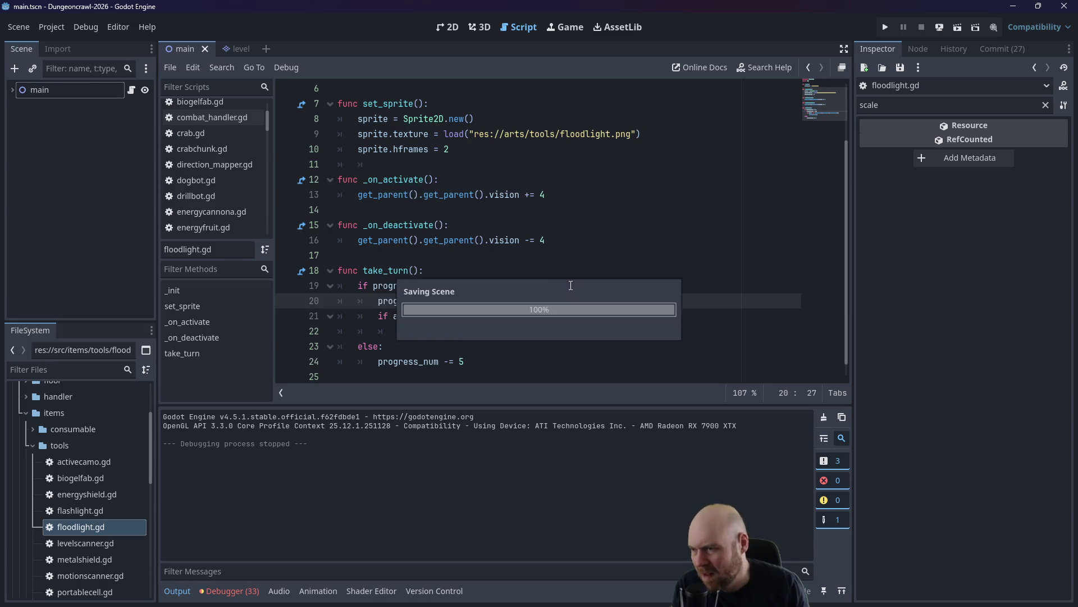
left_click_drag(470, 300, 375, 302)
key("ctrl+c")
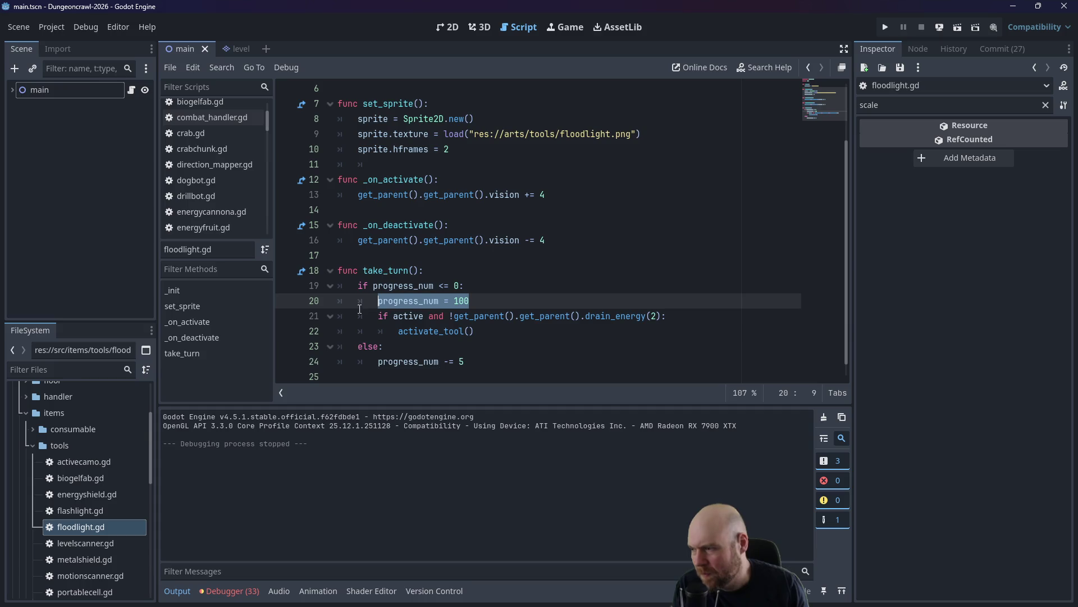
Paste the 'progress_num = 100' reset under flashlight.gd's zero check in take_turn.
double_click(56, 512)
left_click(423, 331)
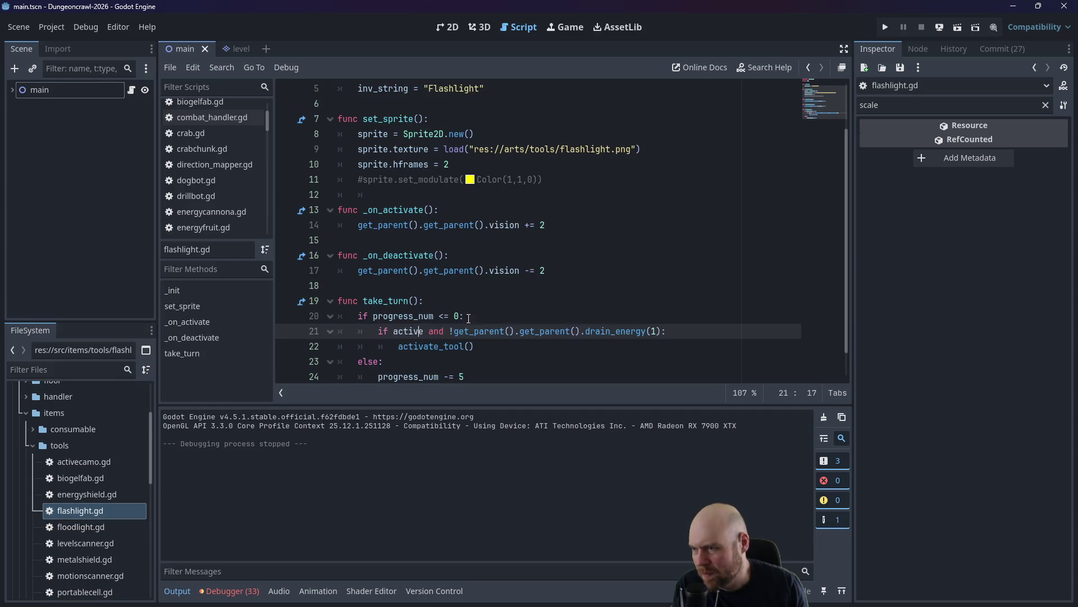
left_click(468, 317)
key("Return")
key("ctrl+v")
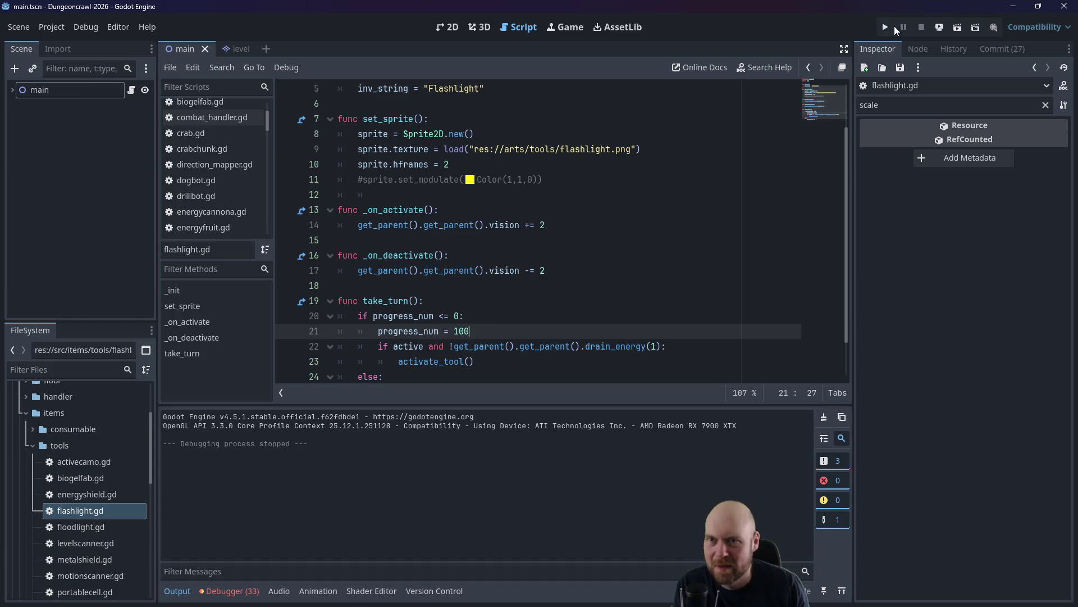
left_click(894, 25)
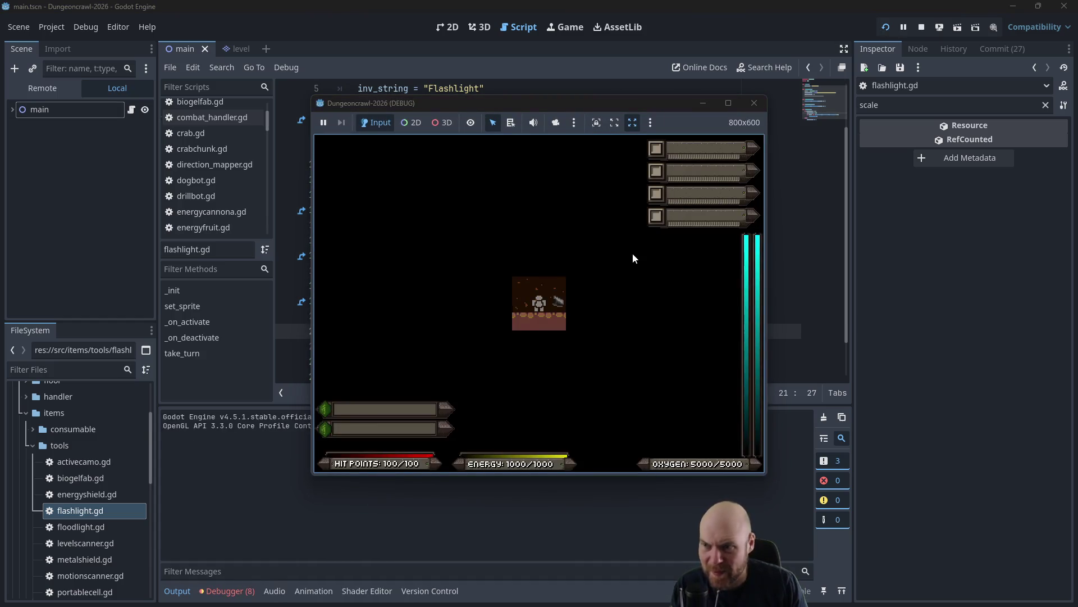
Pick up the floodlight, walk around with arrow keys, activate it with 1, and watch energy drain.
key("Right")
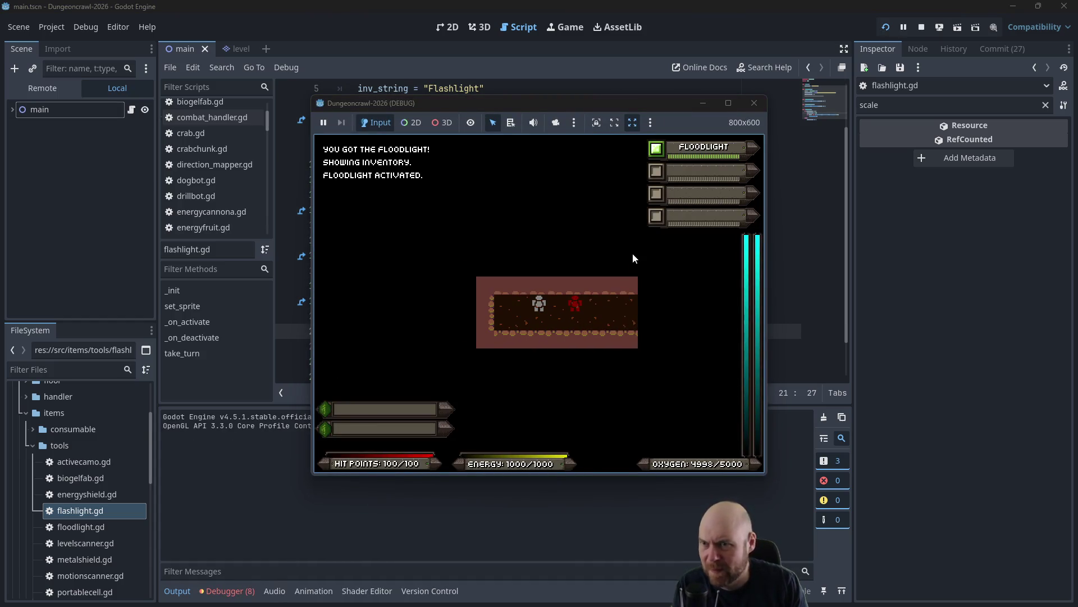
key("Right")
key("Down")
key("Right")
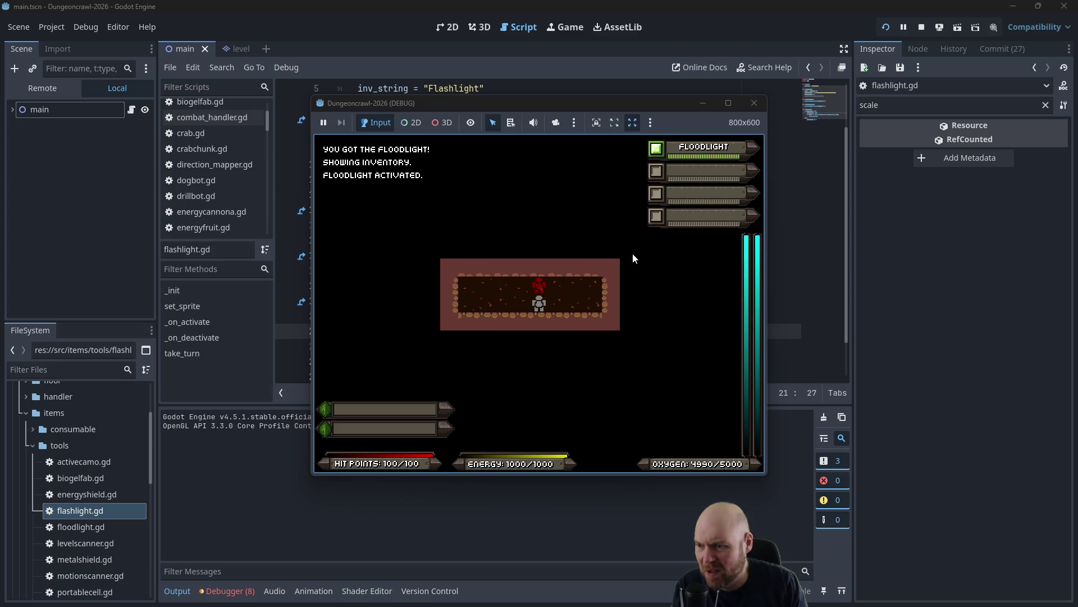
key("Left")
key("Right")
key("Right")
key("Right")
key("Left")
key("Left")
key("Left")
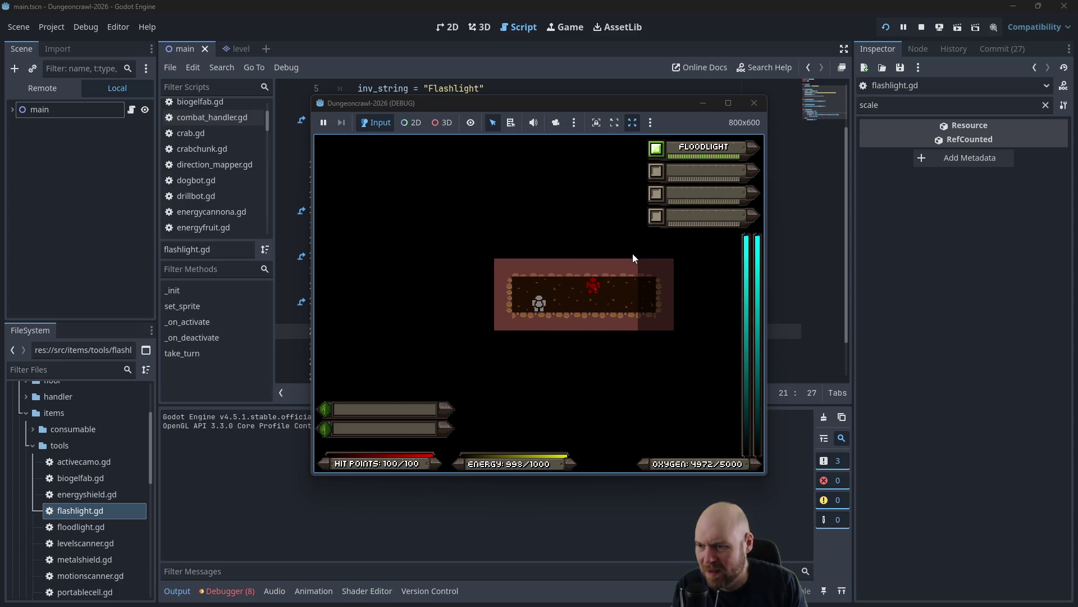
key("Right")
key("Right")
key("Right")
key("Left")
key("Left")
key("Left")
key("Right")
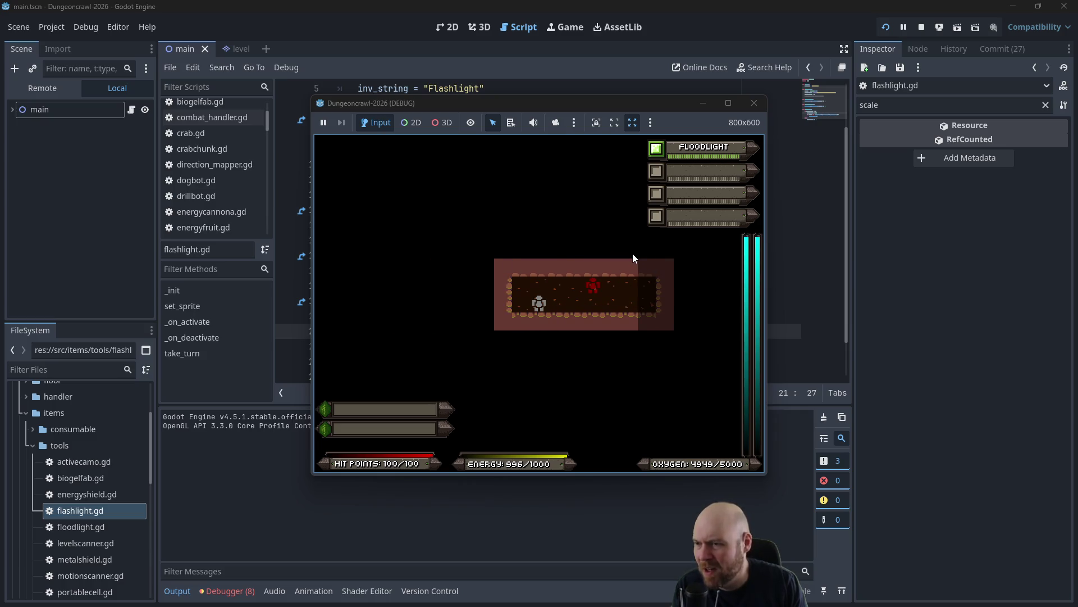
key("Right")
key("Right")
key("Right")
key("Left")
key("Left")
key("Left")
key("Right")
key("Right")
key("Right")
key("Right")
key("Right")
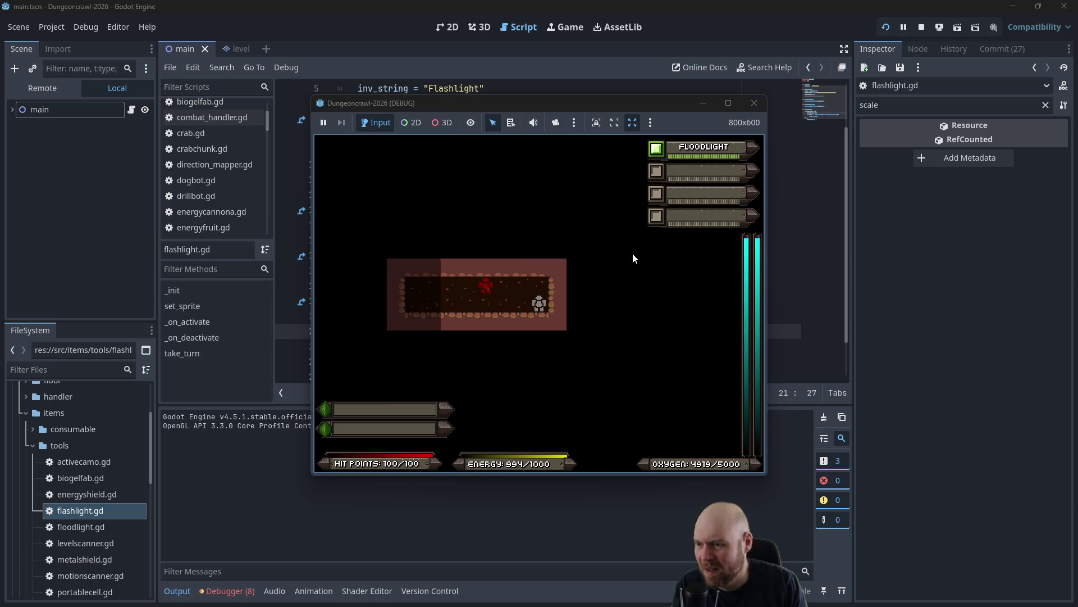
key("Left")
key("Left")
key("Left")
key("1")
key("1")
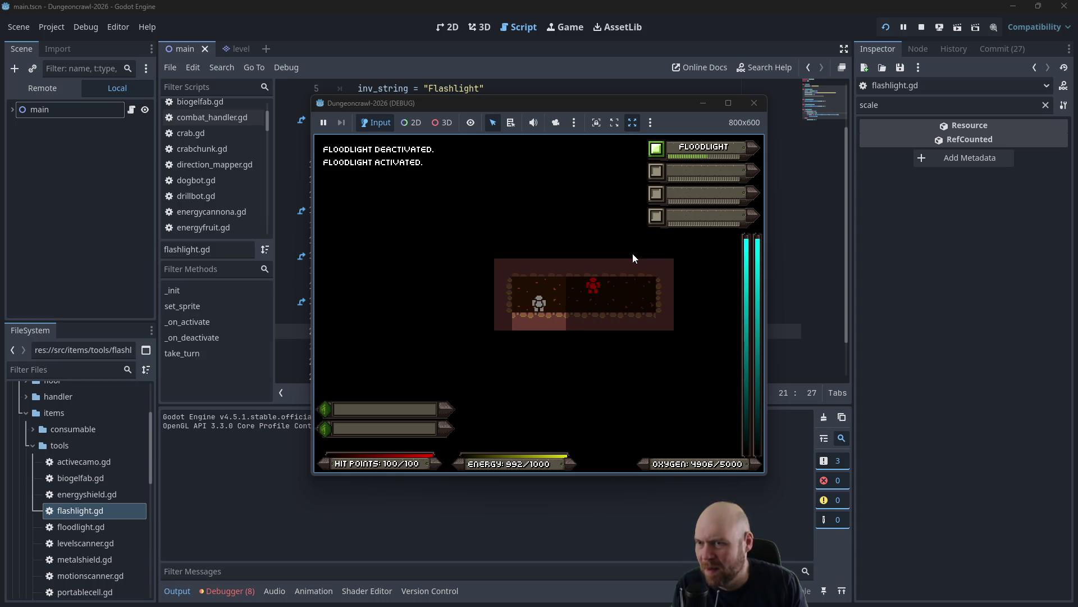
key("1")
left_click(754, 102)
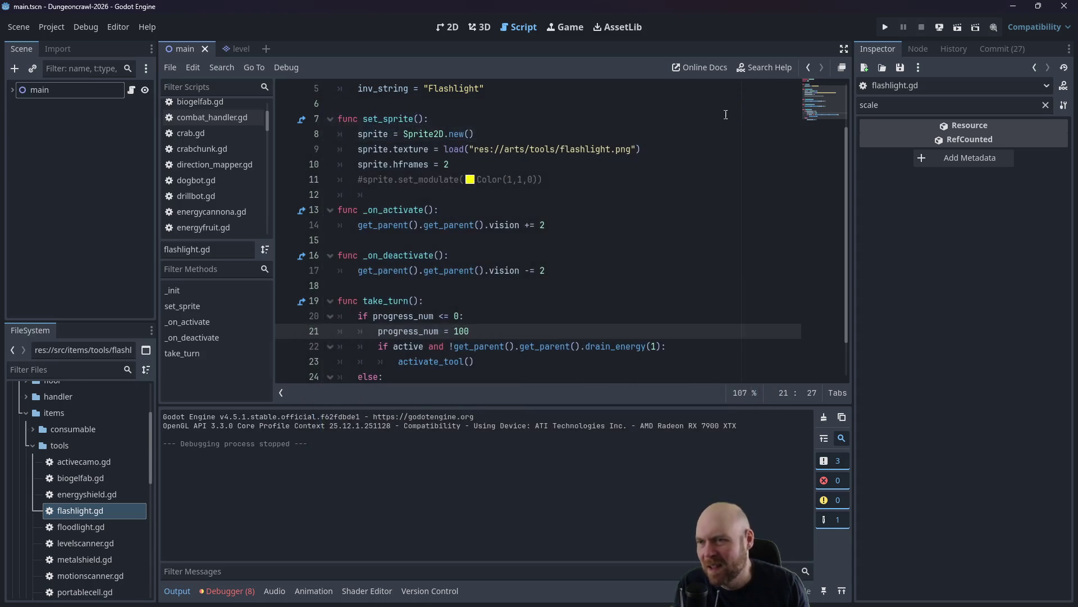
Inspect the update_ui call in movement_handler.gd's do_rest_of_turn, then switch to main.gd.
left_click(519, 270)
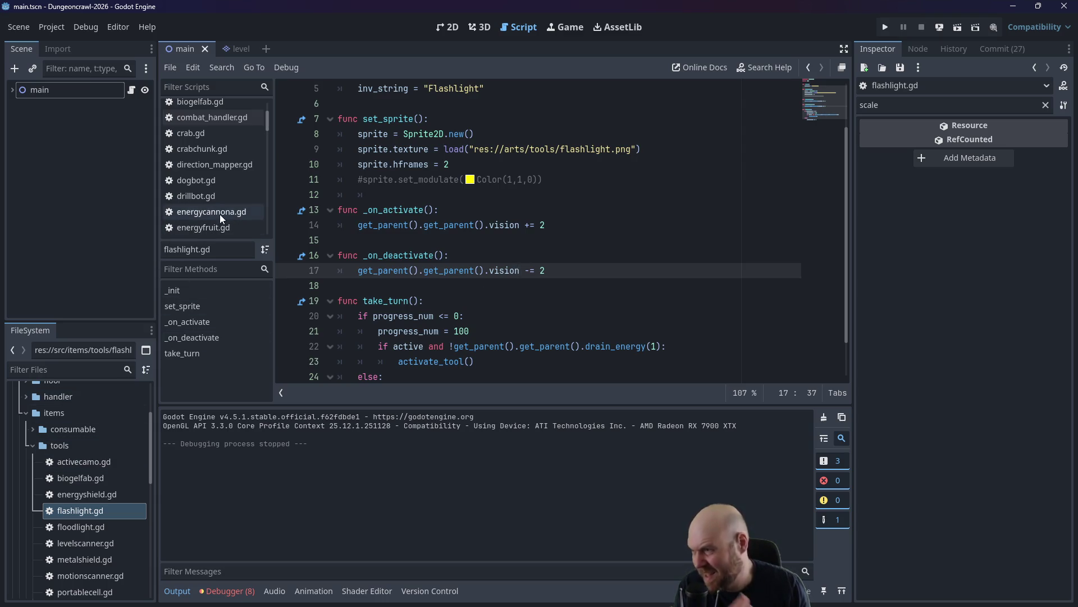
scroll(240, 180, "down", 5)
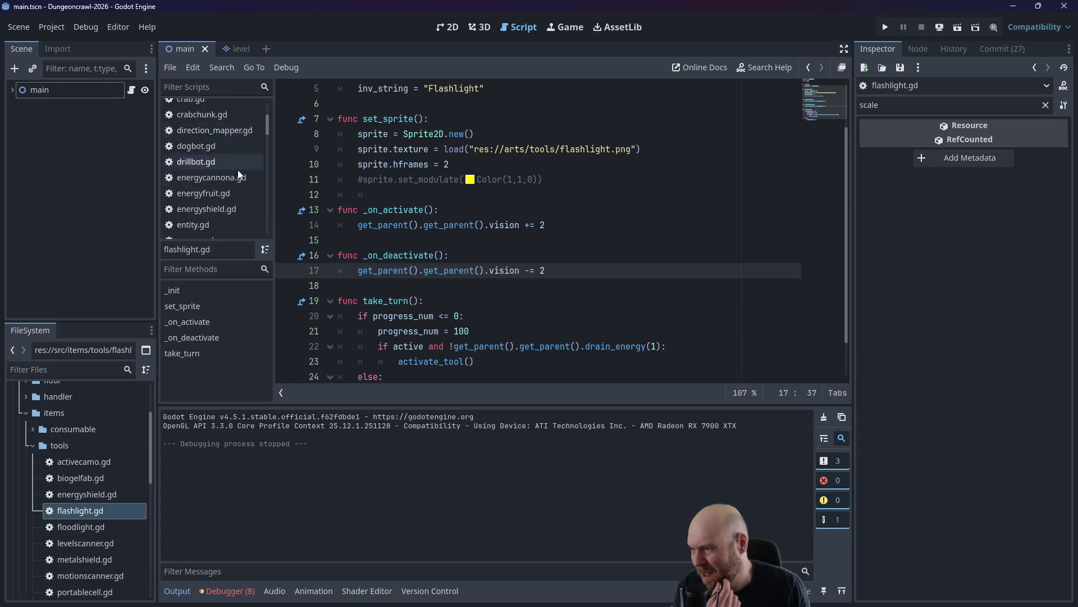
scroll(228, 195, "down", 5)
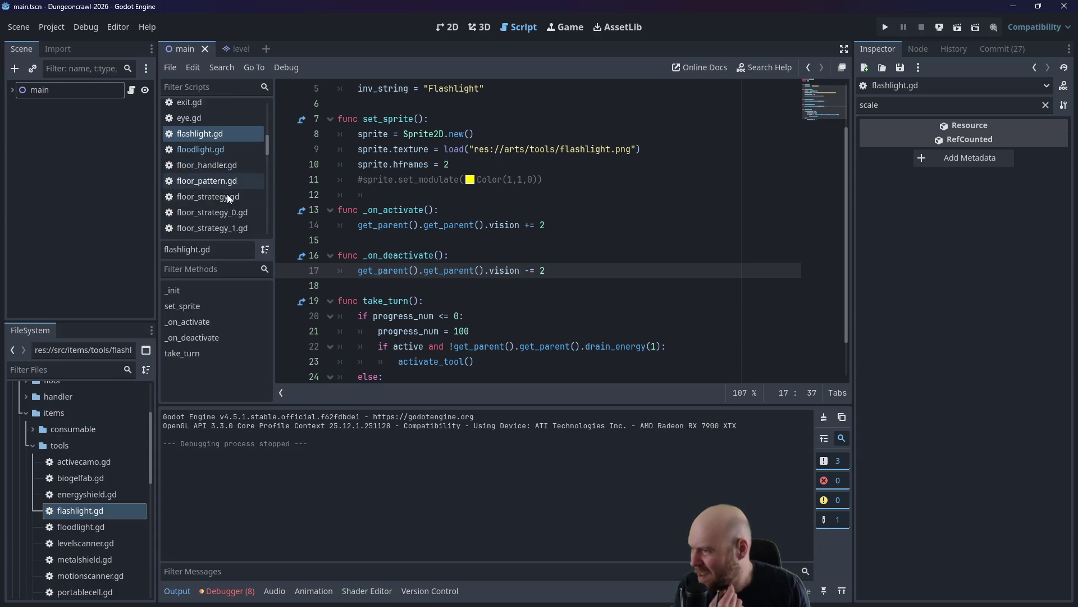
scroll(263, 170, "down", 5)
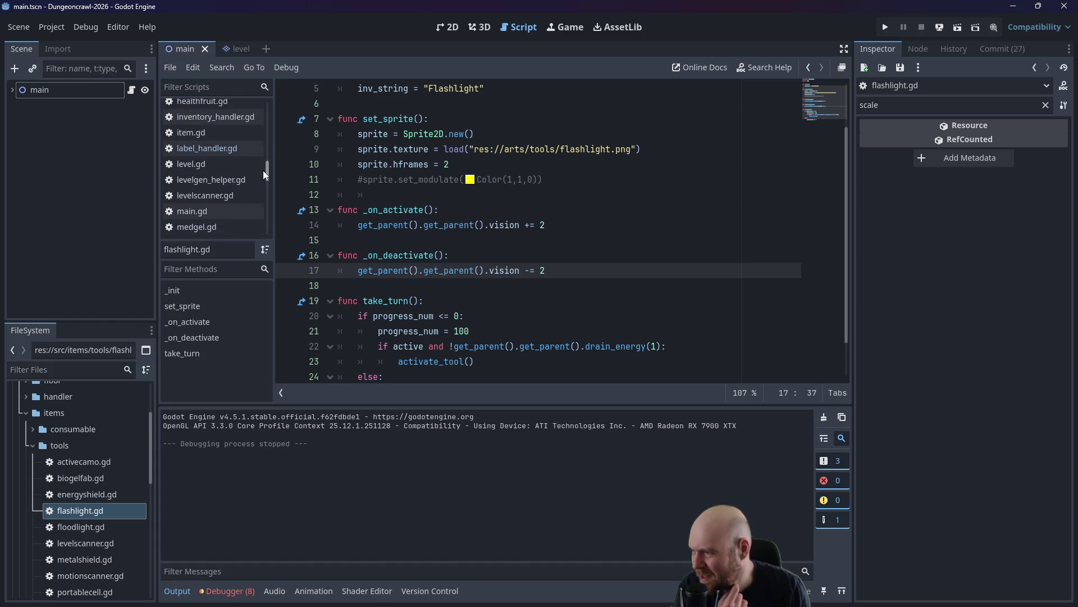
left_click(245, 195)
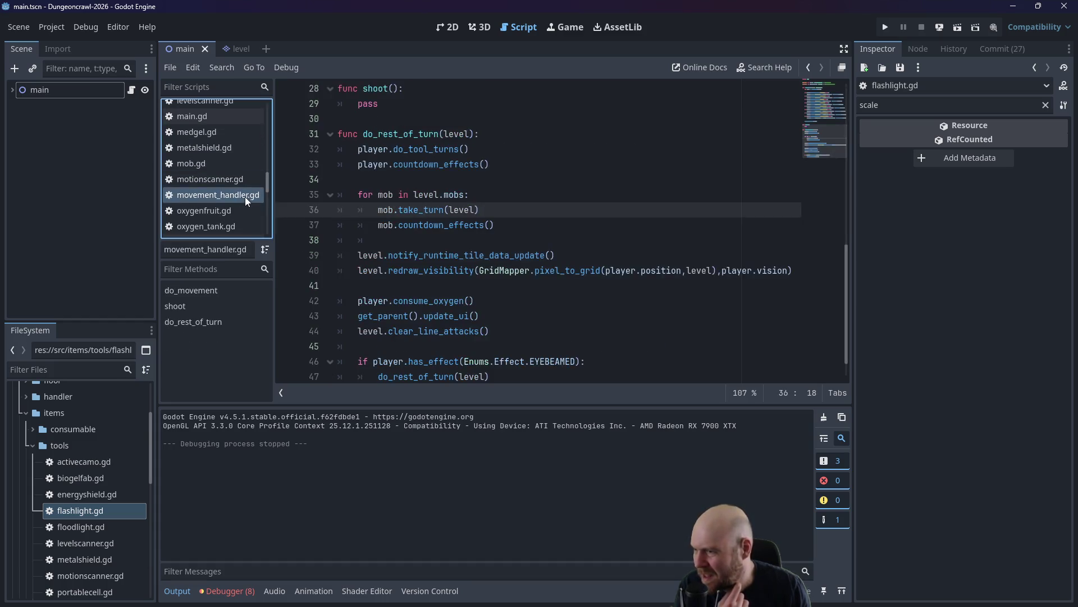
left_click(649, 167)
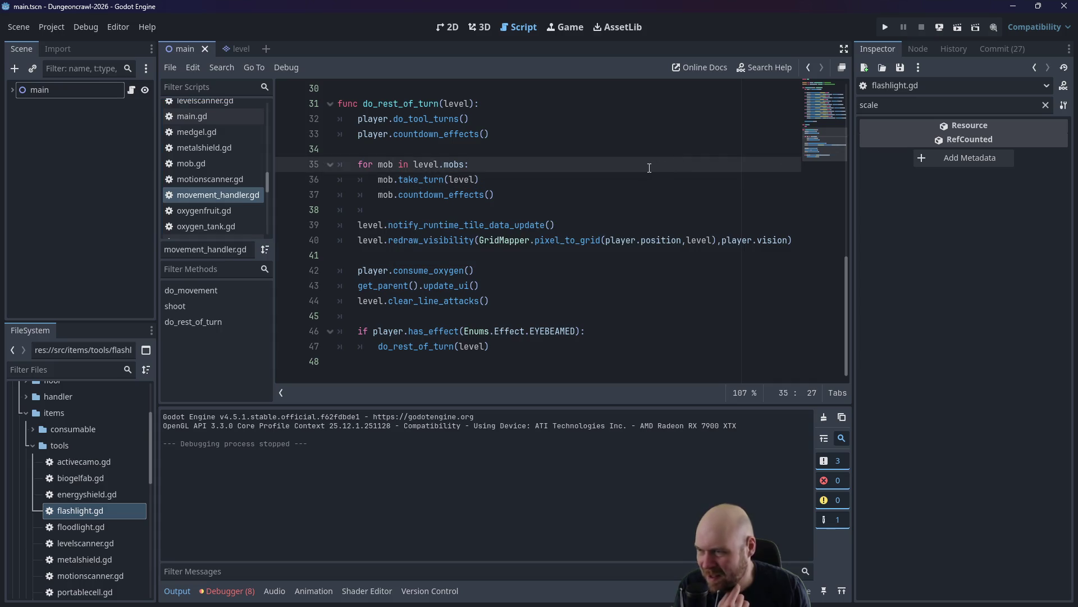
left_click(514, 250)
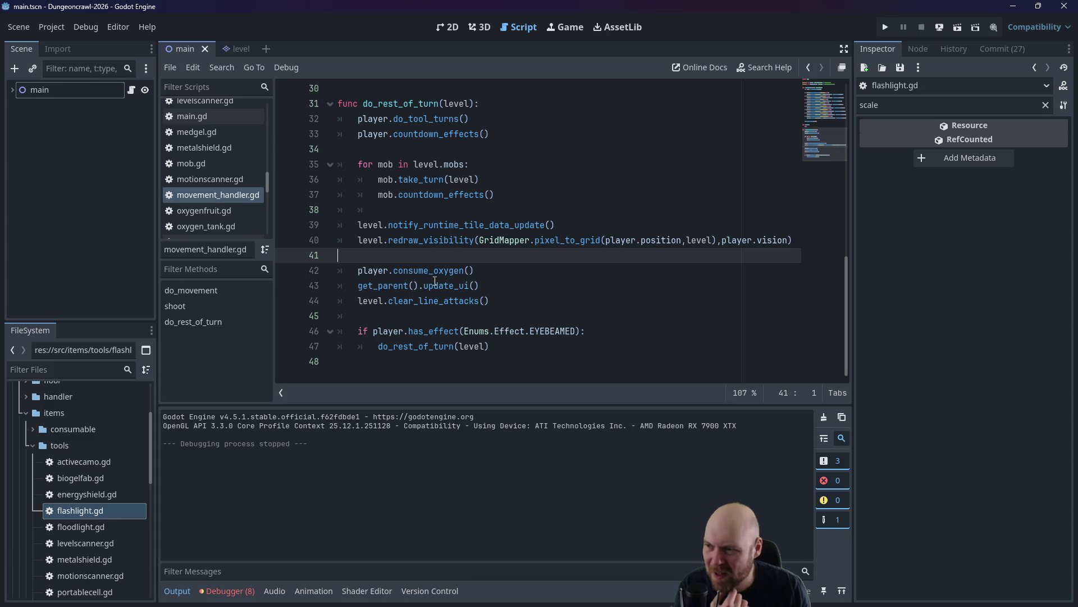
left_click(380, 287)
scroll(186, 154, "down", 5)
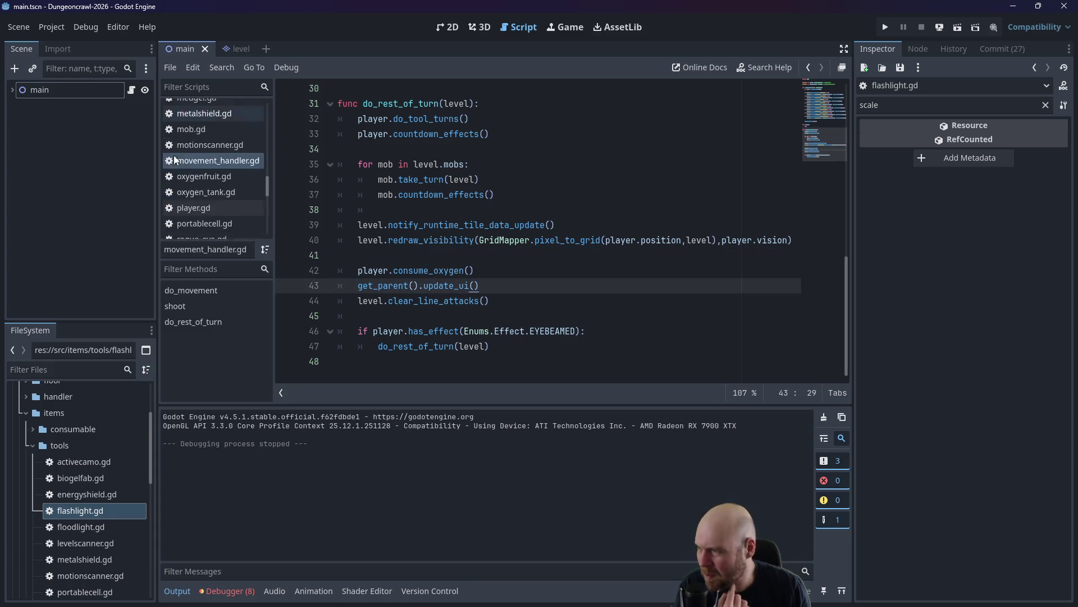
scroll(191, 156, "up", 6)
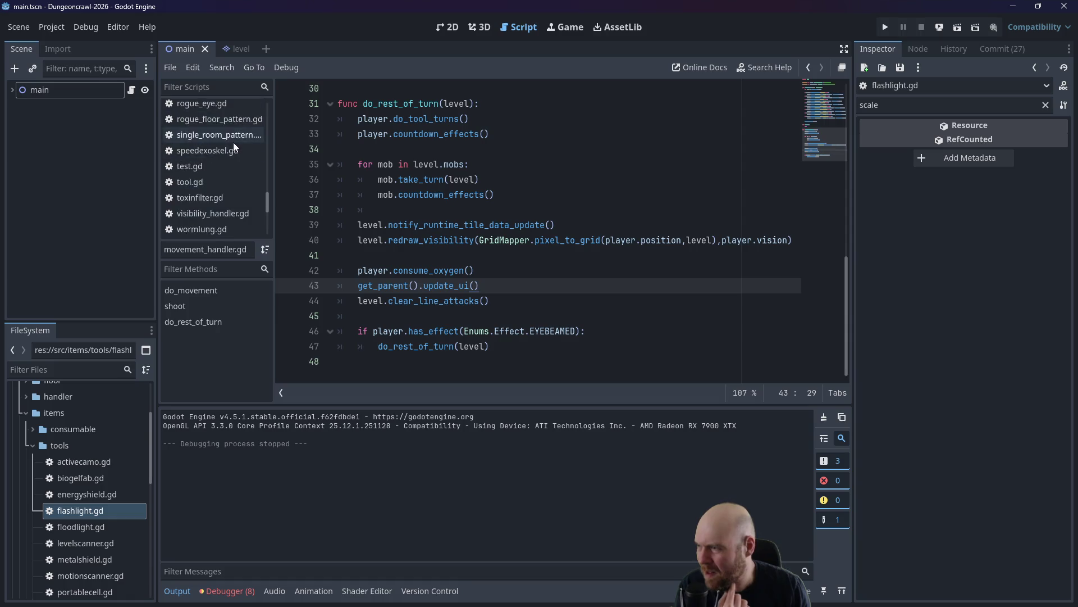
left_click(213, 203)
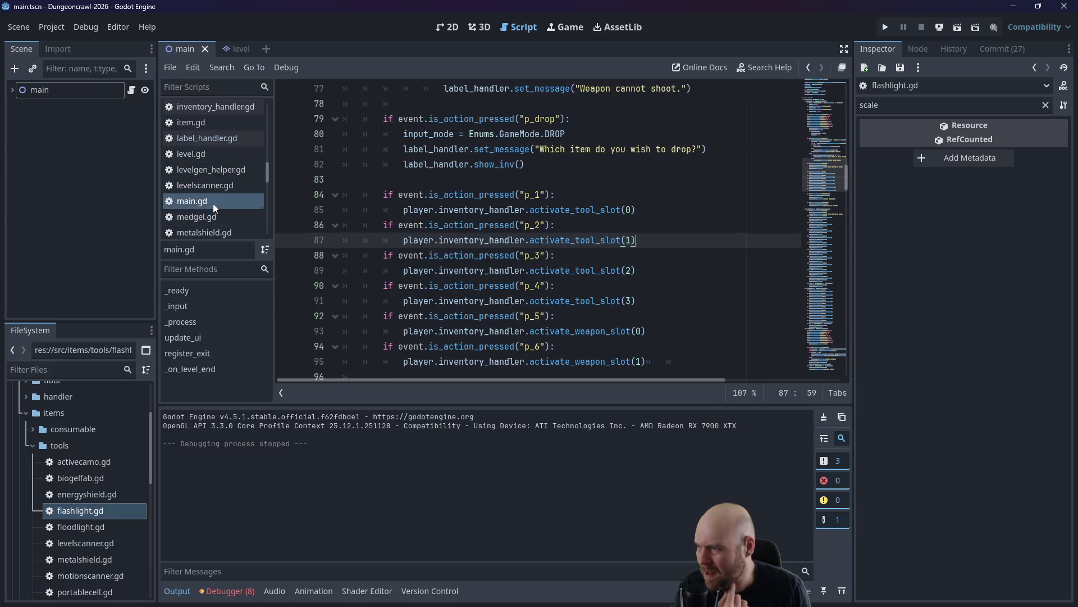
Find update_ui in main.gd and start a new line after the energy_bar.value update.
scroll(721, 219, "down", 5)
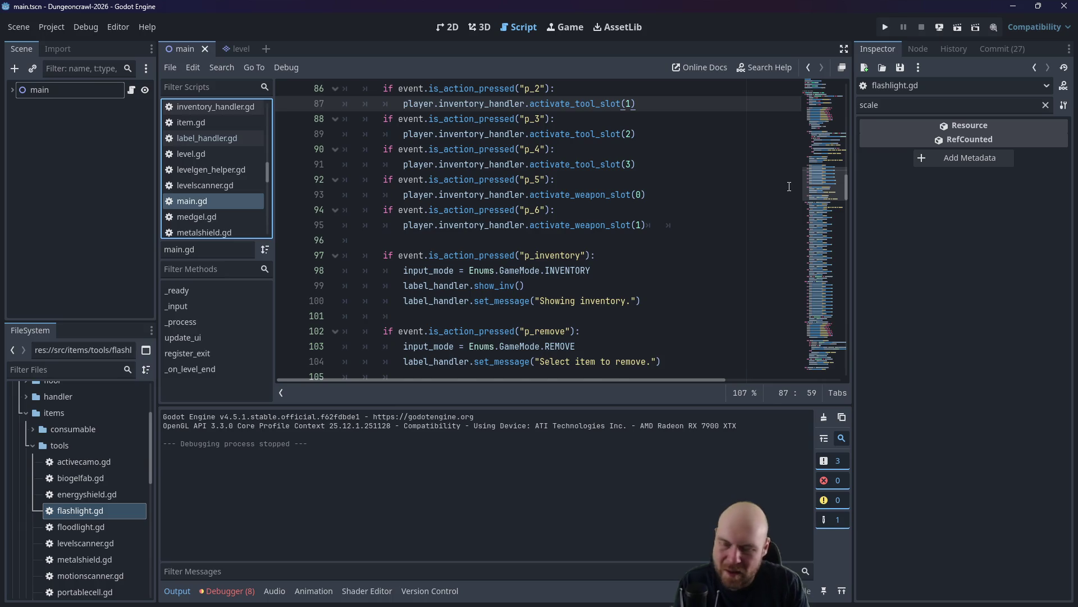
key("ctrl+f")
type("update_ui")
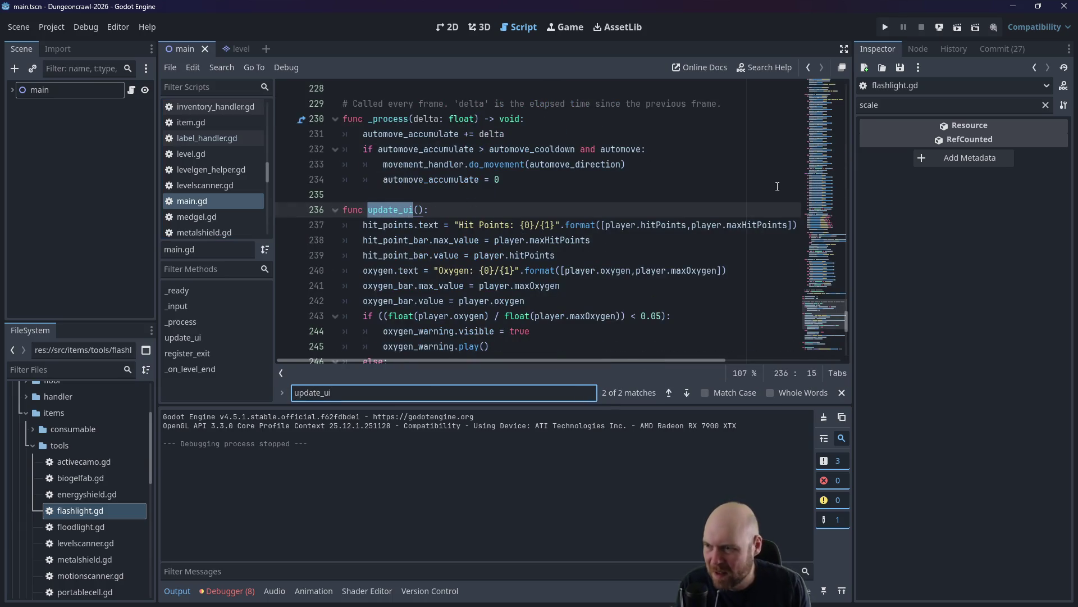
left_click(685, 195)
scroll(680, 206, "down", 4)
scroll(579, 213, "up", 1)
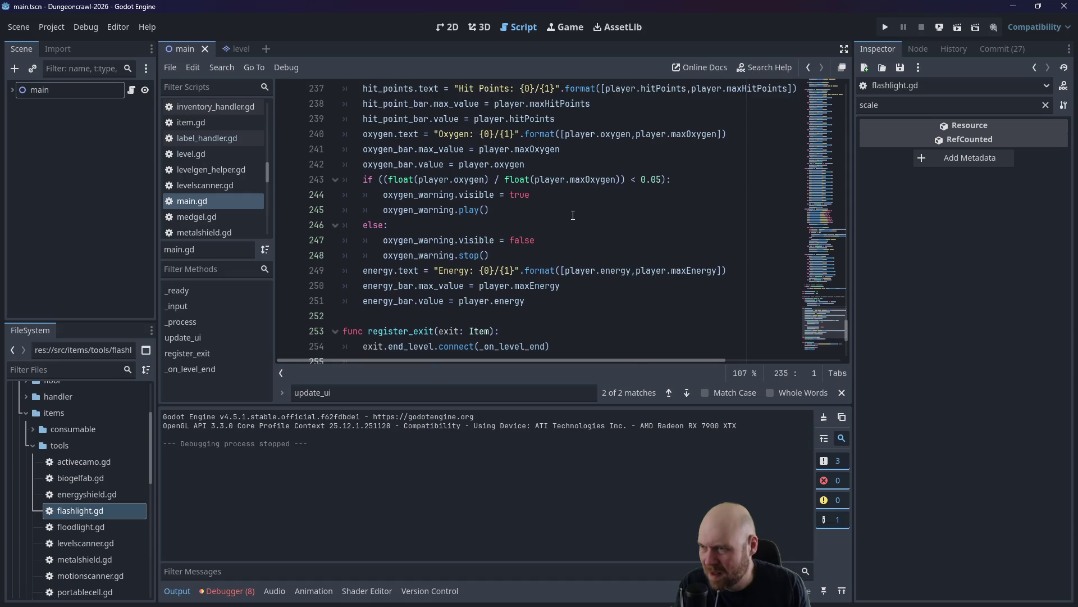
scroll(566, 215, "up", 5)
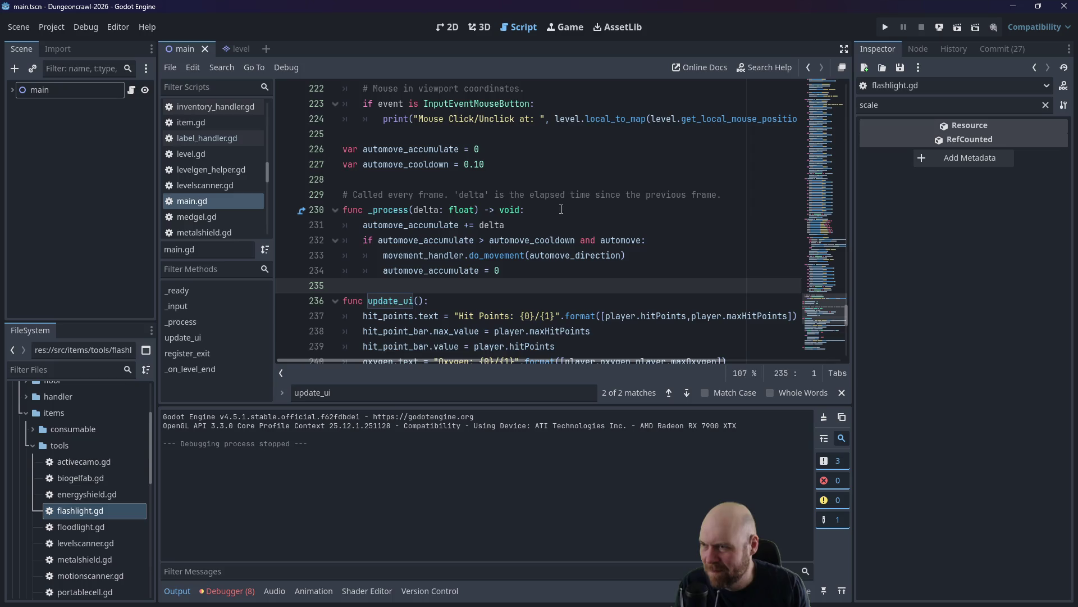
scroll(561, 209, "down", 7)
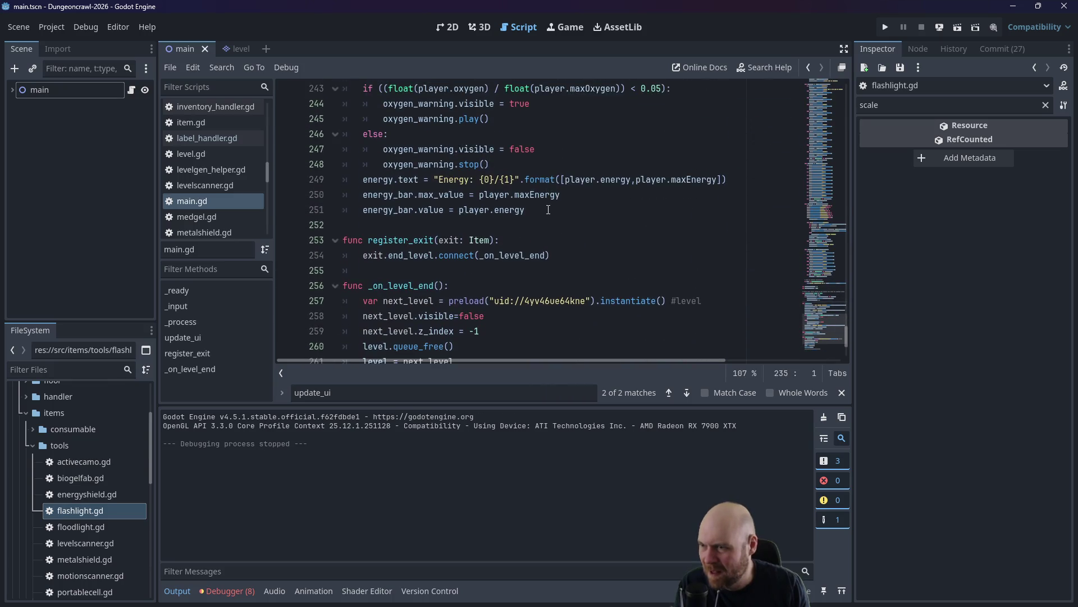
left_click(548, 210)
scroll(564, 213, "up", 2)
key("Return")
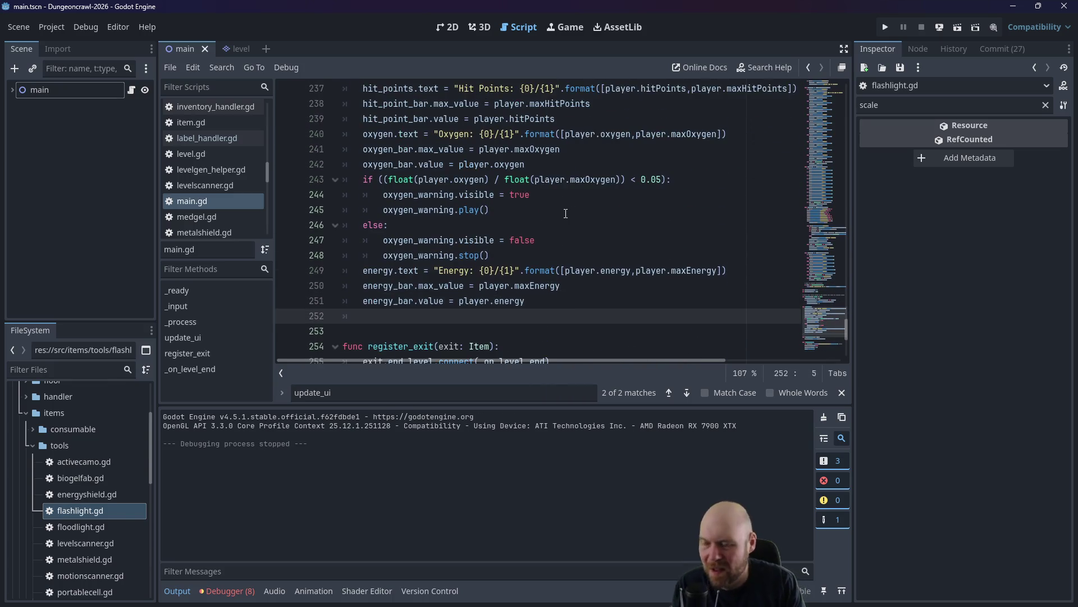
type("u")
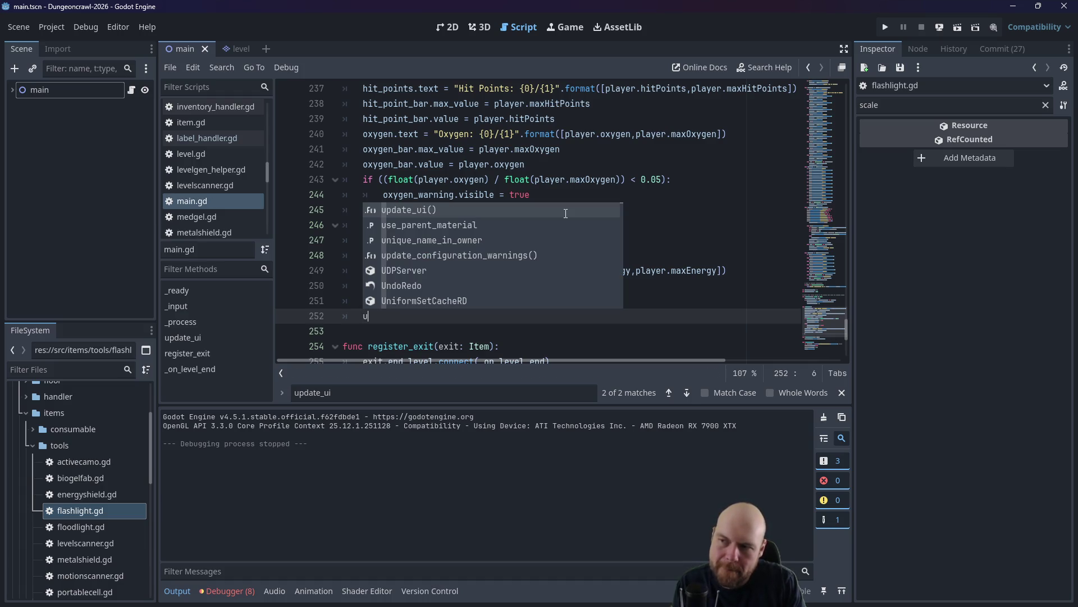
key("BackSpace")
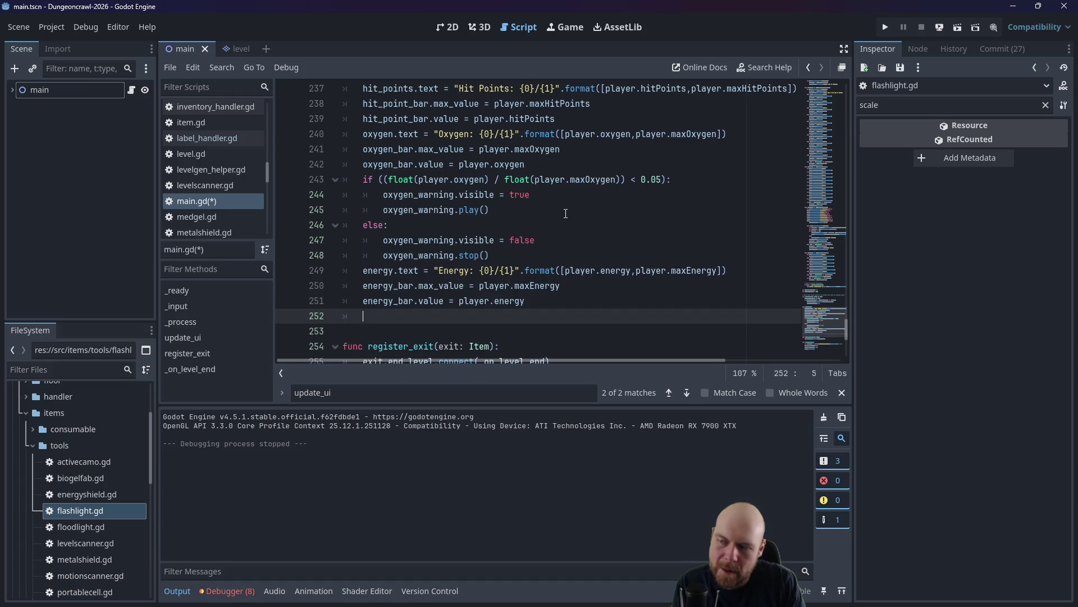
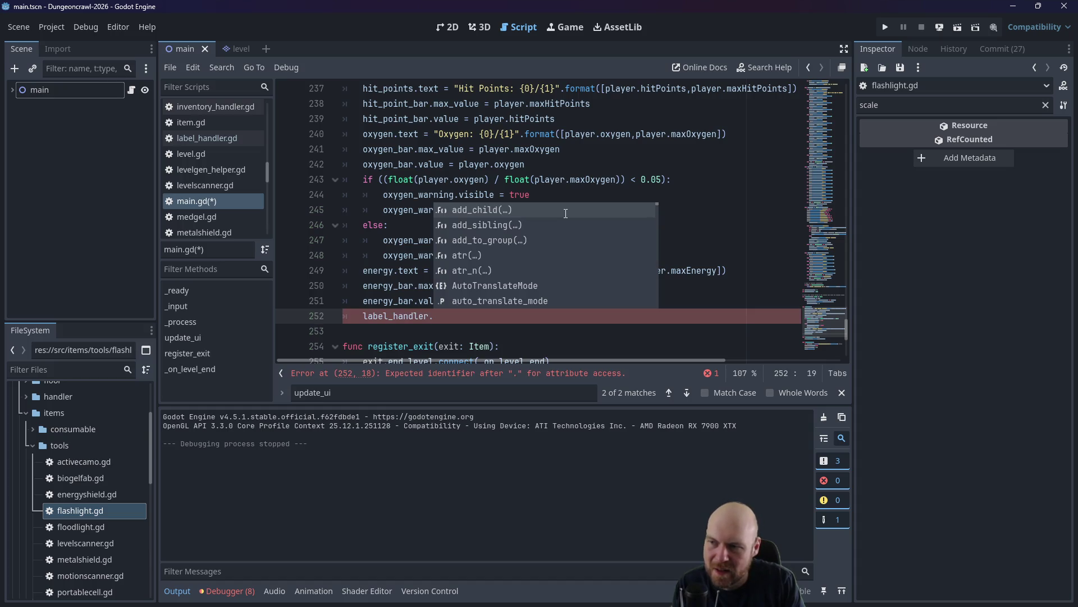
Start line 252 with 'update' and look up the tool box function name in label_handler.gd.
type("update")
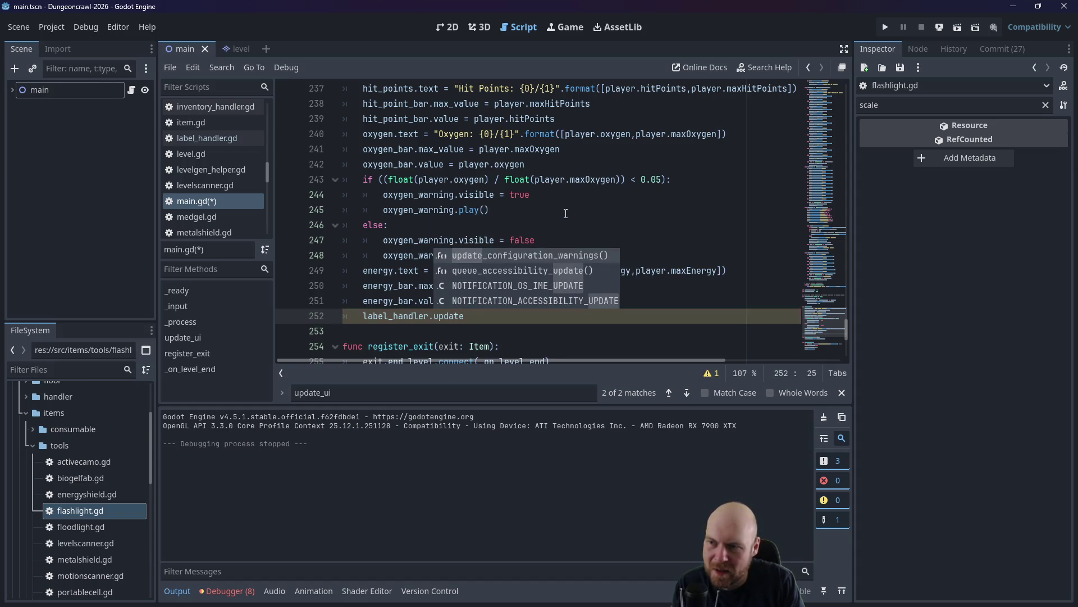
scroll(193, 169, "up", 3)
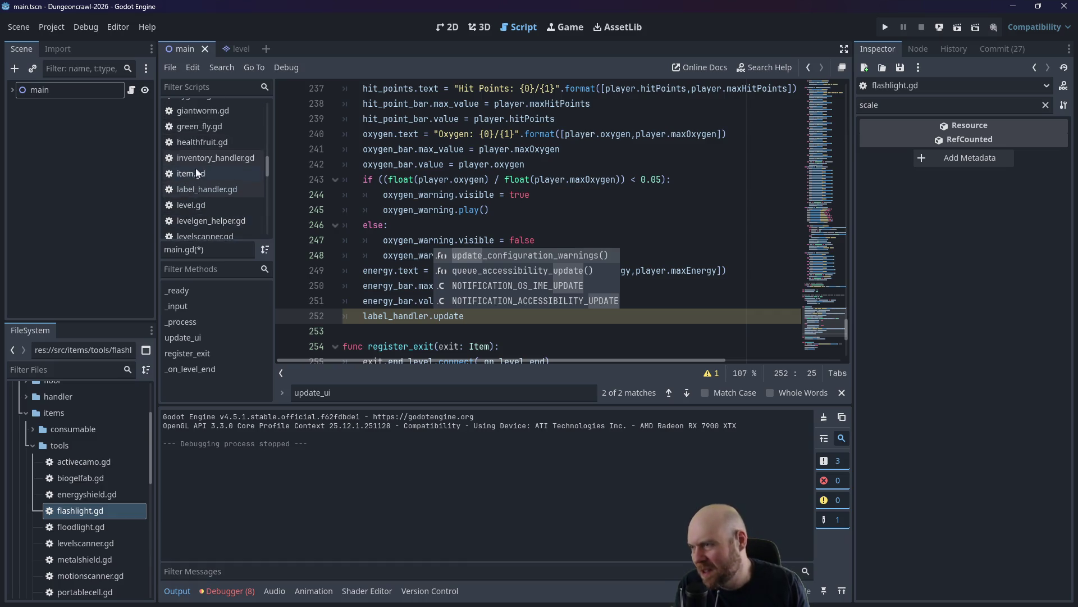
left_click(35, 92)
left_click(14, 91)
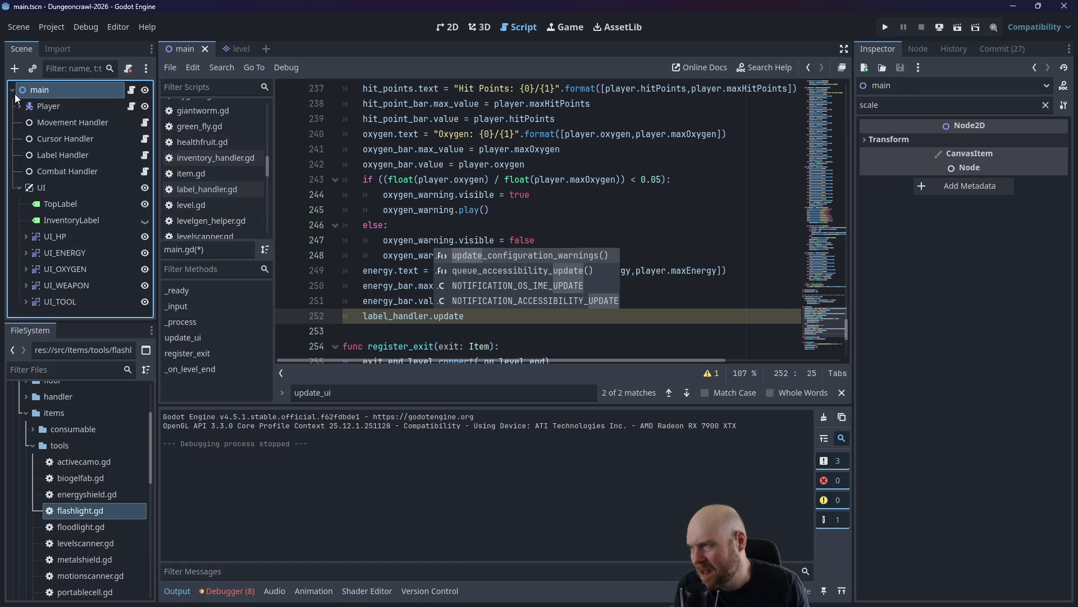
left_click(144, 155)
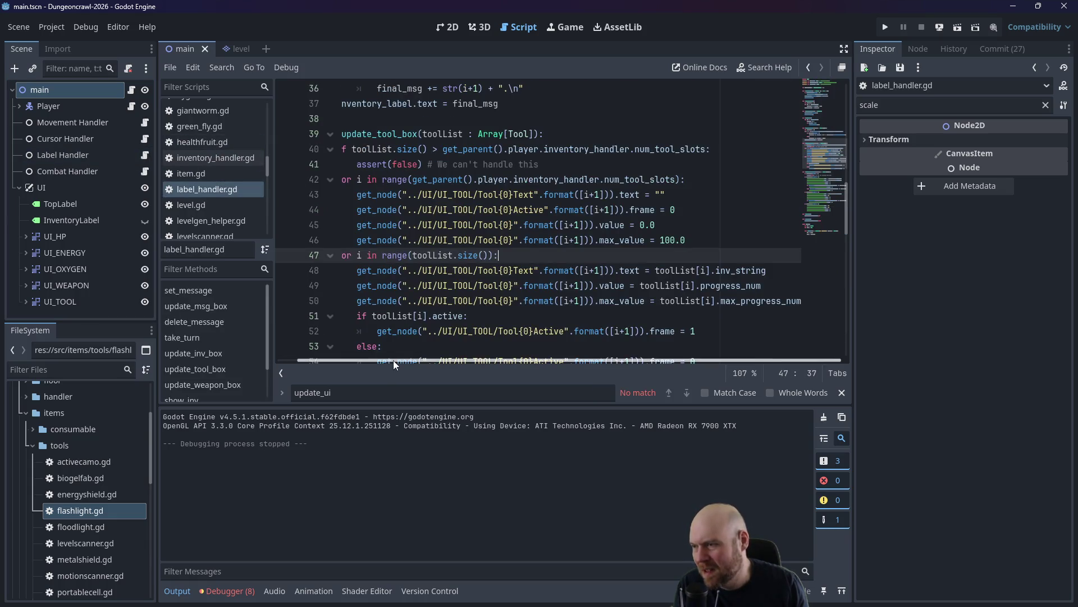
scroll(393, 359, "left", 2)
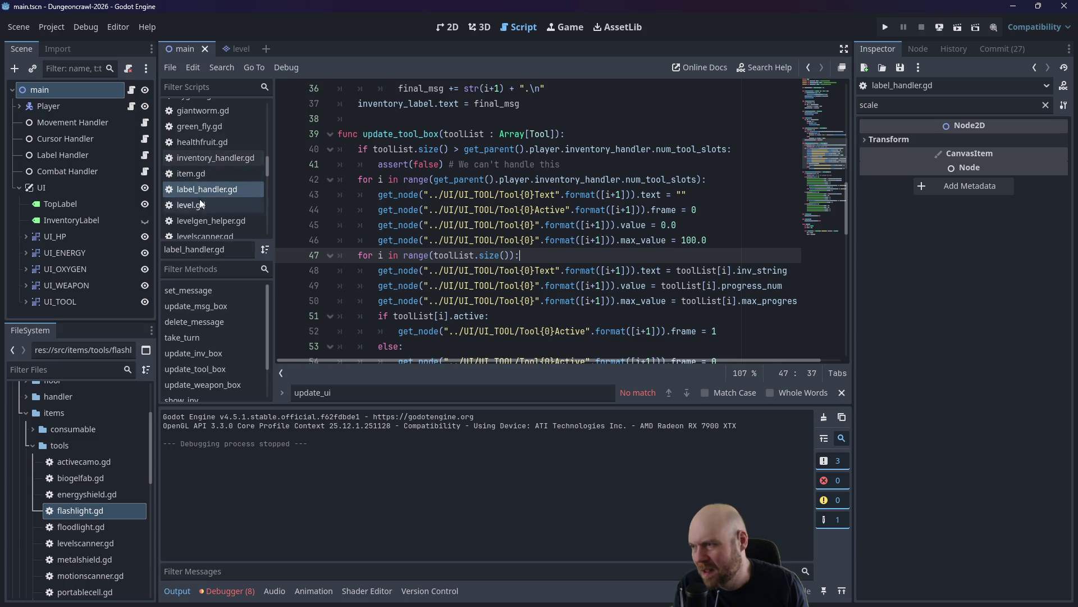
scroll(203, 180, "up", 1)
scroll(205, 188, "down", 2)
Complete line 252 as label_handler.update_tool_box(), save main.gd, and run the game.
left_click(205, 219)
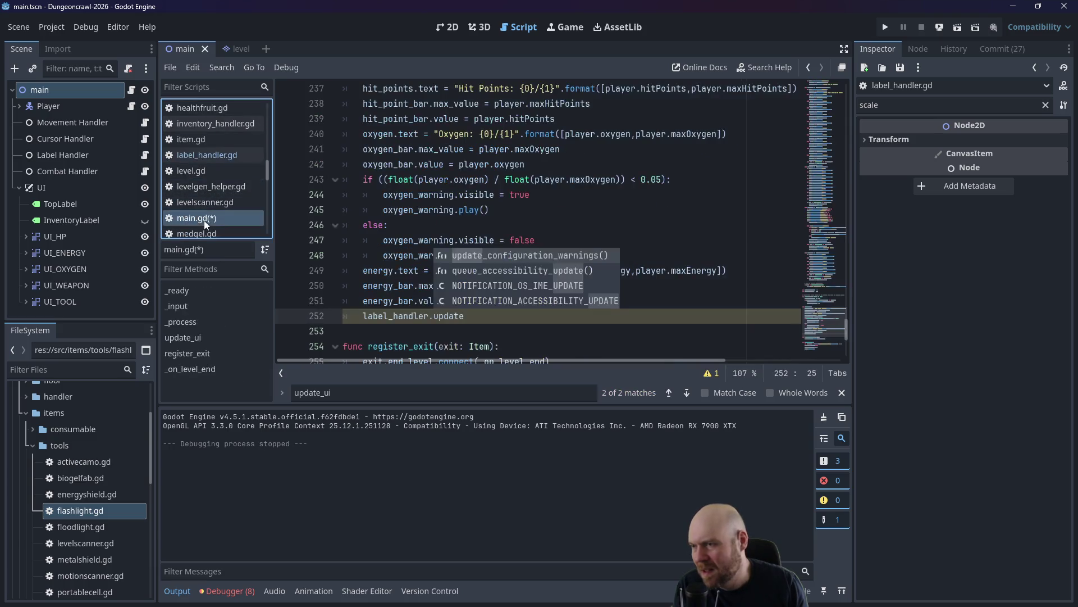
type("_tool-bo")
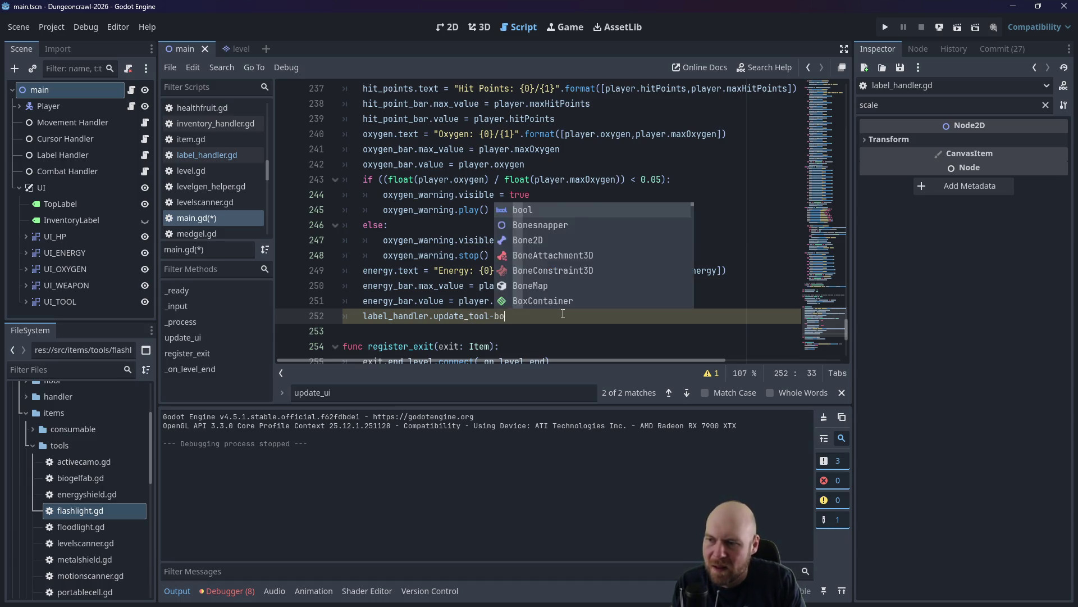
key("BackSpace")
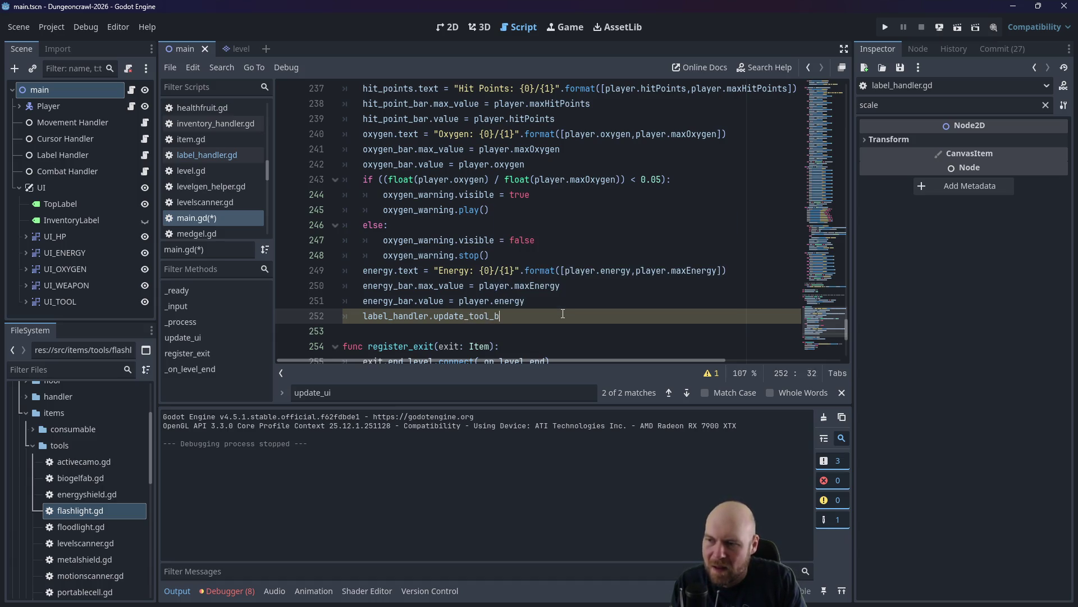
type("ox")
key("Return")
key("ctrl+s")
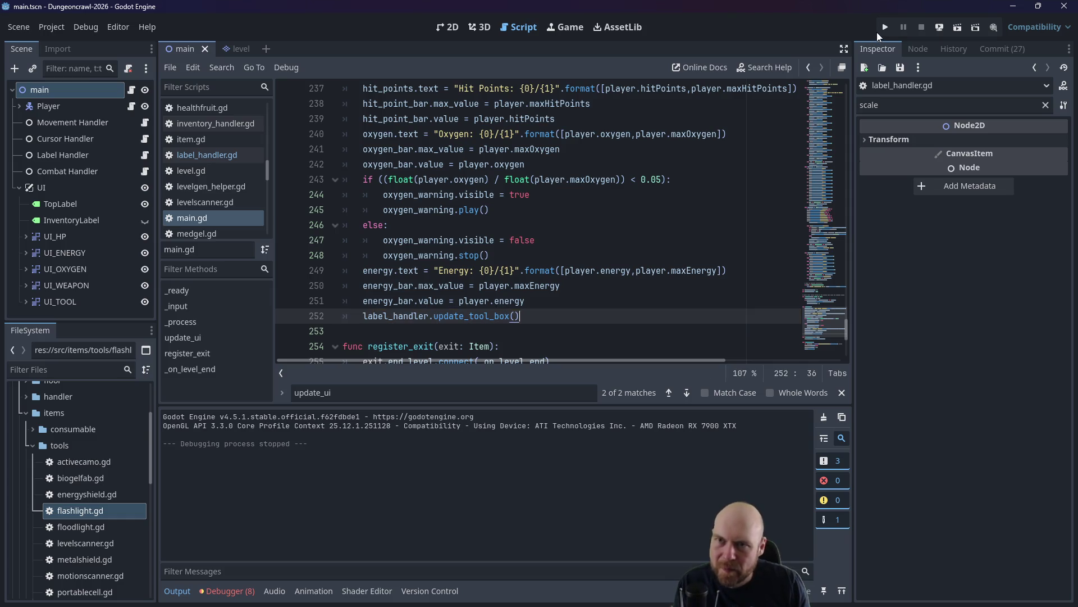
left_click(885, 28)
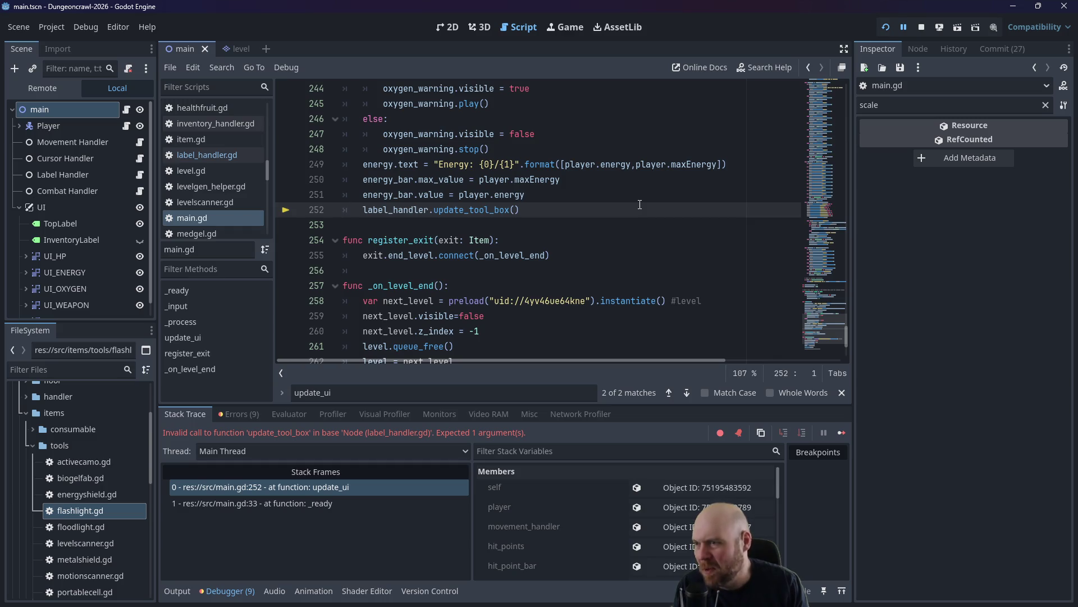
Pass player.inventory_handler.tool_list into update_tool_box, rerun the game, then close it.
left_click(196, 153)
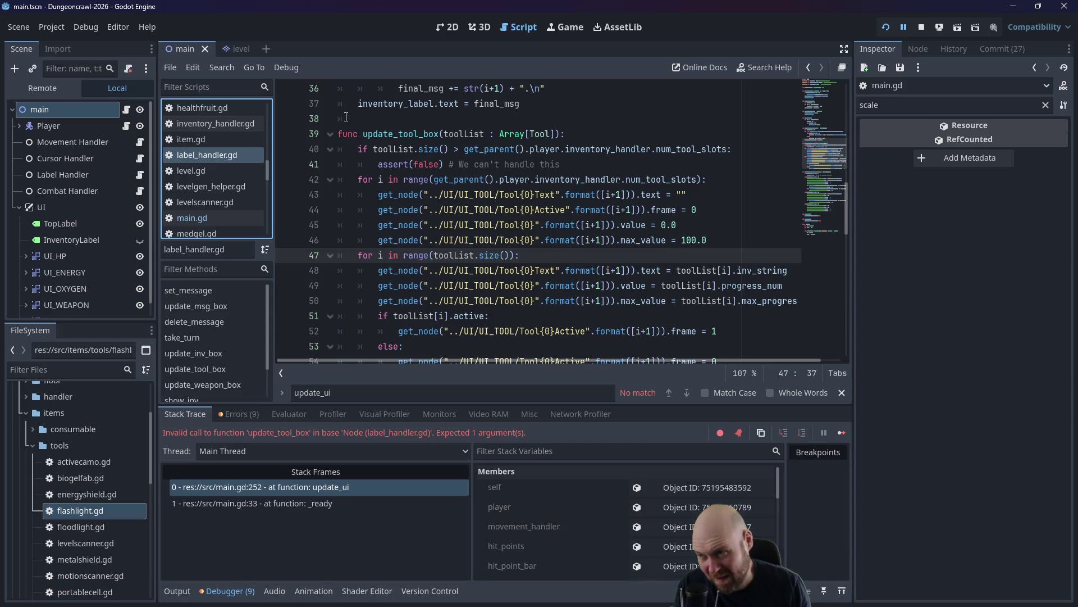
left_click(199, 217)
left_click(514, 210)
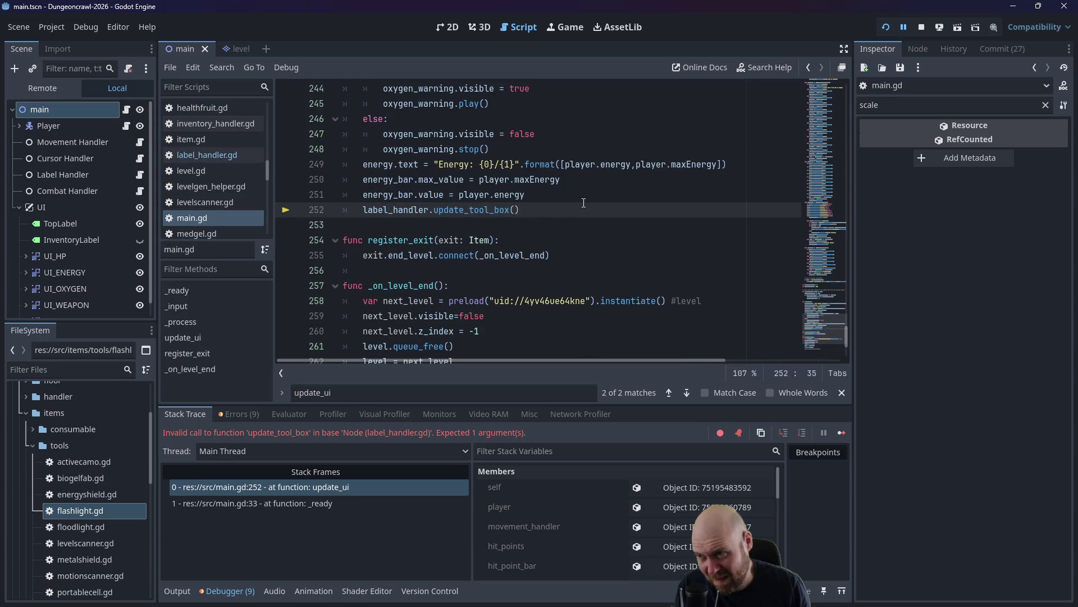
scroll(583, 203, "up", 2)
type("player.inventory_handler.tool_")
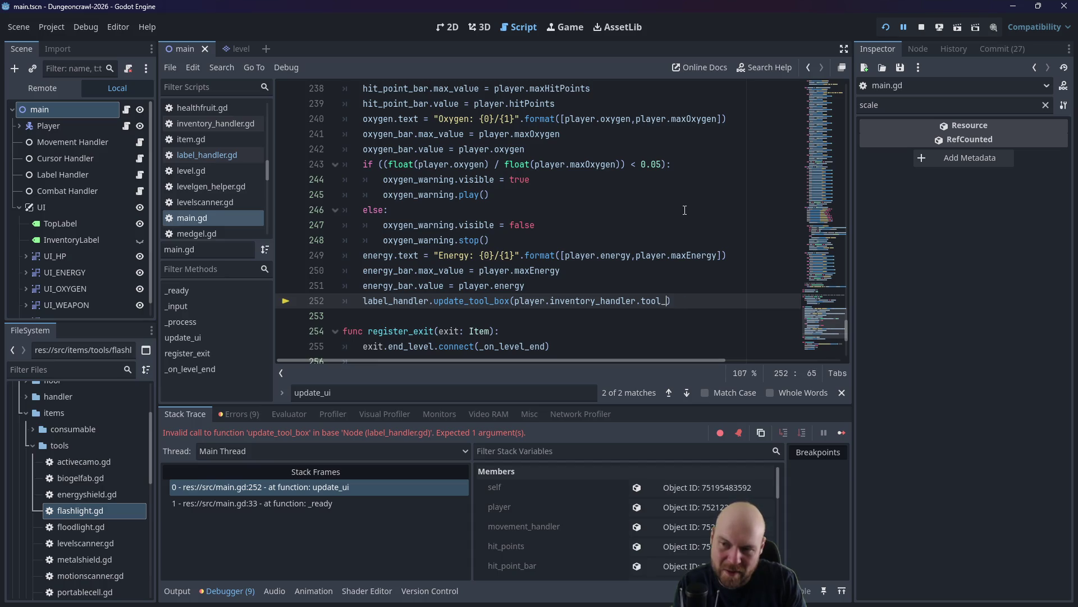
type("list")
key("Escape")
left_click(685, 210)
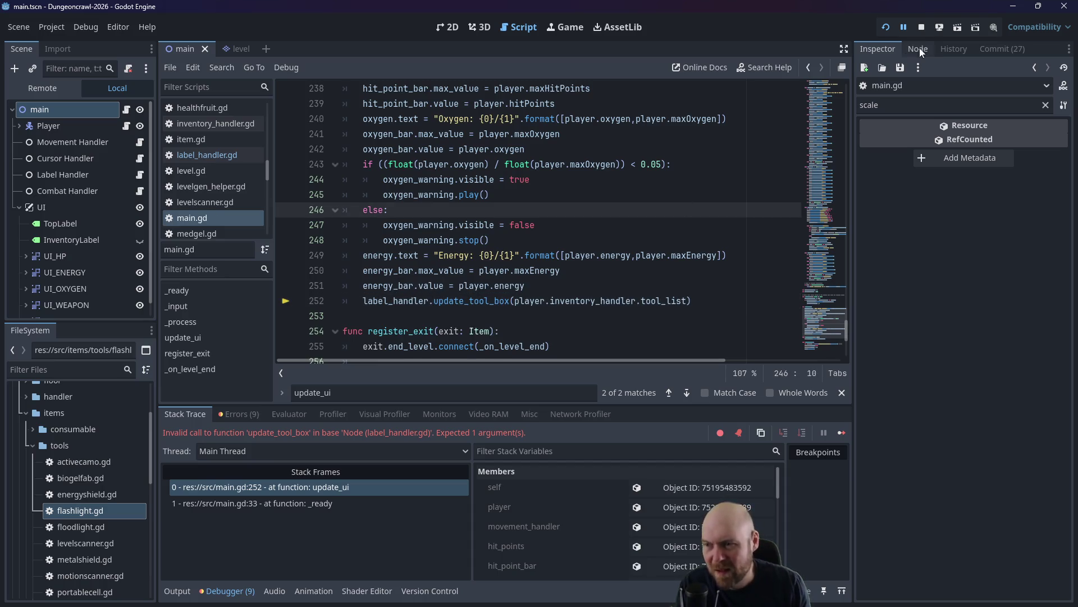
key("F5")
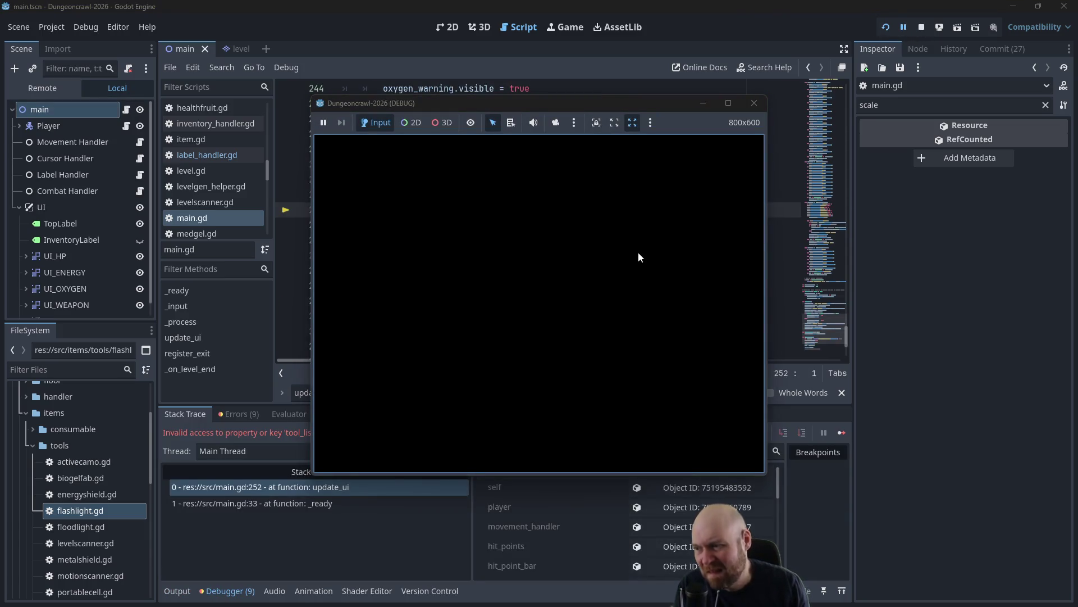
left_click(755, 103)
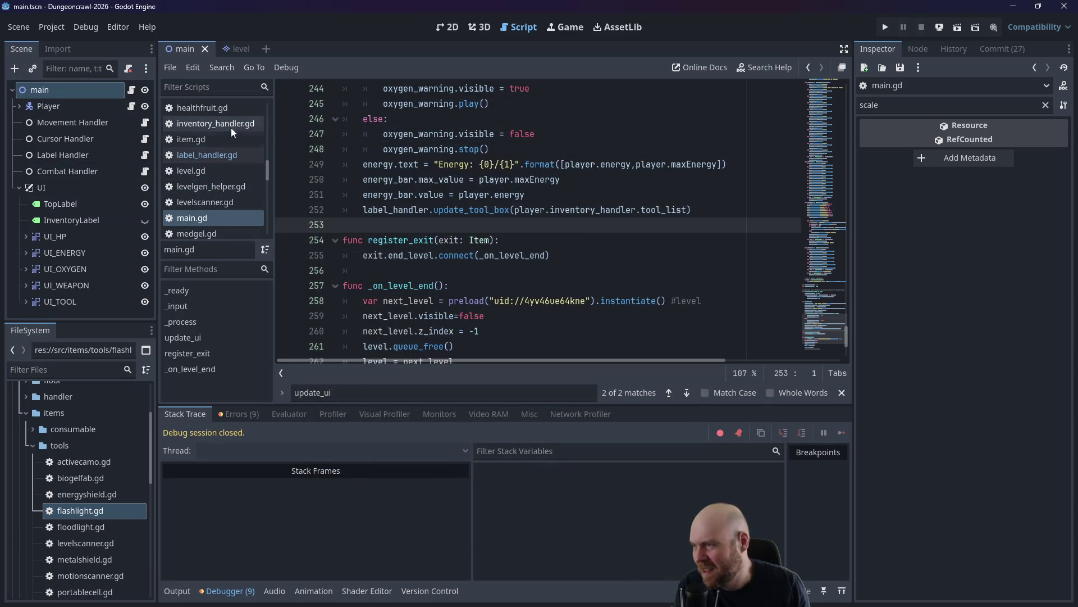
Find the tool_slots variable in the Inventory Handler's inventory_handler.gd script.
left_click(19, 106)
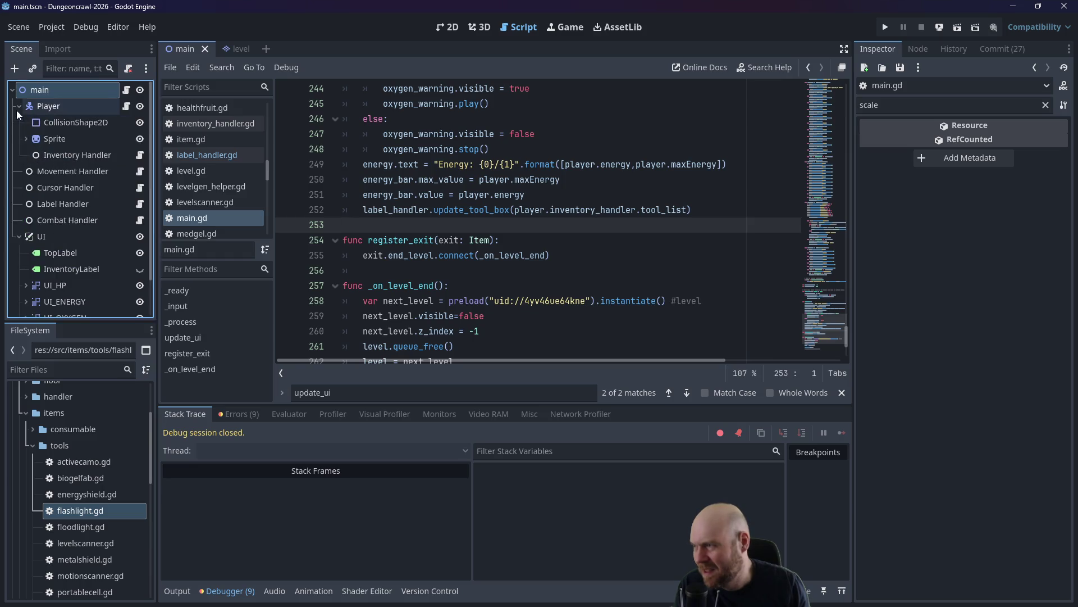
left_click(141, 155)
scroll(441, 246, "up", 10)
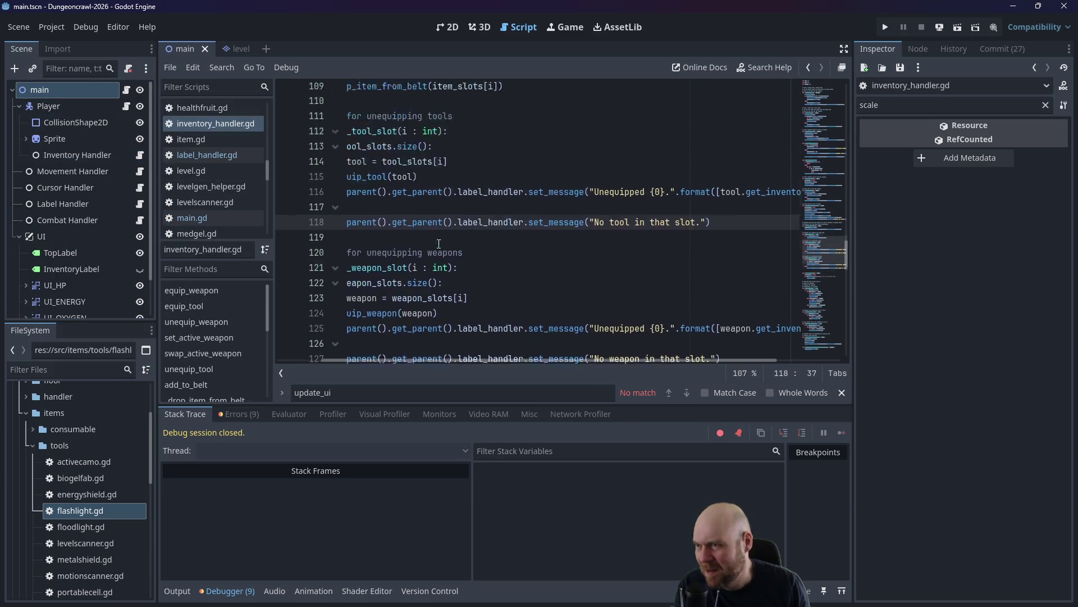
scroll(442, 245, "up", 5)
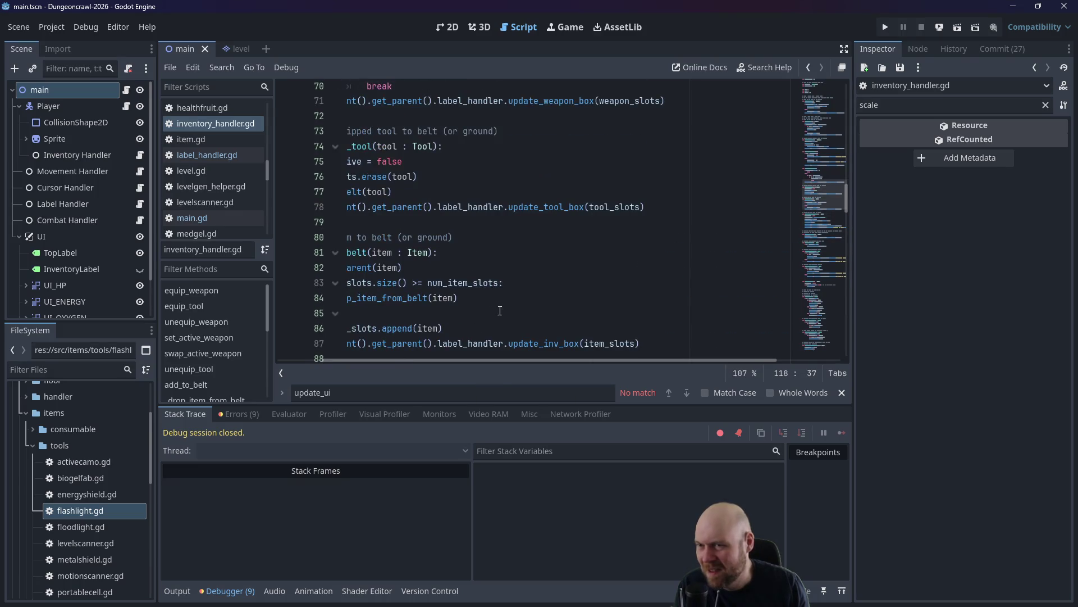
left_click_drag(847, 203, 842, 92)
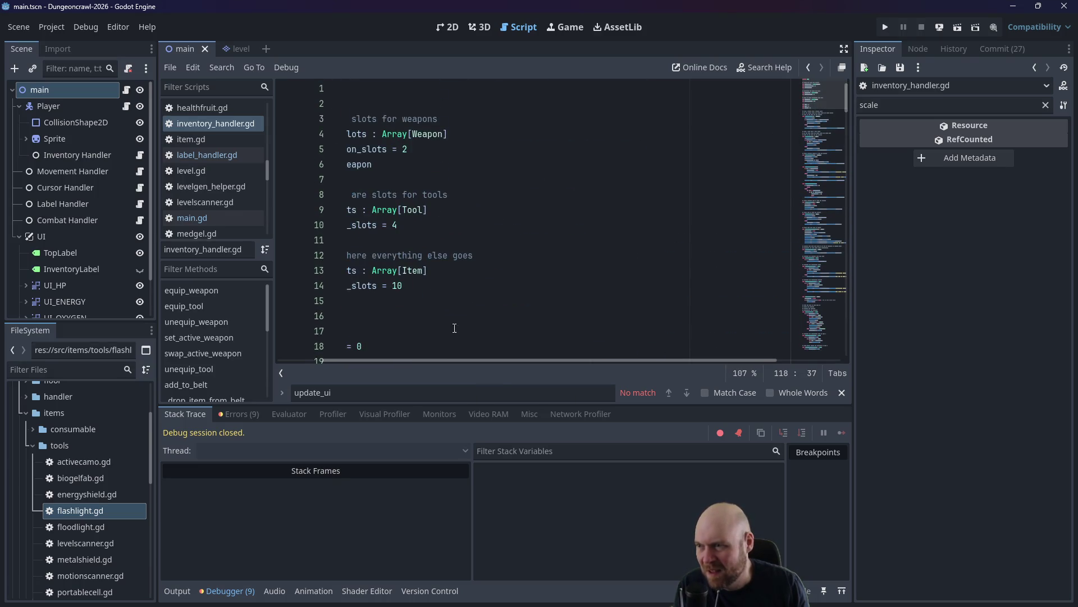
left_click_drag(412, 359, 322, 361)
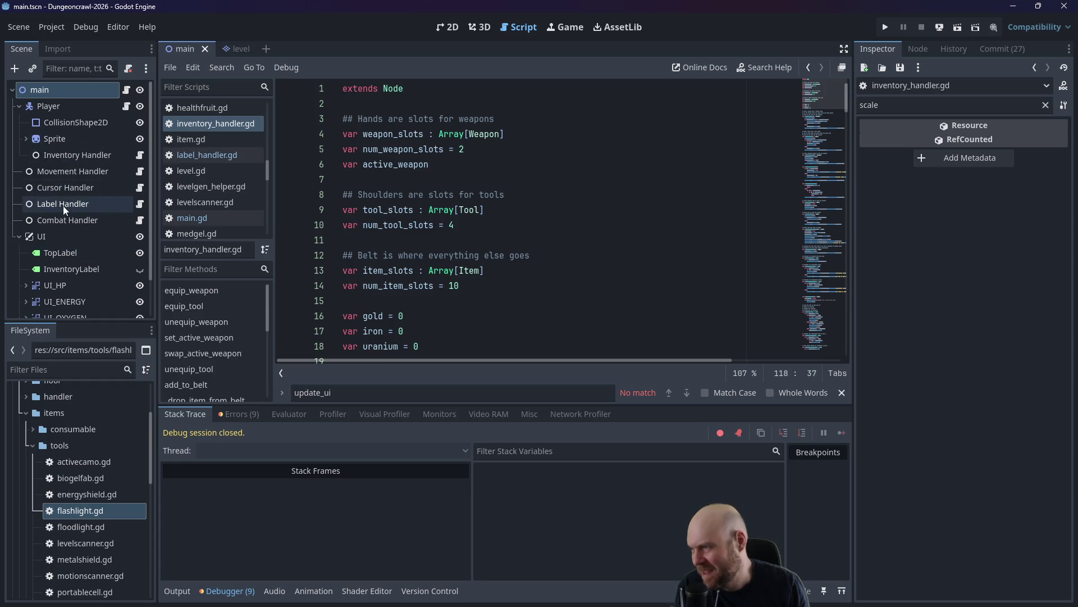
scroll(73, 255, "down", 2)
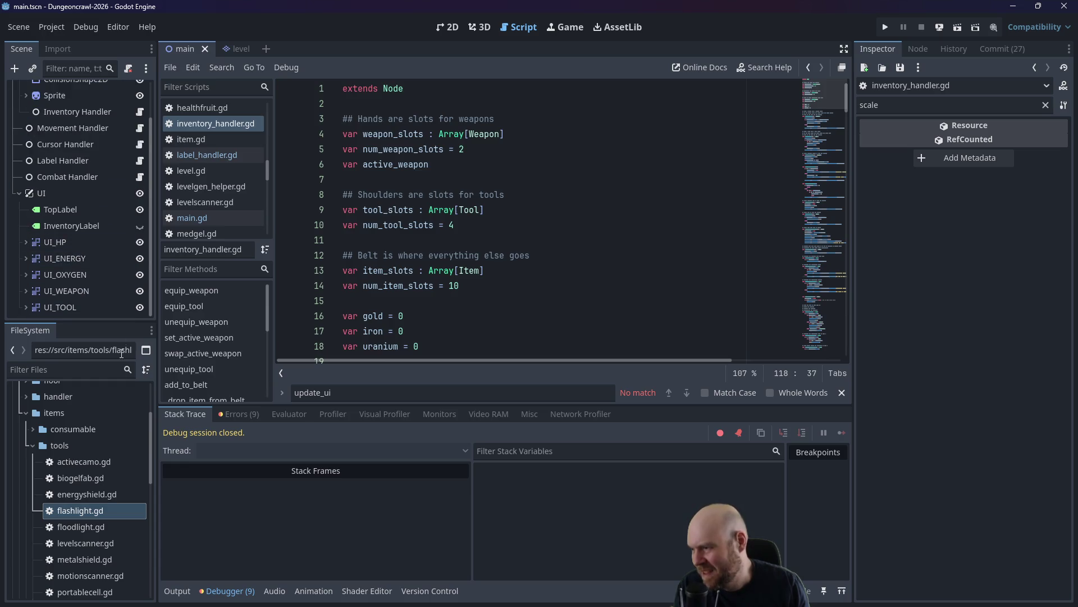
Change tool_list to tool_slots on line 252 of main.gd and launch the game.
left_click(188, 217)
left_click(509, 209)
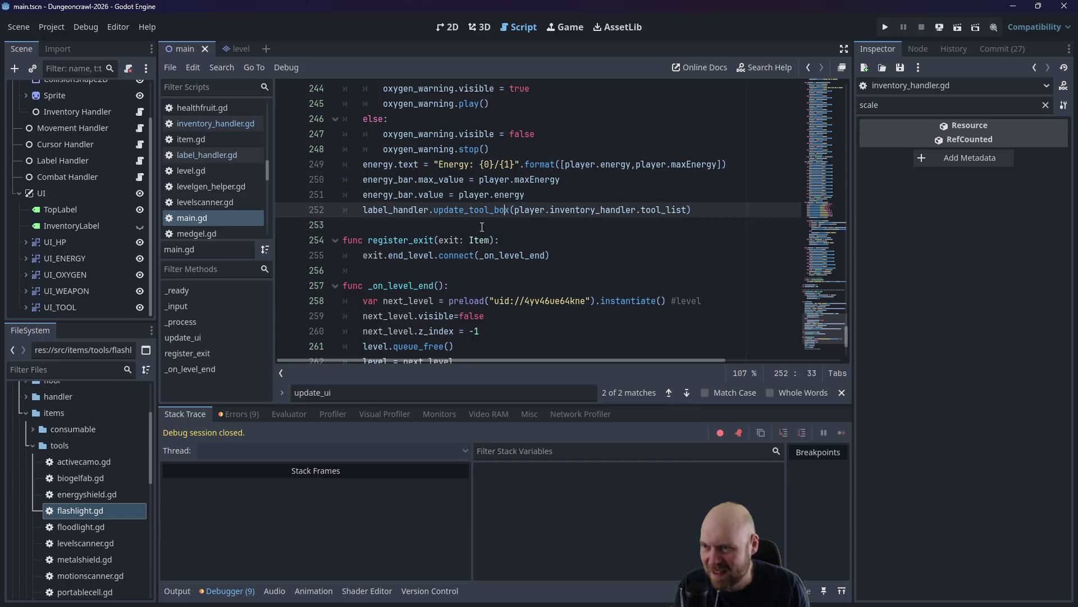
left_click_drag(663, 210, 683, 208)
type("slots")
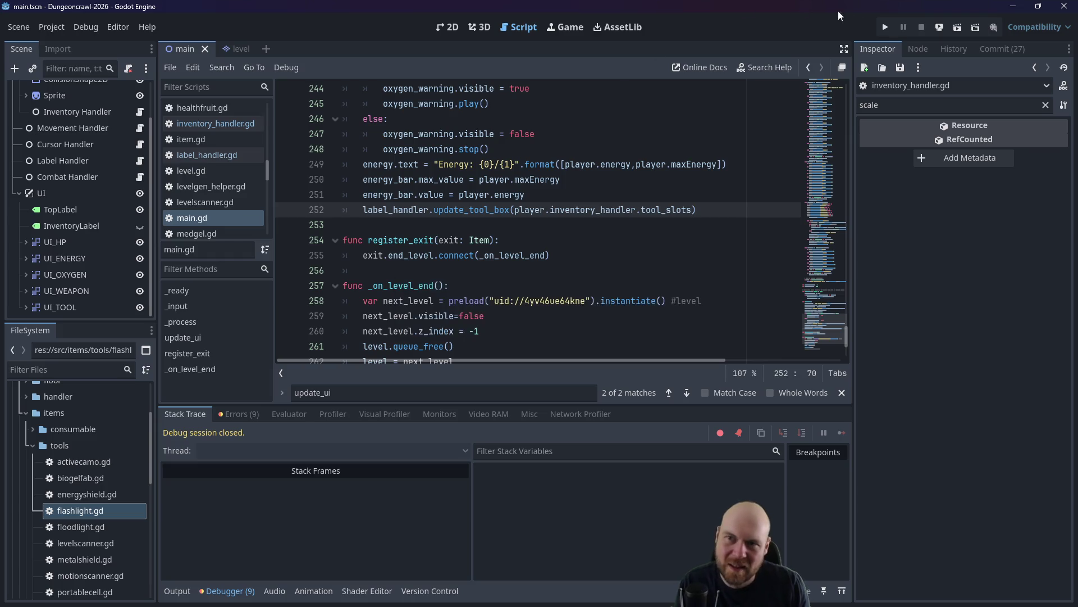
left_click(885, 27)
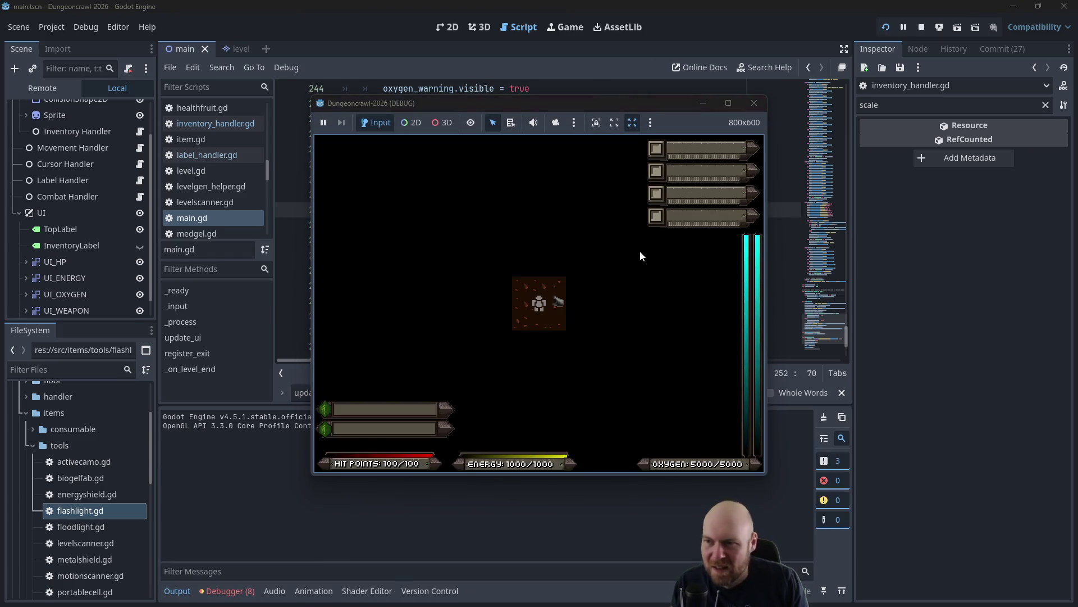
Pick up the floodlight into the first tool slot, toggle it on and off, walk around, then close the game.
key("Right")
key("i")
key("1")
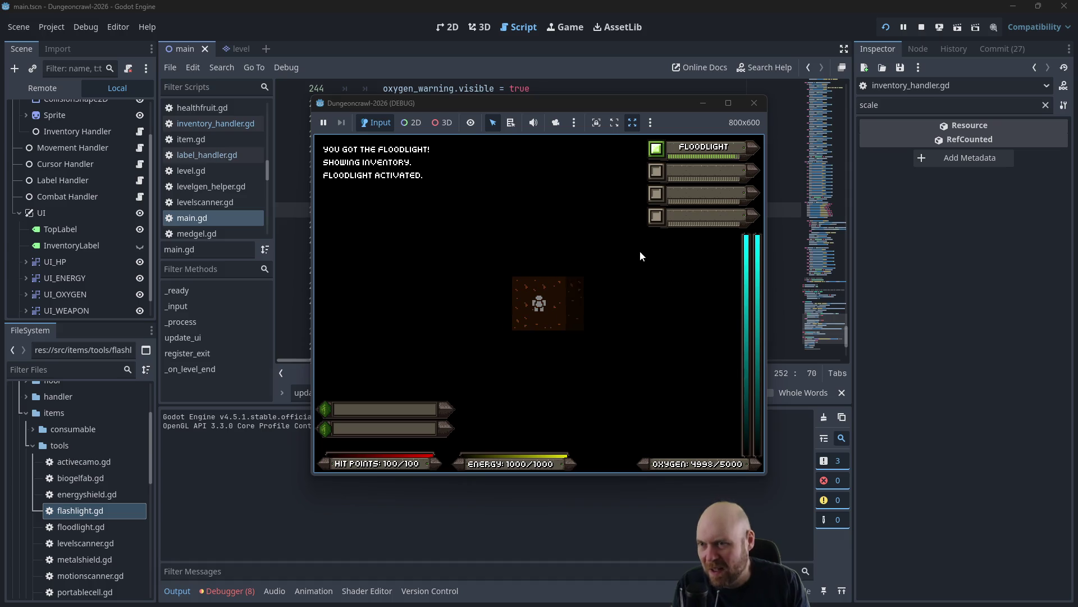
key("1")
key("Right")
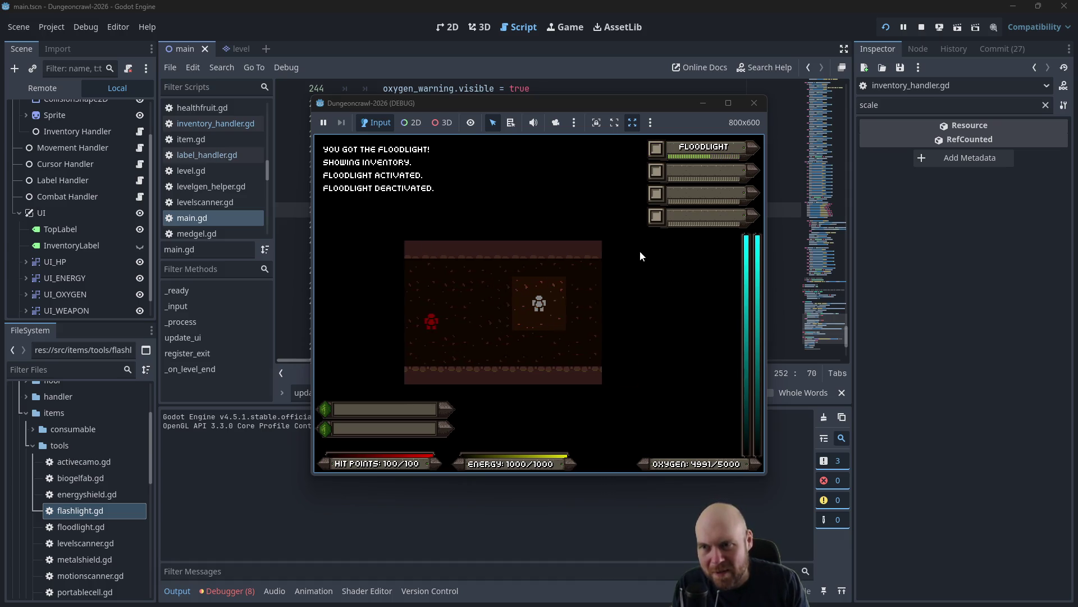
key("Left")
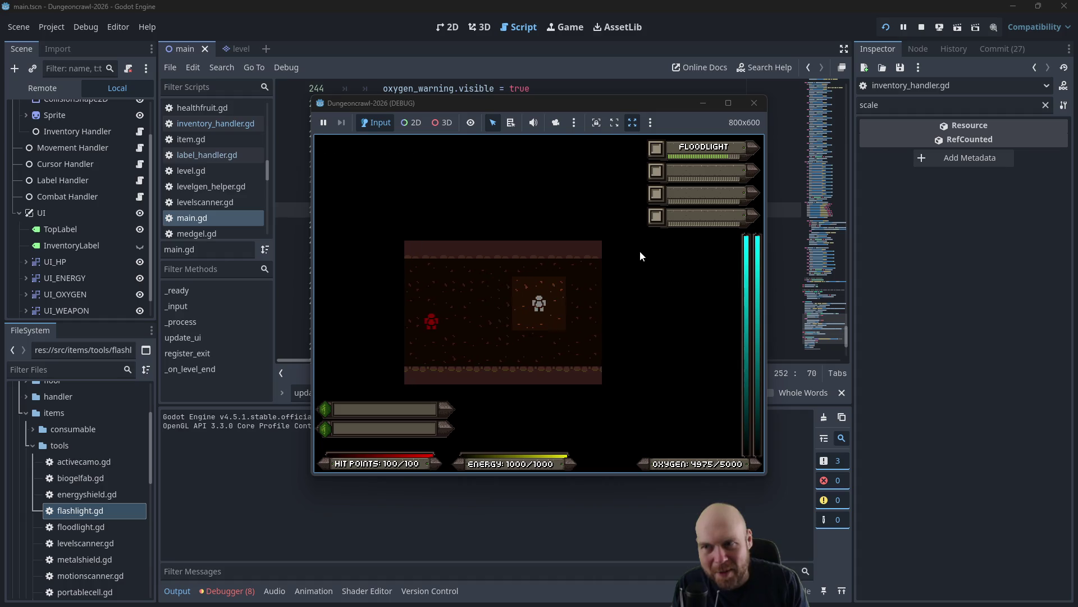
key("Left")
key("Left")
key("Left")
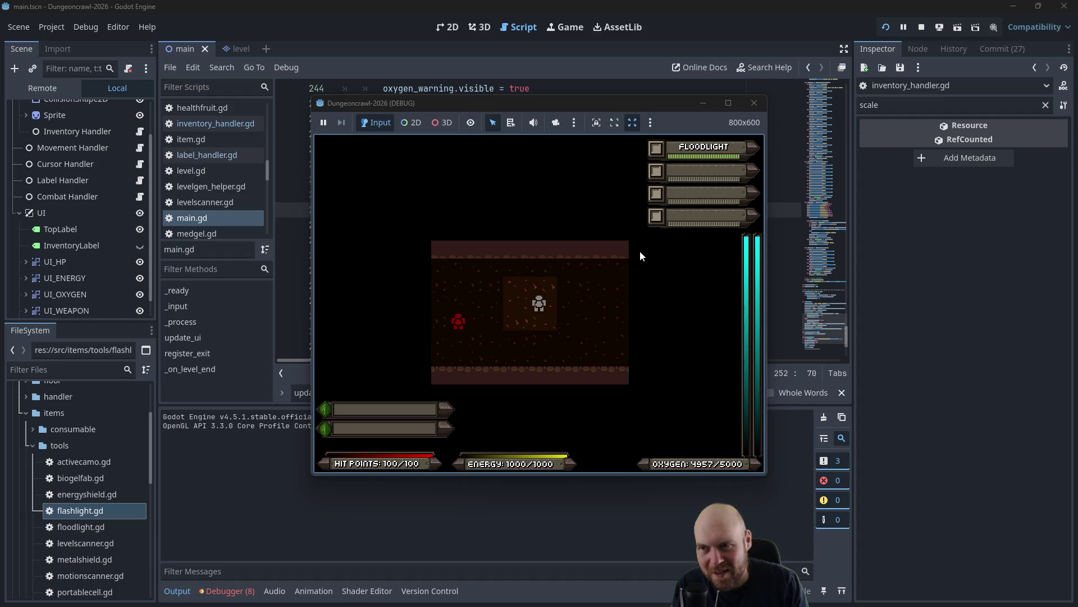
key("Right")
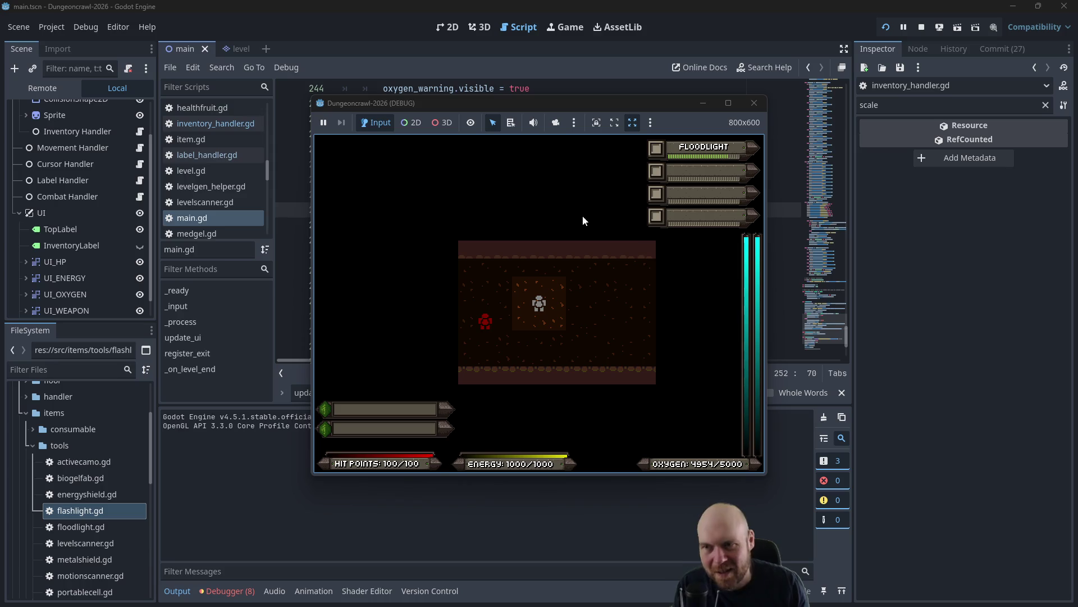
left_click(754, 103)
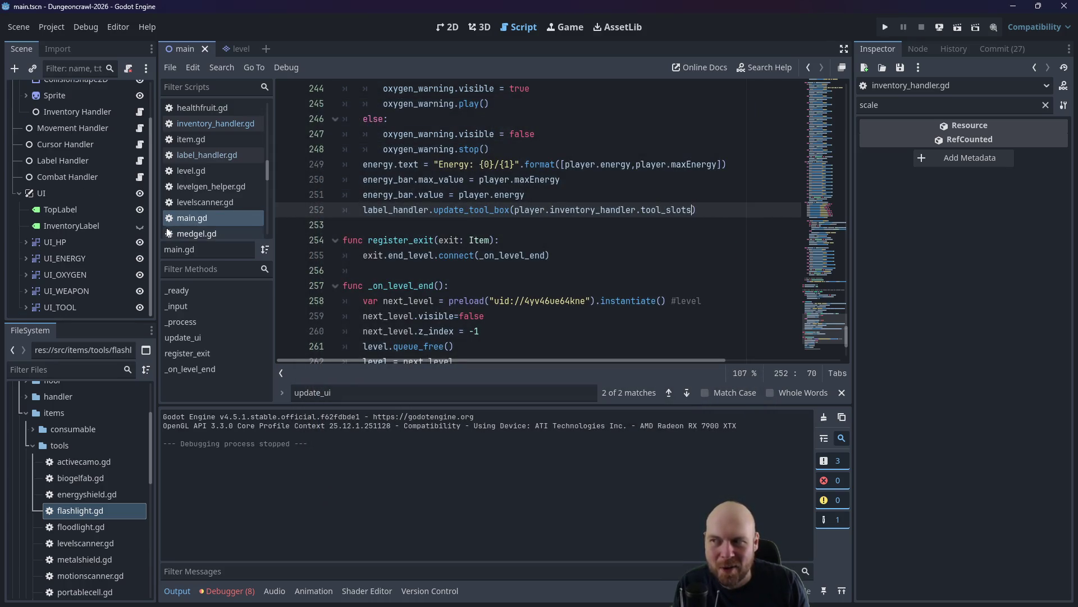
Open flashlight.gd and draft an active check at the top of take_turn.
scroll(93, 517, "down", 1)
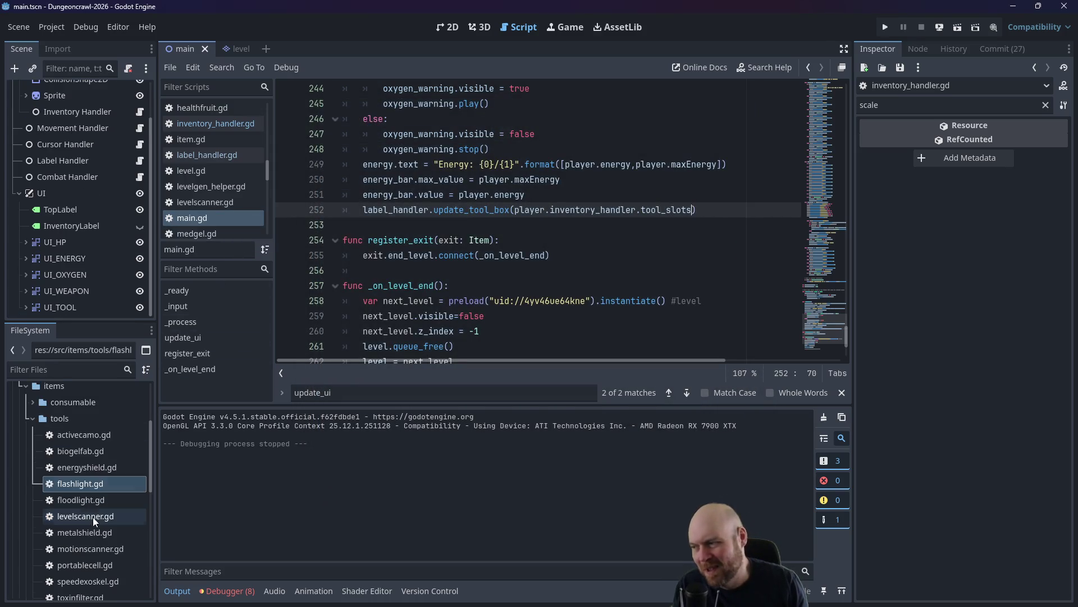
double_click(99, 484)
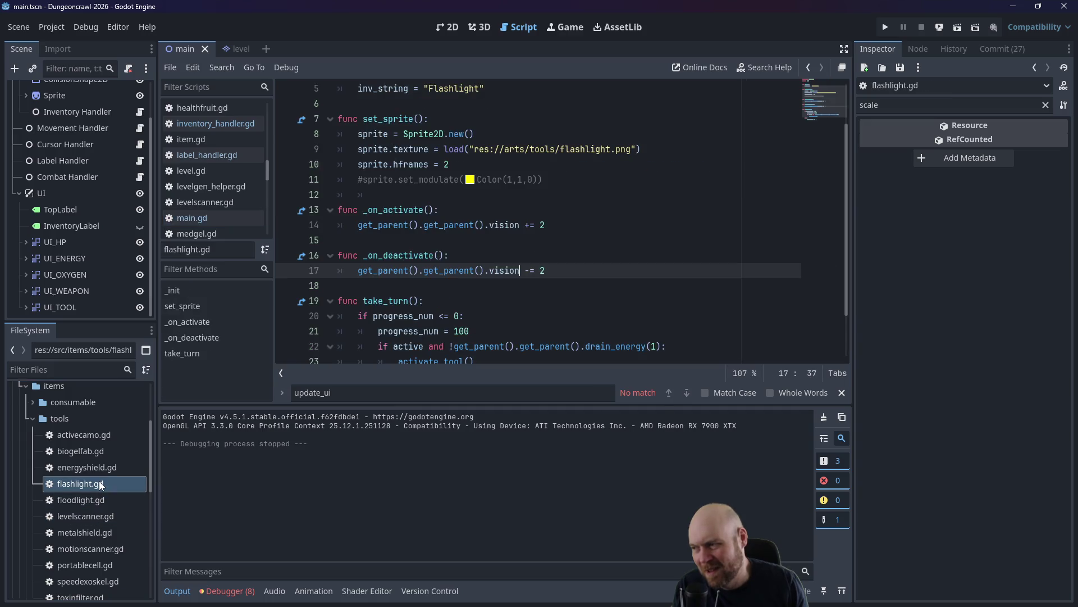
left_click(491, 301)
scroll(516, 282, "up", 1)
key("Return")
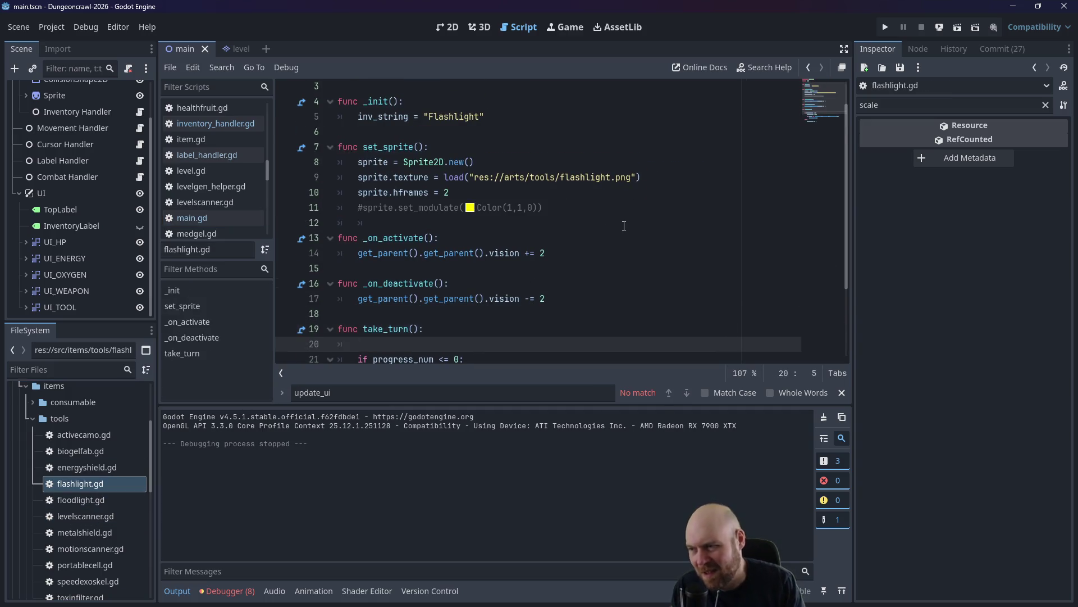
type("if ac")
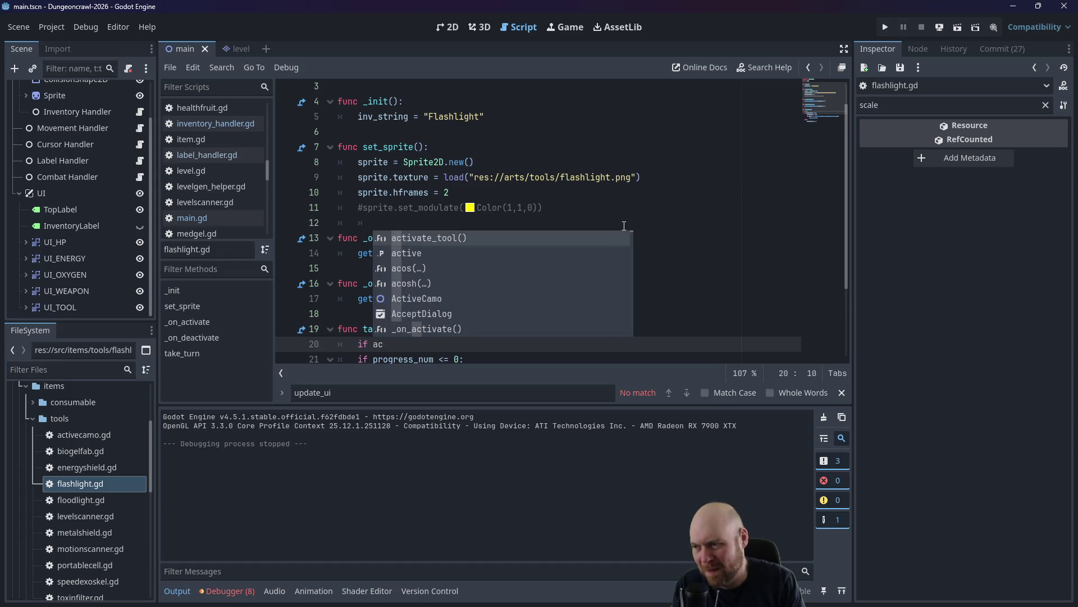
key("BackSpace")
key("BackSpace")
key("BackSpace")
type("active:")
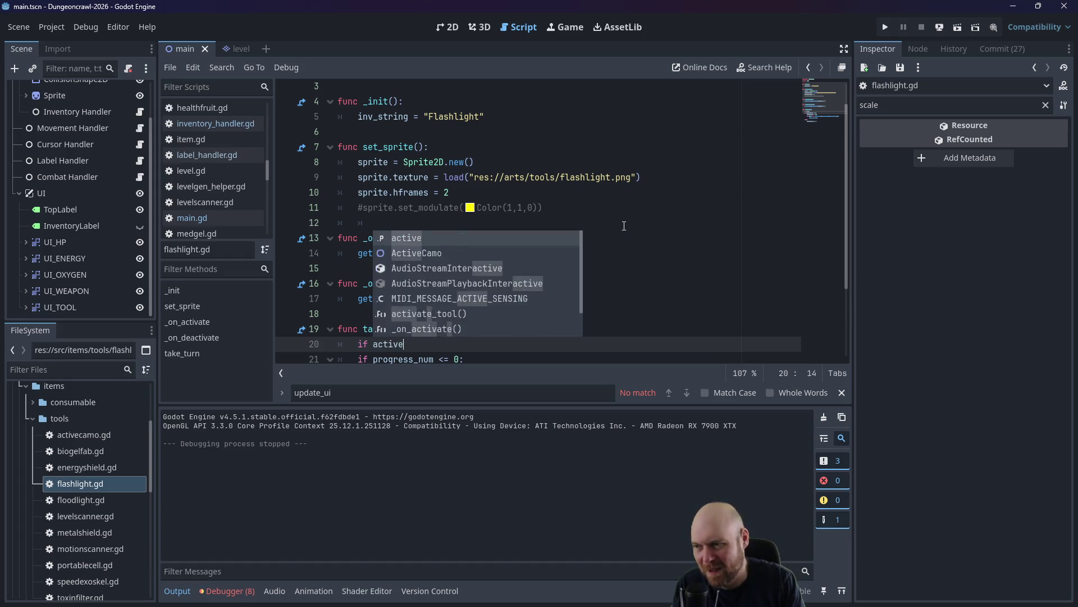
scroll(496, 181, "down", 1)
scroll(511, 238, "down", 3)
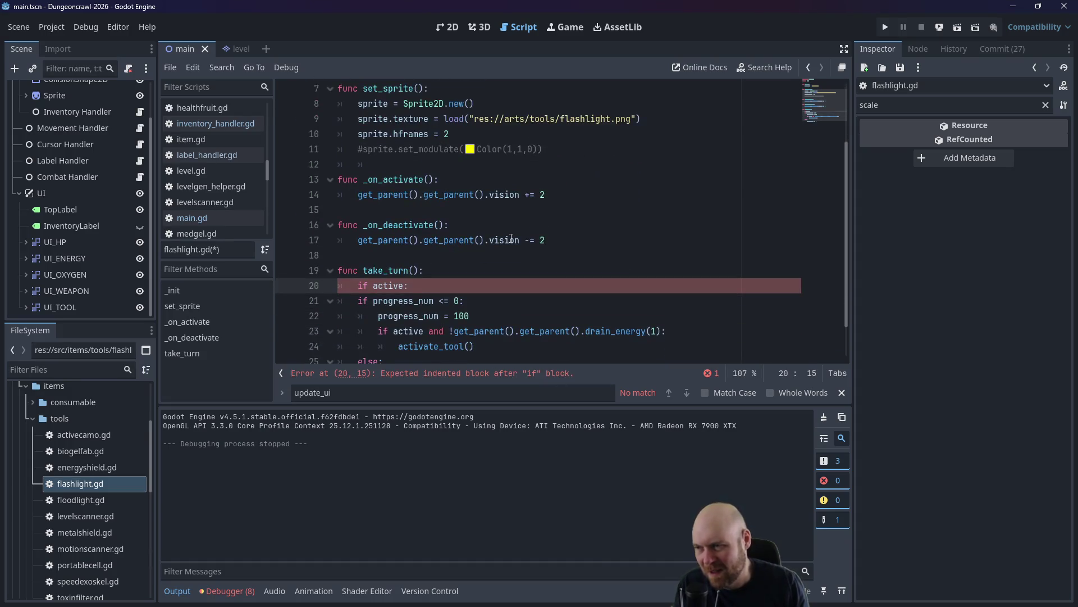
key("BackSpace")
key("BackSpace")
key("BackSpace")
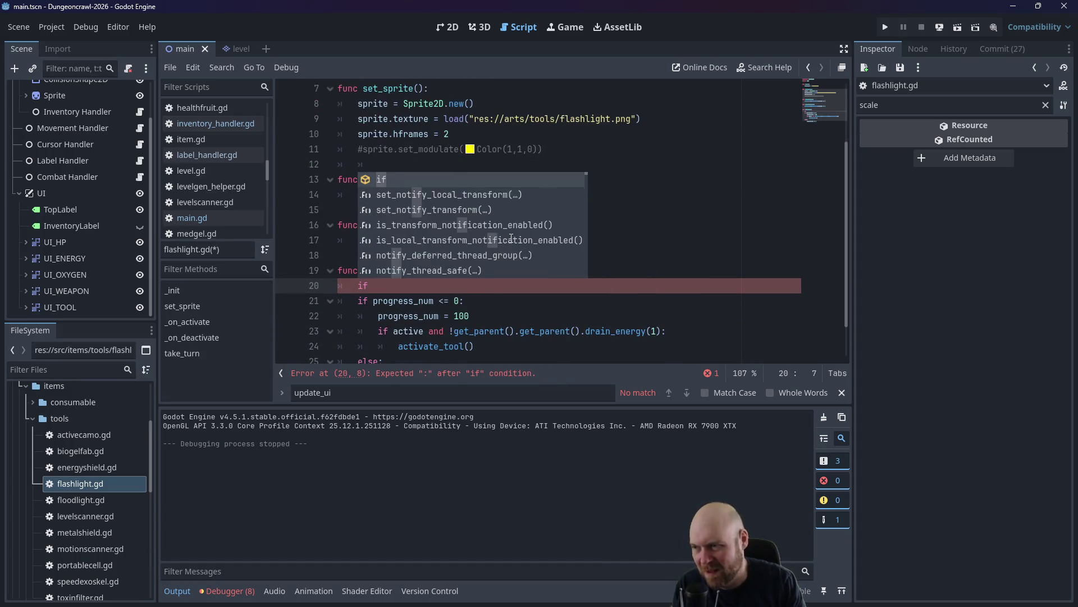
key("Down")
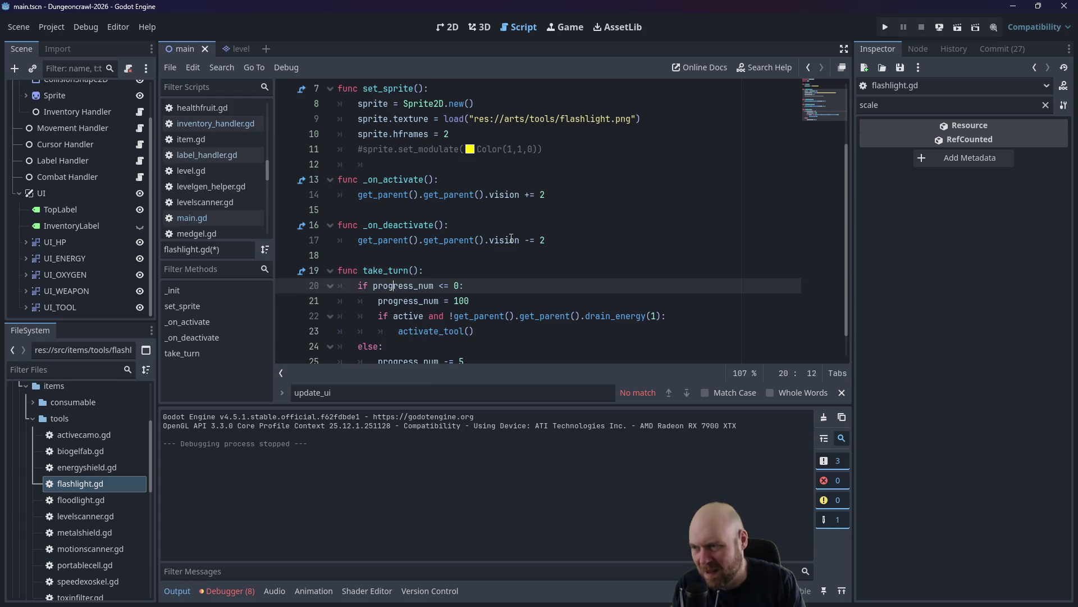
type("active and")
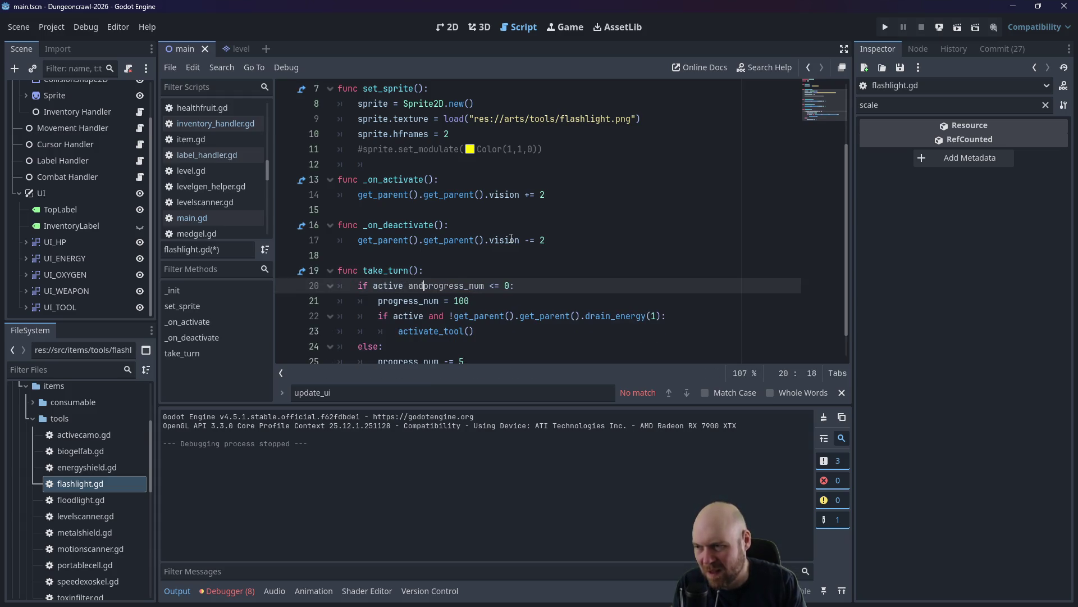
key("BackSpace")
key("BackSpace")
key("BackSpace")
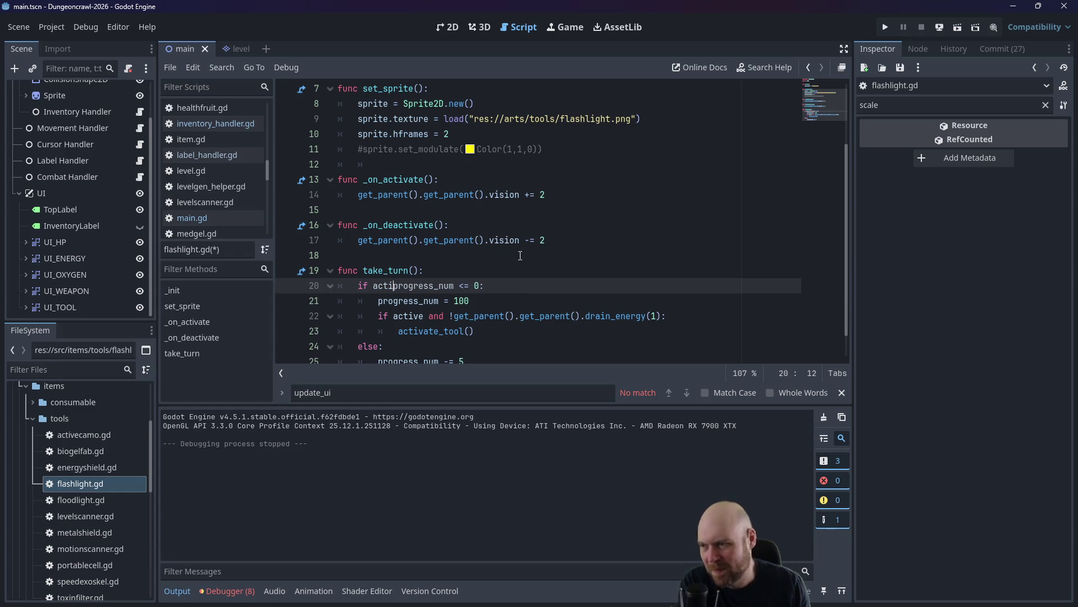
In flashlight.gd, add 'if !active: return' atop take_turn, drop 'active and' from the drain check, and save.
left_click(456, 273)
type("if !active")
key("Return")
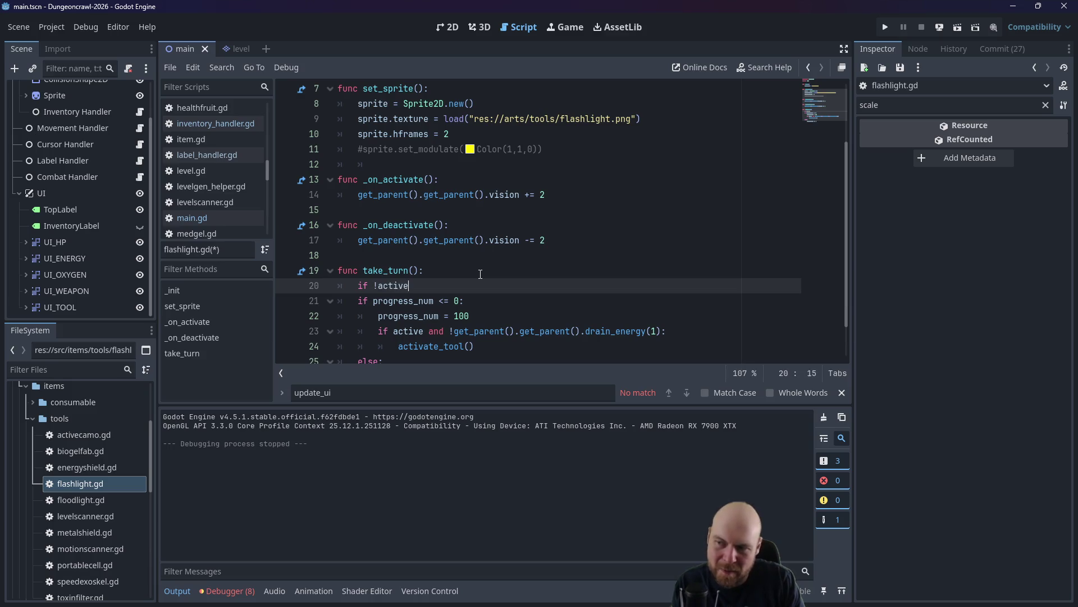
type(":")
key("Return")
type("return")
scroll(480, 274, "down", 1)
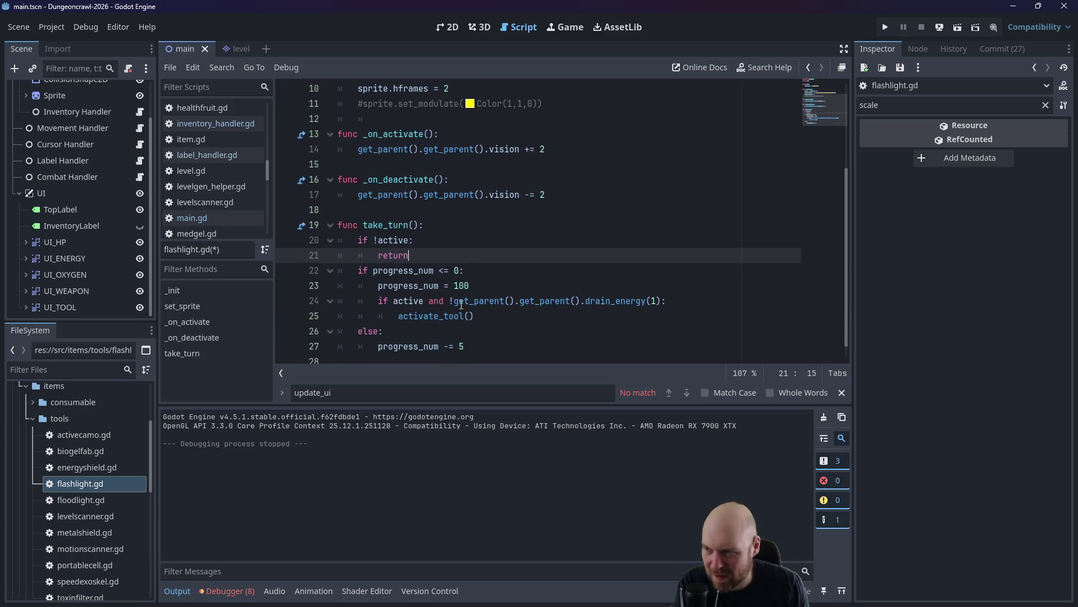
left_click_drag(452, 301, 393, 300)
key("BackSpace")
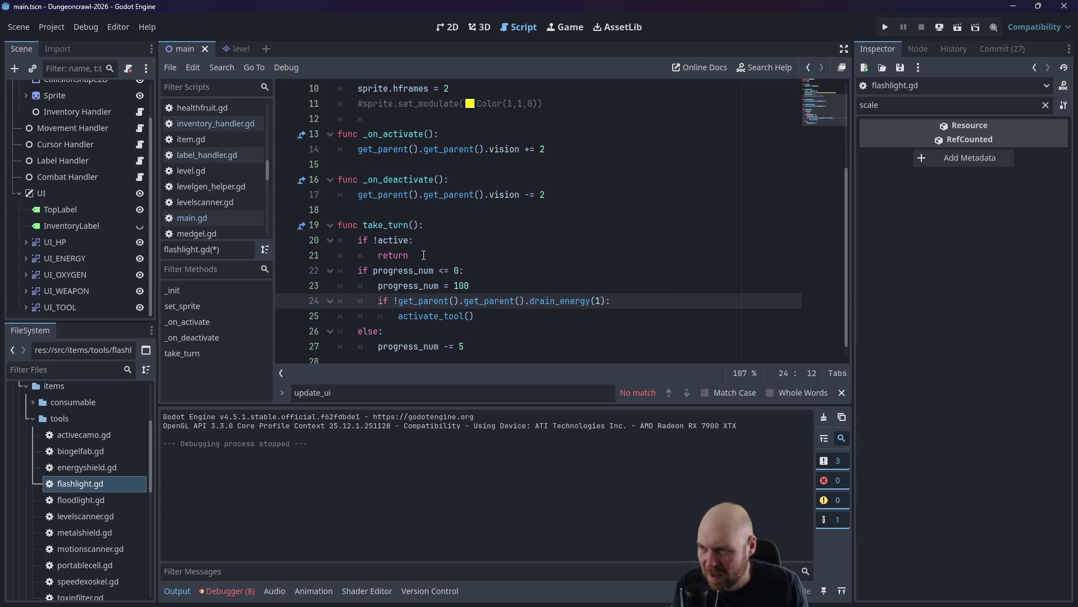
left_click_drag(424, 255, 338, 240)
key("ctrl+c")
key("ctrl+s")
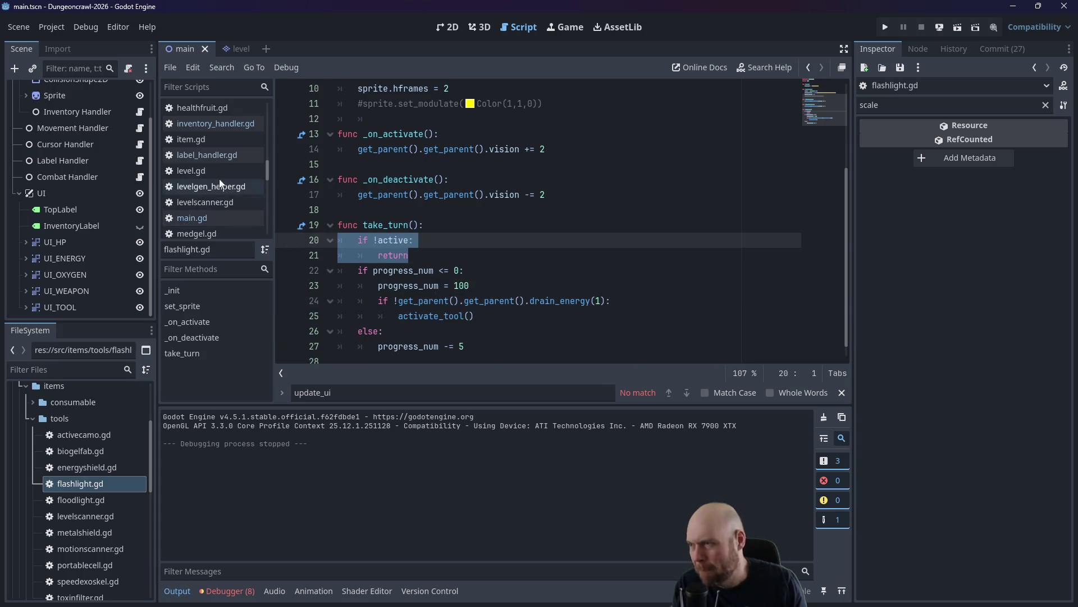
Give floodlight.gd's take_turn the same early return without 'active and', then run the game.
double_click(80, 499)
left_click(464, 285)
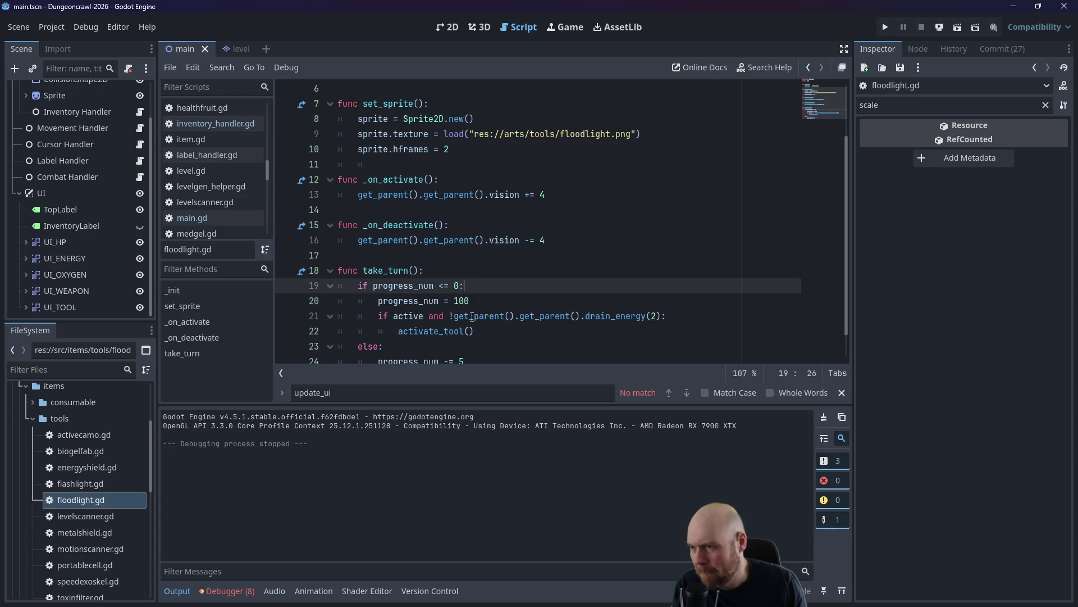
left_click_drag(450, 316, 393, 316)
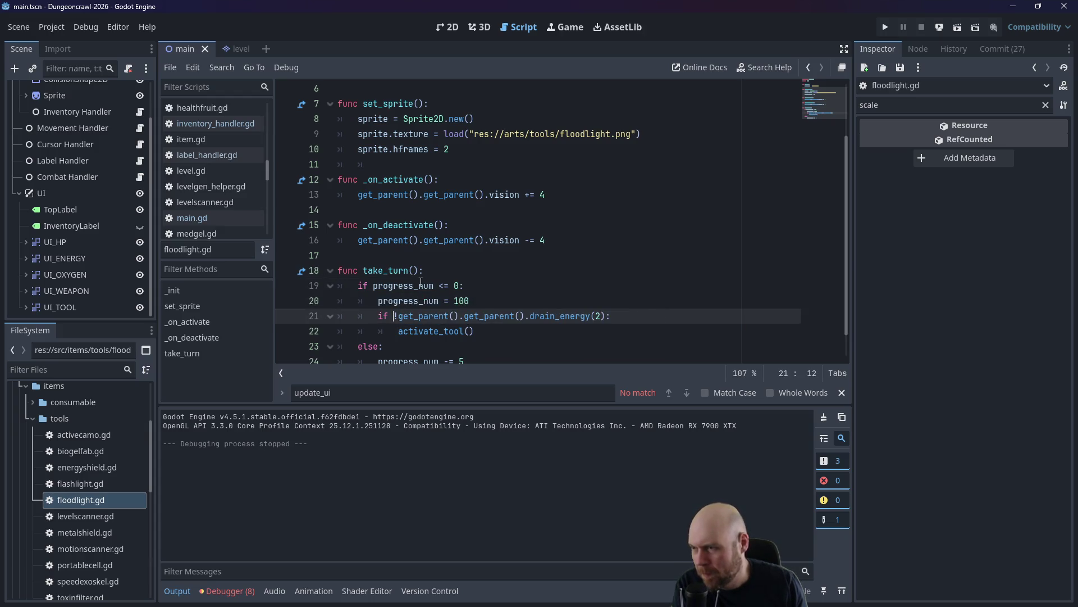
type("!")
left_click(430, 268)
key("Return")
key("ctrl+v")
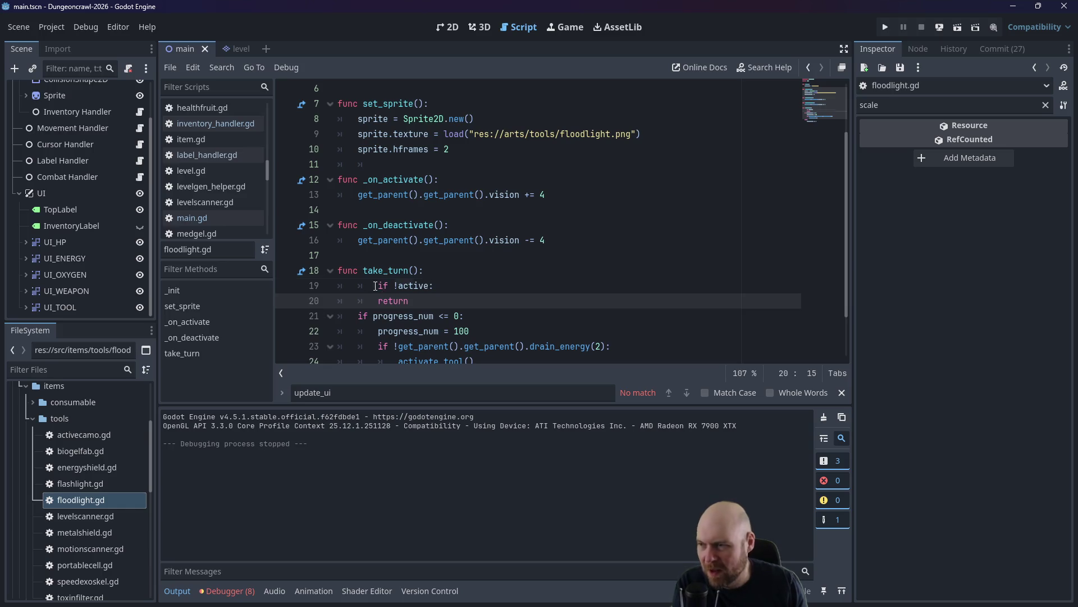
left_click(375, 285)
key("BackSpace")
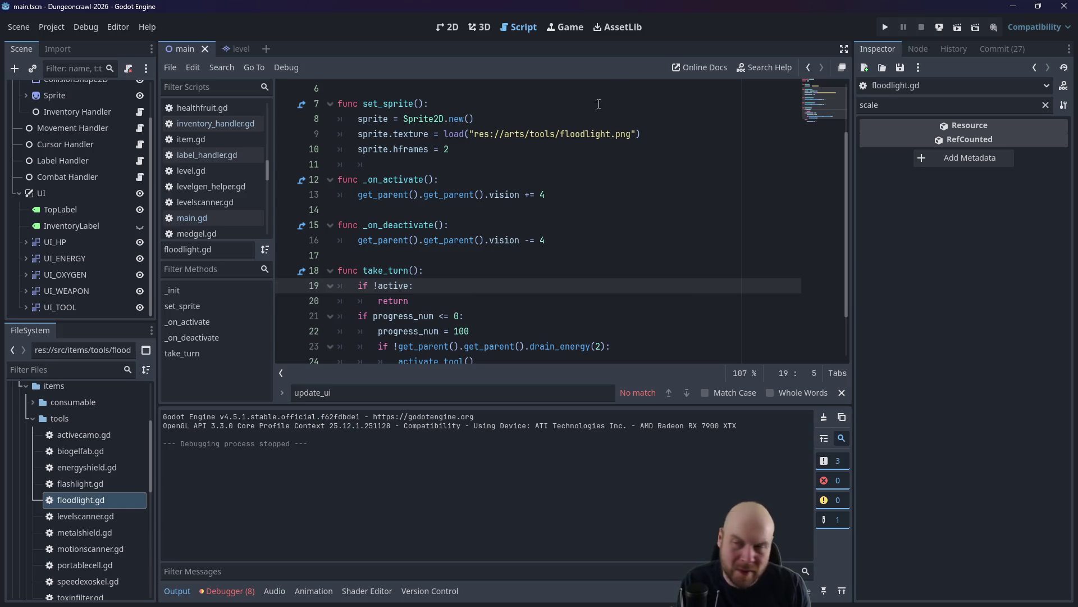
left_click(885, 27)
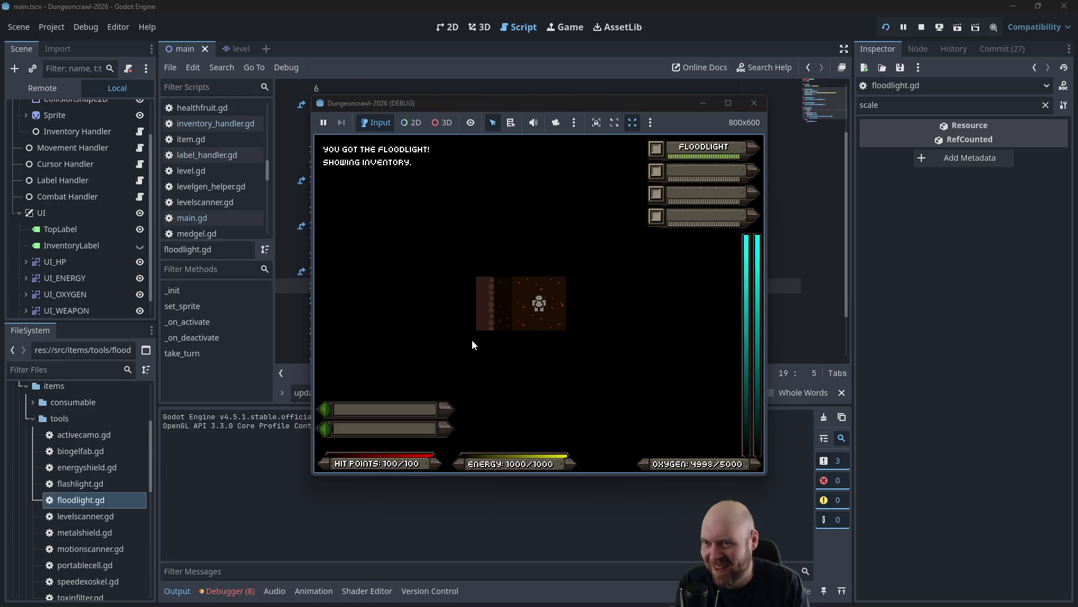
Activate the floodlight and walk the player into the larger room.
key("Left")
key("Left")
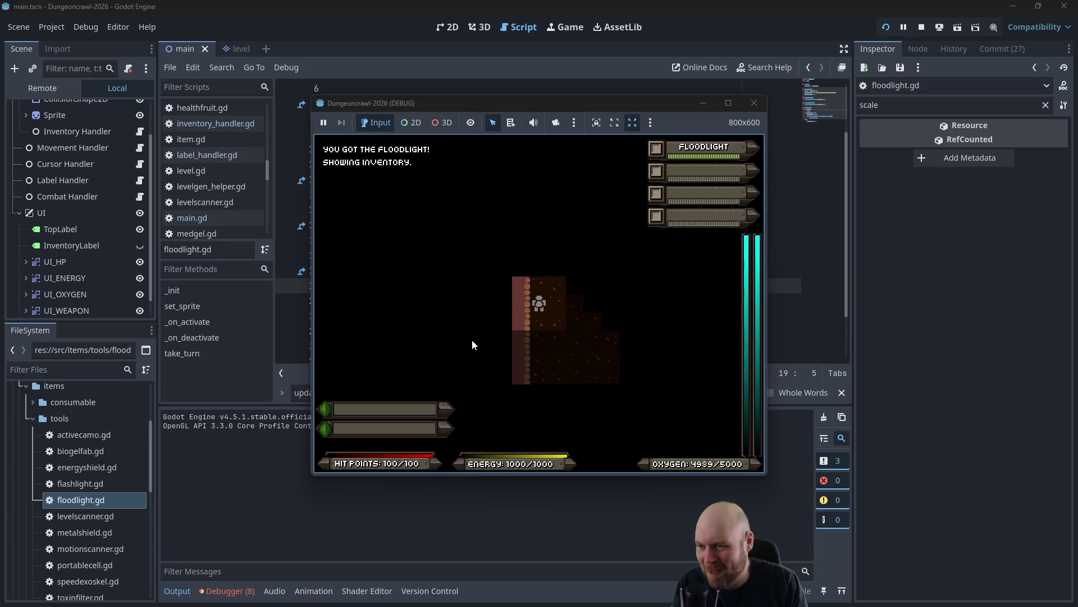
key("Down")
key("Down")
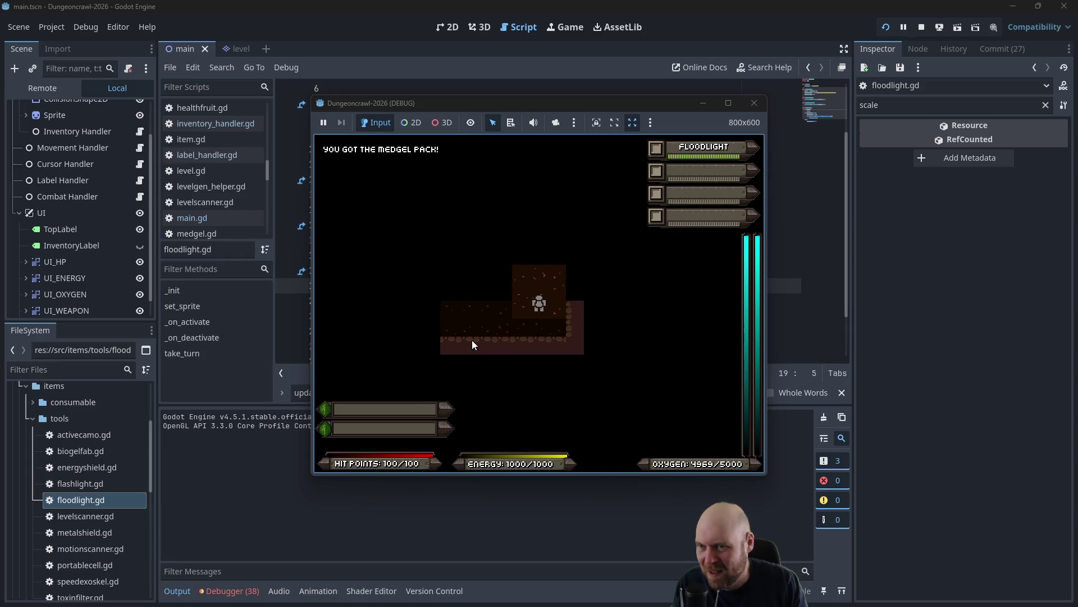
key("1")
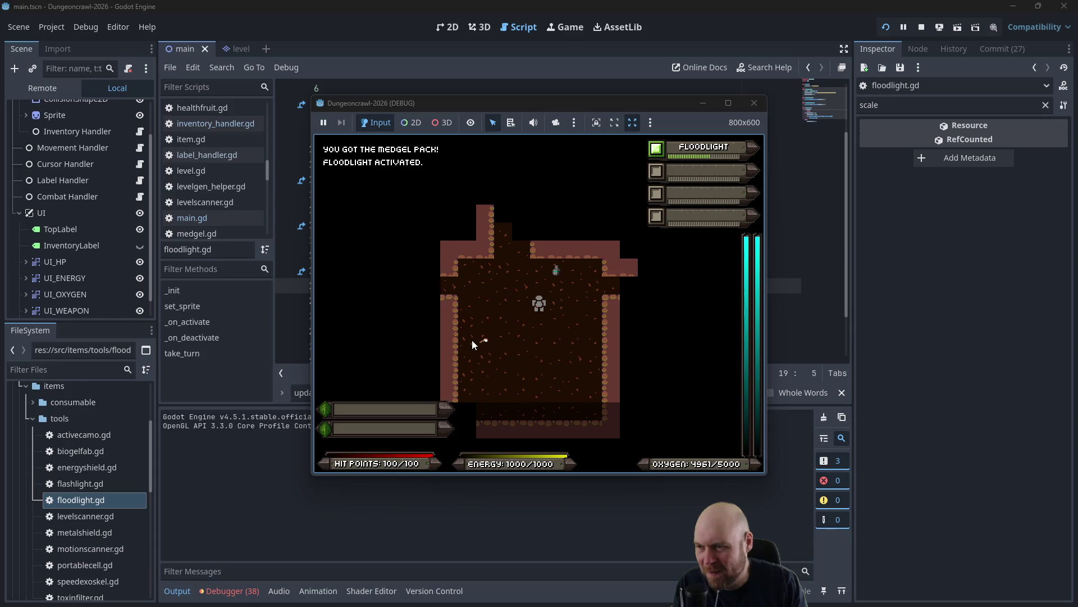
key("Left")
key("Left")
key("Left")
key("Down")
key("Down")
key("Down")
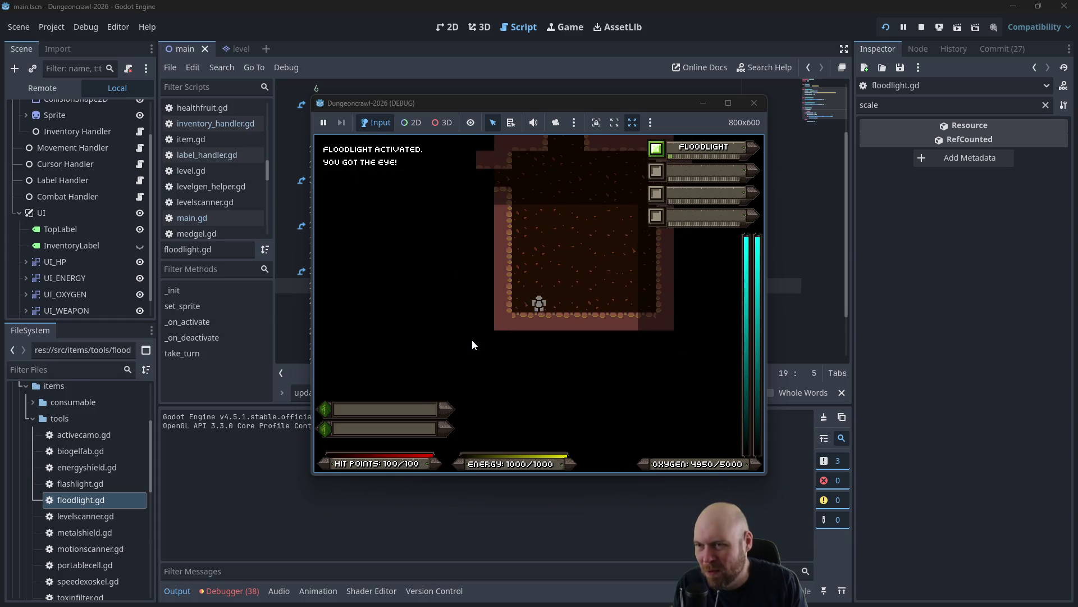
key("Right")
key("Right")
key("Right")
key("Up")
key("Up")
key("Up")
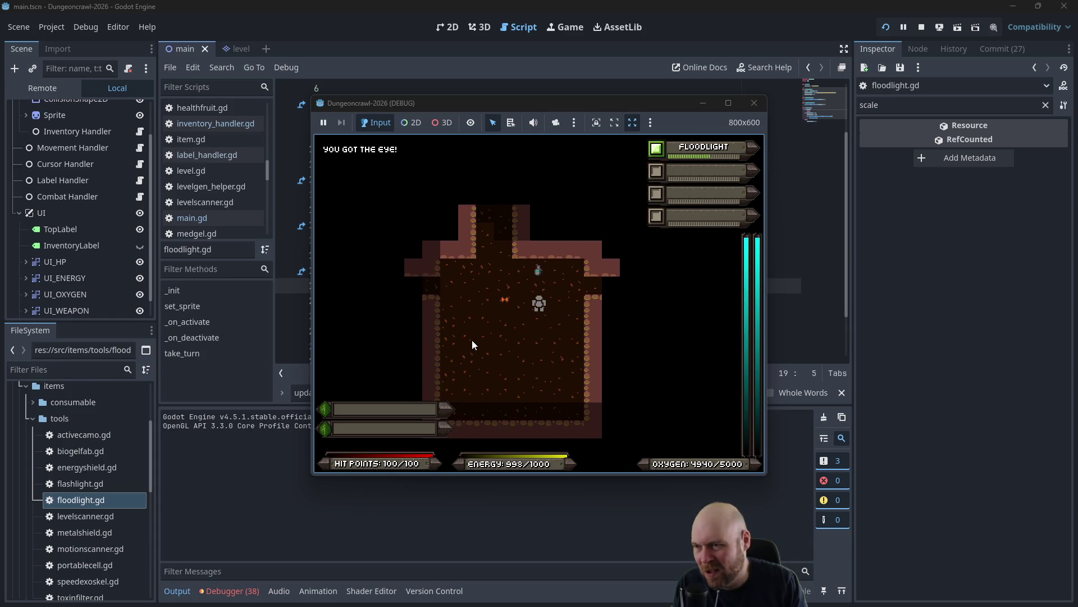
Fight the Martian butterflies, keep walking through the dungeon, then close the game window.
key("Left")
key("Left")
key("Left")
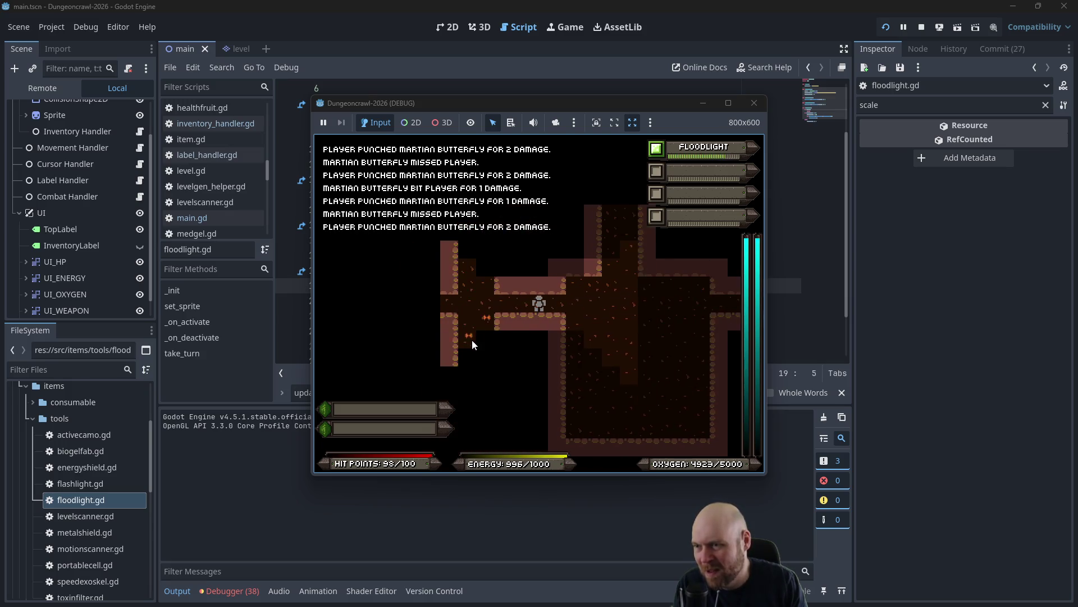
key("Right")
key("Right")
key("Right")
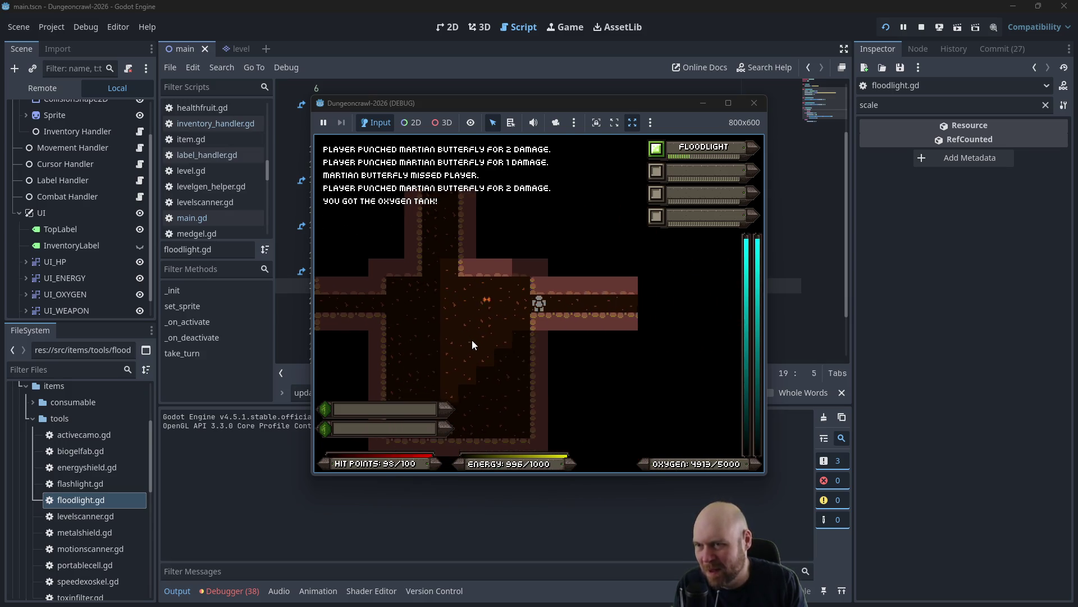
key("Left")
key("Left")
key("Left")
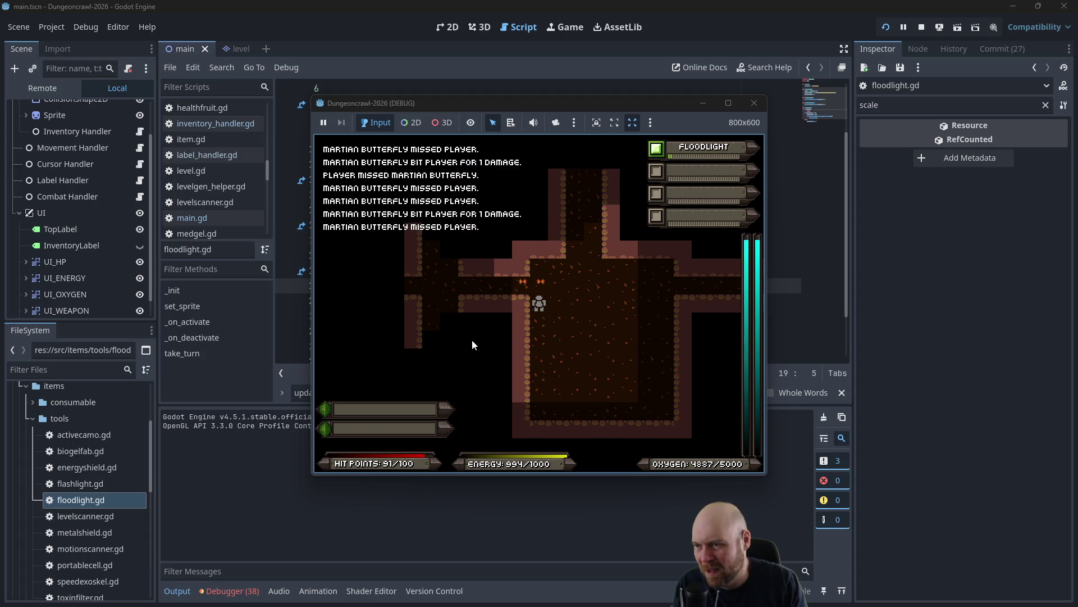
key("Up")
key("Up")
key("Up")
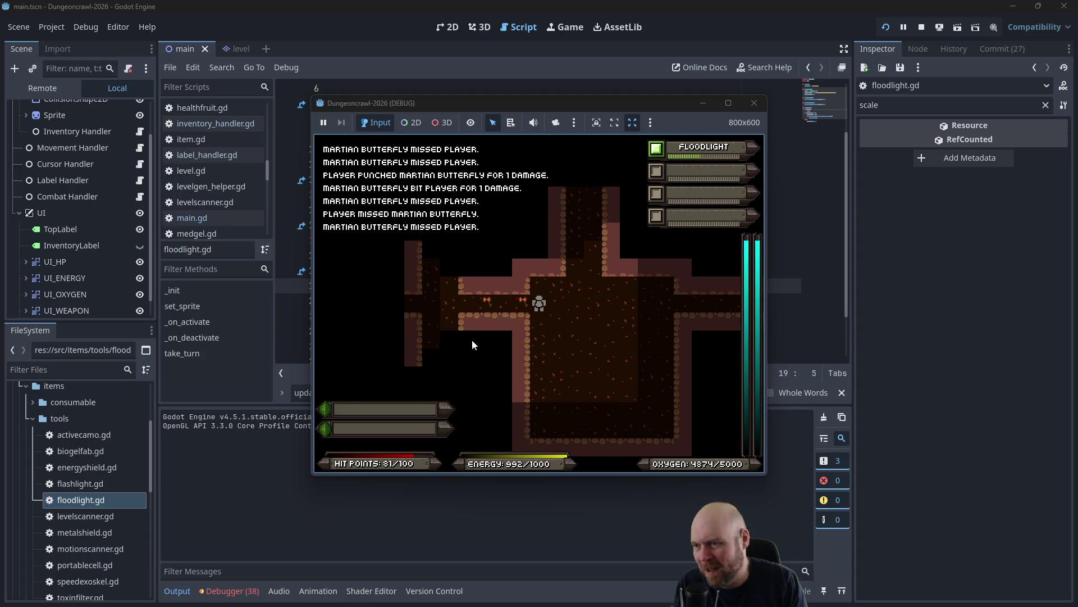
key("Left")
key("Left")
key("Left")
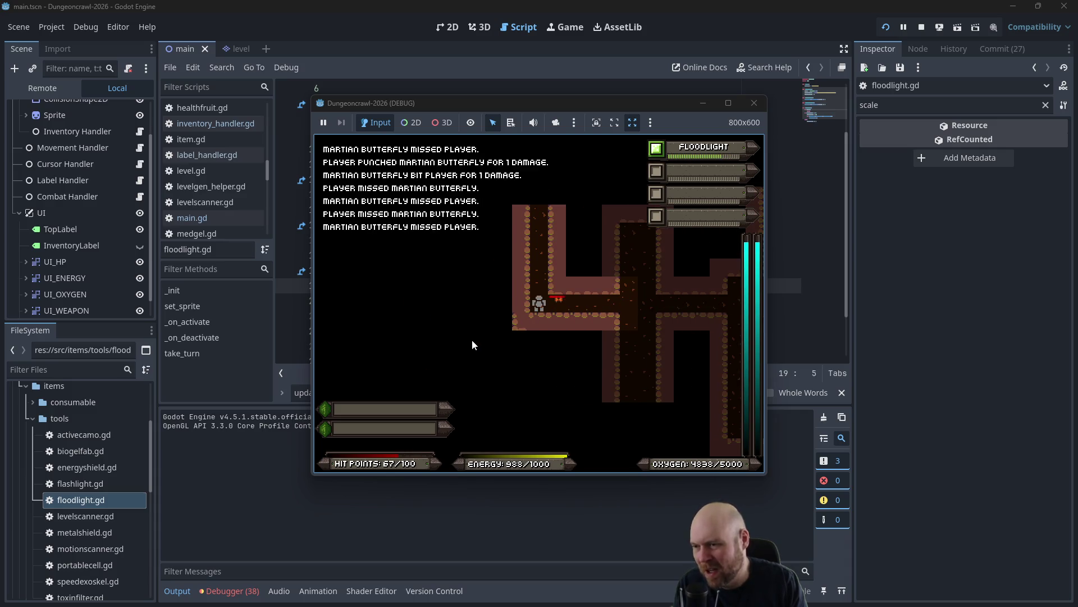
key("Right")
key("Right")
key("Right")
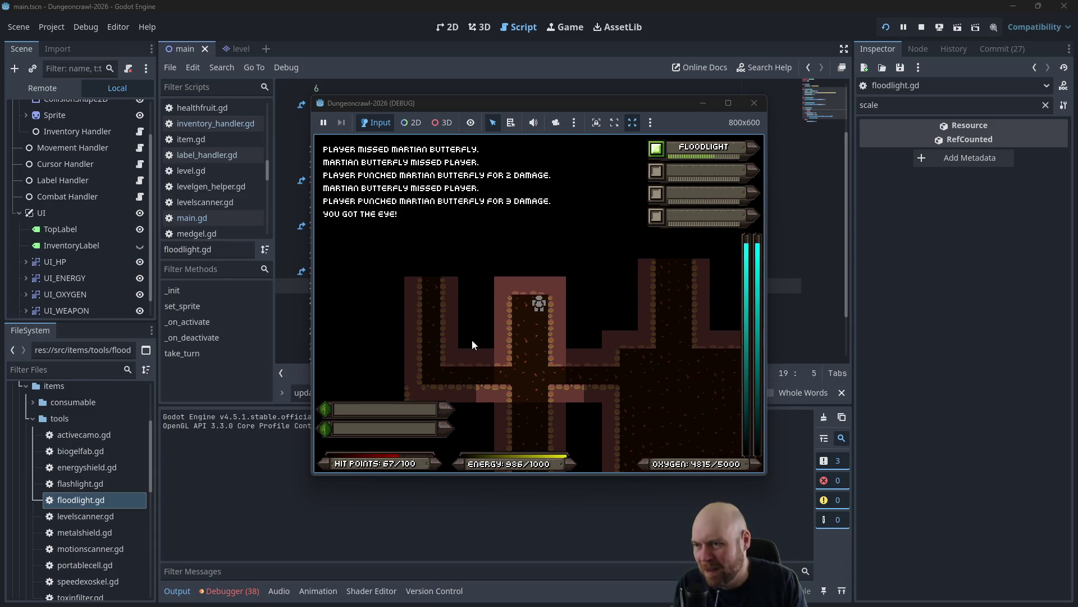
key("Up")
key("Up")
key("Up")
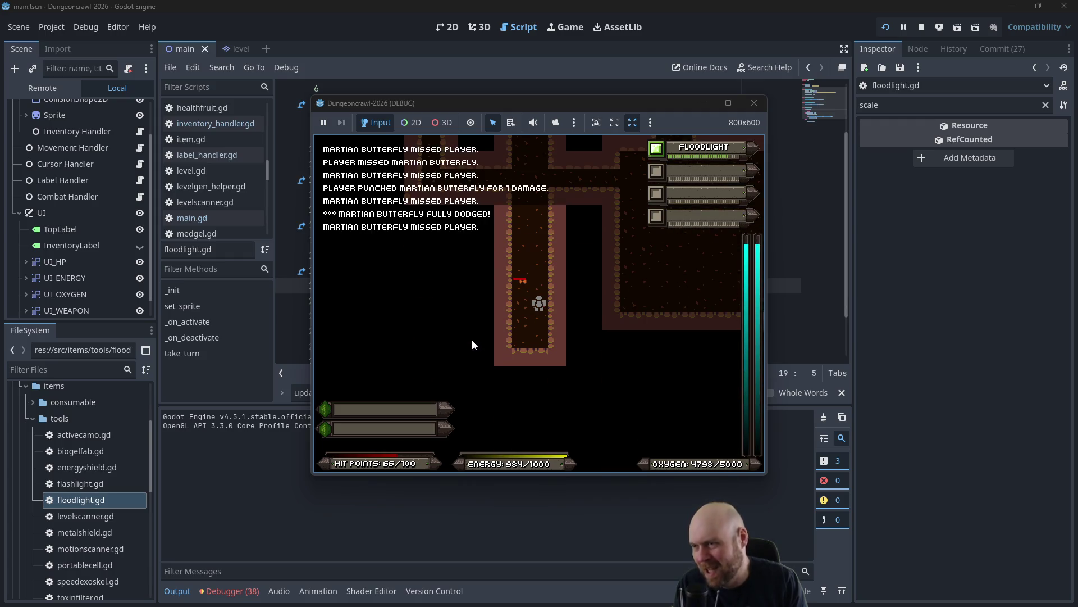
key("Up")
key("Up")
key("Up")
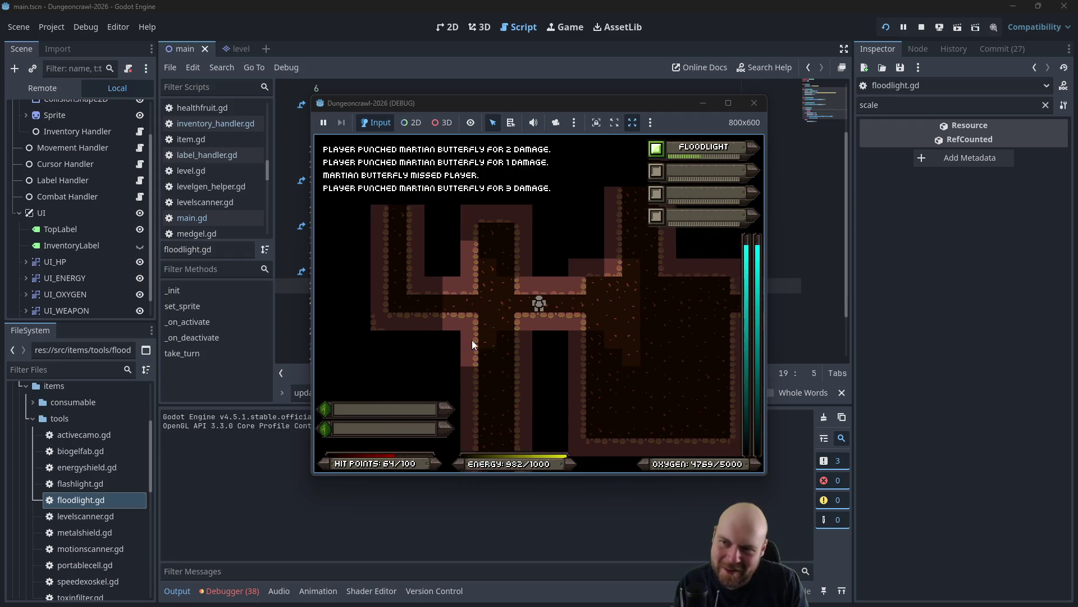
key("Left")
key("Left")
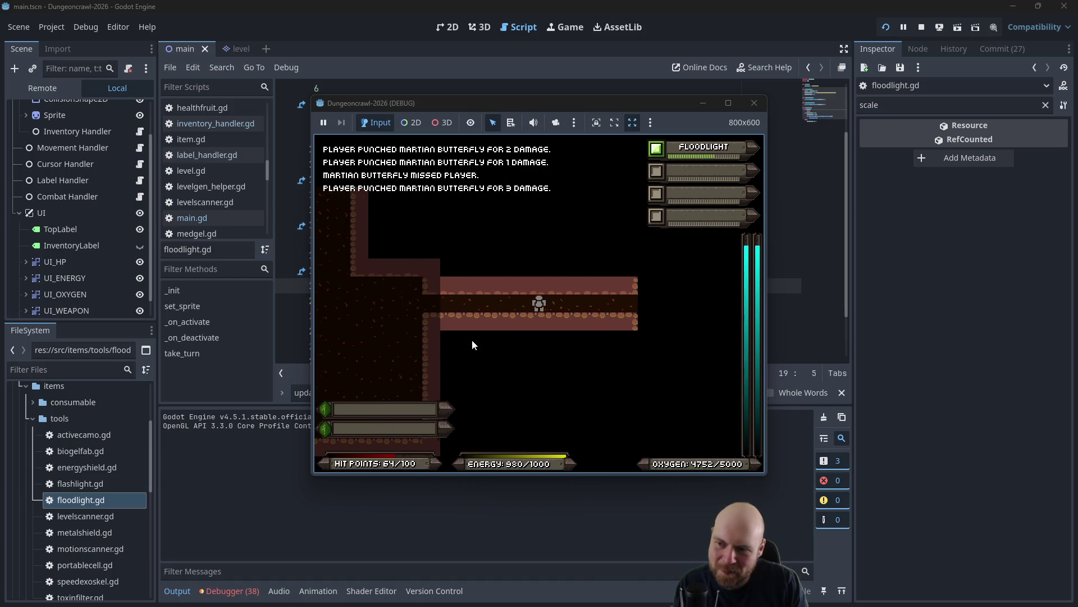
key("Right")
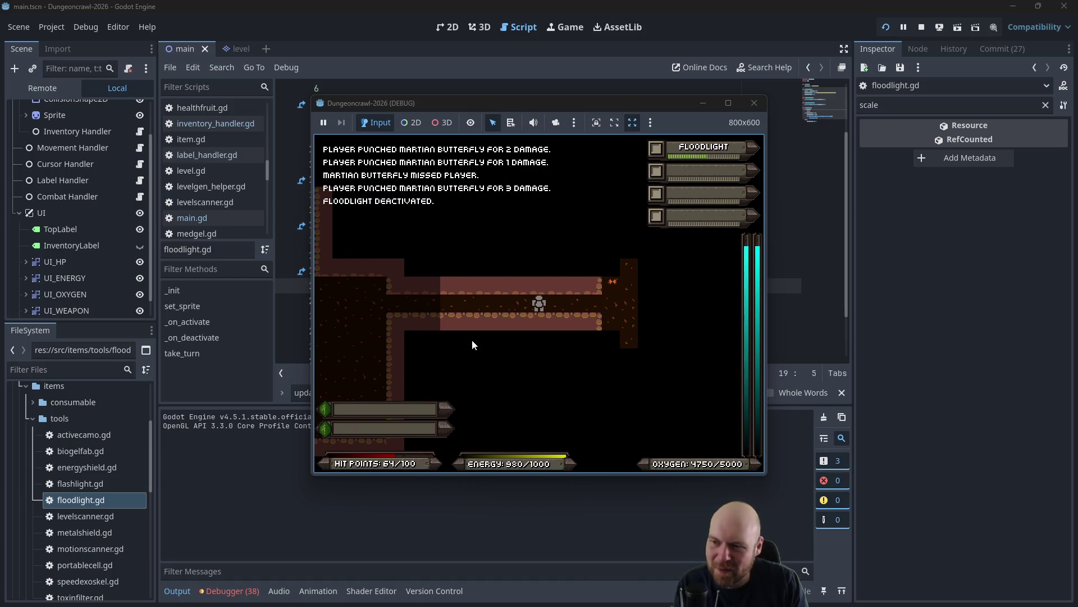
key("Left")
key("Left")
key("Left")
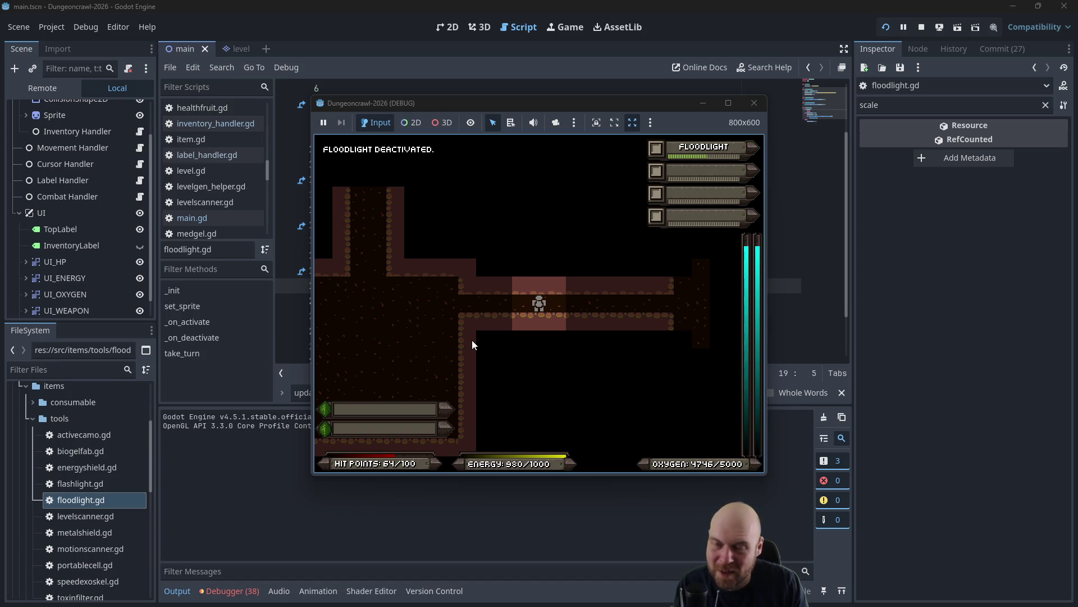
left_click(754, 103)
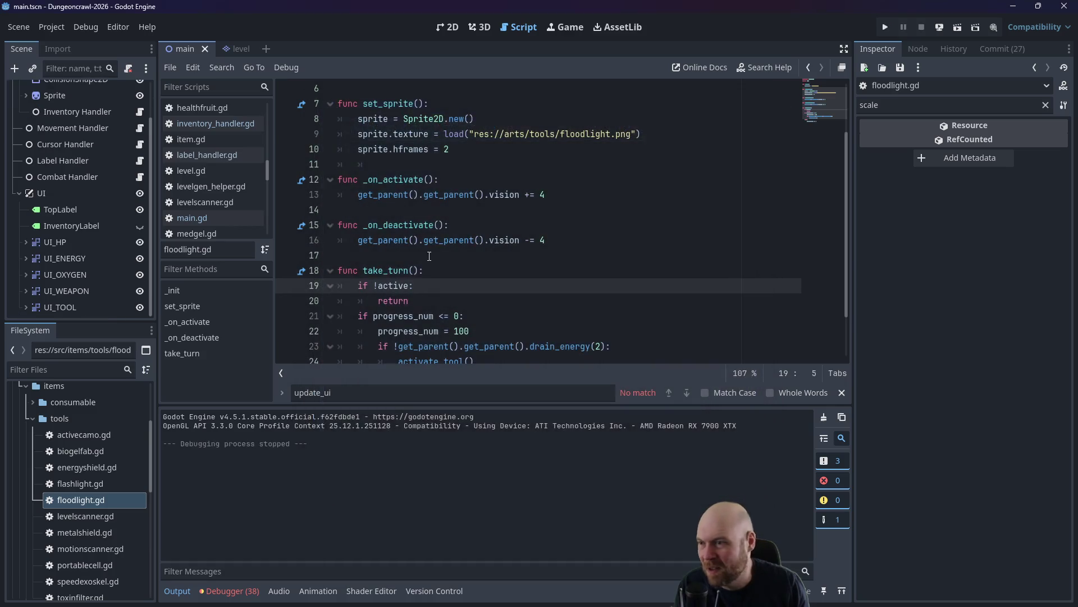
Add 'progress_num = 0' under _on_deactivate in floodlight.gd and copy that line.
left_click(423, 258)
left_click(574, 233)
key("Return")
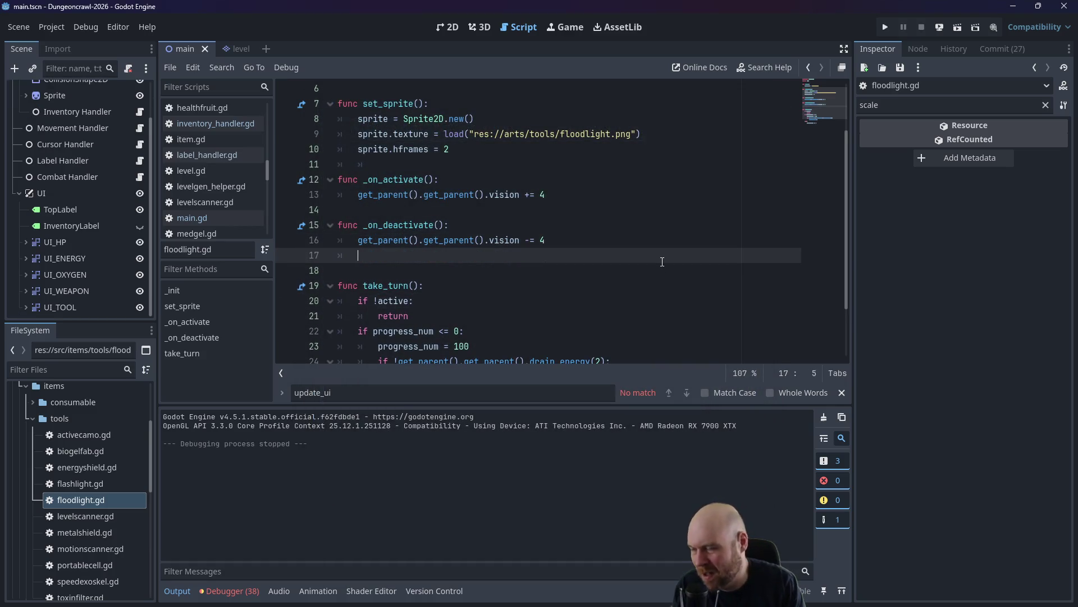
type("prog_num ")
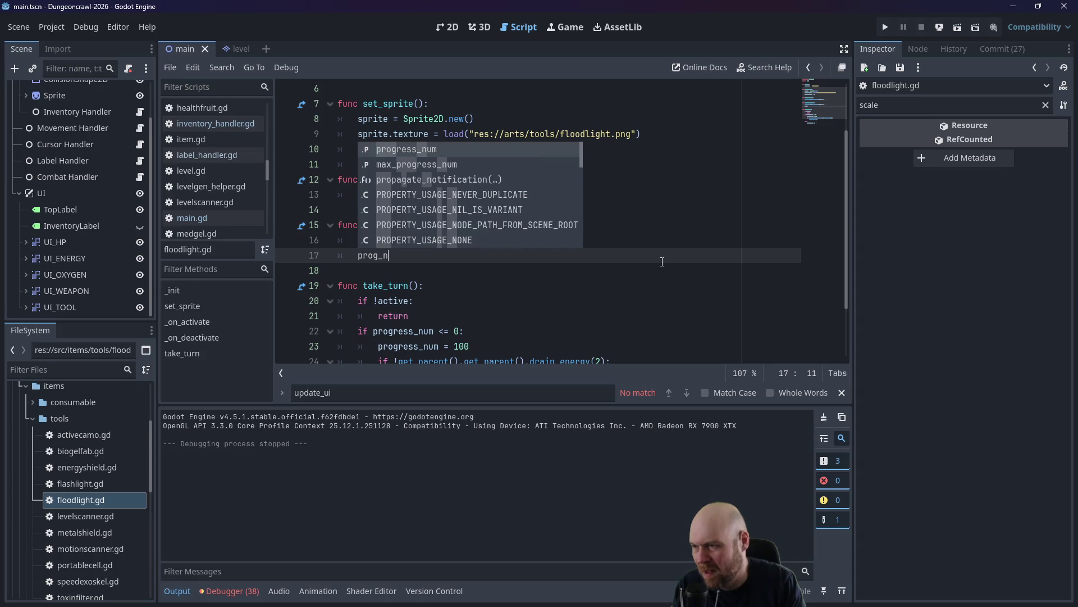
type("= 0")
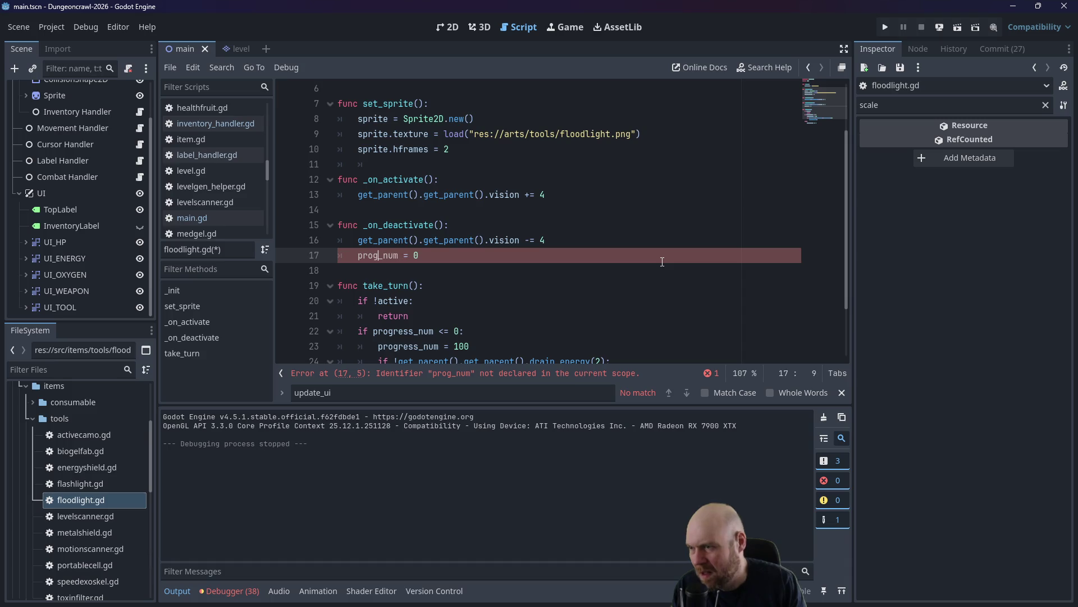
type("ress")
left_click_drag(440, 257, 364, 257)
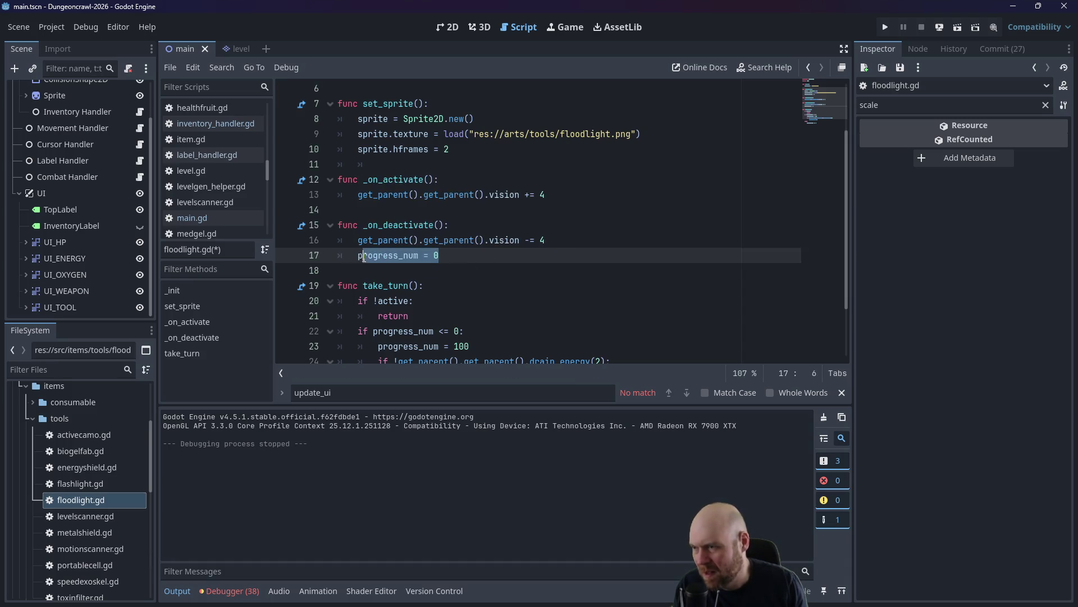
Paste the progress_num reset into flashlight.gd's deactivate code and run the game.
double_click(81, 482)
left_click(517, 196)
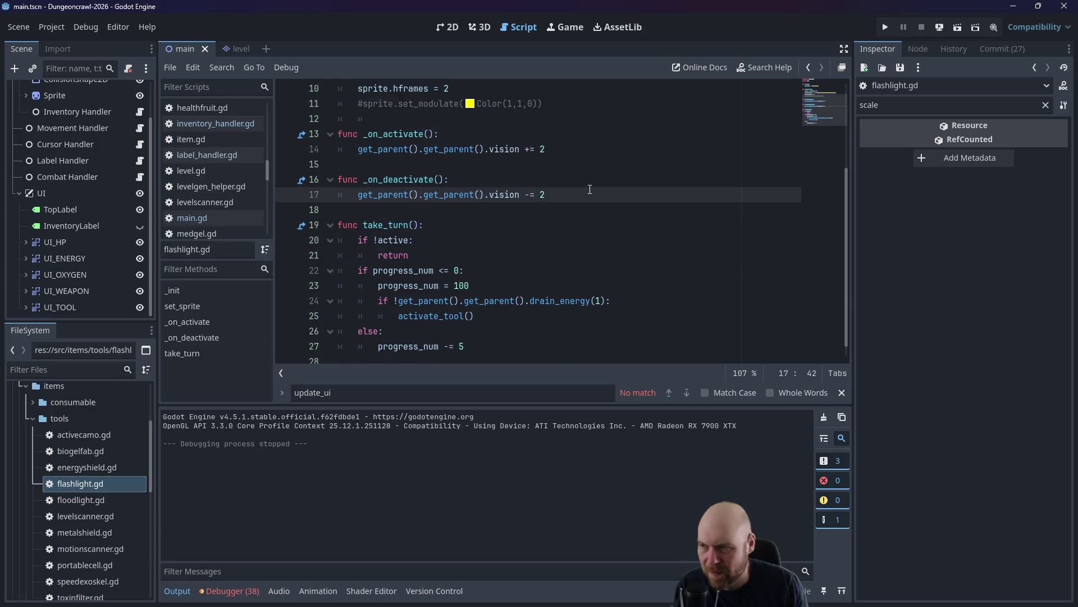
key("Return")
type("progress_num = 0")
left_click(886, 27)
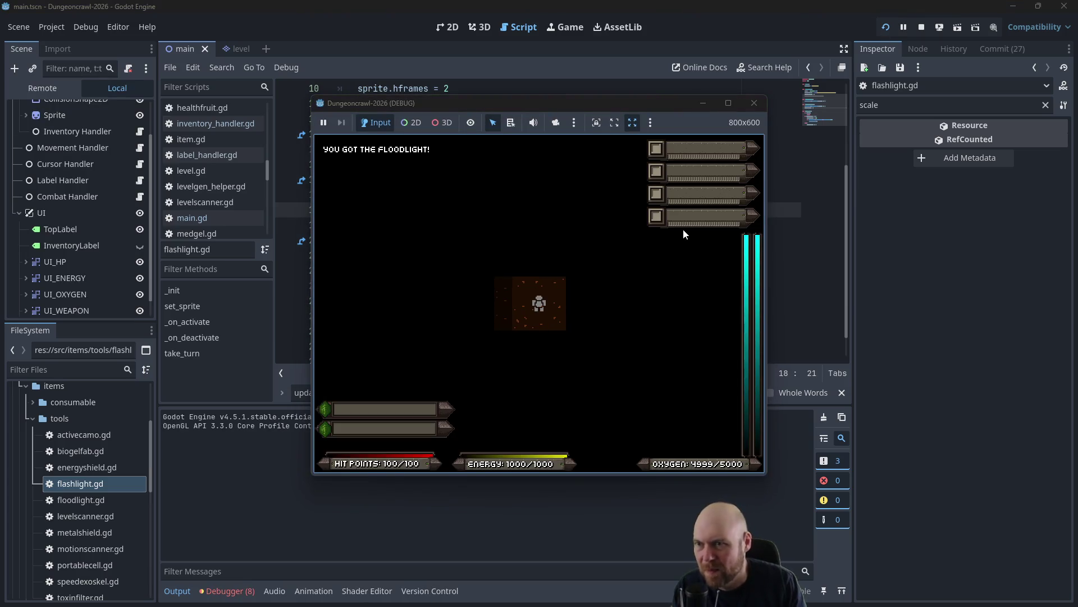
Show the inventory, activate the floodlight, step up, then stop the game test.
key("i")
key("1")
key("1")
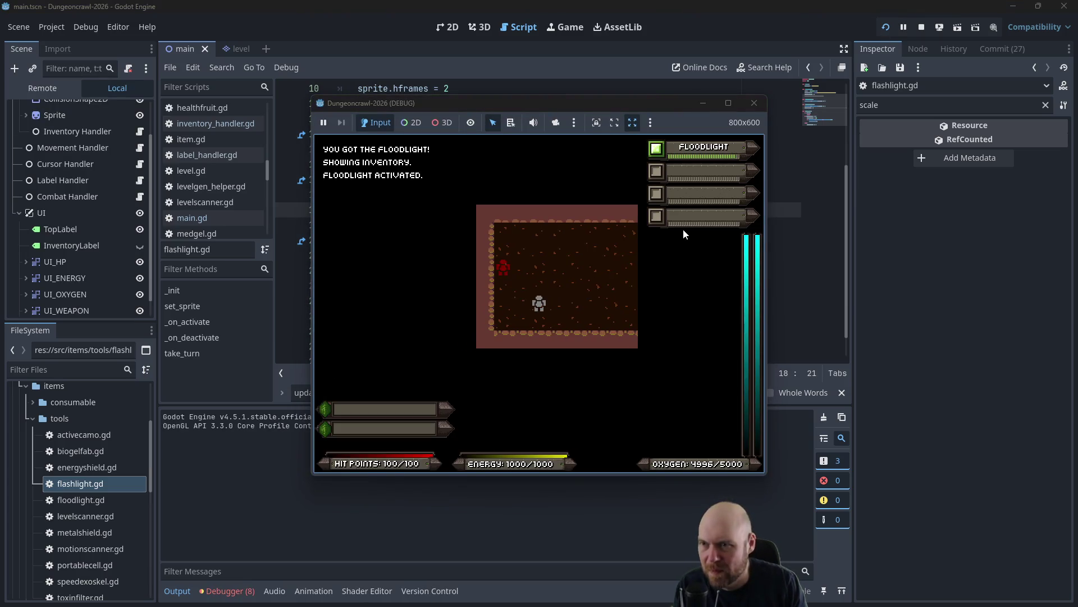
key("Up")
key("Up")
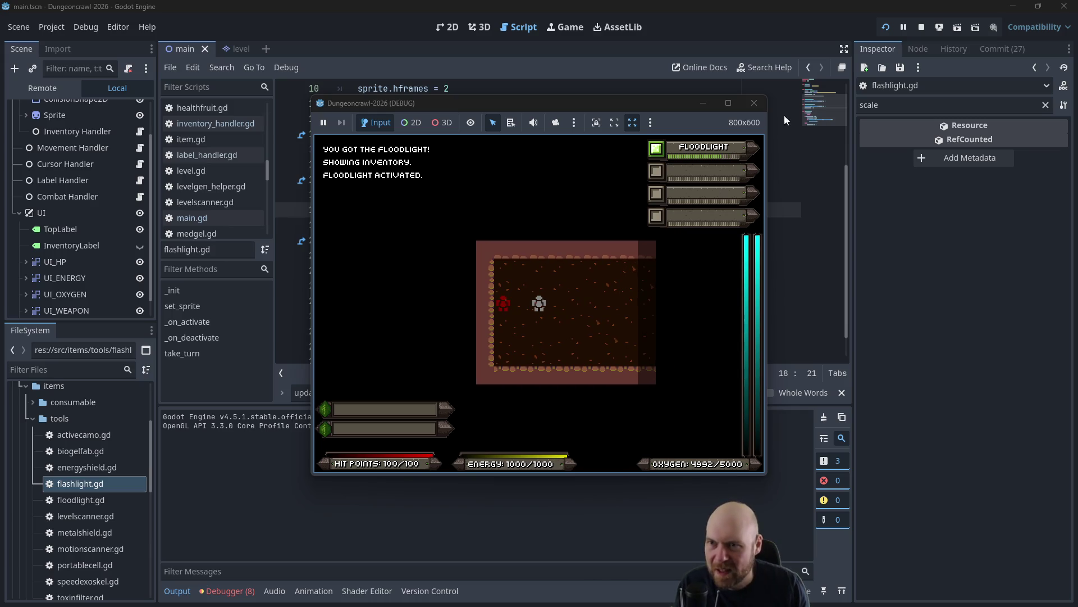
left_click(755, 103)
Add 'progress_num = 0' to _init in flashlight.gd, paste it into floodlight.gd's _init, and run.
scroll(438, 227, "up", 3)
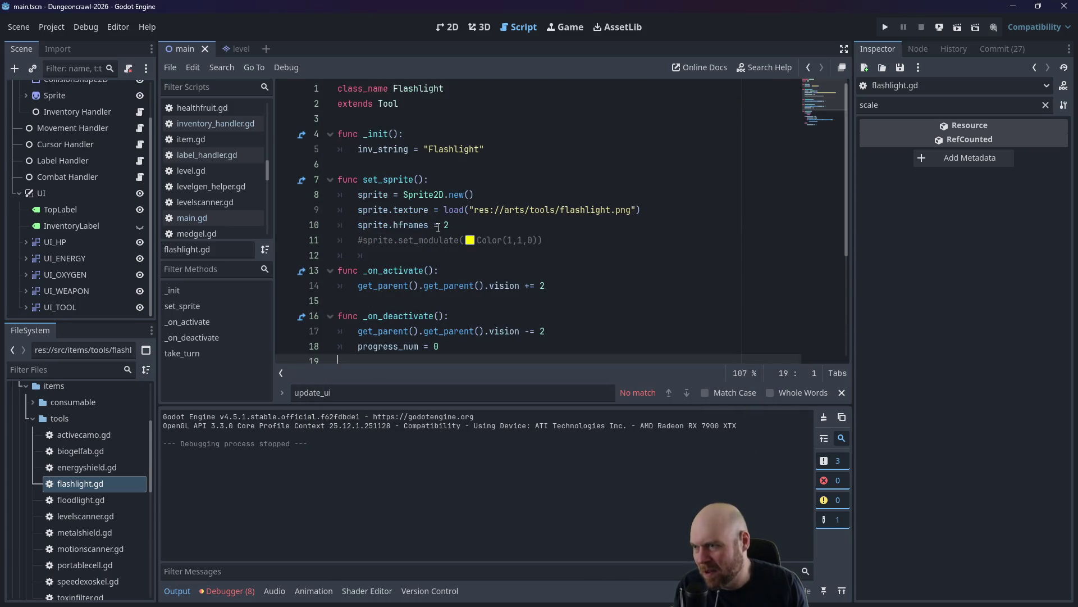
left_click(487, 148)
key("Return")
type("progress_num = 0")
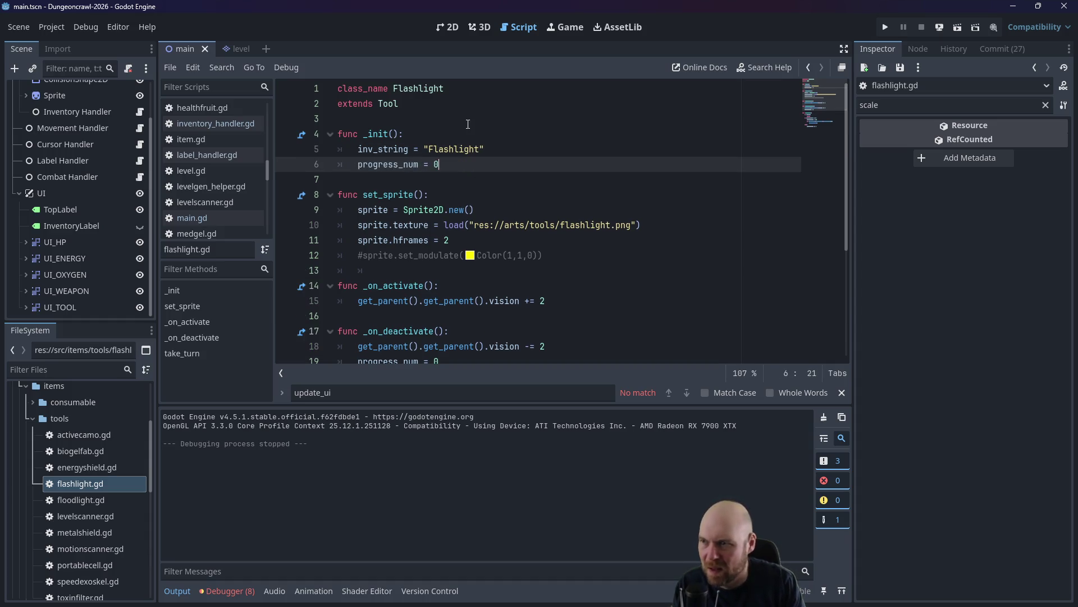
left_click_drag(455, 161, 359, 163)
key("ctrl+c")
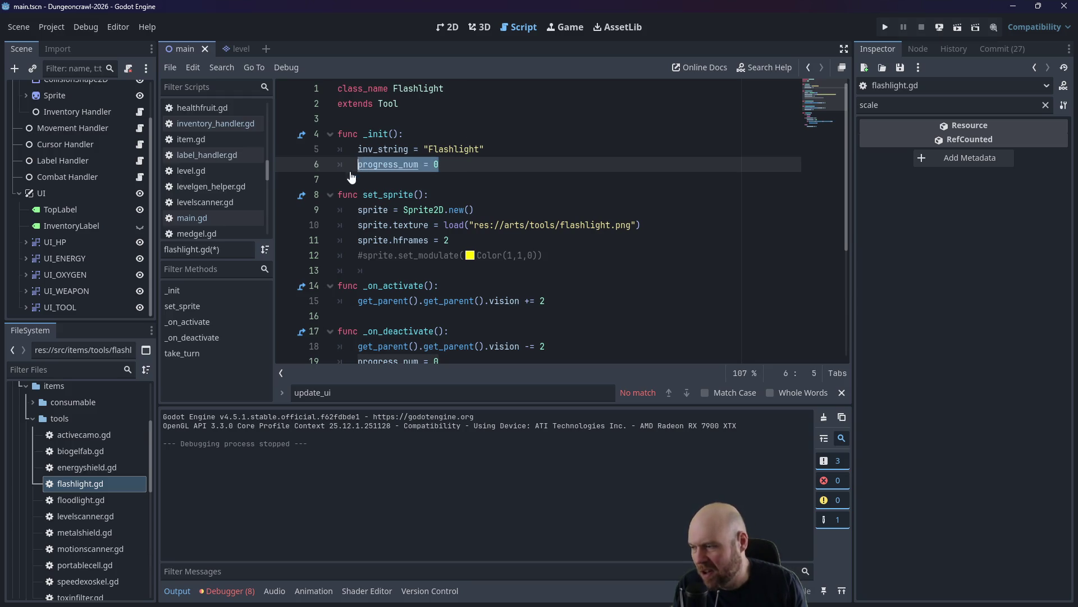
left_click(89, 498)
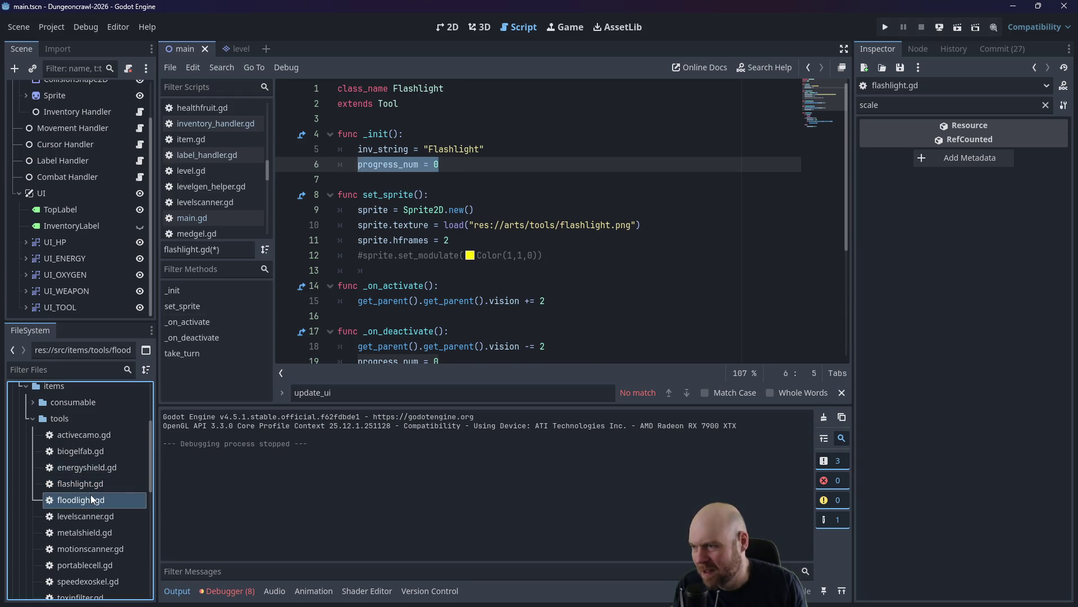
double_click(90, 498)
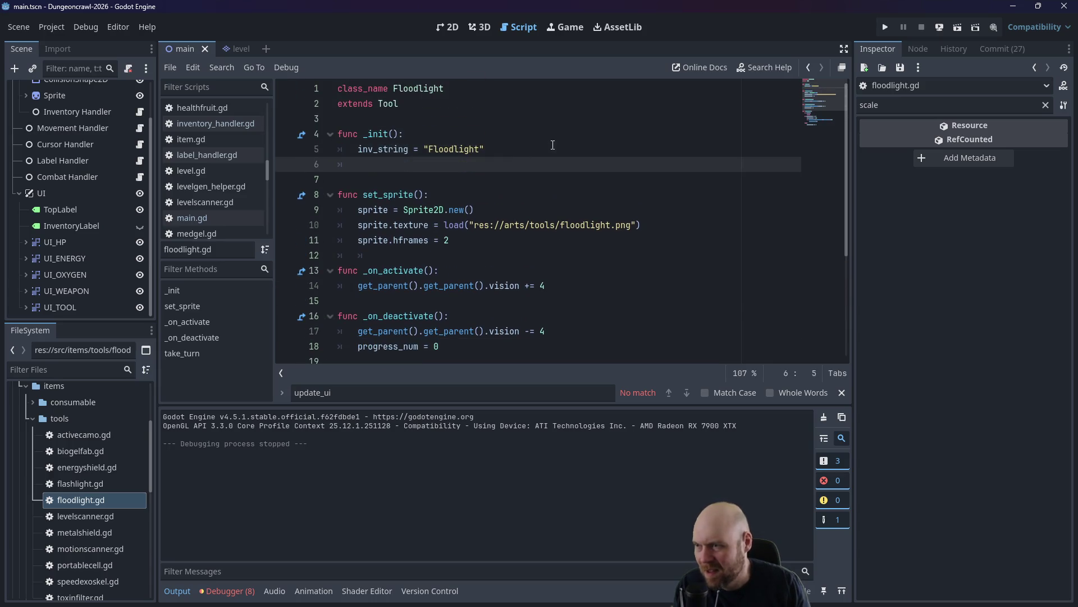
key("ctrl+v")
key("F5")
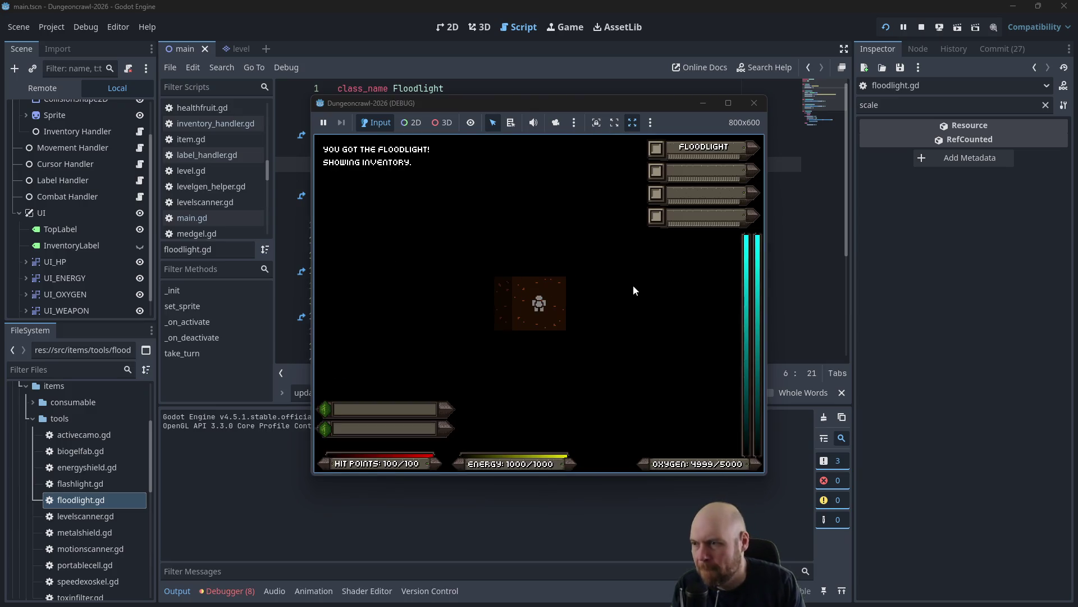
Toggle the floodlight off and back on while stepping left and down.
key("1")
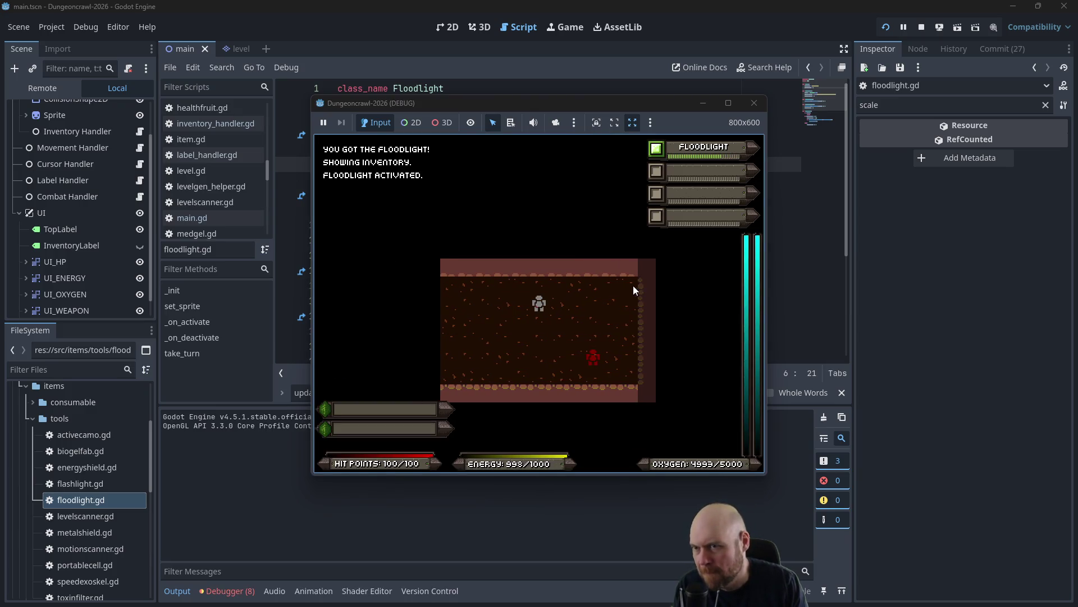
key("1")
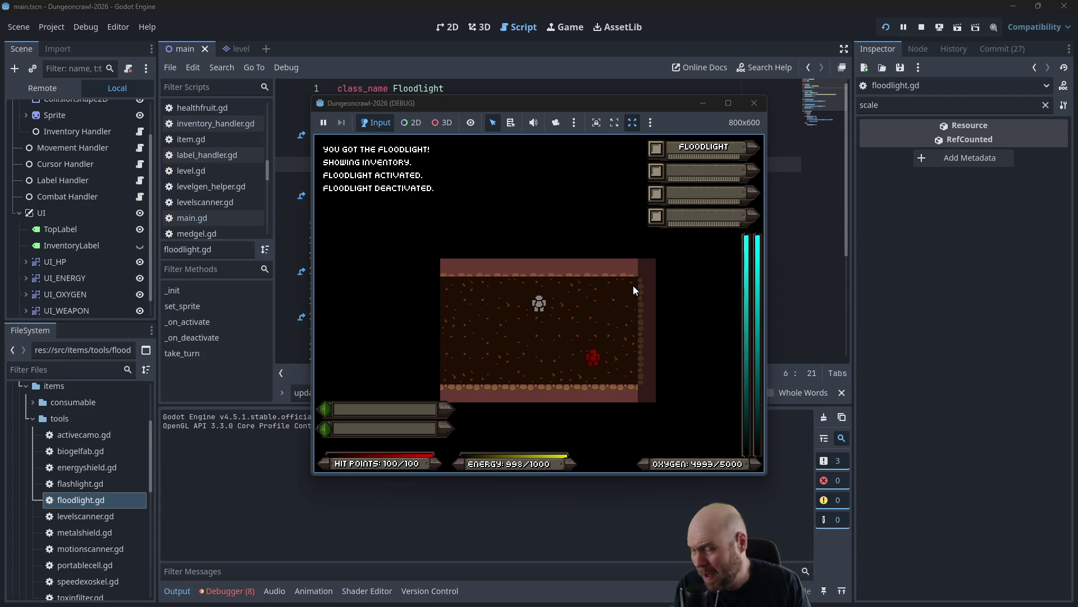
key("Left")
key("Down")
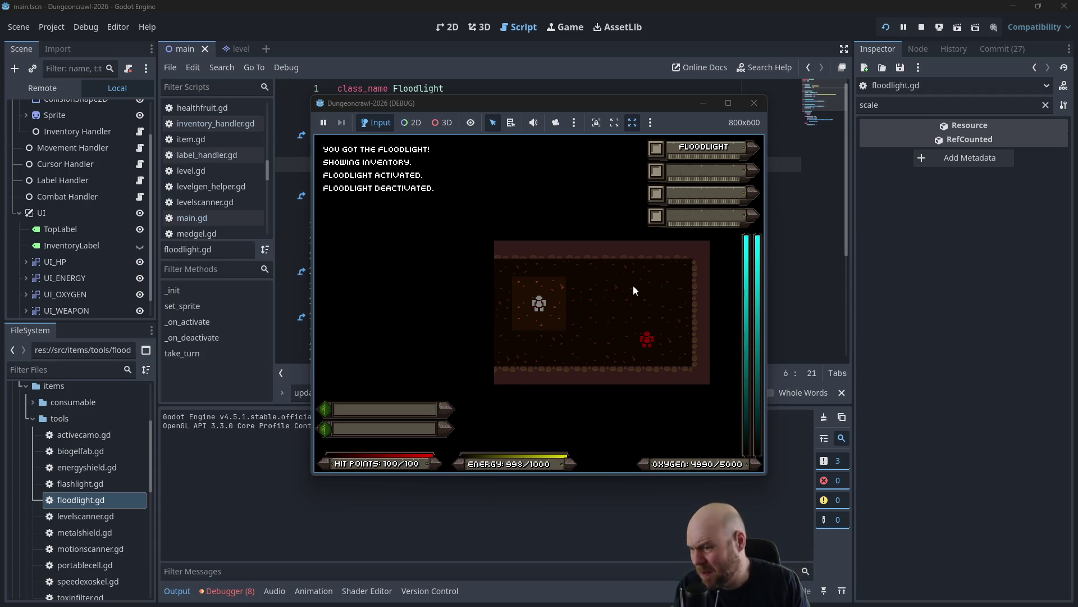
key("1")
Walk into the next room and collect the medgel packs and the Eye item.
key("Right")
key("Right")
key("Right")
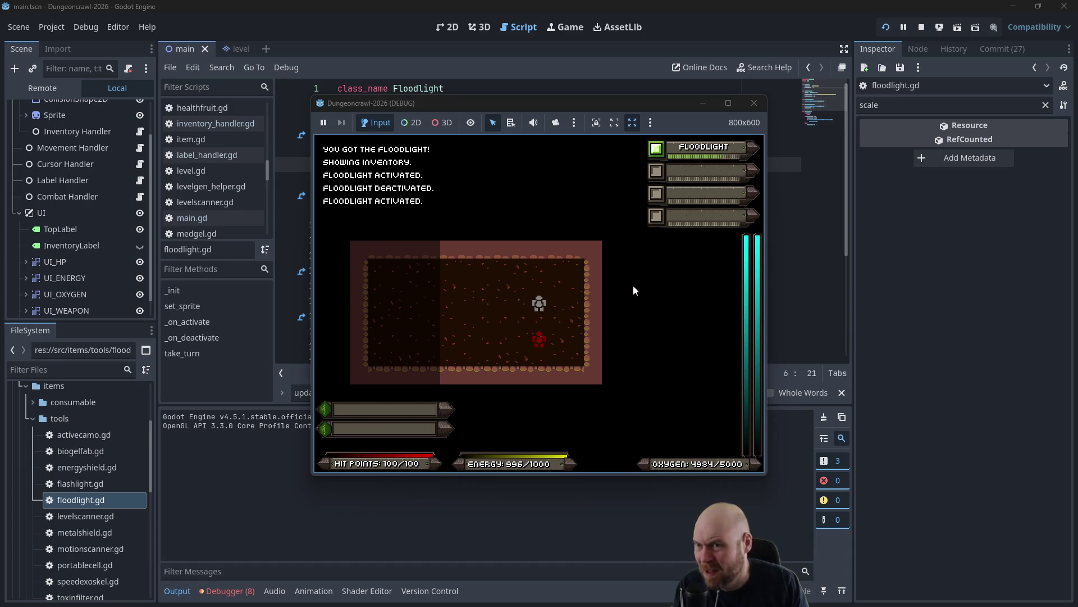
key("Down")
key("Down")
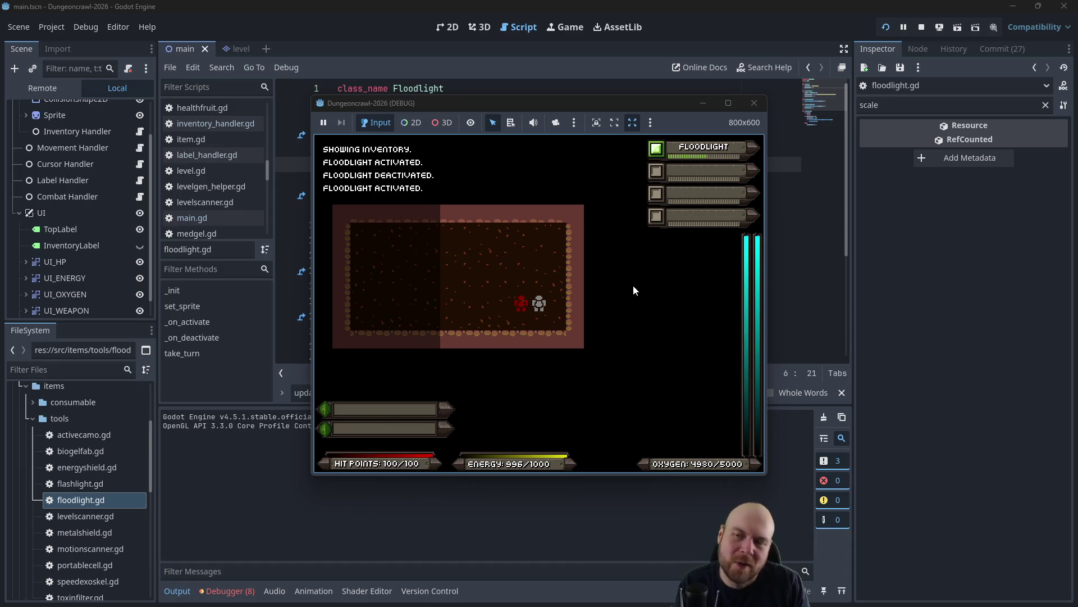
key("Left")
key("Up")
key("Up")
key("Up")
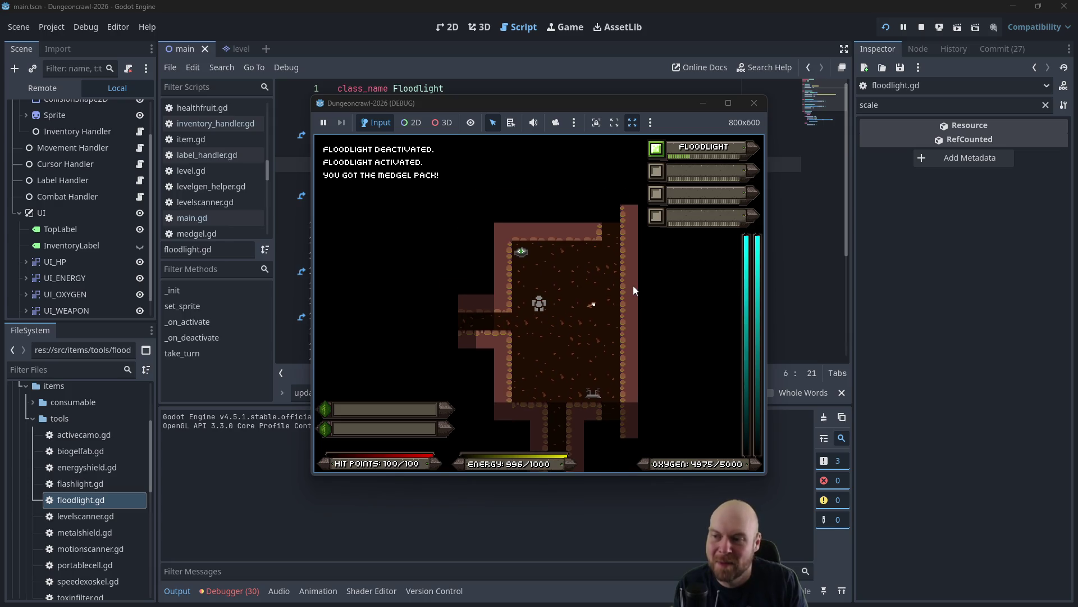
key("Up")
key("Up")
key("Up")
key("Left")
key("Right")
key("Right")
key("Right")
key("Down")
key("Down")
key("Down")
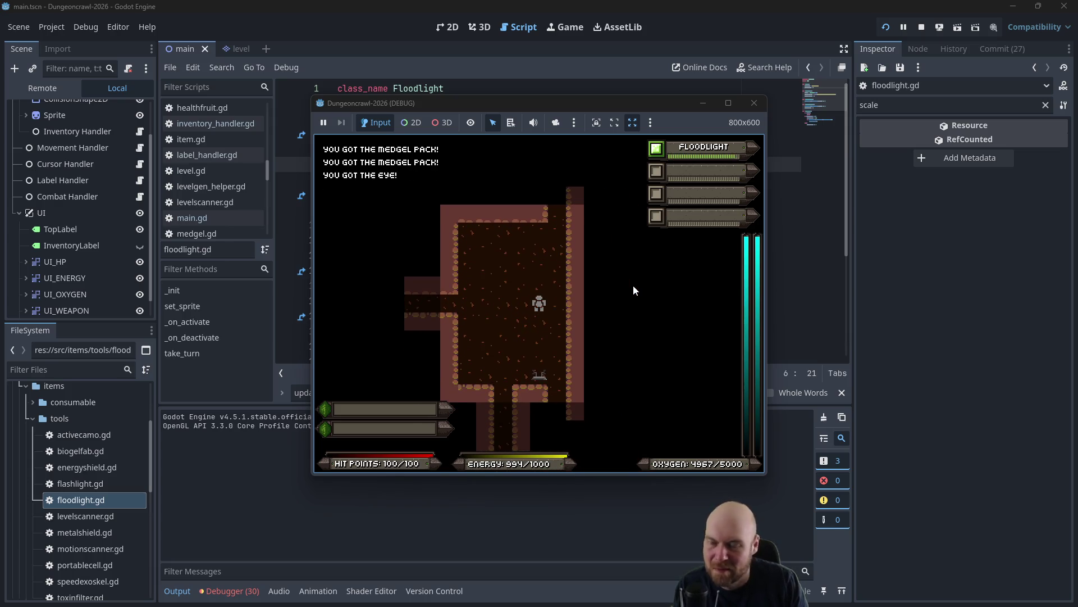
Walk down the corridor and fight the Martian Butterfly.
key("Down")
key("Down")
key("Down")
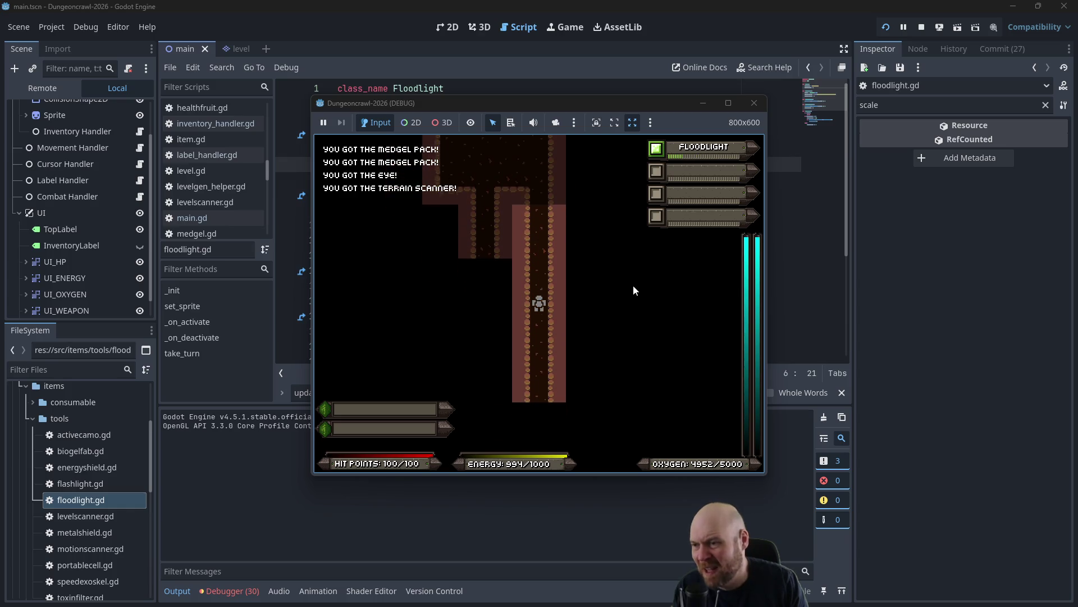
key("Down")
key("Down")
key("Down")
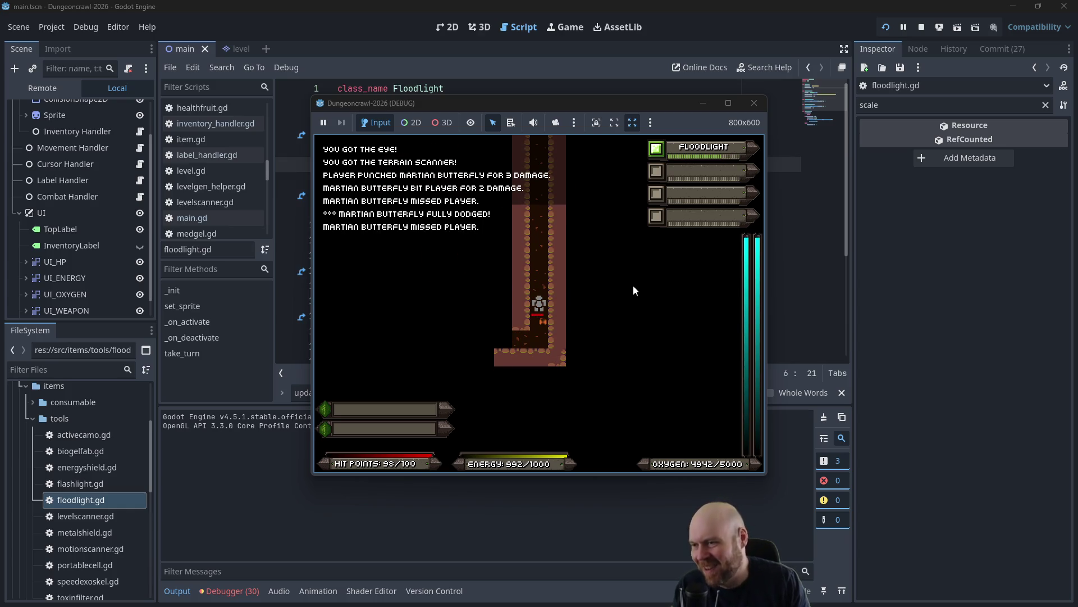
key("Down")
key("Down")
key("Down")
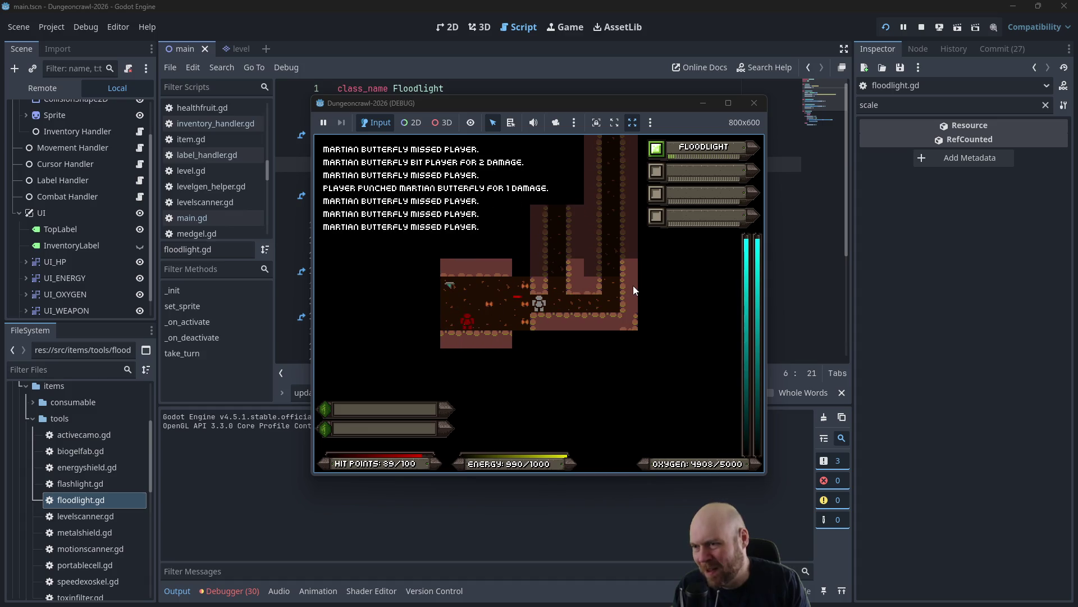
key("Right")
key("Left")
key("Left")
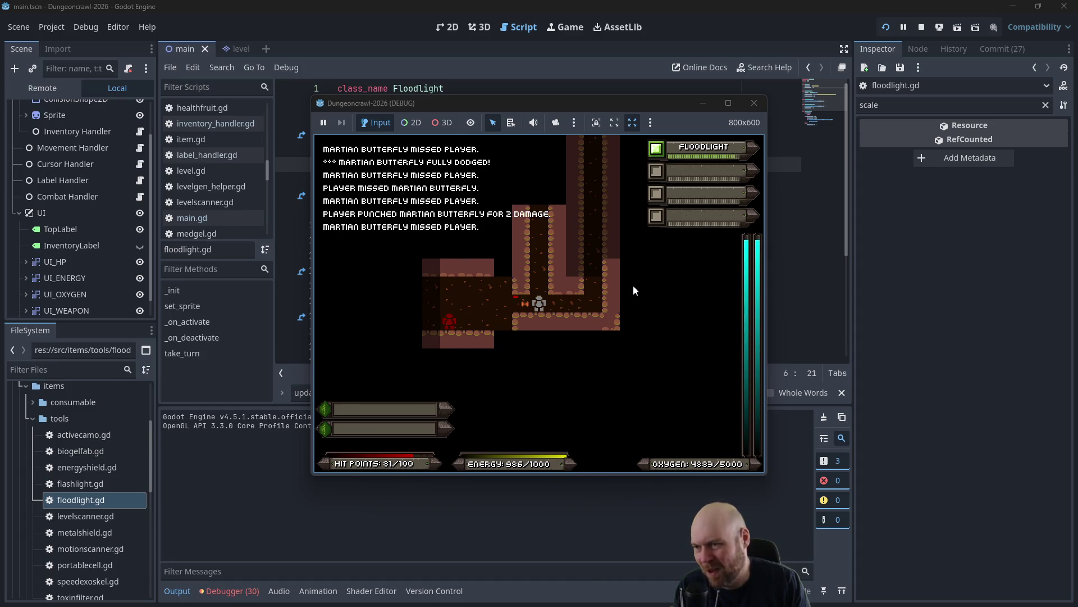
key("Left")
key("Left")
key("Left")
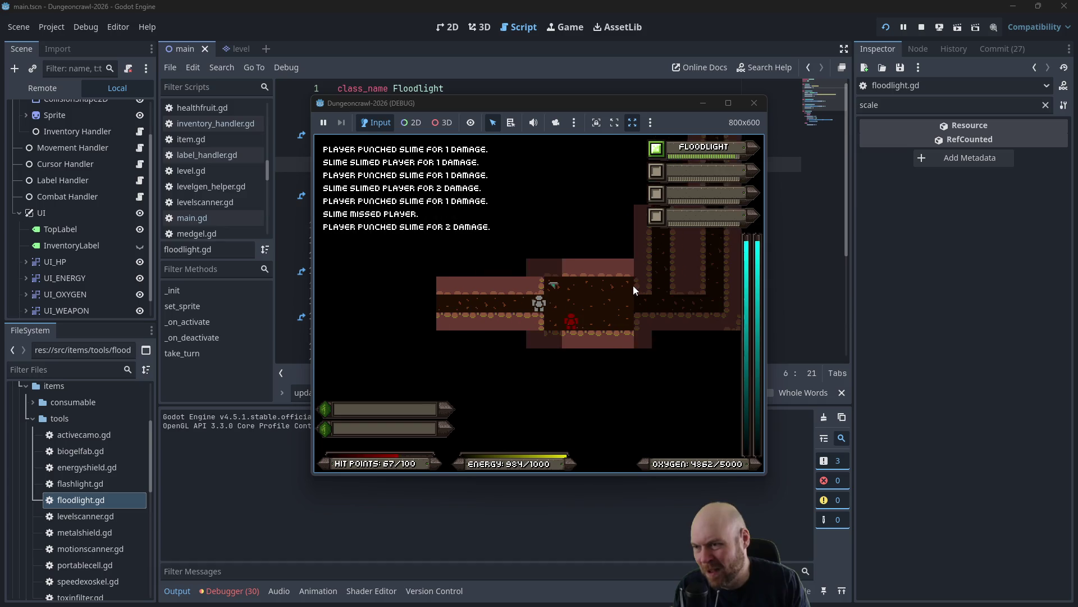
Pick up Laser Pistol B and ready it as the weapon from the inventory.
key("KP_9")
key("i")
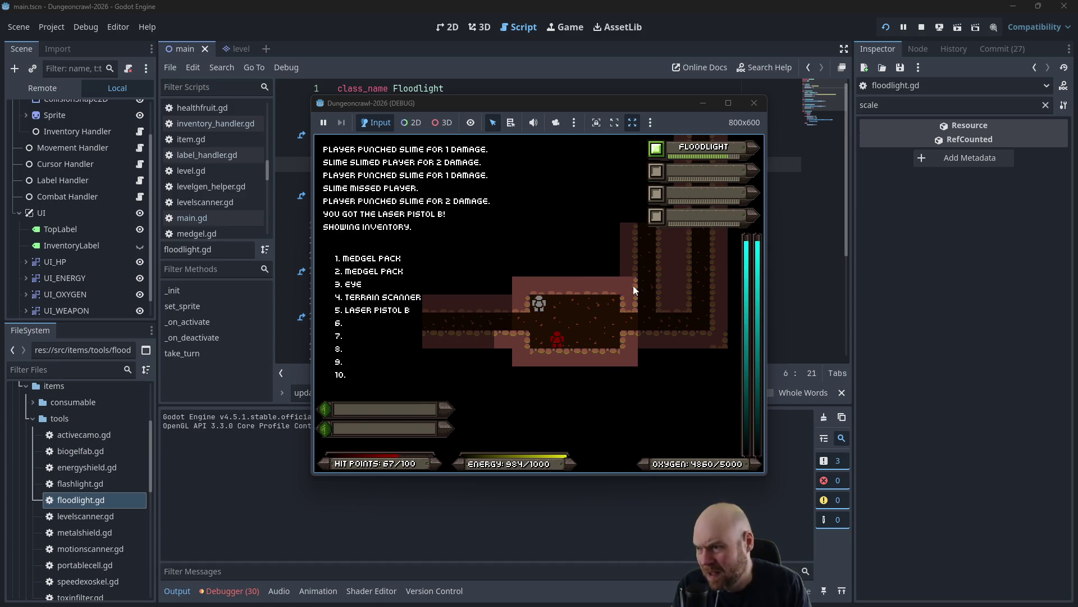
key("5")
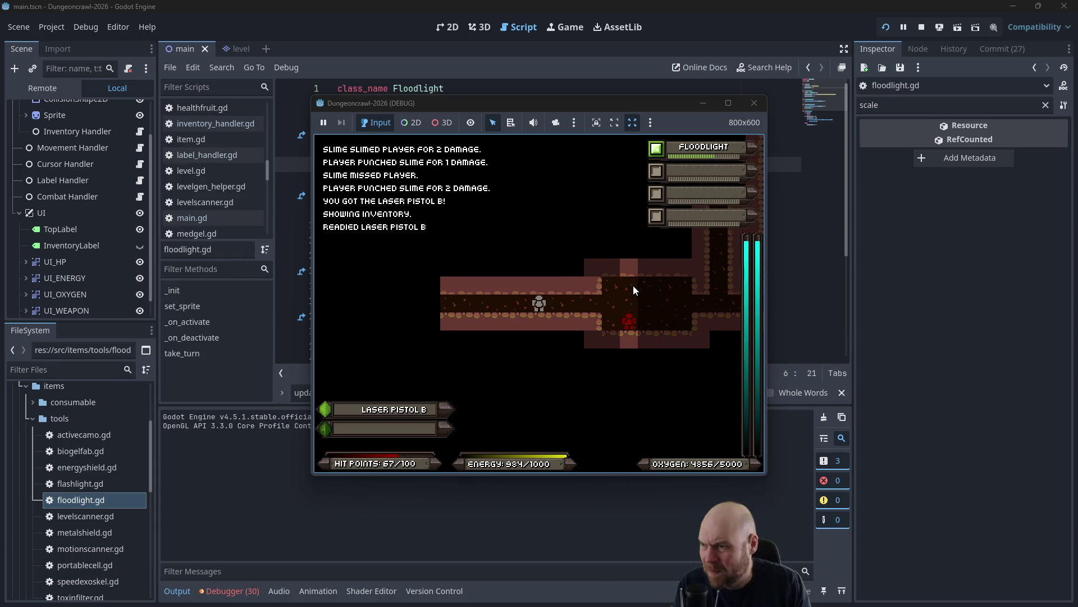
Continue through the dungeon, fighting the Martian butterfly and moving on to the Eye.
key("f")
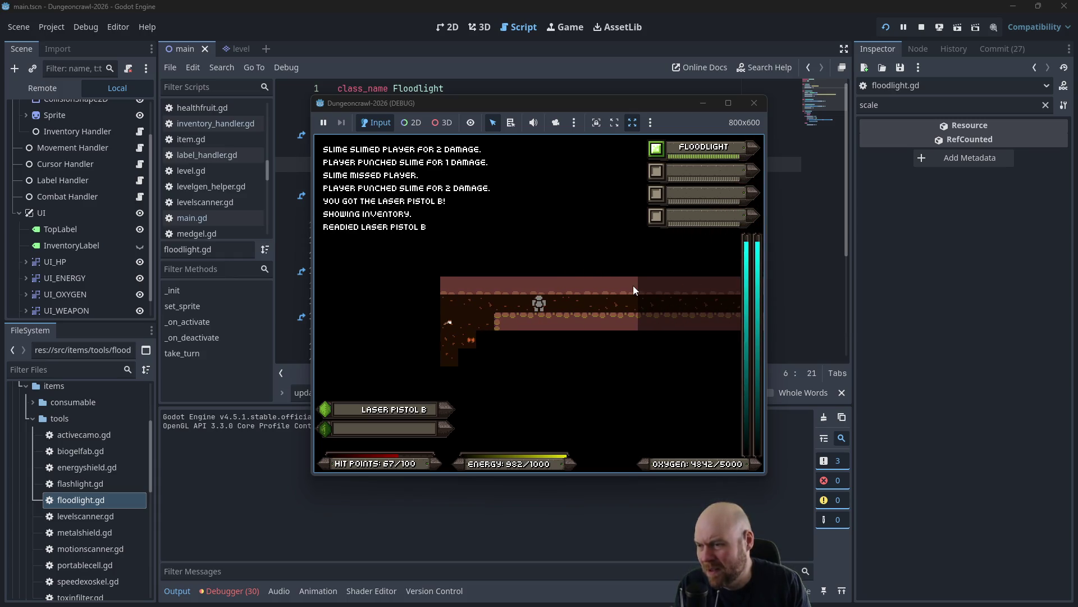
key("KP_2")
key("KP_2")
key("KP_2")
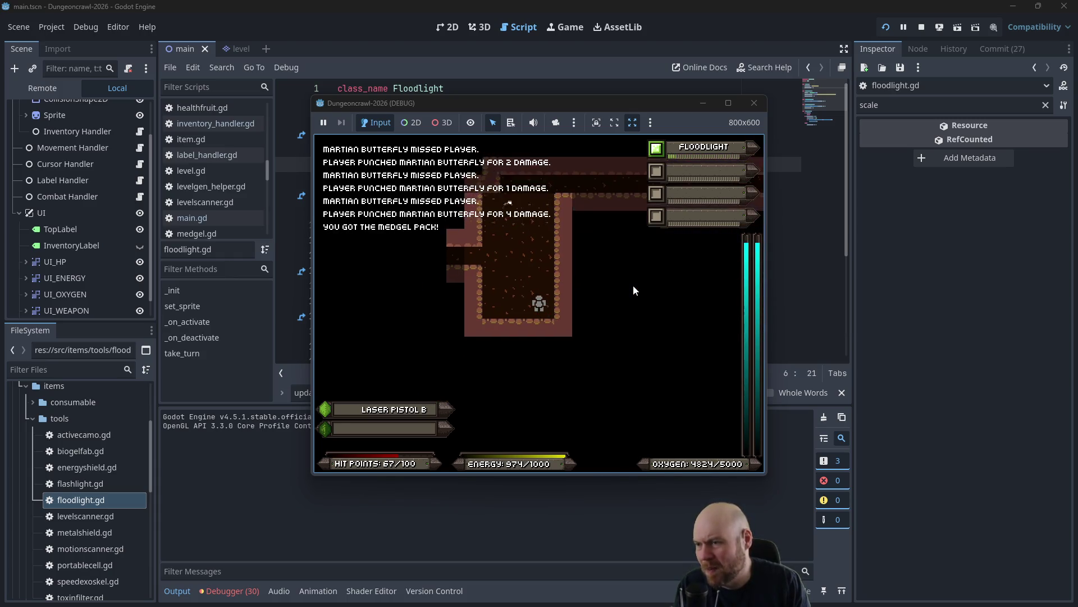
key("KP_8")
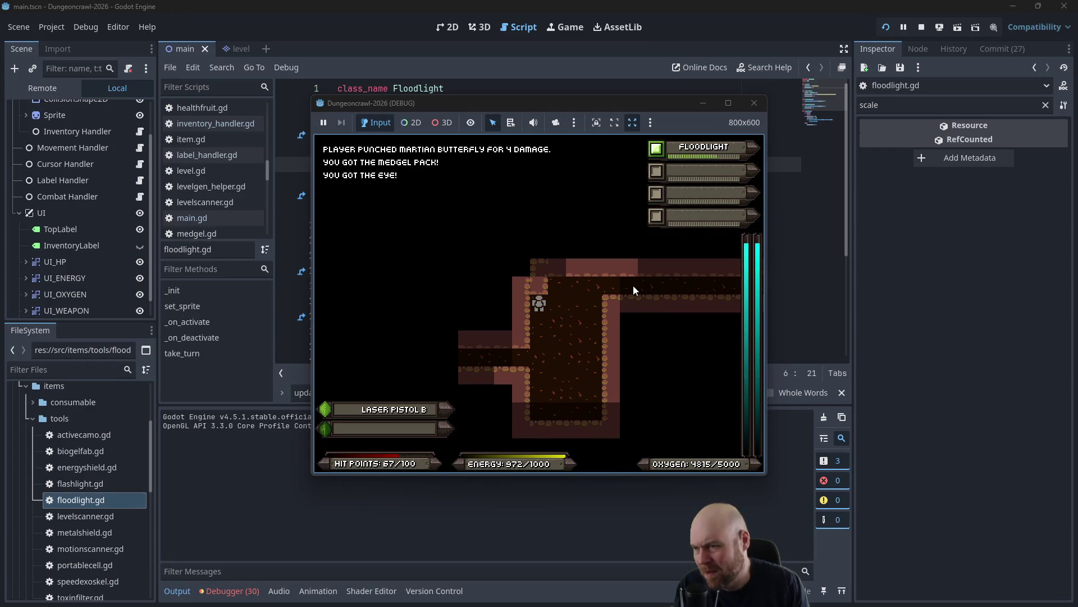
Refocus the game window and walk down the corridor toward the next room.
left_click(538, 287)
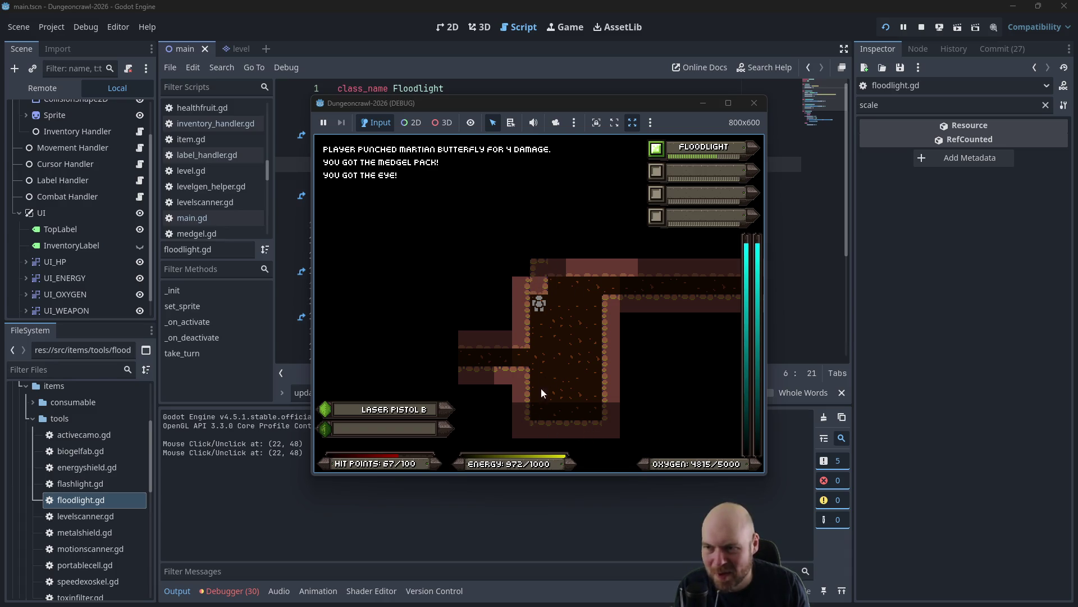
left_click(617, 378)
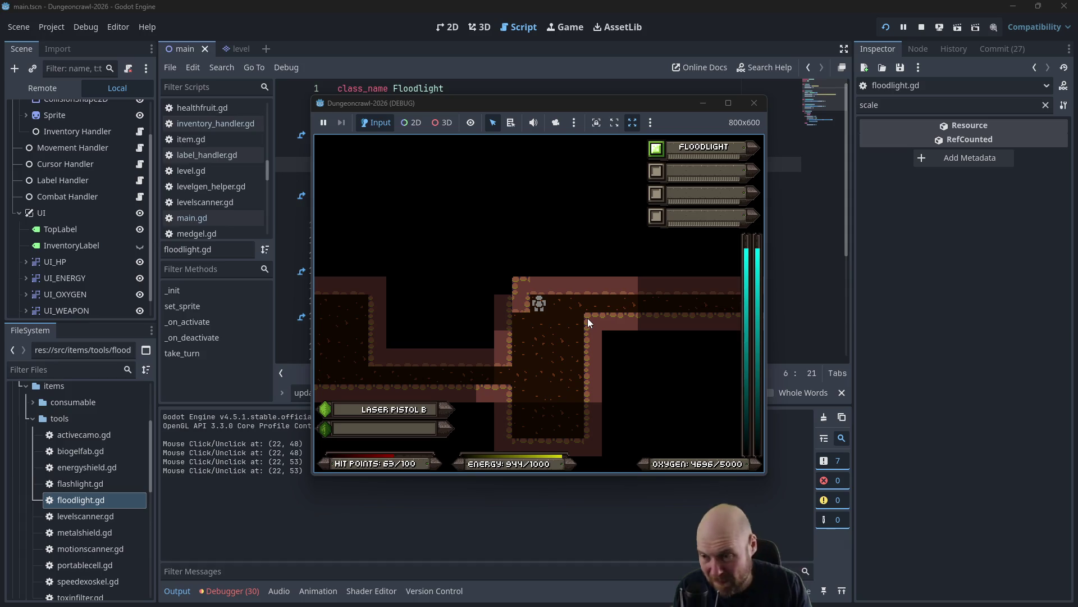
key("Down")
key("Down")
key("Down")
key("Left")
key("Left")
key("Left")
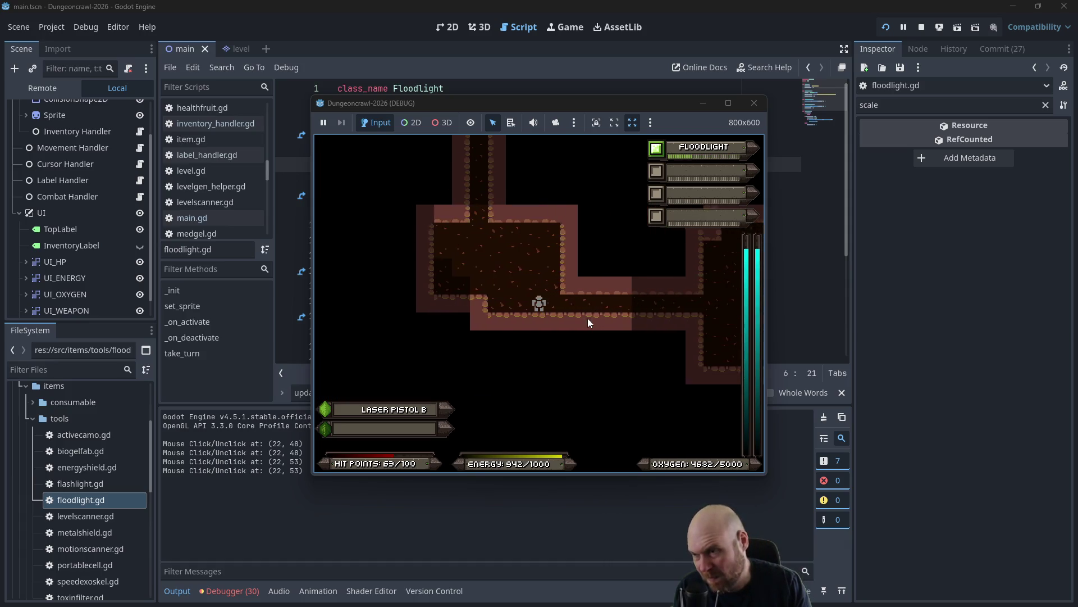
key("Up")
key("Up")
key("Up")
key("Up")
key("Up")
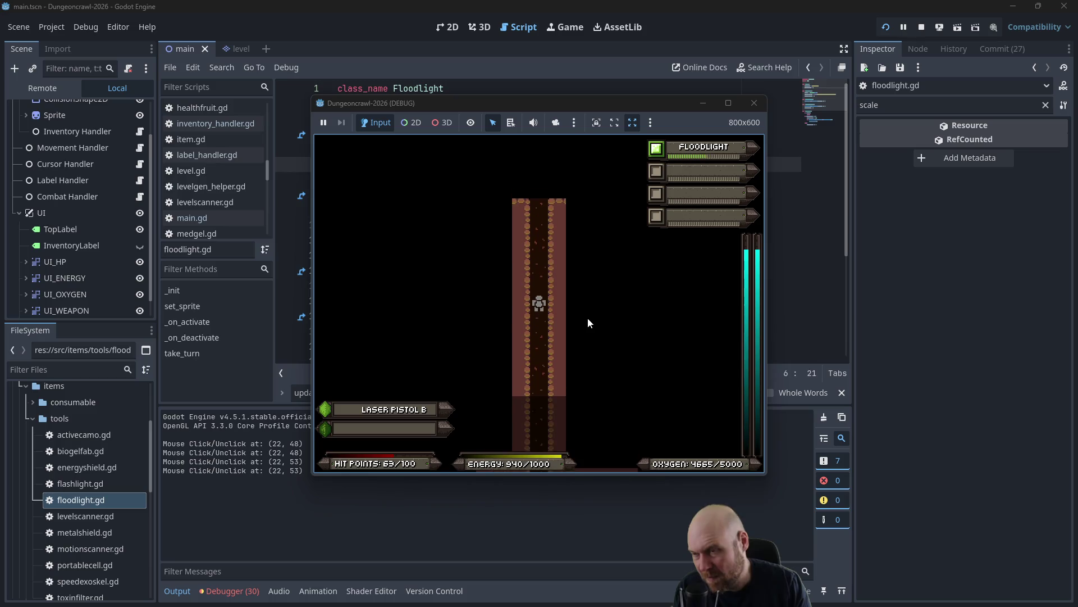
key("Up")
key("Up")
key("Up")
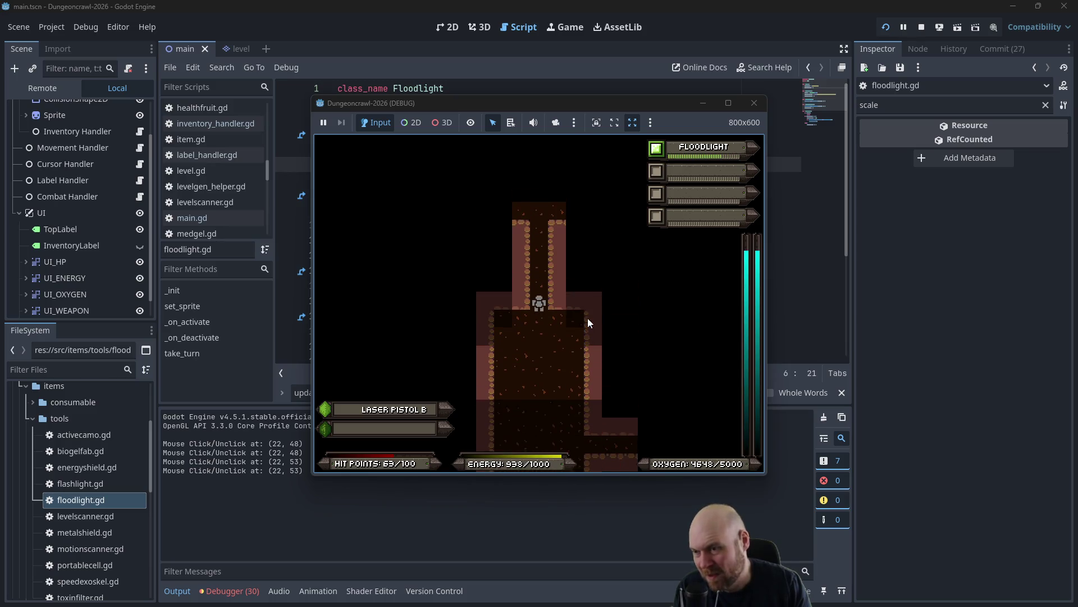
Fight the Martian butterfly in the room, then close the game window to stop debugging.
key("Up")
key("Up")
key("Up")
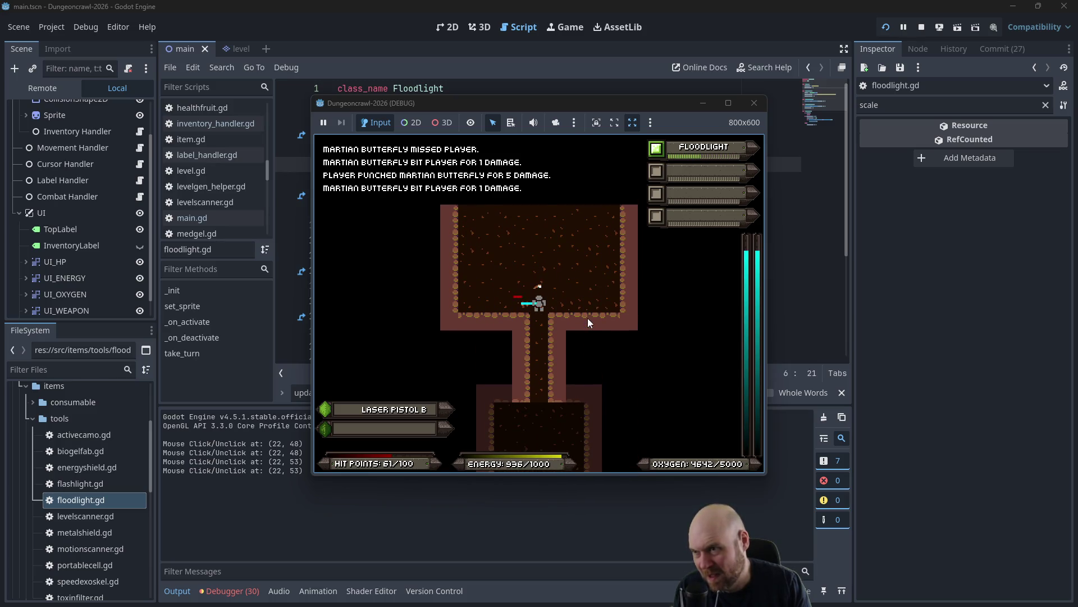
key("Up")
key("Up")
key("Up")
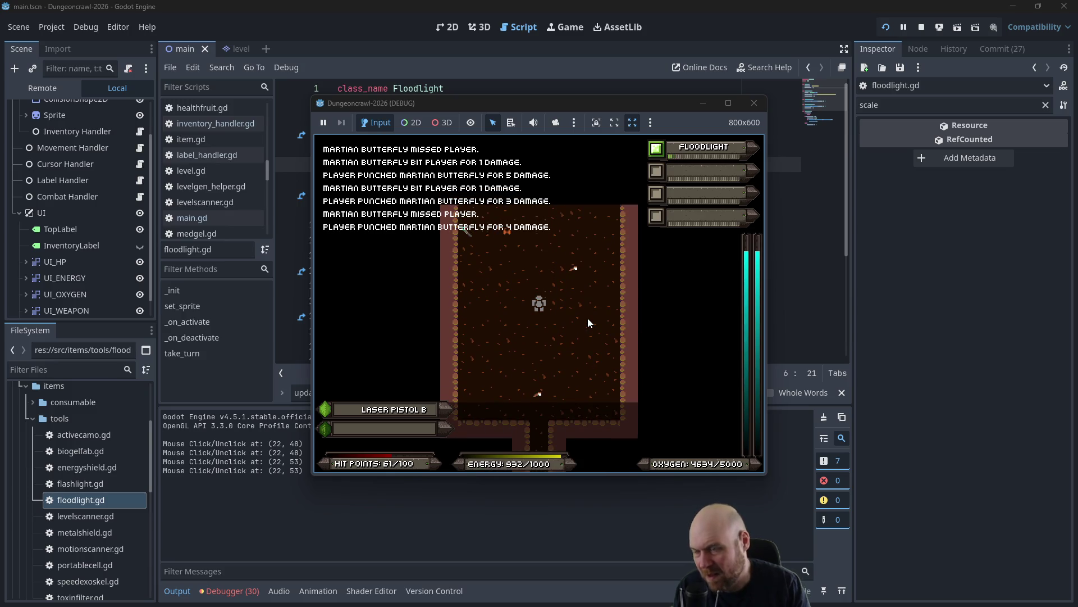
key("Left")
key("Up")
key("Up")
key("Up")
key("Left")
key("Left")
key("Left")
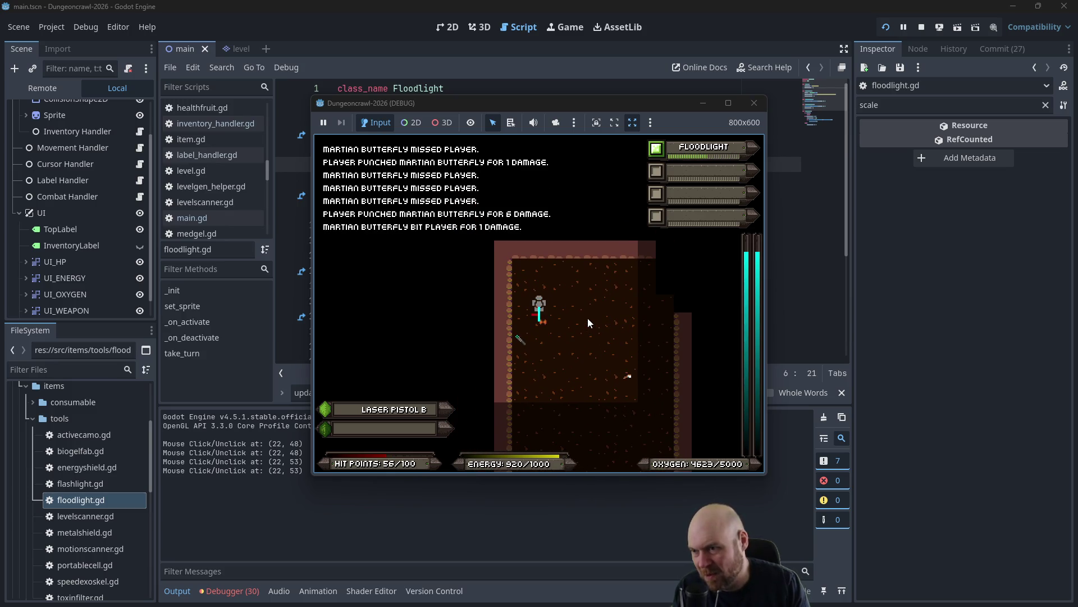
key("Down")
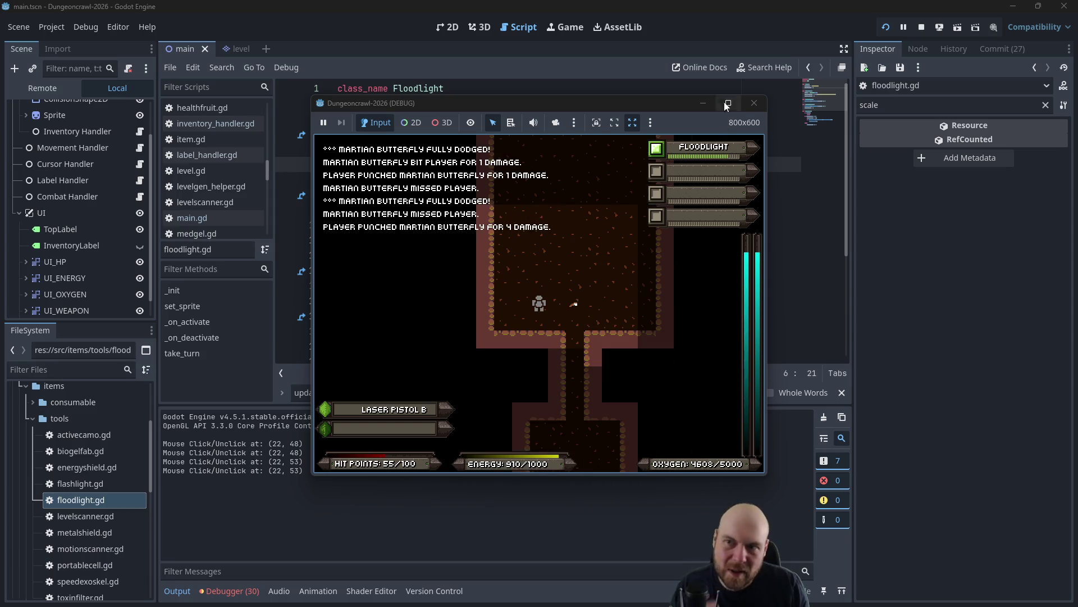
left_click(754, 103)
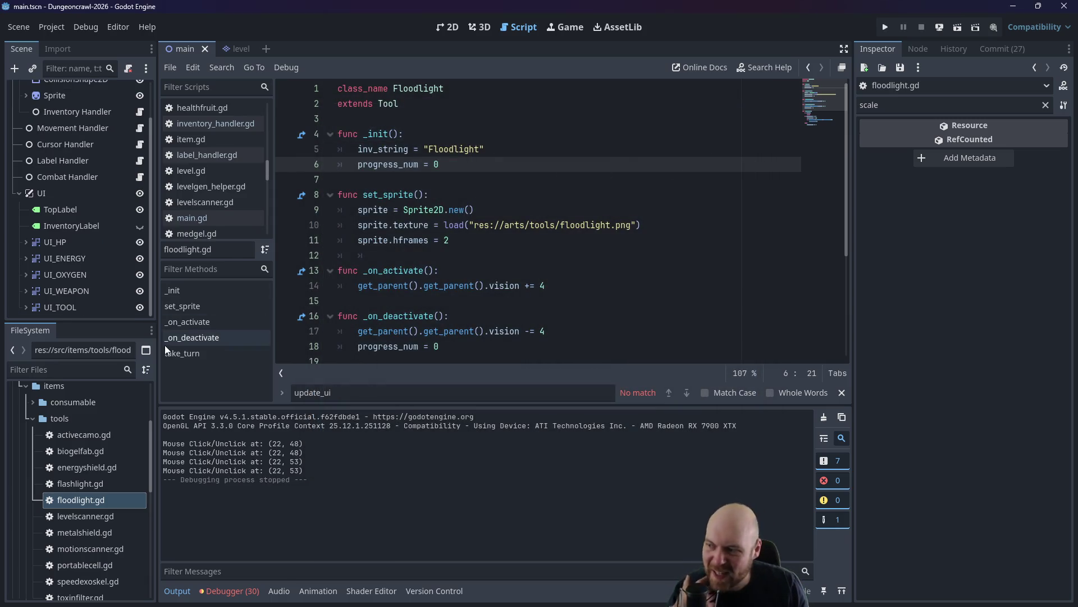
Open activecamo.gd, then biogelfab.gd, and scroll through the Biogel Fabricator script.
double_click(93, 429)
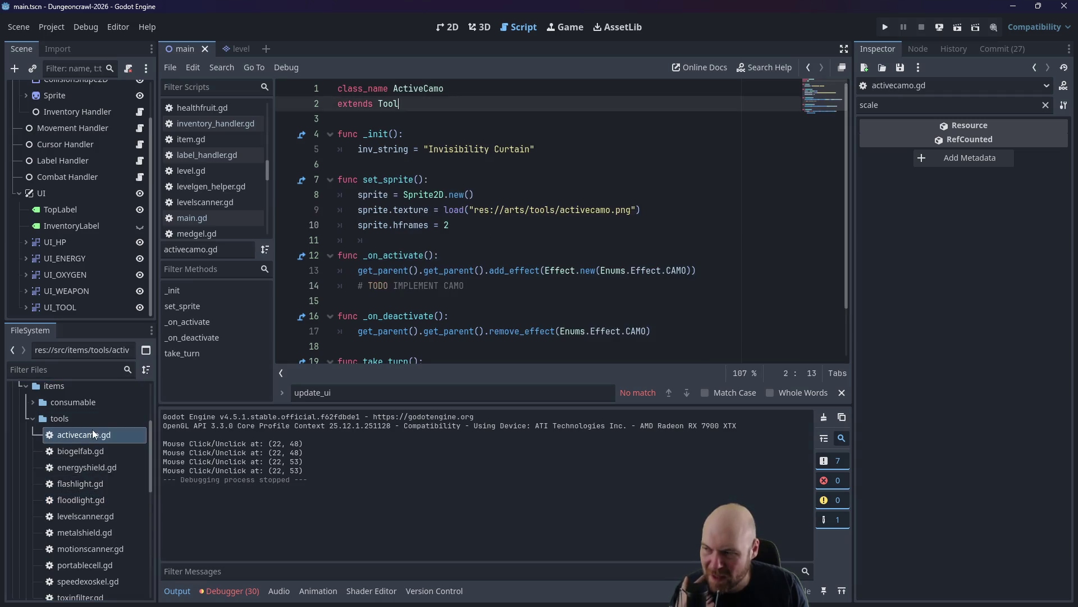
scroll(481, 245, "down", 1)
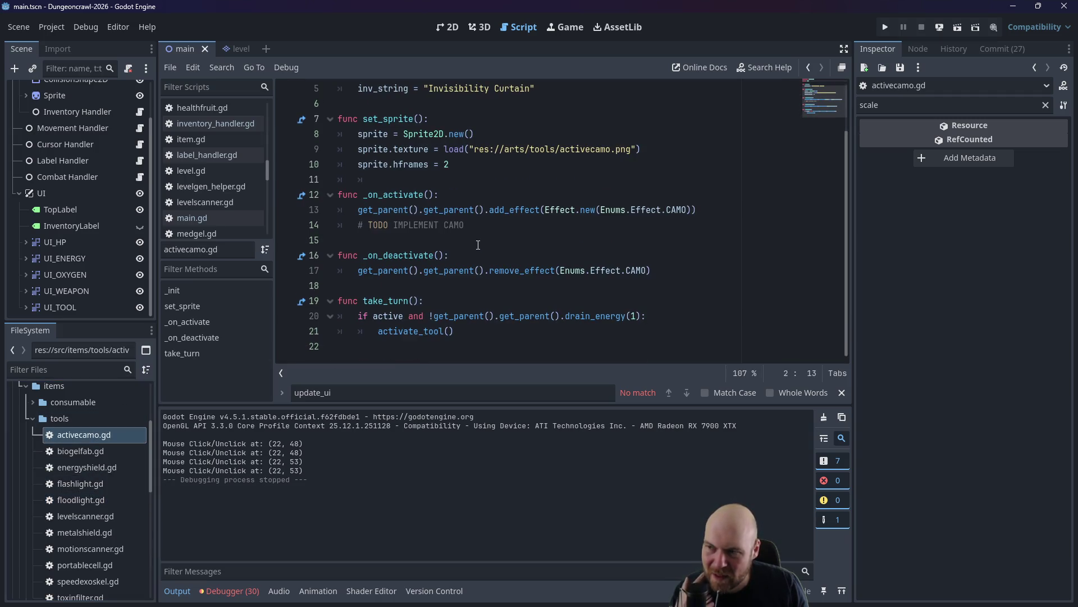
double_click(93, 453)
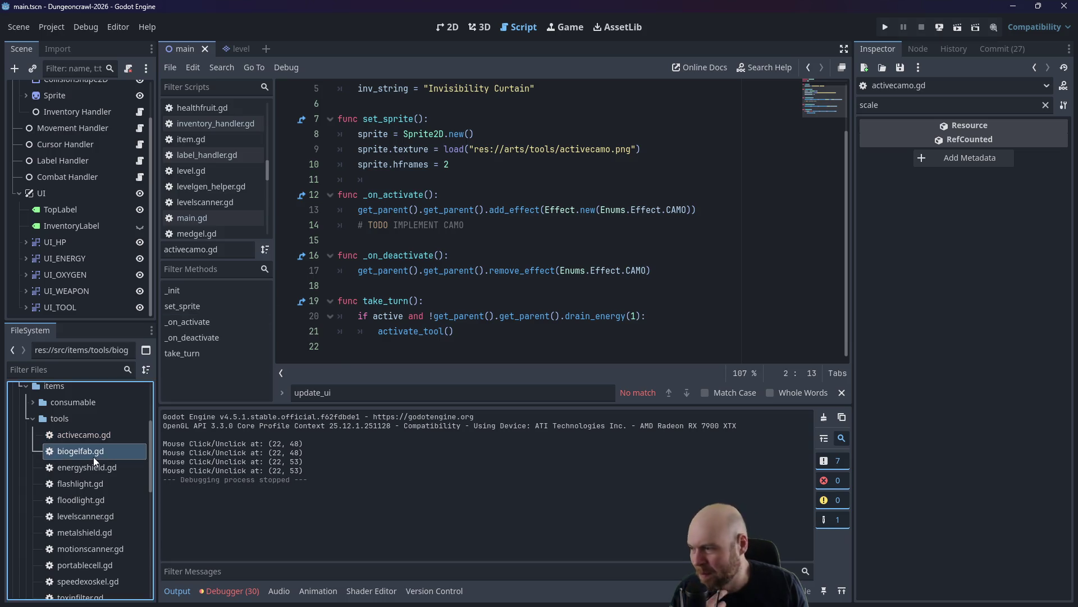
scroll(566, 263, "down", 2)
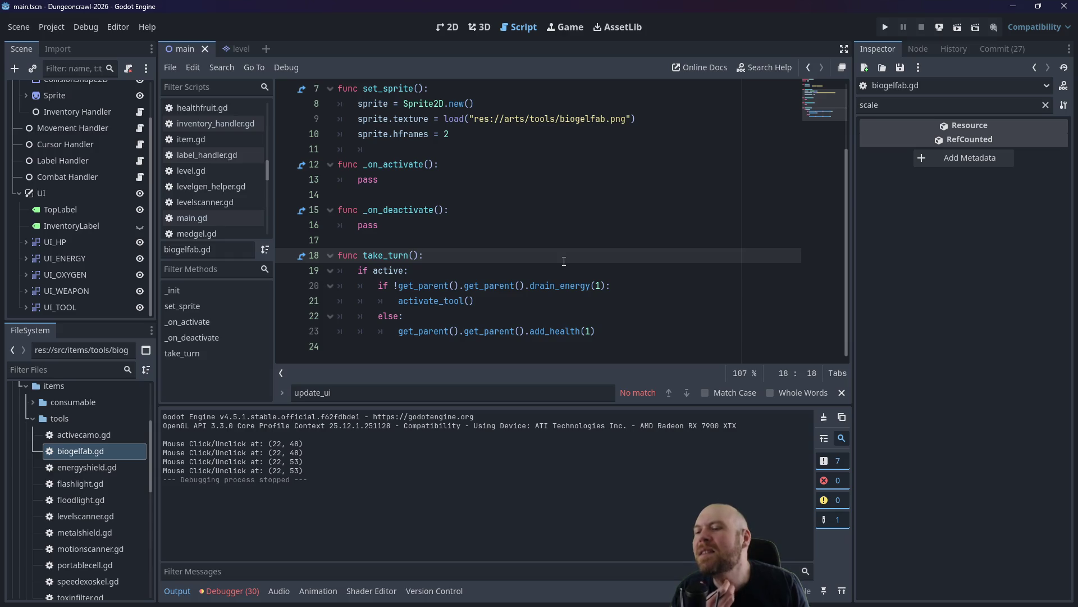
scroll(531, 258, "up", 2)
scroll(525, 264, "down", 1)
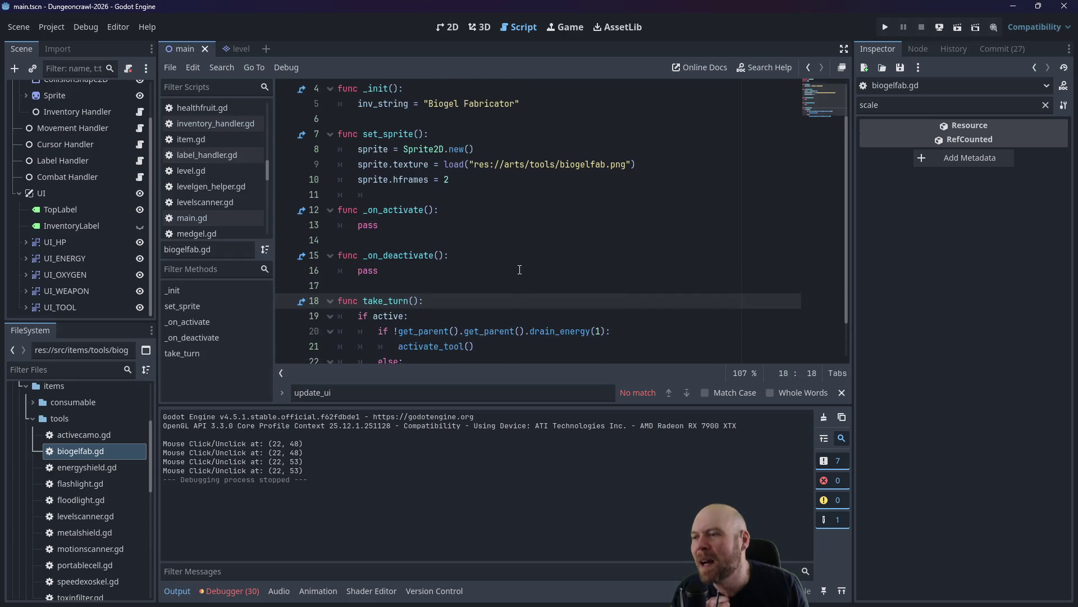
scroll(517, 269, "up", 2)
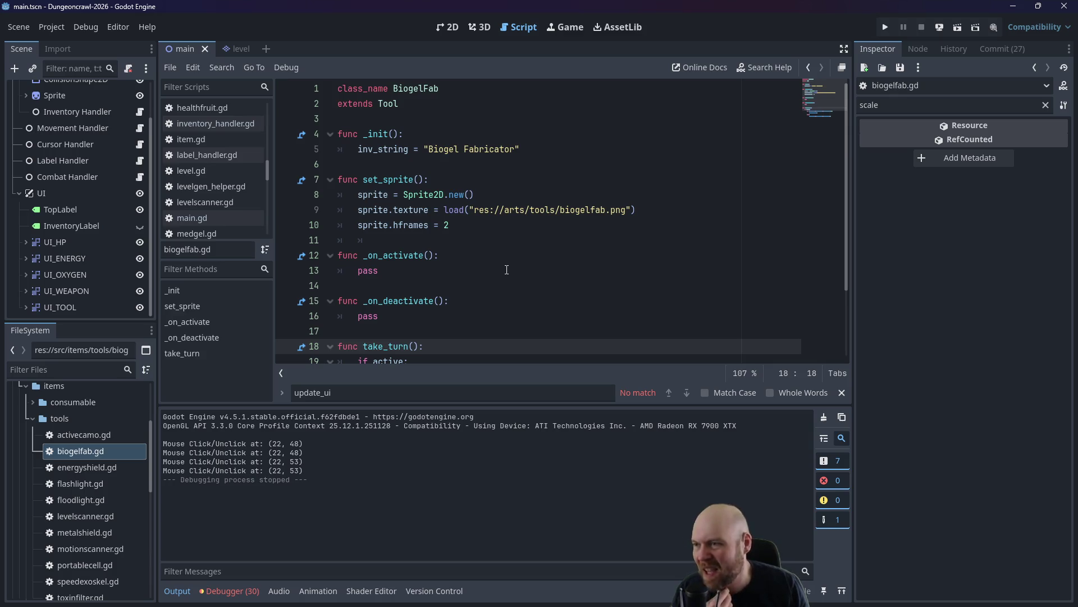
Add a new line after line 5 starting 'pr', then remove it again.
left_click(599, 153)
key("Return")
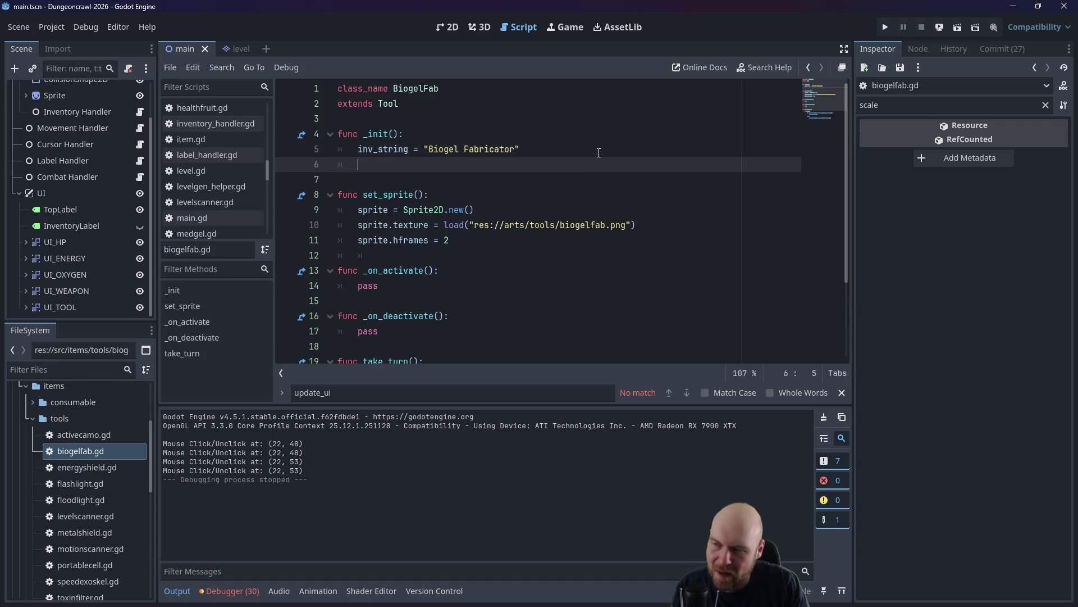
type("pr")
key("BackSpace")
key("BackSpace")
key("BackSpace")
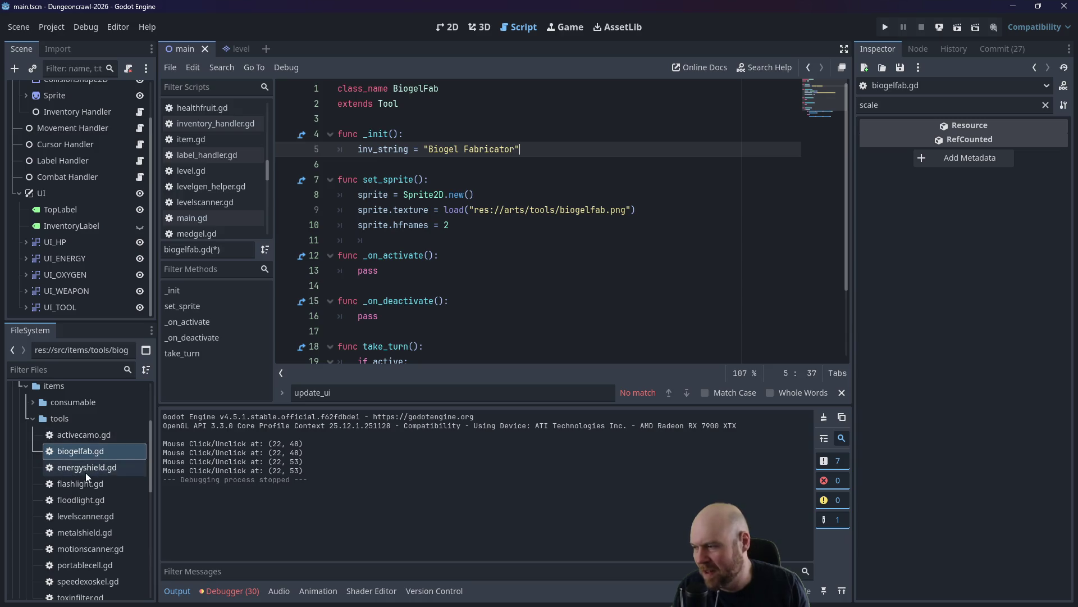
scroll(87, 474, "down", 1)
scroll(100, 473, "up", 2)
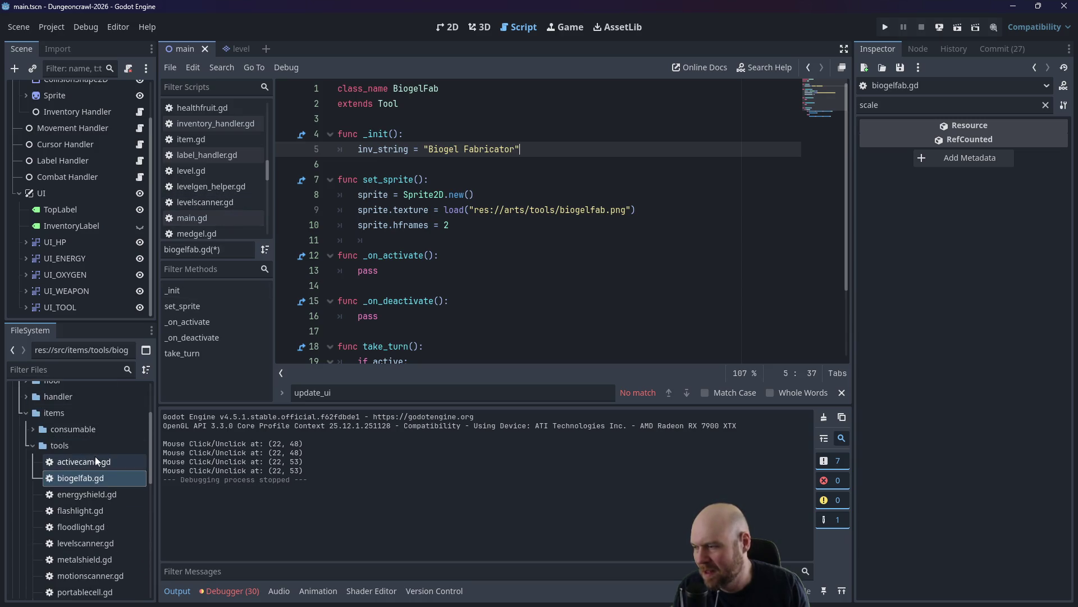
scroll(92, 465, "down", 3)
scroll(81, 488, "down", 2)
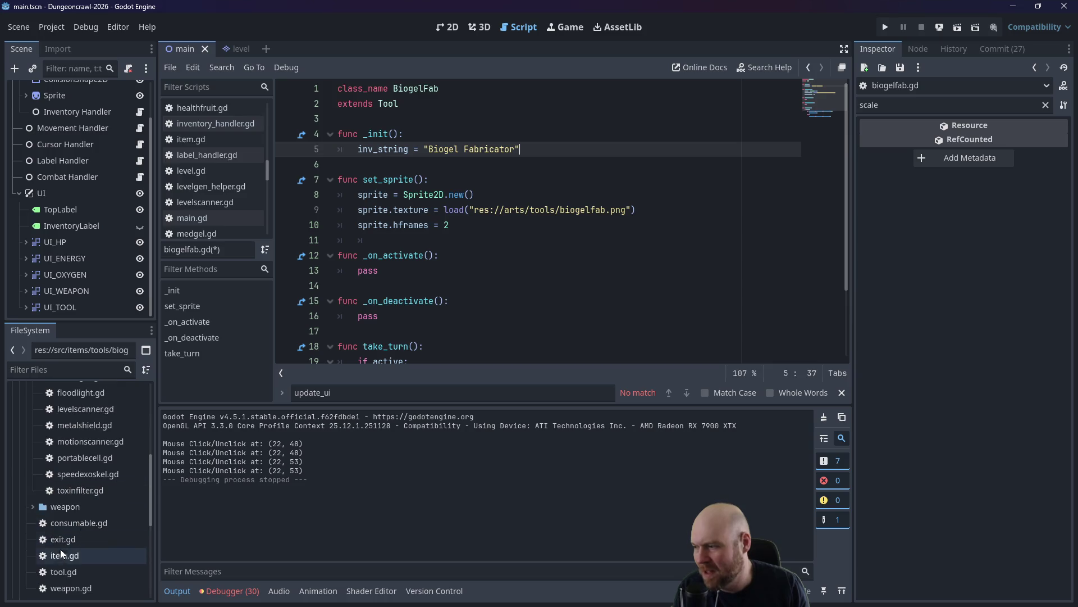
In tool.gd, change the starting progress_num value from 100 to 0.
double_click(63, 571)
key("BackSpace")
key("BackSpace")
key("BackSpace")
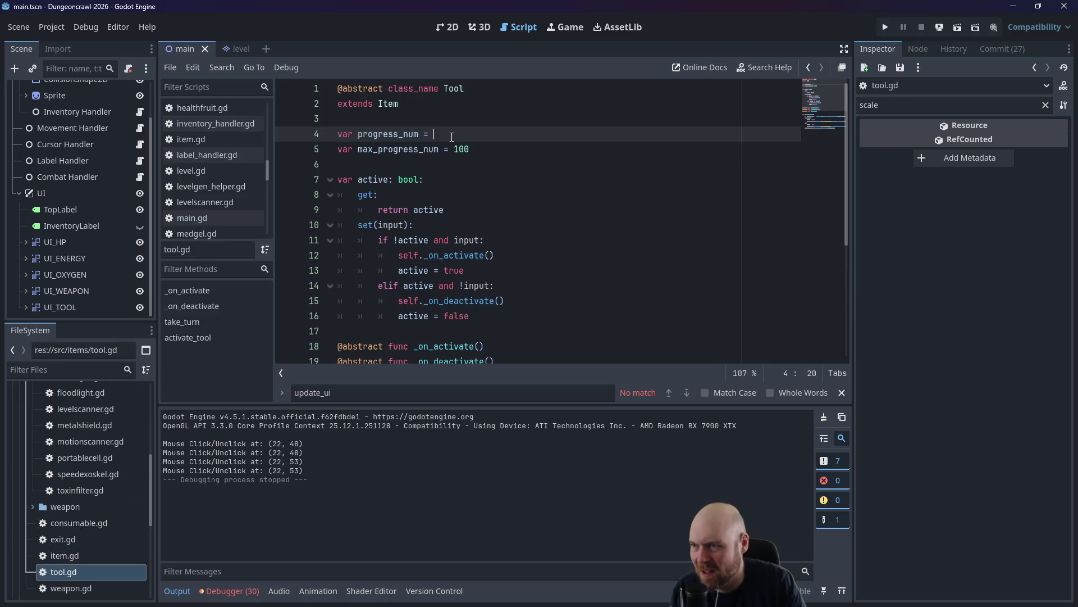
type("0")
key("Escape")
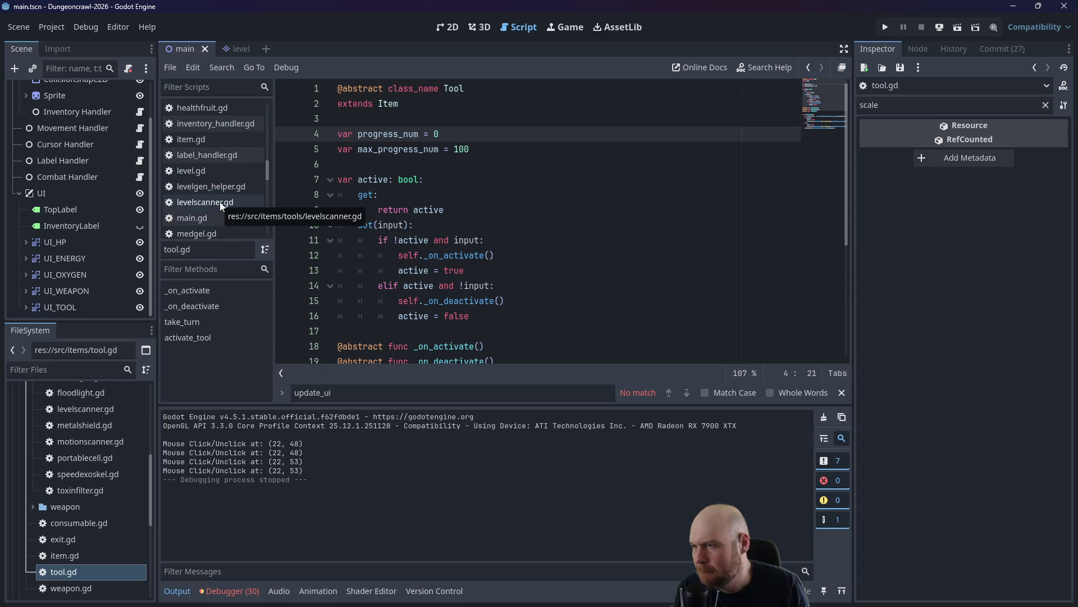
scroll(220, 212, "down", 1)
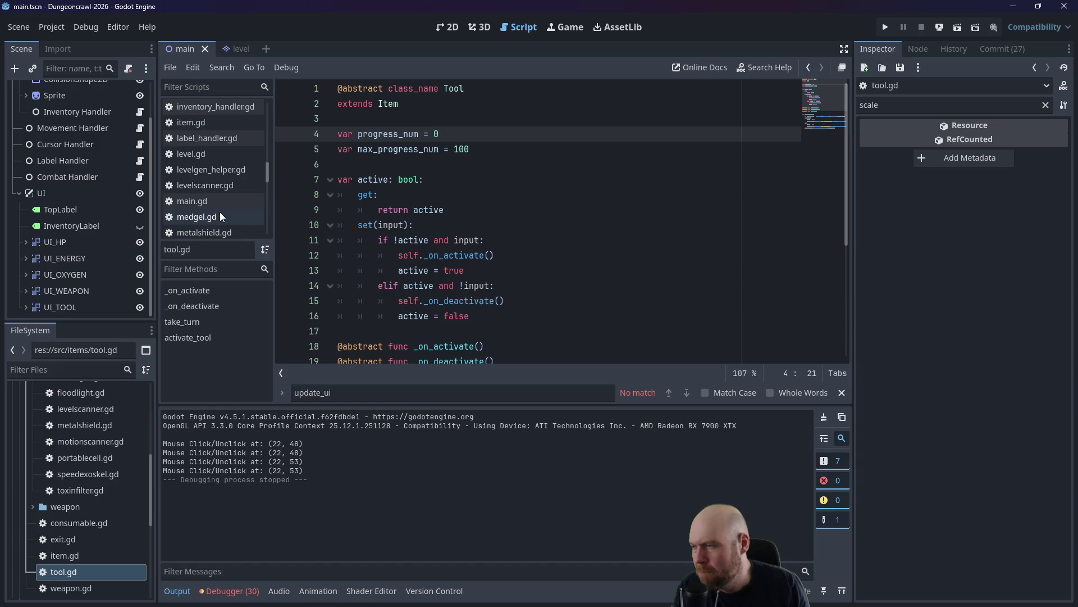
scroll(220, 212, "down", 1)
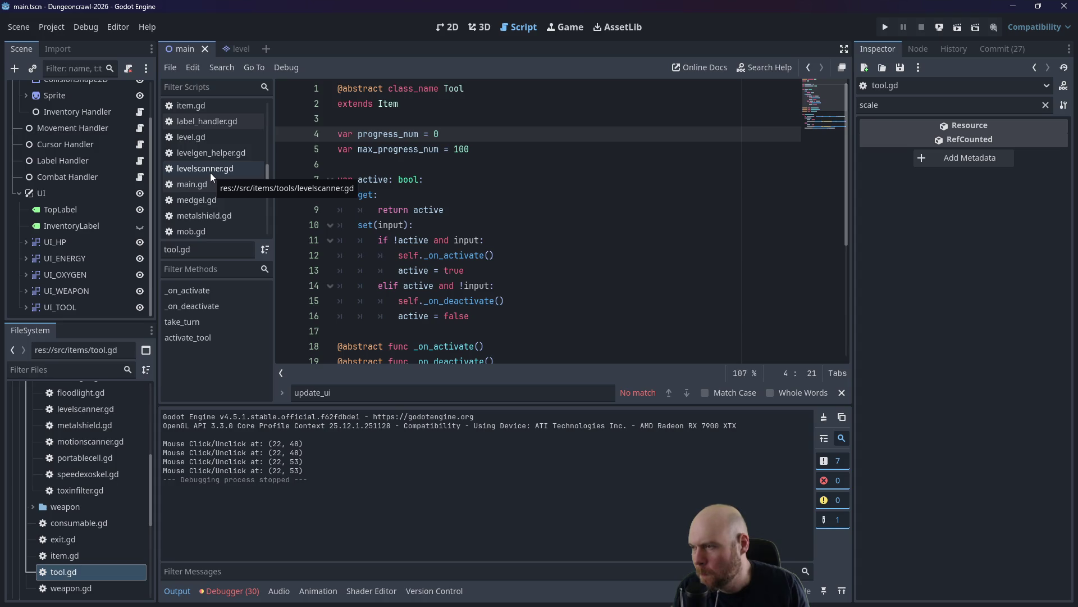
scroll(96, 427, "up", 4)
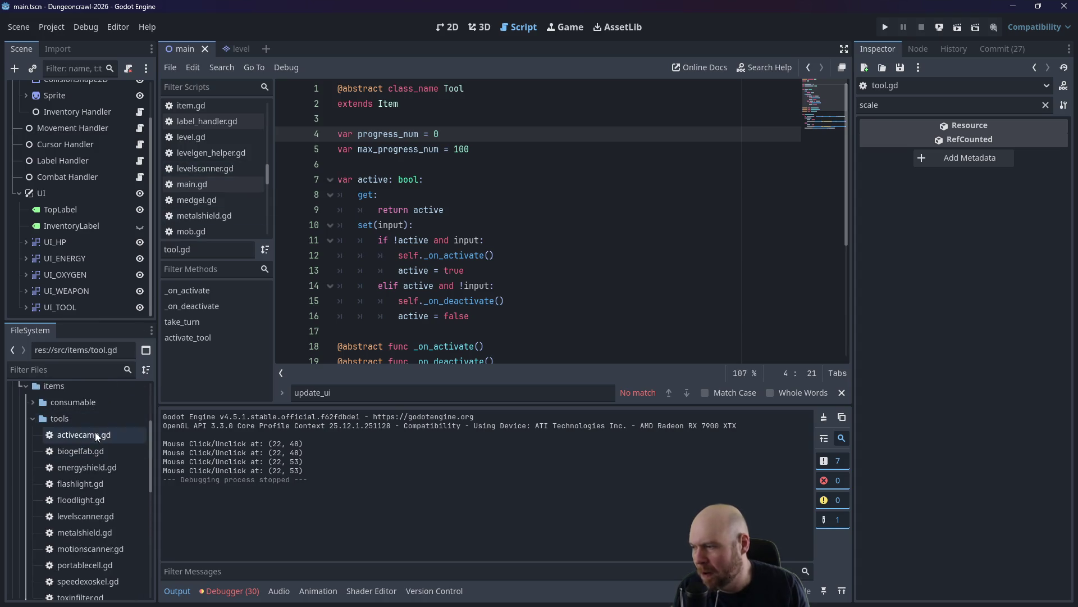
Delete the redundant progress_num = 0 line from _init in flashlight.gd.
double_click(90, 449)
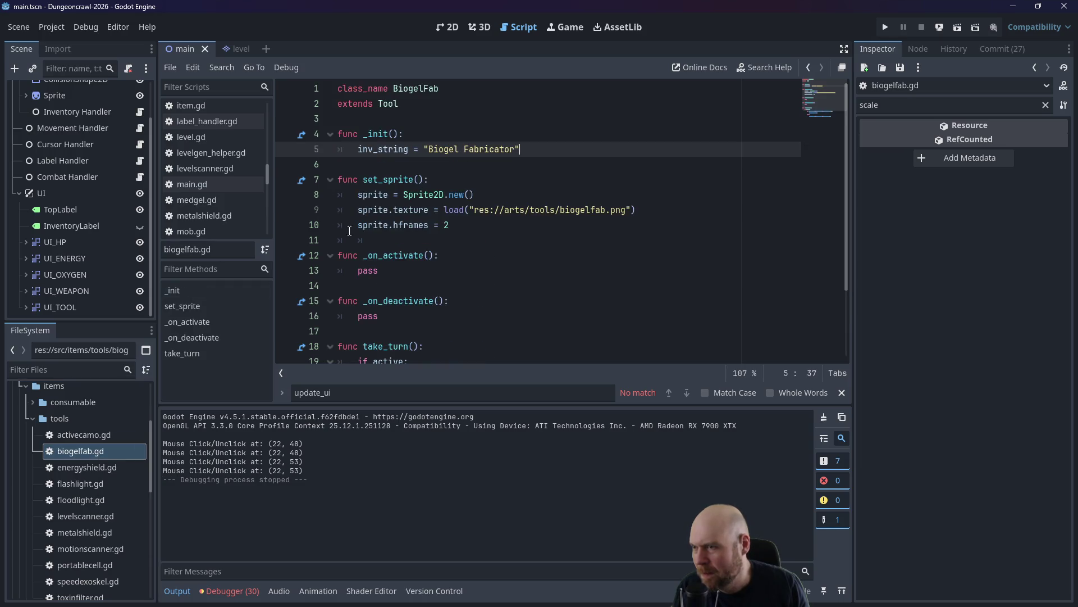
double_click(76, 493)
key("shift+Home")
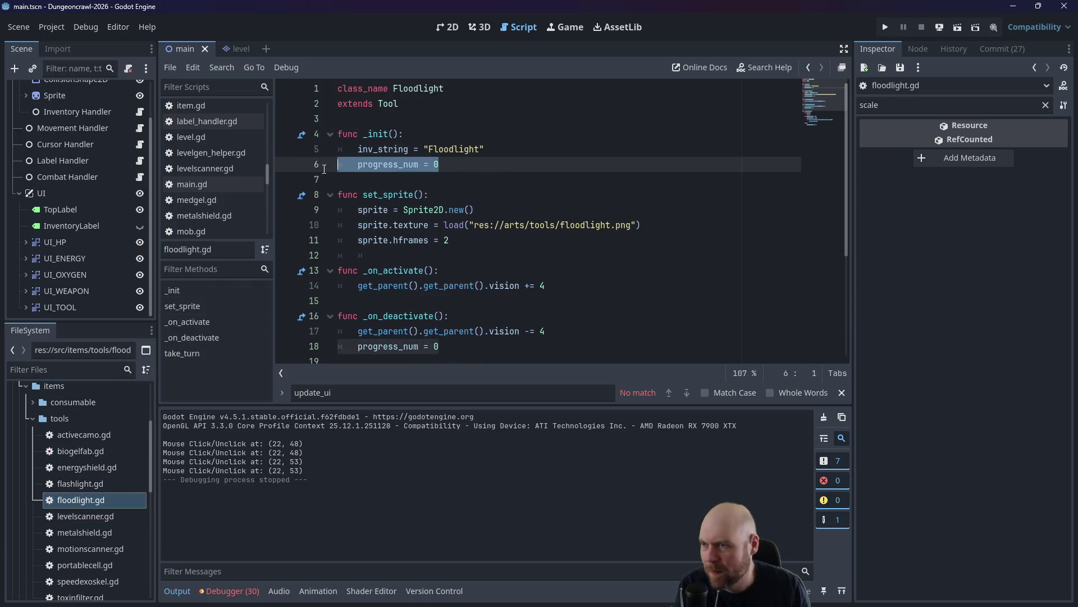
double_click(102, 483)
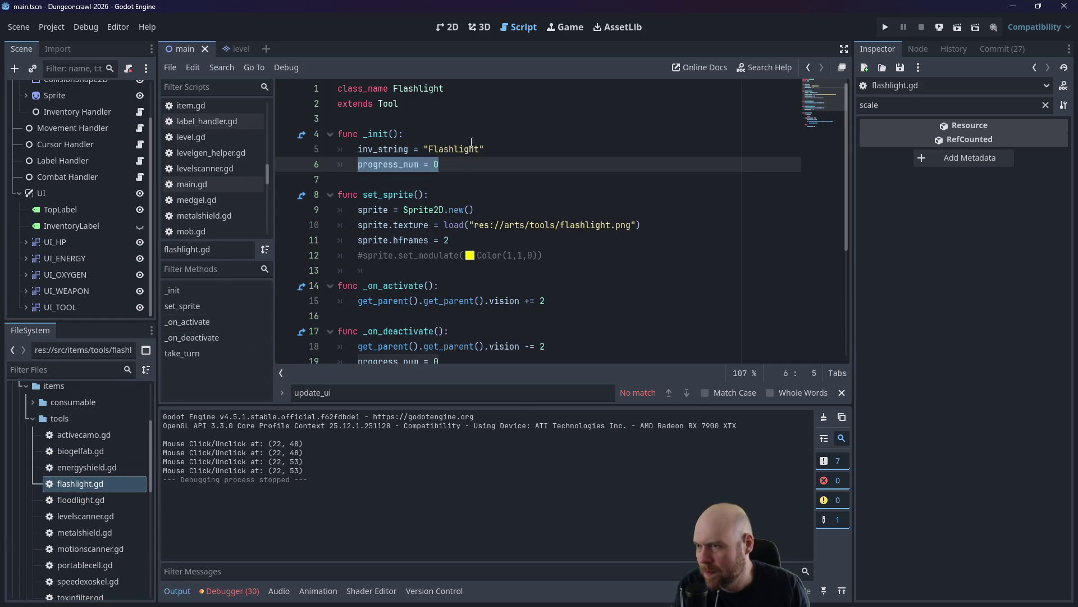
key("shift+Left")
key("BackSpace")
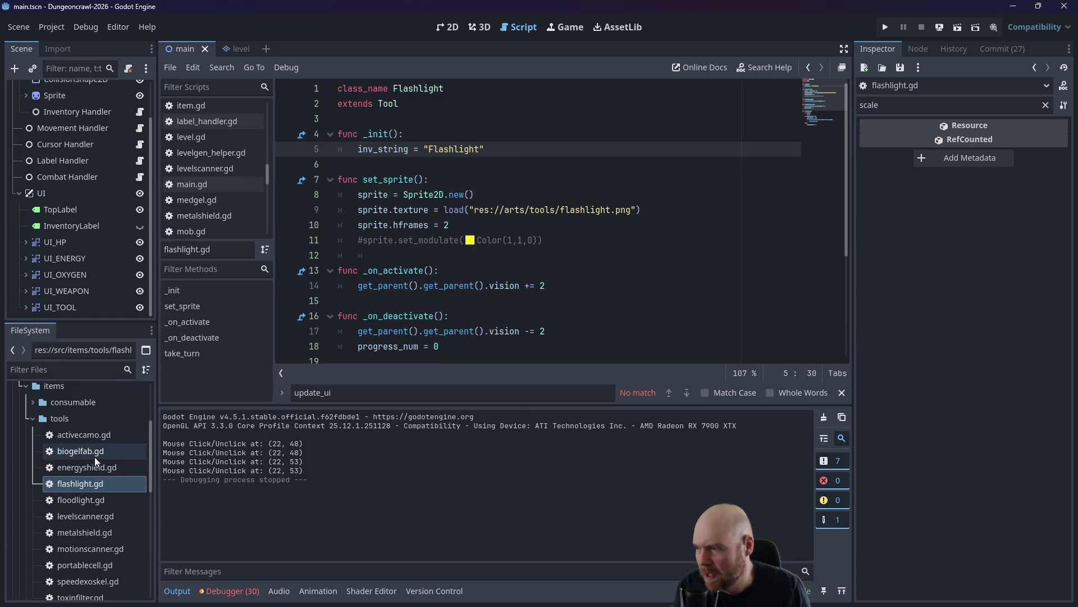
left_click(93, 455)
In biogelfab.gd, replace pass in _on_activate with progress_num = 0.
double_click(92, 454)
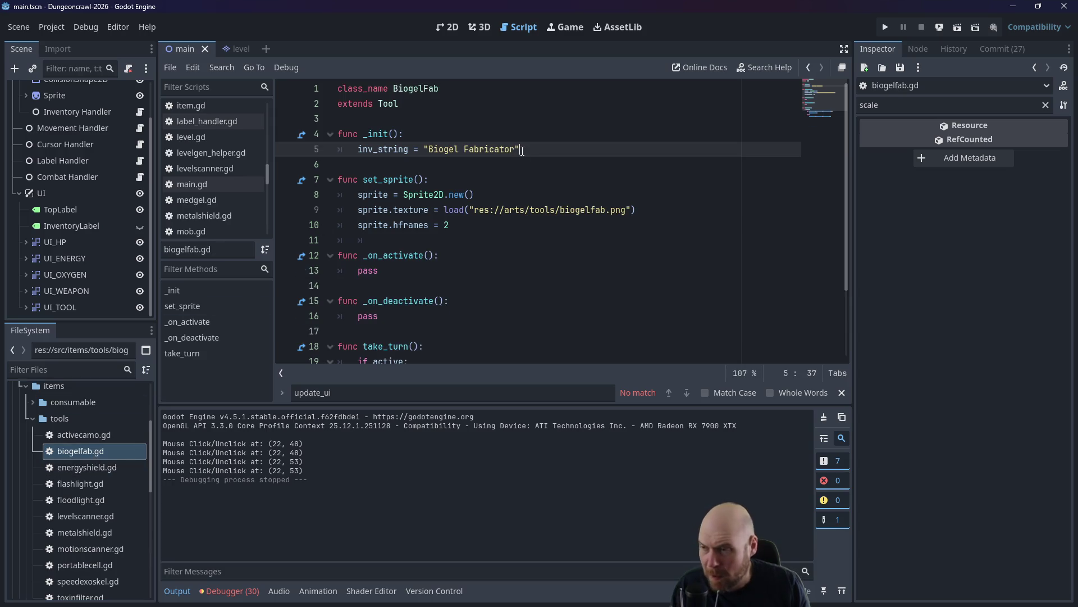
scroll(525, 150, "down", 1)
scroll(501, 165, "down", 1)
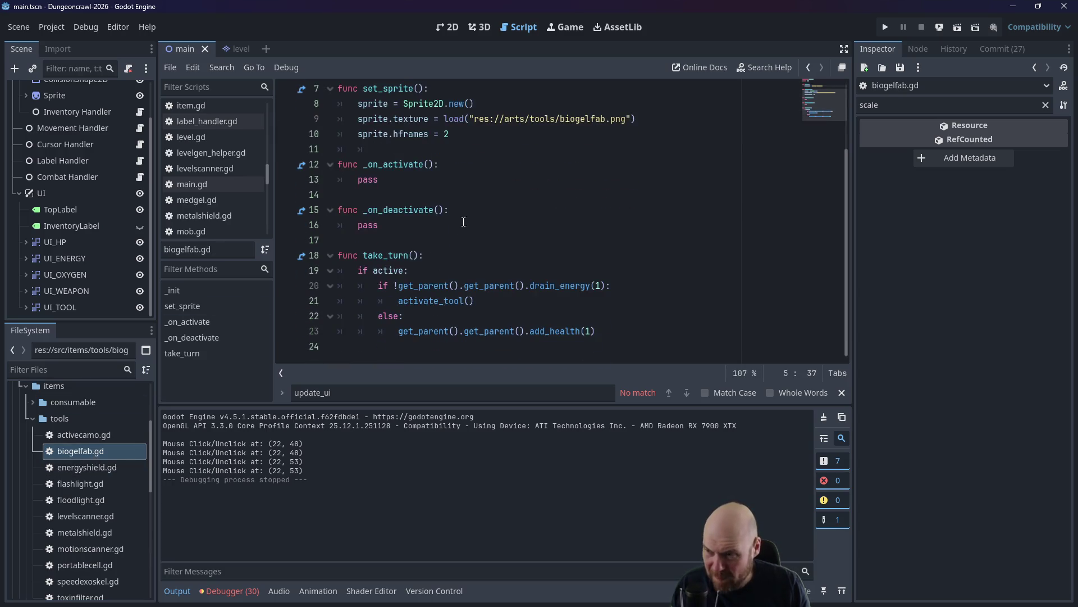
left_click(431, 211)
left_click(434, 179)
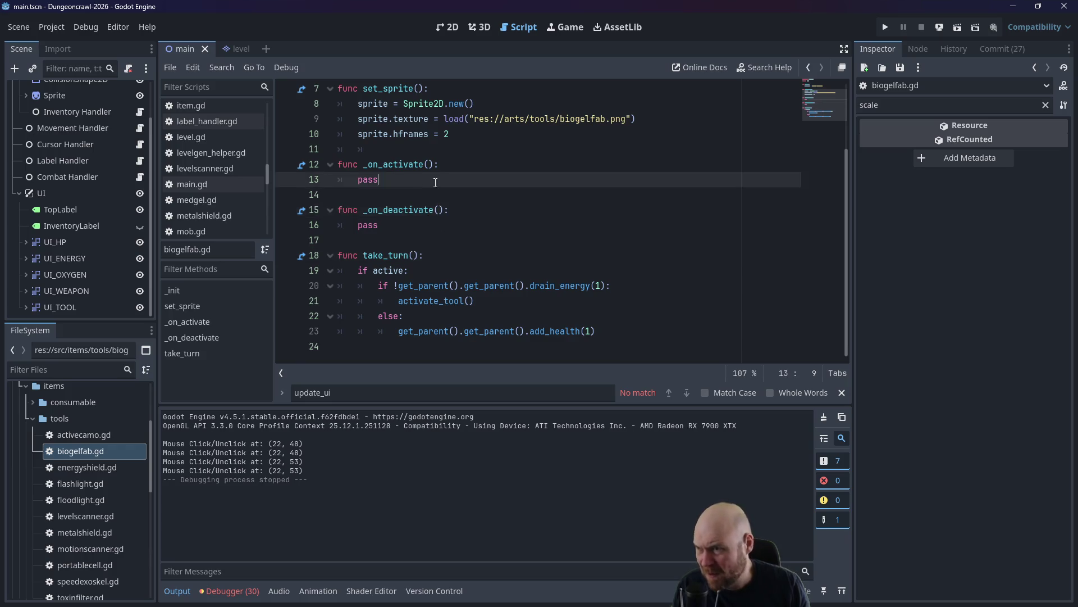
scroll(436, 187, "up", 2)
key("BackSpace")
key("BackSpace")
key("BackSpace")
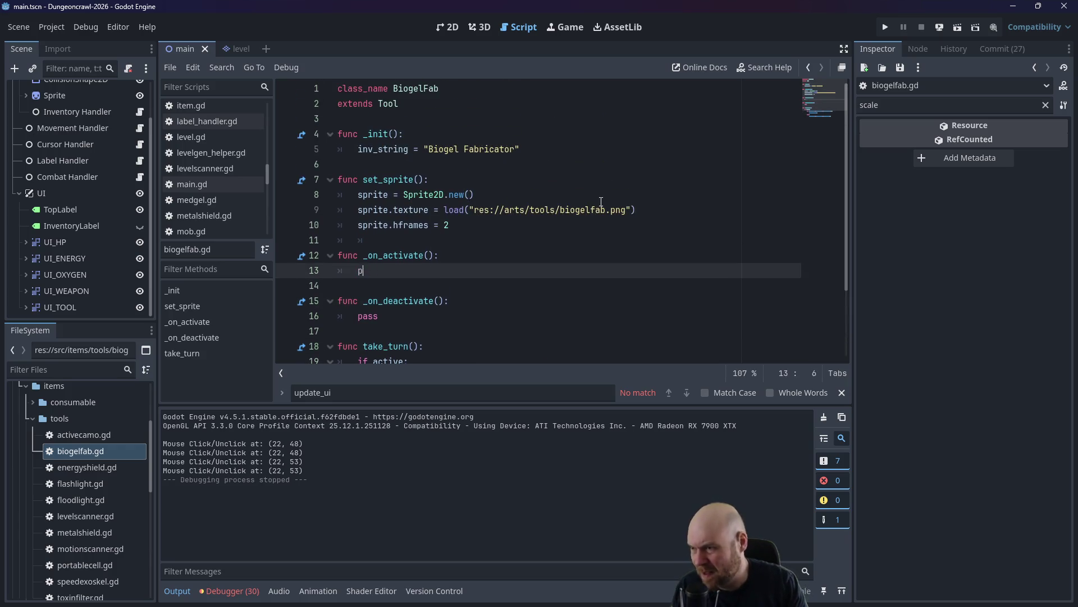
type("progress_num = 0")
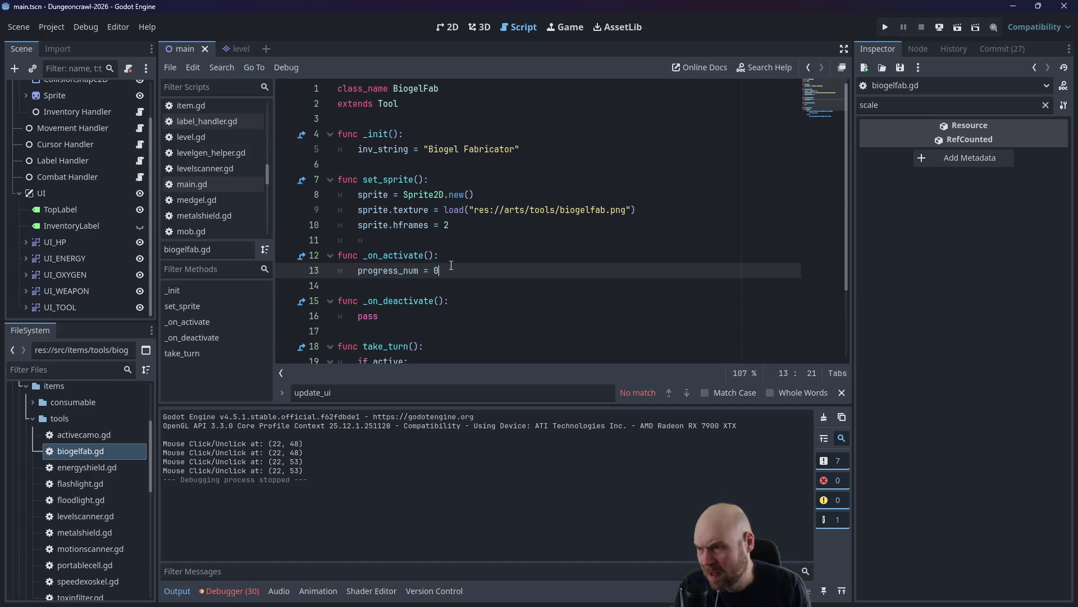
Move the progress_num = 0 reset into _on_deactivate and restore pass in _on_activate.
scroll(452, 266, "down", 2)
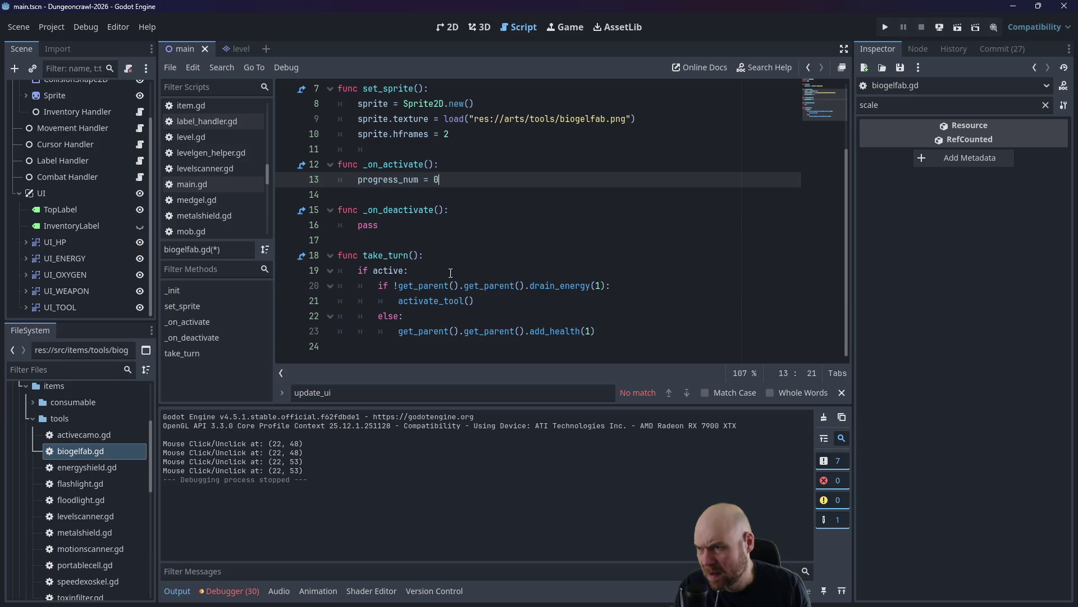
left_click_drag(459, 176, 319, 184)
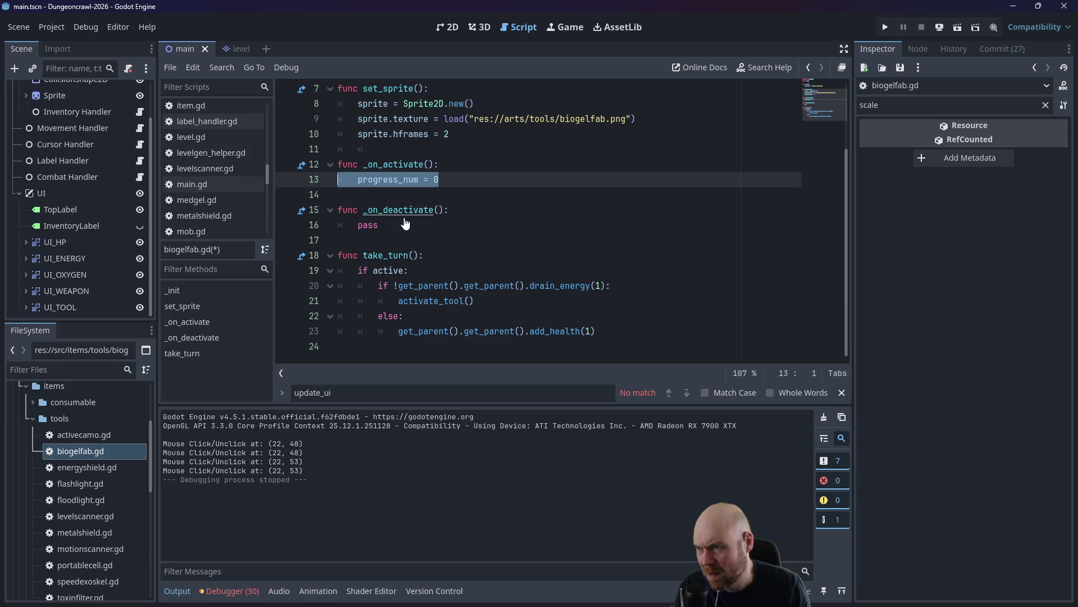
key("ctrl+c")
double_click(368, 224)
key("ctrl+v")
left_click_drag(474, 180, 357, 180)
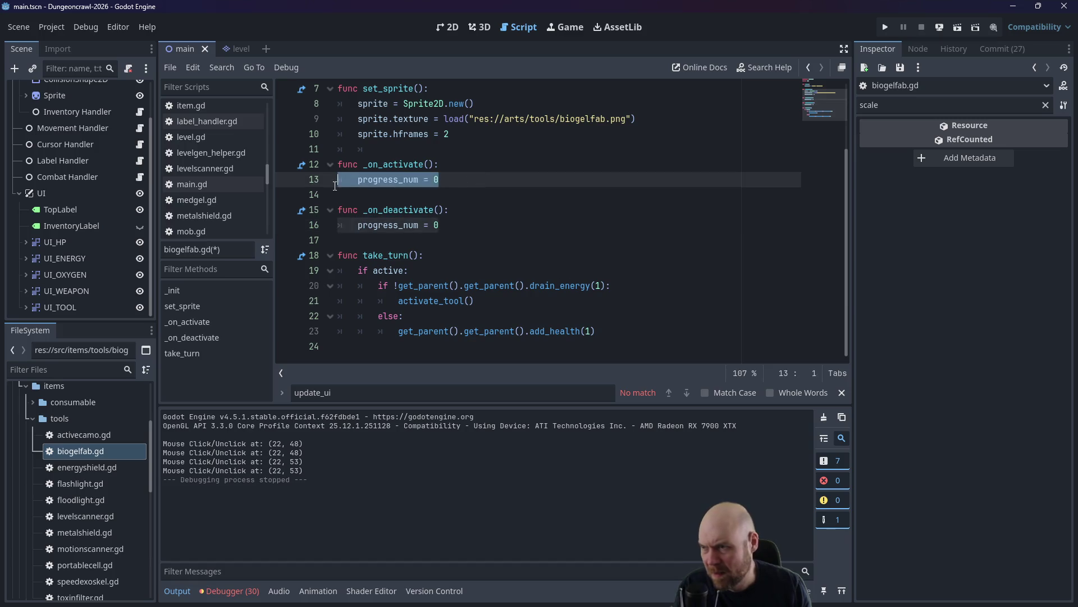
key("BackSpace")
type("pass")
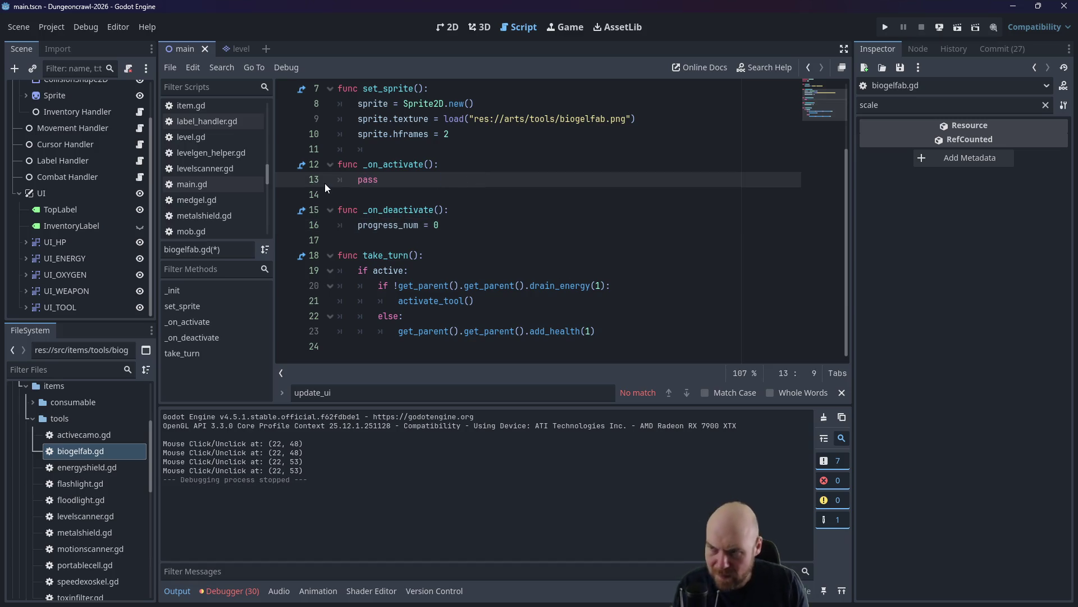
Under if active in take_turn, add progress_num += 5 and begin an 'if progress_num' check.
left_click(558, 212)
left_click(450, 269)
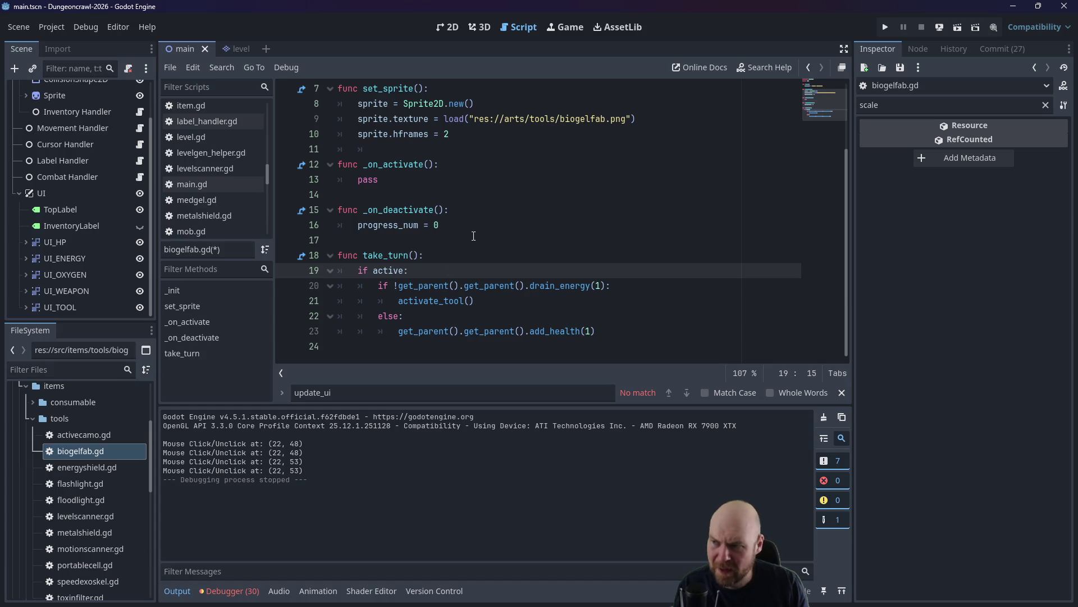
key("Return")
type("p")
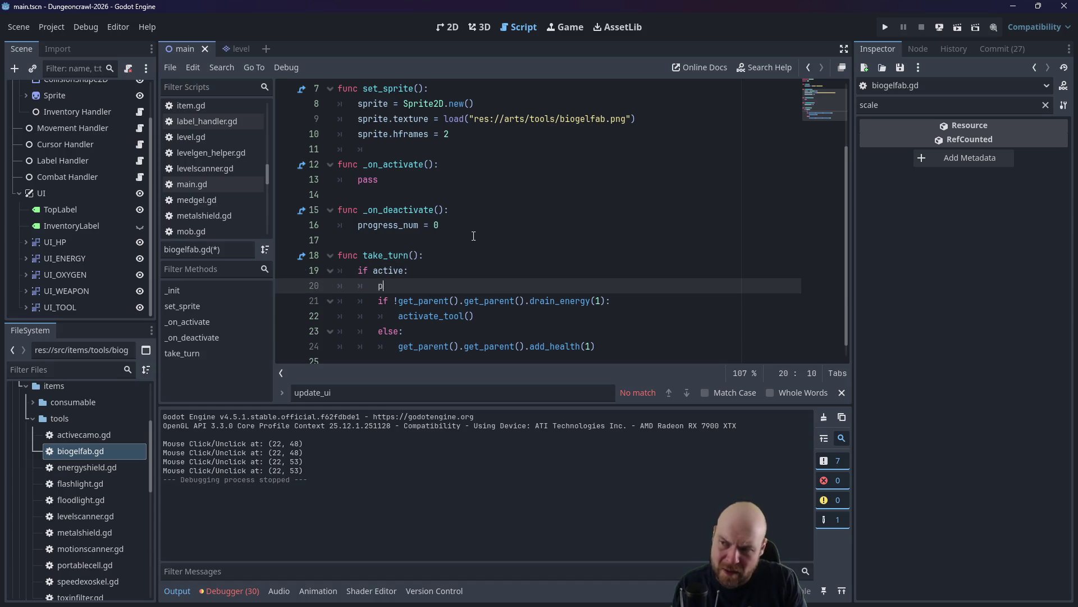
type("rogress_num += ")
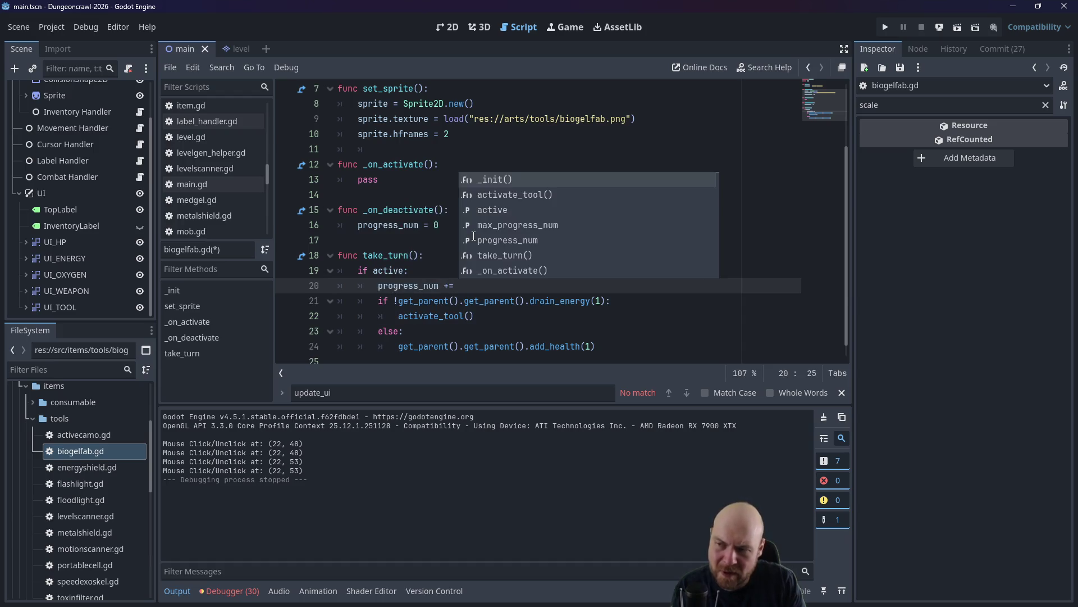
type("5")
key("Return")
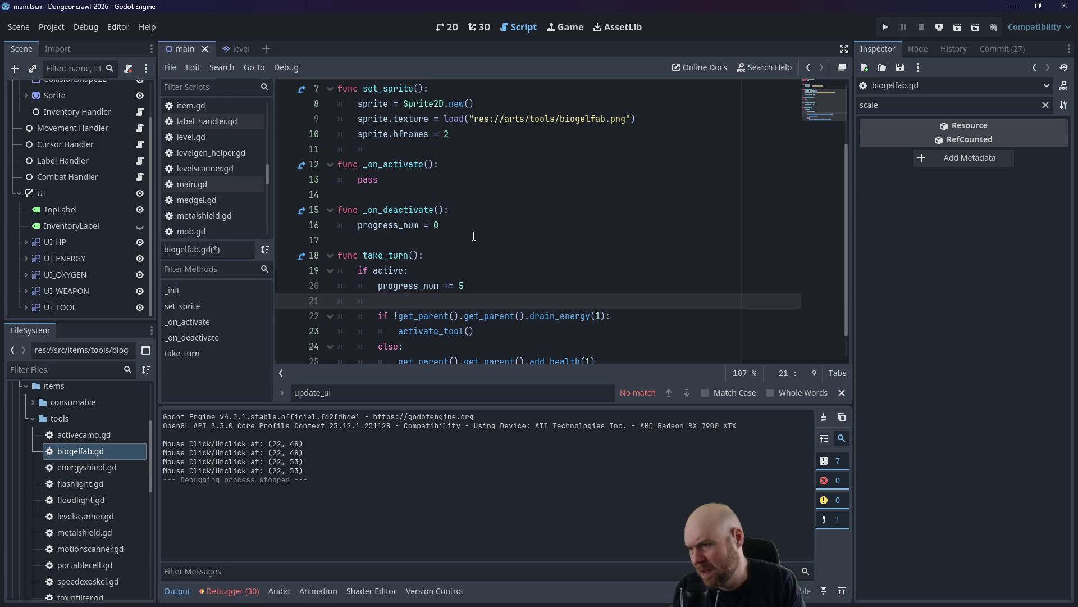
type("if progres")
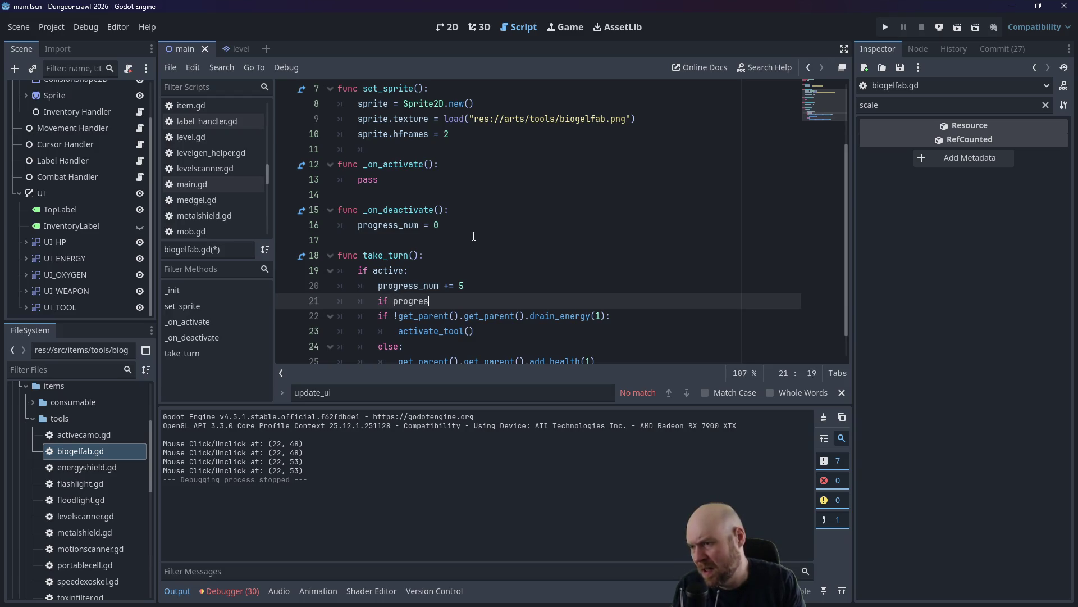
type("s_num")
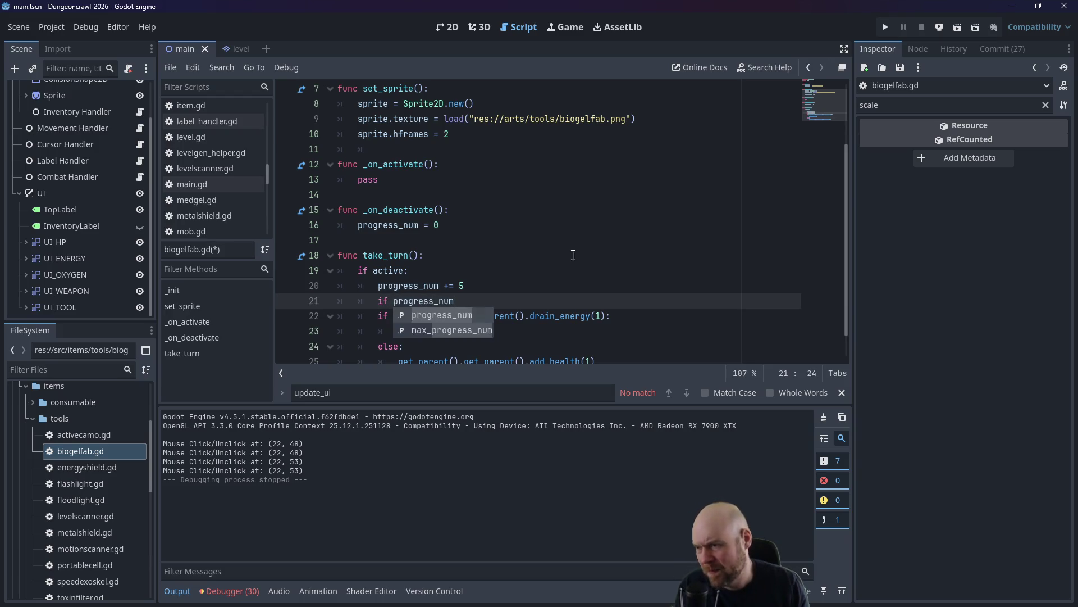
Move the progress_num += 5 line to the end of take_turn at the if active level.
left_click(471, 286)
triple_click(471, 285)
key("ctrl+x")
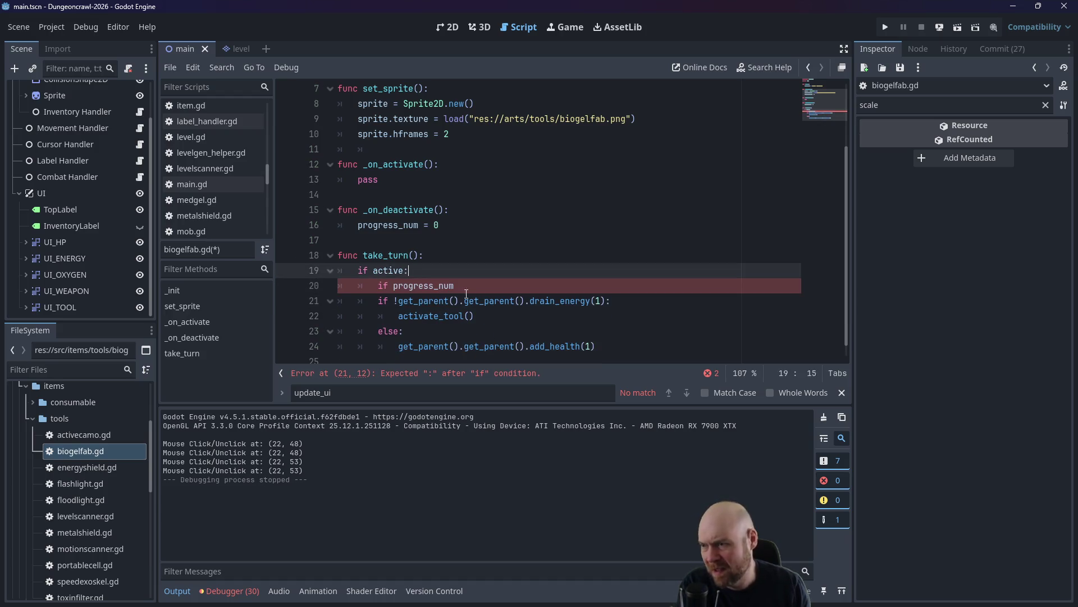
left_click(637, 349)
key("Return")
key("Return")
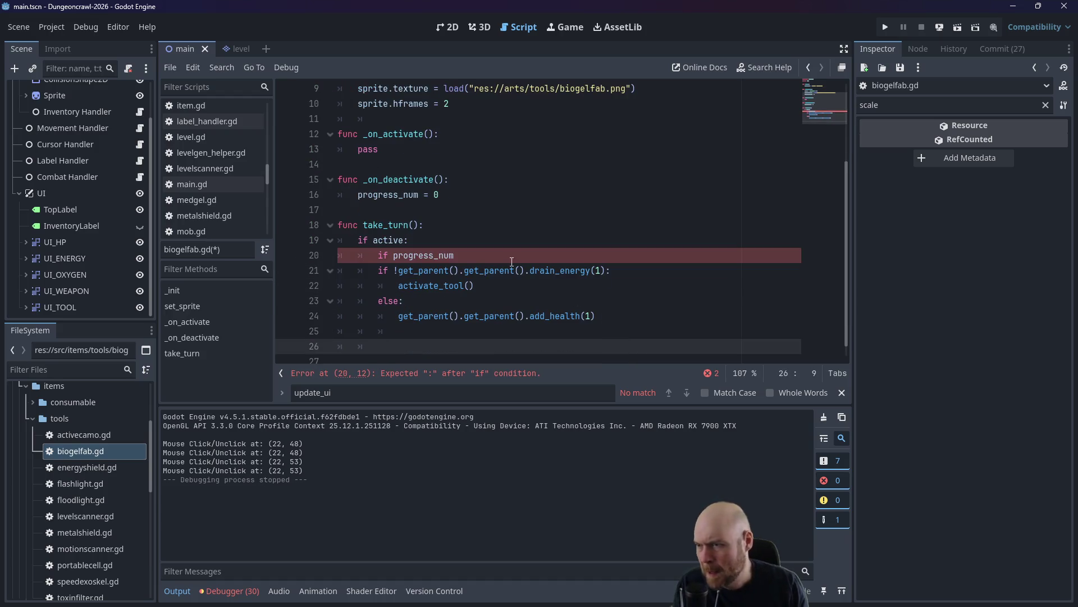
key("ctrl+v")
key("shift+Tab")
key("shift+Tab")
Complete the progress check as 'if progress_num >= 100:'.
left_click(466, 255)
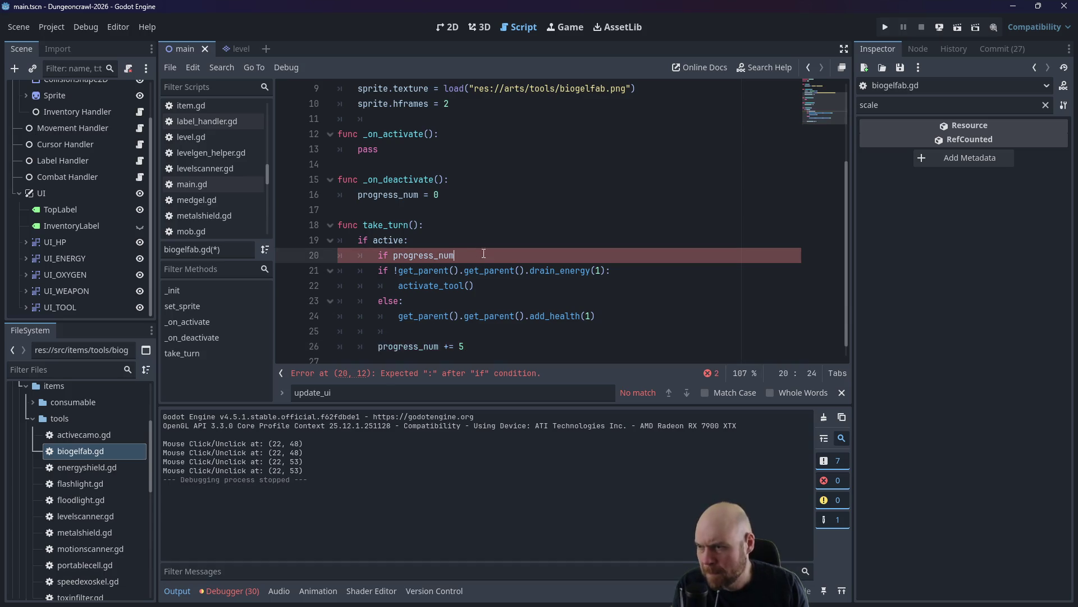
key("ctrl+space")
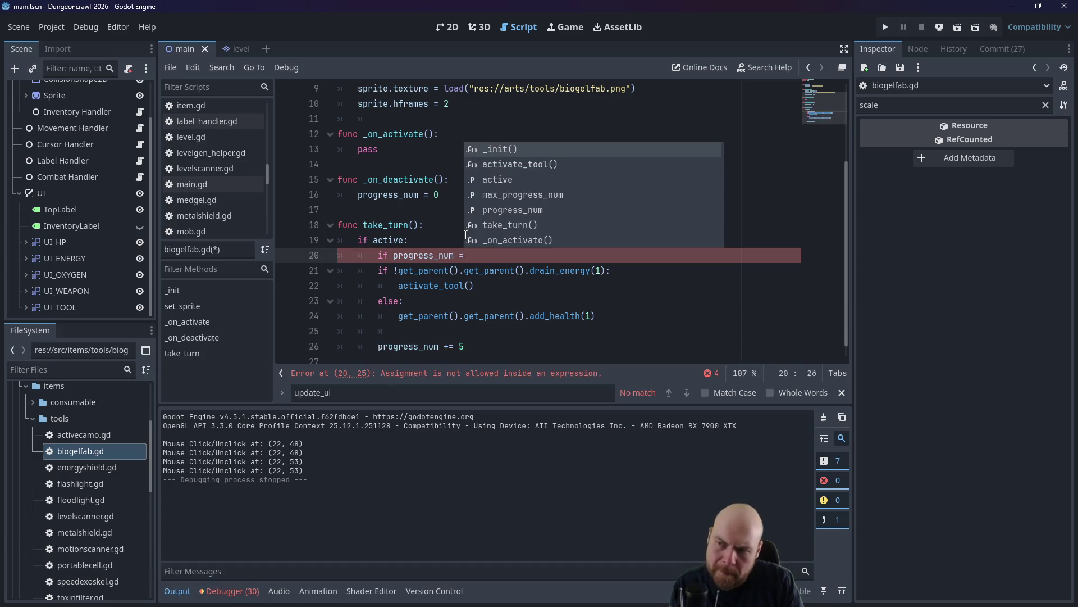
type("== 100:")
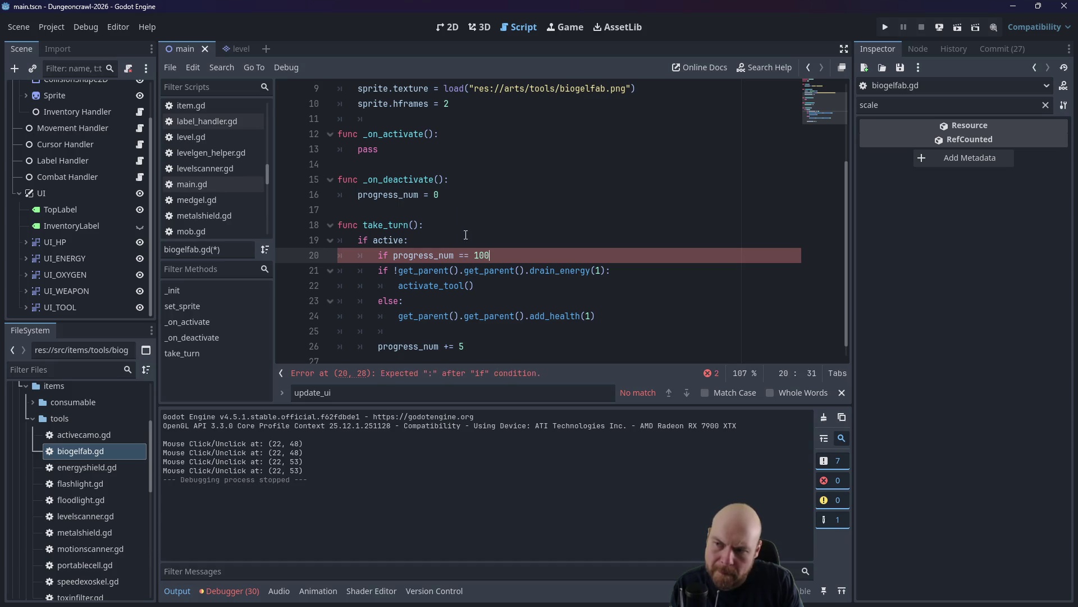
key("Return")
key("Up")
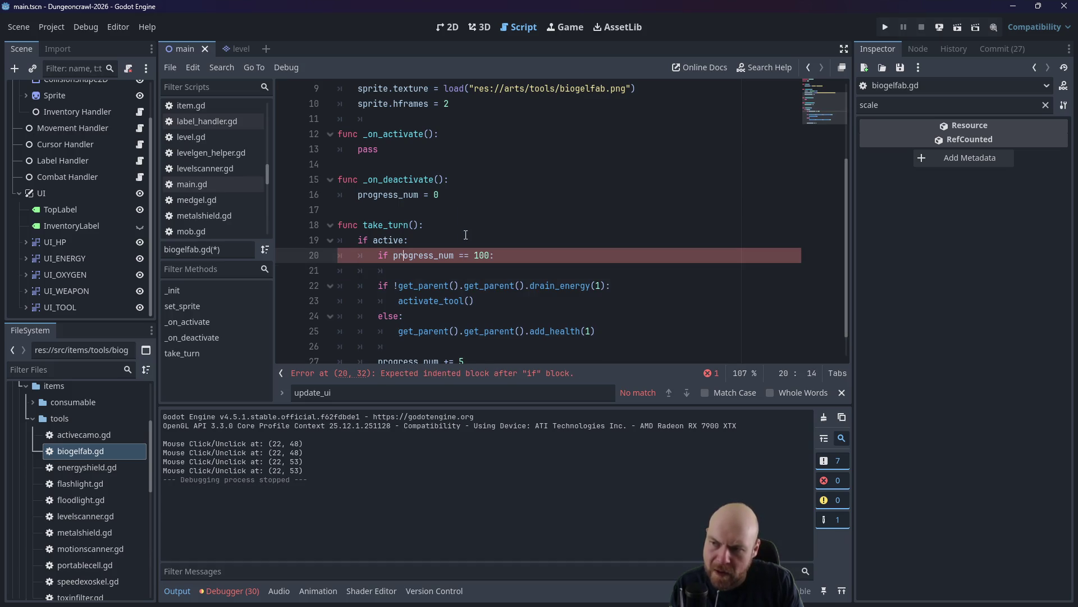
key("Delete")
type(">")
key("Down")
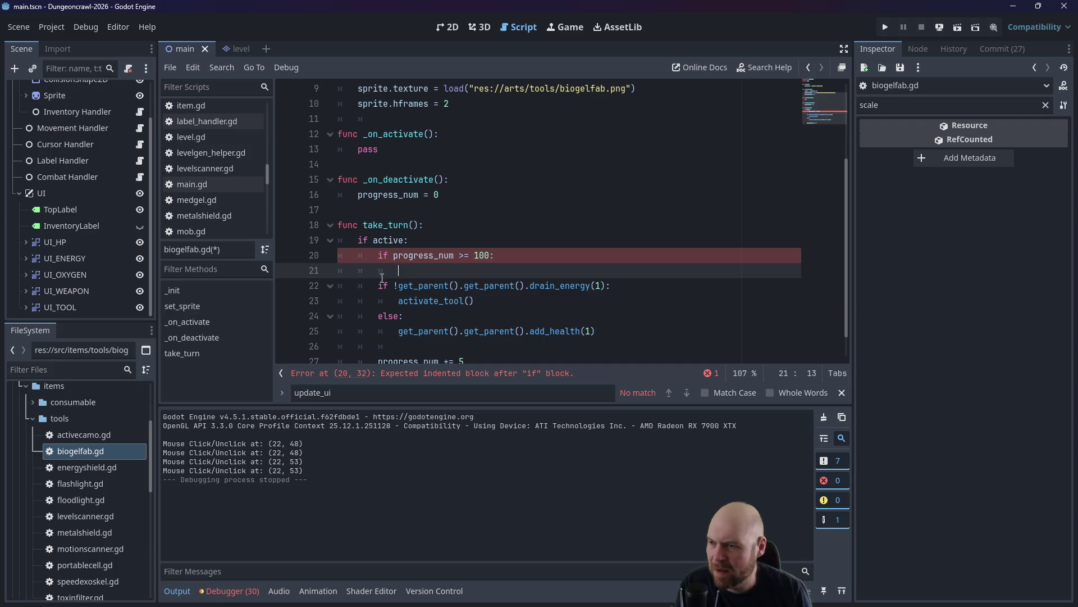
Try a 200 threshold, revert it to 100, and save the scripts.
left_click(479, 255)
key("BackSpace")
type("2")
left_click(469, 268)
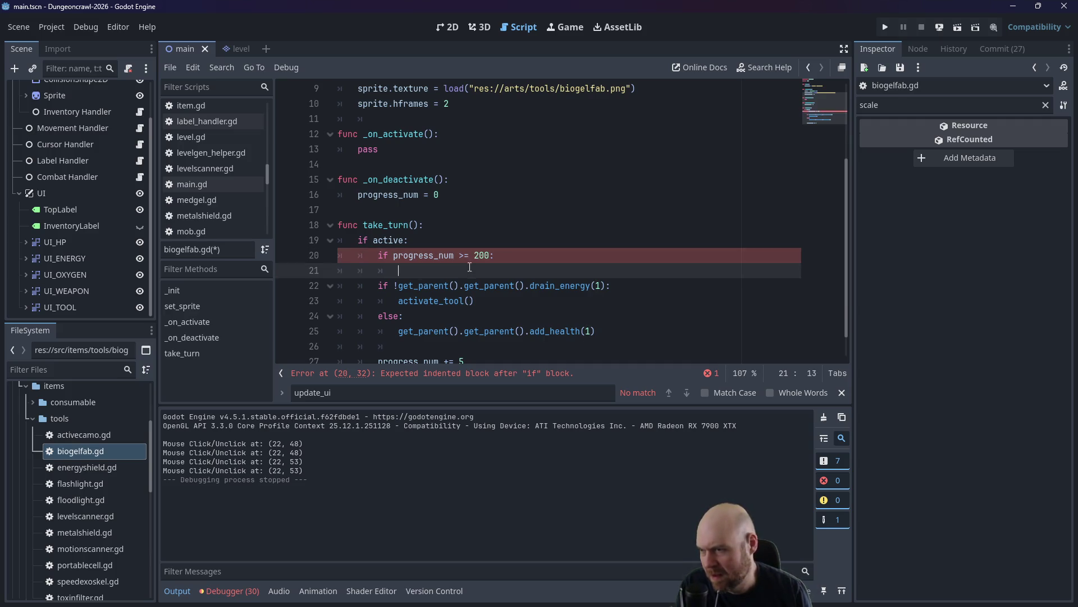
key("ctrl+z")
key("ctrl+z")
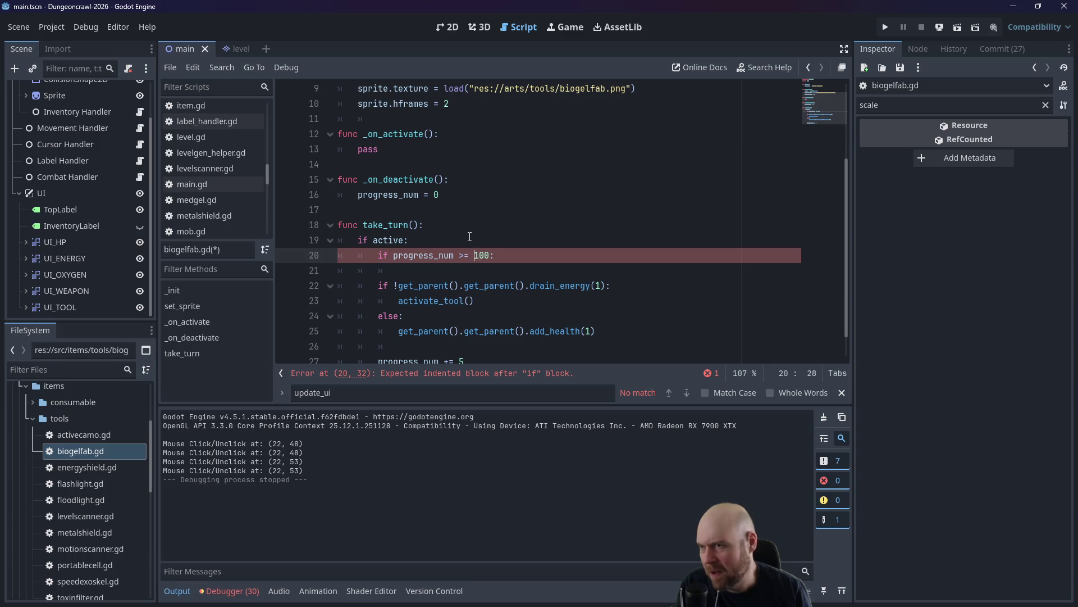
scroll(468, 236, "up", 2)
scroll(468, 236, "down", 3)
left_click(469, 236)
key("ctrl+s")
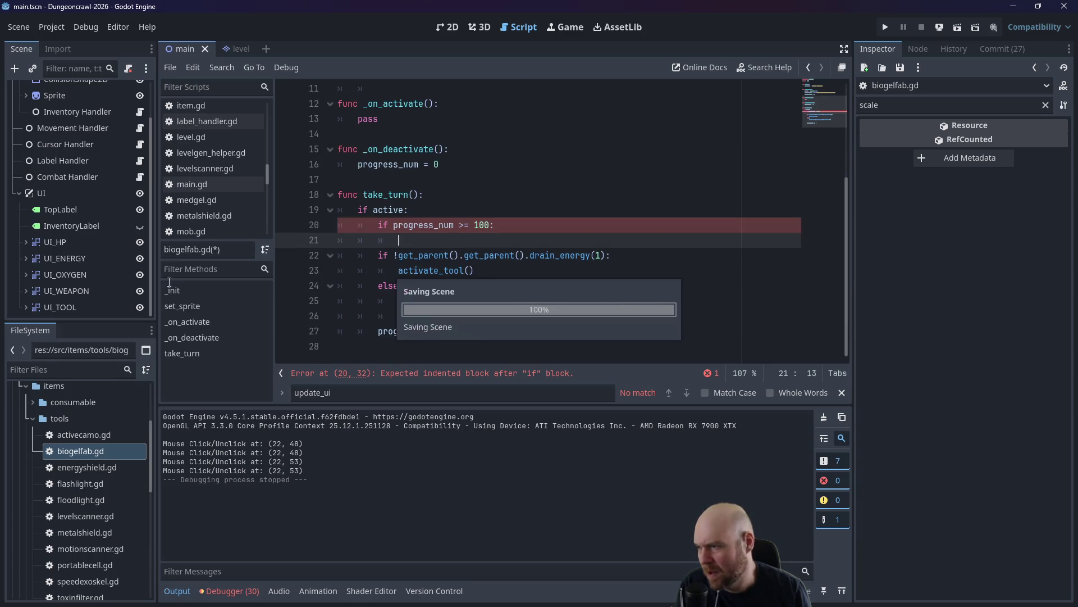
Indent the energy-drain and heal lines under the progress check and save biogelfab.gd.
left_click(78, 494)
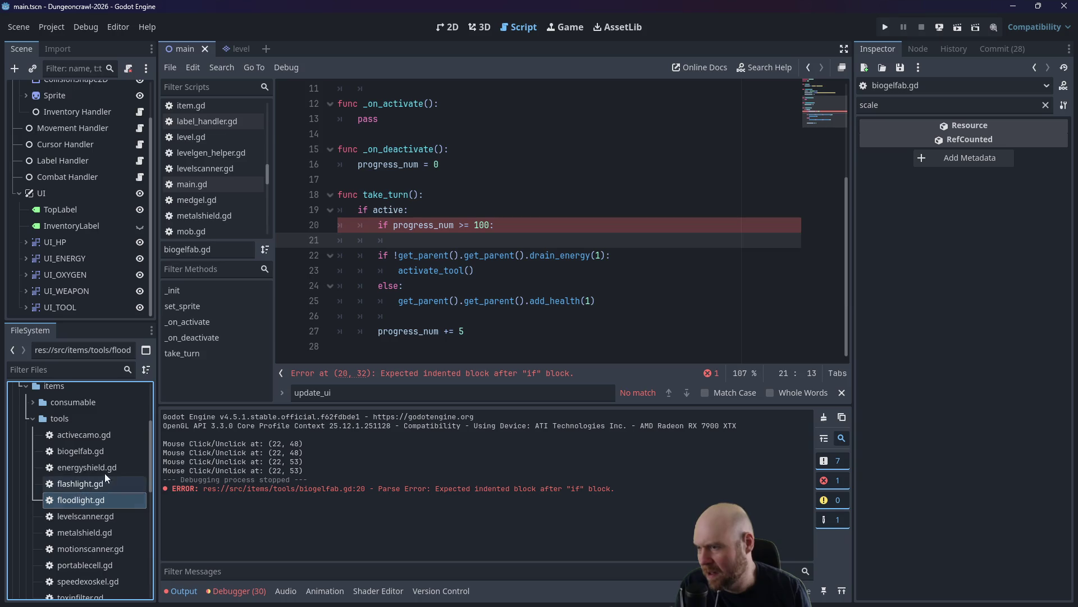
left_click_drag(381, 259, 617, 301)
key("Tab")
left_click(422, 240)
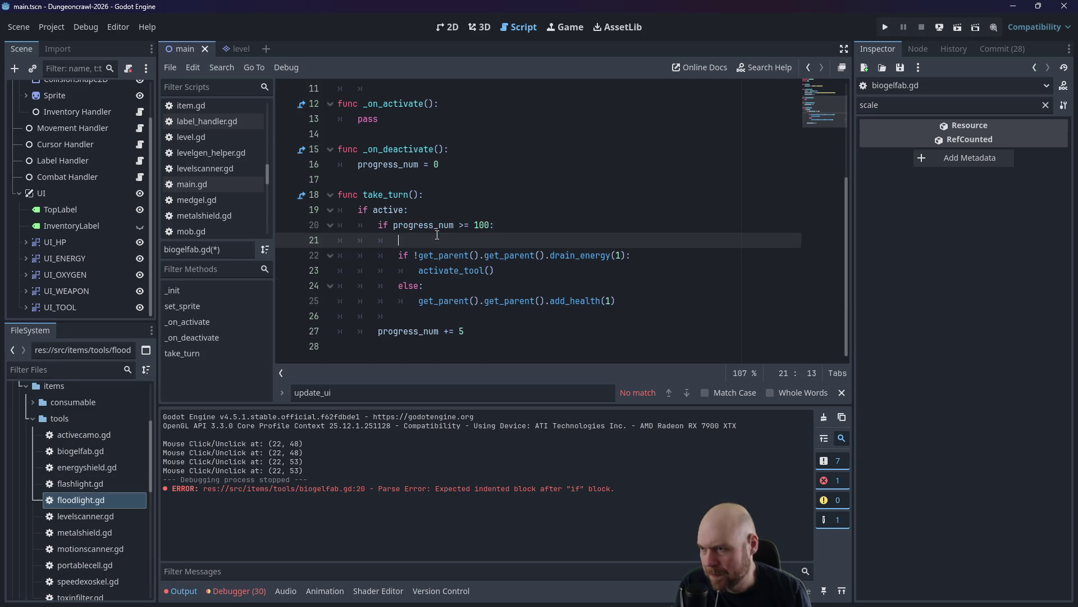
key("BackSpace")
key("BackSpace")
key("BackSpace")
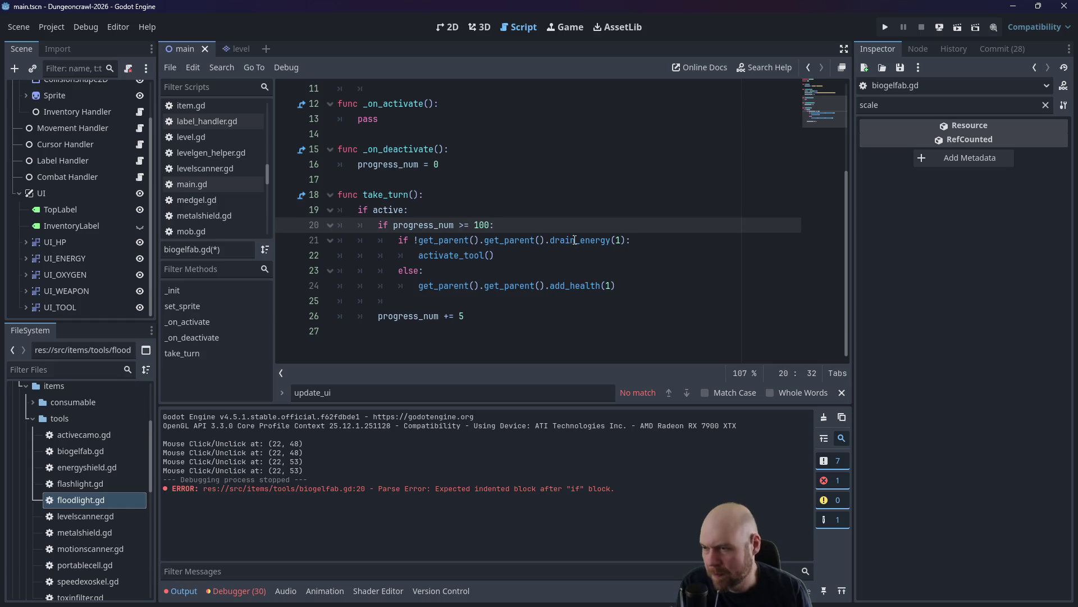
left_click(619, 240)
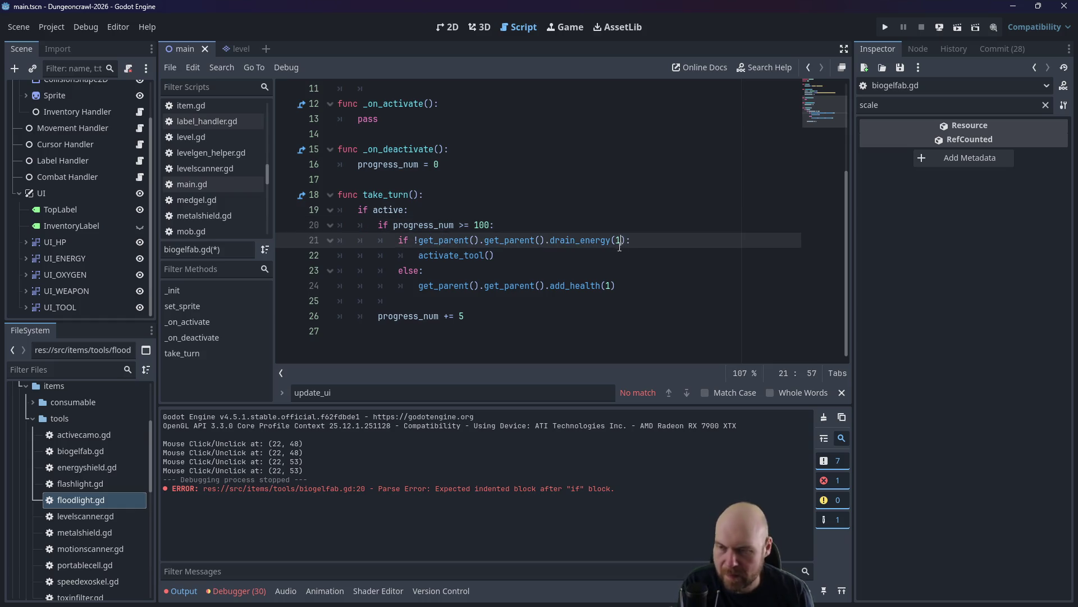
key("ctrl+s")
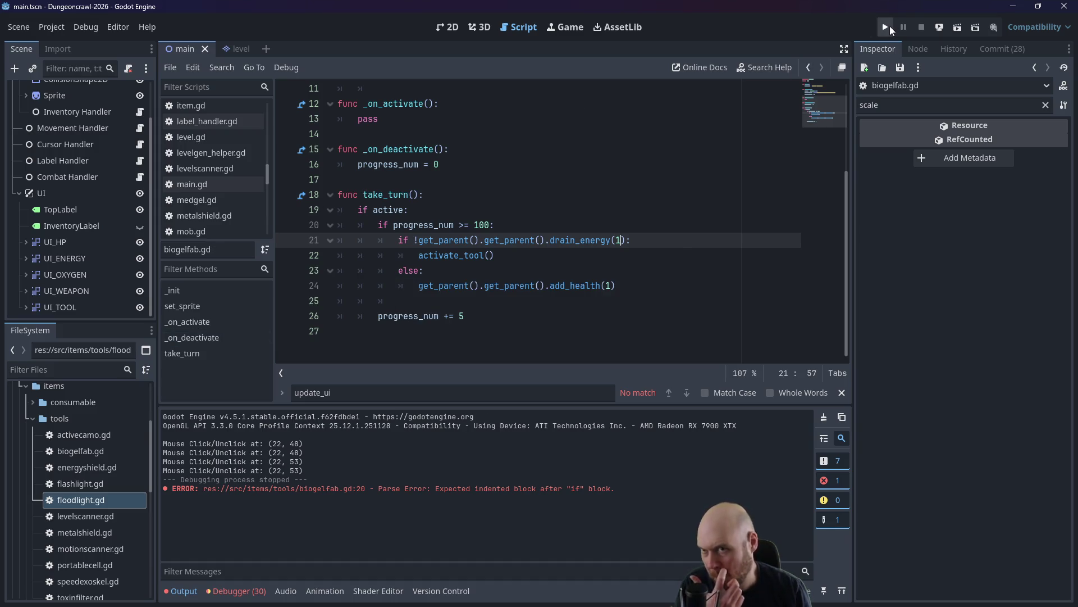
Run the game, equip the floodlight in slot 1 and switch it on, then stop.
left_click(886, 27)
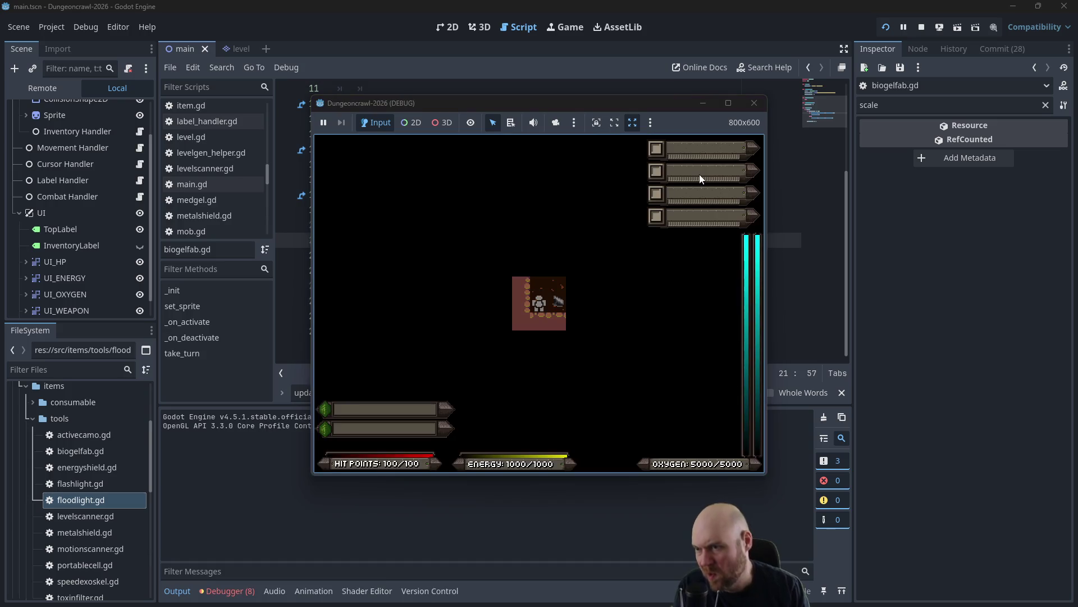
key("1")
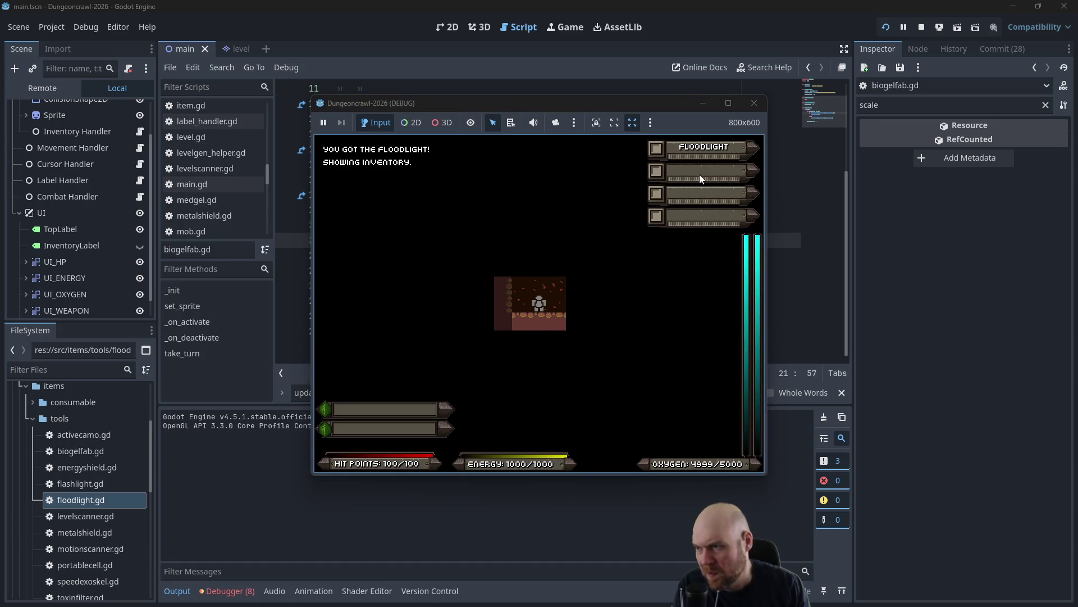
key("1")
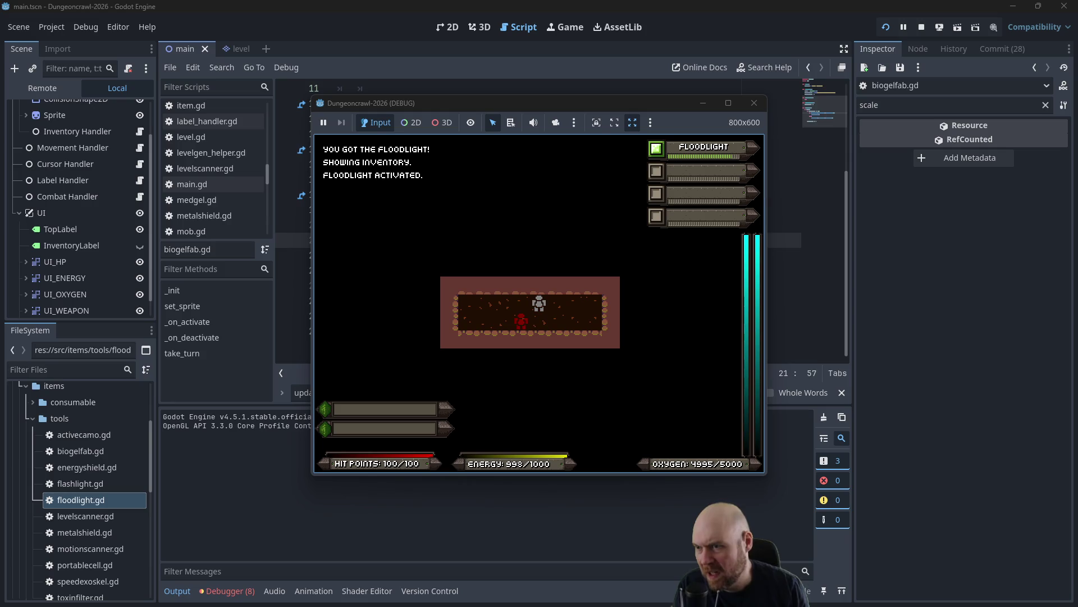
left_click(754, 102)
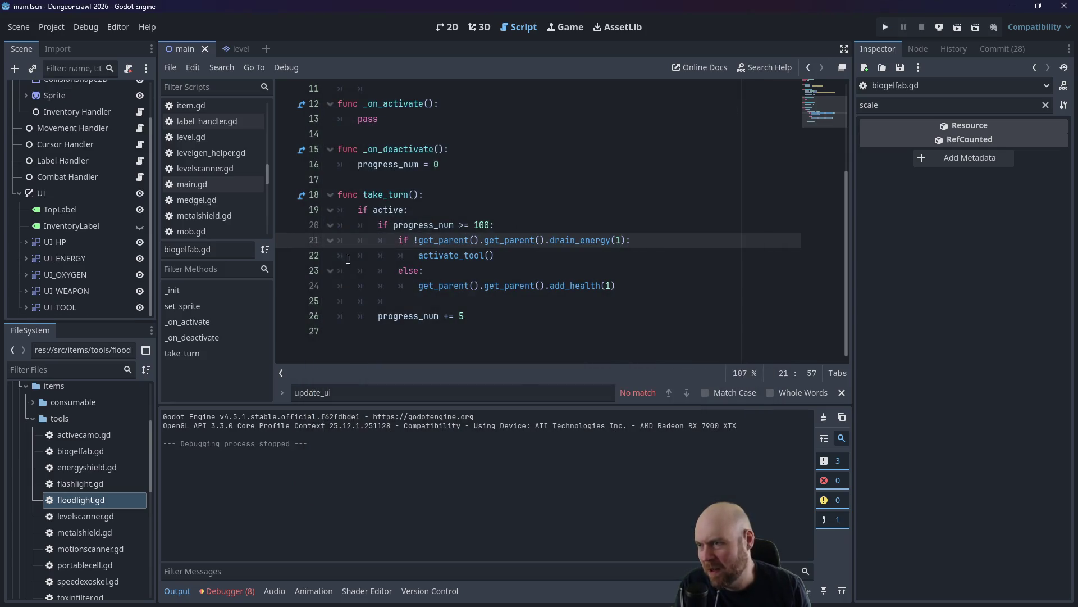
Change floodlight.gd's progress_num reset value from 100 to 1000 and save.
double_click(82, 504)
scroll(359, 280, "down", 4)
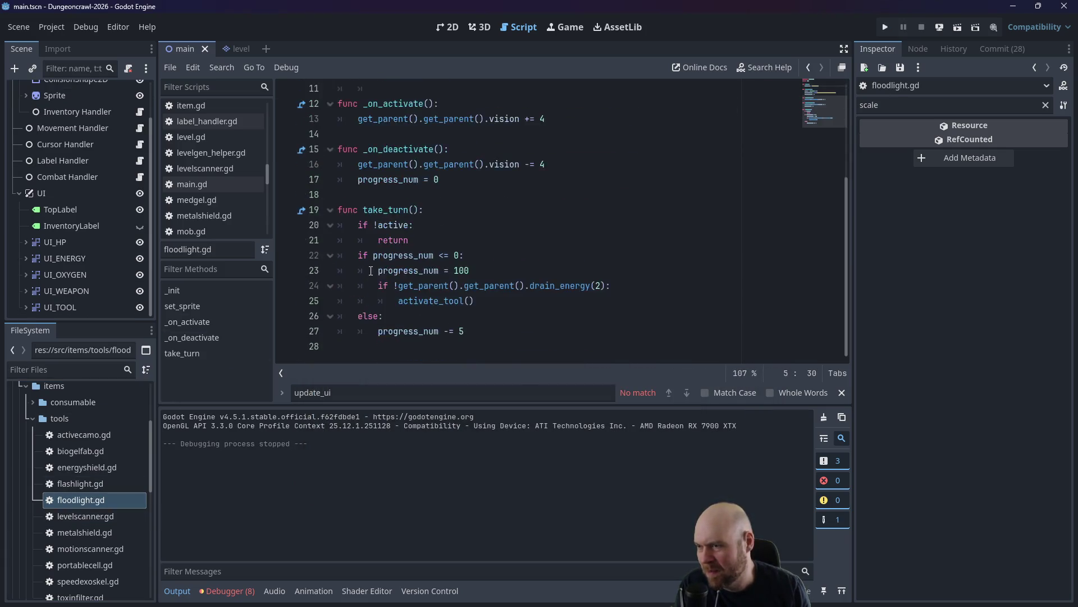
scroll(393, 292, "up", 1)
left_click(481, 315)
type("0")
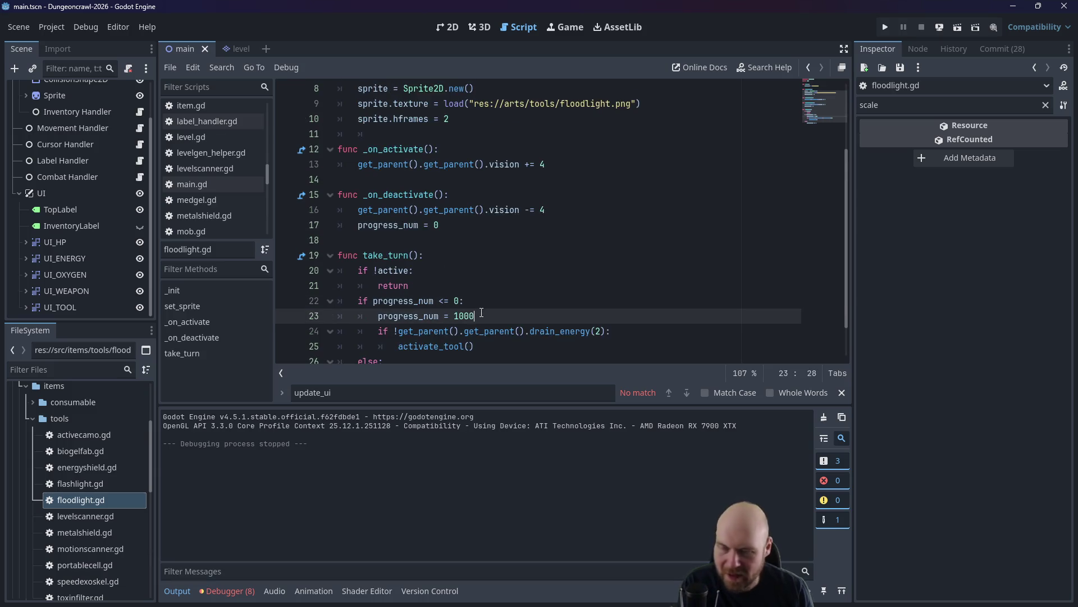
key("ctrl+s")
Retest the floodlight in game, moving the player around, then stop the run.
left_click(882, 31)
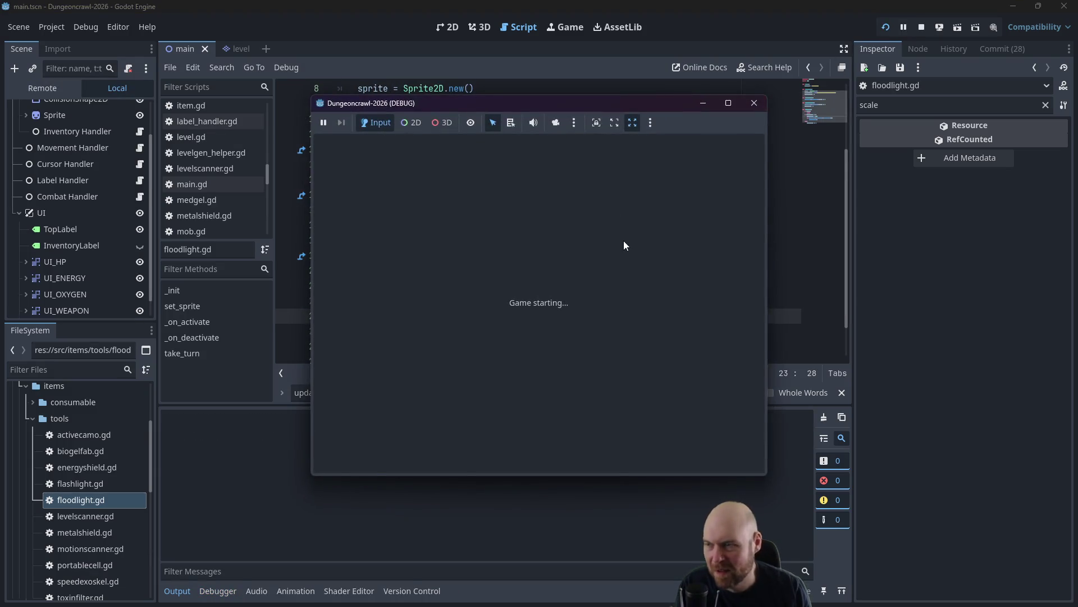
key("i")
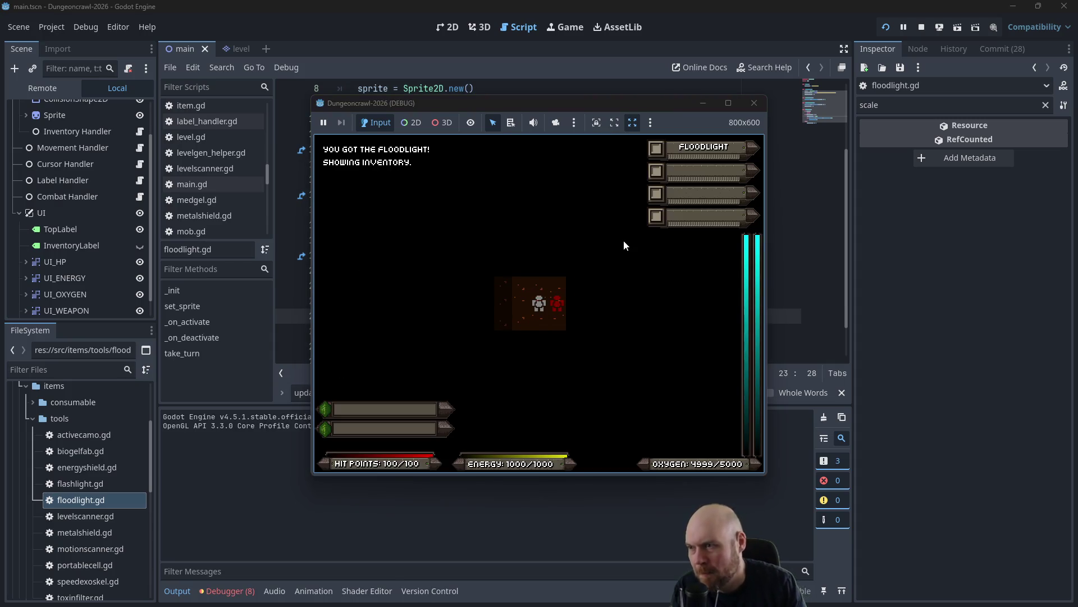
key("1")
key("Right")
key("Right")
key("Right")
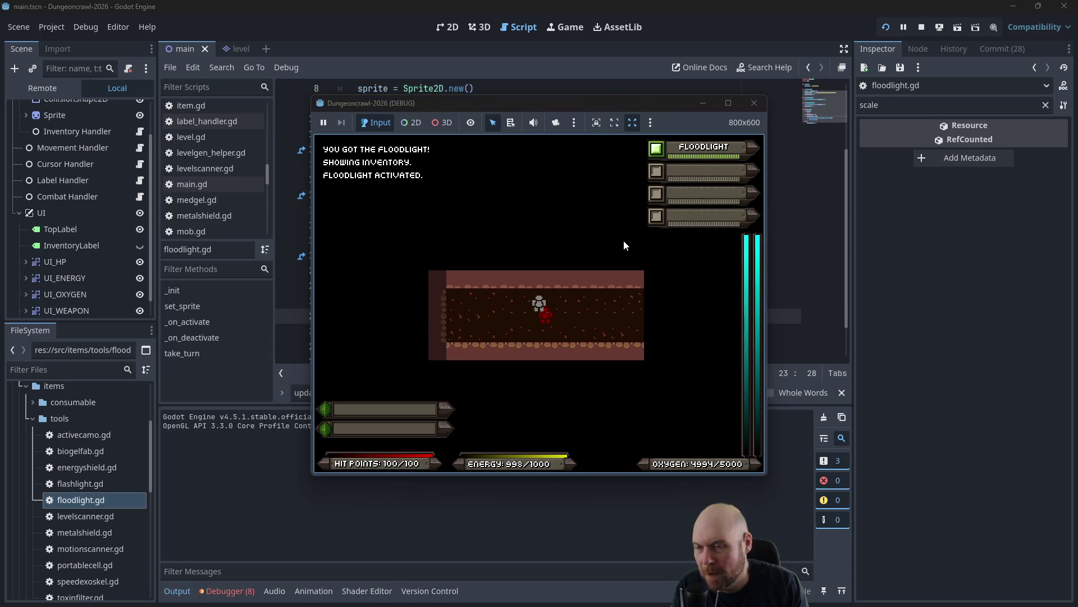
key("Down")
key("Left")
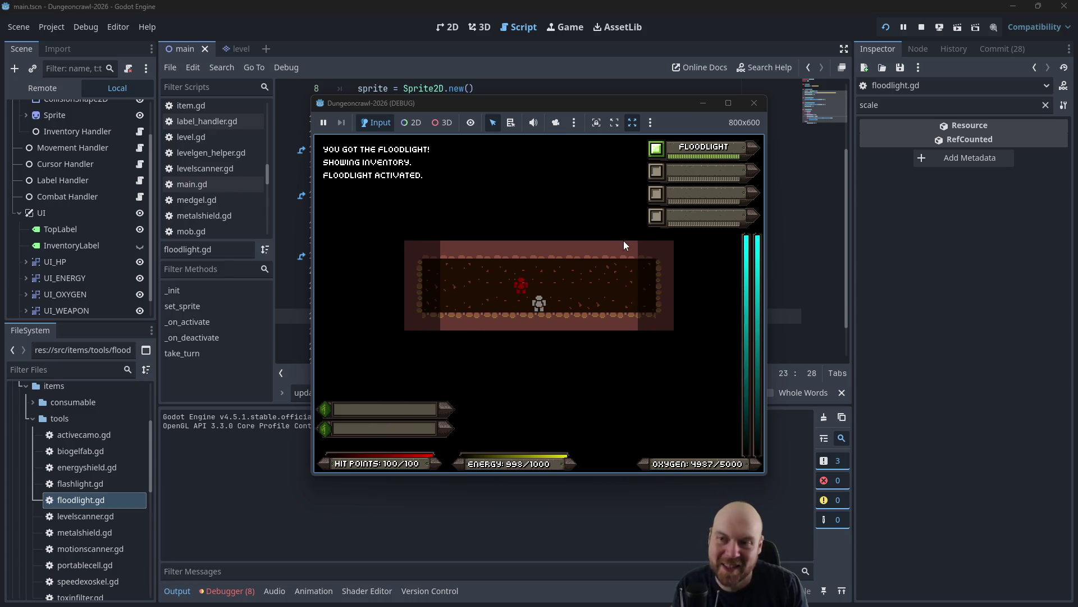
left_click(754, 104)
Revert the floodlight reset value to 100 and open biogelfab.gd at take_turn.
key("BackSpace")
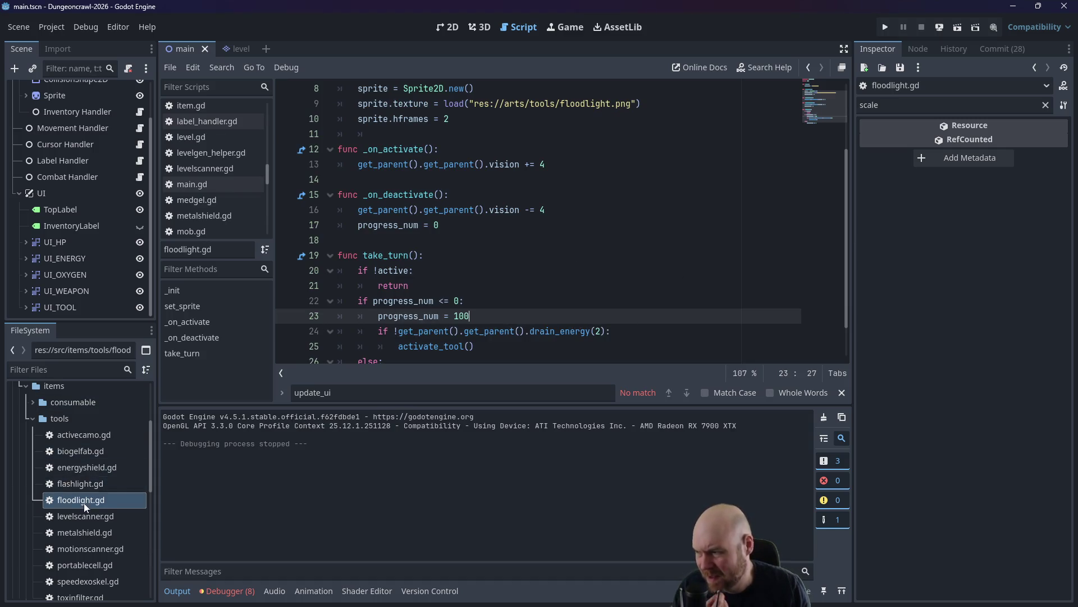
left_click(97, 449)
left_click(439, 270)
left_click(454, 255)
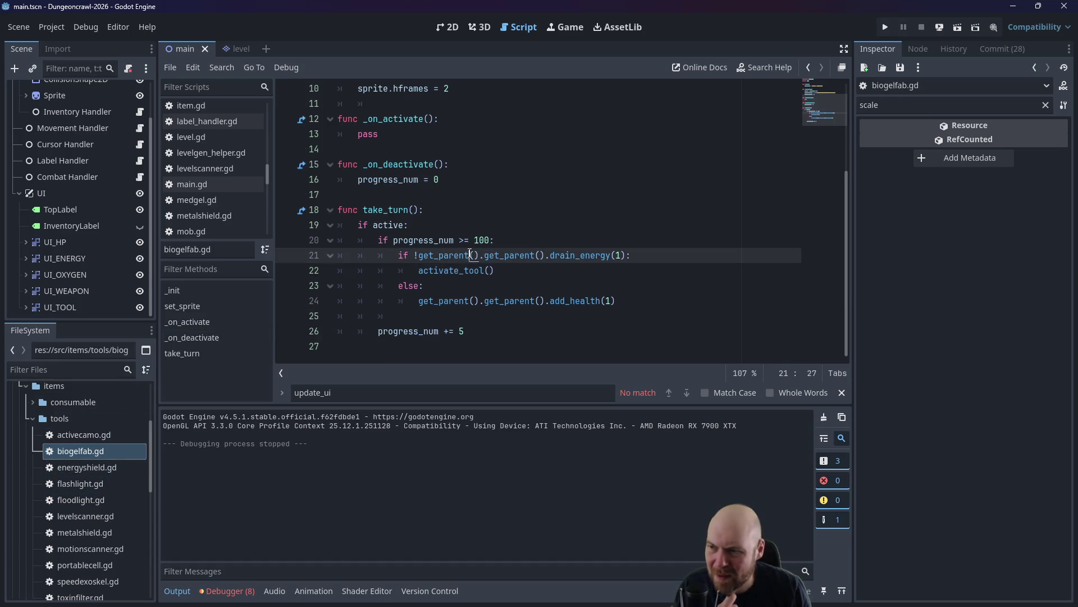
Insert a blank line under 'if active:' above the progress check.
left_click(469, 240)
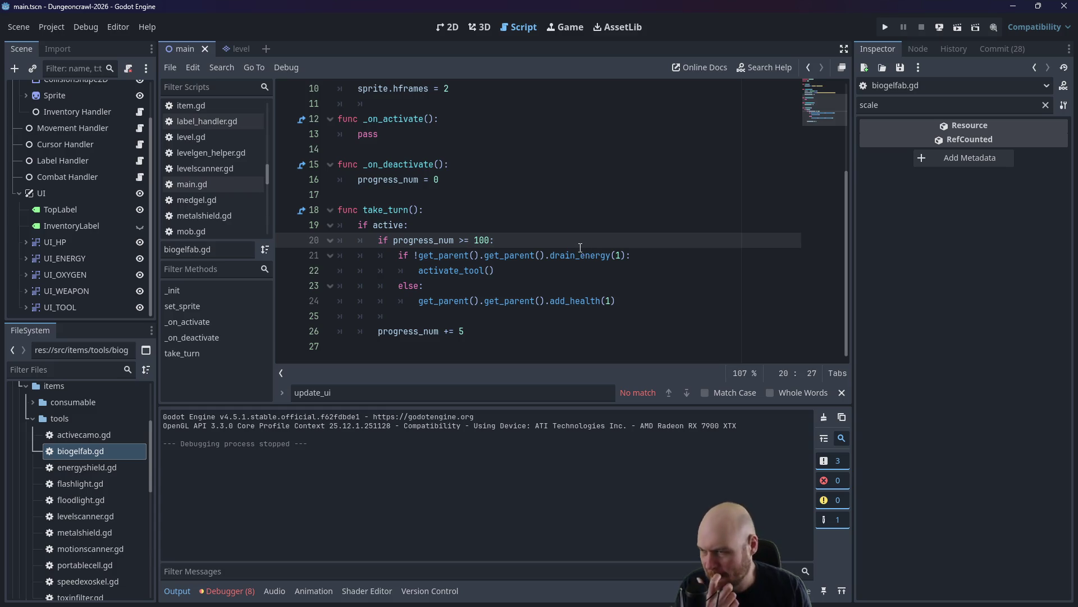
left_click(527, 230)
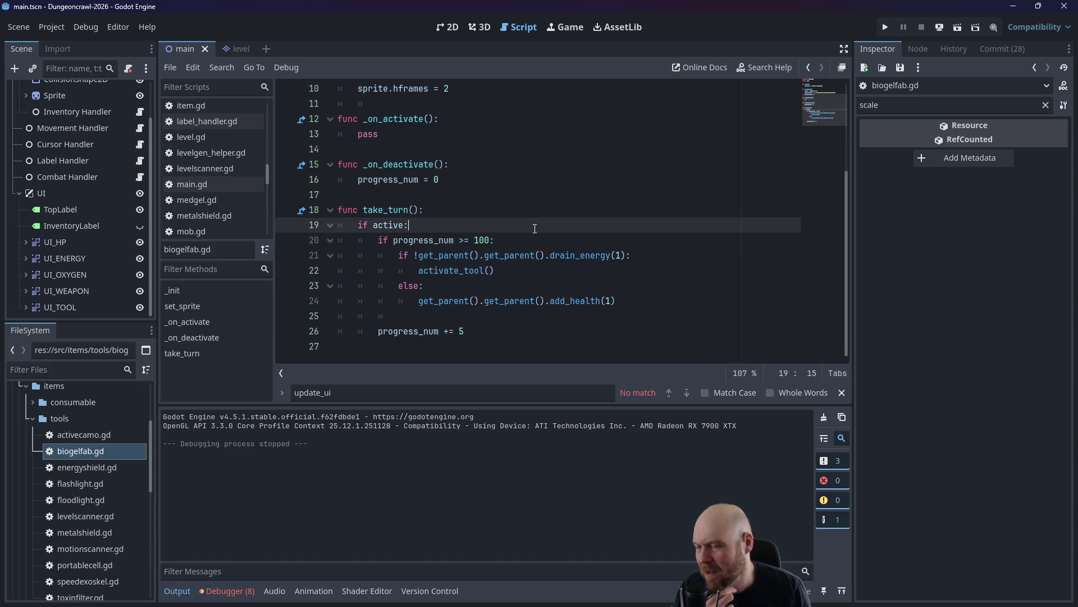
left_click(568, 238)
key("Home")
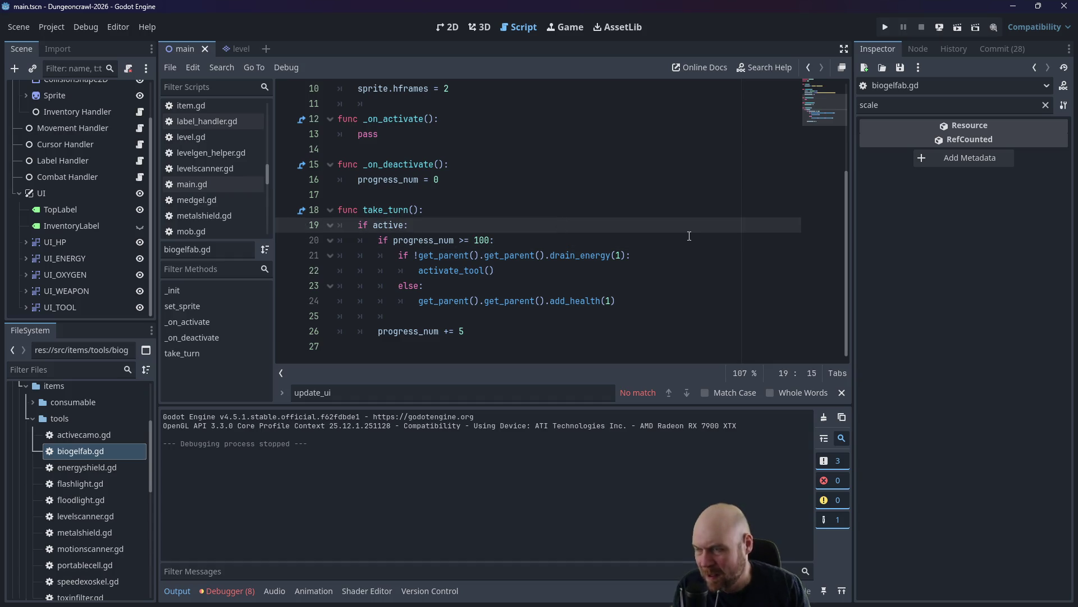
key("Return")
key("Up")
Write 'if get_parent().get_parent().energy < 10:' with activate_tool() indented beneath.
type("if ")
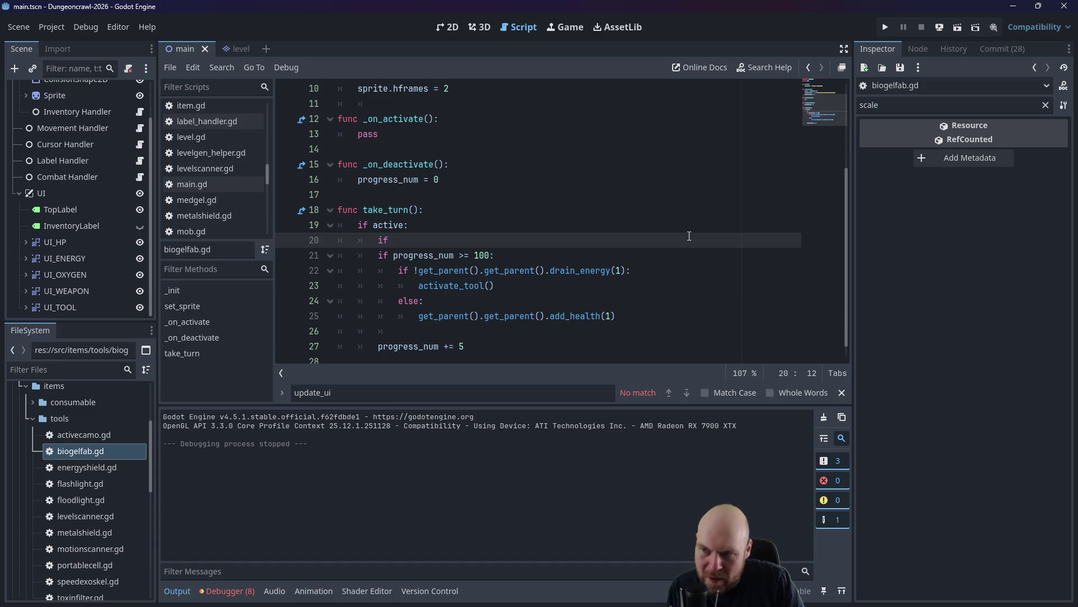
type("energy")
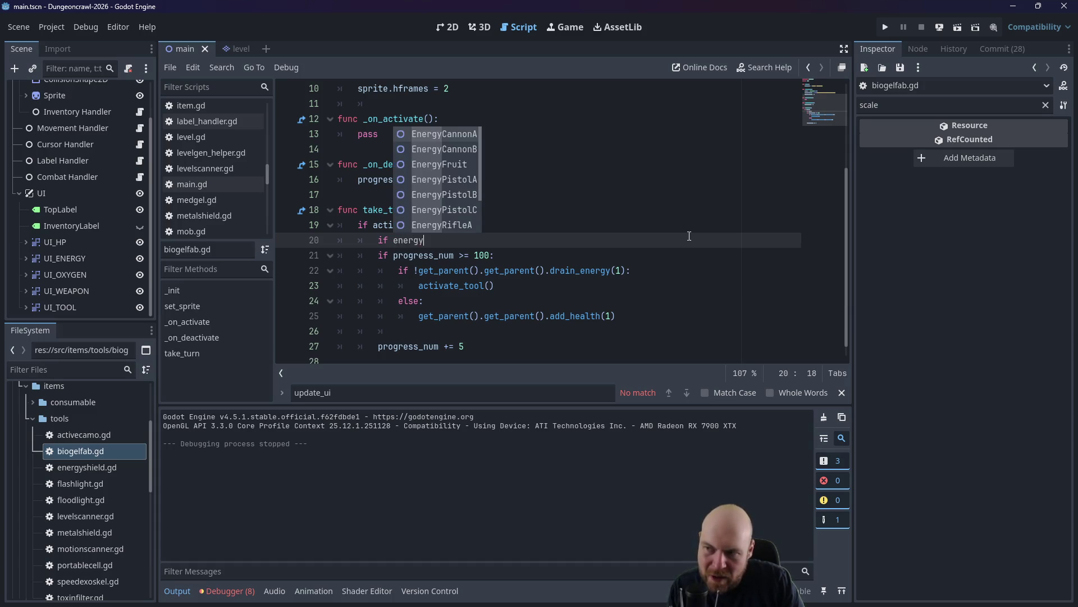
key("BackSpace")
key("BackSpace")
key("BackSpace")
key("BackSpace")
key("BackSpace")
key("BackSpace")
type("get")
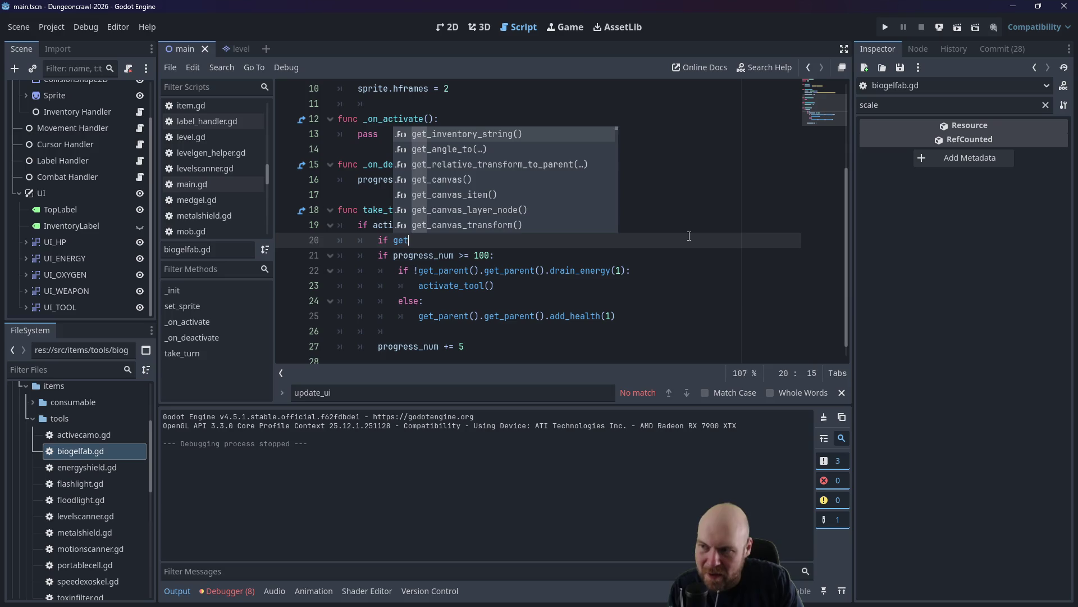
type("_parent.get_parent.get")
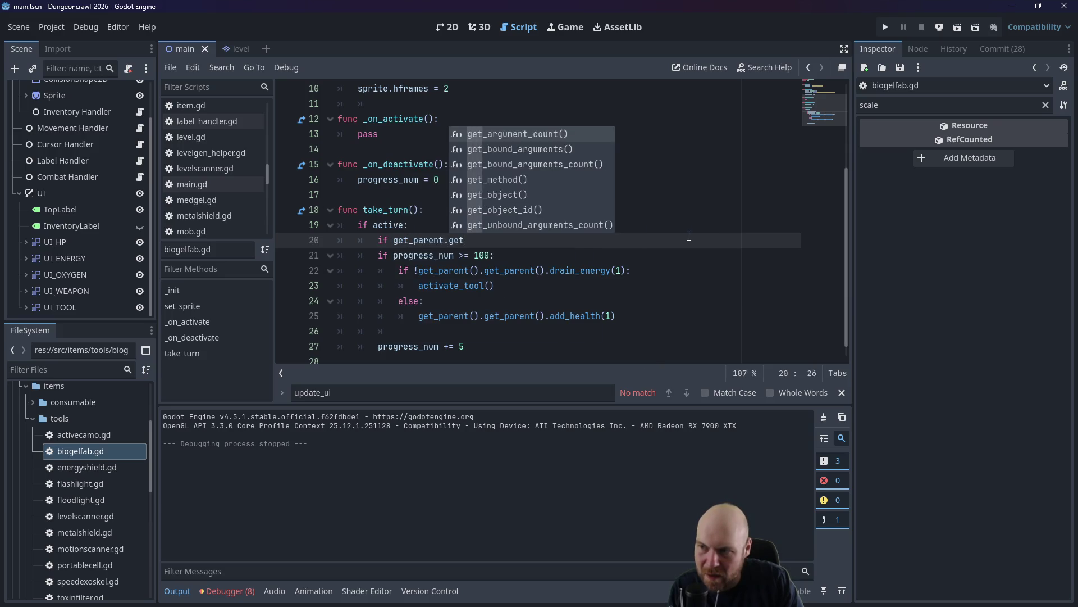
type("(")
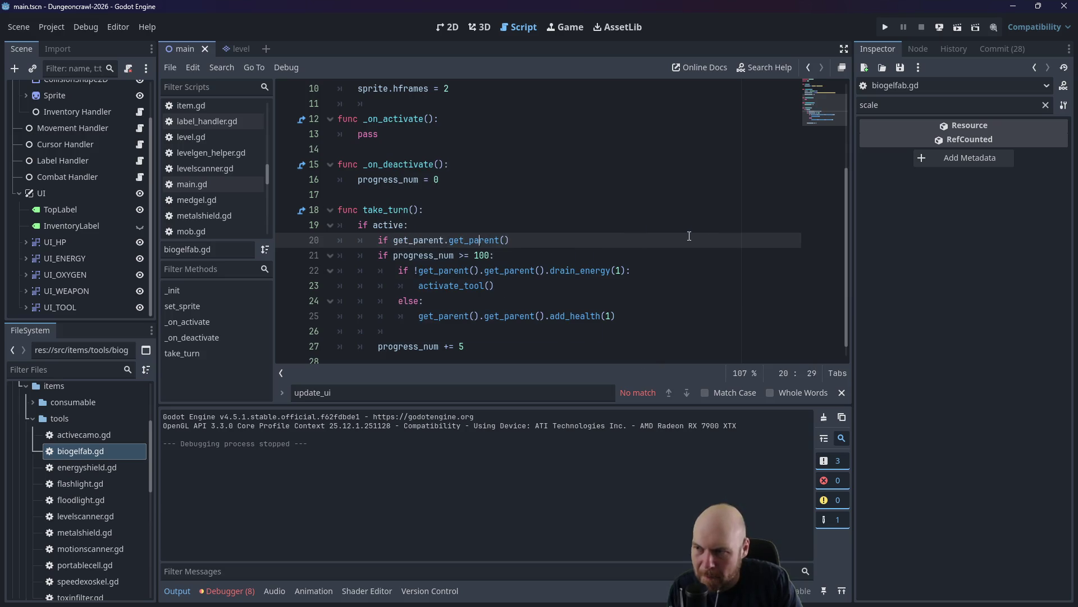
type("()")
key("Right")
key("Right")
key("Right")
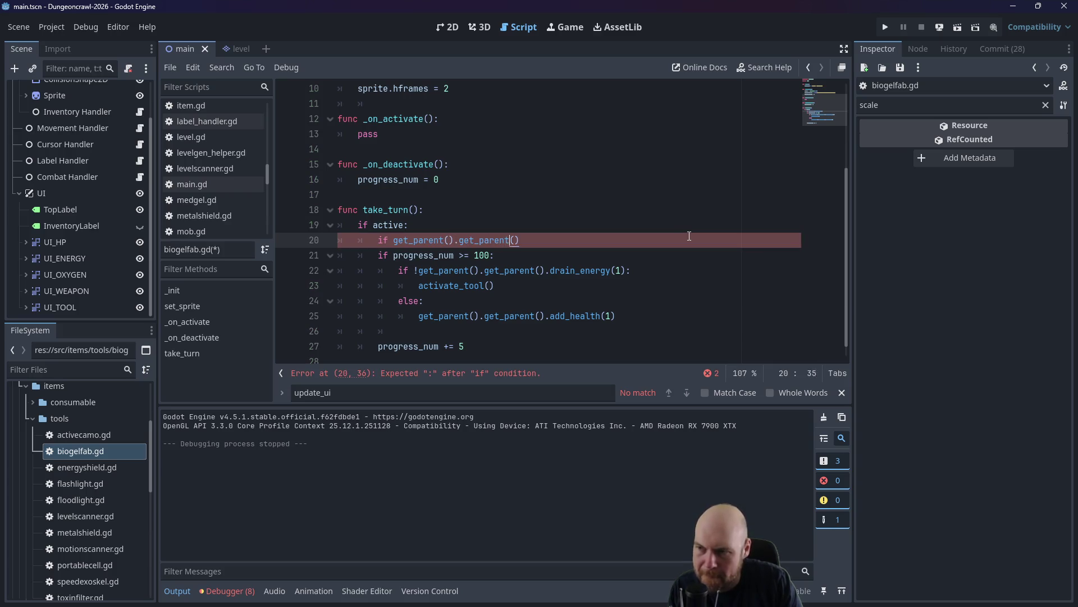
type(".energ")
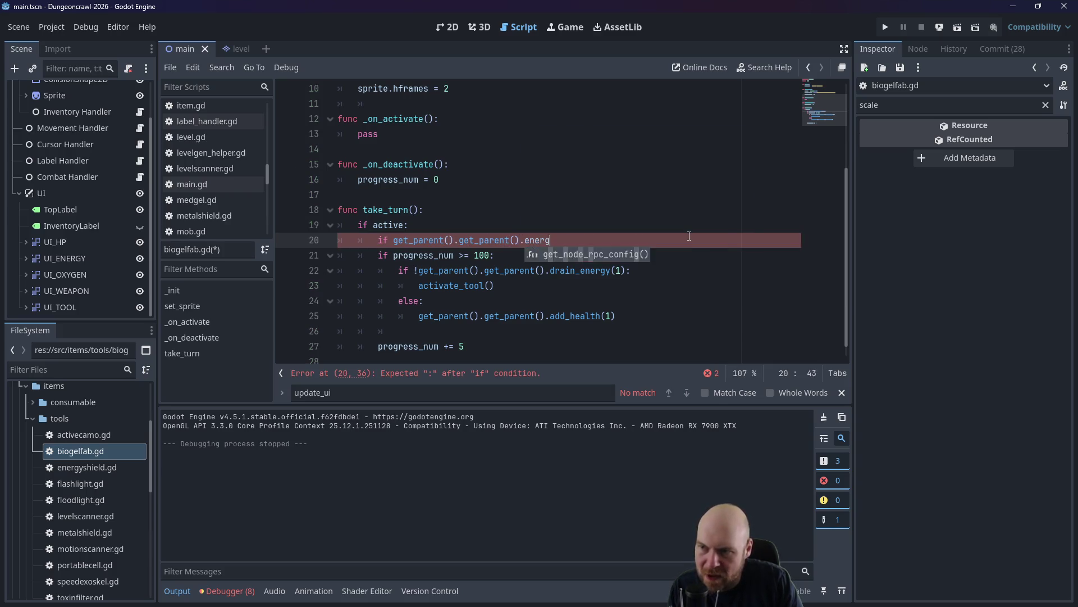
type("y < 10:")
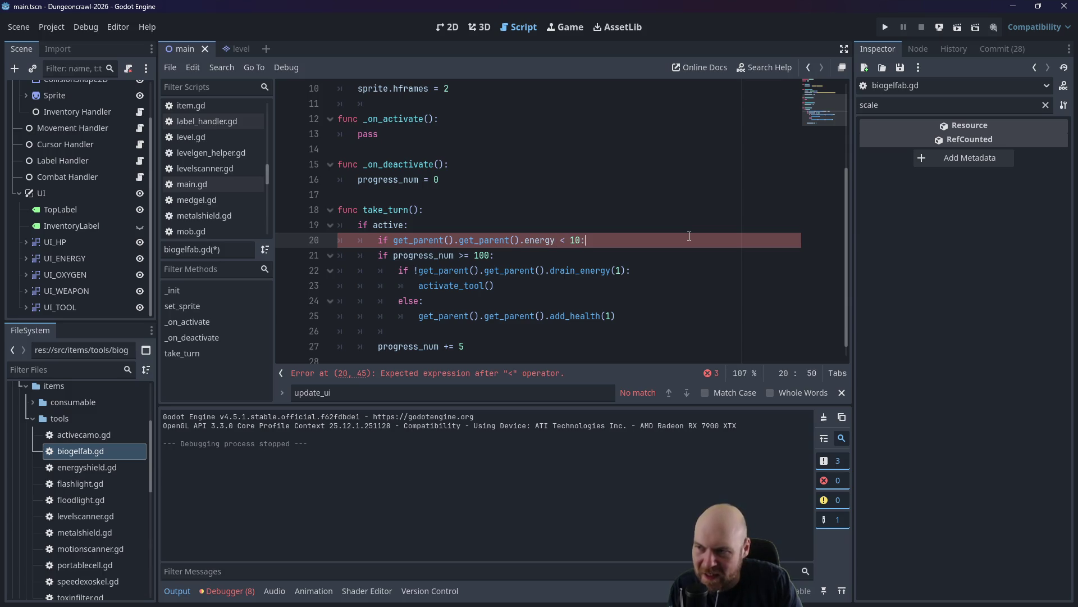
key("Return")
type("activate")
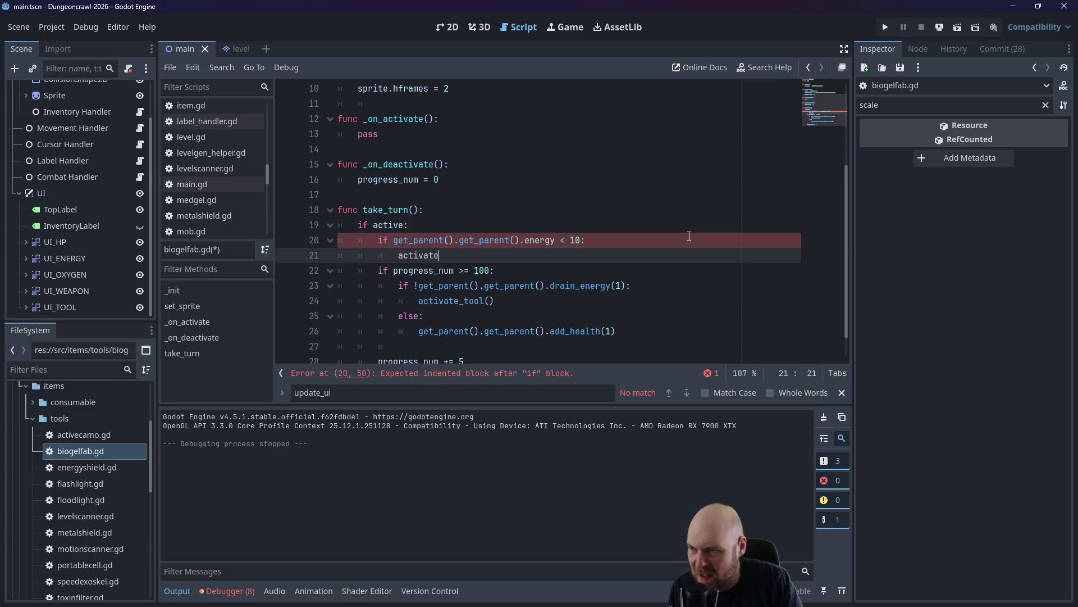
type("_too")
key("Return")
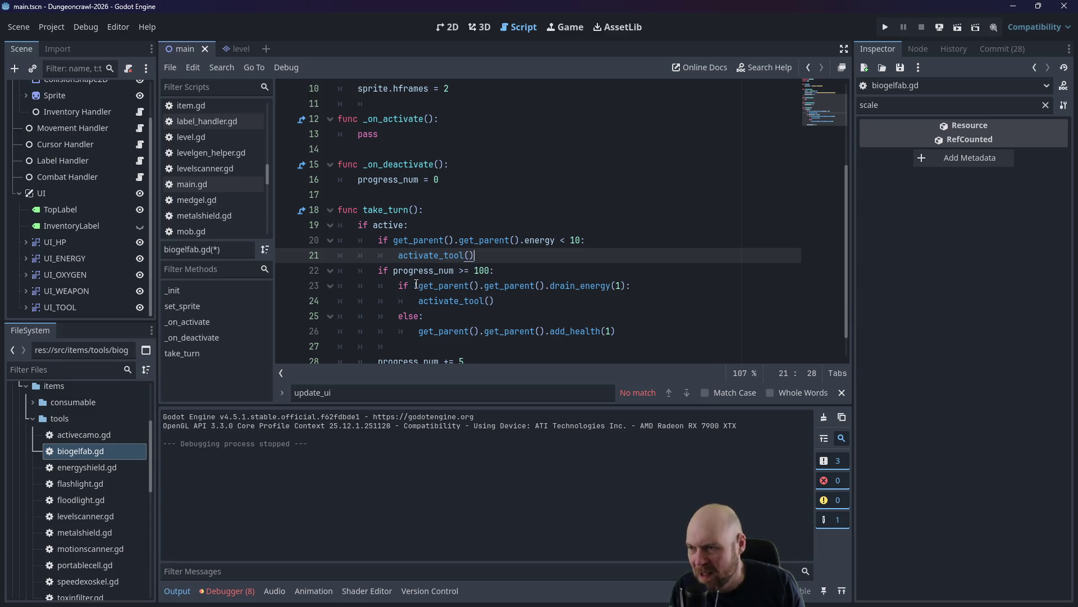
left_click(523, 273)
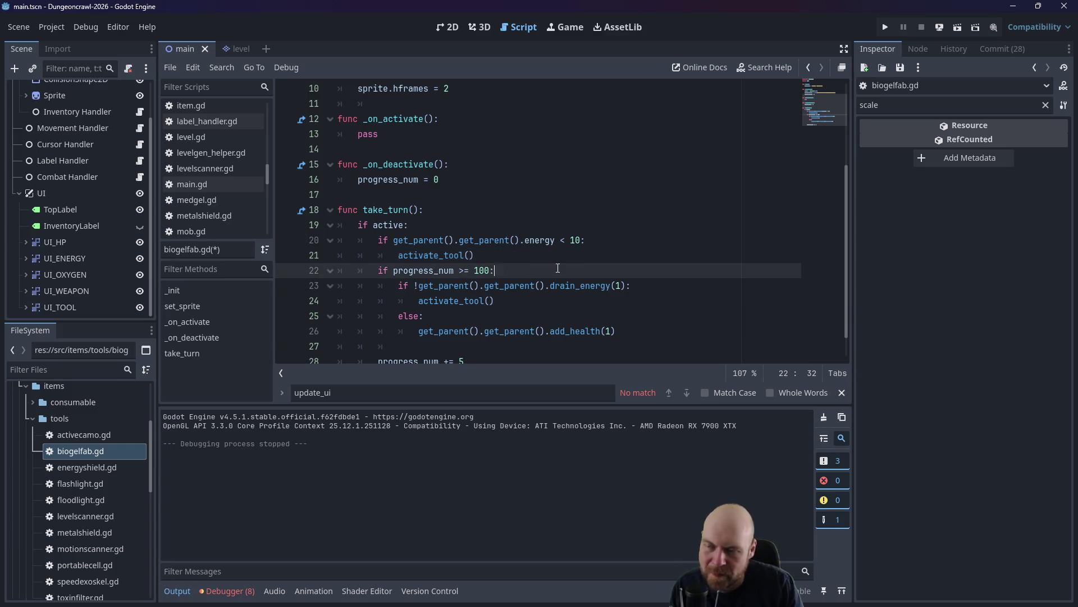
Add line 23 'if get_parent().get_parent().hitPoints < get_parent().get_parent().maxHealth'.
key("Return")
type("if get-p")
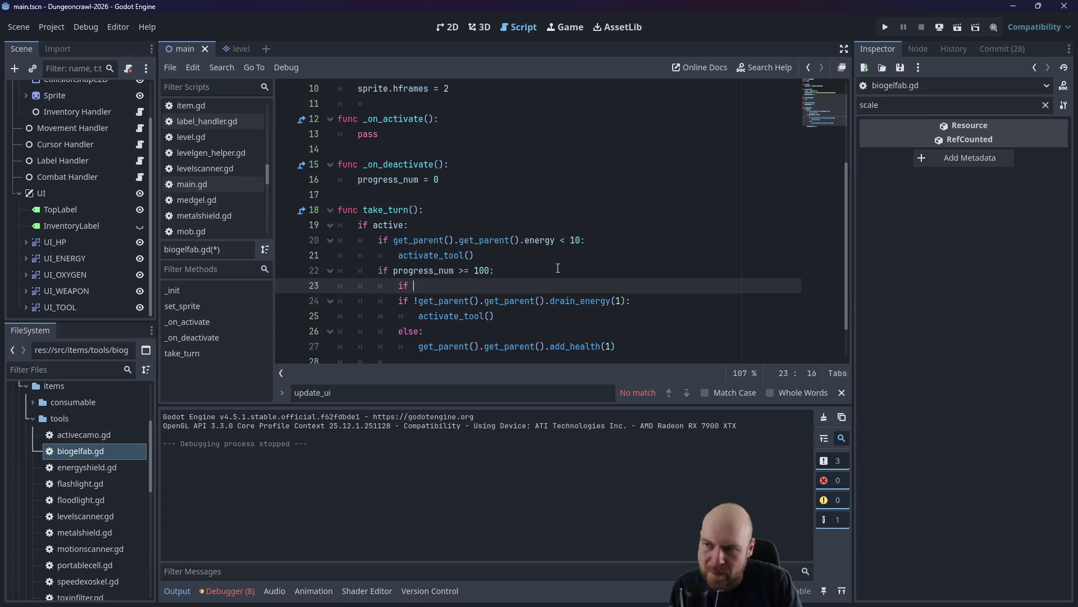
key("BackSpace")
key("BackSpace")
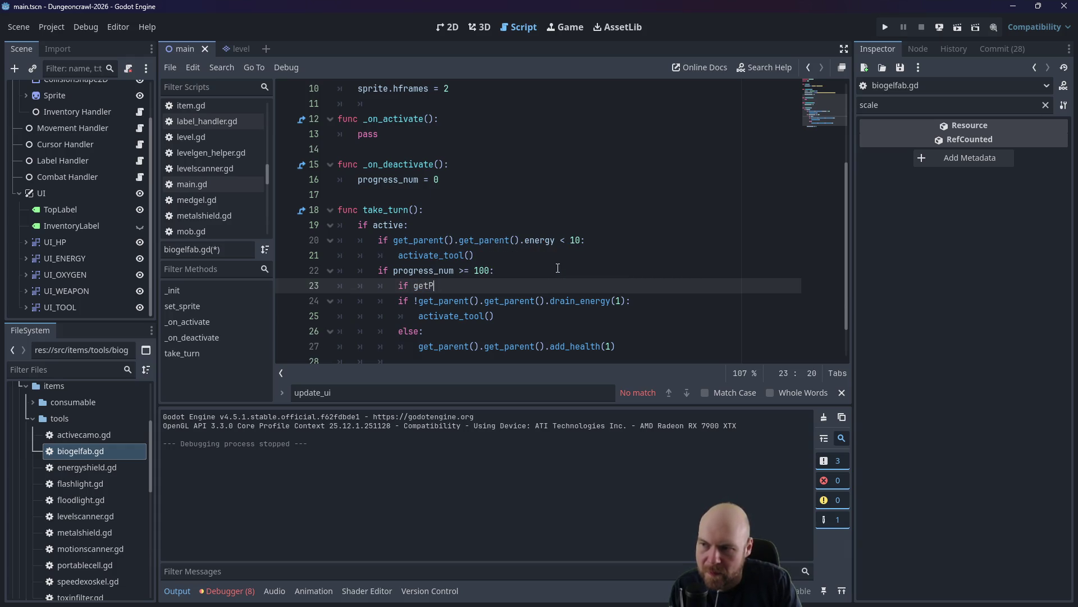
type("Pa")
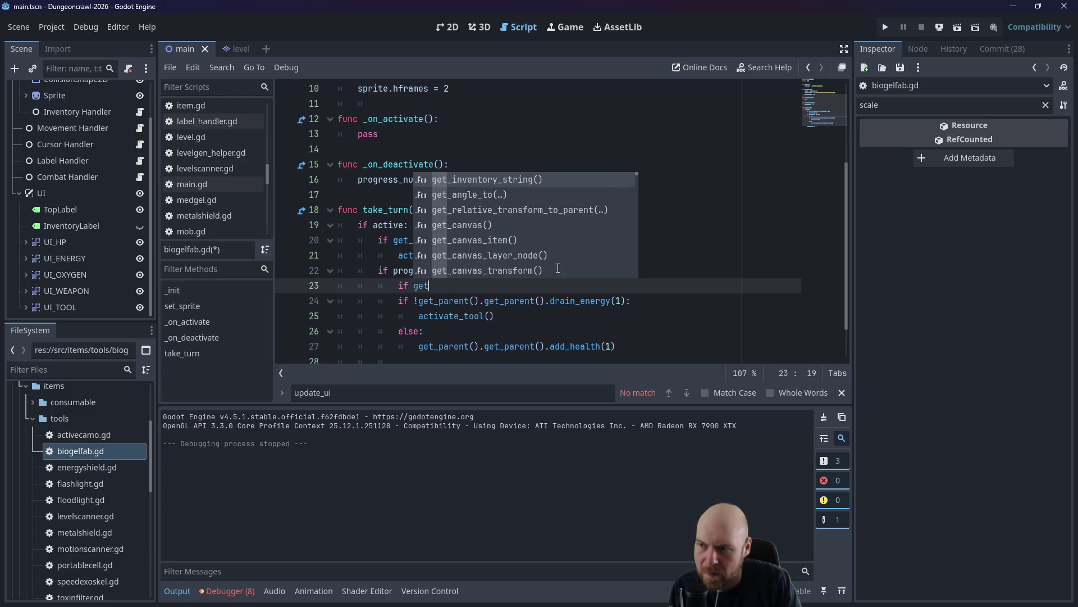
type("r")
key("Return")
type("get_parent")
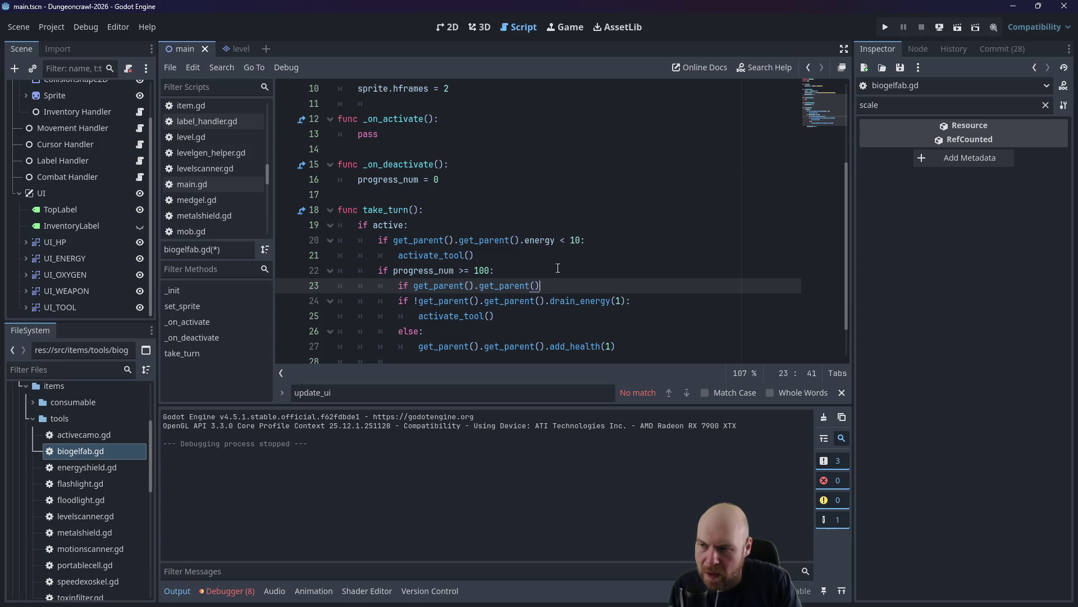
type("().health")
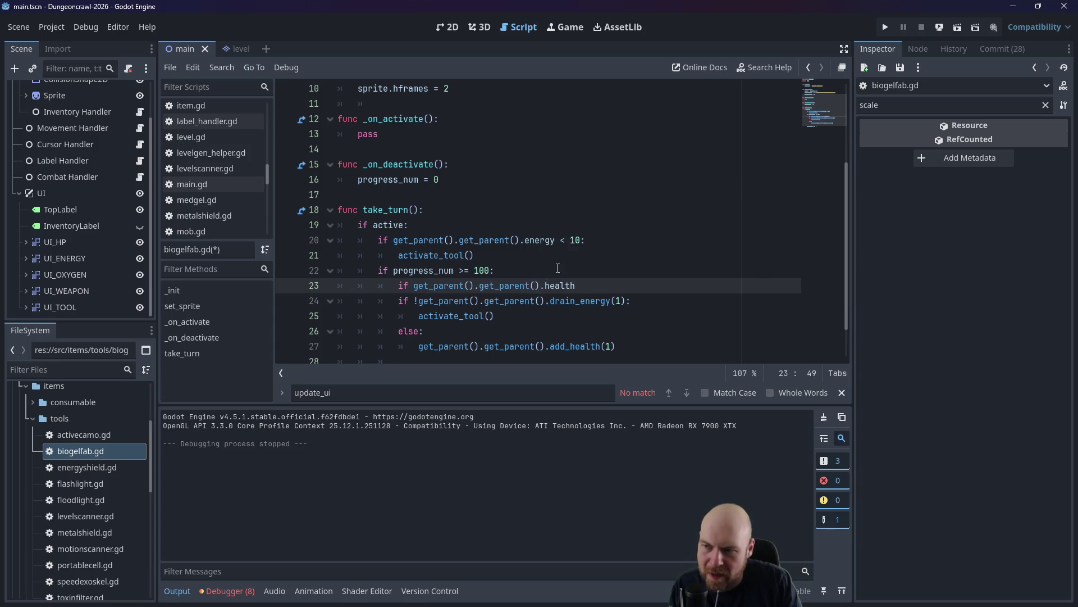
type(" < get_parent")
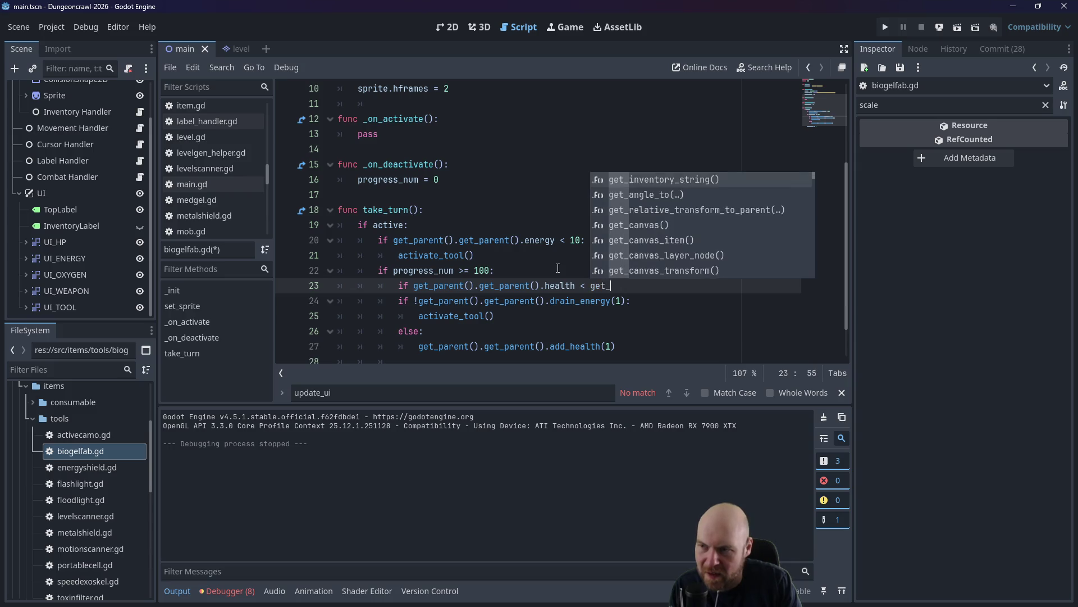
key("Return")
type(".get_pa")
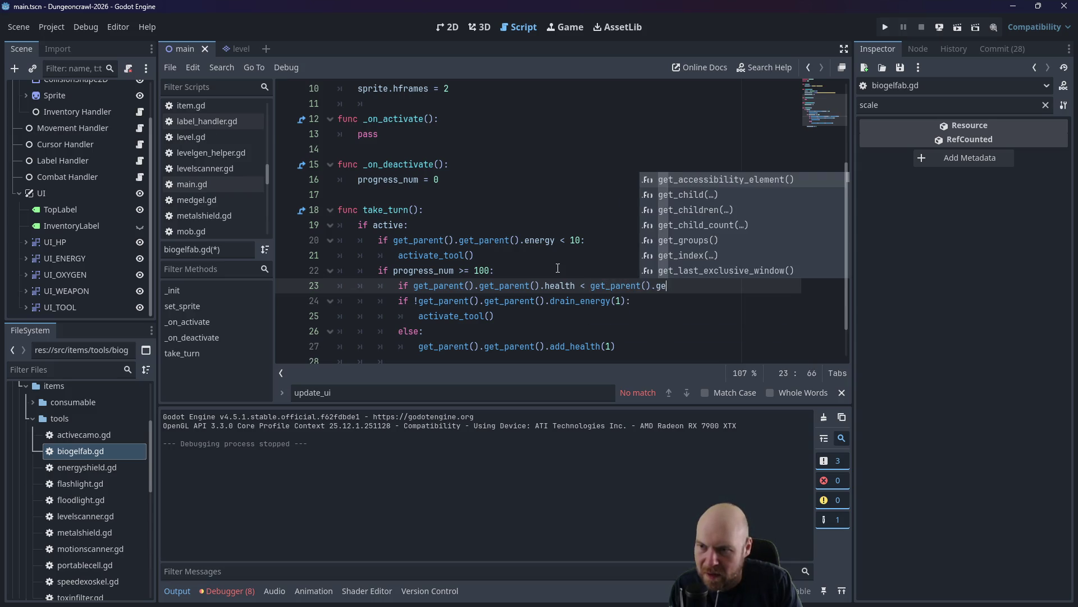
key("Return")
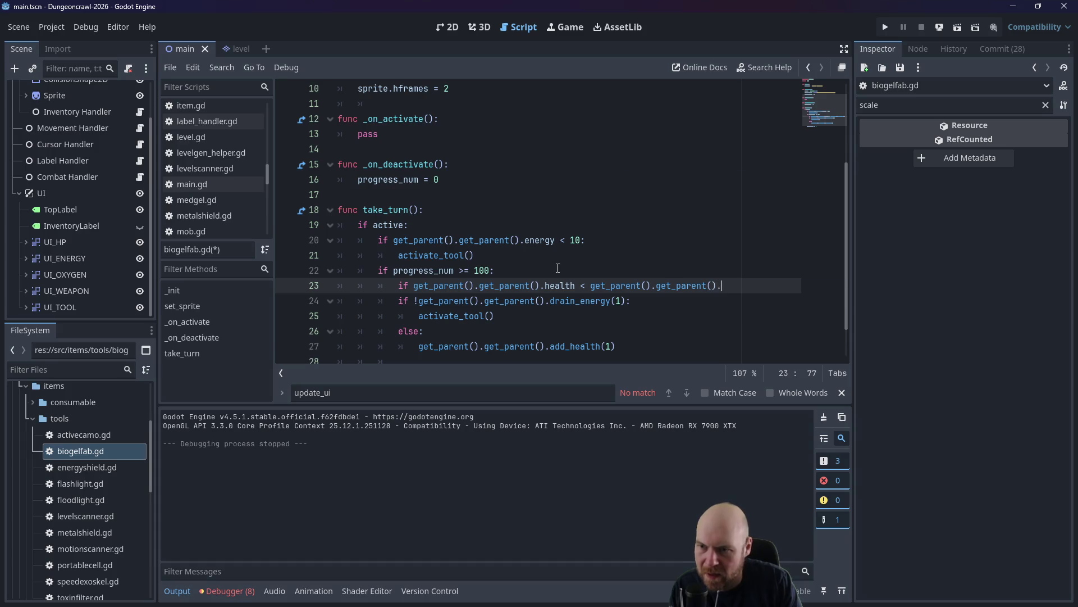
type("maxHealth")
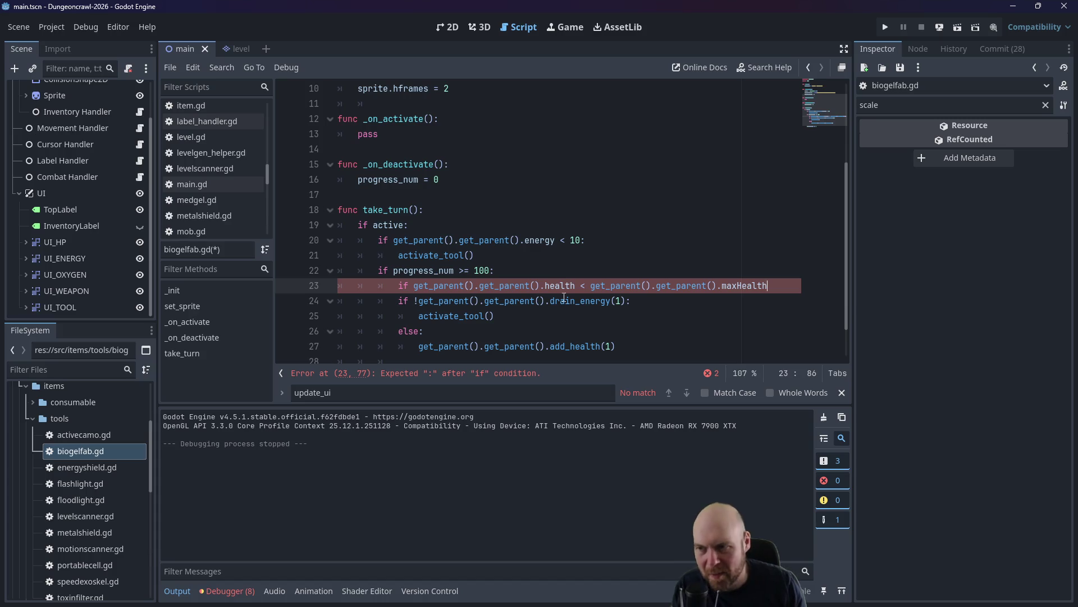
double_click(547, 286)
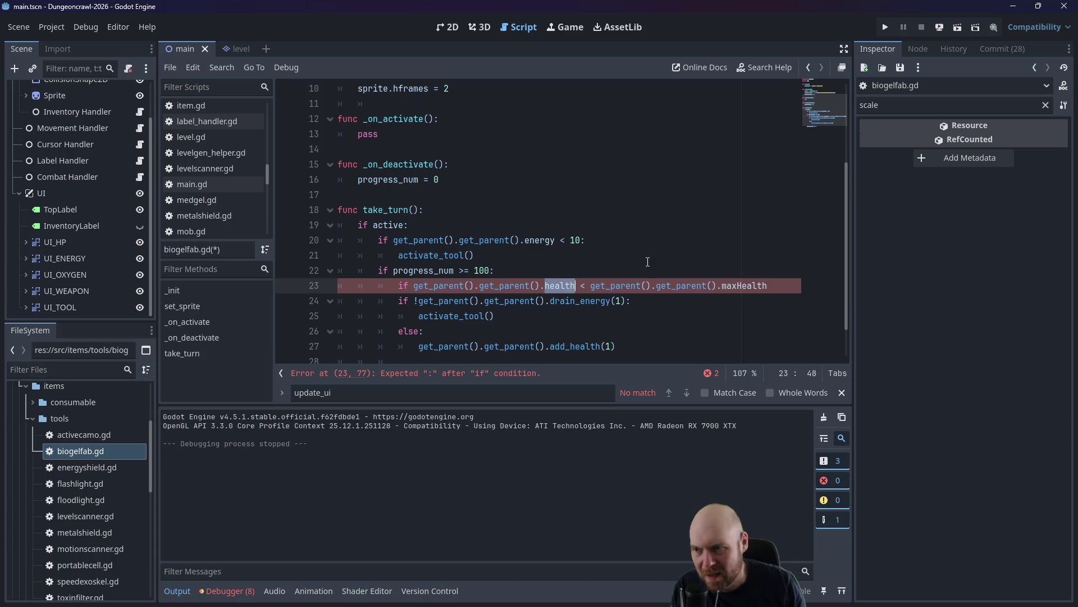
type("hitP")
type("oints")
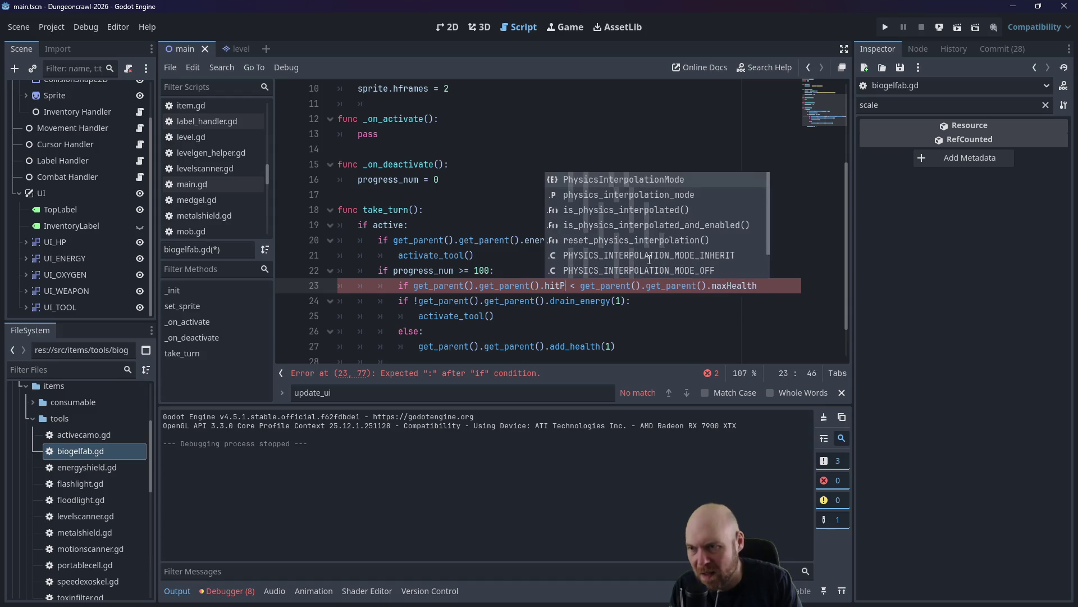
scroll(90, 498, "down", 2)
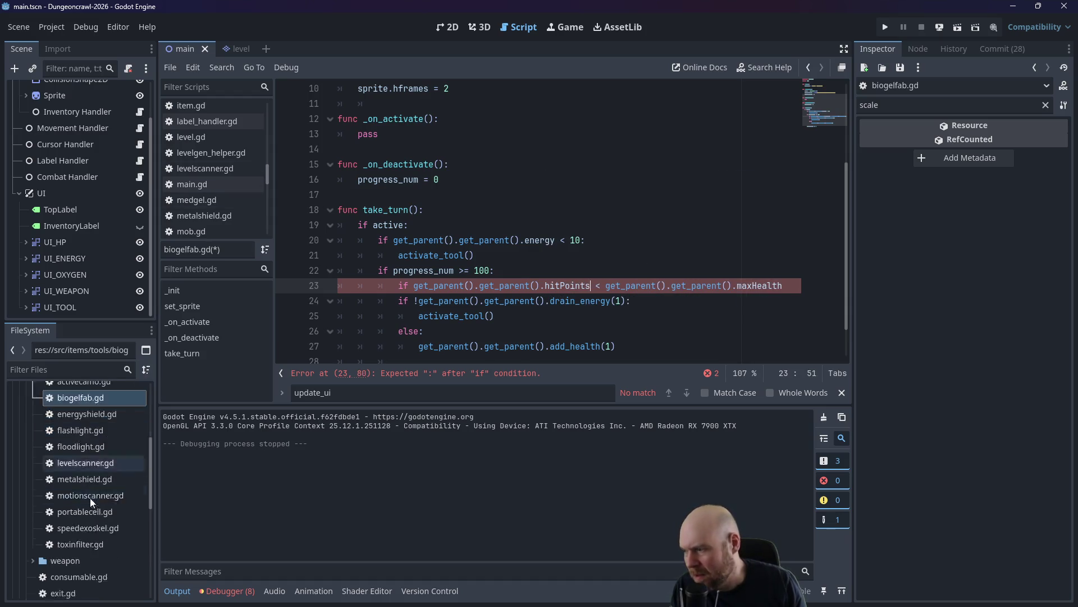
Collapse the tools folder and open src/entity.gd from the FileSystem dock.
scroll(104, 490, "up", 2)
scroll(151, 389, "down", 1)
scroll(102, 495, "down", 4)
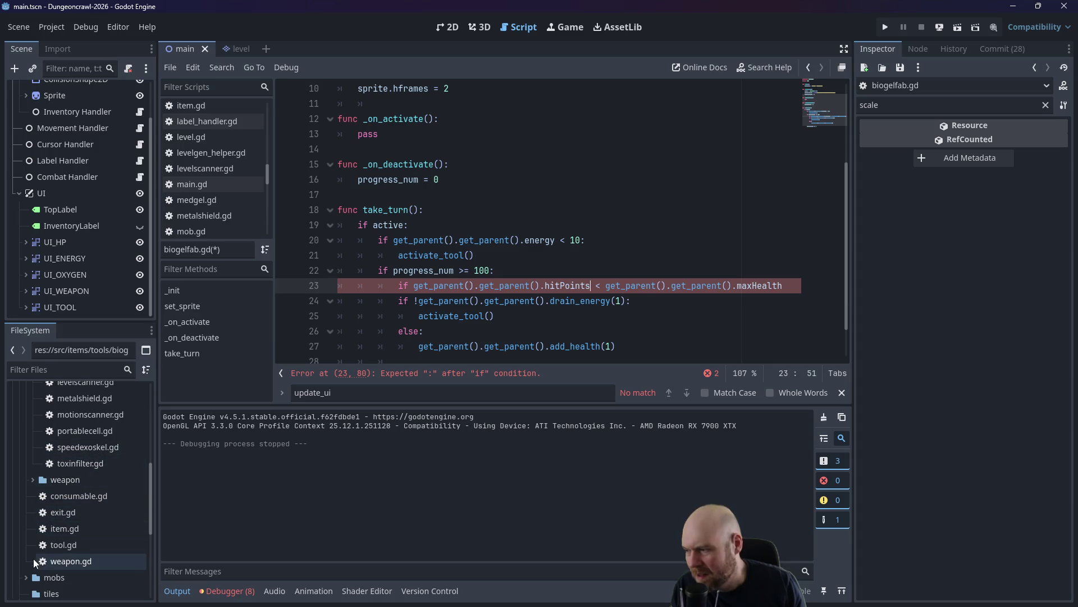
scroll(145, 460, "up", 6)
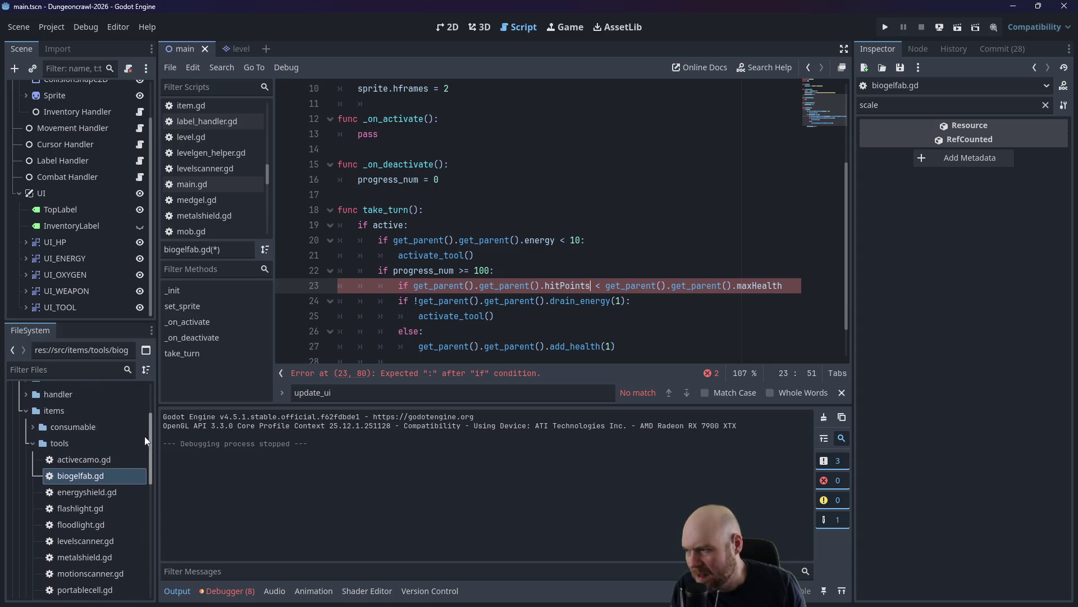
left_click(33, 446)
scroll(27, 407, "up", 2)
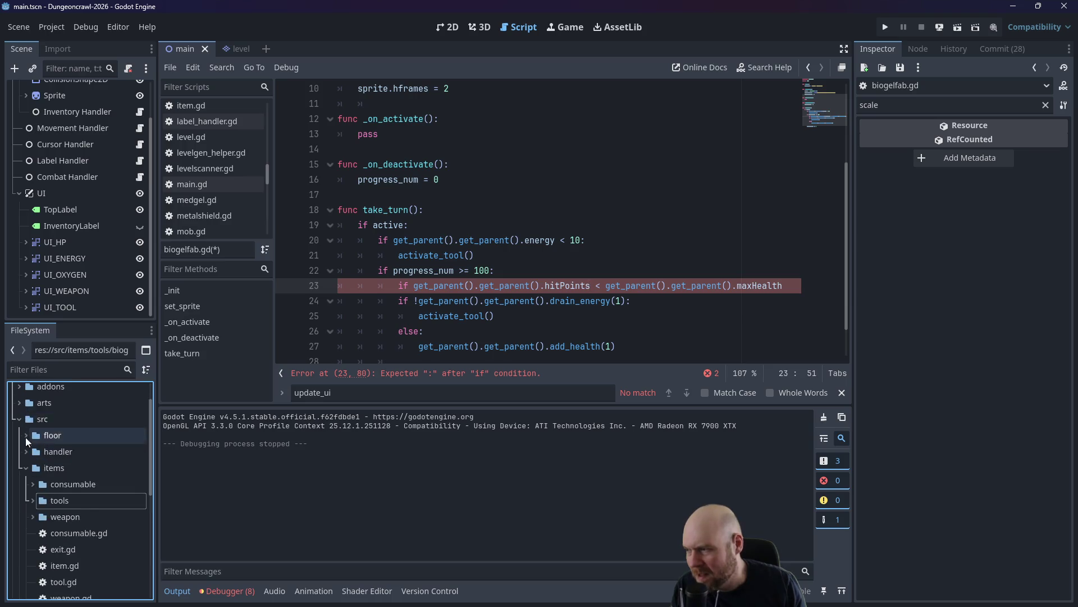
scroll(25, 437, "down", 3)
scroll(70, 453, "down", 3)
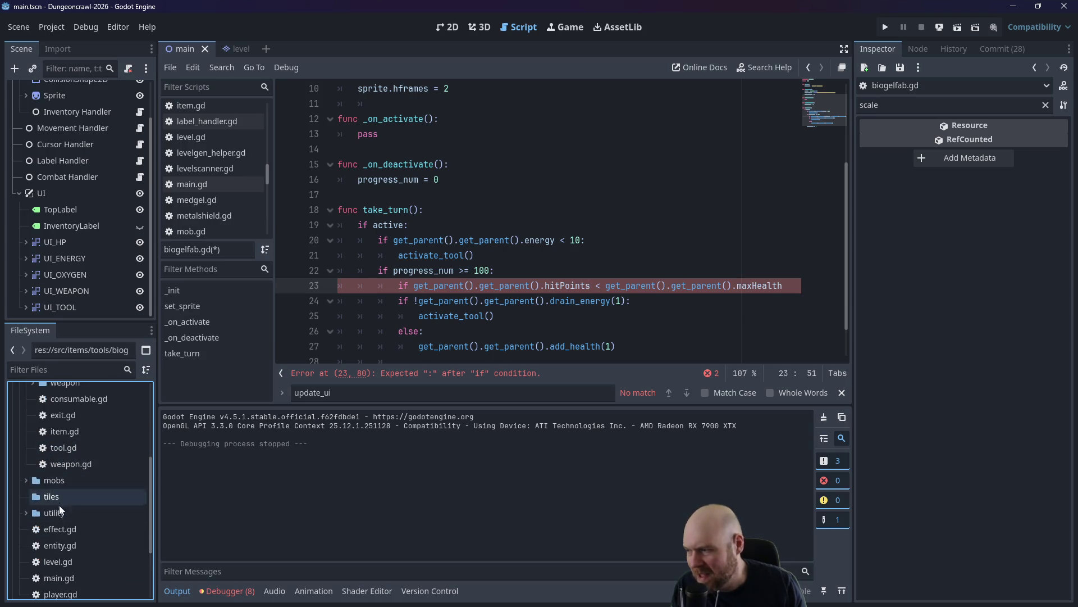
double_click(54, 546)
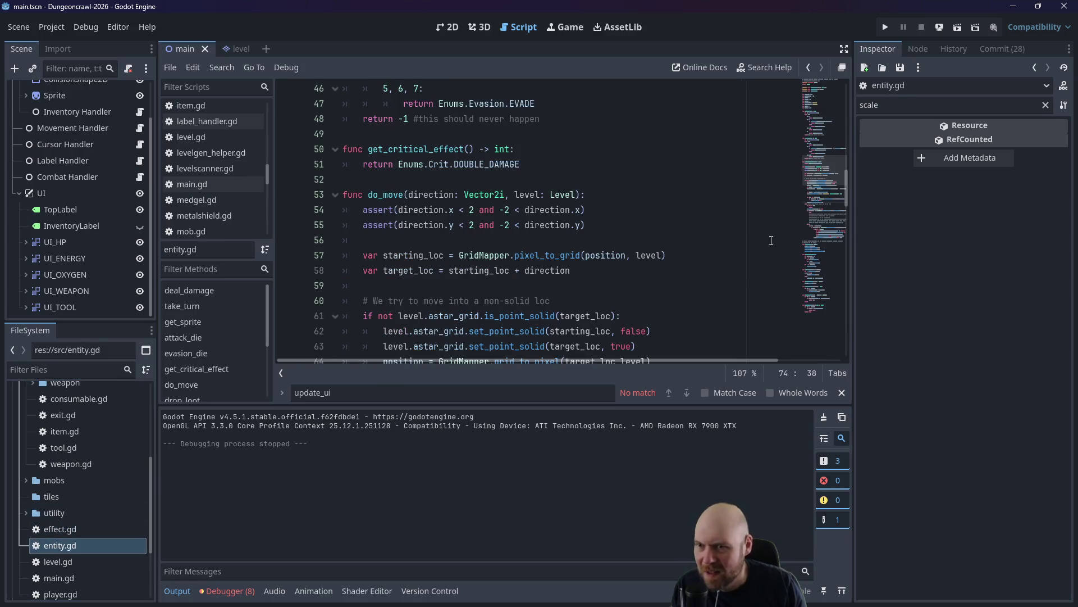
Read the hitPoints and maxHitPoints declarations at the top, then reopen biogelfab.gd.
left_click_drag(840, 194, 839, 90)
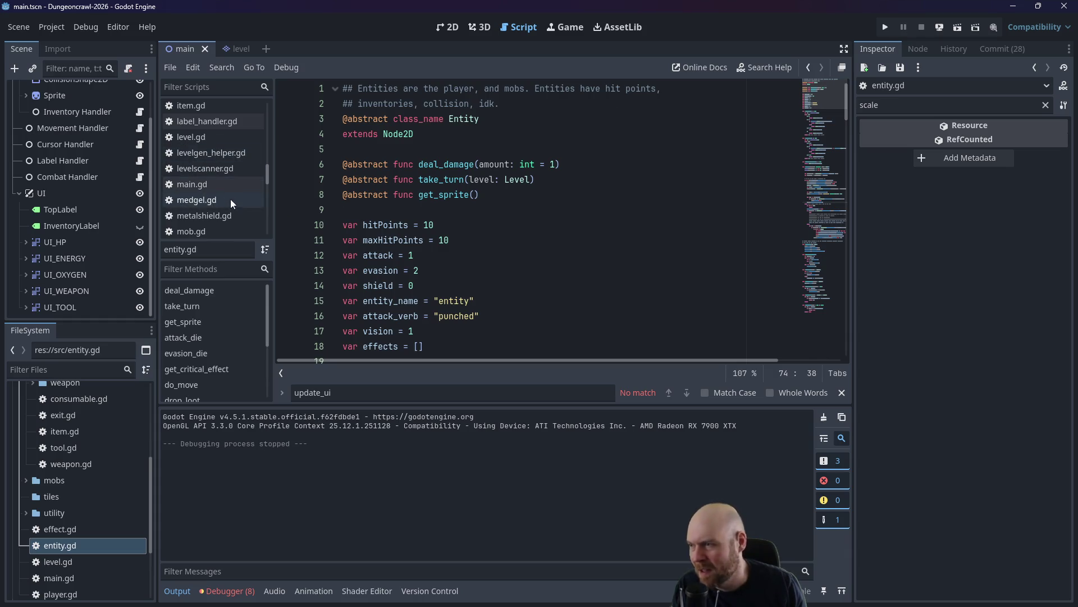
scroll(80, 484, "up", 3)
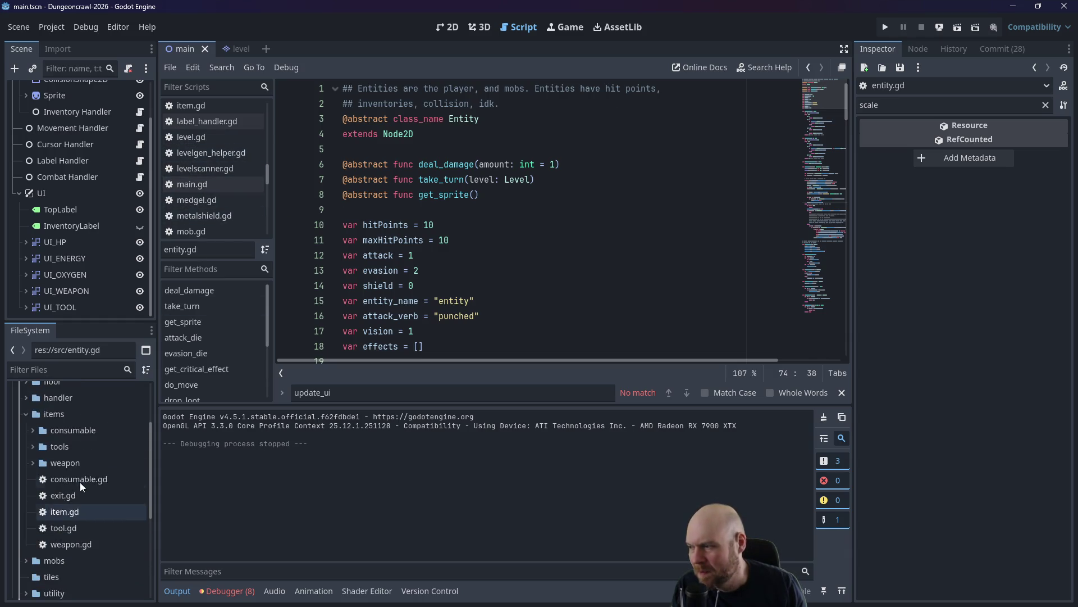
left_click(34, 445)
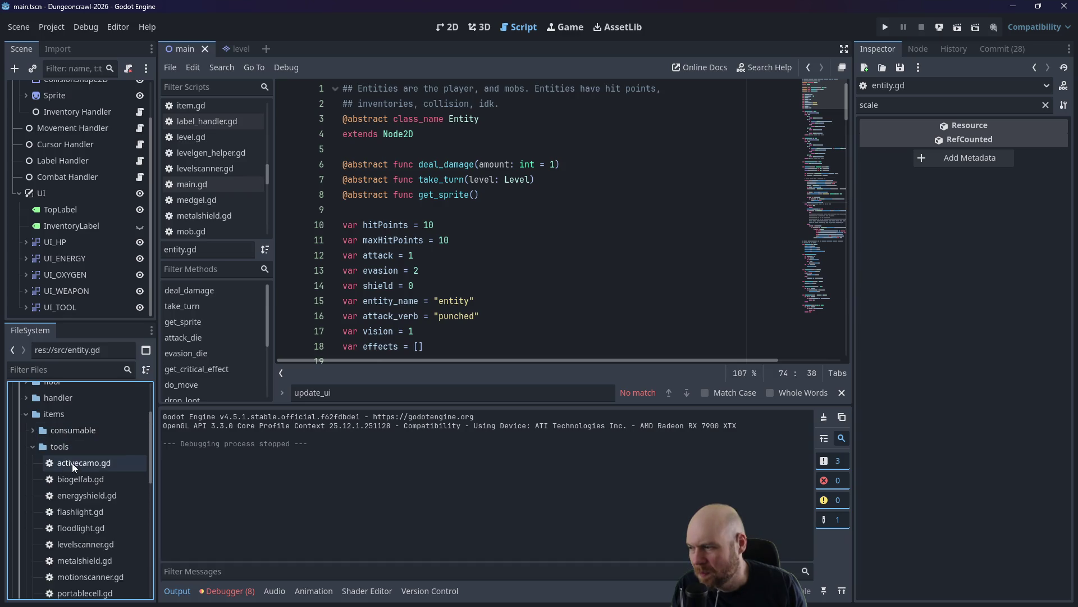
double_click(79, 475)
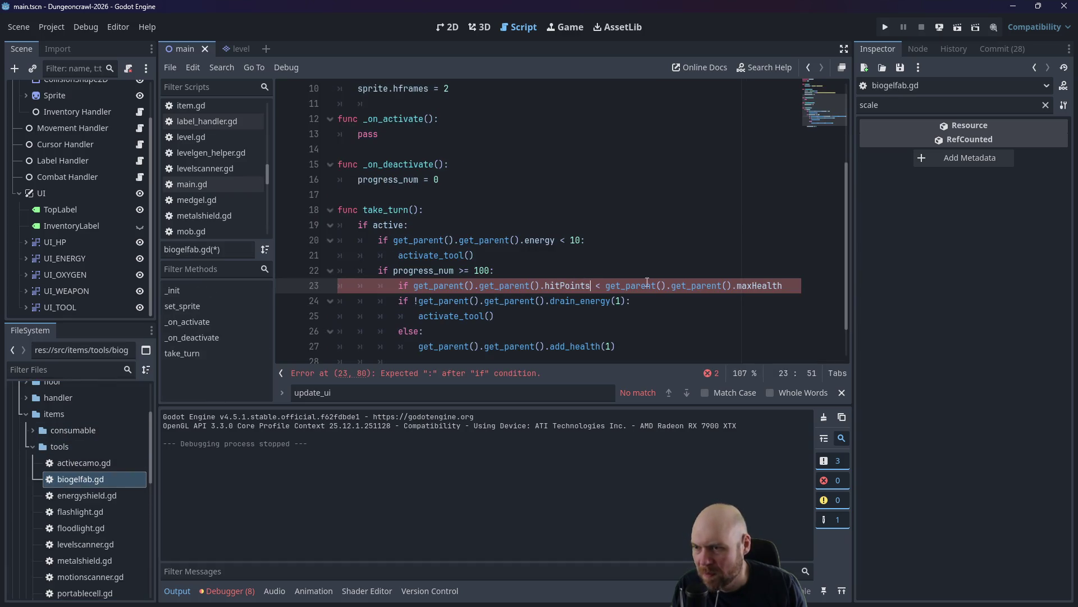
Change maxHealth to 'maxHitPoints:' and indent lines 24–27 under the health check.
key("shift+Left")
key("shift+Left")
key("shift+Left")
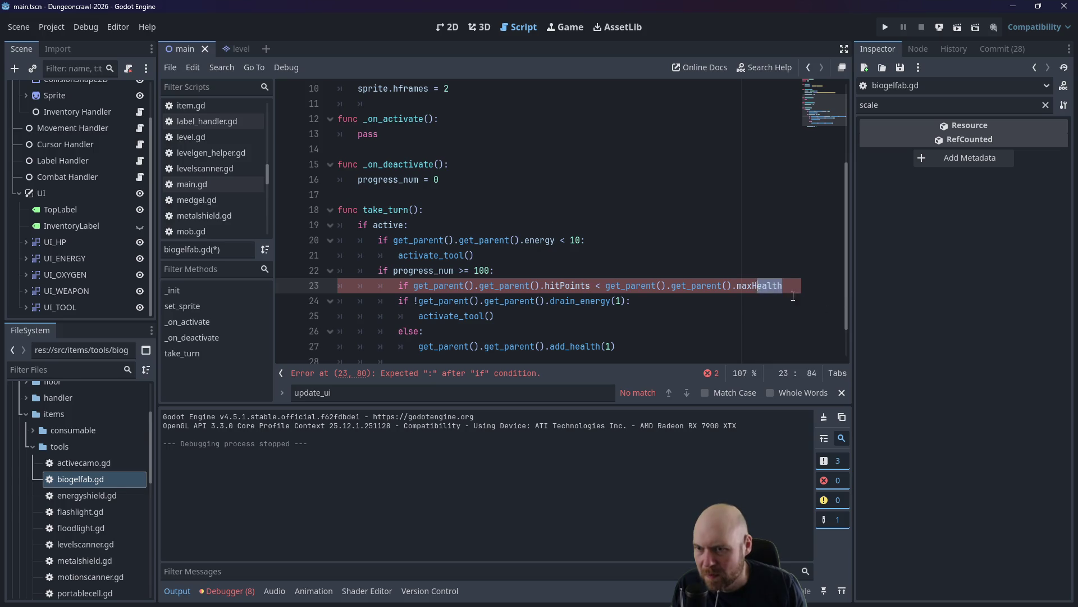
type("itPoints:")
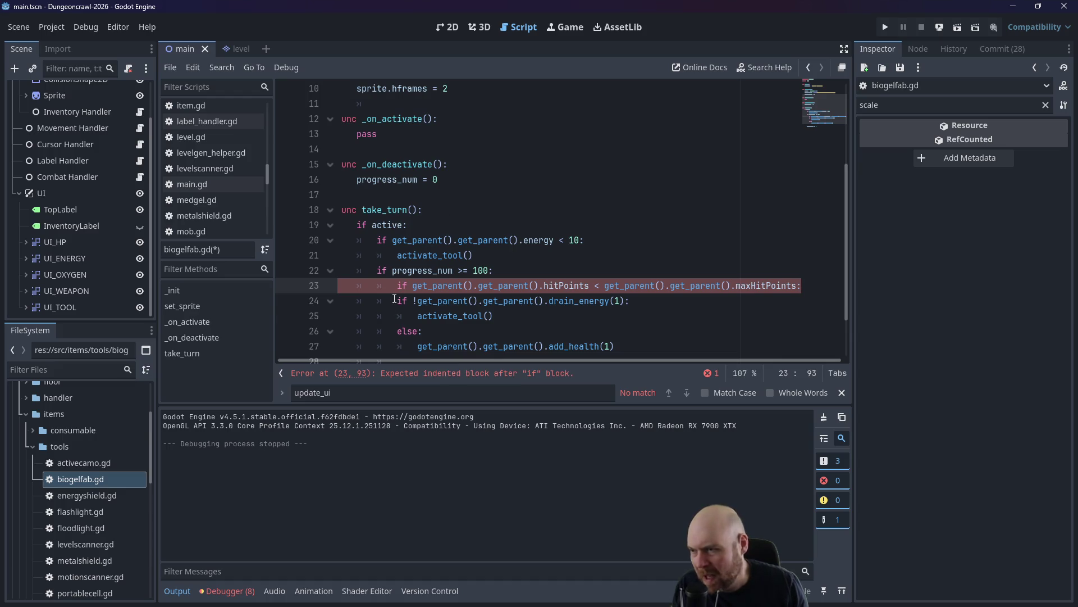
left_click_drag(395, 299, 444, 331)
key("Tab")
key("Right")
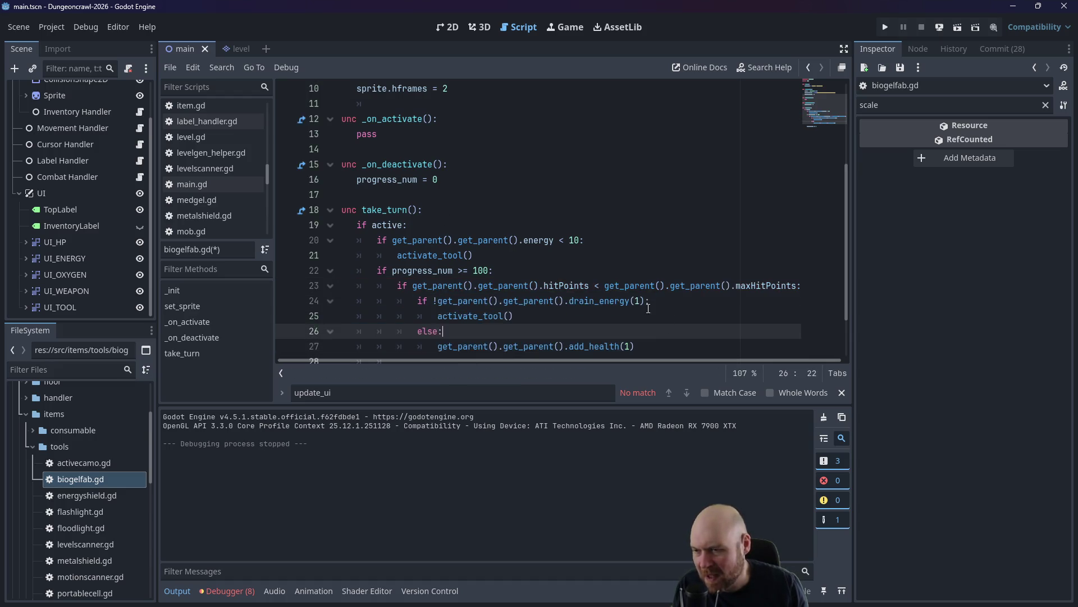
Set the drain_energy and add_health amounts to 10 each and save.
left_click(647, 301)
type("0")
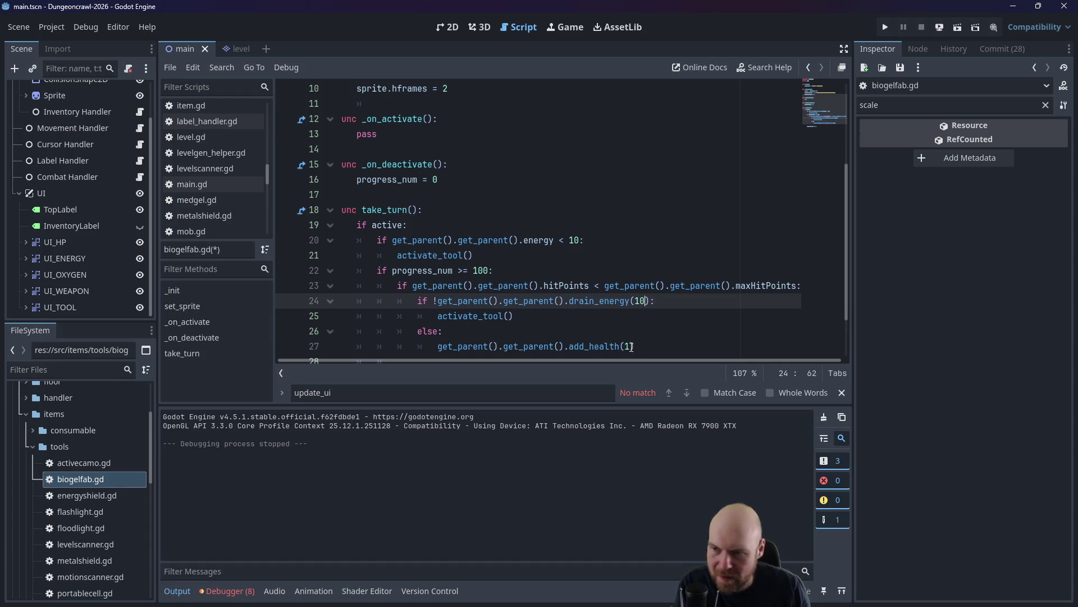
left_click(630, 346)
type("0")
scroll(657, 331, "down", 1)
left_click(556, 300)
key("ctrl+s")
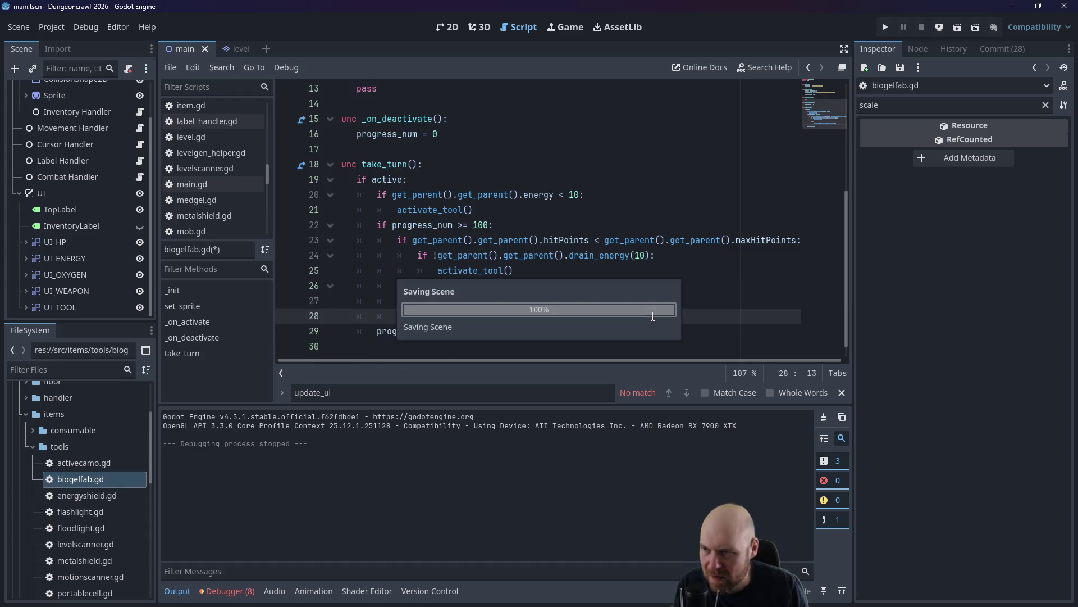
Delete the empty line 28 and raise the progress increment from 5 to 11.
left_click(528, 318)
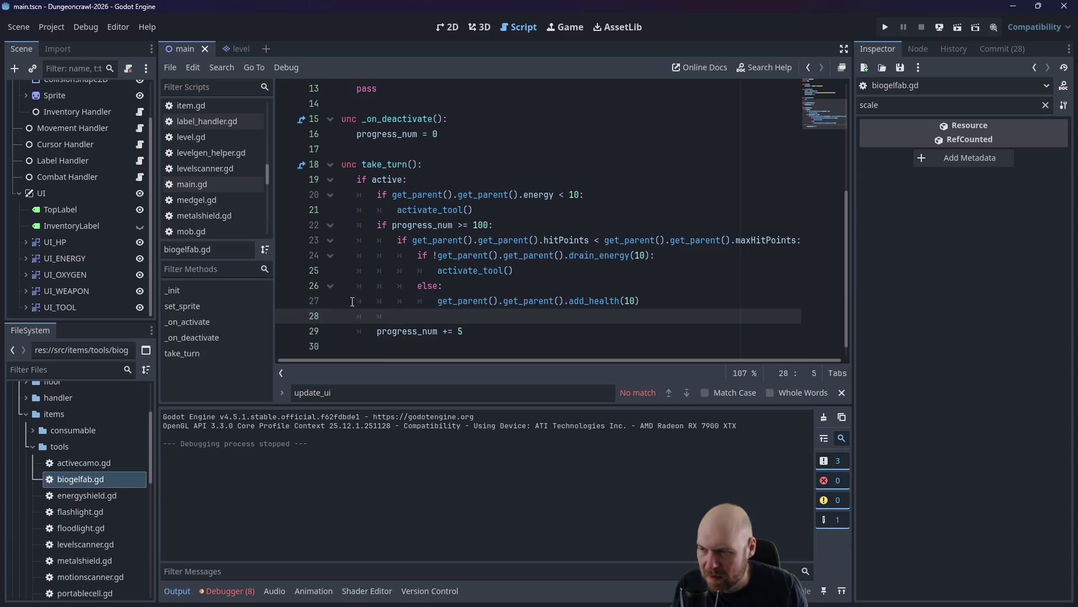
key("BackSpace")
key("BackSpace")
key("BackSpace")
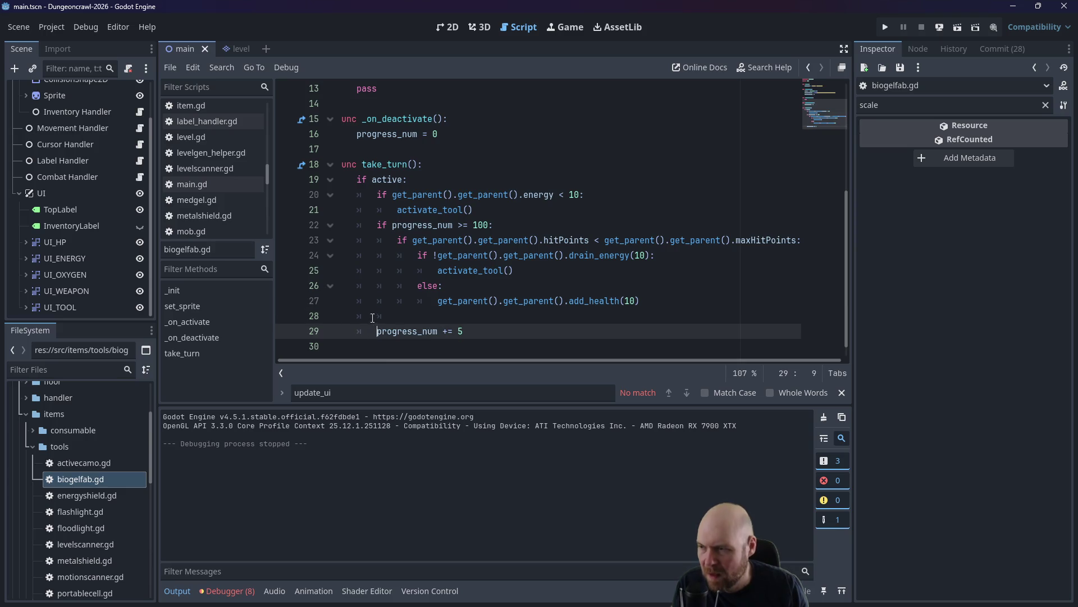
key("BackSpace")
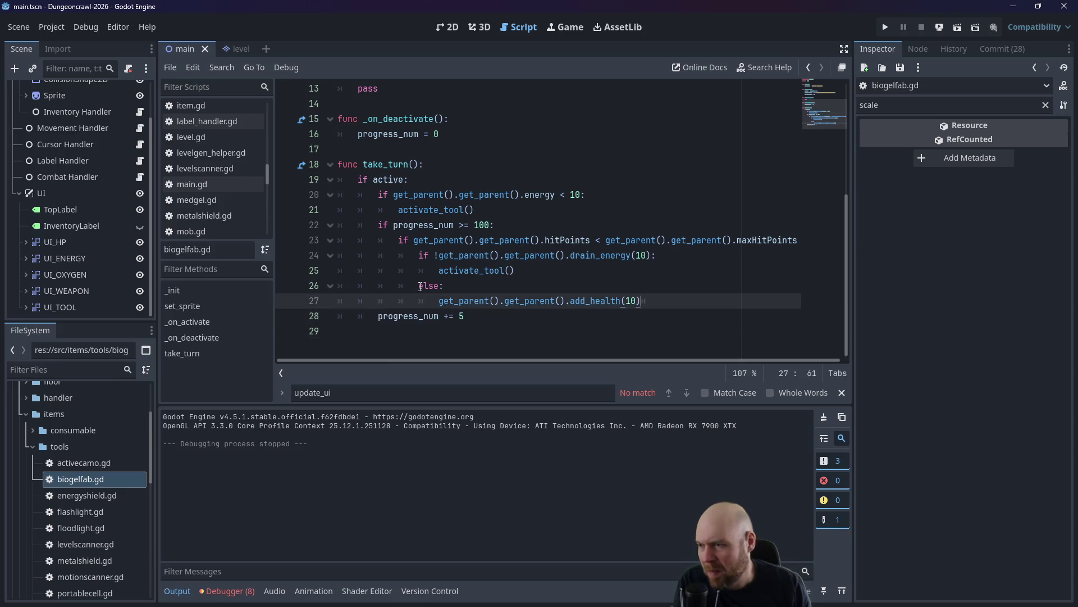
left_click(557, 186)
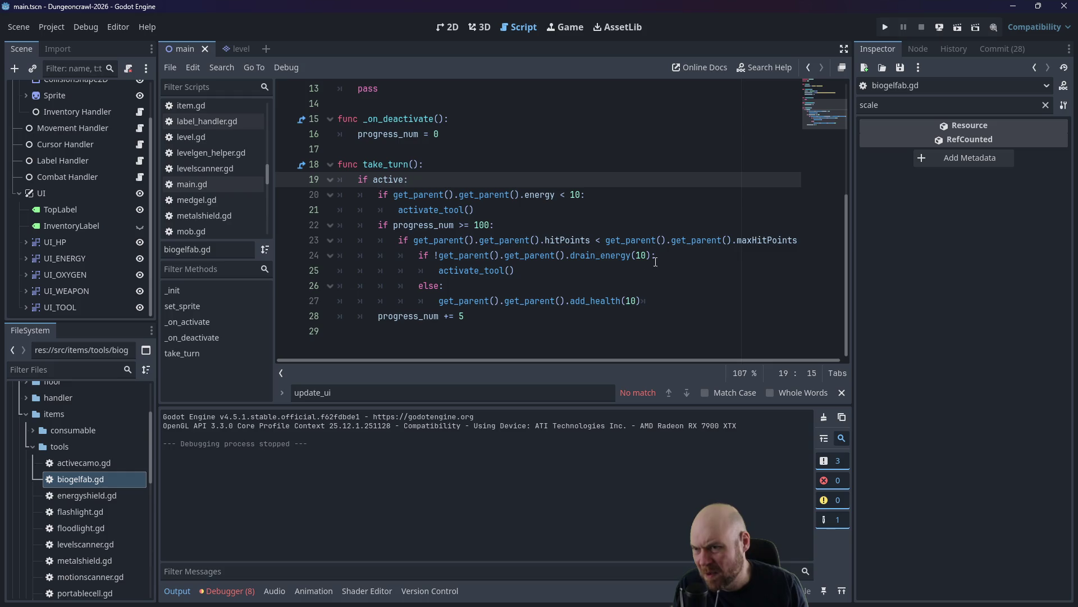
double_click(462, 316)
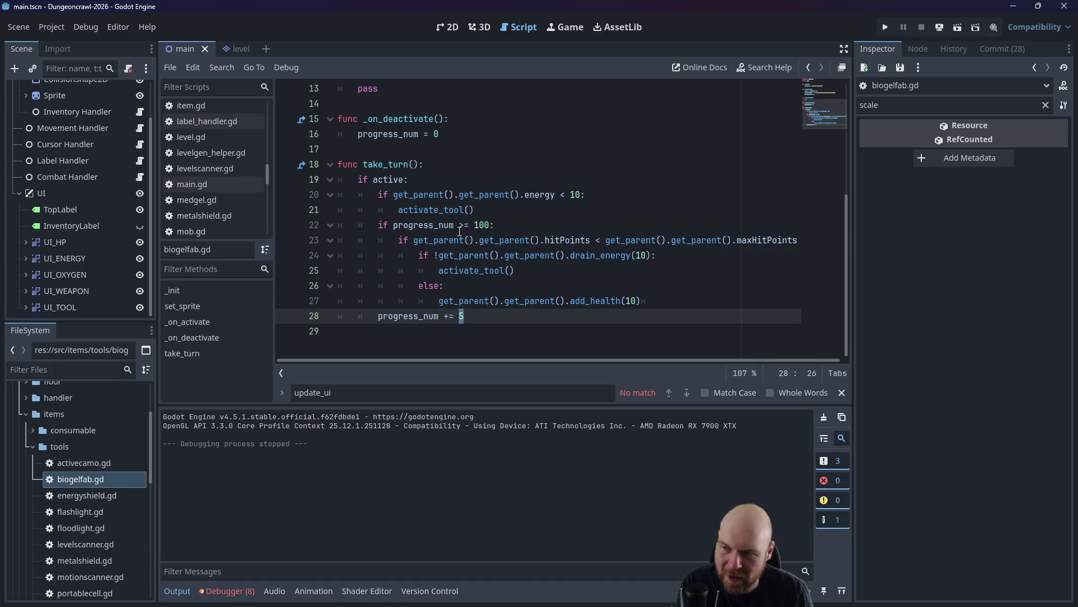
type("11")
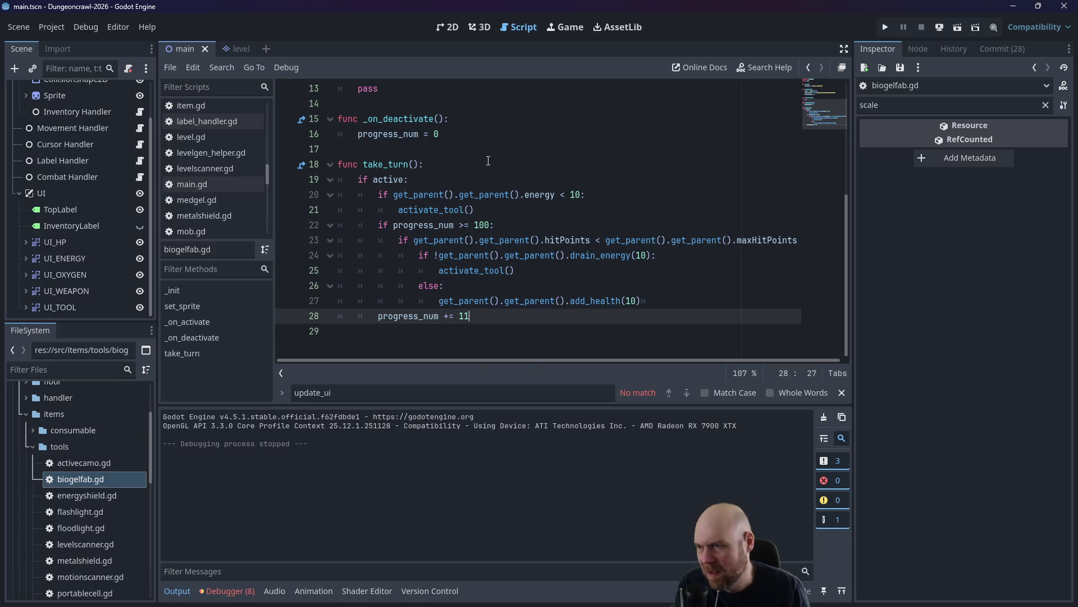
left_click(489, 151)
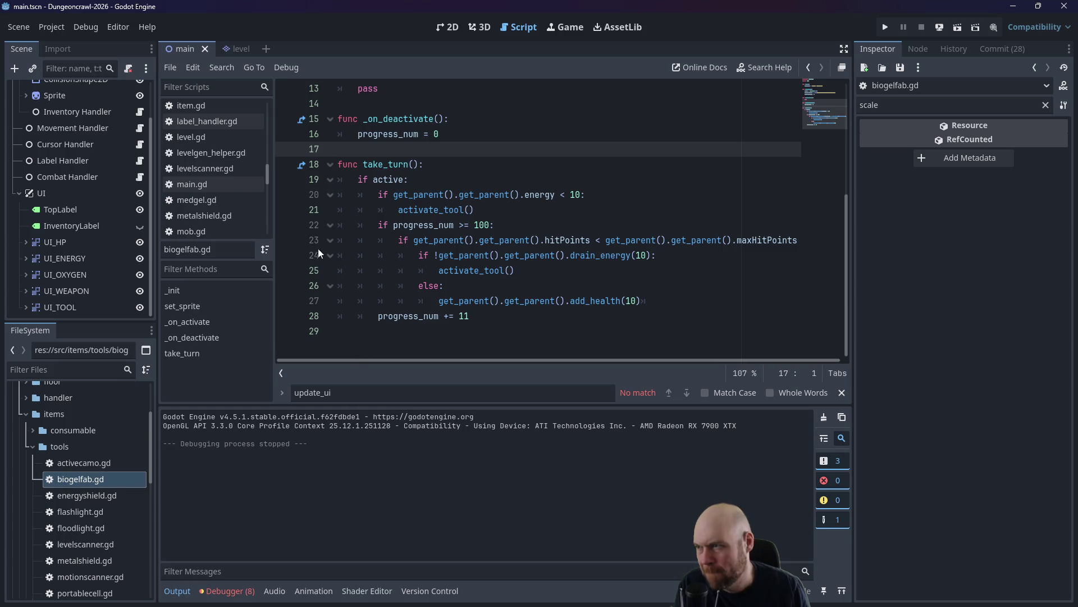
left_click(90, 494)
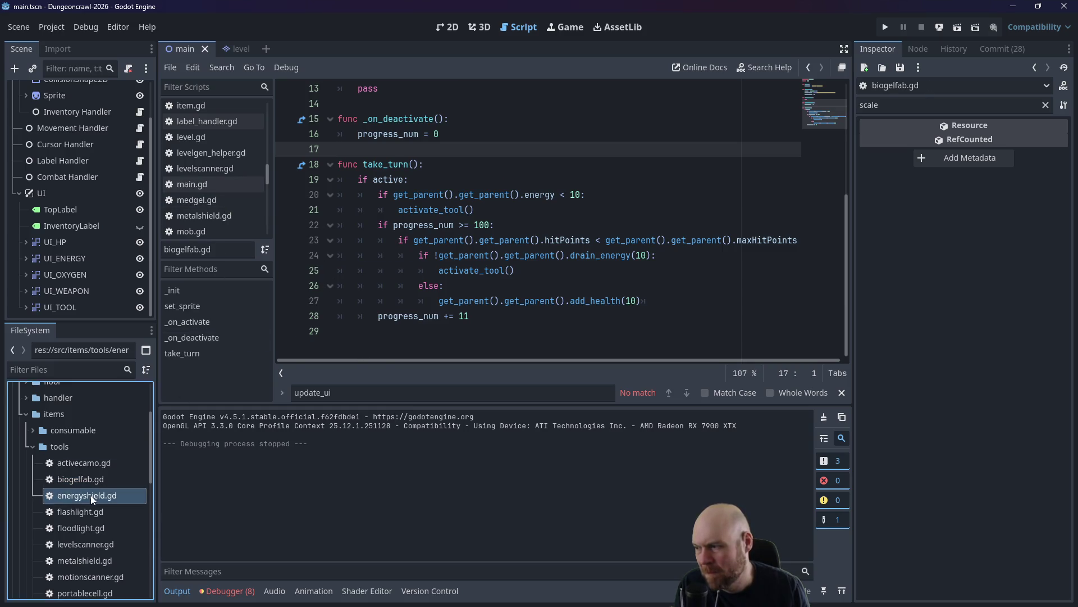
Replace pass in energyshield.gd's _on_deactivate with progress_num = 0 and owner shield = 0, and save.
double_click(90, 495)
scroll(456, 275, "down", 4)
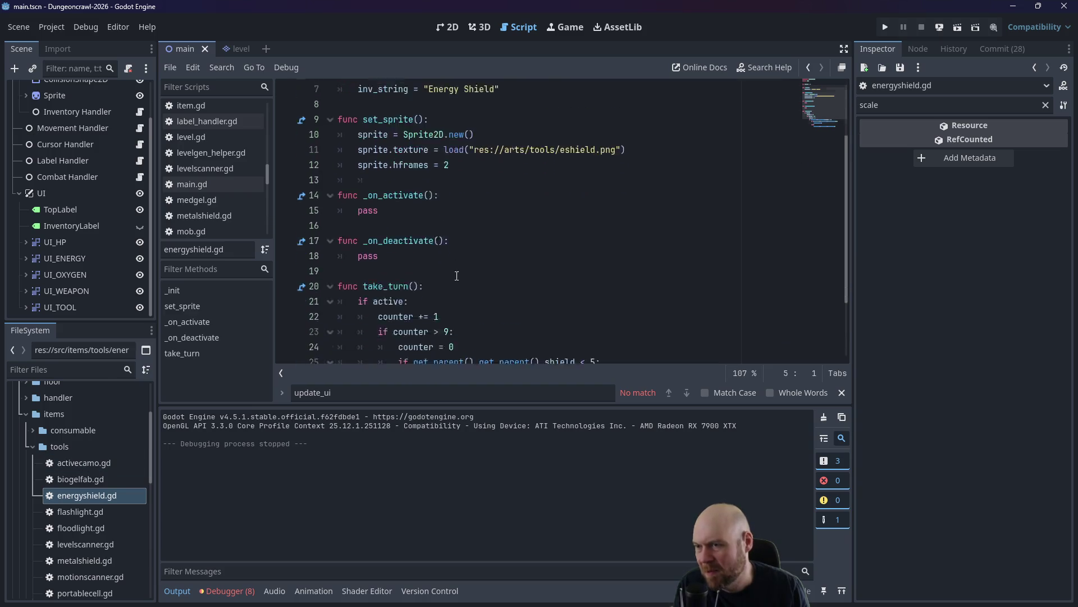
scroll(457, 275, "up", 4)
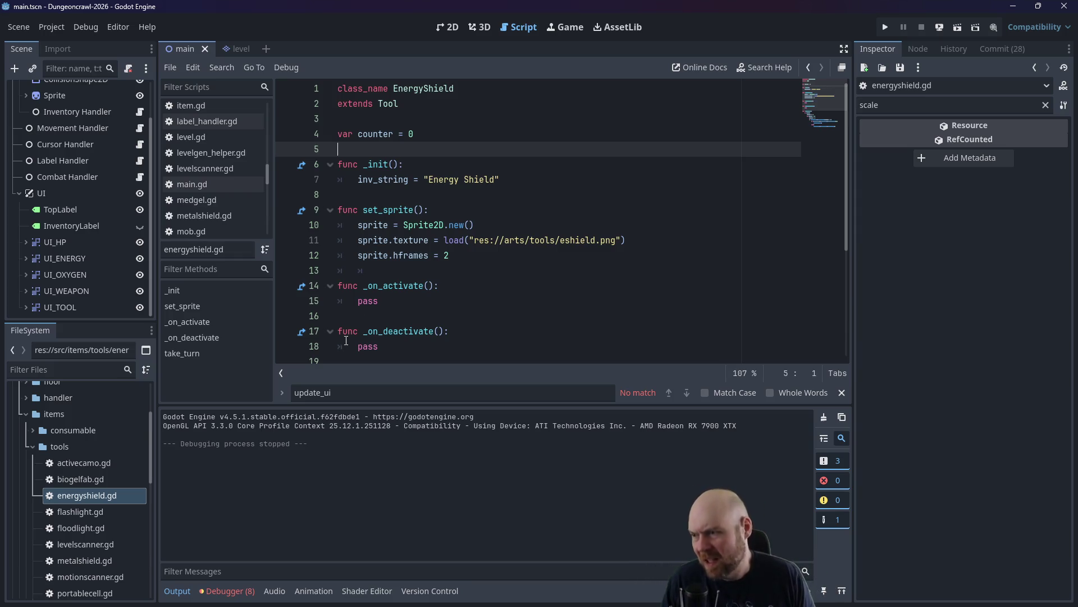
left_click(385, 308)
scroll(392, 308, "down", 1)
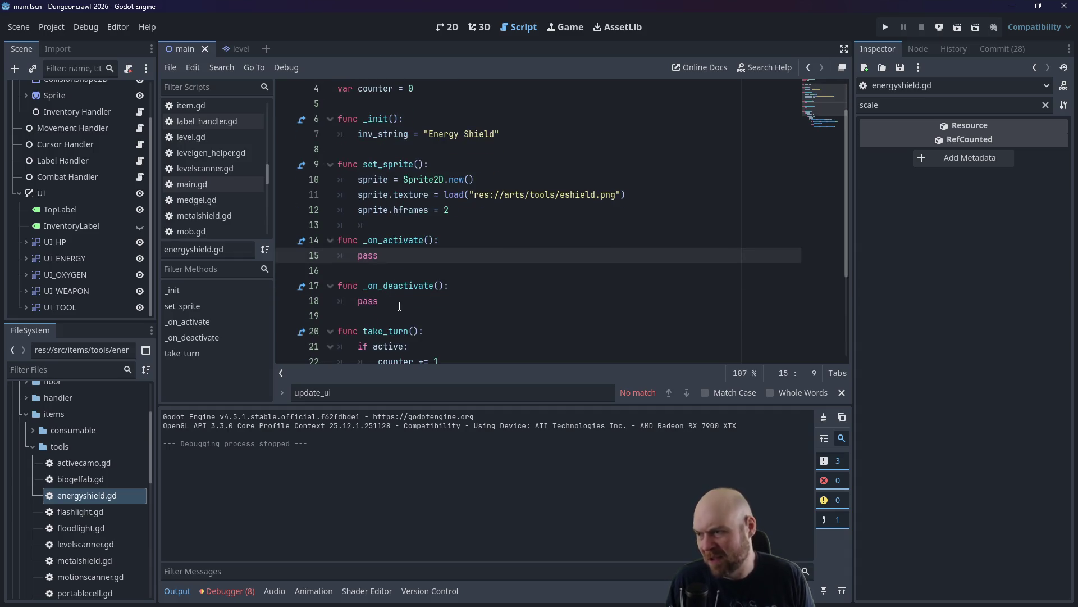
left_click_drag(379, 302, 360, 301)
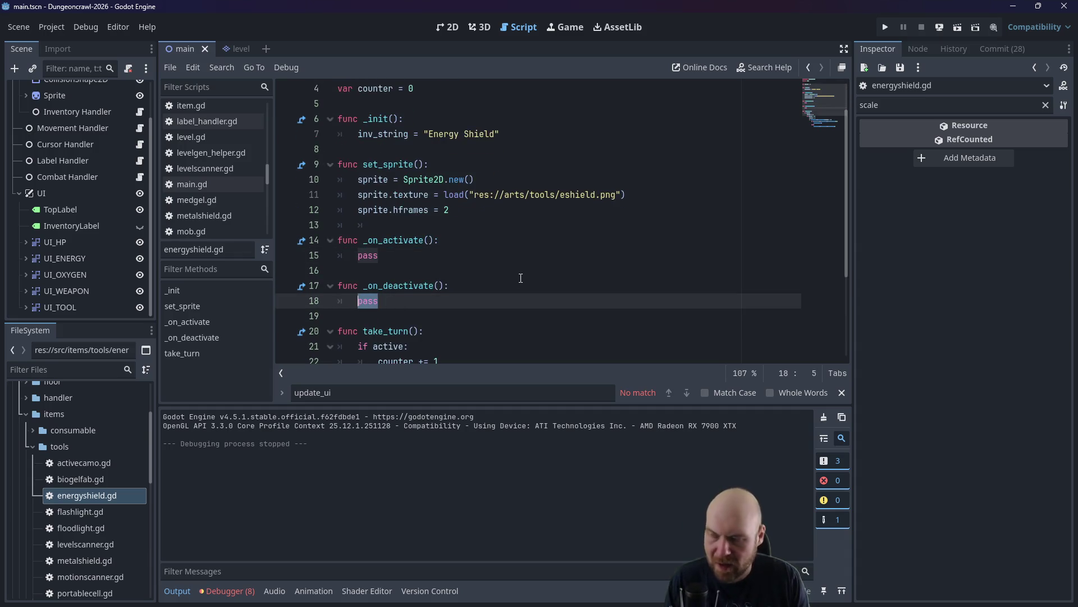
type("progress_n")
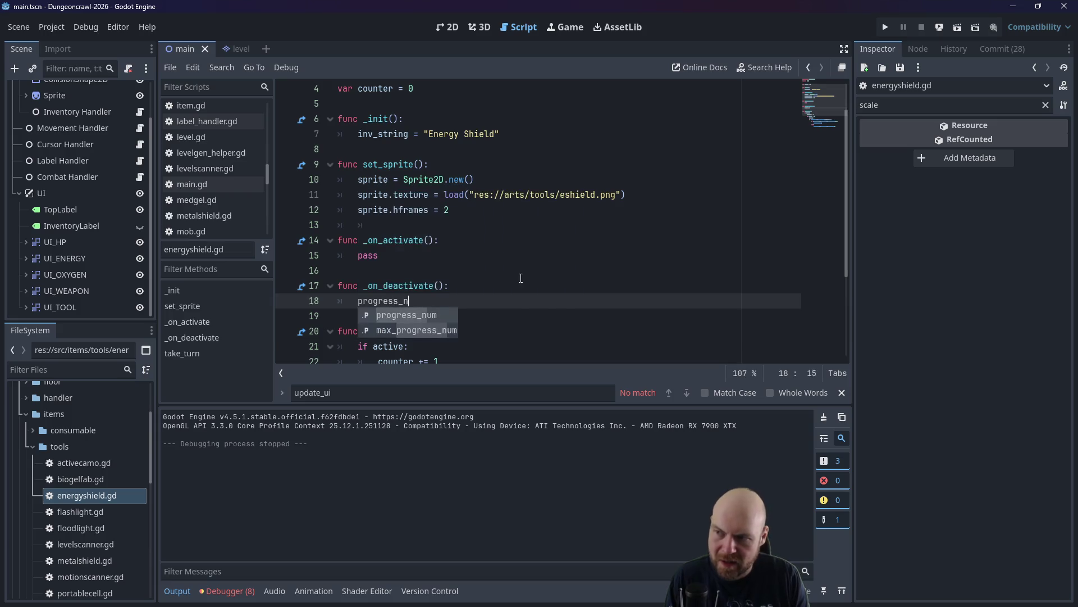
type("um = 0")
key("Return")
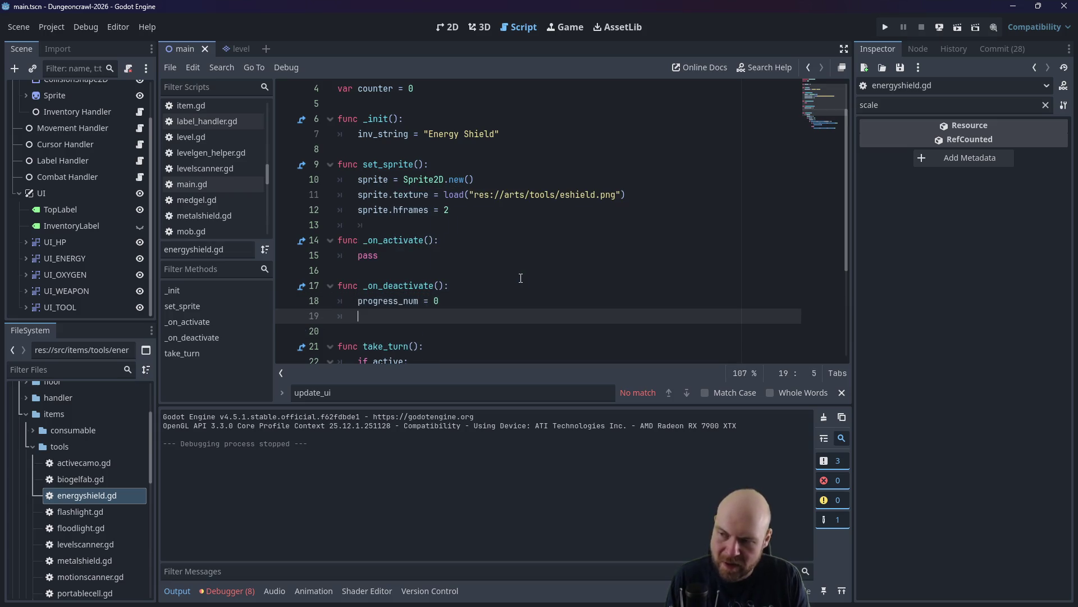
type("get_parent().get")
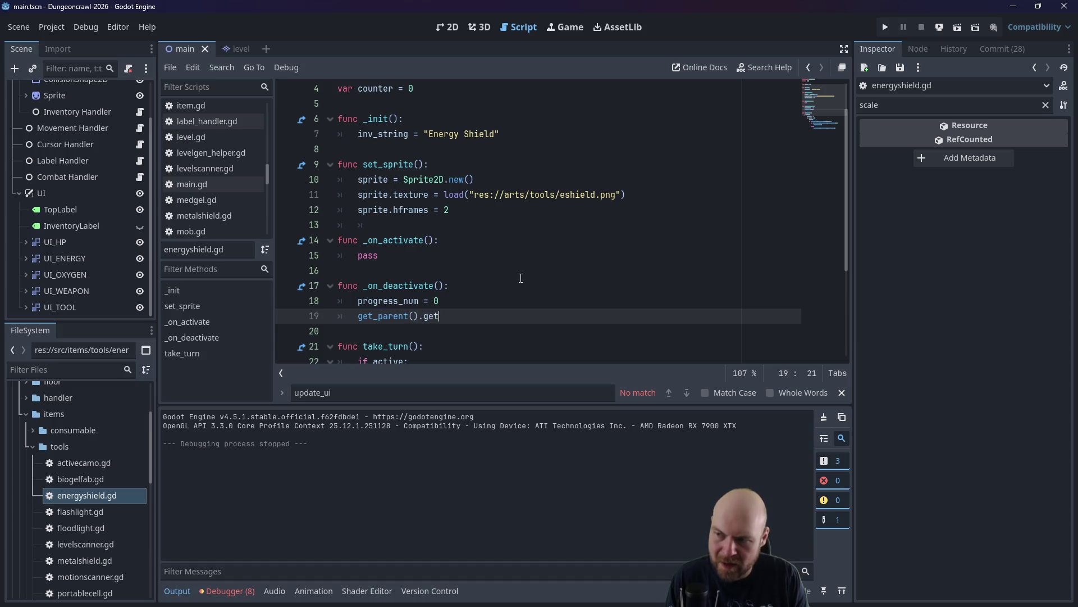
type("_parent().shi")
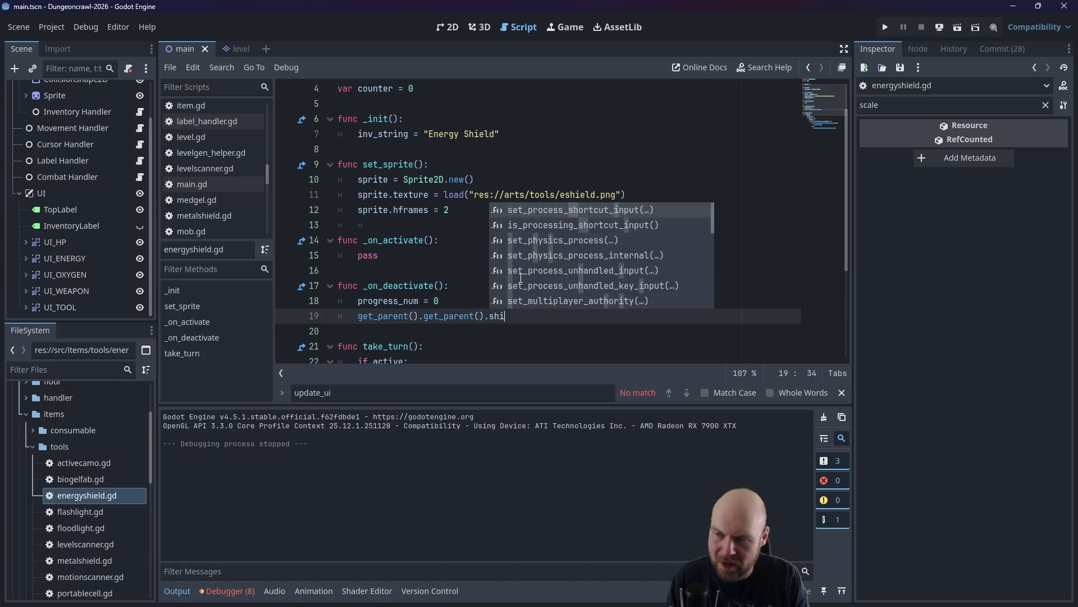
type("eld = 0")
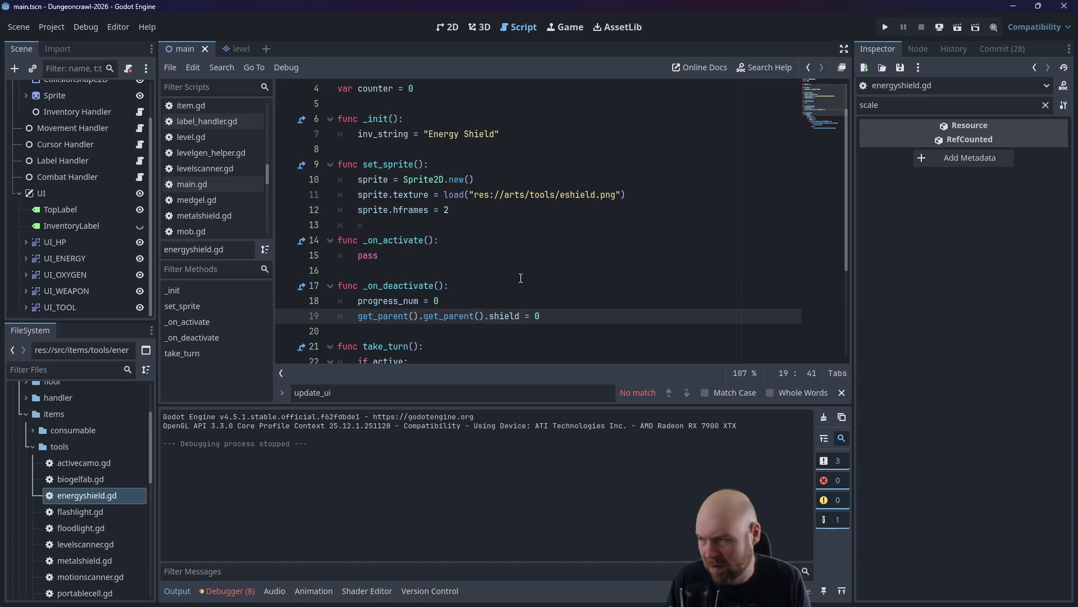
key("ctrl+s")
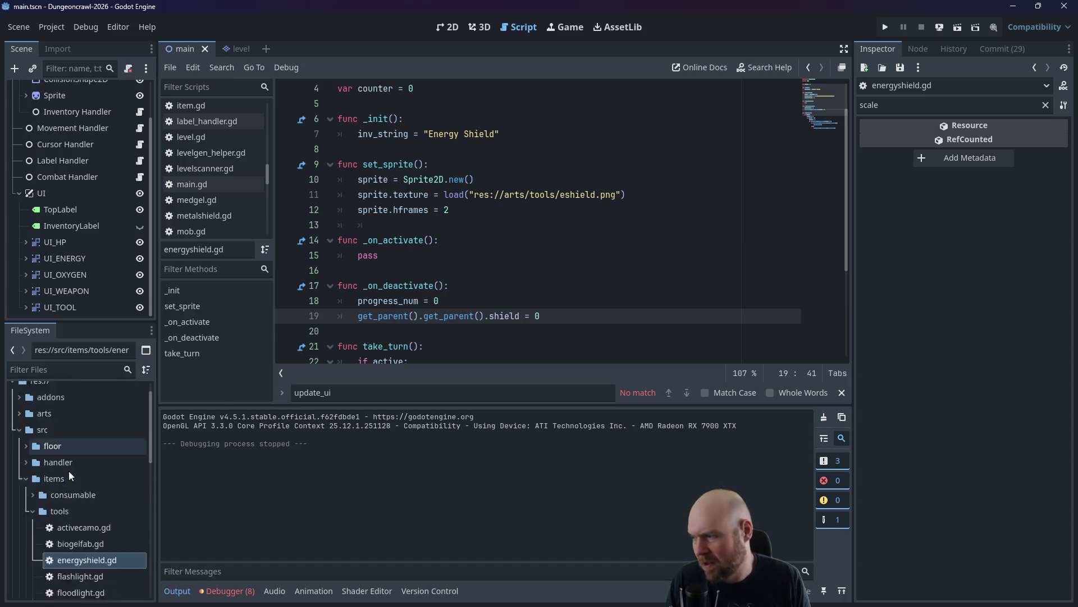
left_click(26, 427)
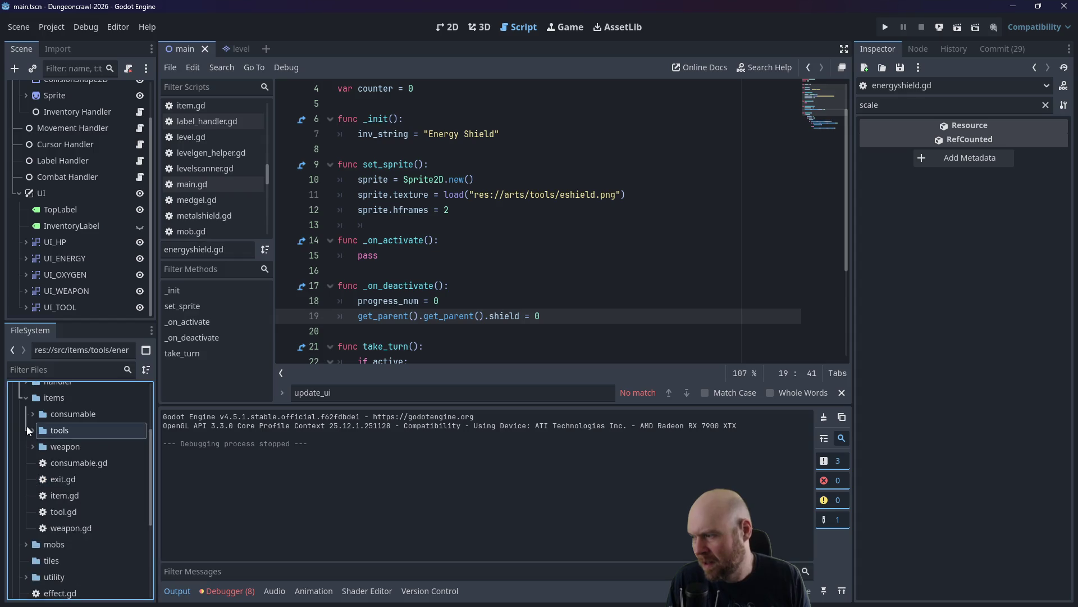
Open player.gd and scroll through it to find add_shield and drain_energy.
scroll(45, 489, "down", 3)
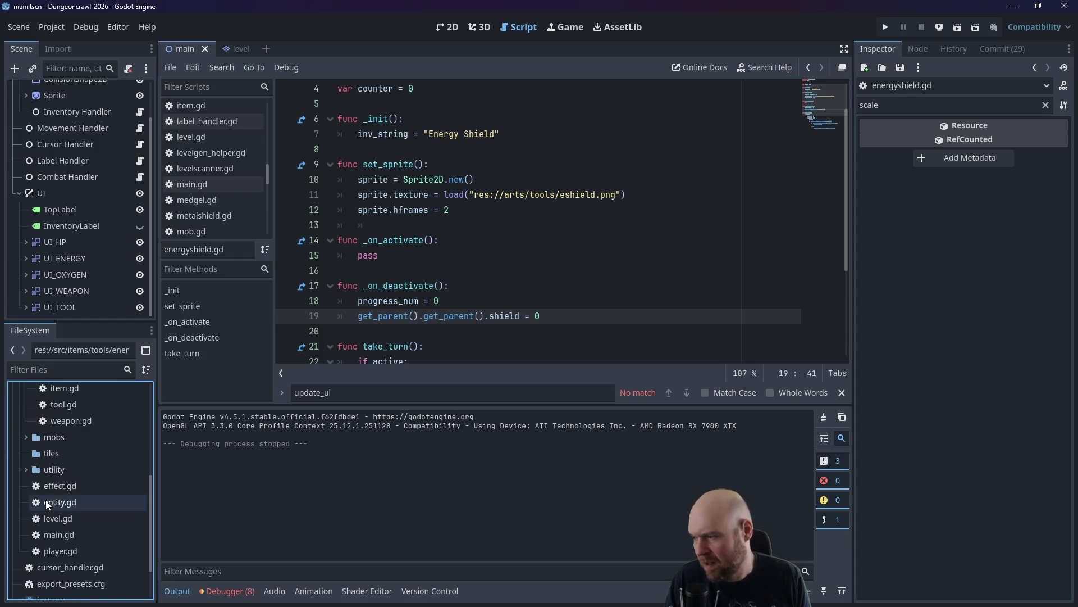
double_click(51, 550)
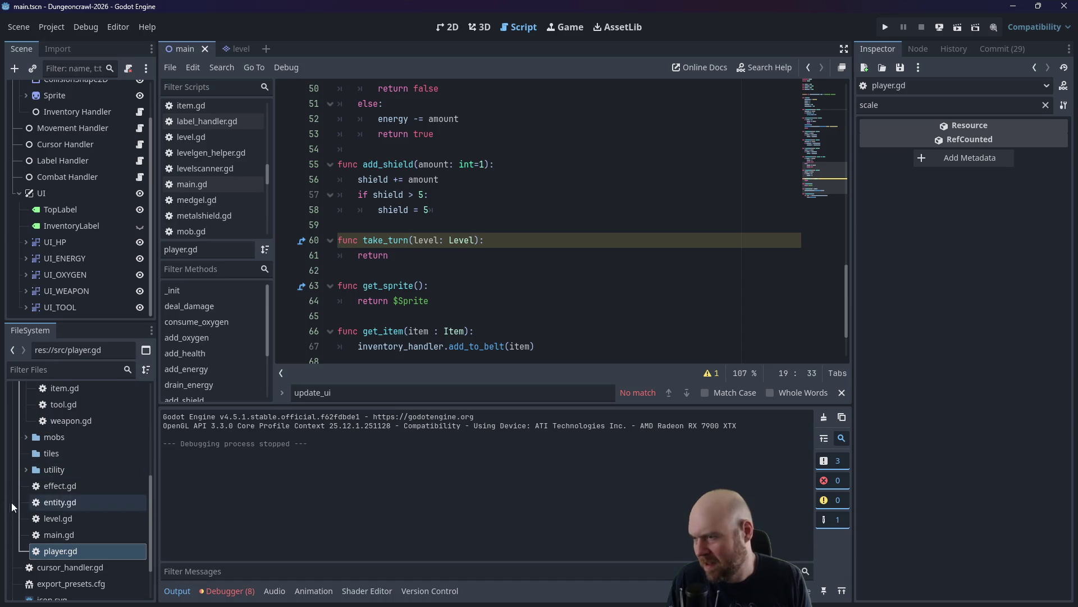
scroll(416, 250, "up", 1)
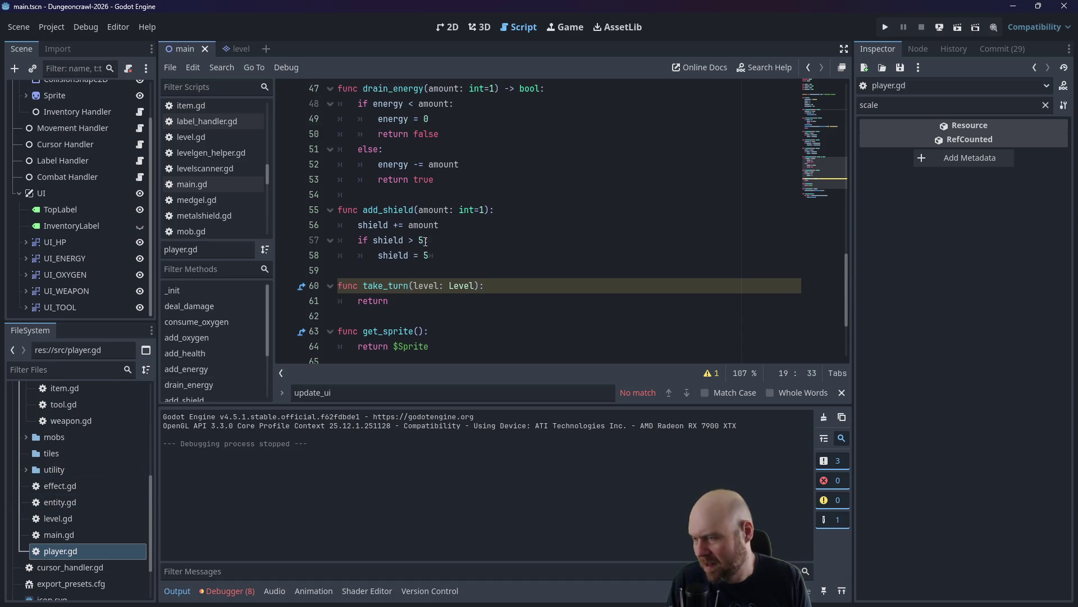
scroll(425, 241, "up", 3)
scroll(445, 235, "up", 10)
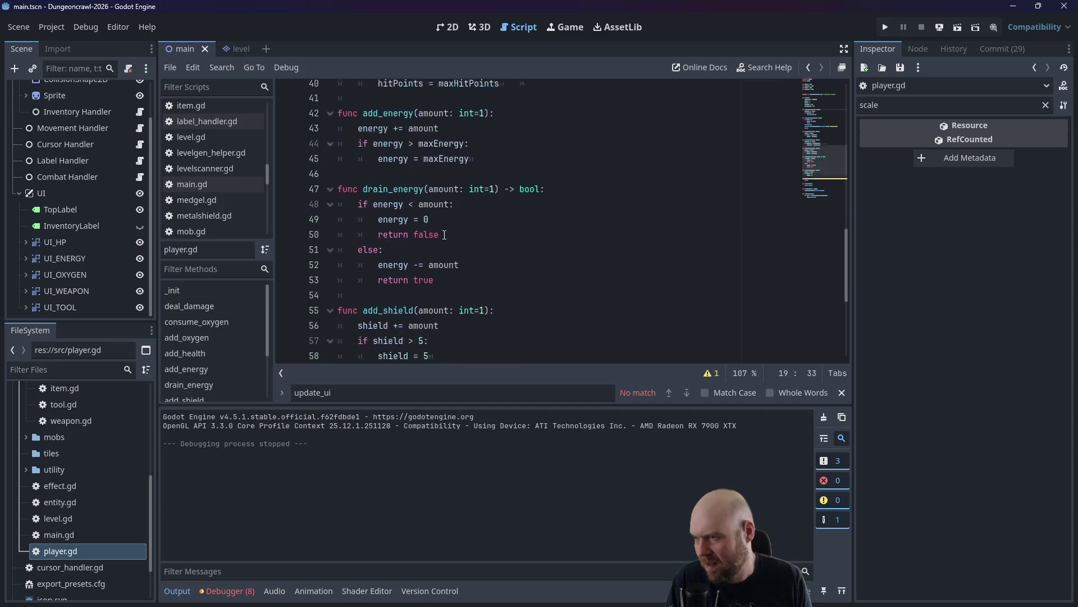
scroll(574, 258, "up", 3)
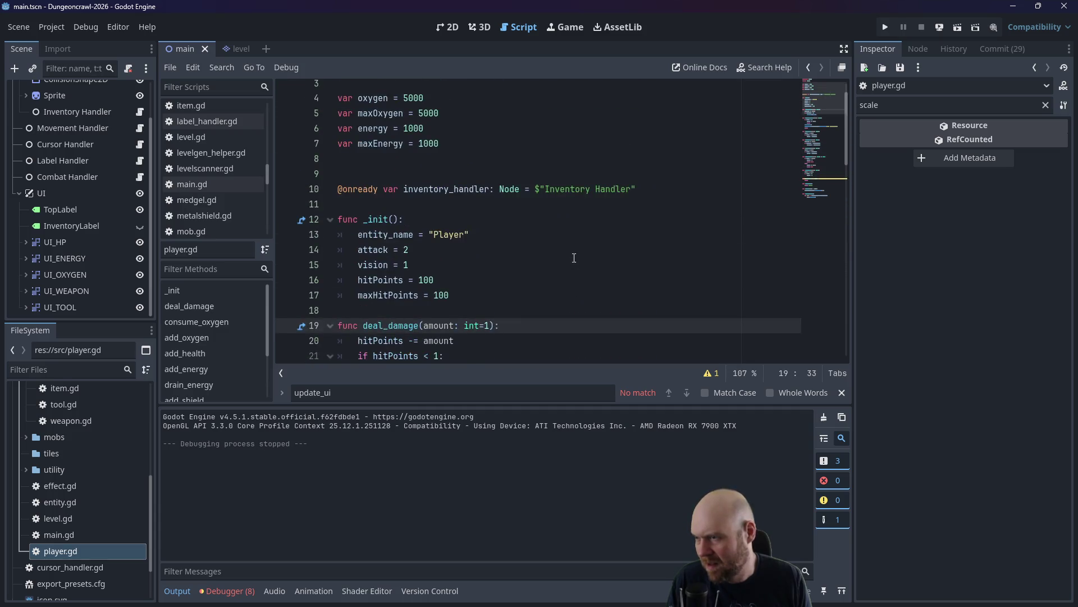
scroll(574, 257, "down", 5)
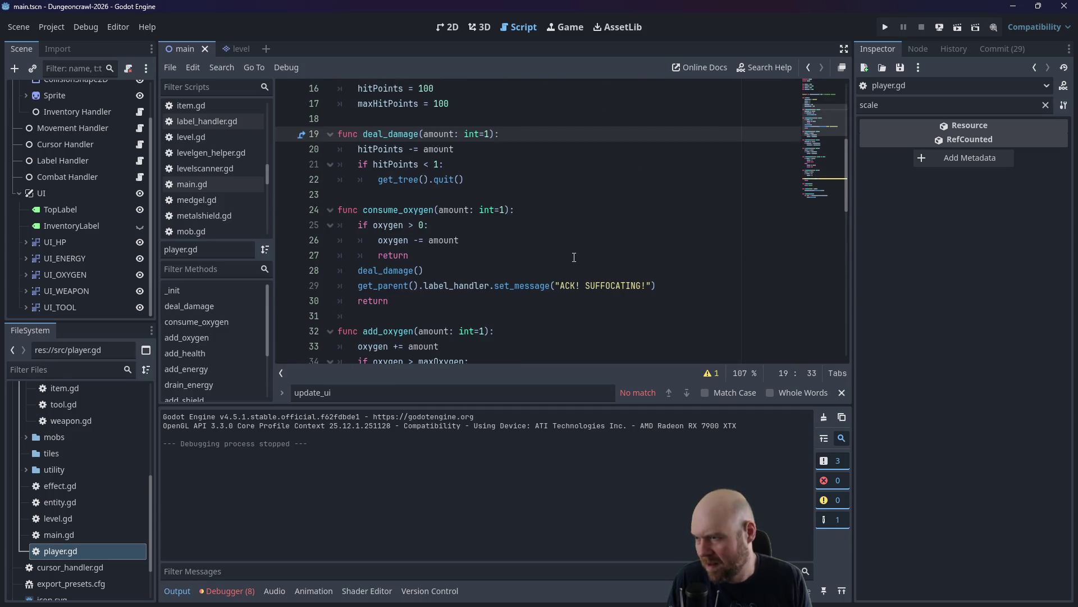
scroll(574, 257, "up", 1)
scroll(574, 257, "down", 1)
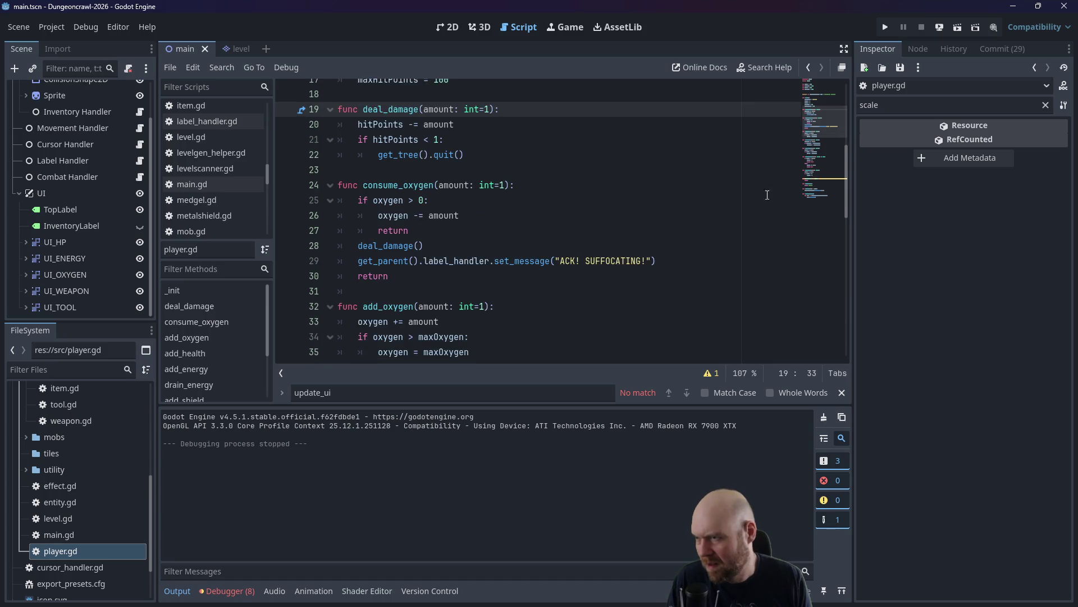
left_click_drag(846, 168, 843, 278)
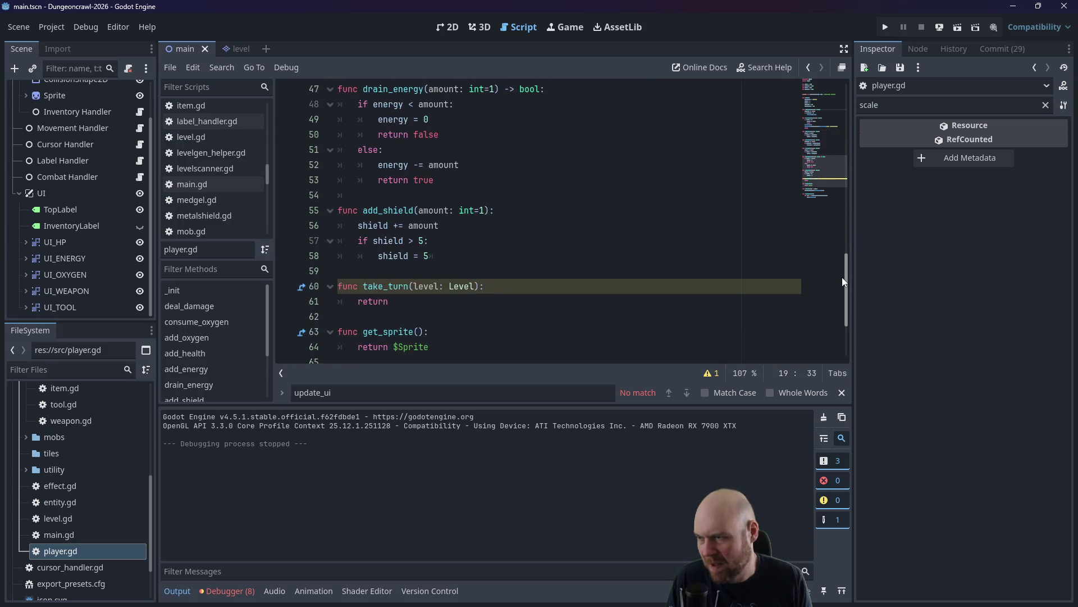
Inspect the shield line in add_shield, then switch to entity.gd.
left_click(478, 195)
left_click(477, 225)
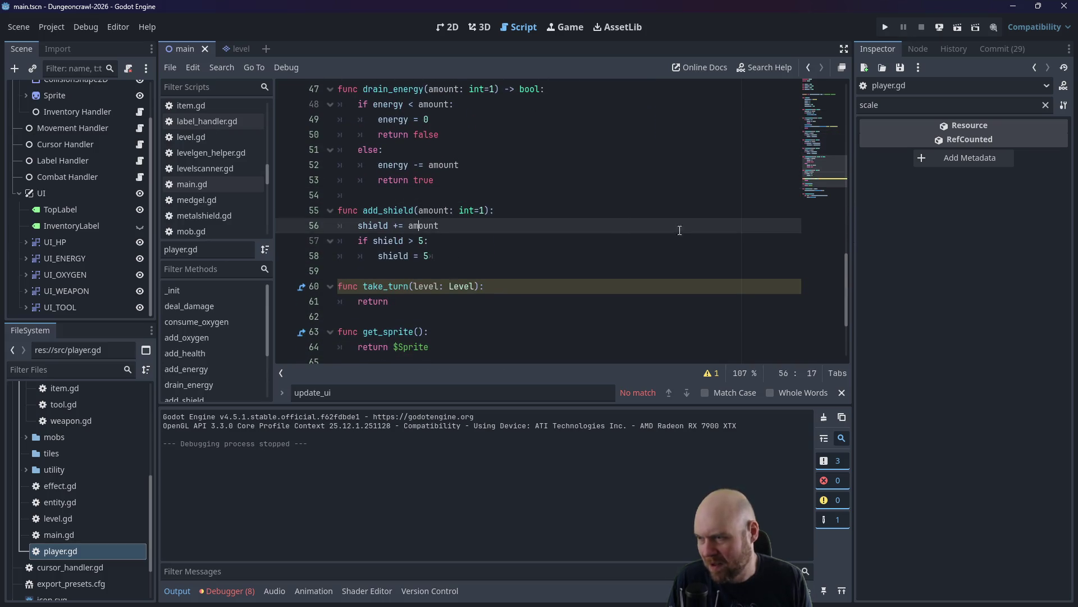
mouse_move(848, 271)
left_mouse_down()
mouse_move(842, 89)
mouse_move(834, 153)
left_mouse_up()
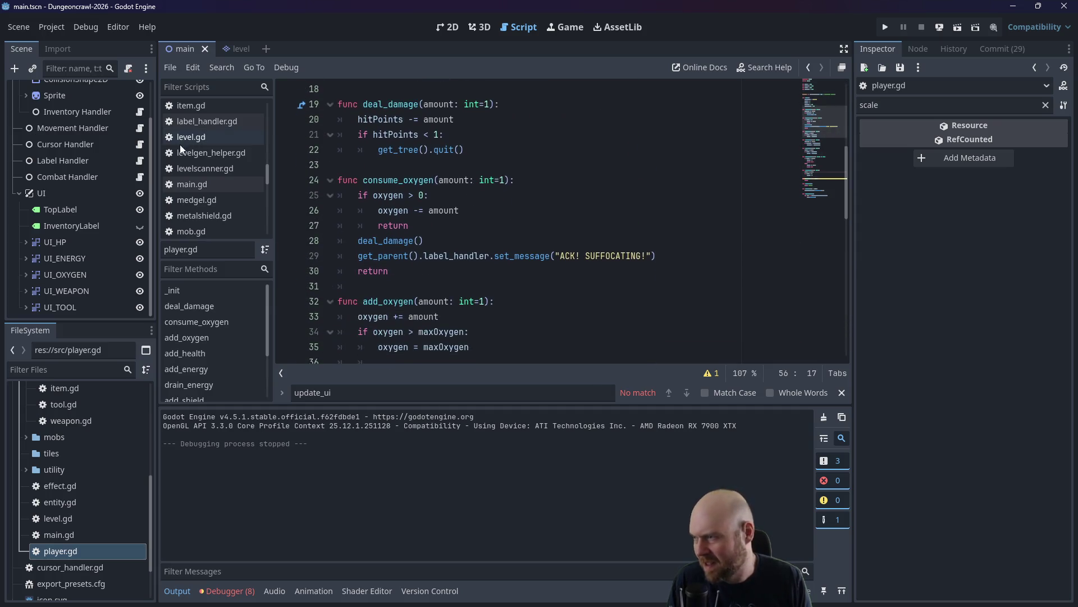
mouse_move(265, 173)
left_mouse_down()
mouse_move(262, 120)
mouse_move(264, 130)
left_mouse_up()
left_click(208, 193)
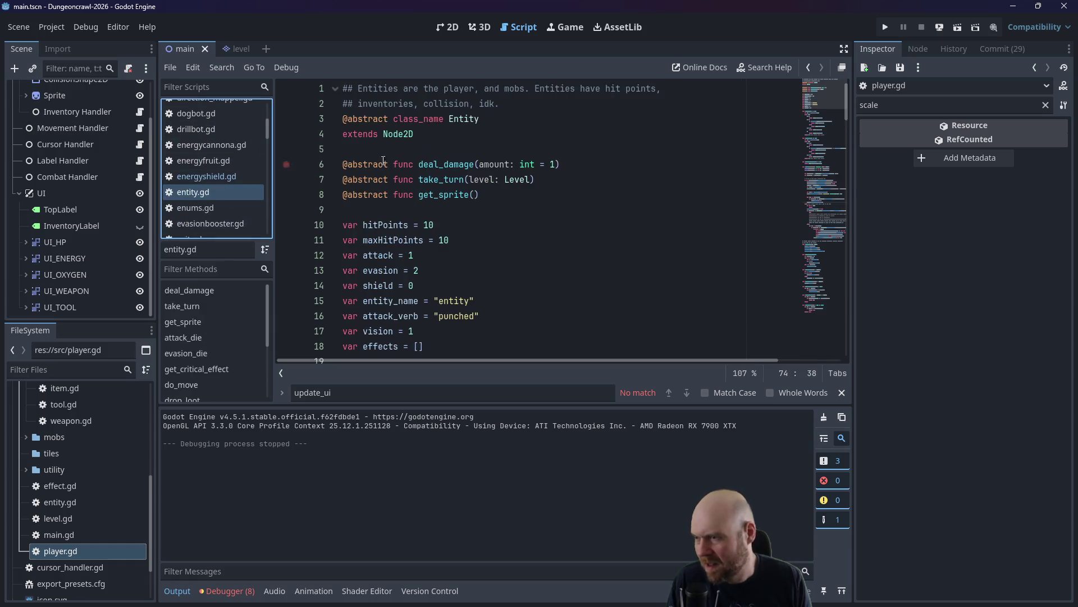
Check entity.gd's shield variable declaration and expand the tools folder in FileSystem.
left_click(418, 290)
left_click_drag(847, 114, 823, 348)
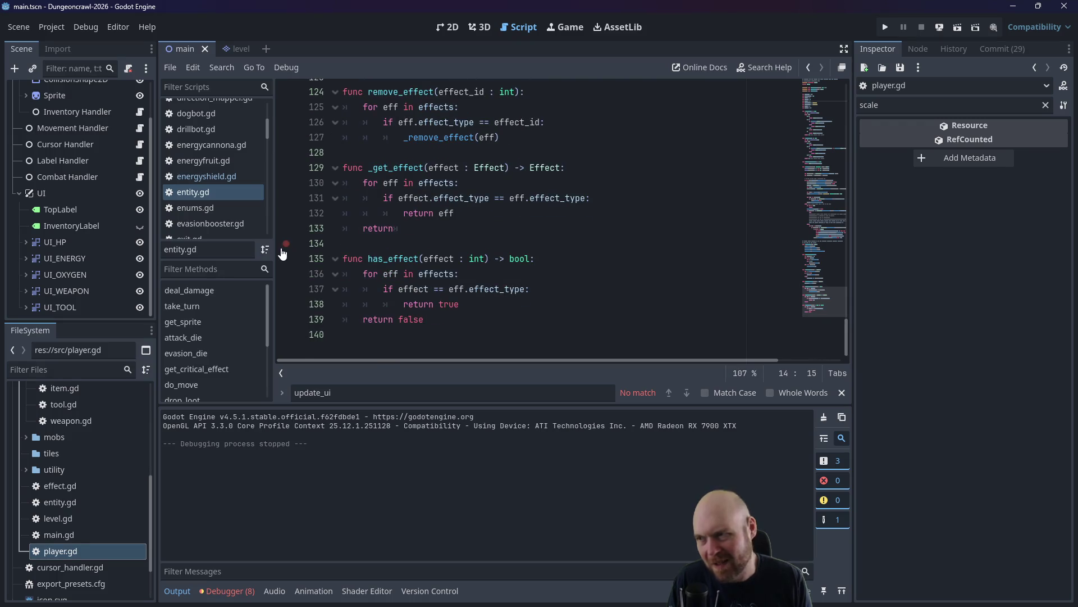
scroll(94, 476, "up", 4)
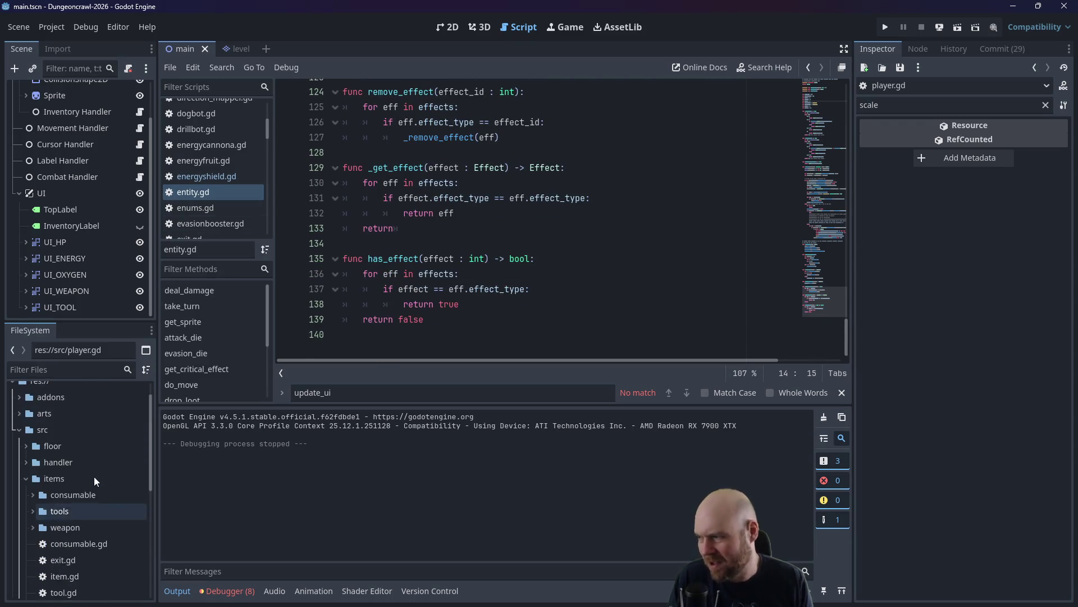
left_click(31, 511)
scroll(75, 532, "down", 1)
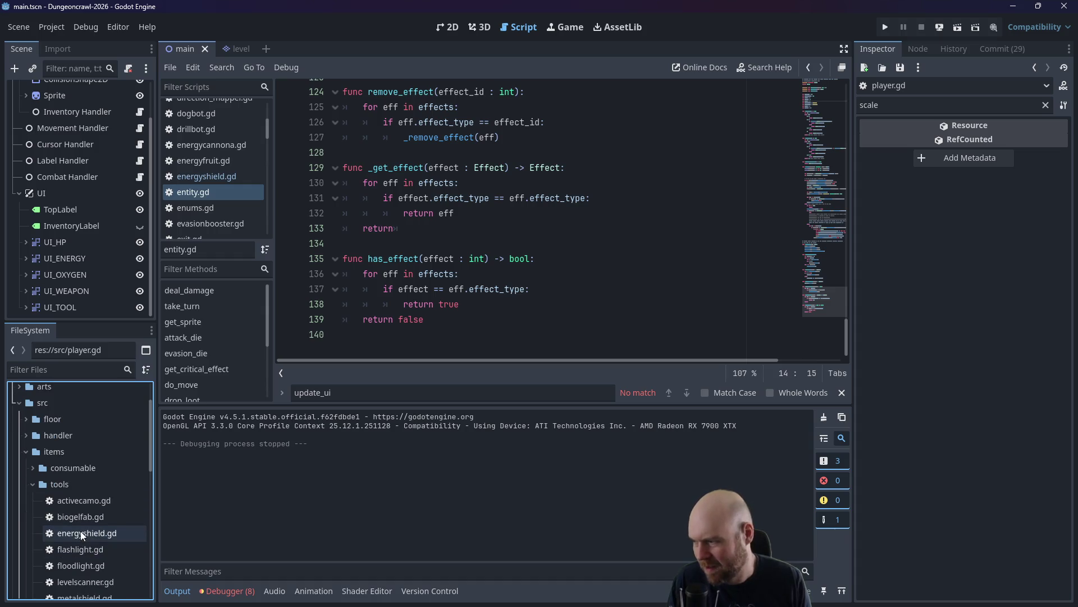
Reopen energyshield.gd and review the _on_deactivate shield reset and take_turn function.
double_click(82, 535)
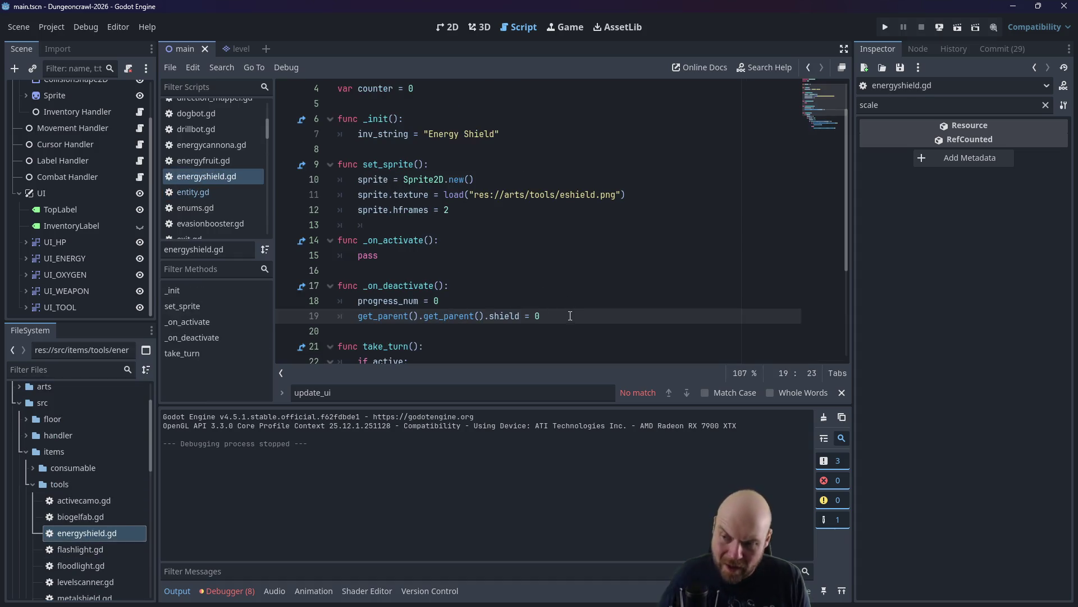
left_click(570, 316)
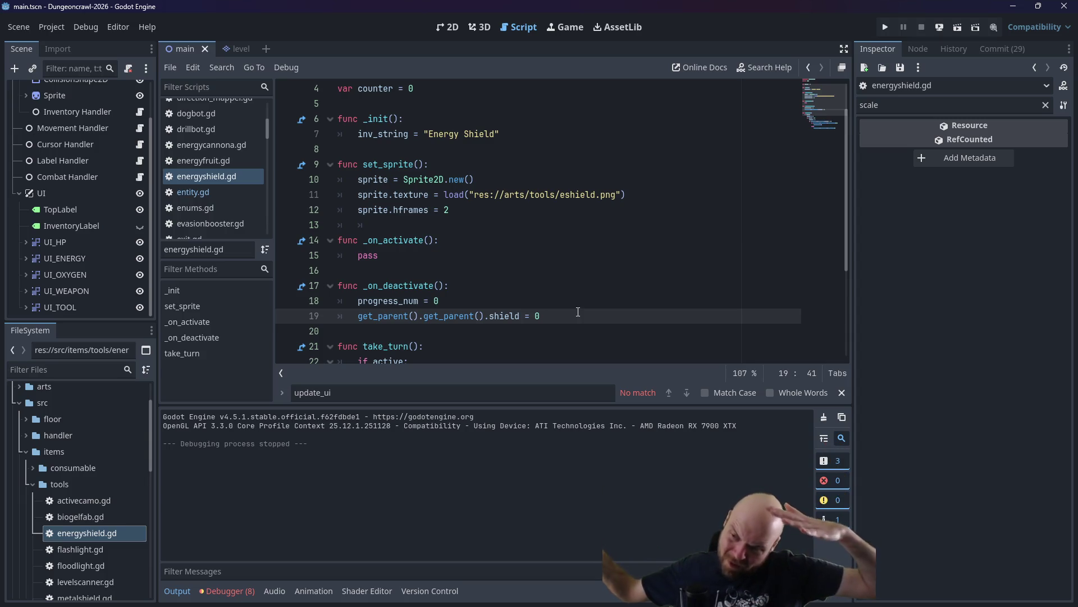
scroll(532, 309, "down", 1)
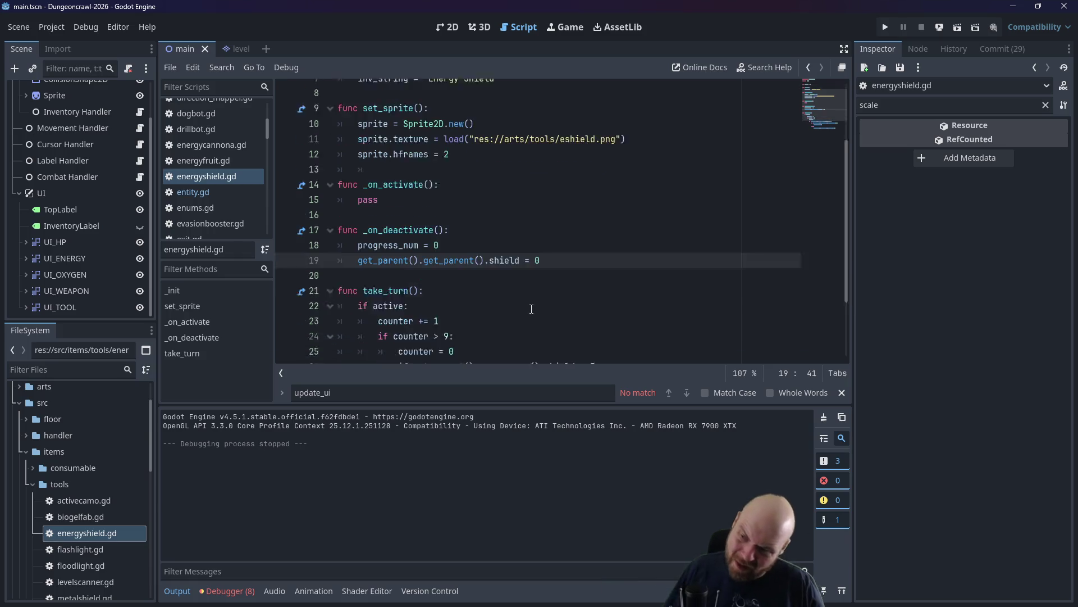
scroll(499, 261, "down", 1)
left_click(494, 246)
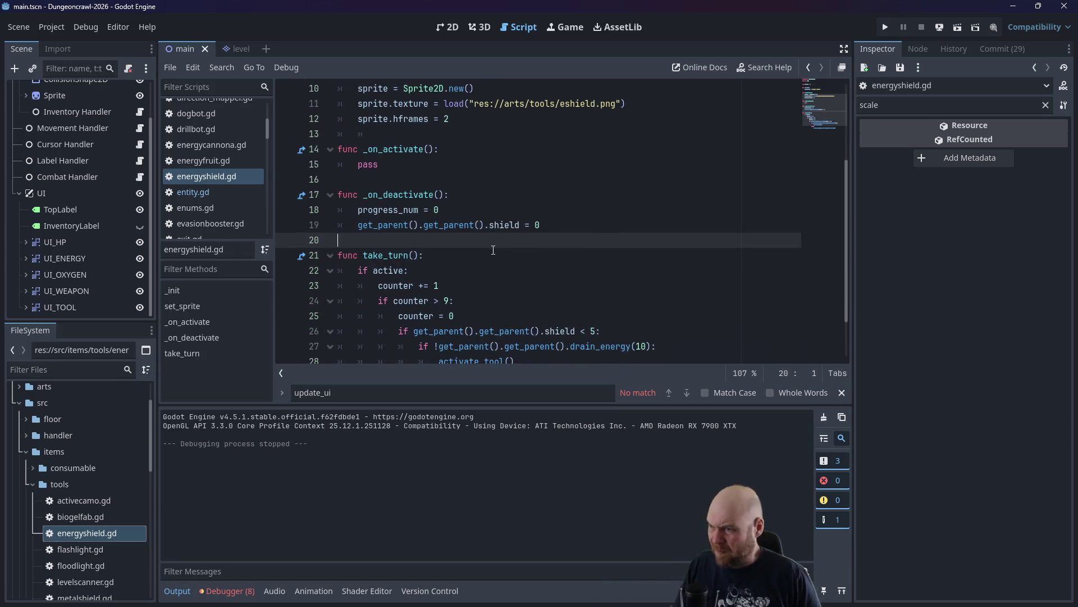
left_click(483, 252)
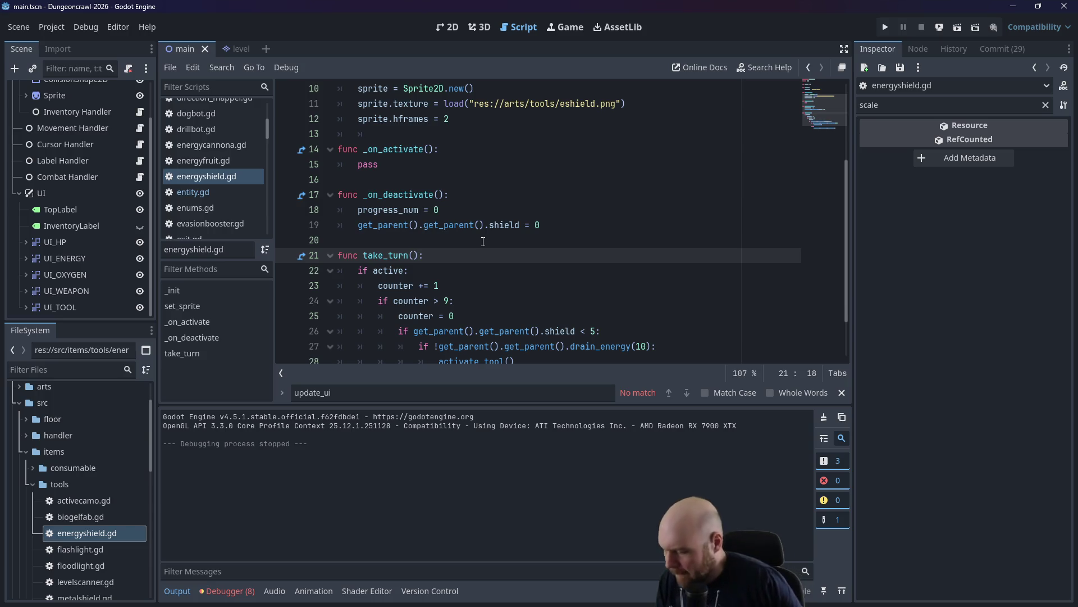
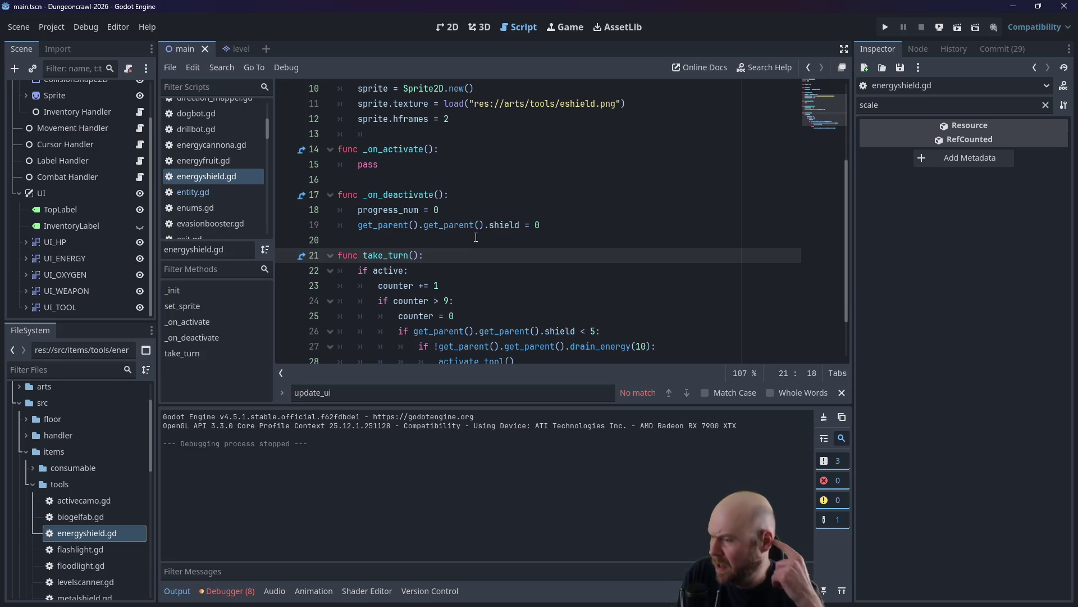
Review energyshield.gd's shield check and drain lines in take_turn, removing a stray blank line.
scroll(472, 250, "up", 3)
scroll(449, 174, "down", 3)
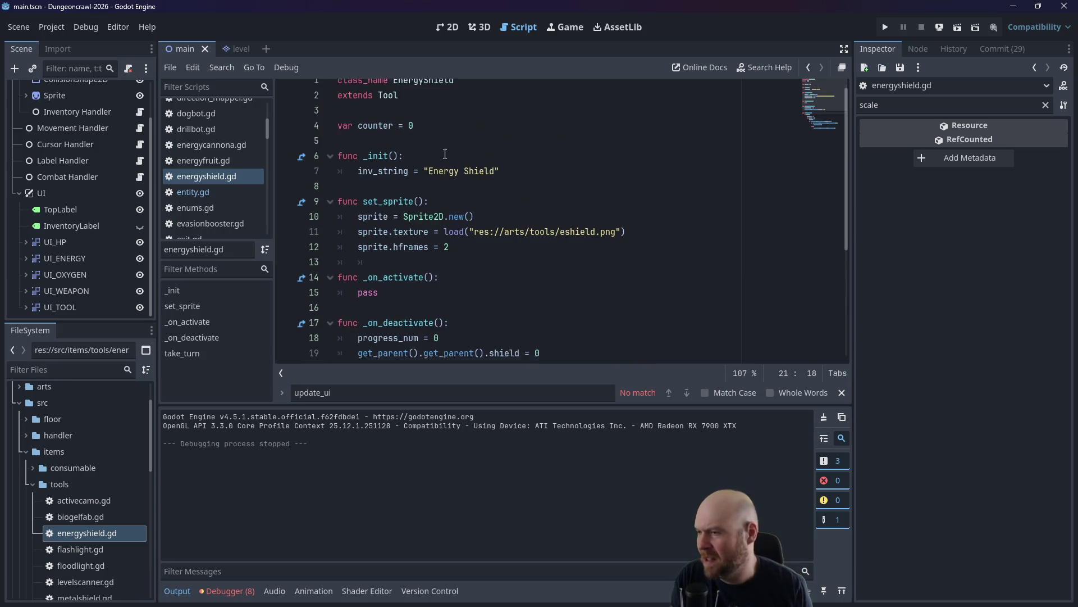
scroll(433, 245, "down", 3)
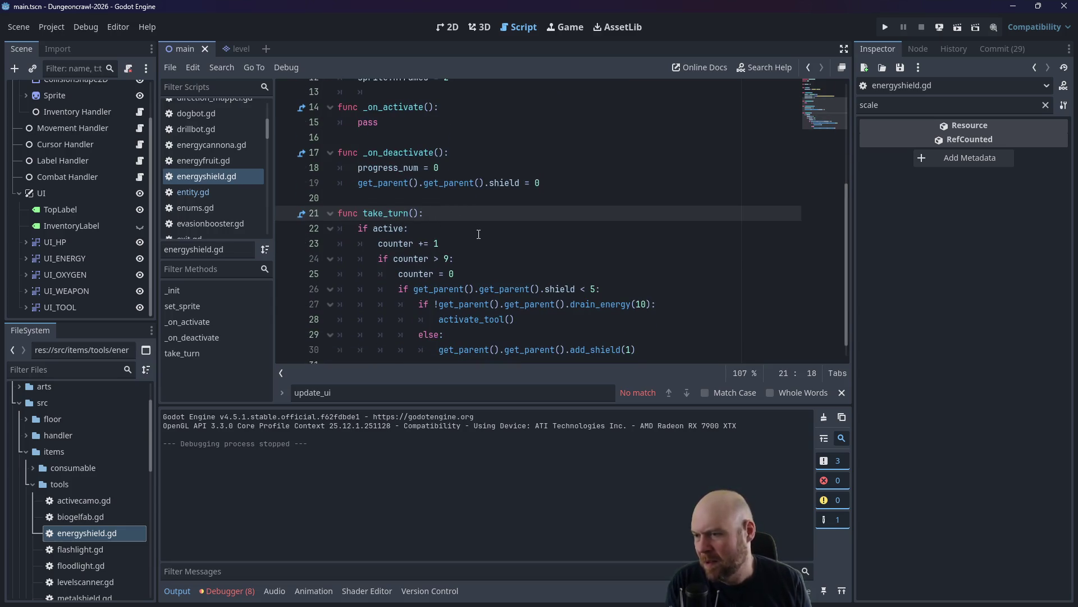
scroll(478, 235, "down", 1)
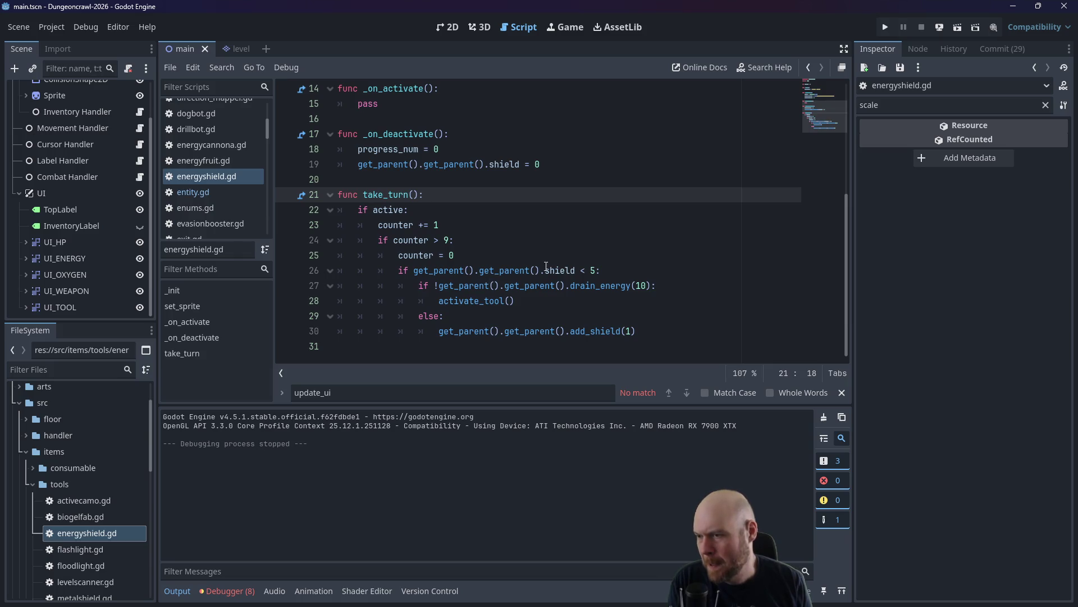
left_click(600, 266)
left_click(661, 286)
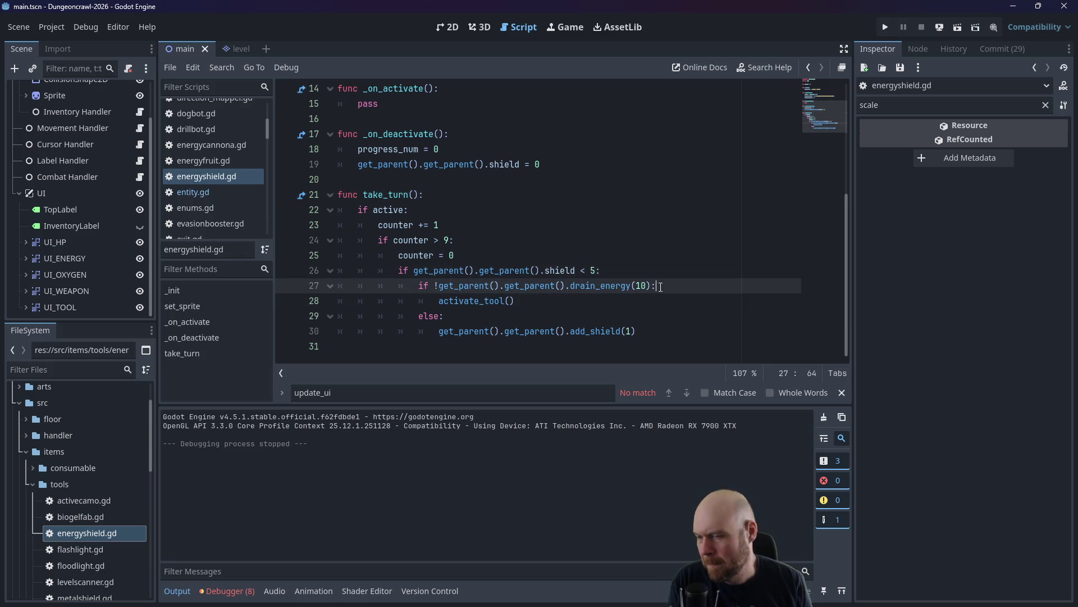
left_click(651, 324)
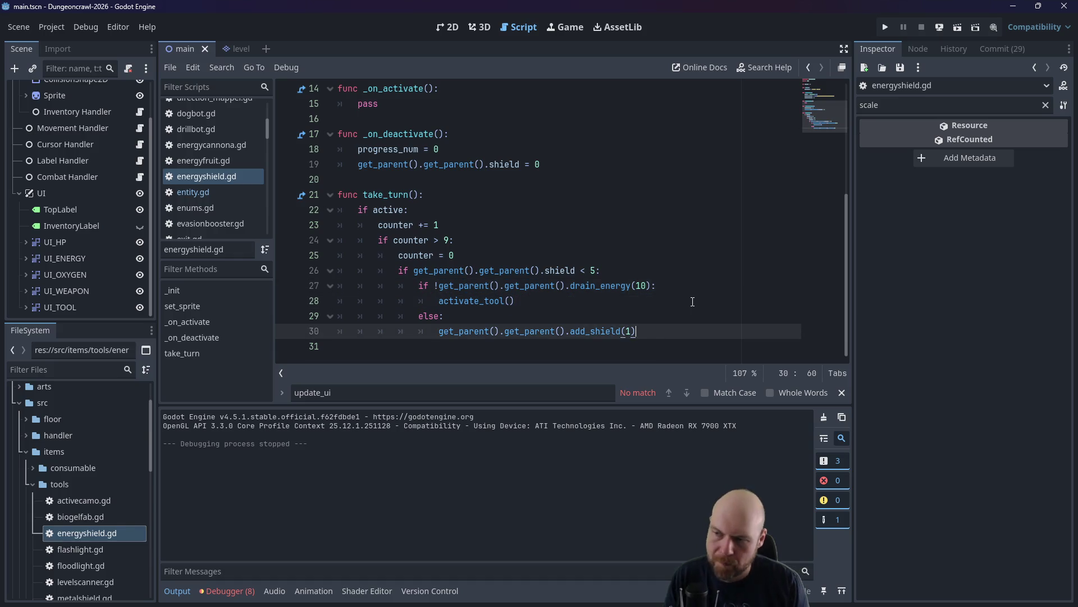
key("Return")
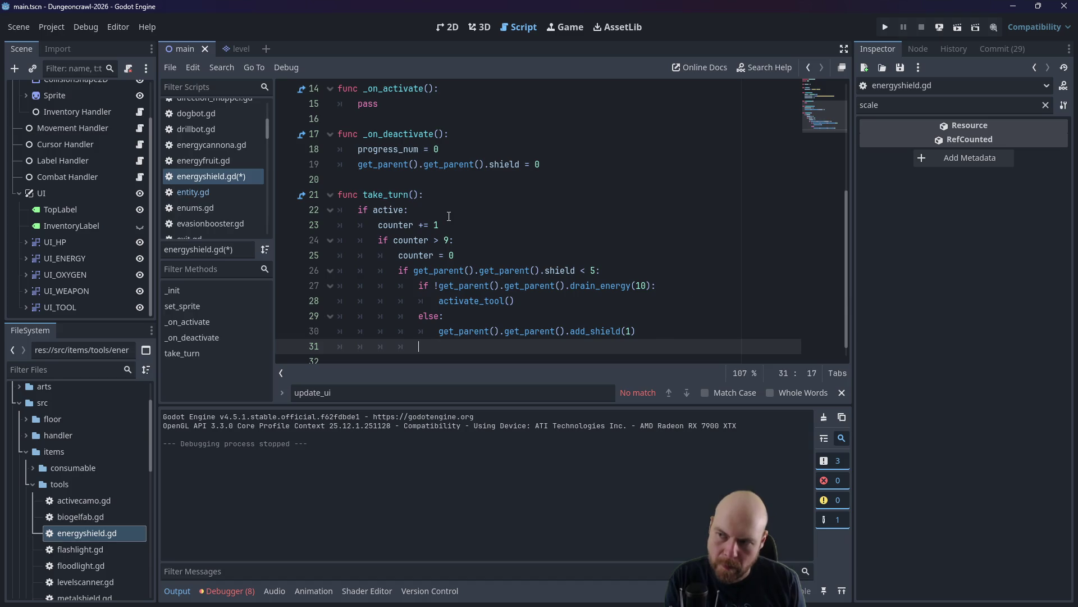
key("BackSpace")
Add progress_num = get_parent().get_parent().shield * 20 at the start of take_turn and save.
left_click(446, 195)
key("Return")
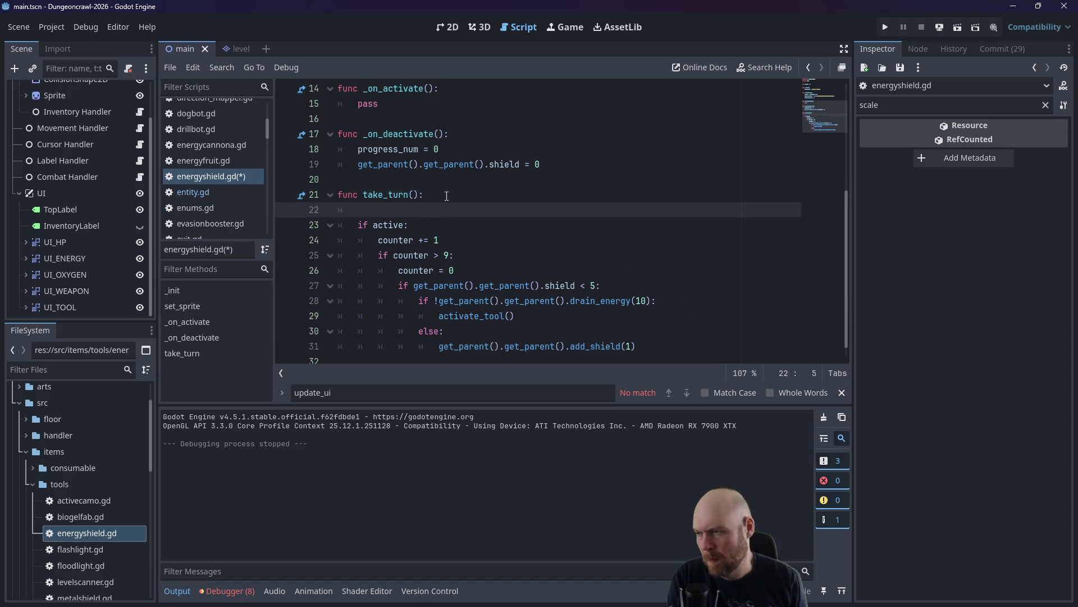
type("progre")
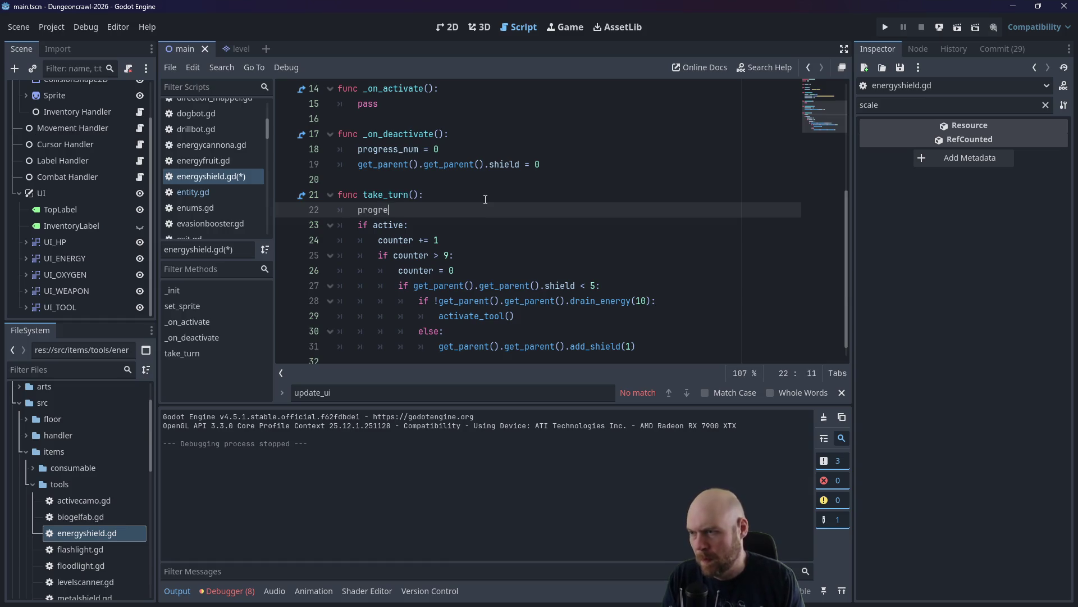
type("ss_num = ")
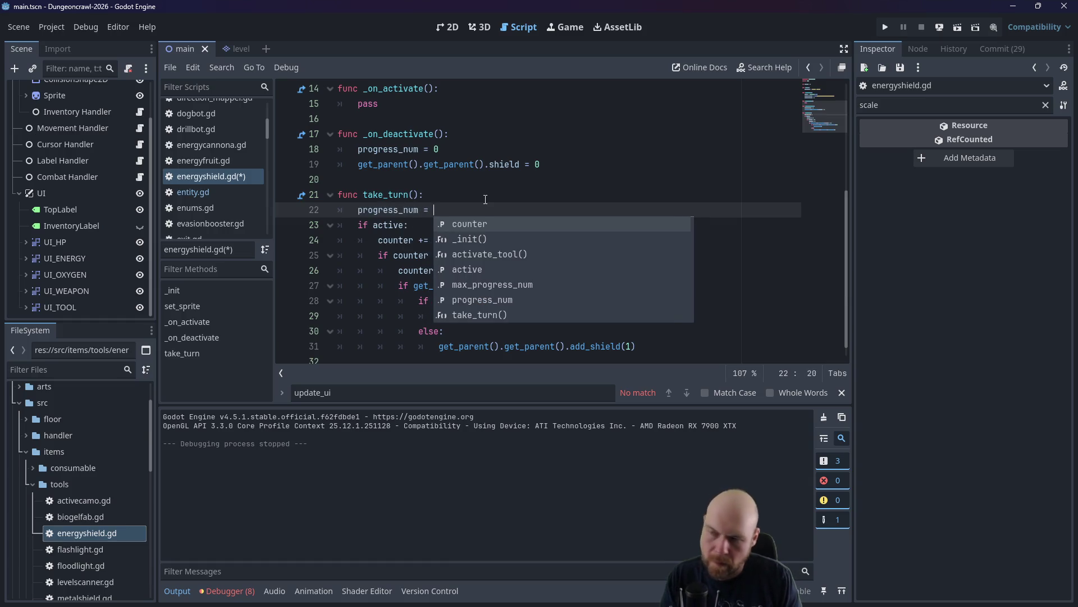
type("get_")
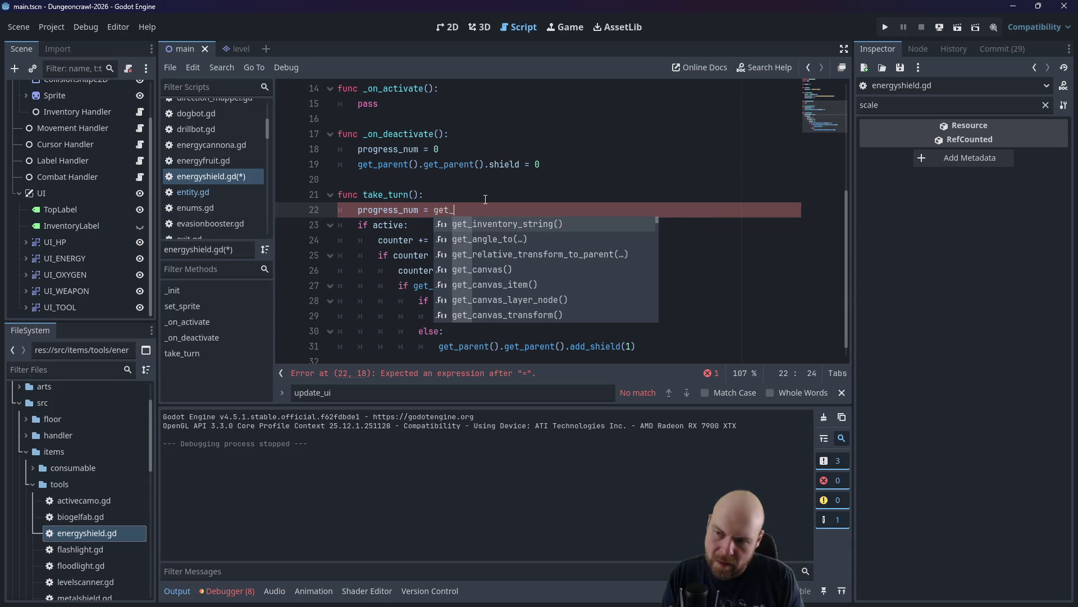
type("parent().get_")
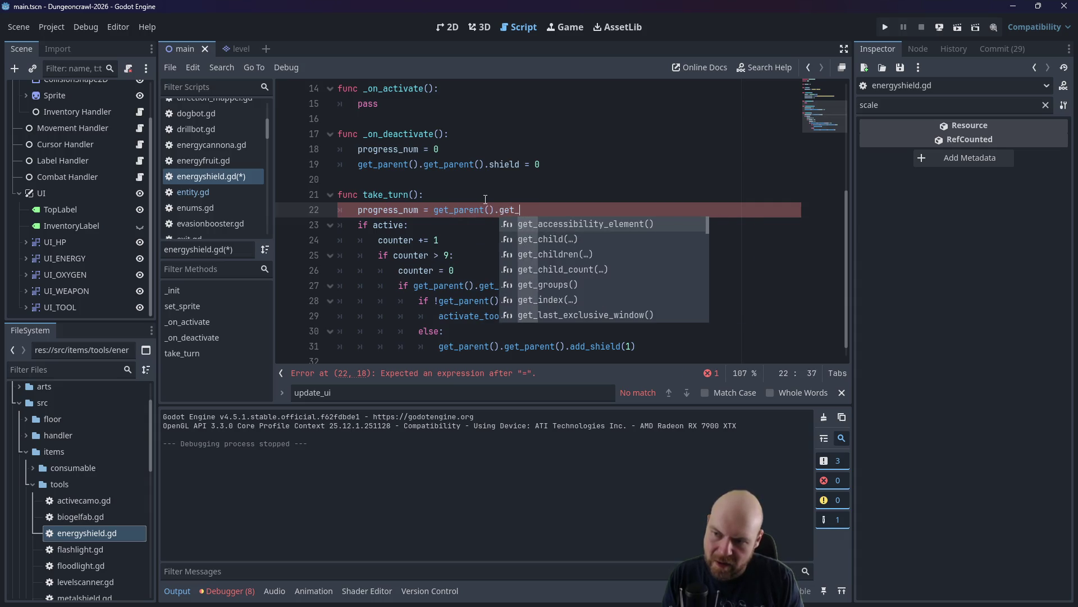
key("Return")
type(".shield * 20")
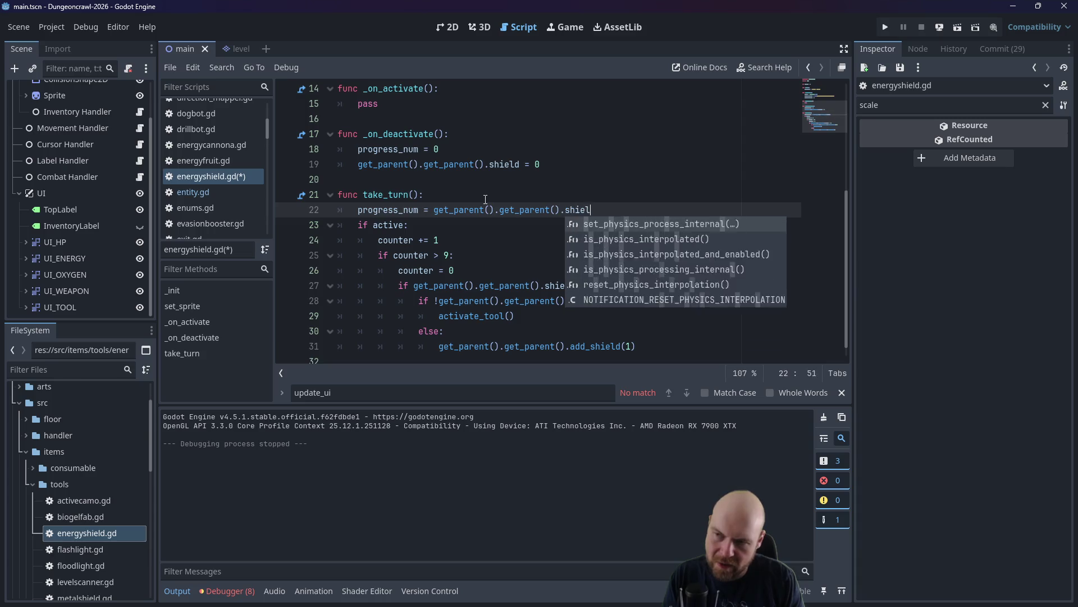
key("ctrl+s")
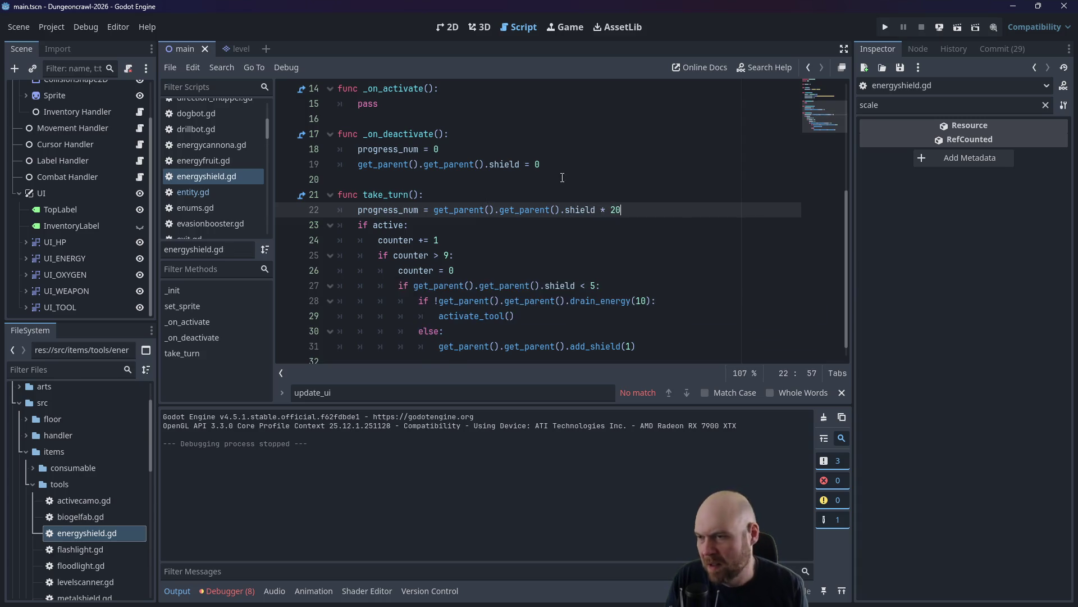
Remove the * 20 multiplier from the progress_num line.
left_click(627, 152)
left_click(627, 207)
key("ctrl+shift+Left")
key("ctrl+shift+Left")
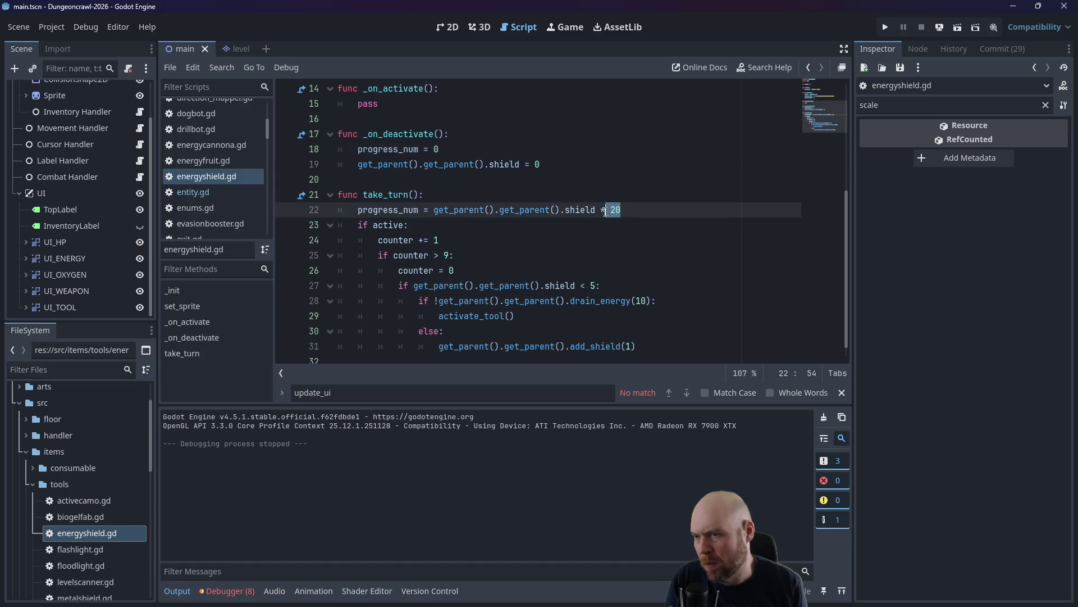
key("BackSpace")
Add max_progress_num = 5 in _init and save energyshield.gd.
scroll(627, 197, "up", 1)
scroll(627, 198, "up", 4)
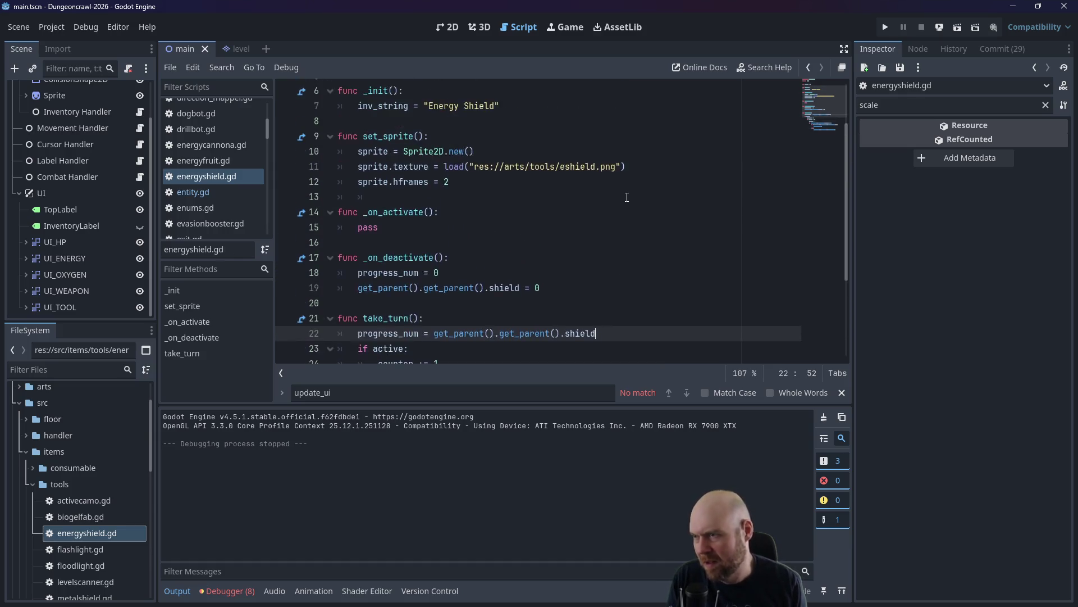
scroll(556, 169, "down", 1)
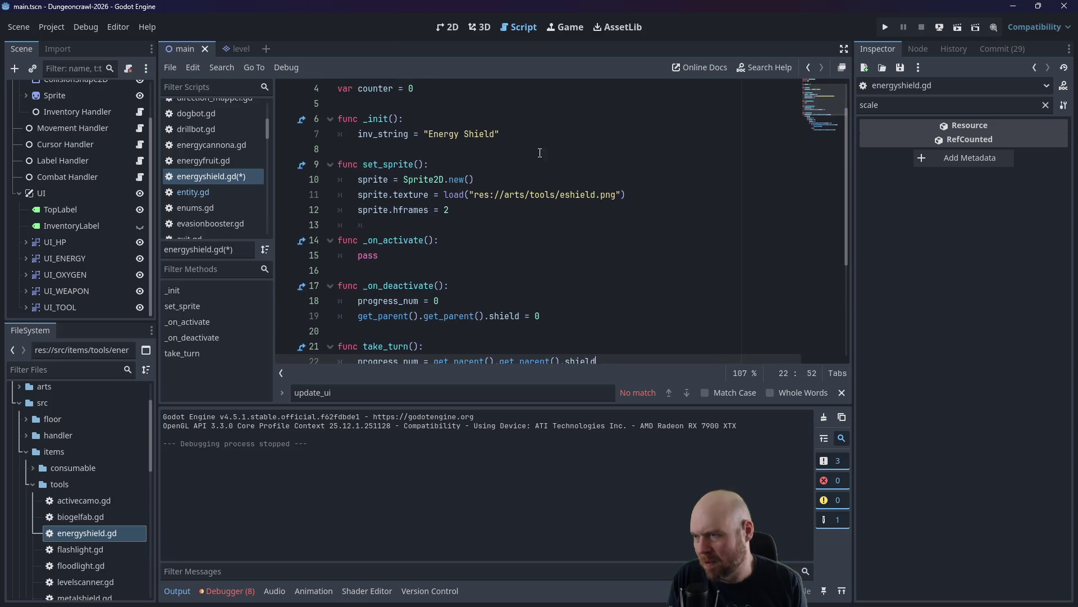
left_click(537, 139)
key("Return")
type("max")
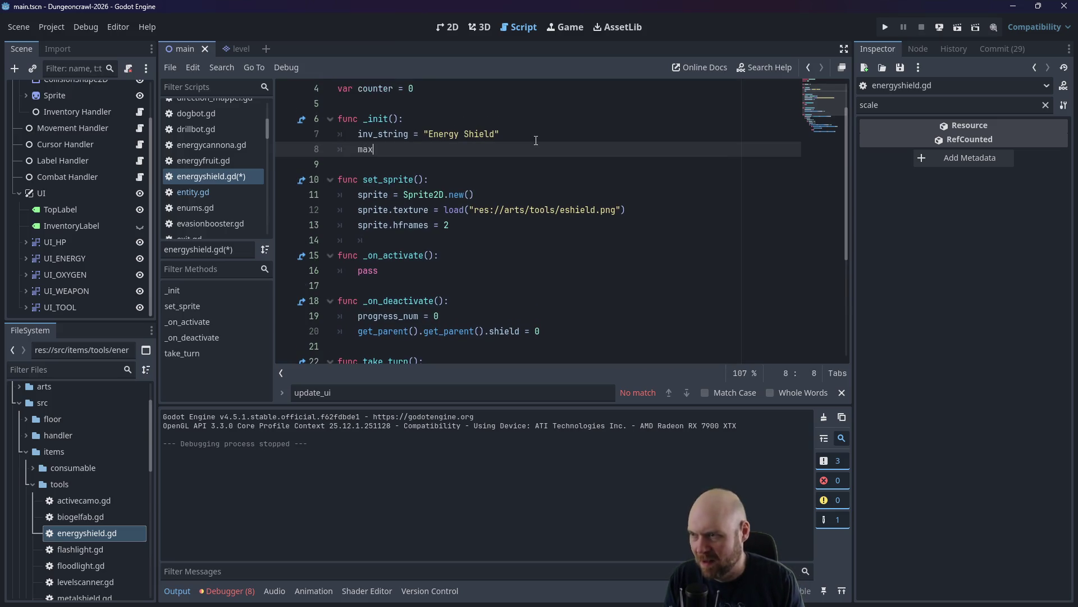
type("_progress_num = 5")
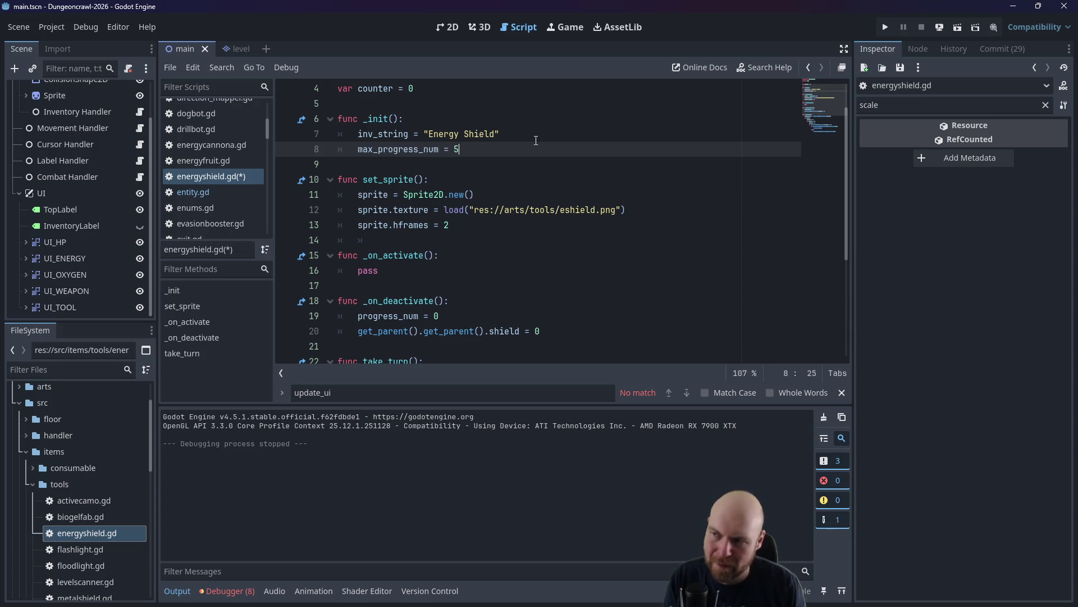
key("ctrl+s")
left_click(536, 140)
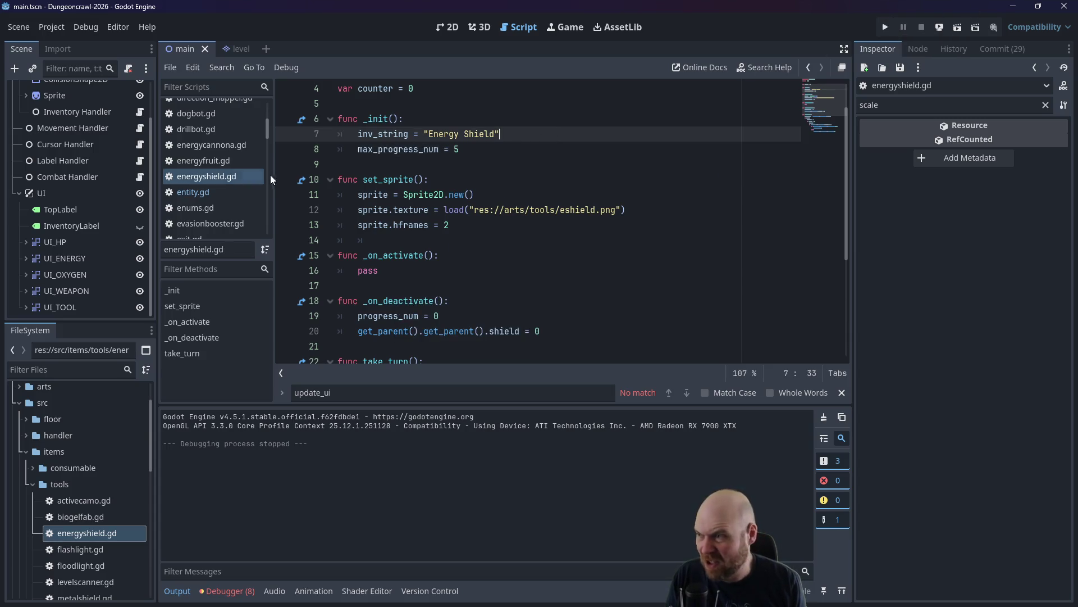
scroll(401, 299, "down", 2)
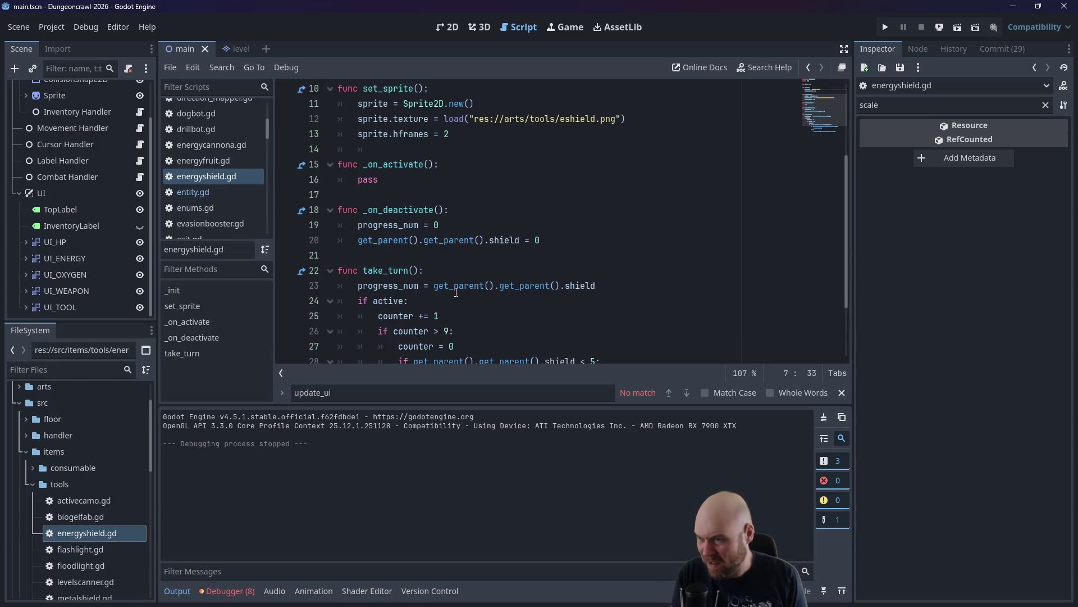
In levelscanner.gd, add a reset line num_progress = 0 to _on_deactivate.
double_click(81, 548)
left_click(80, 561)
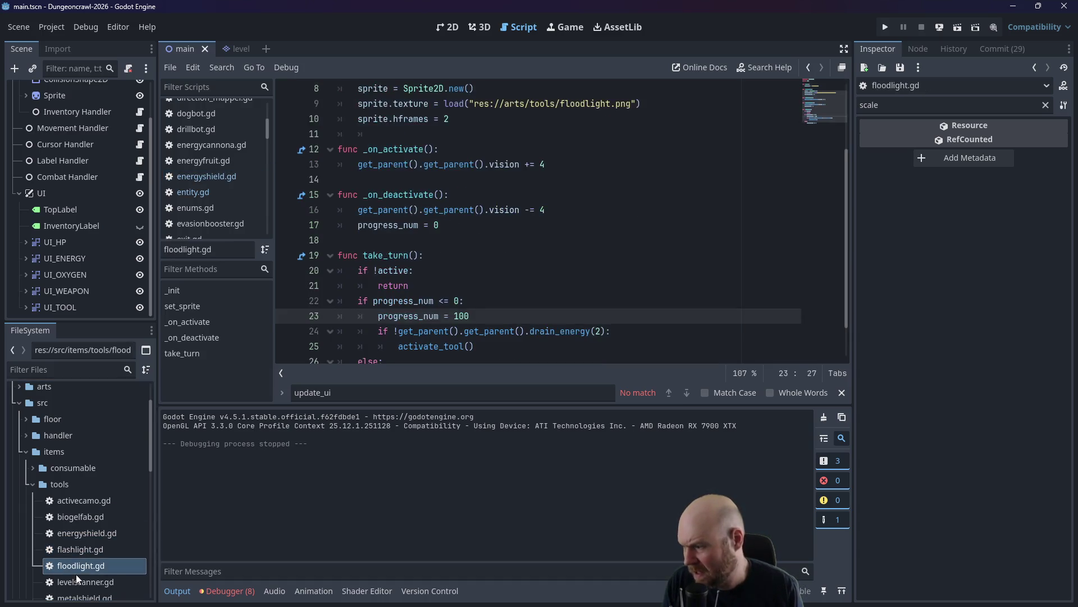
double_click(75, 579)
left_click(430, 285)
scroll(430, 287, "down", 1)
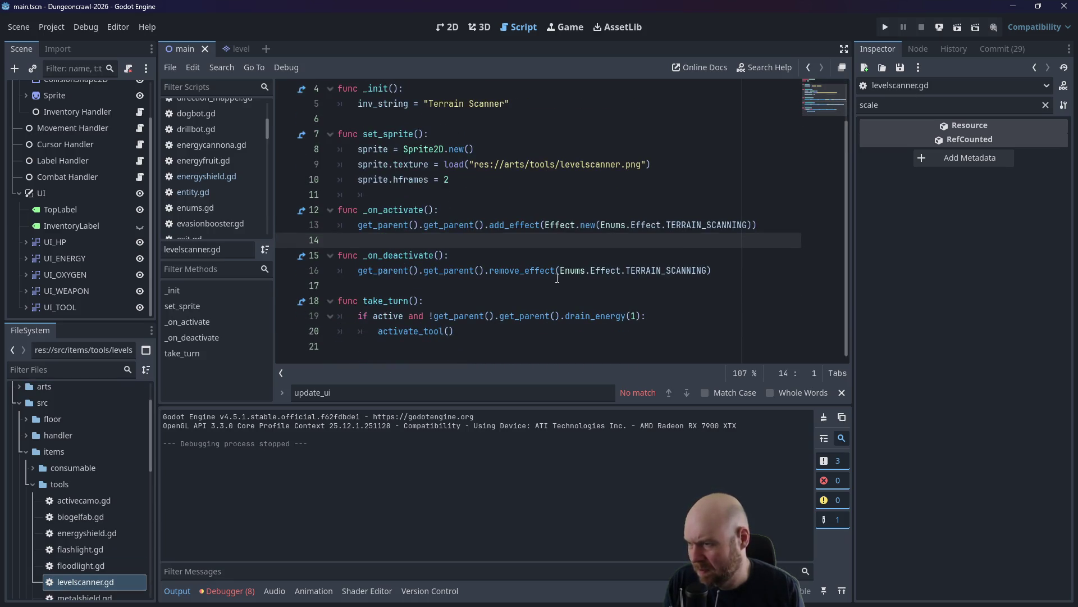
left_click(723, 270)
key("Return")
type("num")
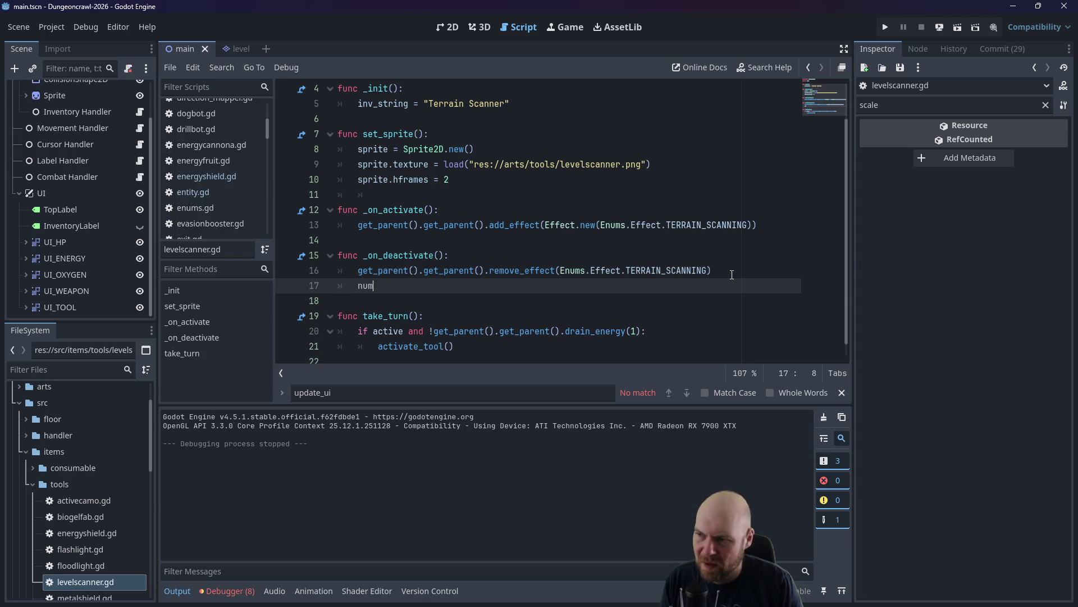
type("_progress = 0")
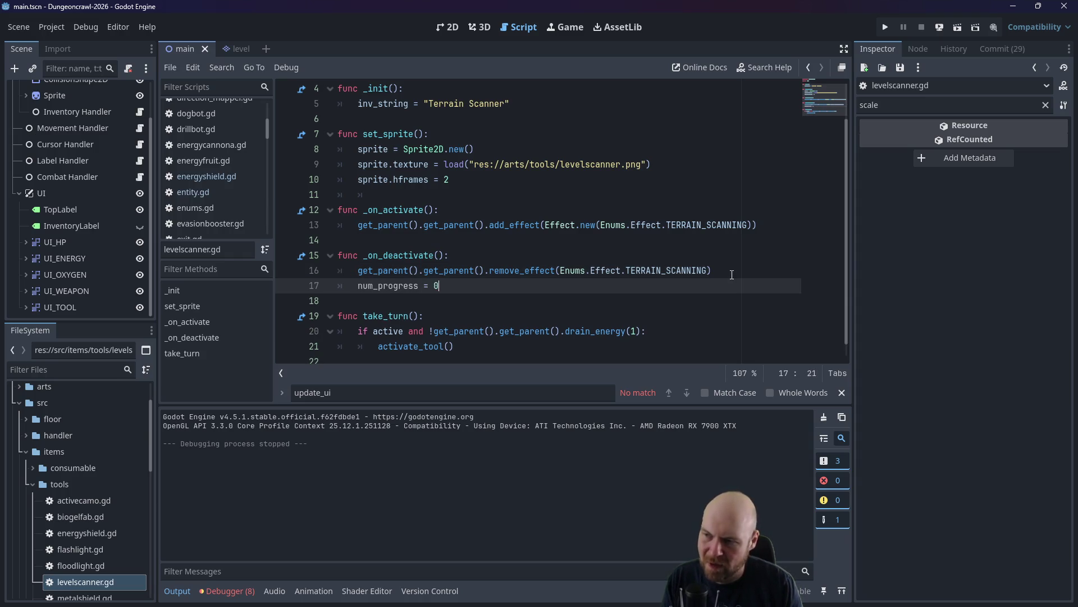
Replace the scanner's take_turn logic with floodlight.gd's progress_num drain block and save.
left_click(57, 566)
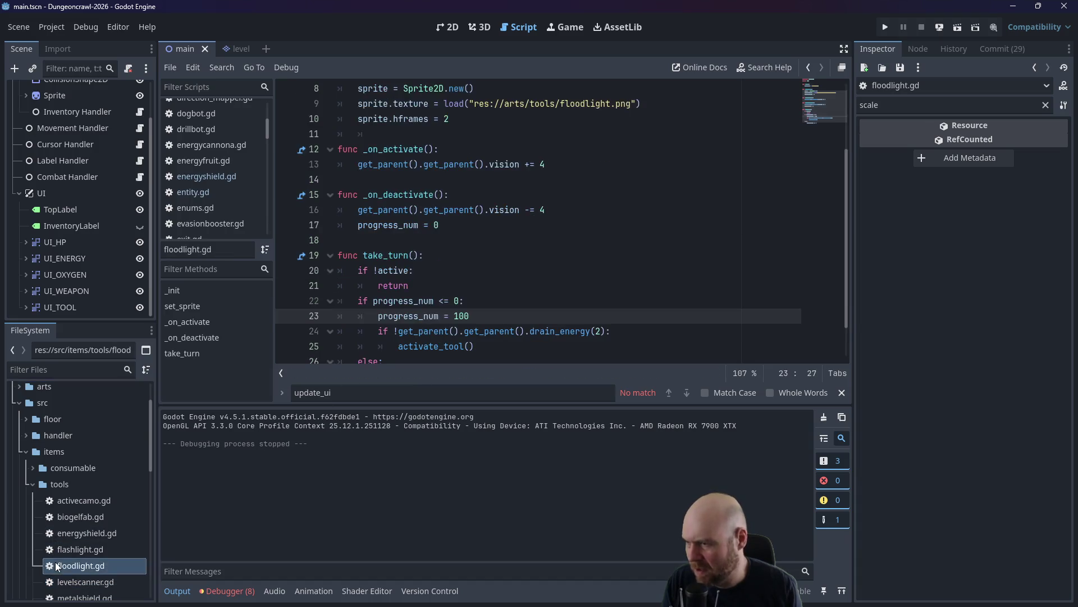
scroll(383, 319, "down", 2)
left_click_drag(485, 339, 281, 227)
key("ctrl+c")
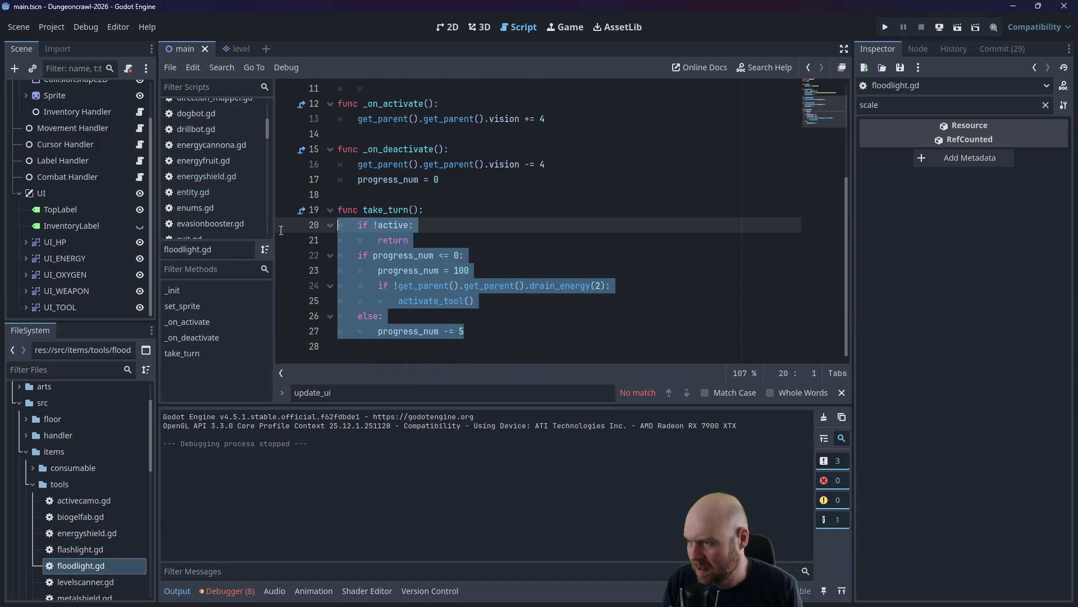
left_click(99, 585)
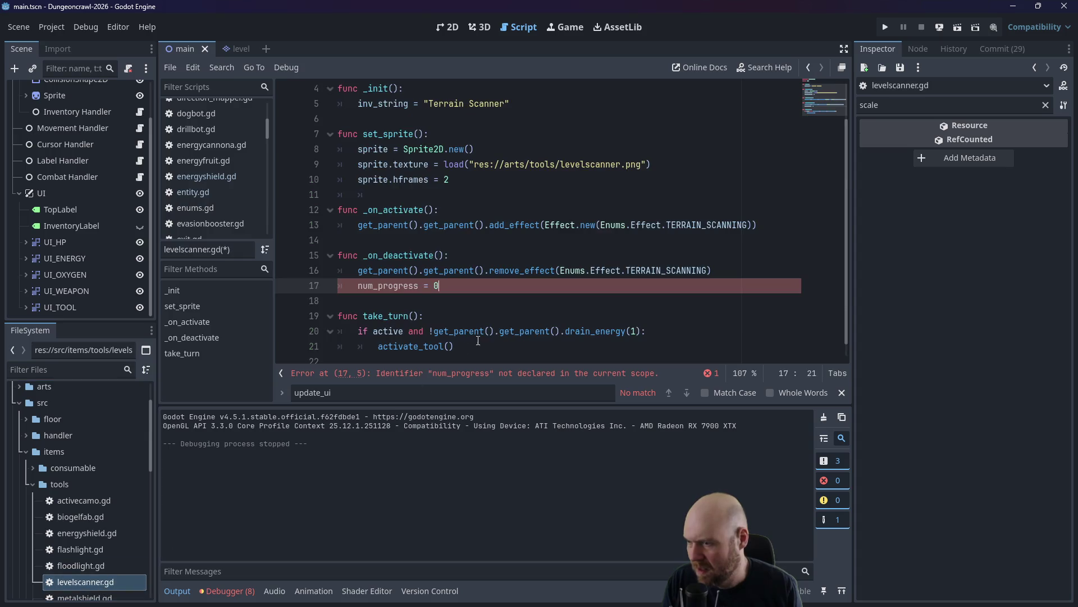
scroll(475, 342, "down", 1)
left_click_drag(475, 341, 284, 316)
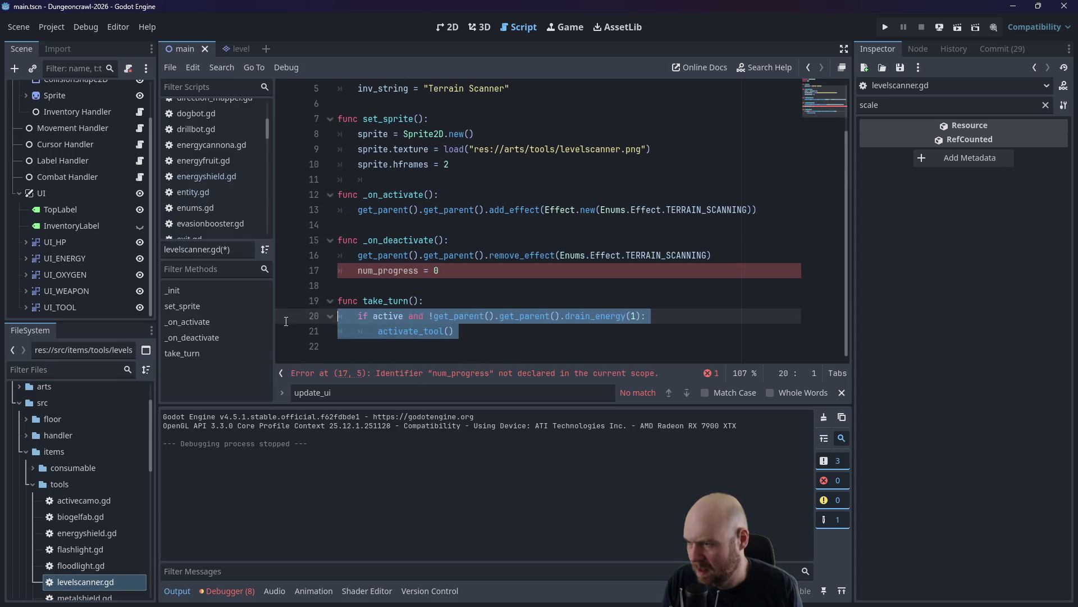
key("ctrl+v")
left_click(604, 297)
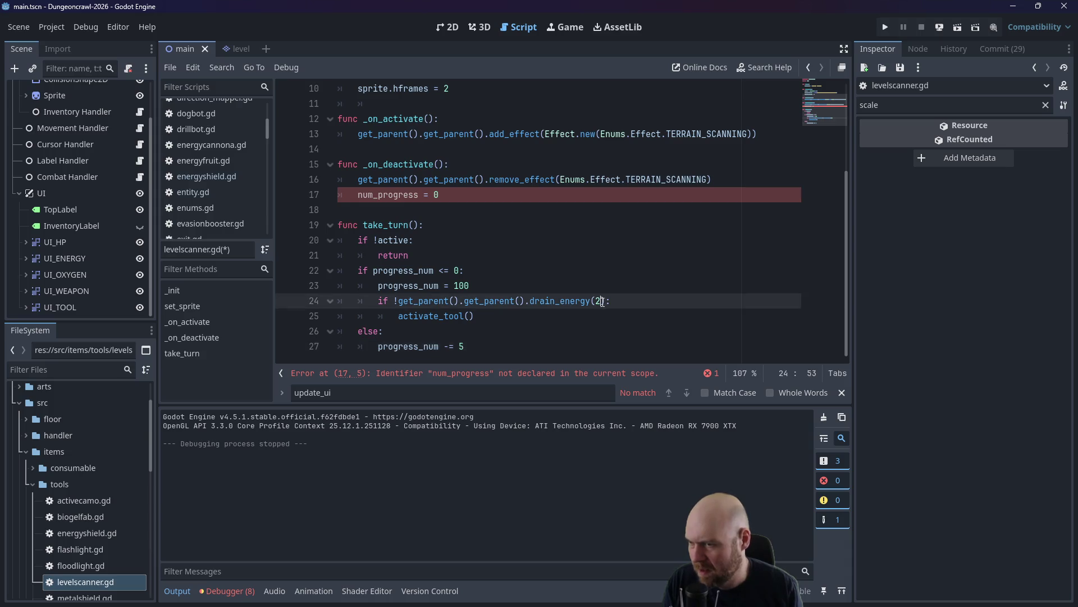
type("1")
left_click(575, 253)
key("ctrl+s")
Correct the misnamed num_progress to progress_num and save levelscanner.gd.
left_click(460, 201)
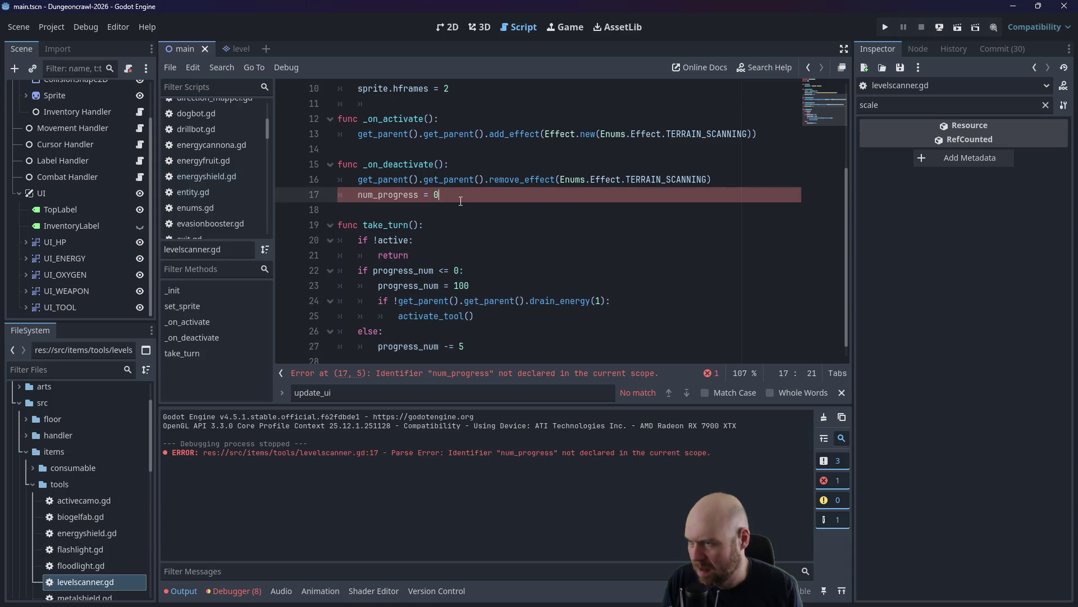
double_click(419, 195)
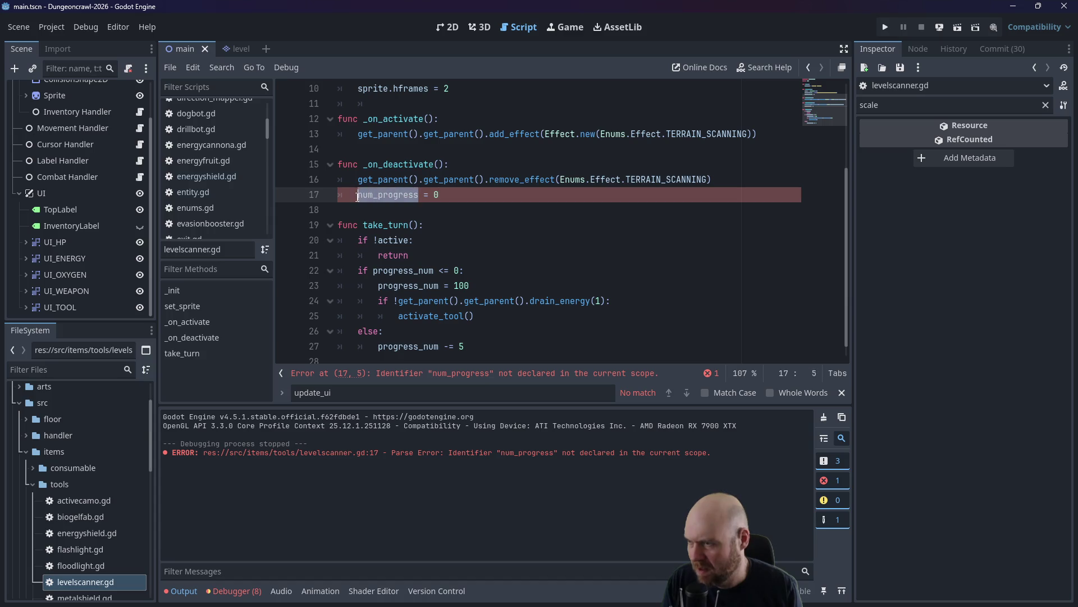
type("progres")
type("s_num")
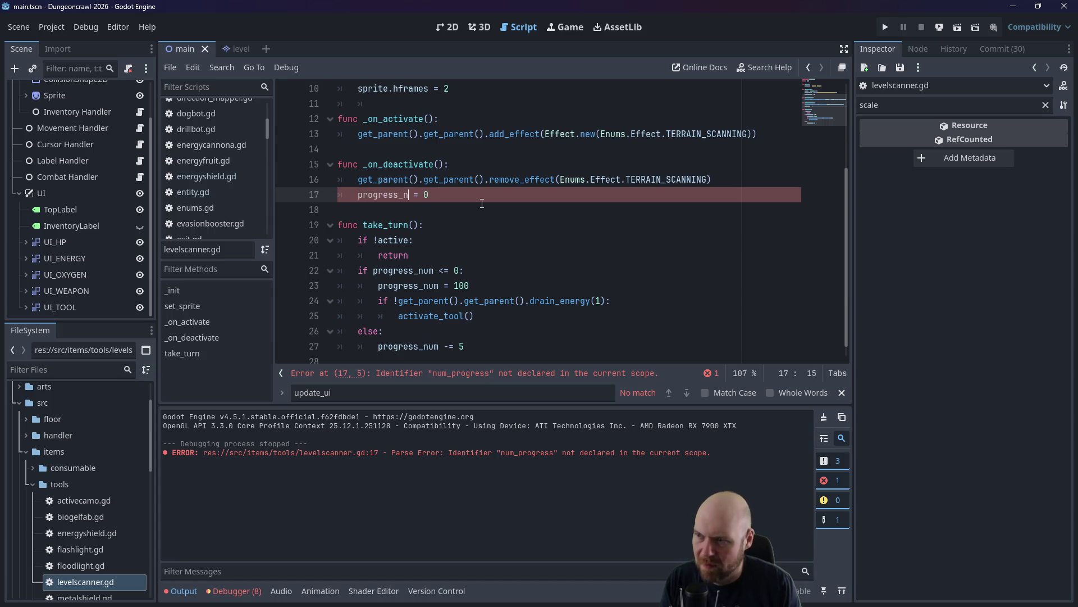
key("ctrl+s")
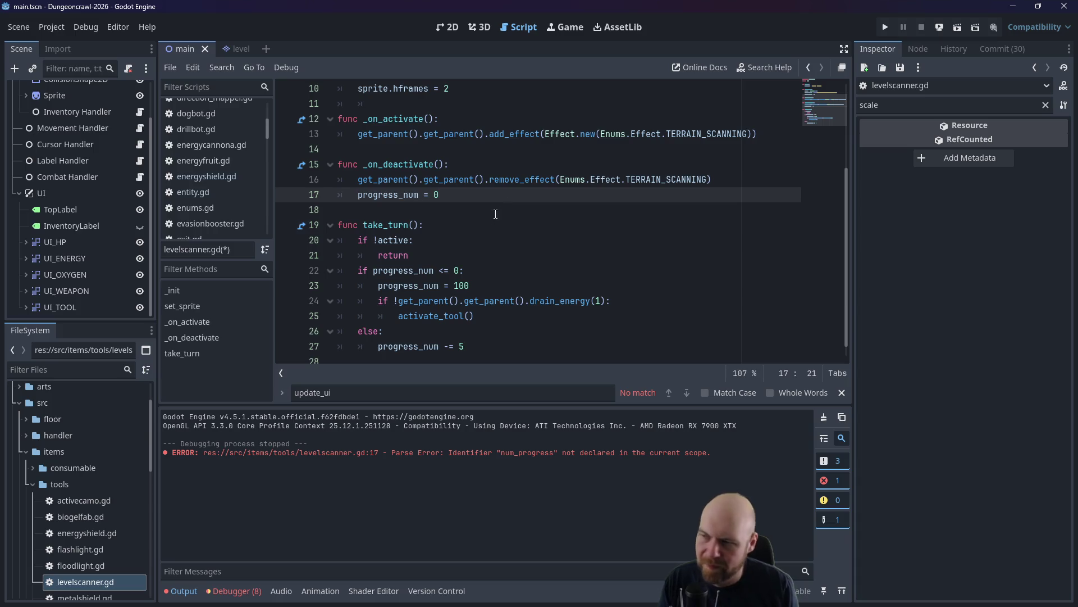
scroll(110, 513, "down", 2)
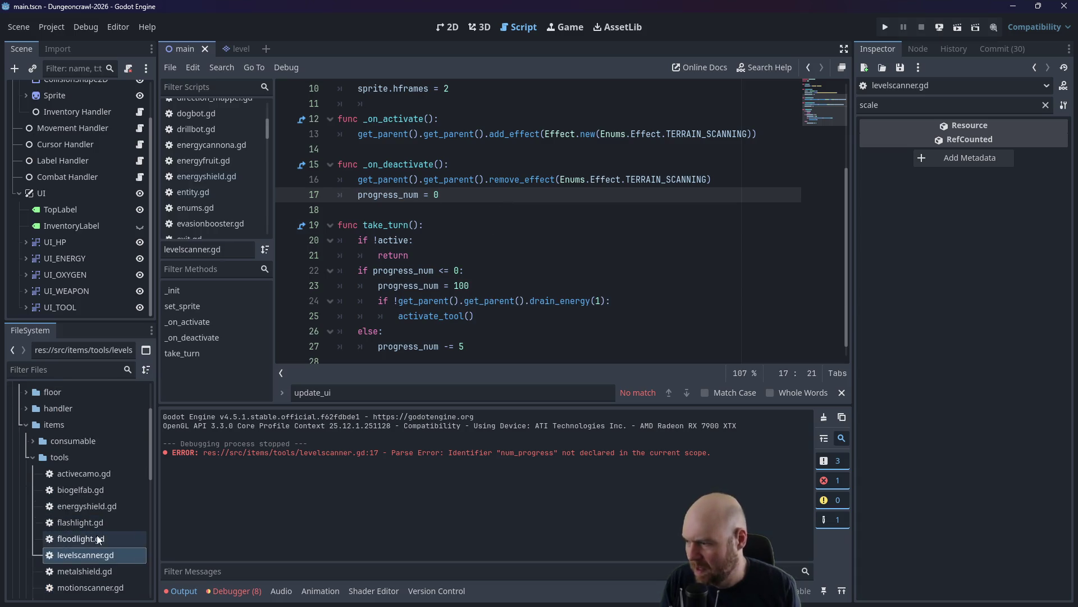
Look over the metal shield script's code.
double_click(83, 545)
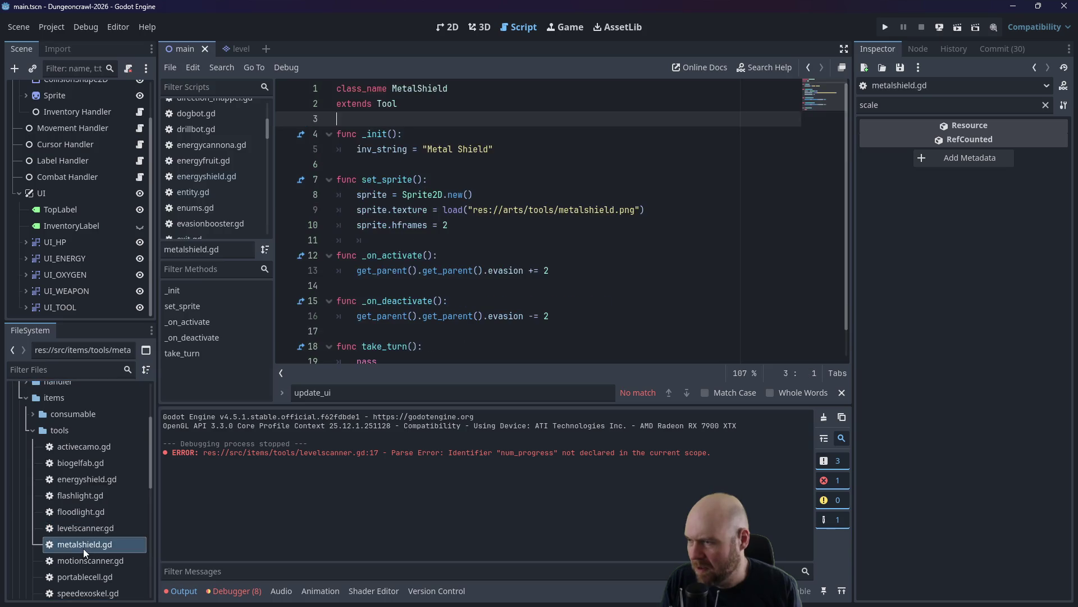
scroll(449, 301, "down", 1)
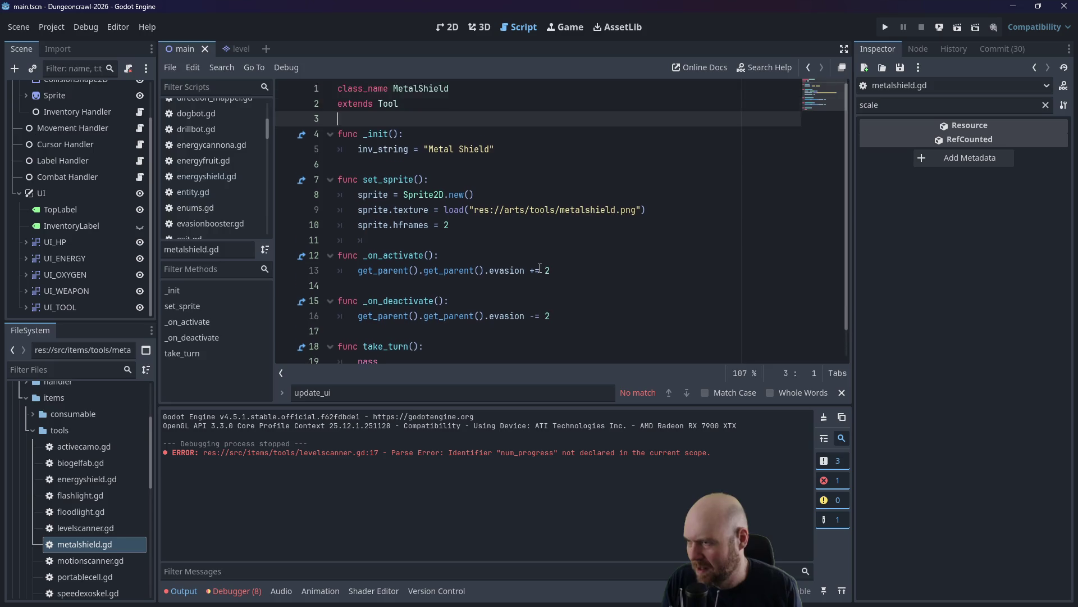
scroll(542, 258, "up", 1)
scroll(542, 258, "down", 1)
scroll(542, 258, "up", 1)
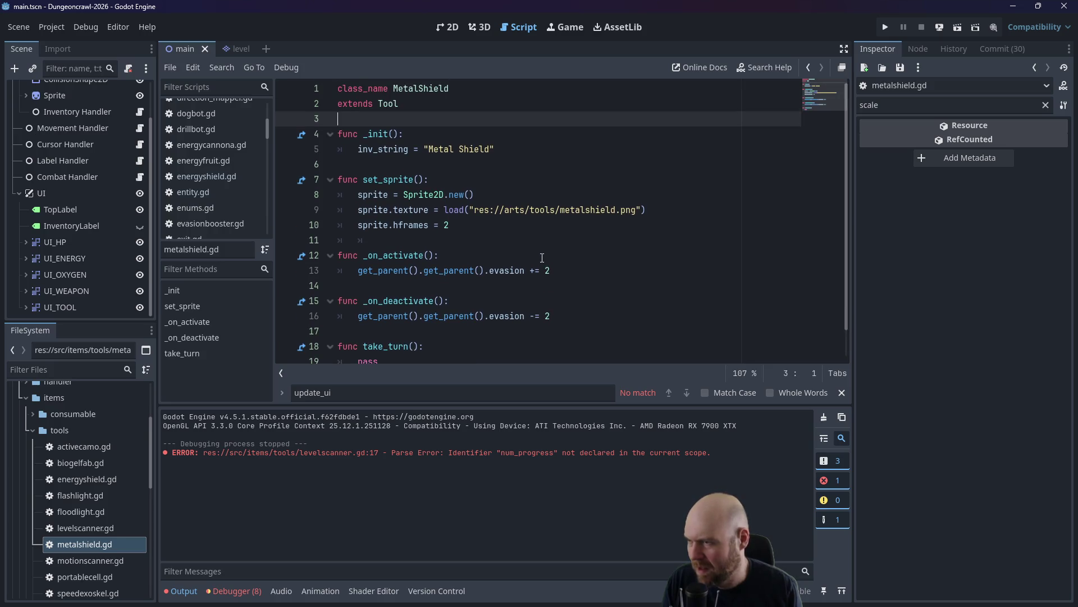
In motionscanner.gd, paste the progress_num drain block, reset progress_num = 0 on deactivate, decrement by 8.
double_click(73, 564)
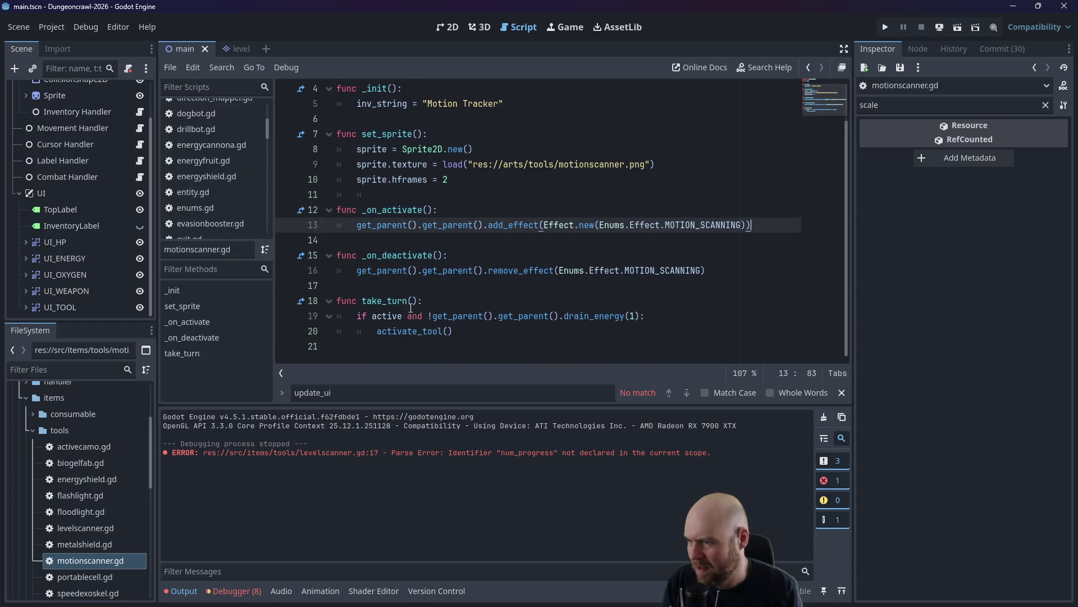
left_click_drag(472, 335, 292, 327)
key("ctrl+v")
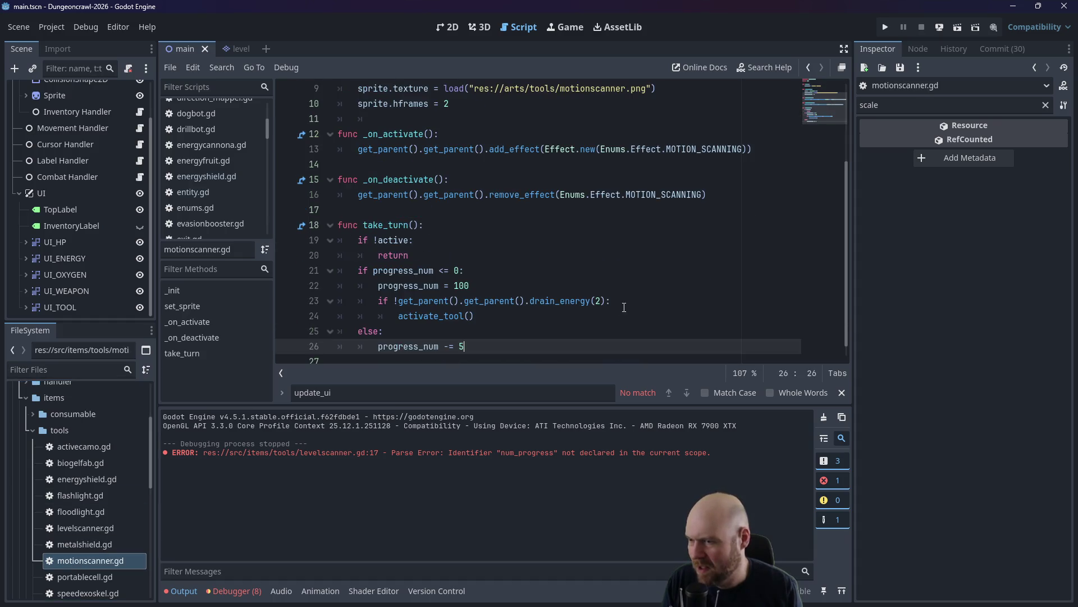
left_click(600, 301)
type("1")
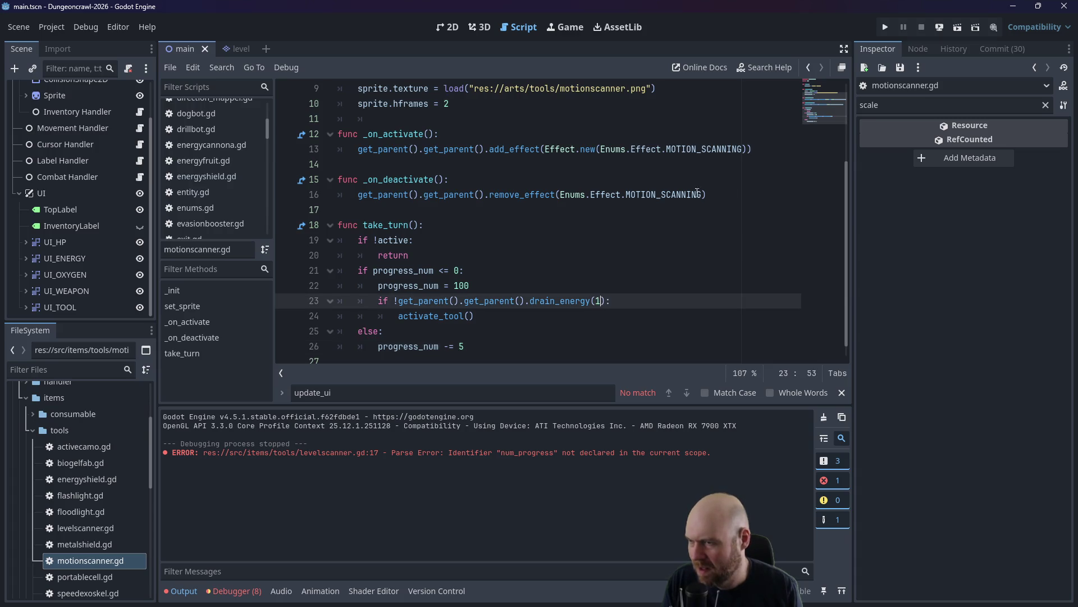
left_click(697, 193)
key("Return")
type("progre")
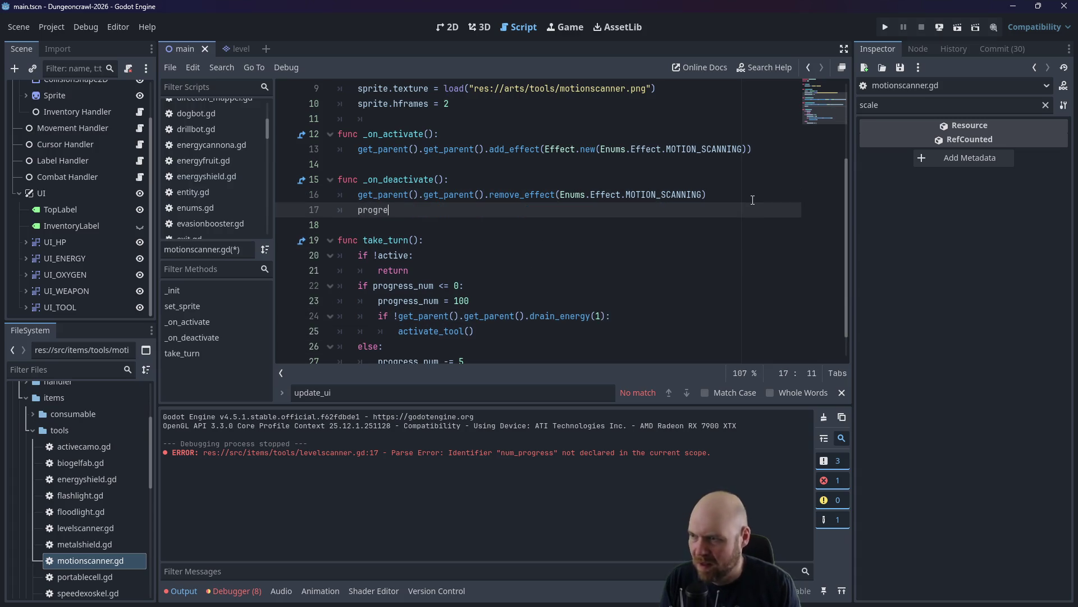
type("ss_num = 0")
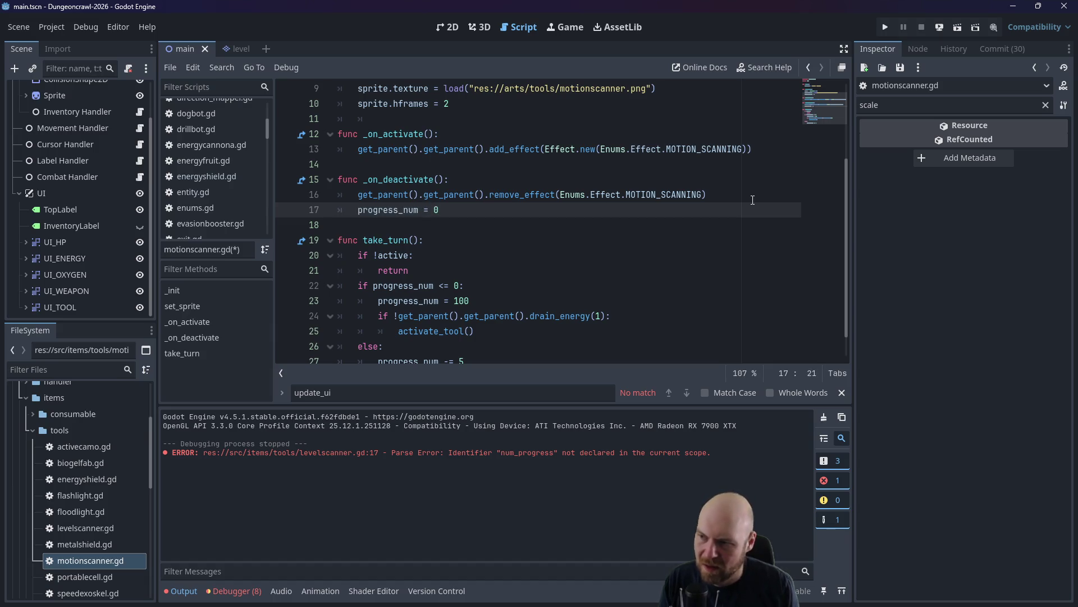
scroll(589, 253, "down", 1)
left_click(459, 332)
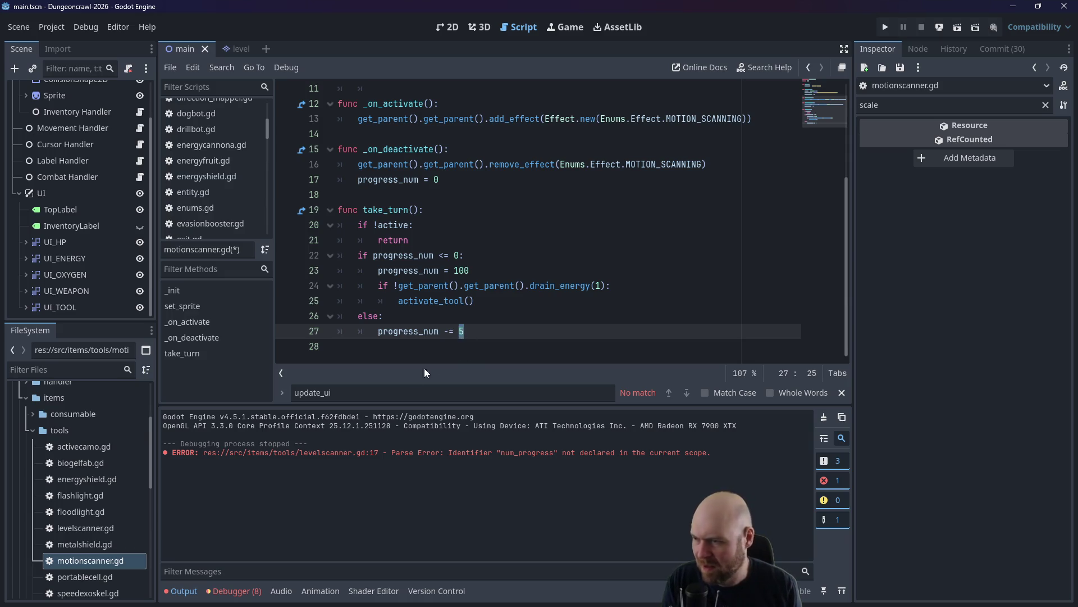
type("8")
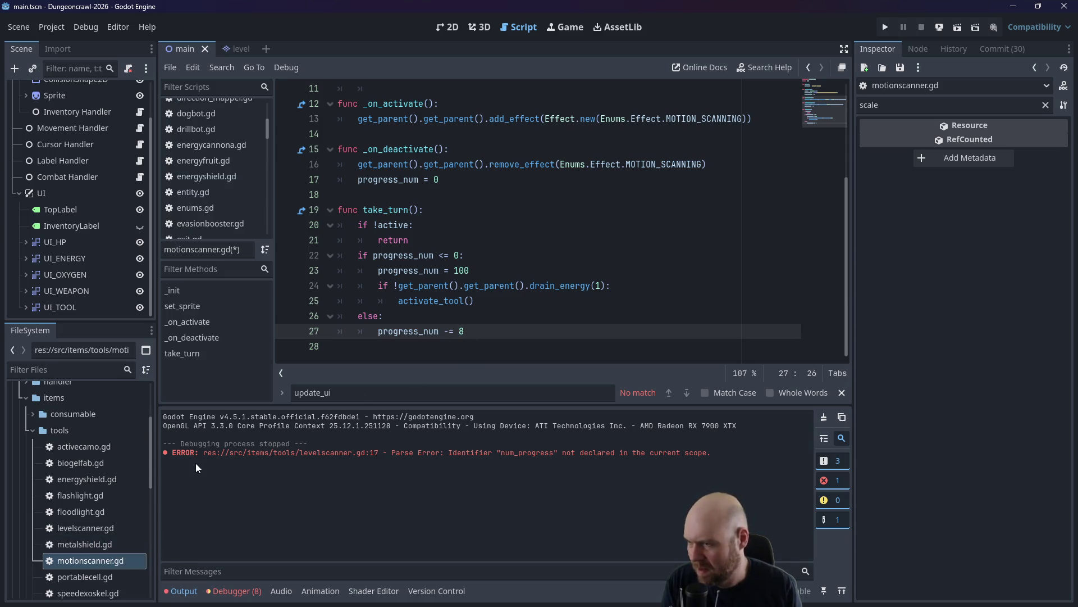
Change levelscanner.gd's per-turn decrement from 5 to 7 and save.
double_click(96, 532)
left_click(462, 346)
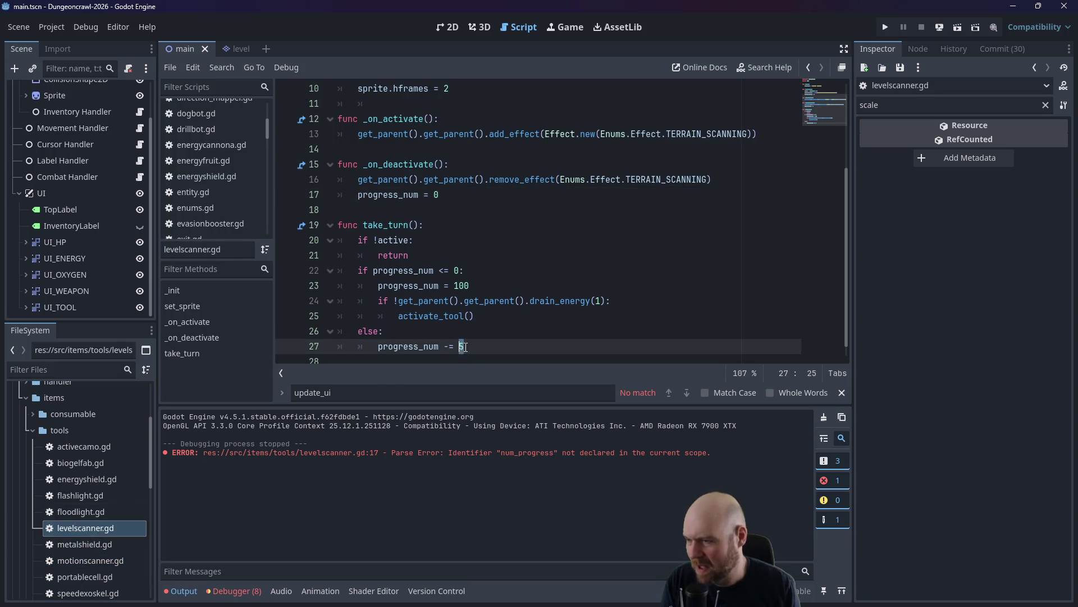
double_click(461, 347)
type("7")
key("Up")
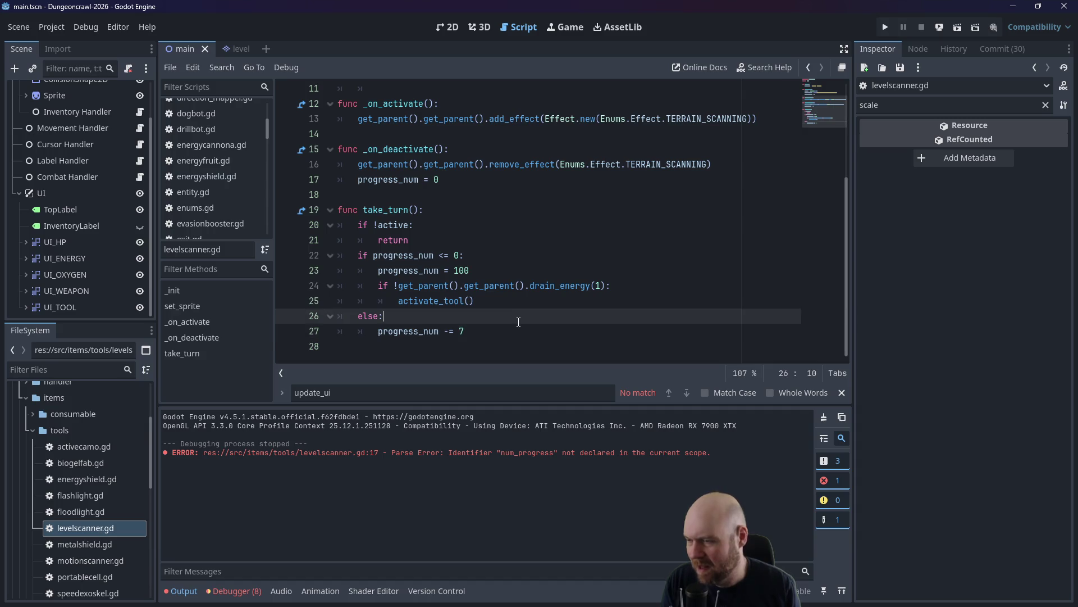
key("ctrl+s")
left_click(463, 209)
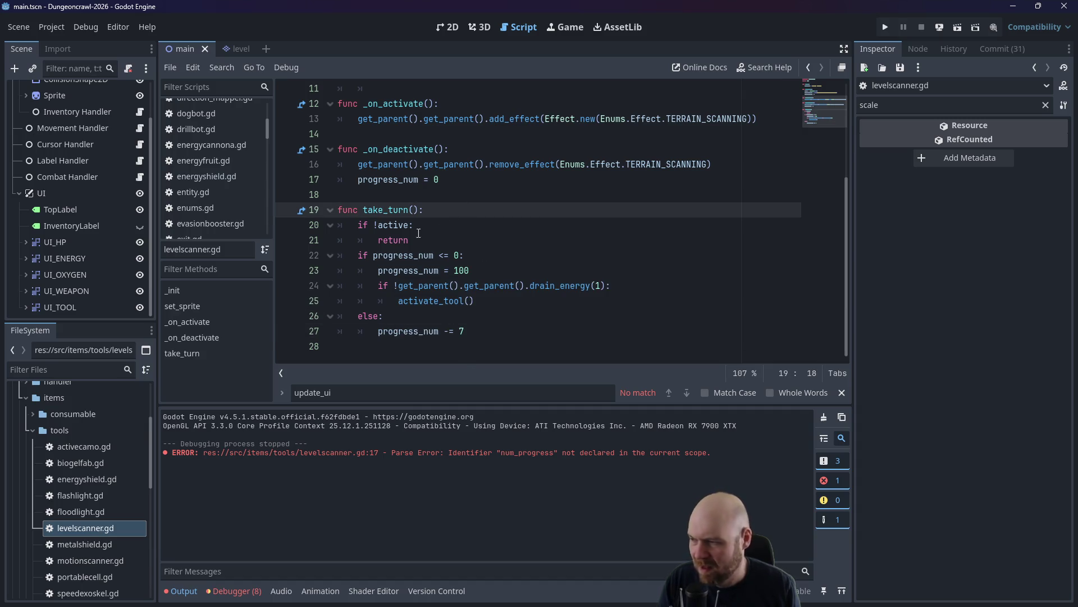
double_click(92, 572)
Add progress_num = 500 and max_progress_num = 50 to portablecell.gd's _init.
left_click(504, 270)
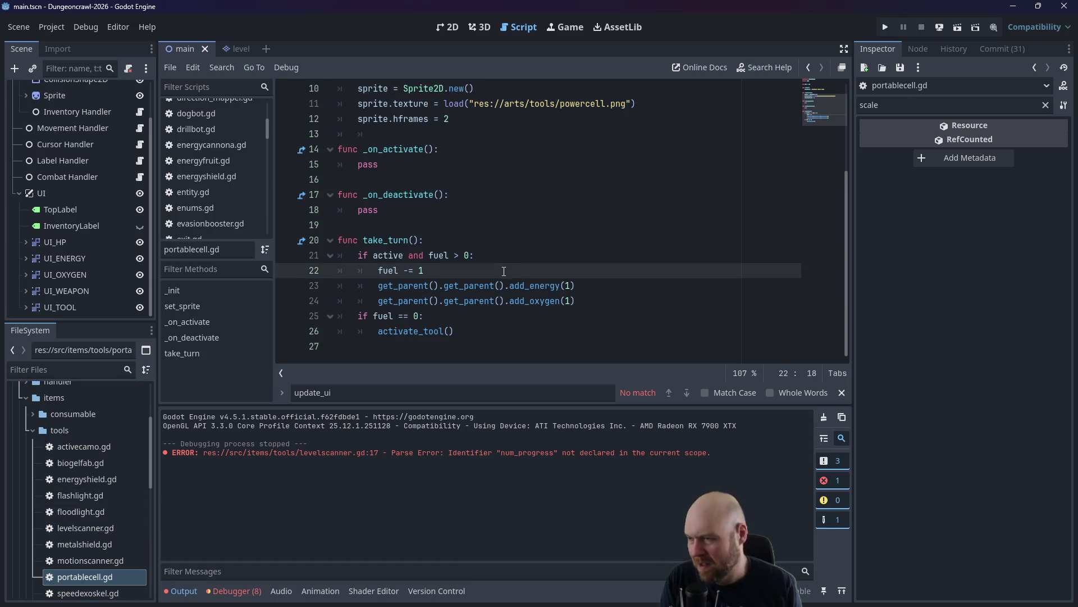
scroll(408, 164, "up", 3)
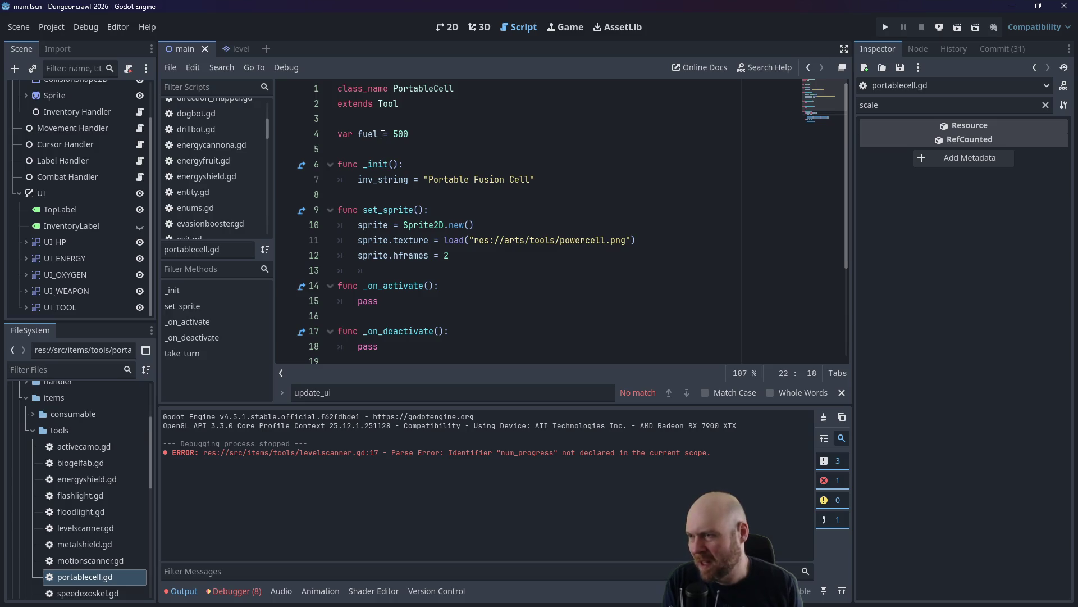
scroll(391, 128, "down", 3)
scroll(392, 128, "up", 3)
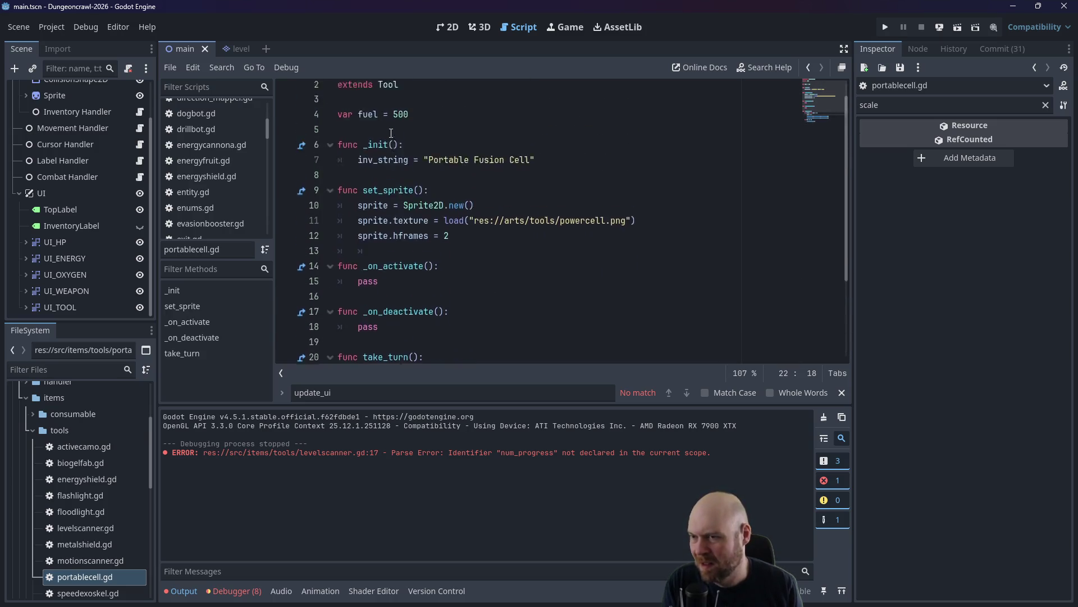
scroll(393, 127, "down", 2)
scroll(394, 127, "up", 2)
left_click_drag(437, 133, 295, 140)
left_click(535, 187)
key("Return")
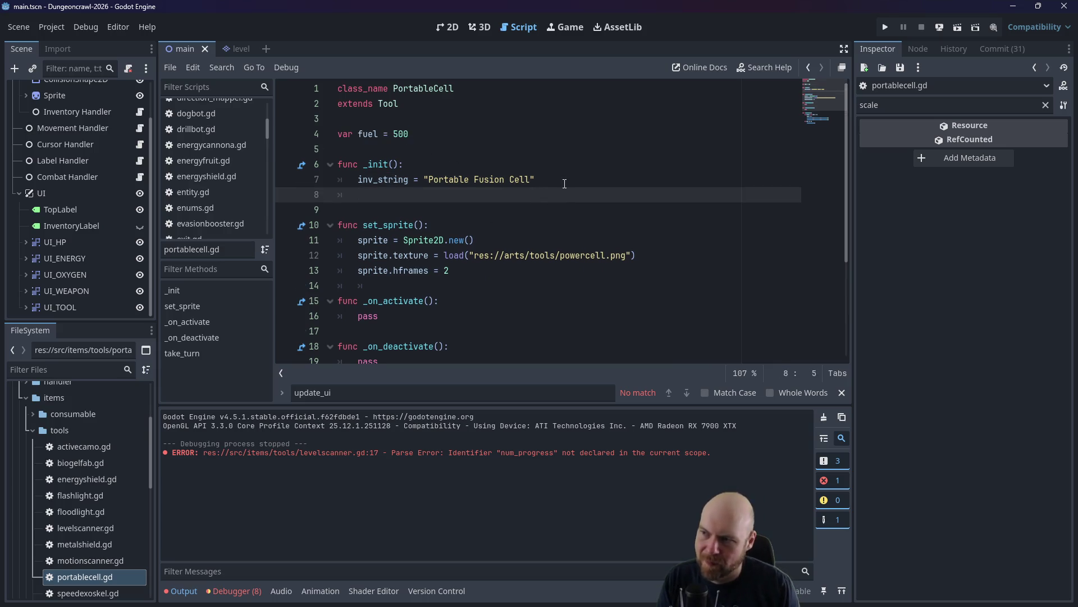
type("num_progress = ")
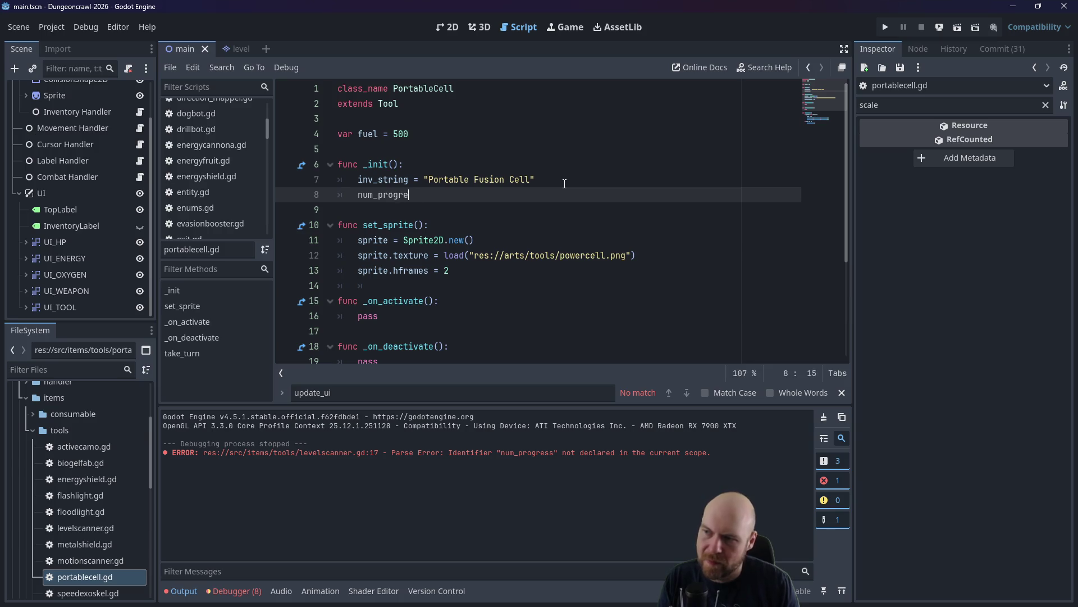
type("500")
key("Return")
type("max_")
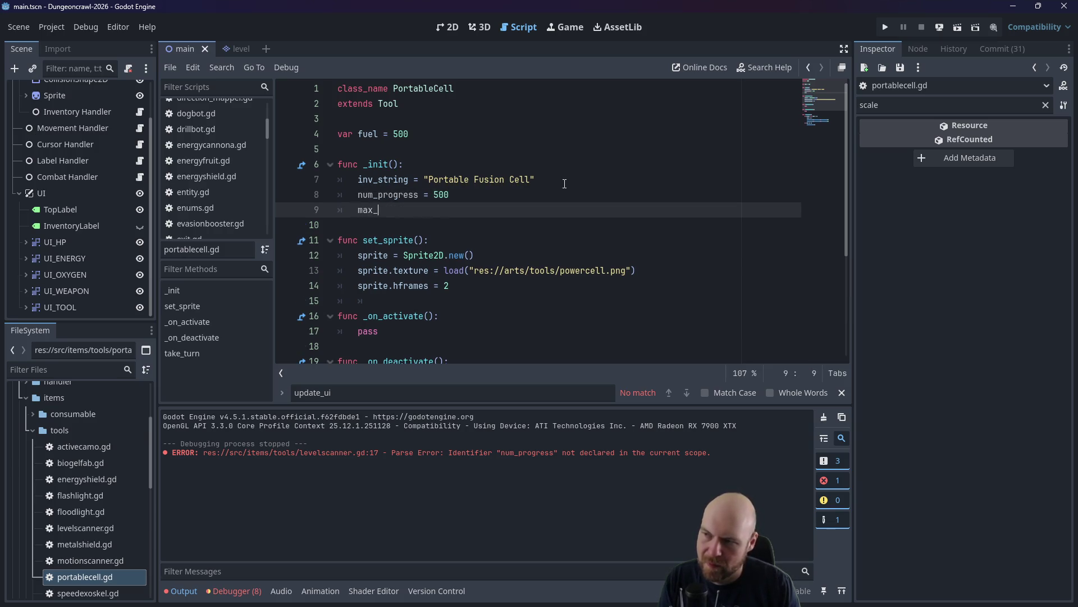
type("num_prog")
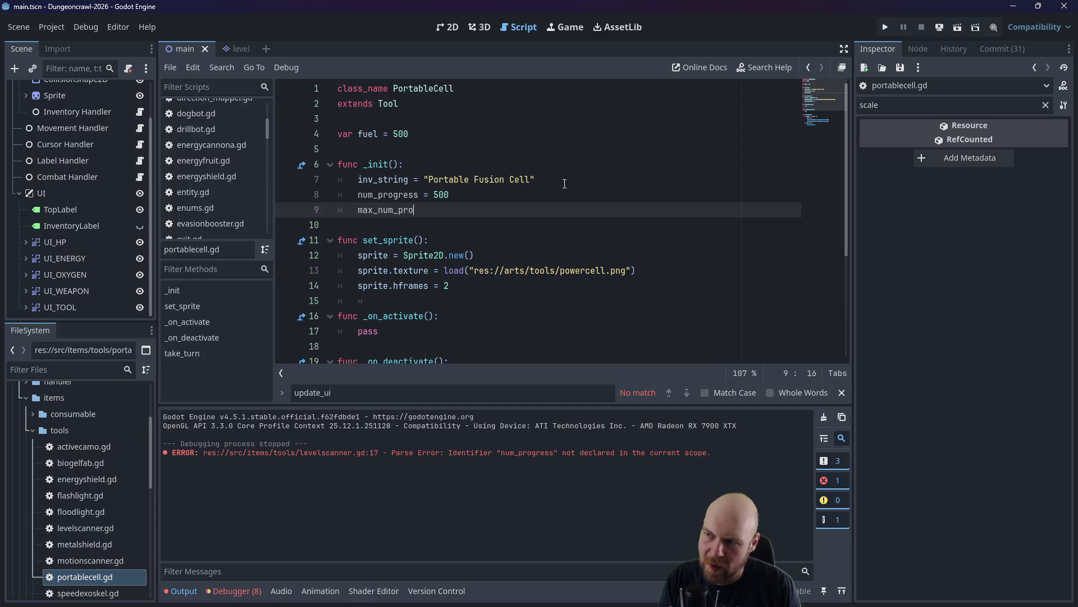
key("BackSpace")
key("BackSpace")
key("BackSpace")
type("progress")
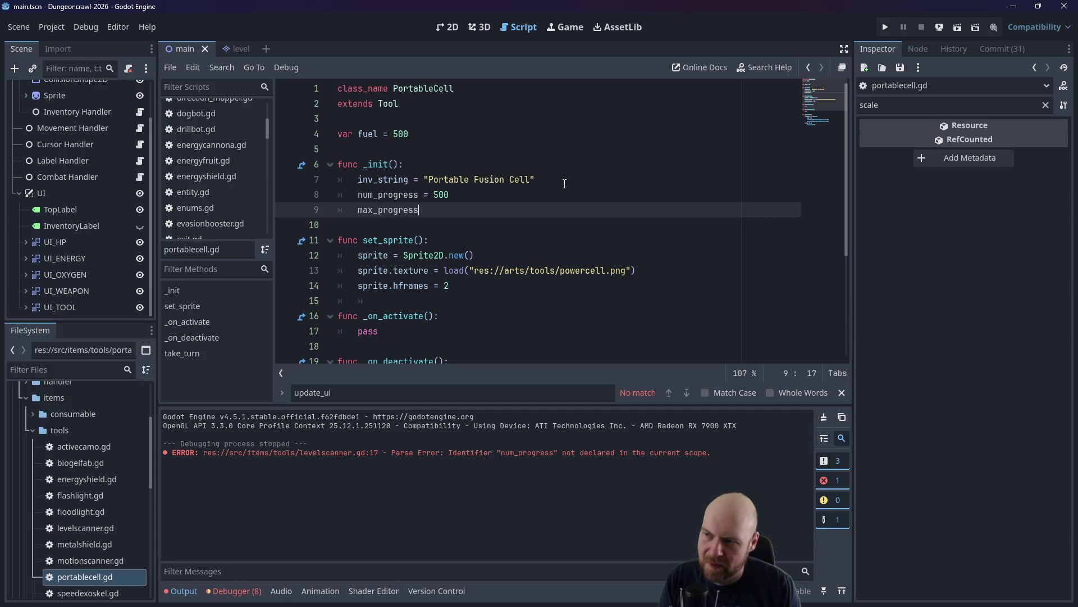
type("_num = 500")
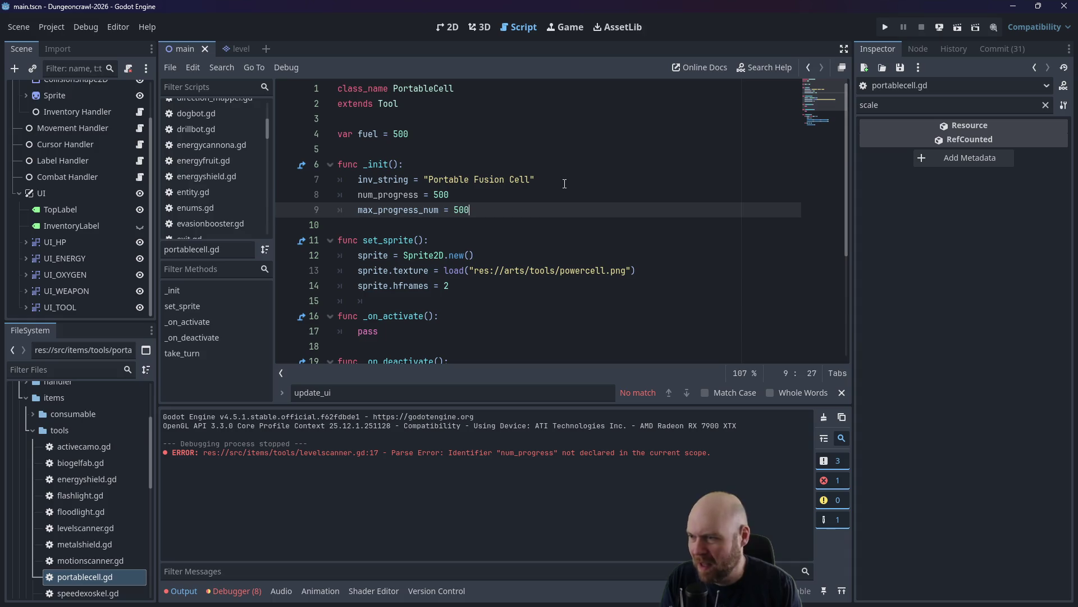
Fix the progress_num name on line 8 and delete the var fuel declaration.
key("Up")
key("Left")
key("Right")
key("ctrl+BackSpace")
type("progress")
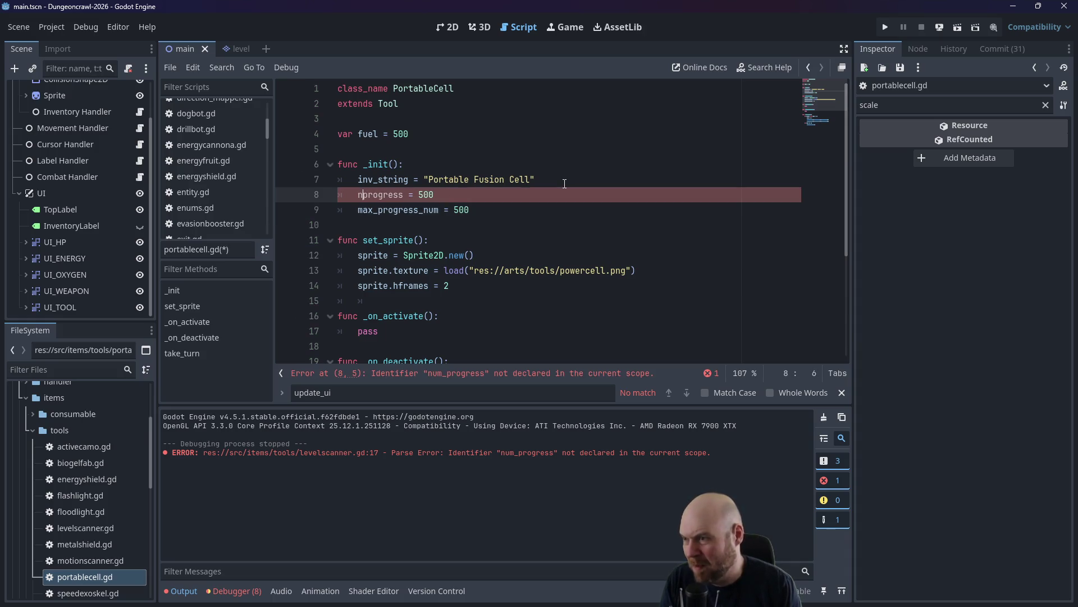
type("_num")
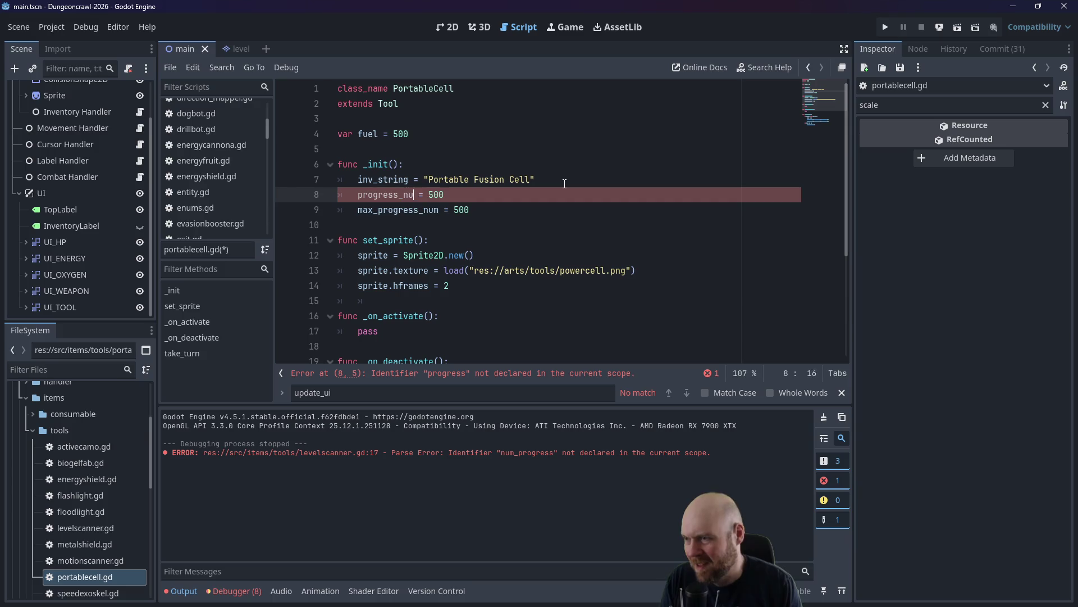
left_click_drag(355, 148, 338, 118)
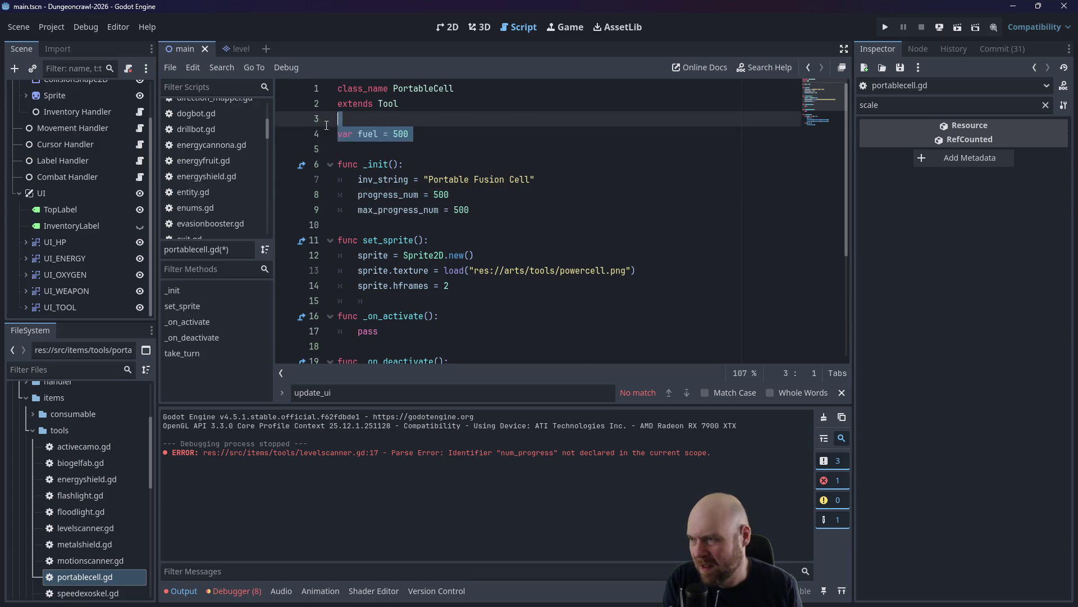
key("BackSpace")
Replace fuel with progress_num in take_turn's decrement lines.
scroll(505, 202, "down", 3)
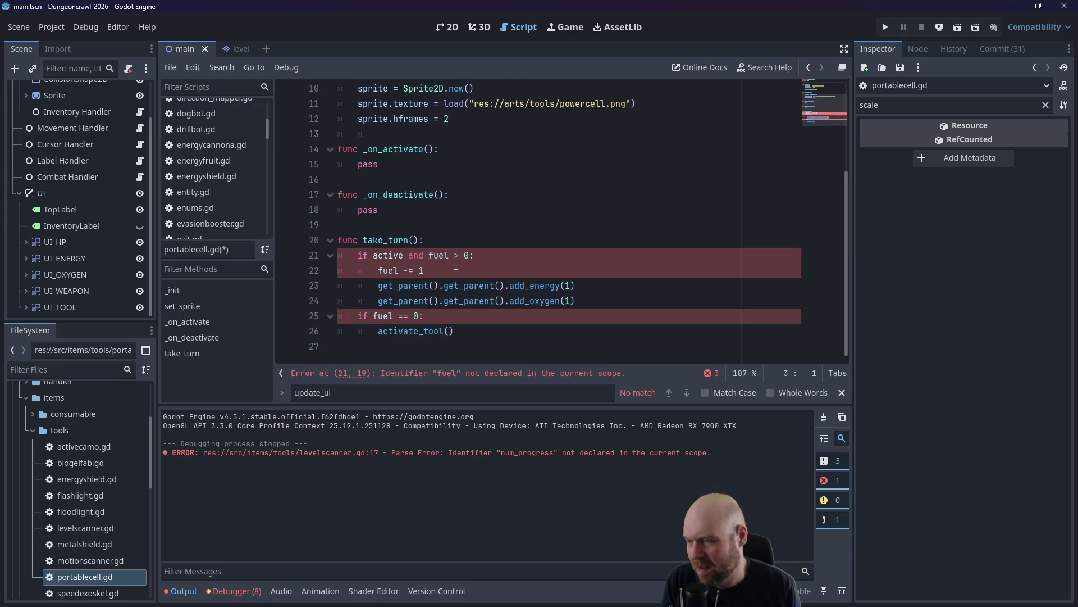
left_click(455, 264)
left_click_drag(431, 254, 449, 255)
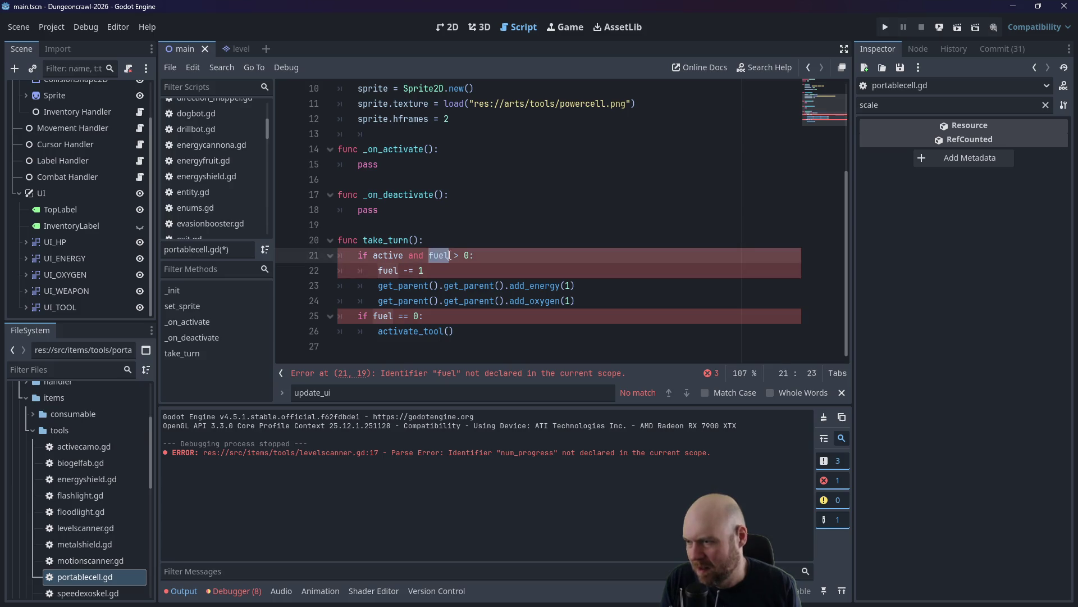
type("progress_n")
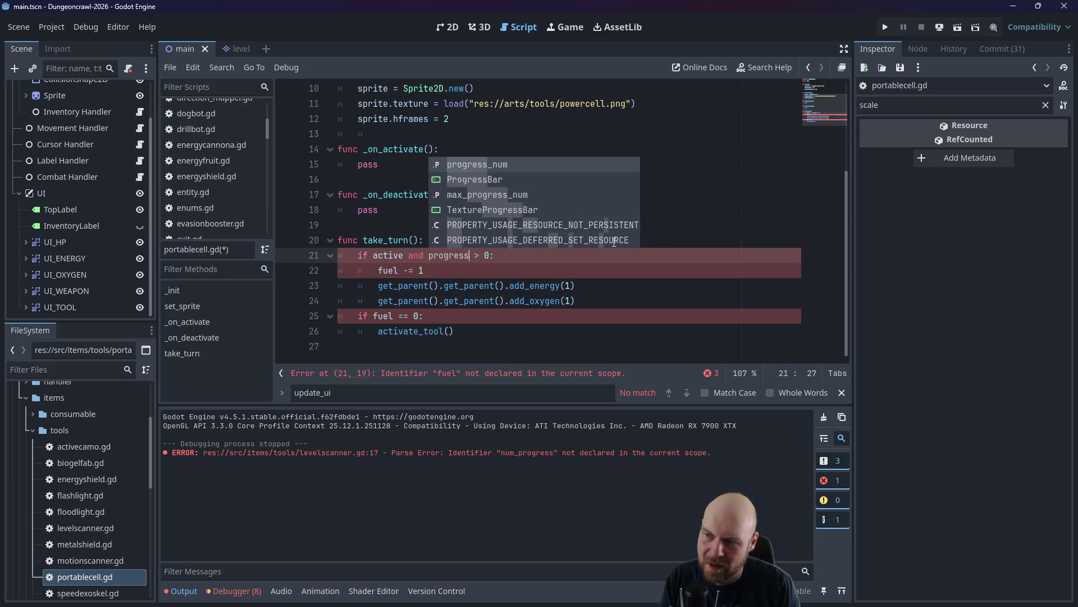
type("um")
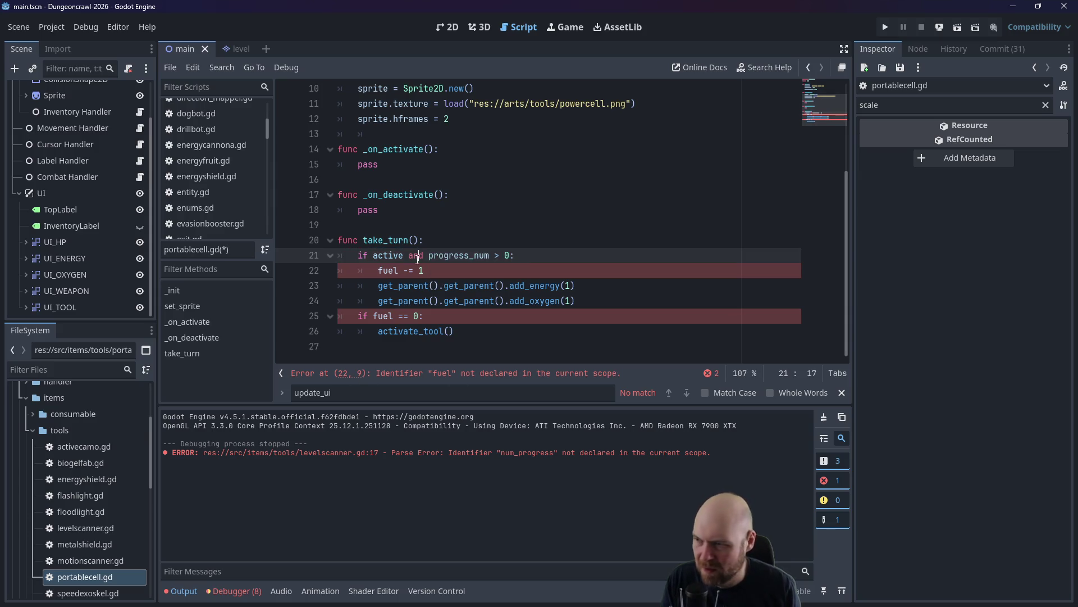
left_click(400, 272)
left_click_drag(400, 274, 379, 271)
type("progress_num")
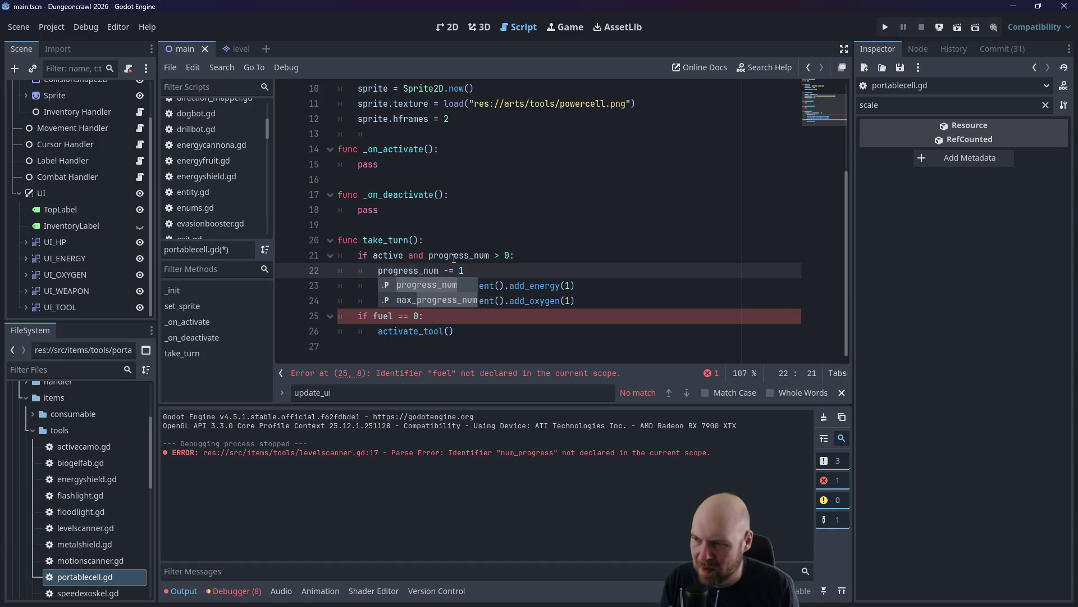
left_click(469, 256)
Raise add_oxygen to 2, use progress_num in the activation check, and save.
double_click(568, 301)
type("2")
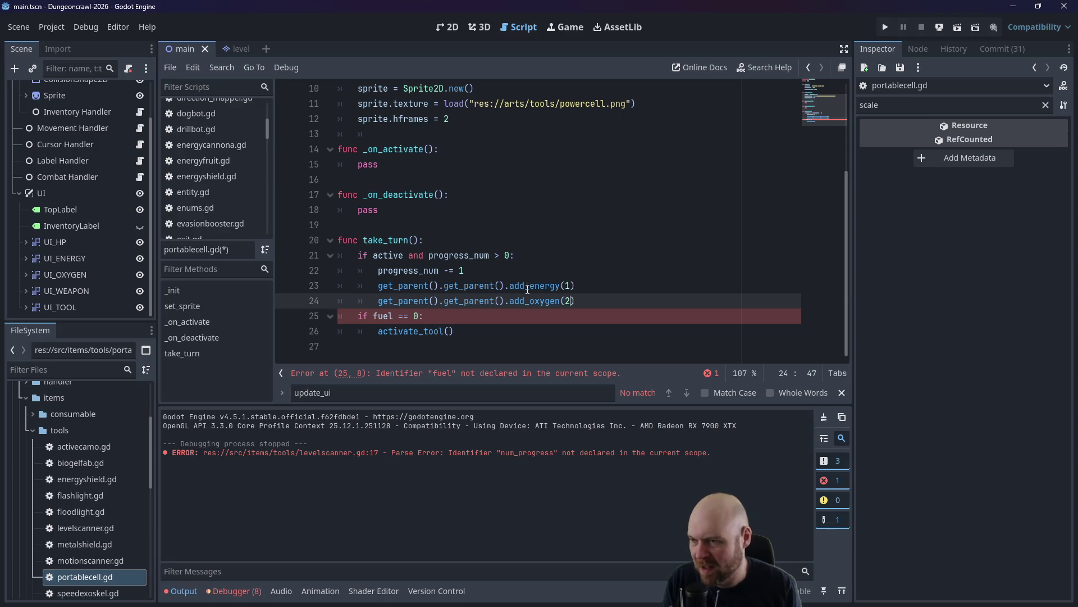
double_click(392, 316)
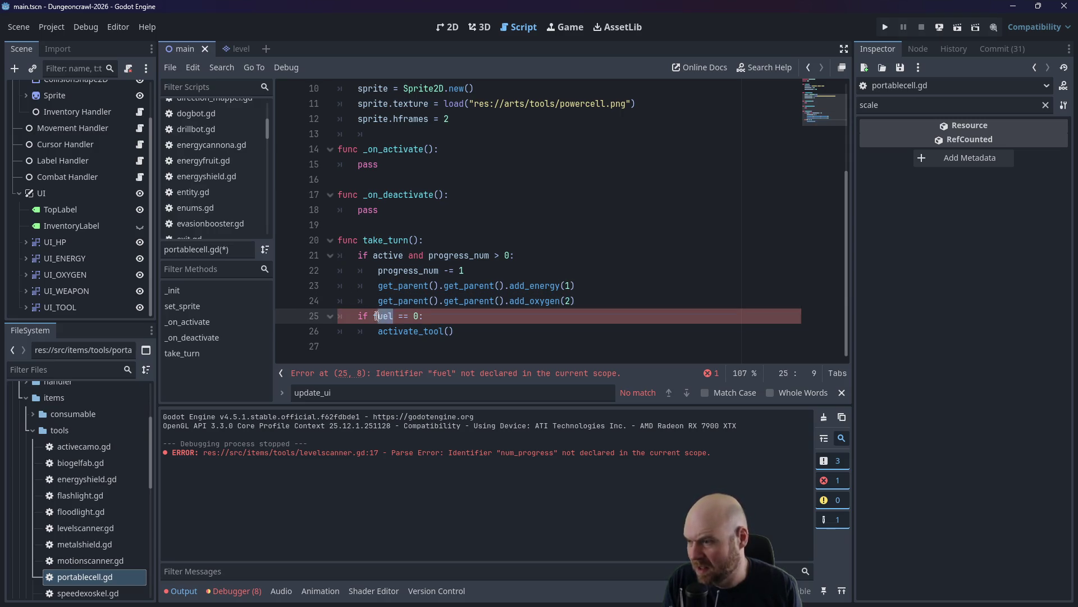
type("prog")
type("ress_num")
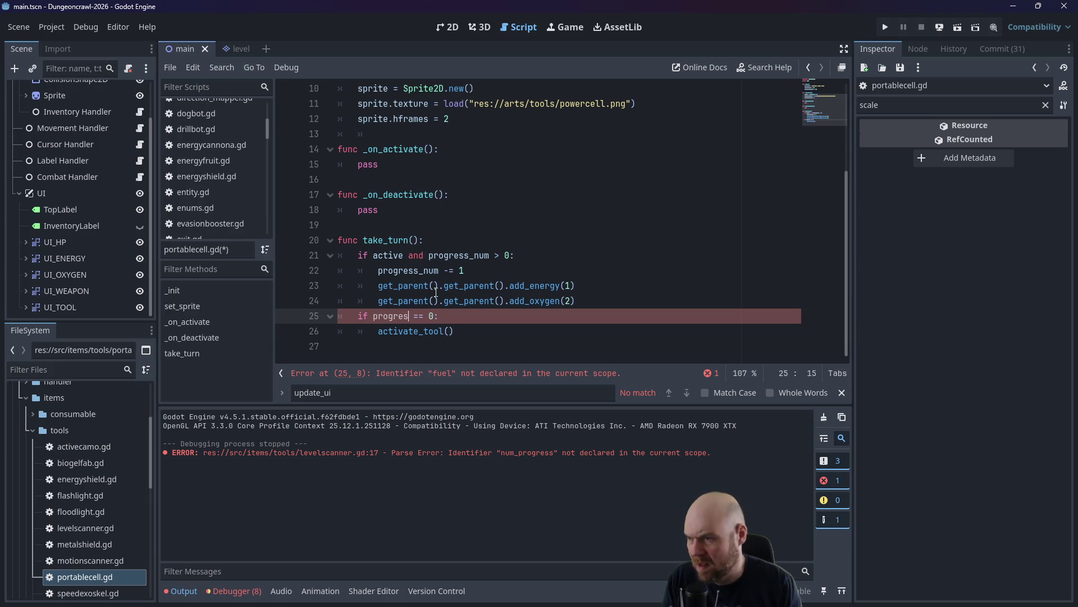
left_click(495, 224)
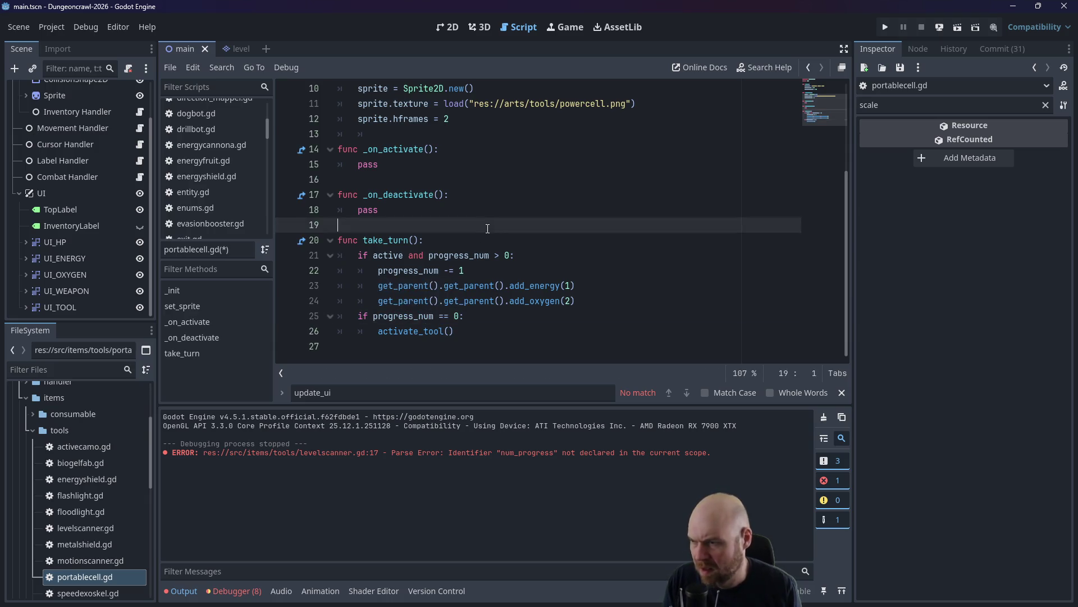
key("ctrl+s")
left_click(494, 181)
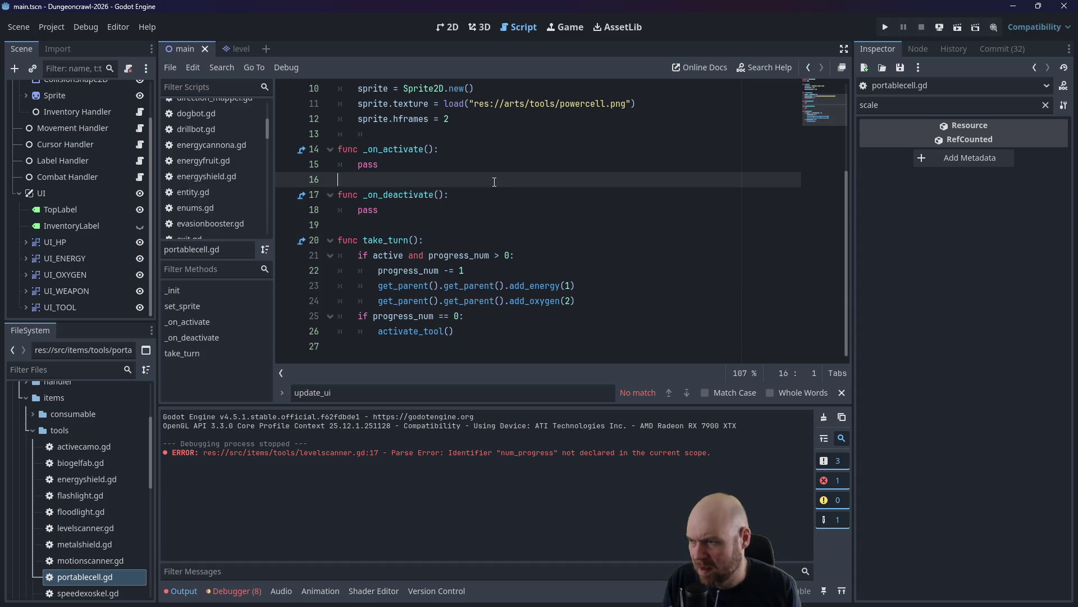
In speedexoskel.gd, replace the take_turn body with the pasted progress_num drain block, drain amount 1.
scroll(60, 528, "down", 2)
left_click(71, 533)
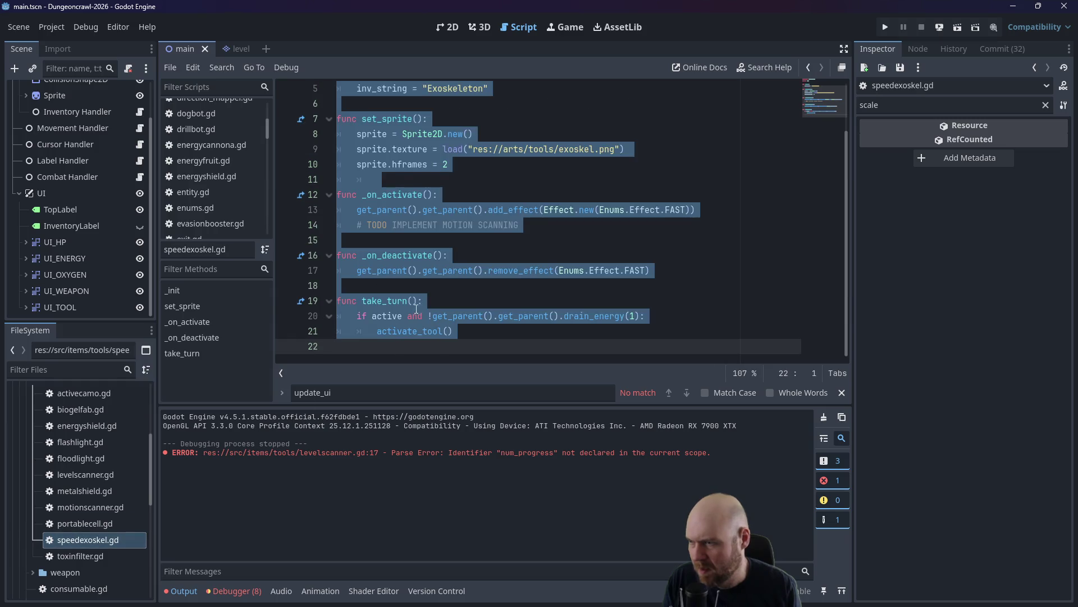
left_click(443, 301)
left_click_drag(459, 332, 333, 321)
type("if !active: \t\treturn \tif progress_num <= 0: \t\tprogress_num = 100 \t\tif !get_parent().get_parent().drain_energy(2): \t\t\tactivate_tool() \telse: \t\tprogress_num -= 5")
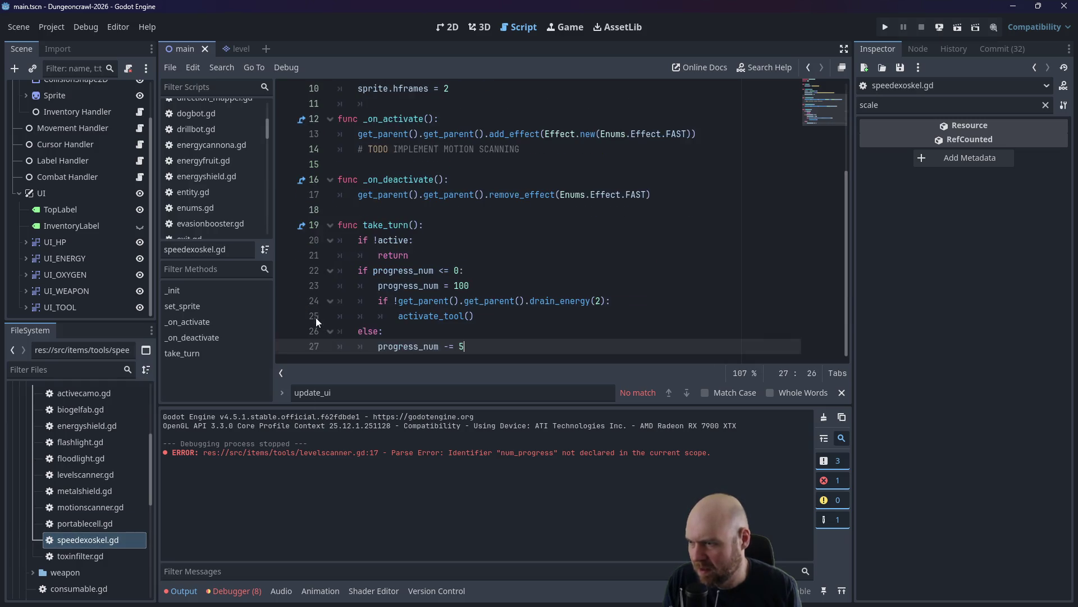
double_click(598, 301)
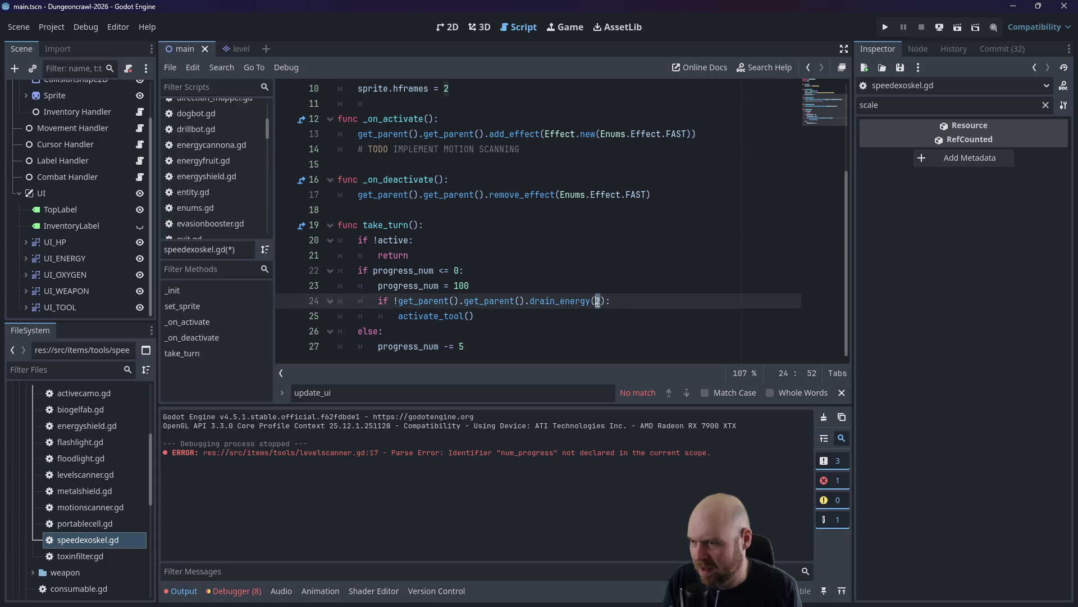
type("1")
left_click(564, 240)
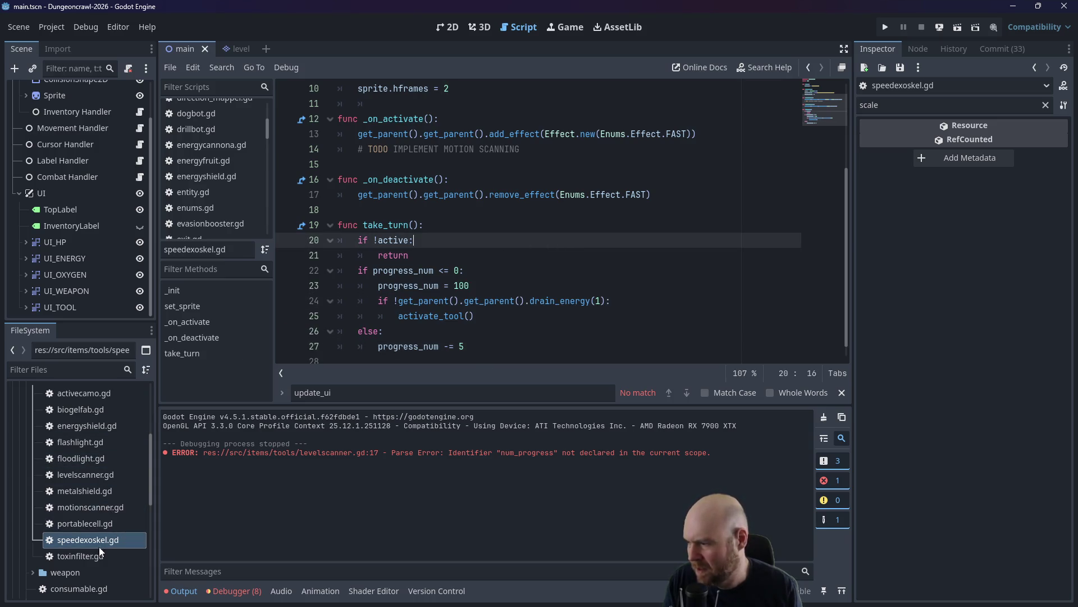
Paste the progress_num drain block into toxinfilter.gd and change its drain amount from 2 to 1.
left_click(94, 554)
double_click(94, 554)
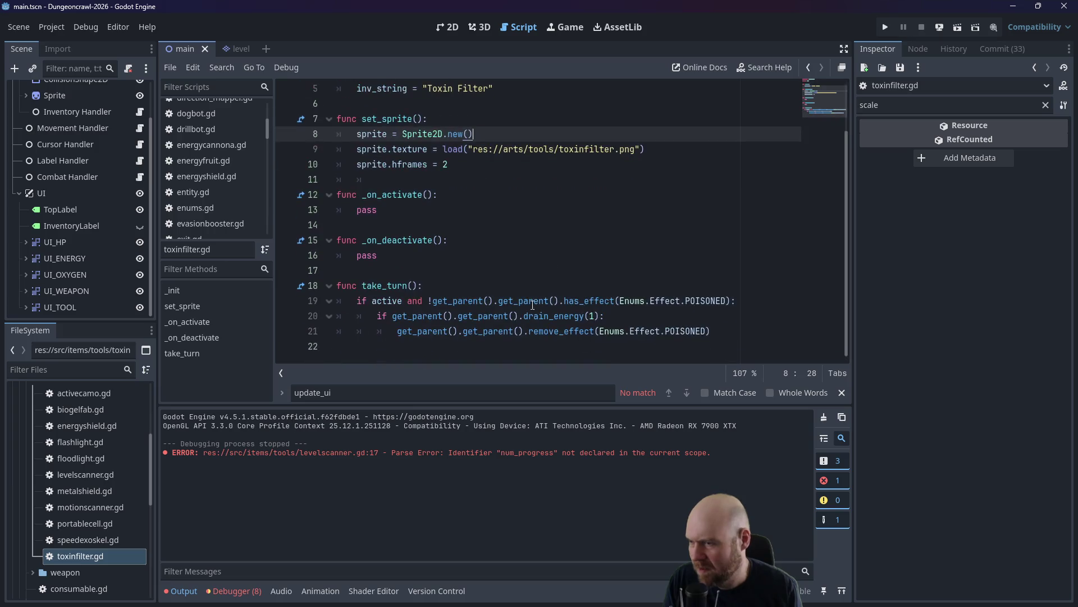
left_click(370, 344)
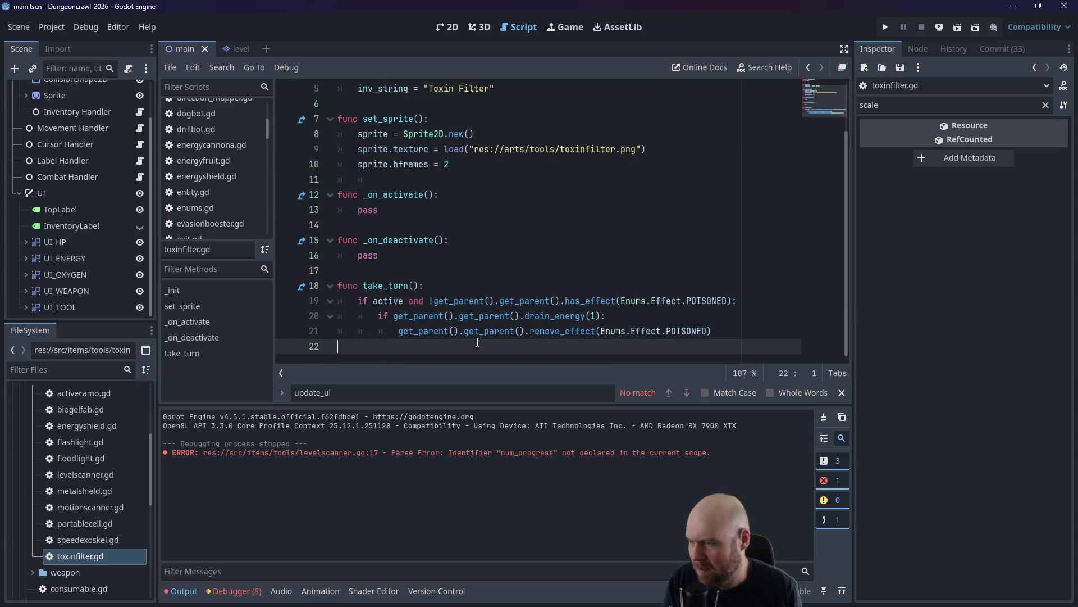
type("if !active: \t\treturn \tif progress_num <= 0: \t\tprogress_num = 100 \t\tif !get_parent().get_parent().drain_energy(2): \t\t\tactivate_tool() \telse: \t\tprogress_num -= 5")
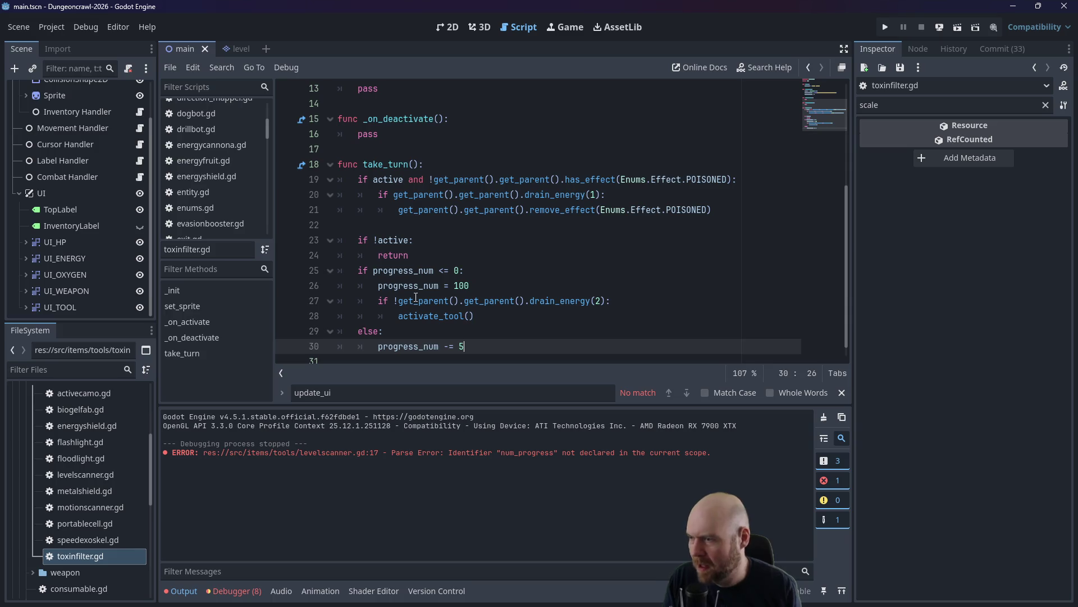
left_click(360, 240)
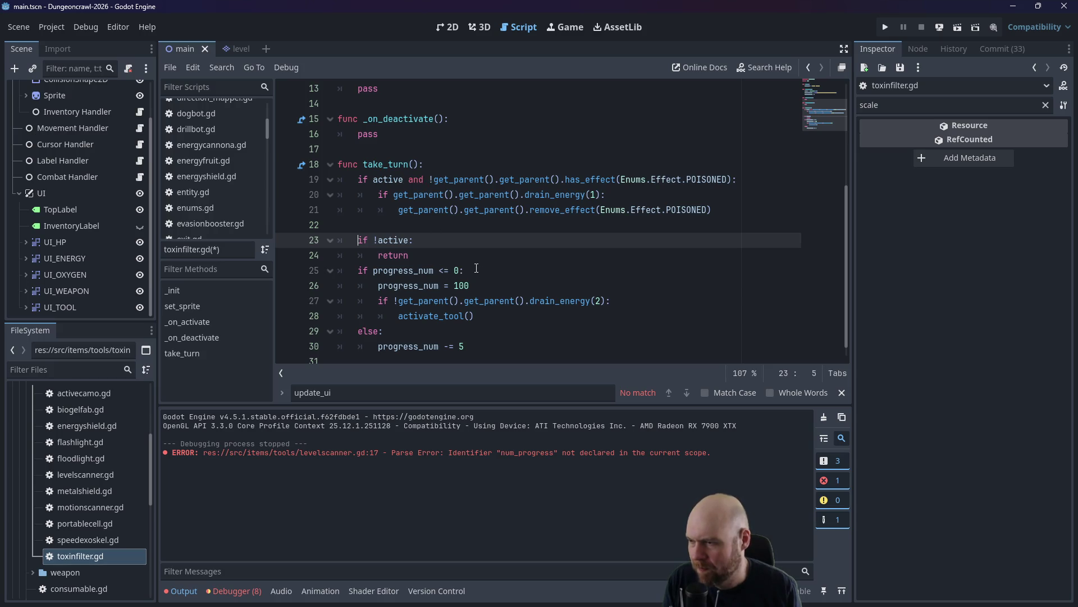
left_click(599, 297)
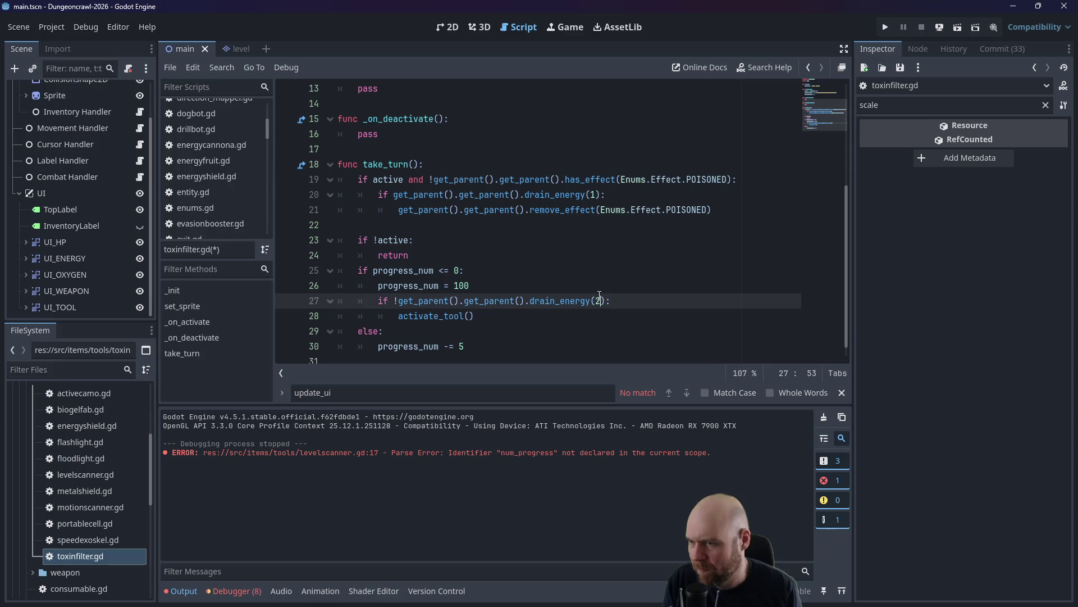
key("BackSpace")
type("1")
Move the remove_effect POISONED call into a new else: branch after activate_tool().
left_click_drag(711, 210, 399, 215)
key("ctrl+c")
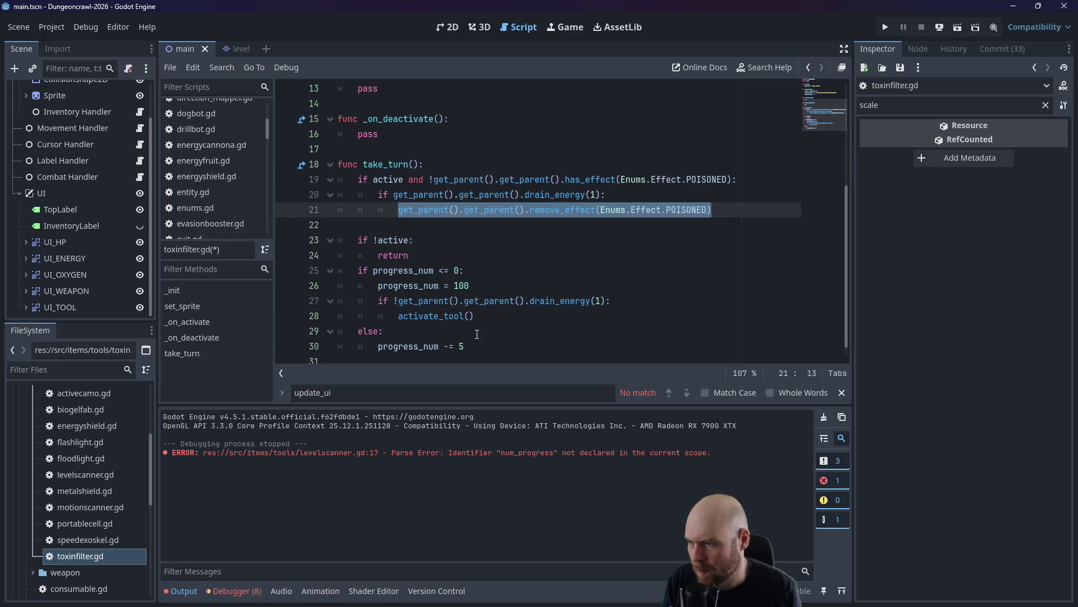
left_click(500, 316)
key("Return")
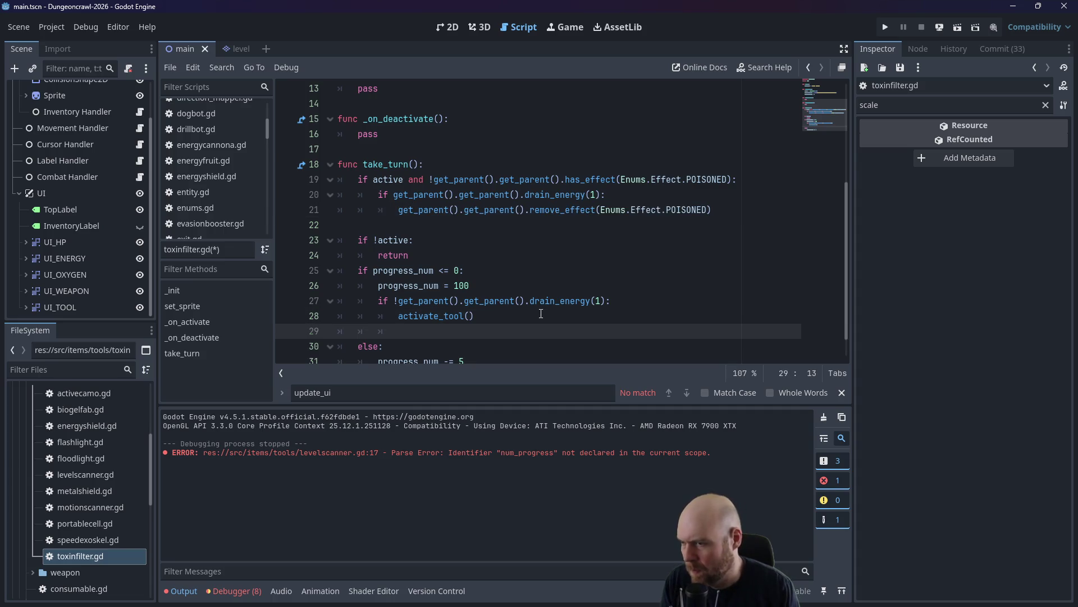
type("else:")
key("Return")
key("ctrl+v")
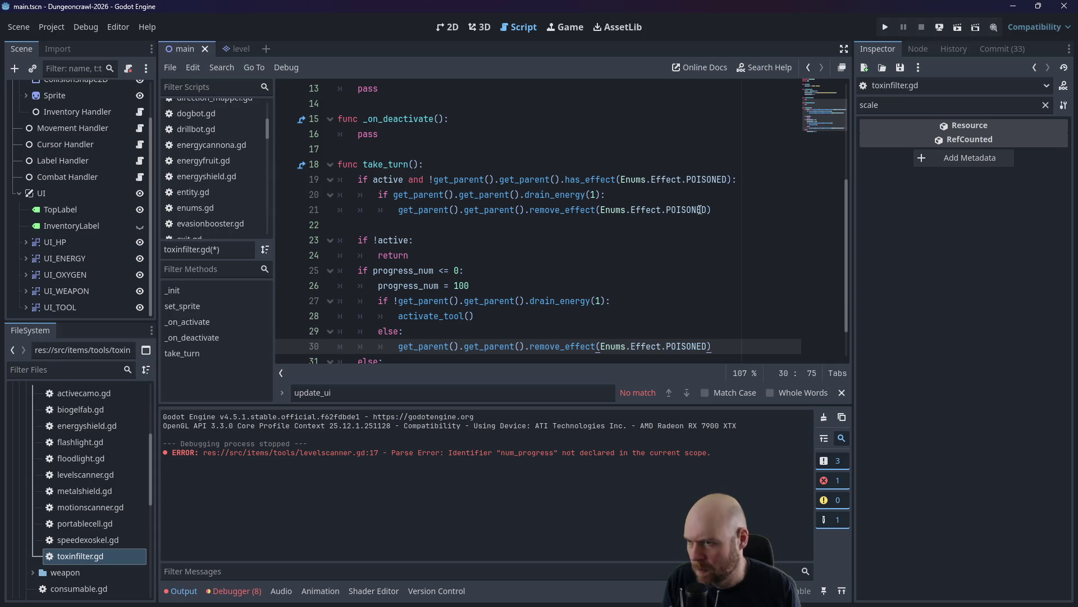
Add 'and' plus the has_effect POISONED check to the line 25 condition.
left_click_drag(735, 179, 430, 181)
key("ctrl+c")
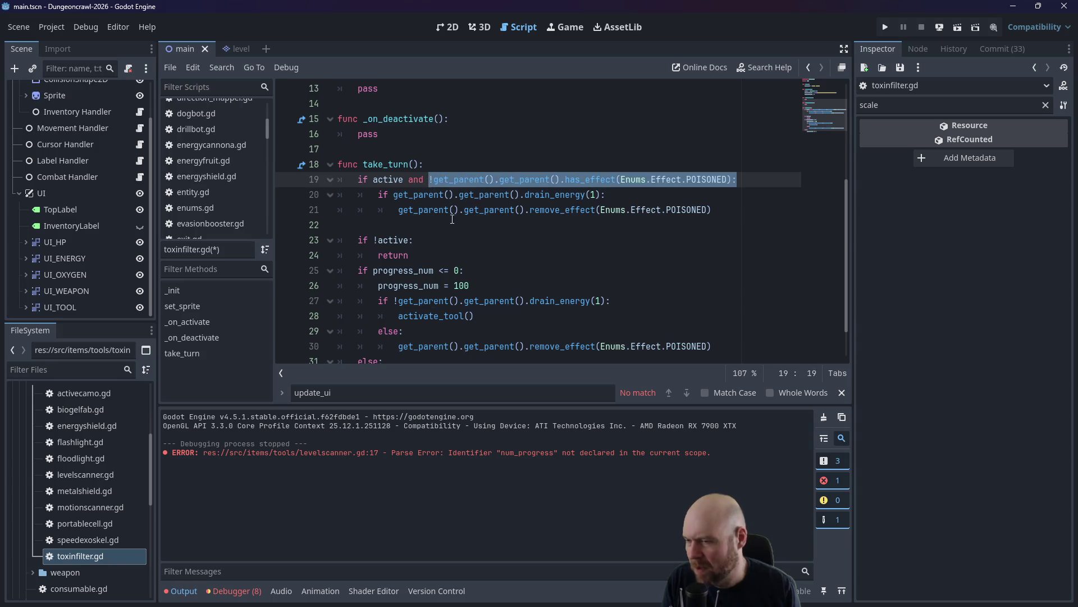
left_click(464, 268)
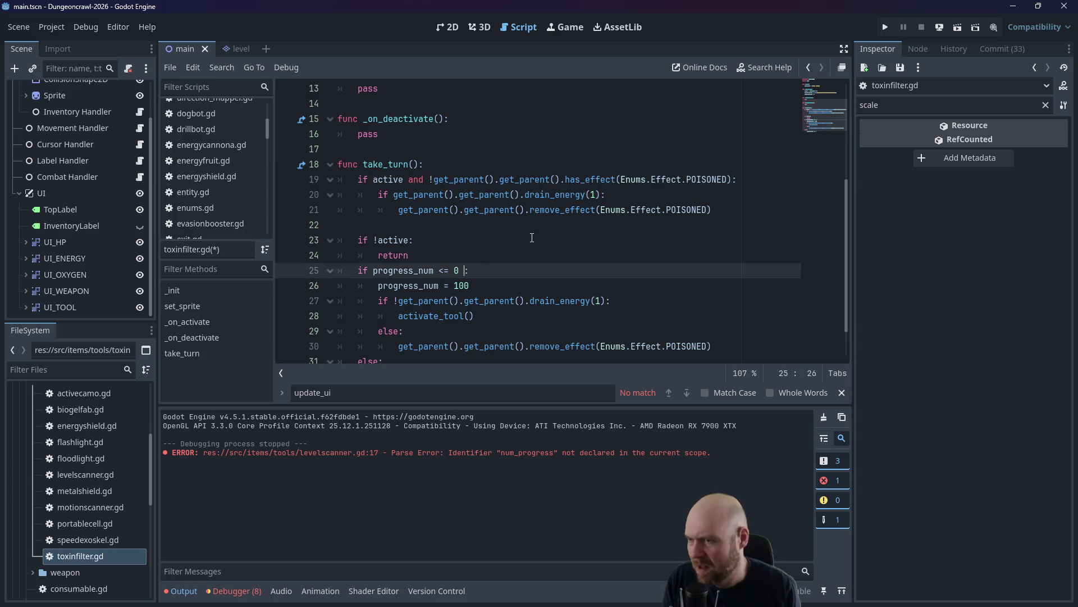
type("and")
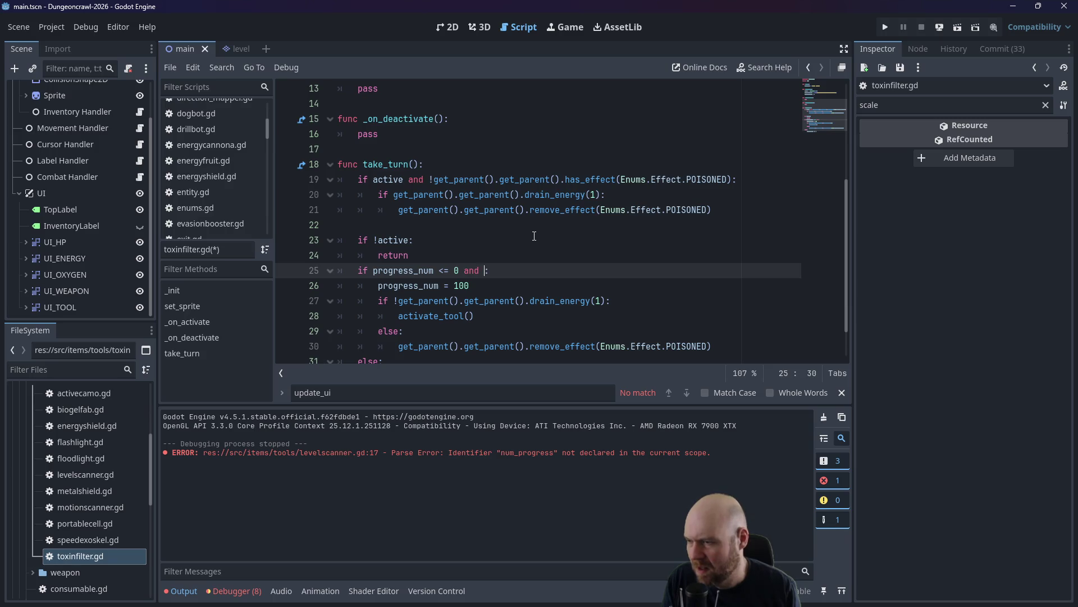
key("ctrl+v")
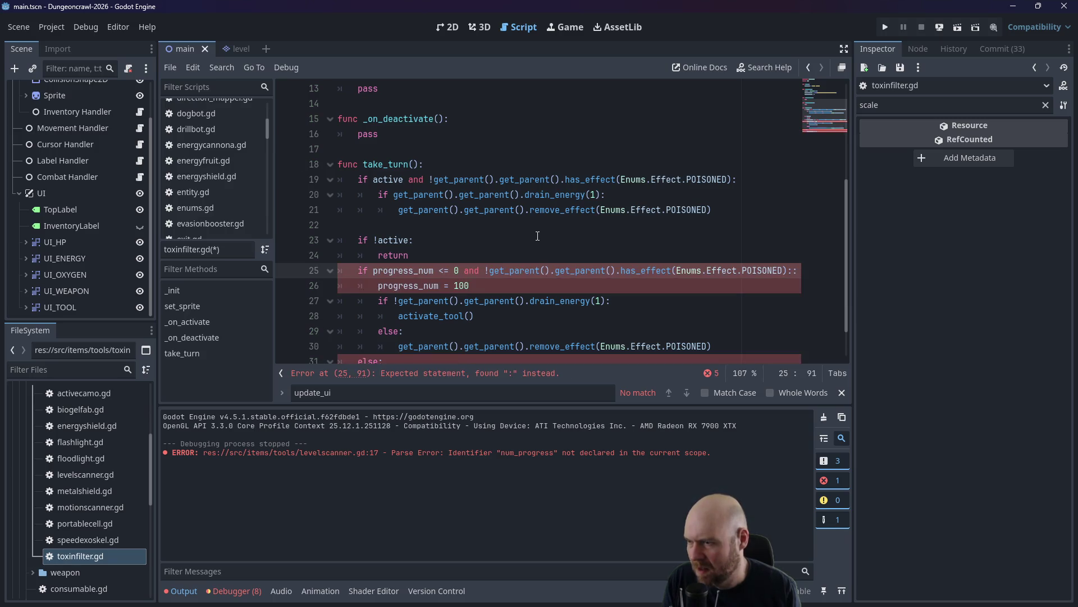
scroll(535, 235, "down", 1)
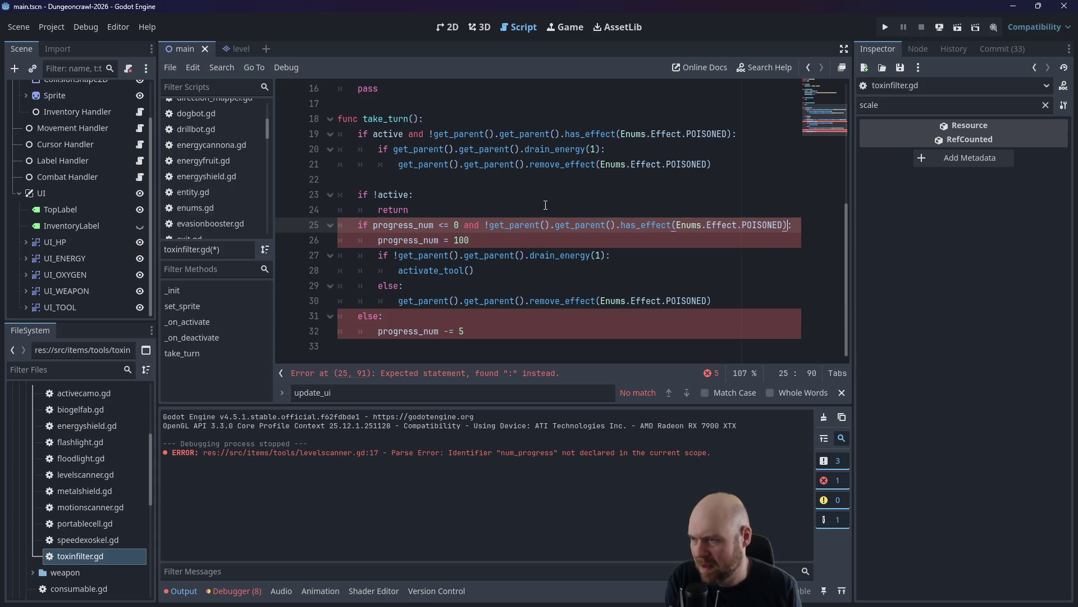
key("BackSpace")
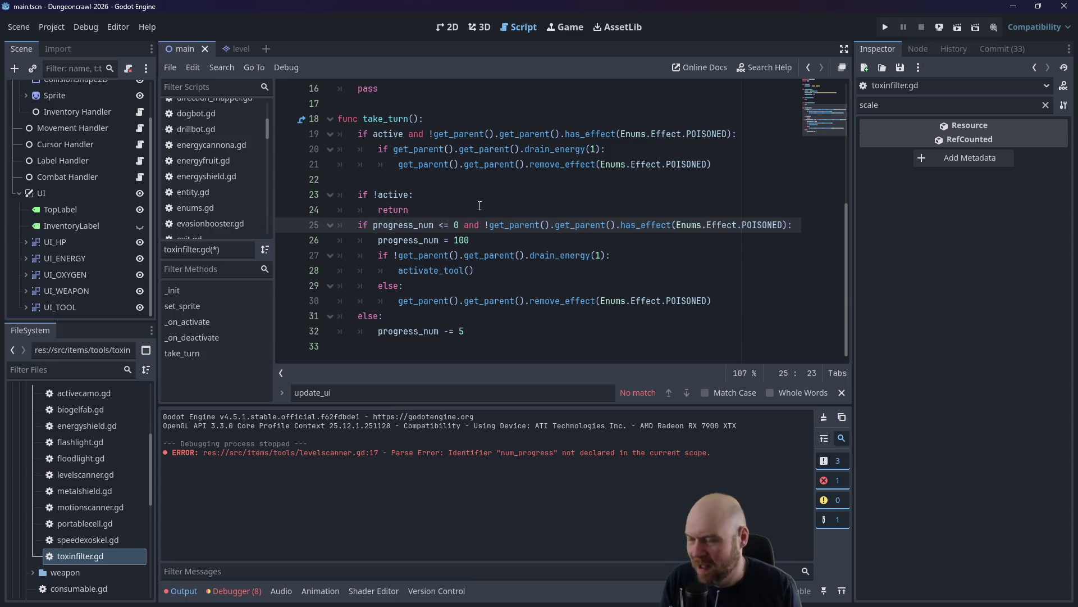
Change progress_num -= 5 to progress_num += 5 on line 32.
key("Down")
key("Down")
key("Down")
key("Up")
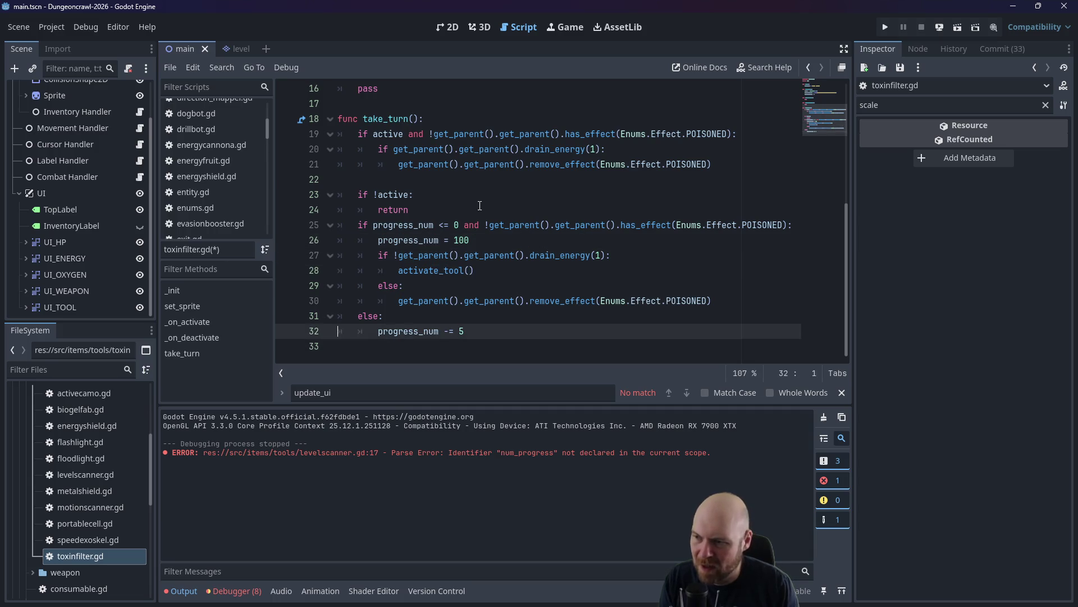
key("End")
key("Left")
key("Left")
key("Left")
key("BackSpace")
type("+")
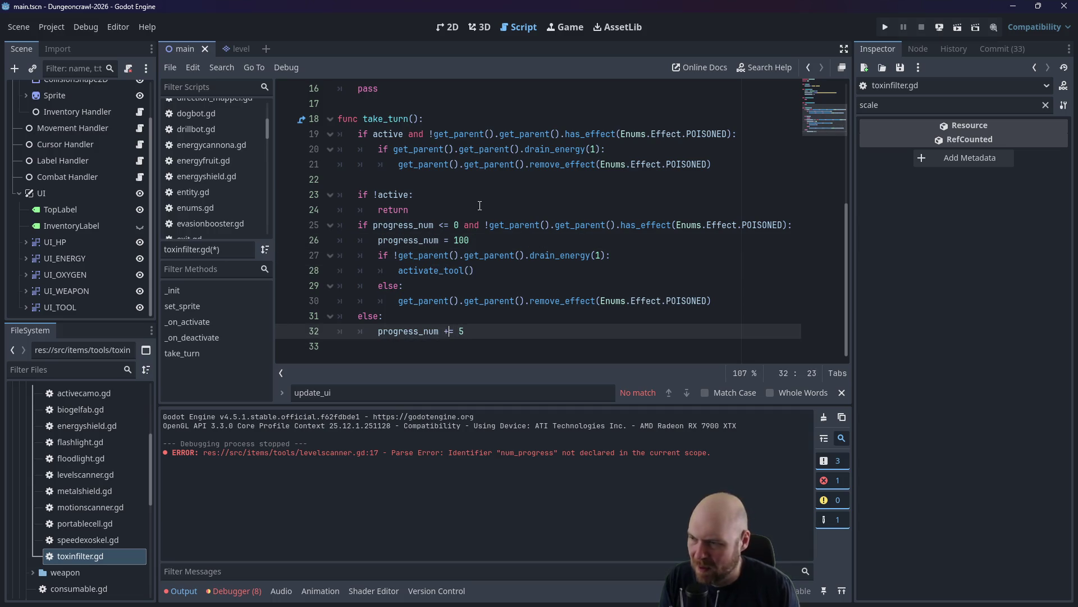
Make the comparison progress_num >= 100 and change the reset value from 100 to 0.
left_click(449, 225)
key("Down")
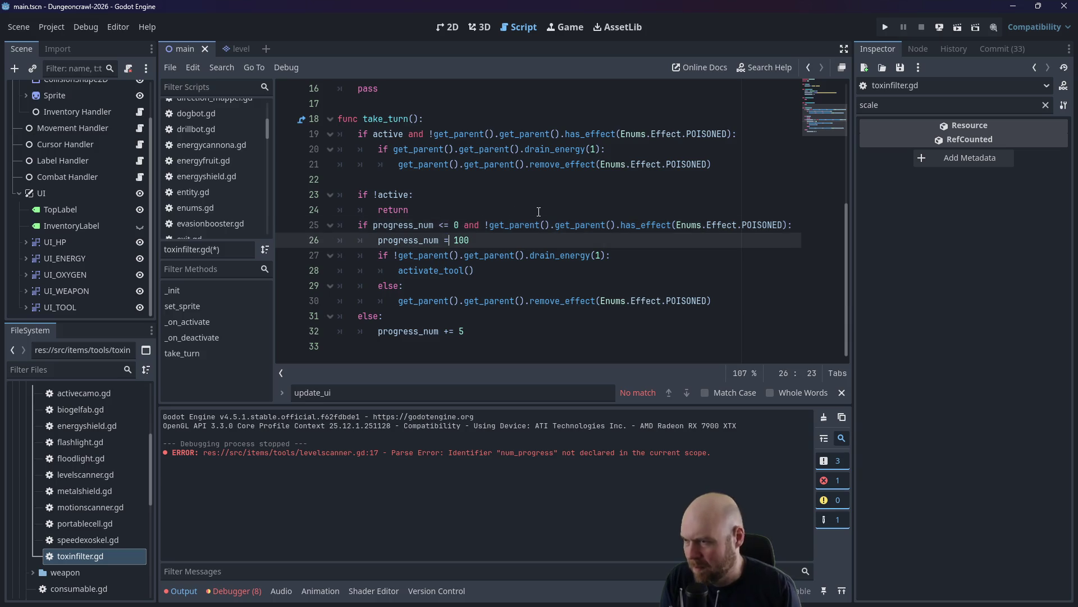
key("BackSpace")
key("BackSpace")
key("Up")
key("BackSpace")
key("BackSpace")
type(">")
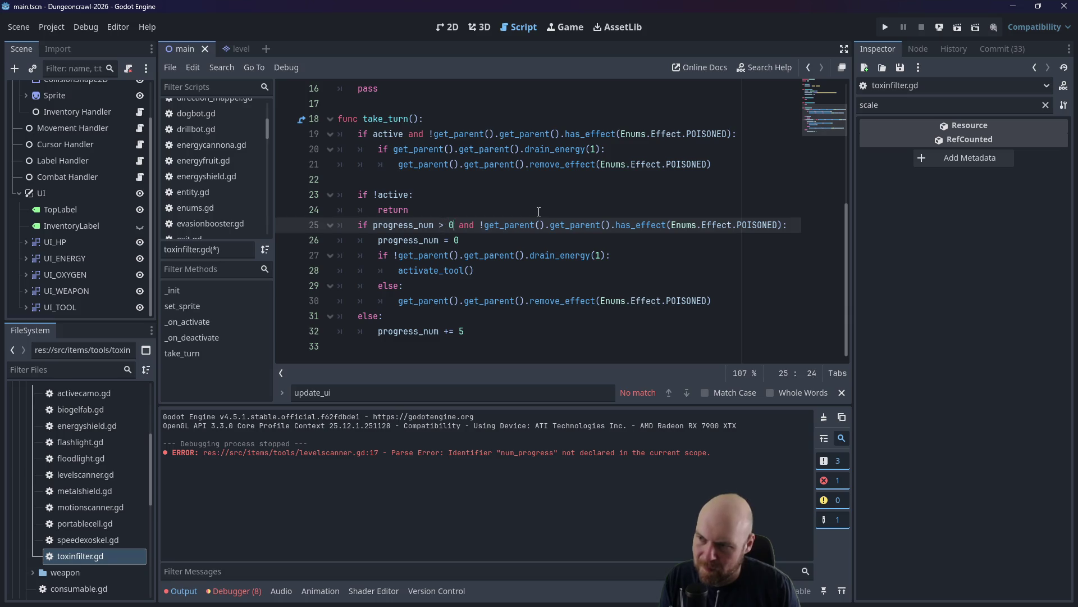
type("00")
type("=")
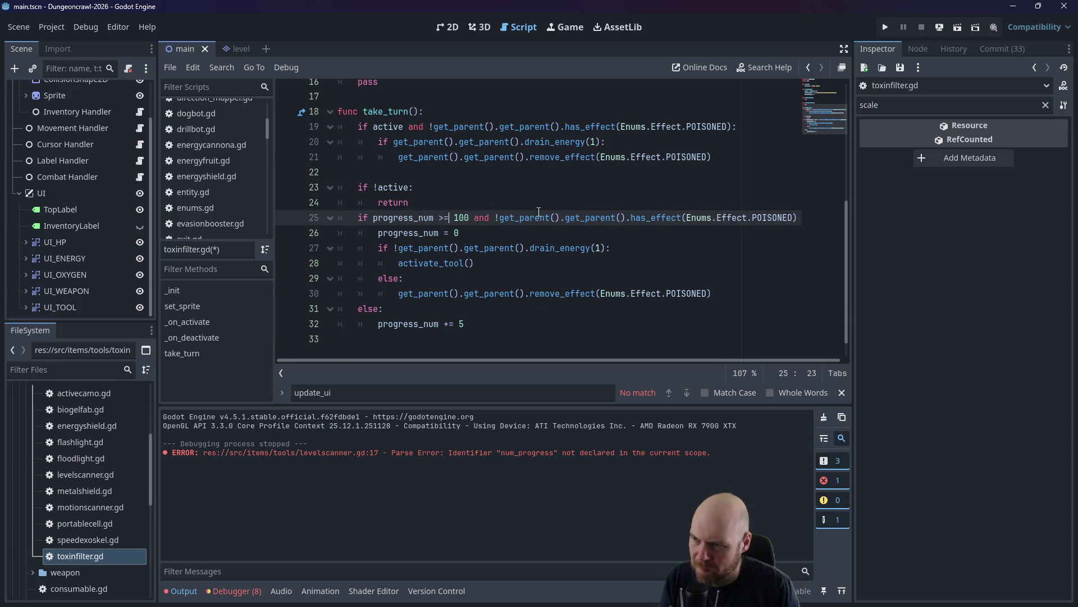
key("Escape")
key("Up")
key("Up")
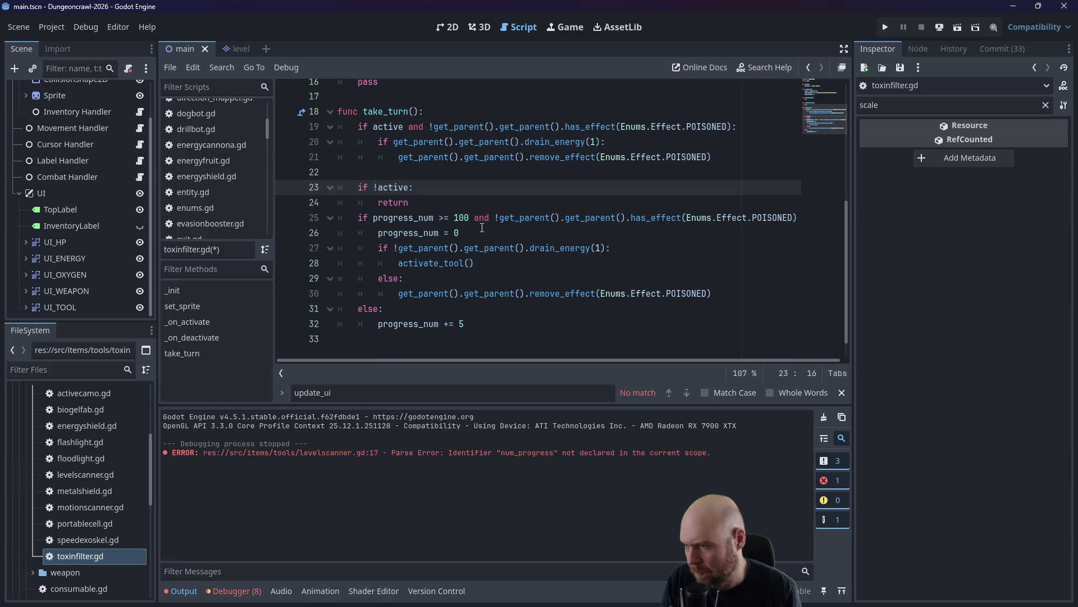
Add progress_num = 0 to _on_deactivate after pass, using the autocomplete suggestion.
scroll(482, 225, "up", 2)
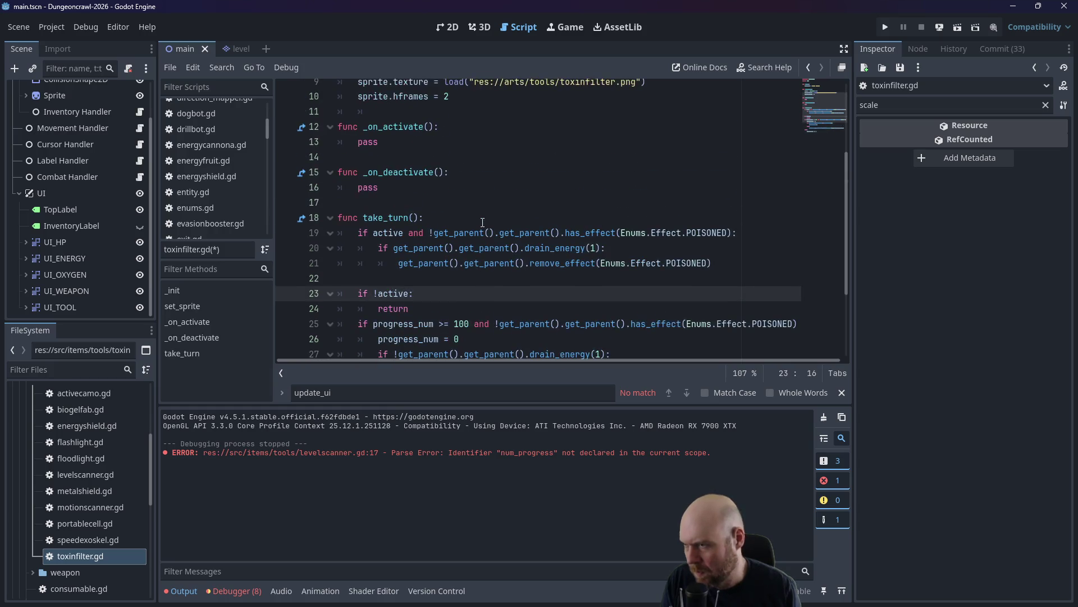
left_click(471, 189)
key("Return")
type("pror")
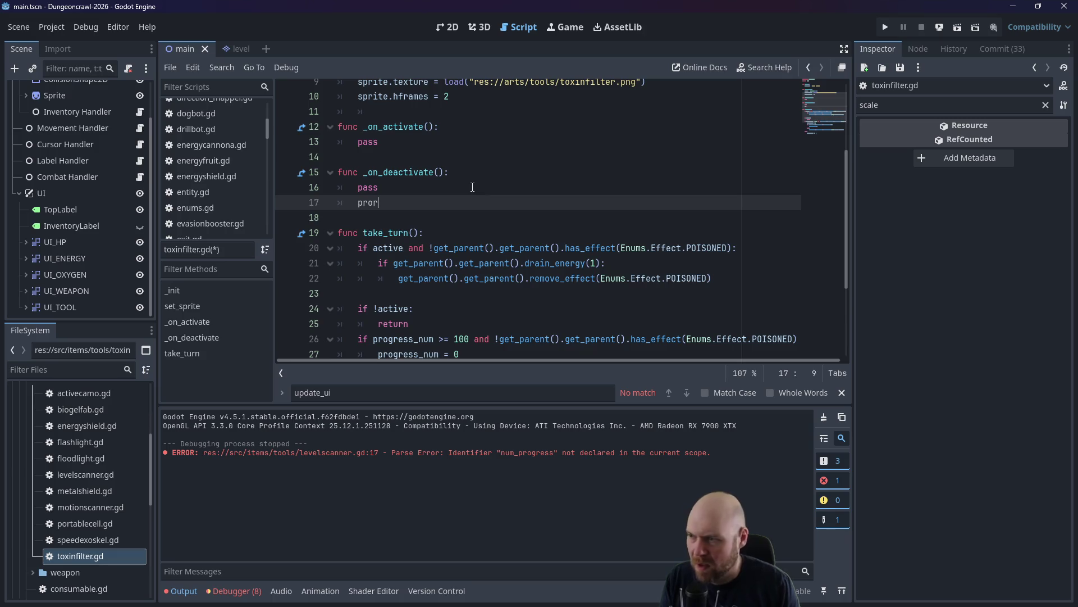
key("BackSpace")
key("BackSpace")
key("BackSpace")
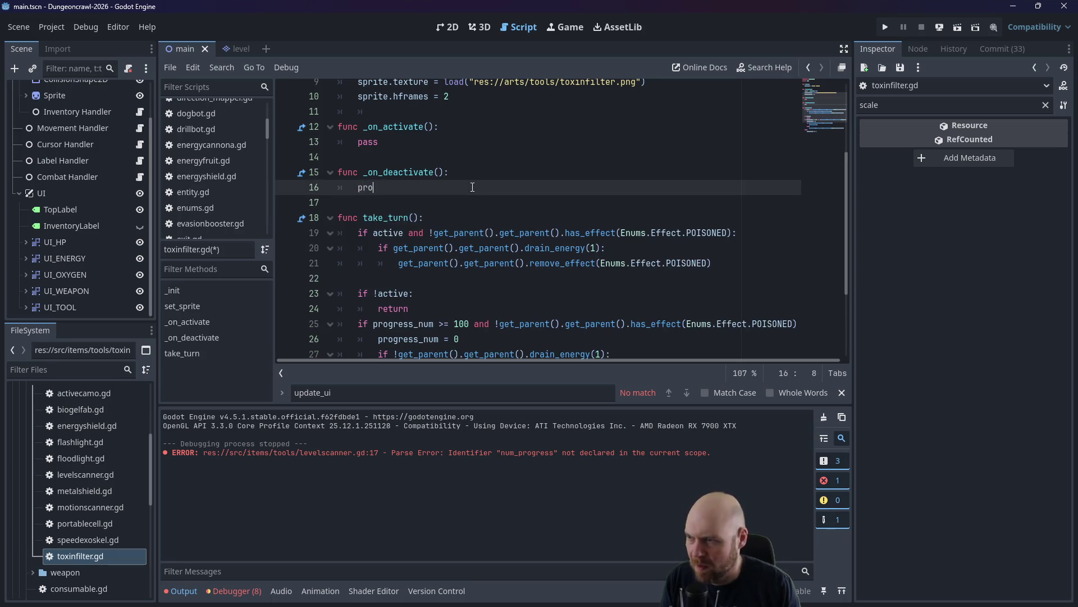
type("gress_n")
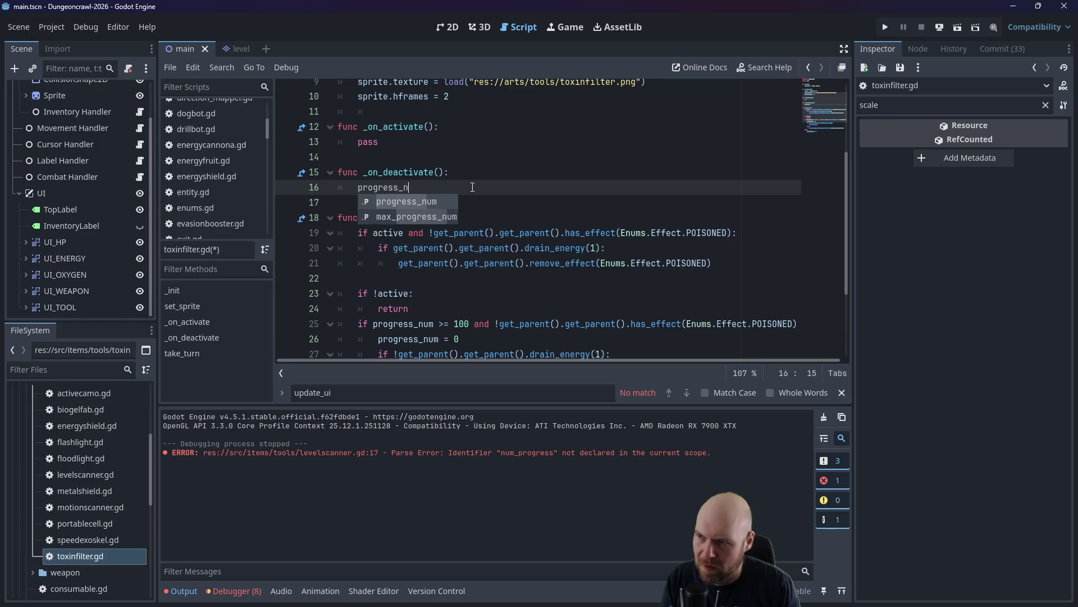
key("Return")
type("= 0")
Save toxinfilter.gd with Ctrl+S.
scroll(462, 195, "down", 1)
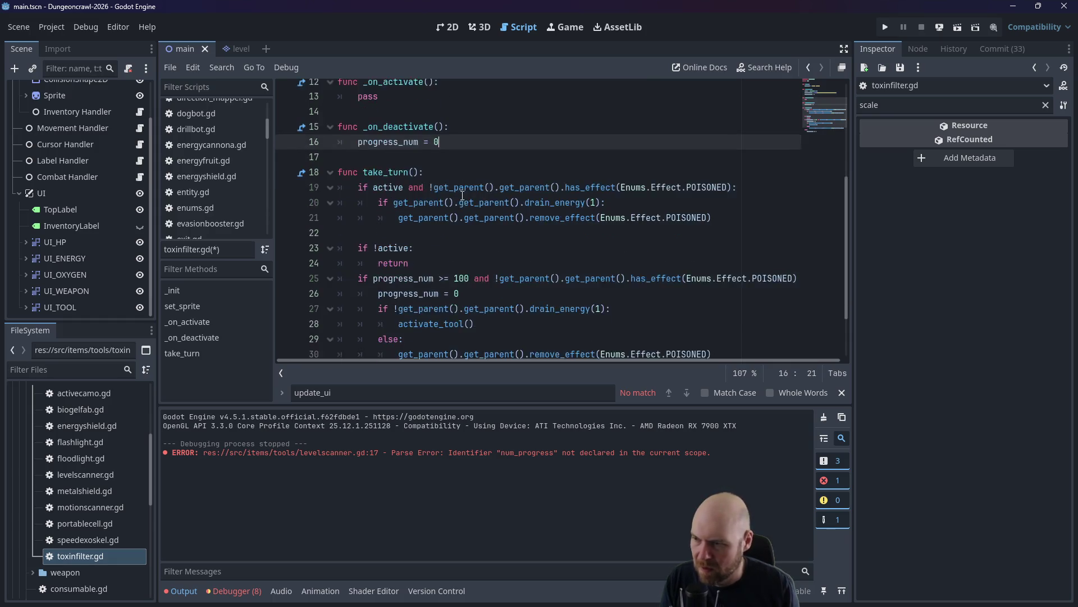
scroll(463, 194, "down", 1)
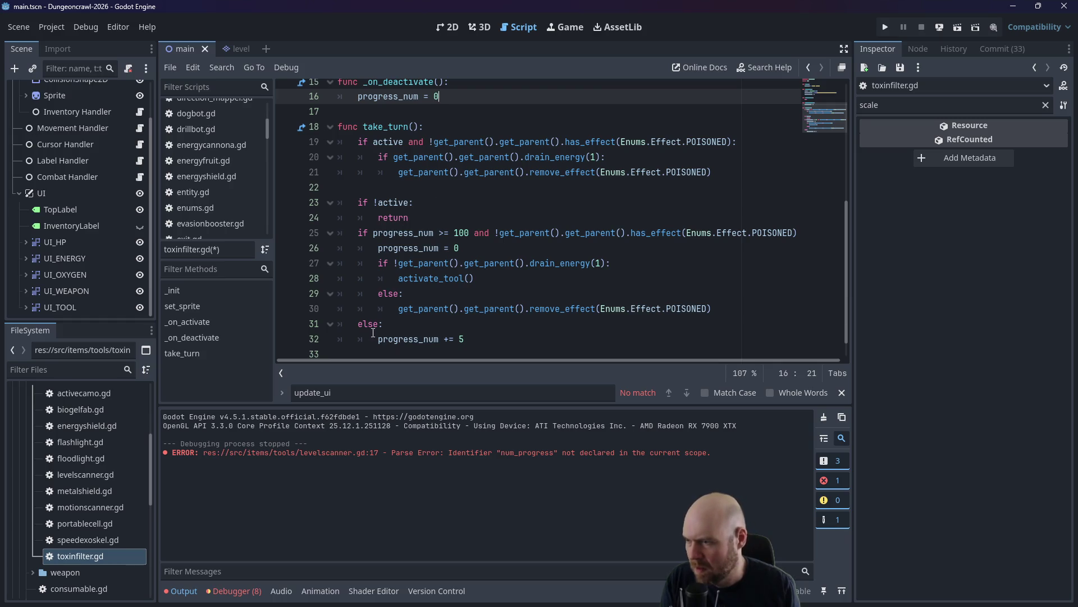
key("ctrl+s")
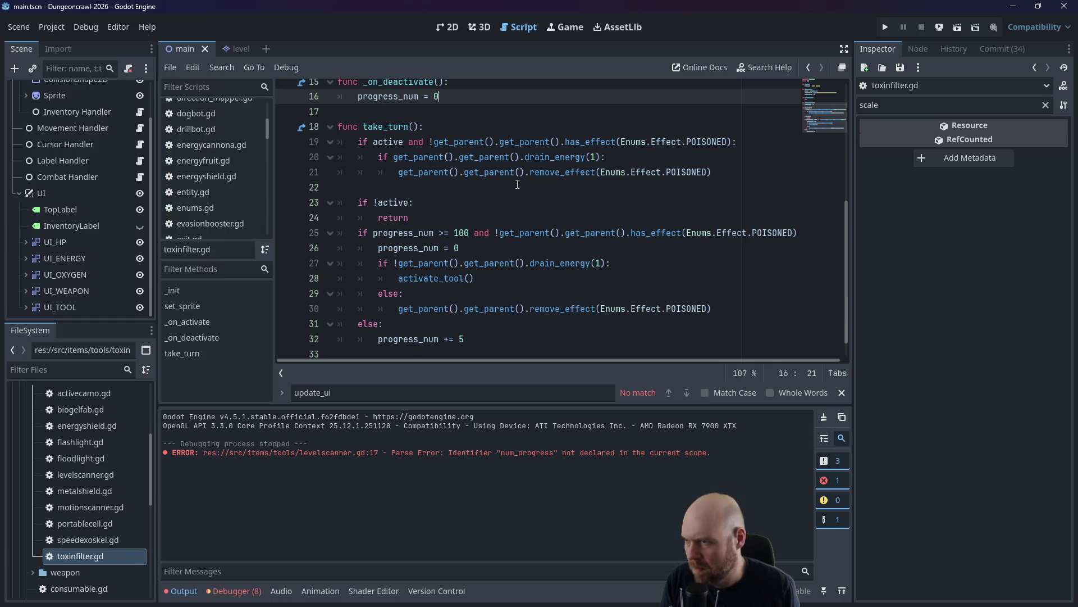
left_click(393, 187)
scroll(393, 187, "up", 1)
In speedexoskel.gd, add progress_num = 0 after the effect-removal line in _on_deactivate.
double_click(86, 540)
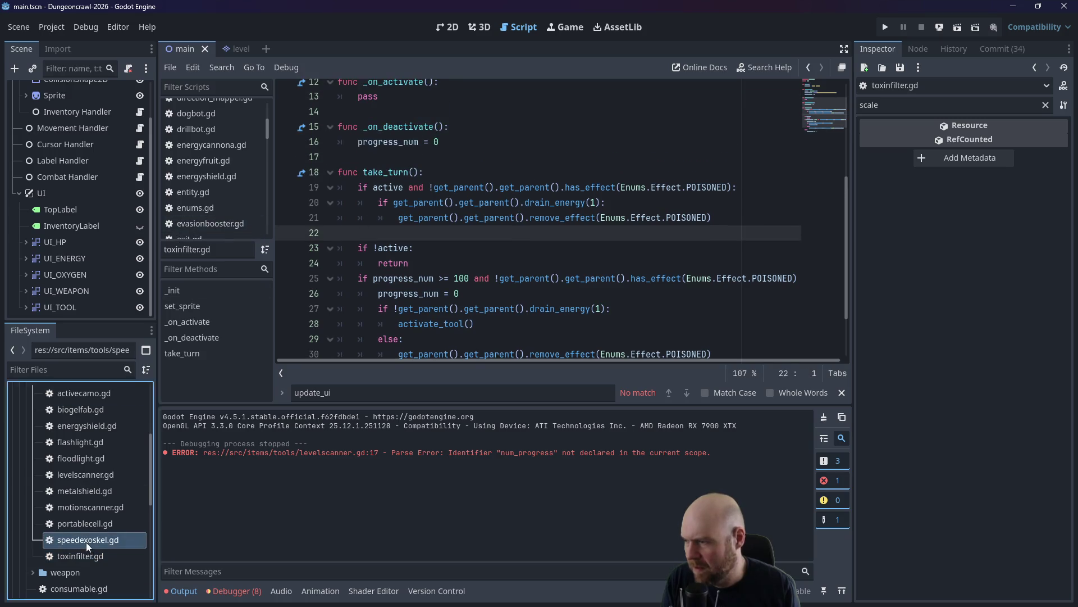
scroll(457, 262, "up", 1)
left_click(653, 241)
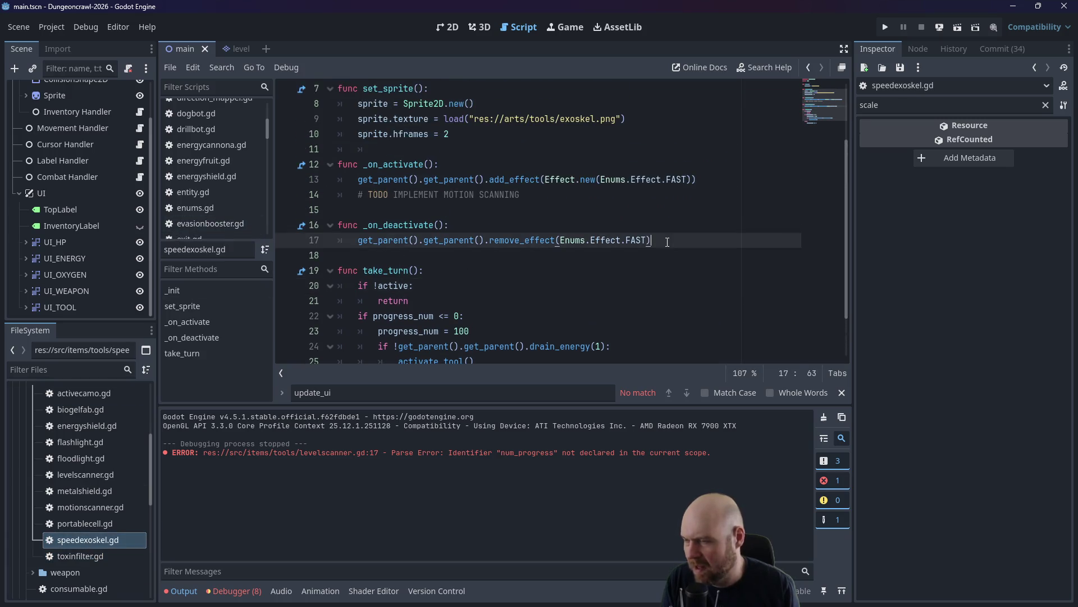
key("Return")
type("progress_num = ")
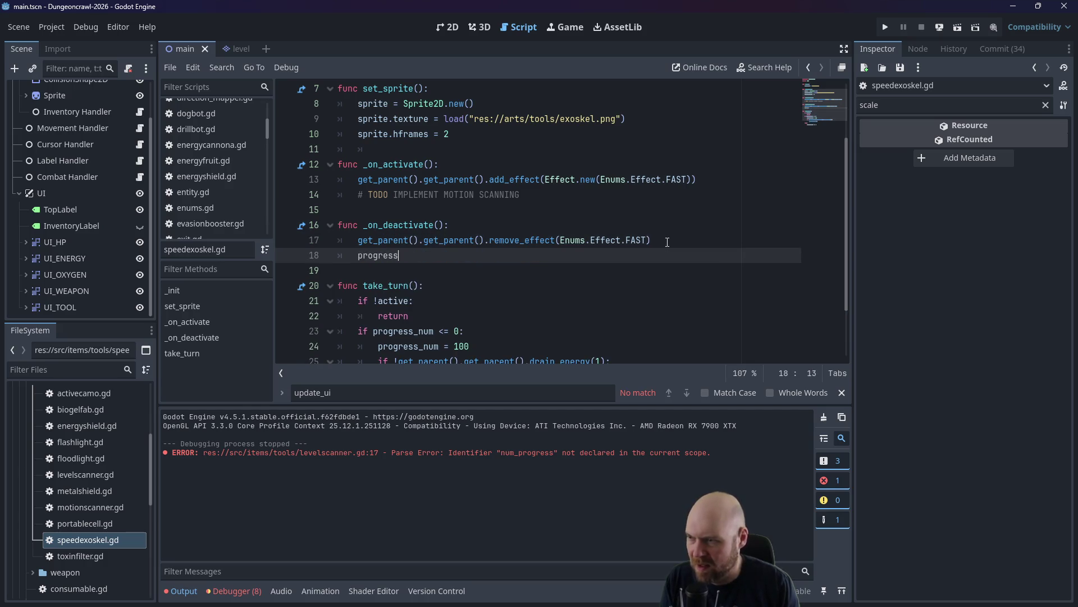
type("0")
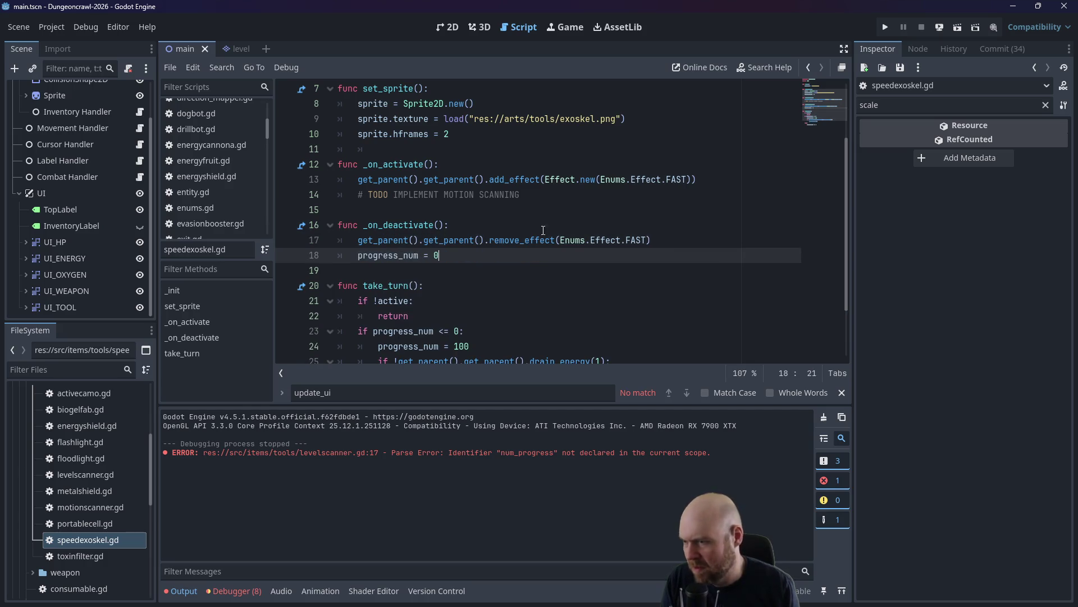
Check motionscanner.gd's reset, save all scripts, and run the game to playtest.
left_click(98, 528)
left_click(100, 507)
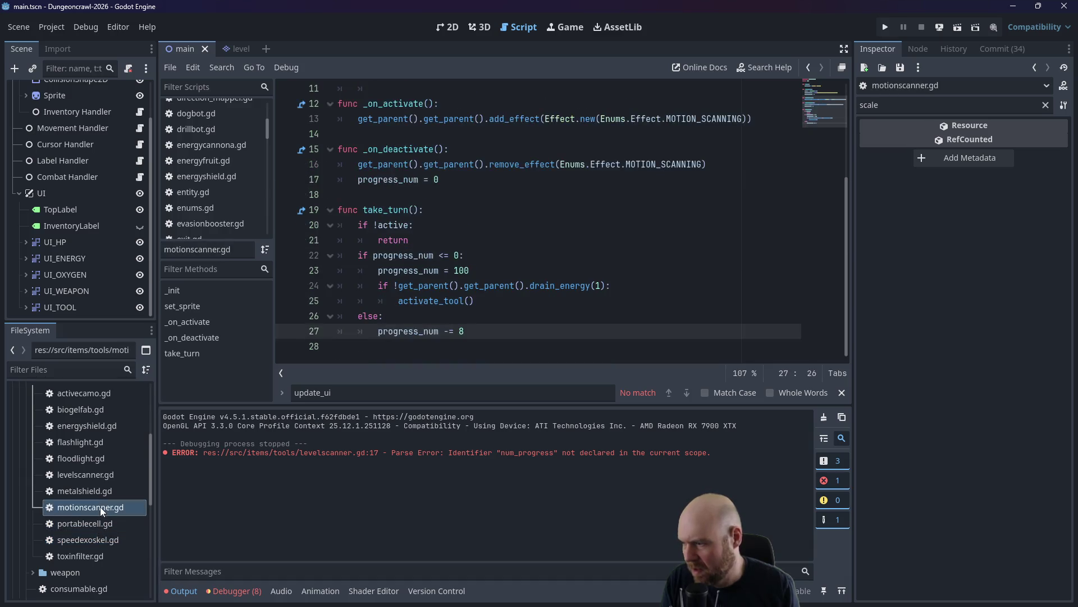
scroll(113, 494, "down", 3)
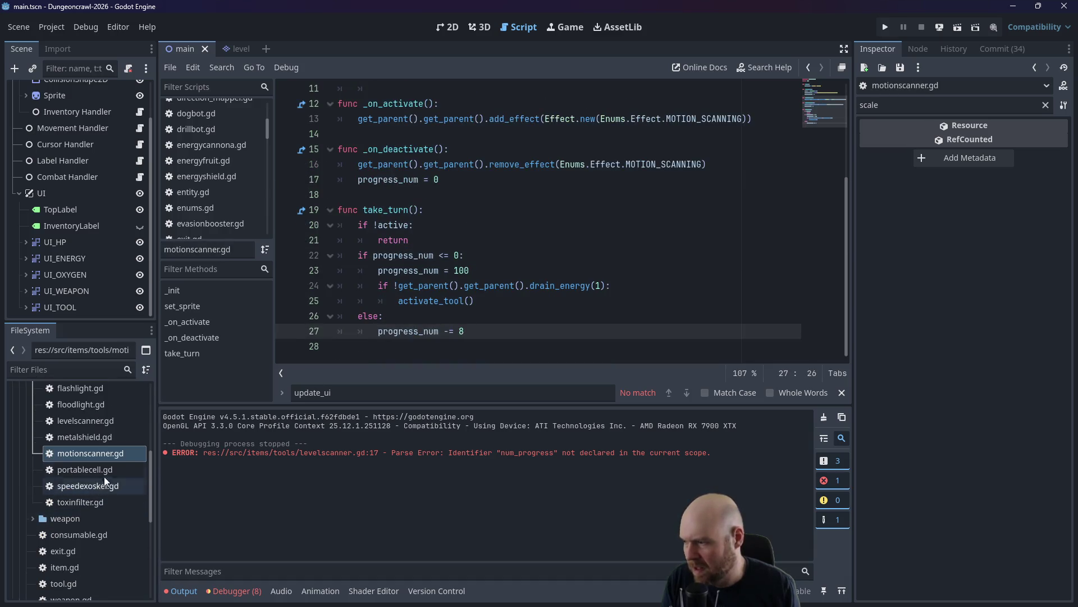
key("ctrl+s")
left_click(886, 27)
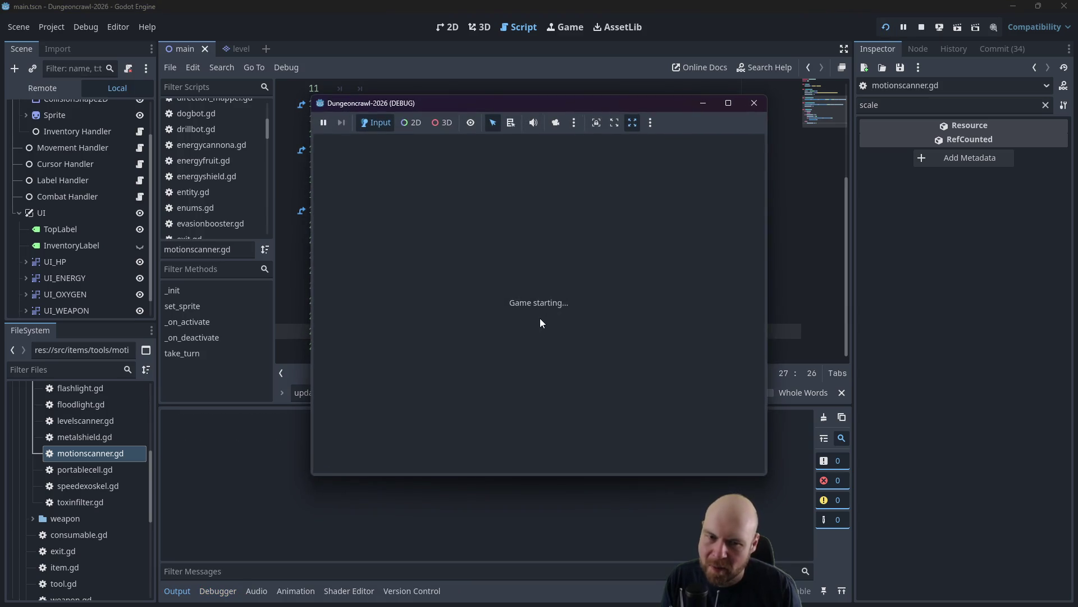
Pick up the Floodlight, activate it from inventory slot 1, and walk through the lit room.
key("Right")
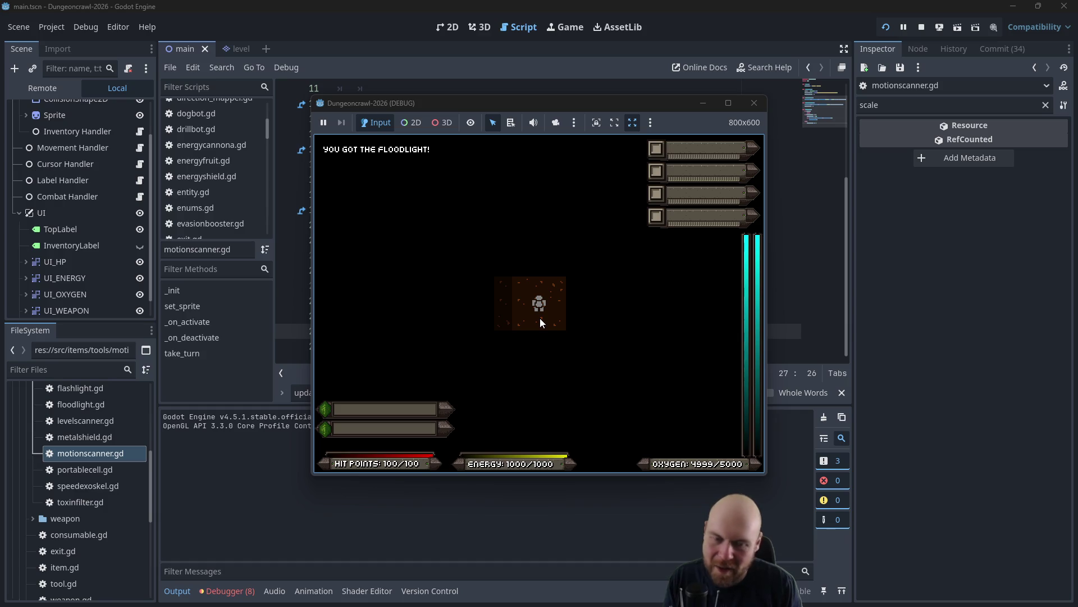
key("i")
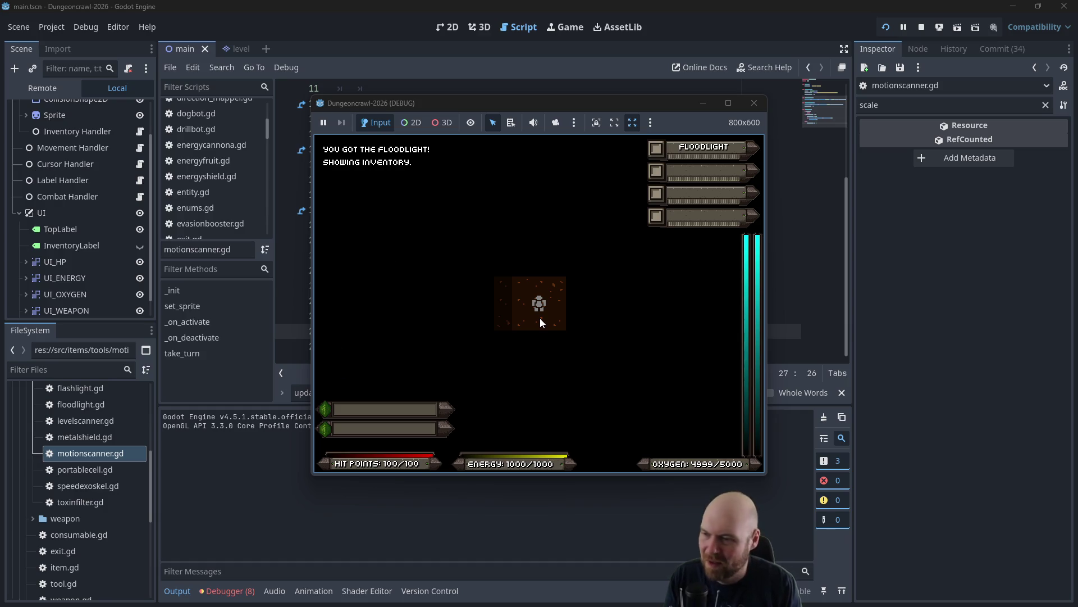
key("1")
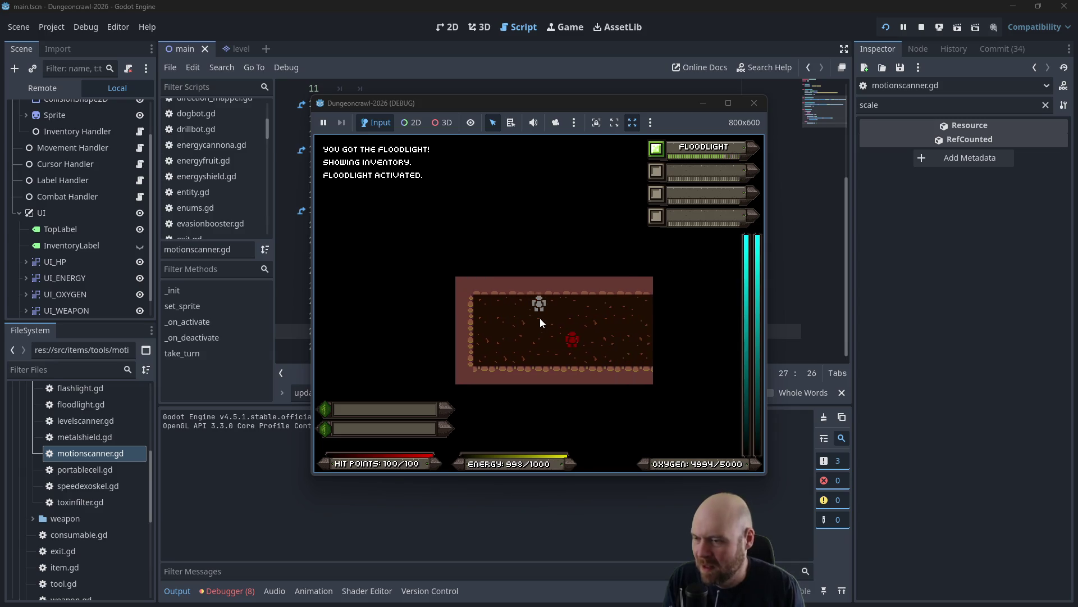
key("Down")
key("Down")
key("Right")
key("Up")
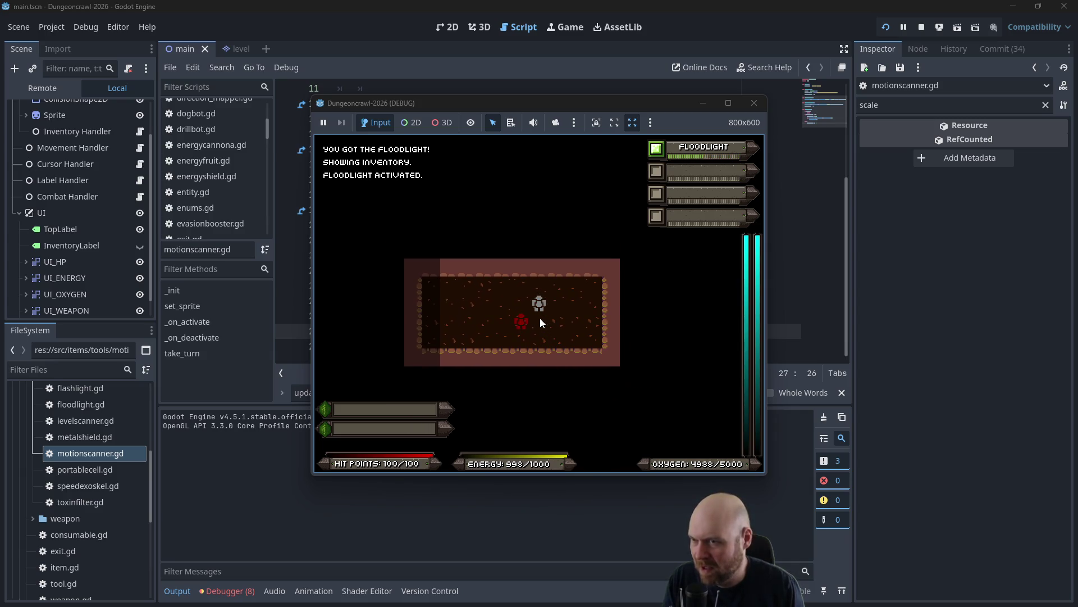
key("Left")
key("Left")
key("Left")
key("Left")
Maximize the game window, collect room items, and fight the rogue bat and Martian butterfly.
left_click(729, 104)
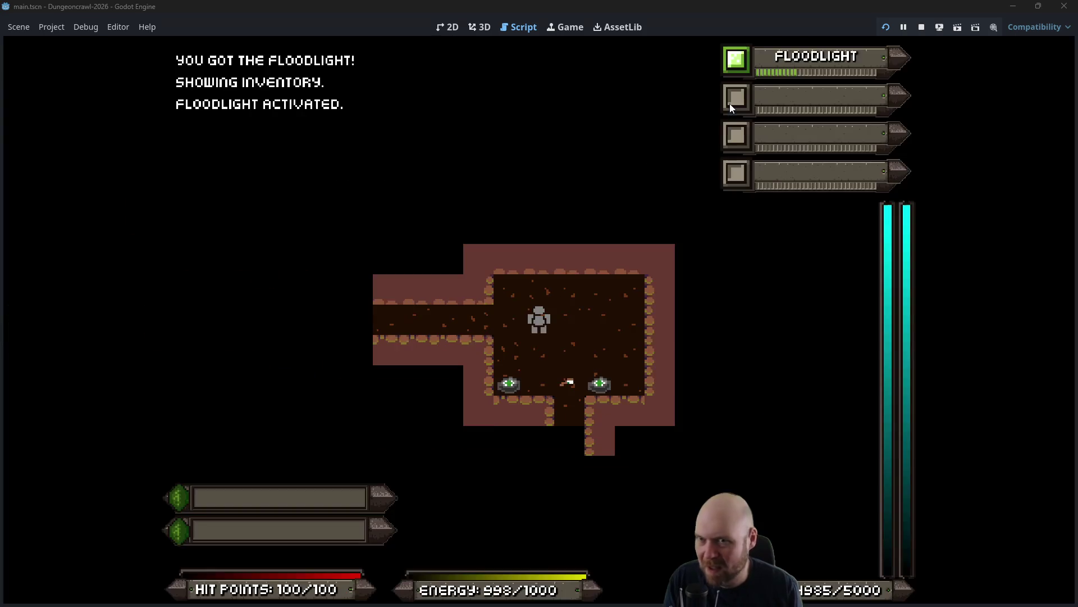
key("Right")
key("Right")
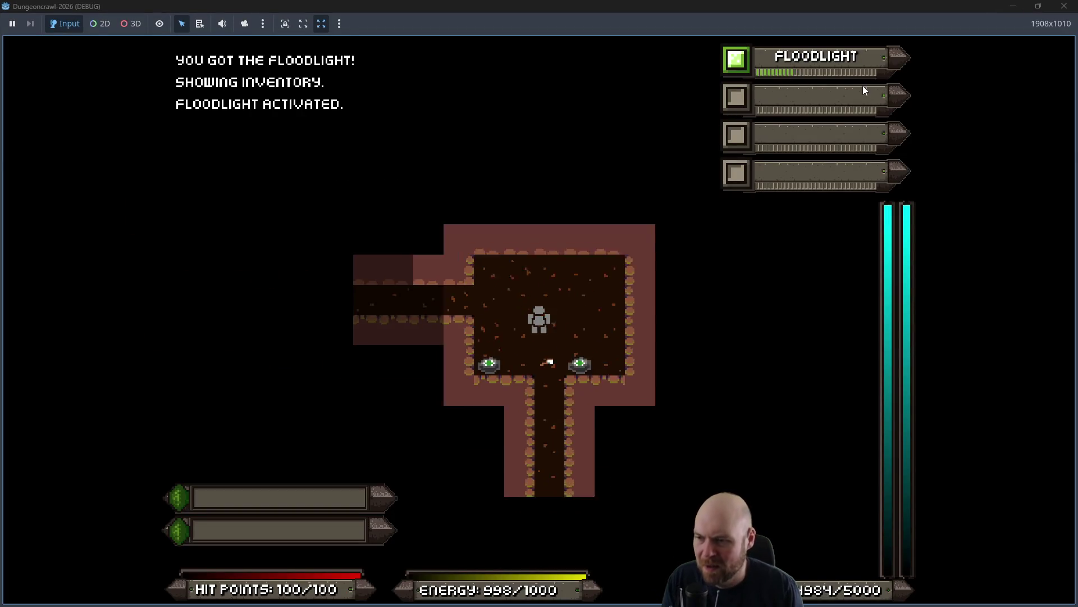
key("Down")
key("Down")
key("Left")
key("Left")
key("Left")
key("Right")
key("Right")
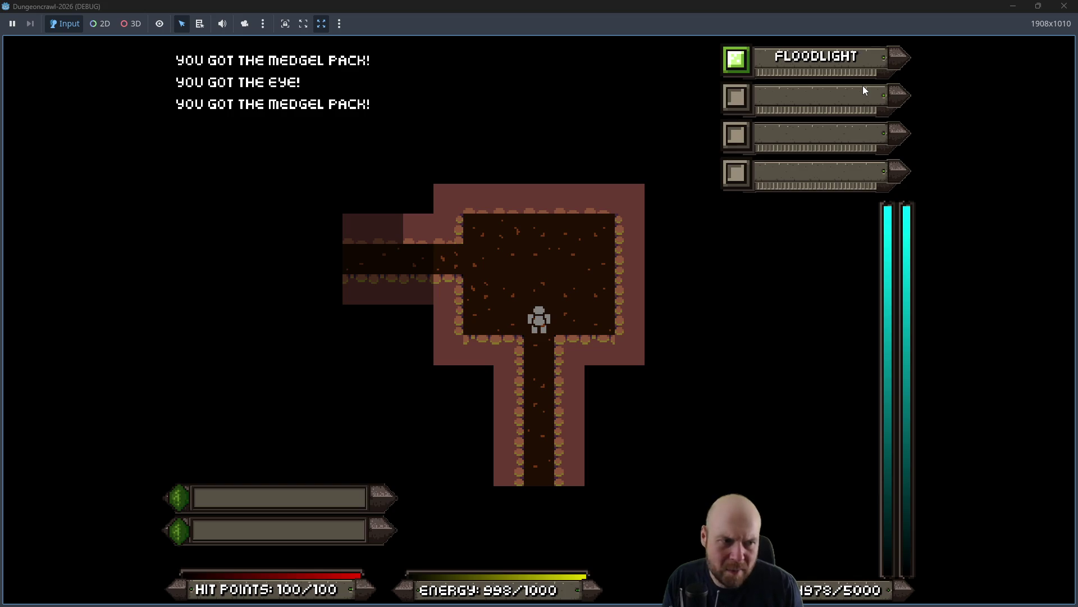
key("Down")
key("Down")
key("Down")
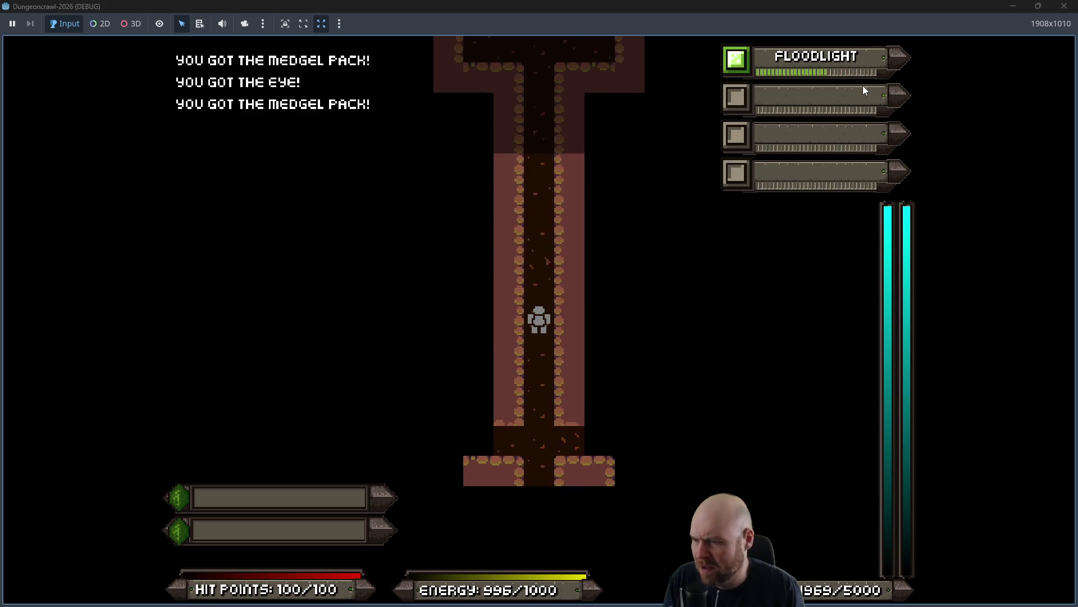
key("Down")
key("Down")
key("Down")
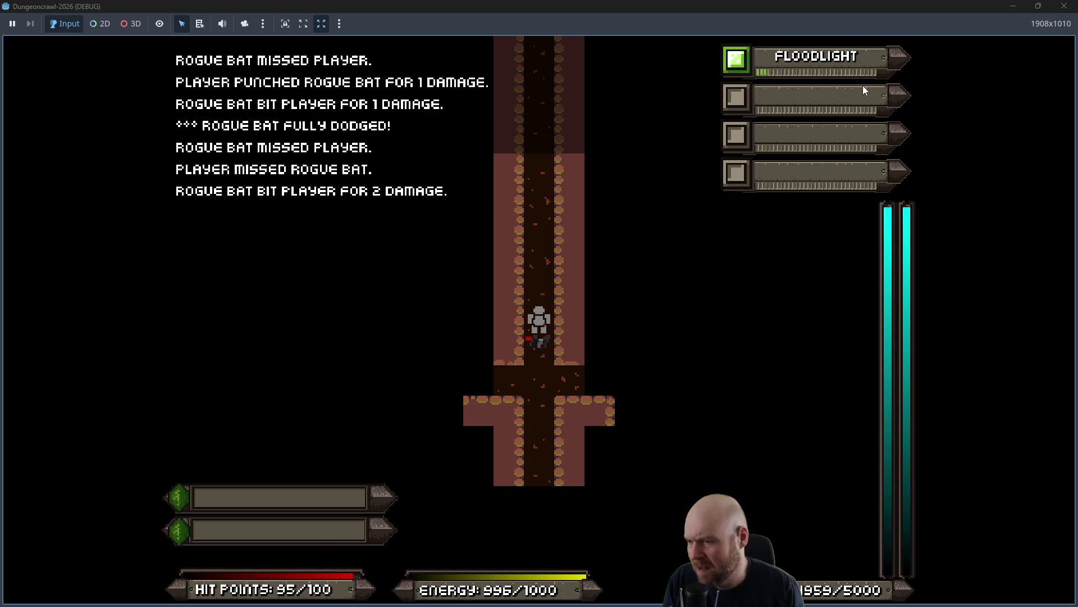
key("Down")
key("Down")
key("Down")
key("Down")
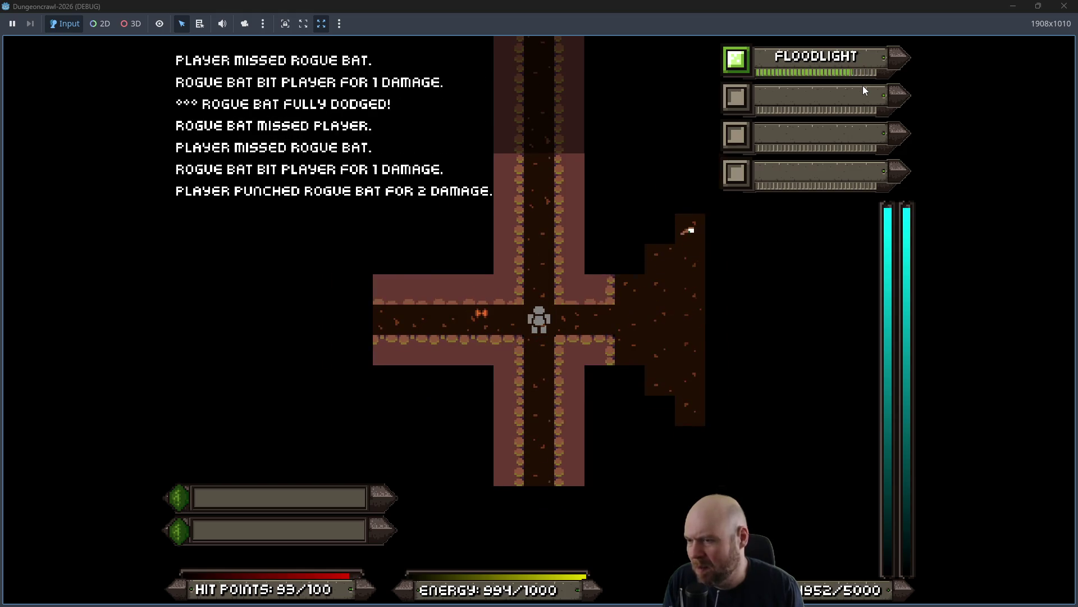
key("Left")
key("Left")
key("Left")
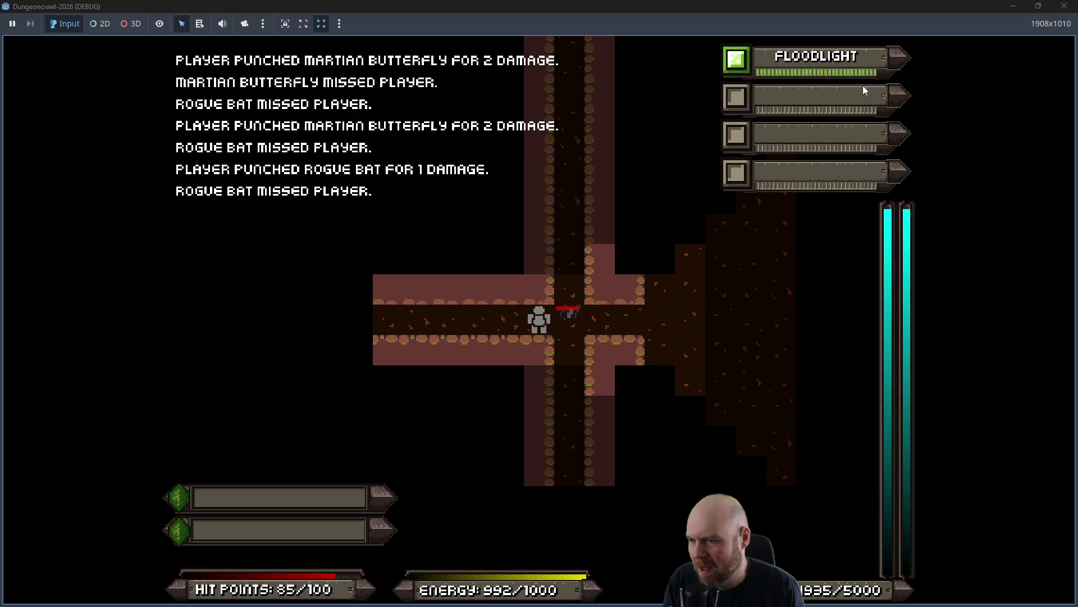
Explore the side room and shaft, fighting a Martian Butterfly and rogue eye.
key("Right")
key("Right")
key("Right")
key("Up")
key("Up")
key("Up")
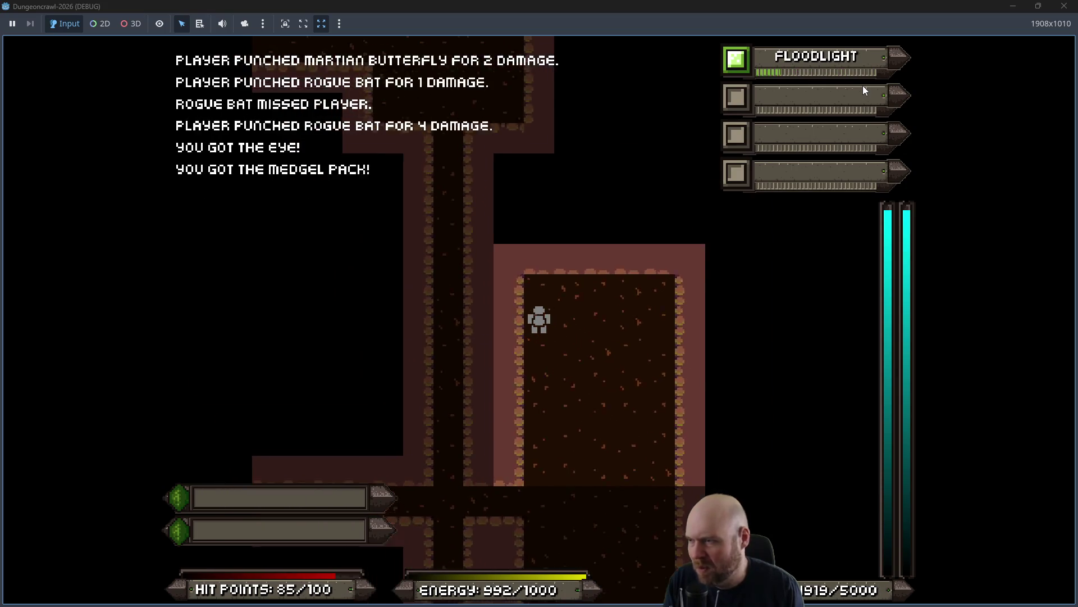
key("Down")
key("Down")
key("Down")
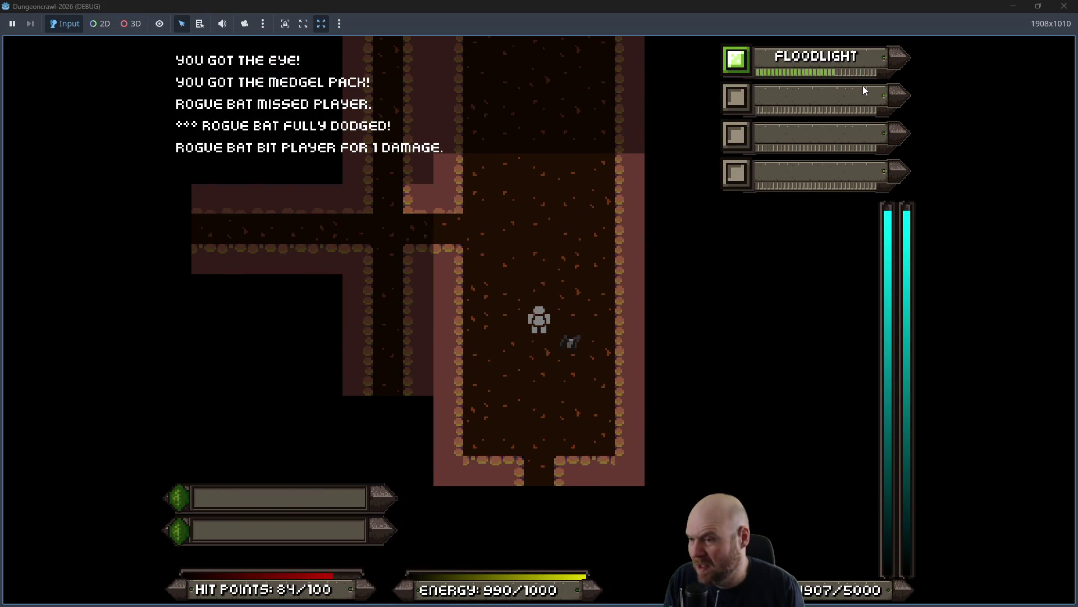
key("Down")
key("Down")
key("Down")
key("Down")
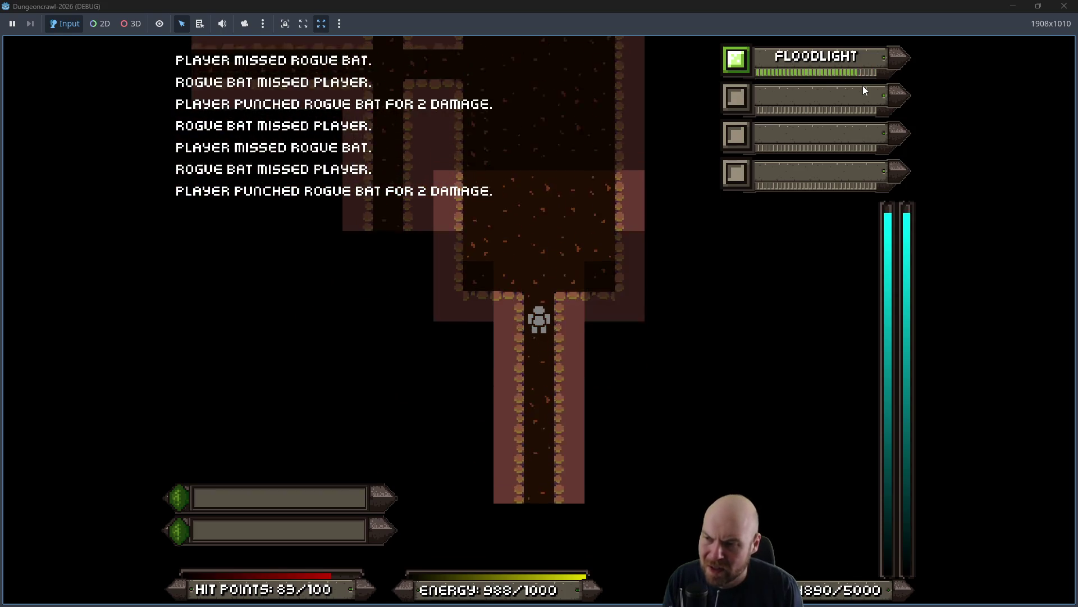
key("Down")
key("Down")
key("Down")
key("Left")
key("Left")
key("Left")
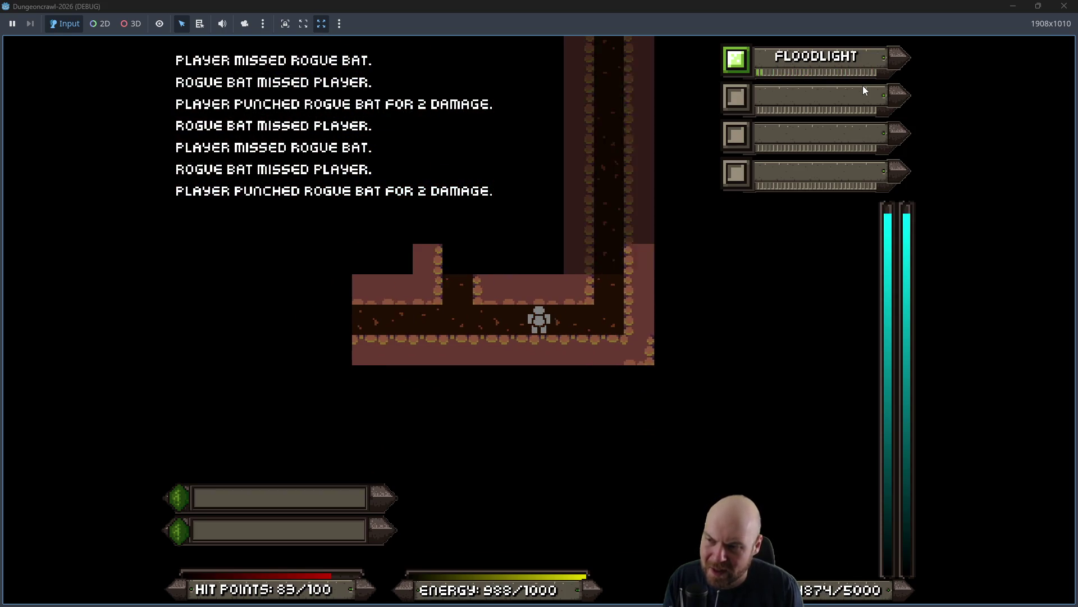
key("Right")
key("Up")
key("Up")
key("Up")
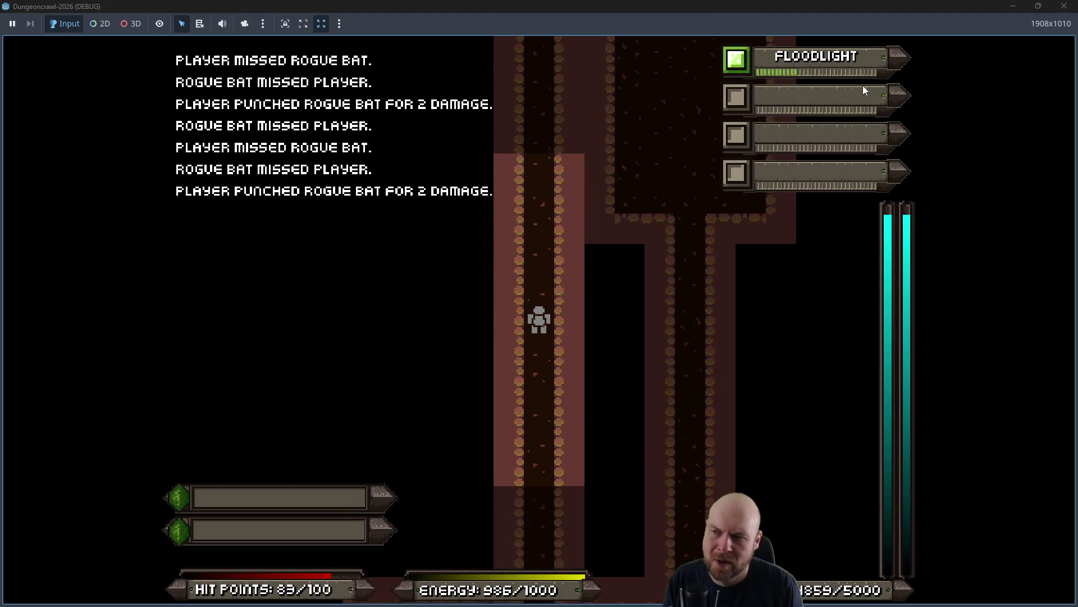
key("Down")
key("Down")
key("Down")
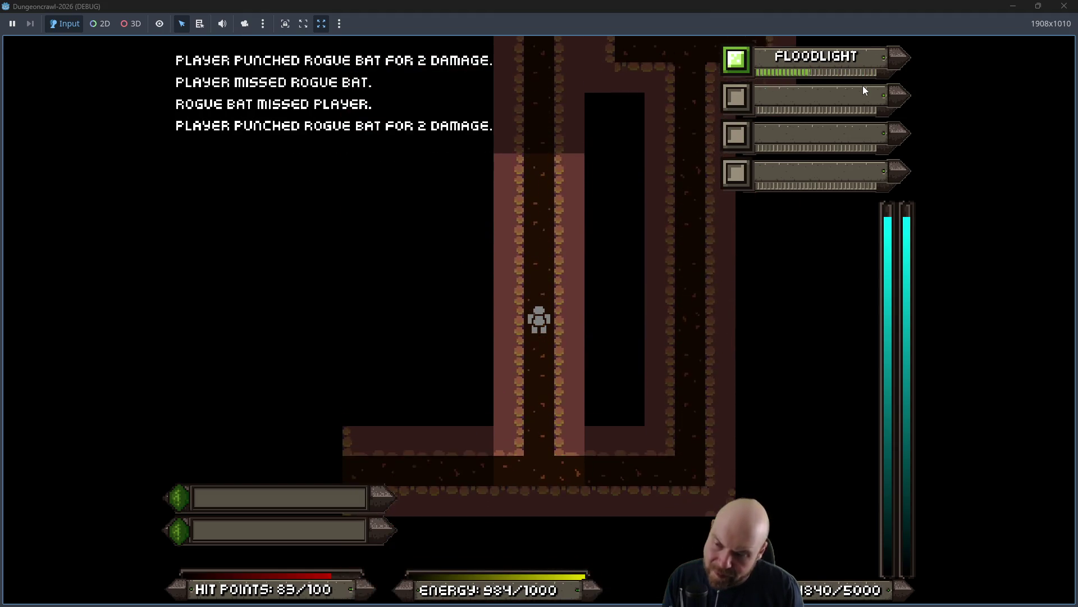
key("Left")
key("Left")
key("Left")
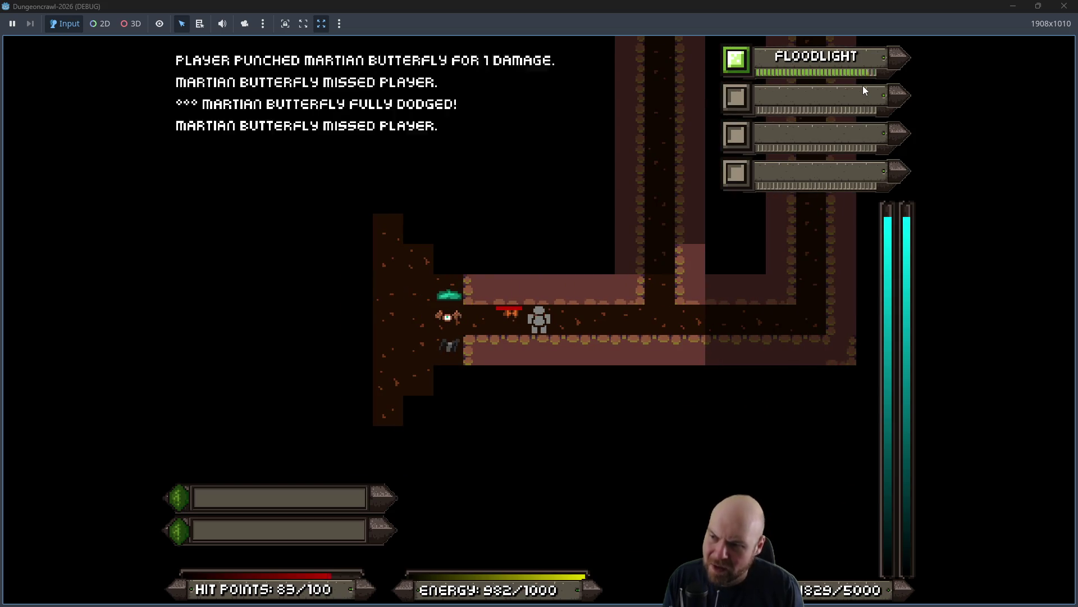
key("Left")
key("Left")
key("Left")
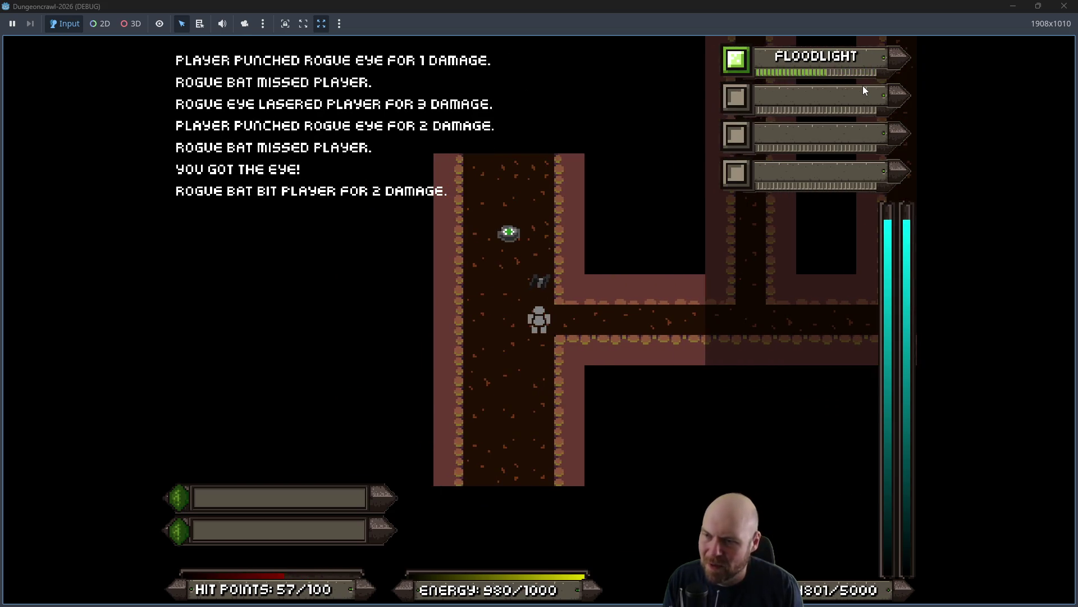
key("Up")
key("Up")
key("Up")
key("Up")
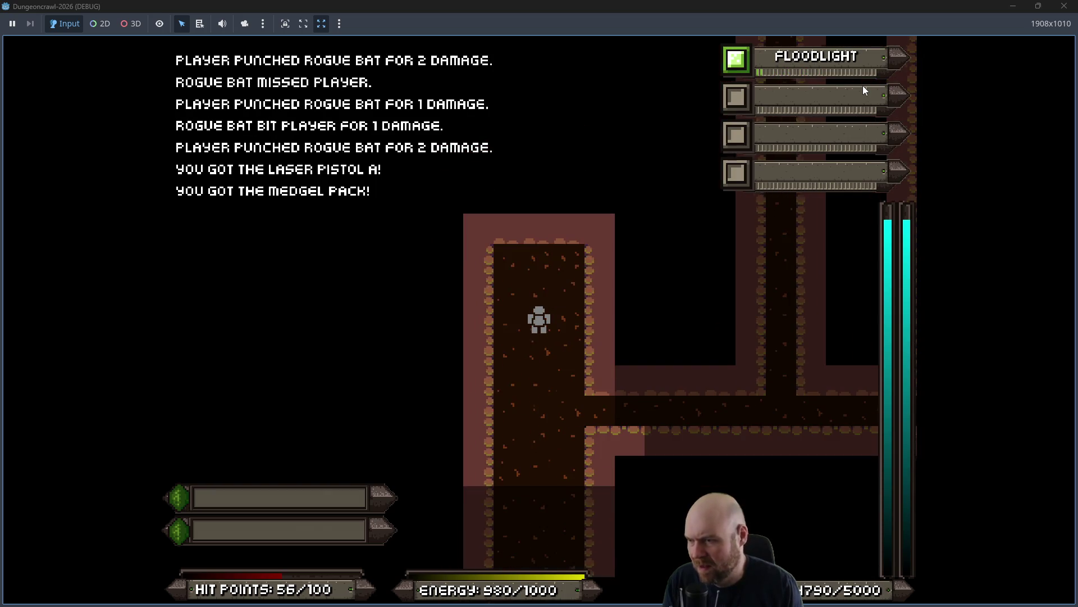
Collect the Eye, then kill the rogue bat and slime to enter the next room.
key("Down")
key("Down")
key("Down")
key("Right")
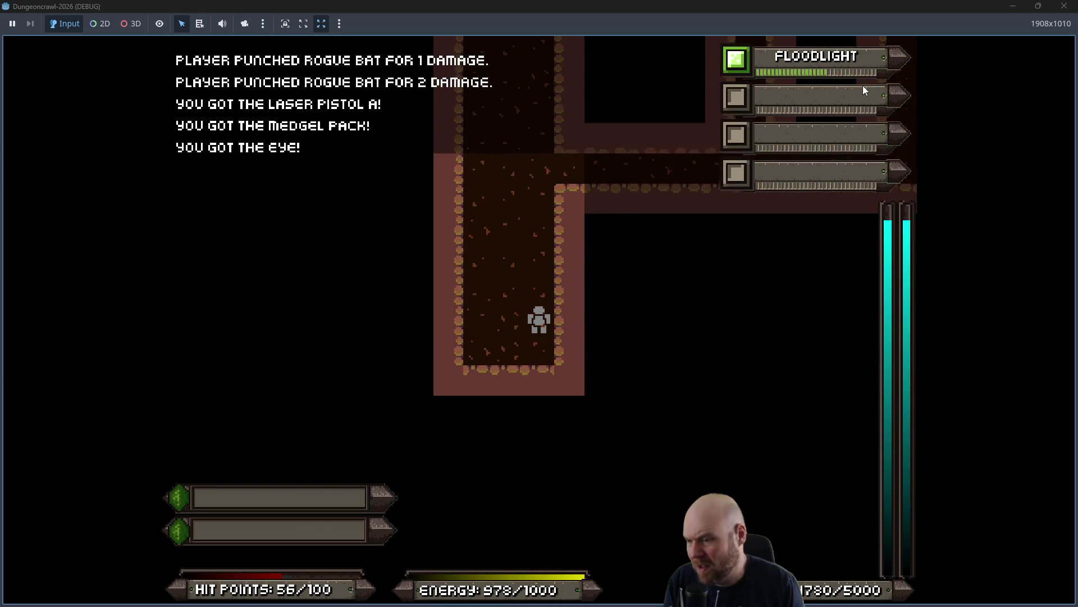
key("Up")
key("Right")
key("Right")
key("Right")
key("Right")
key("Right")
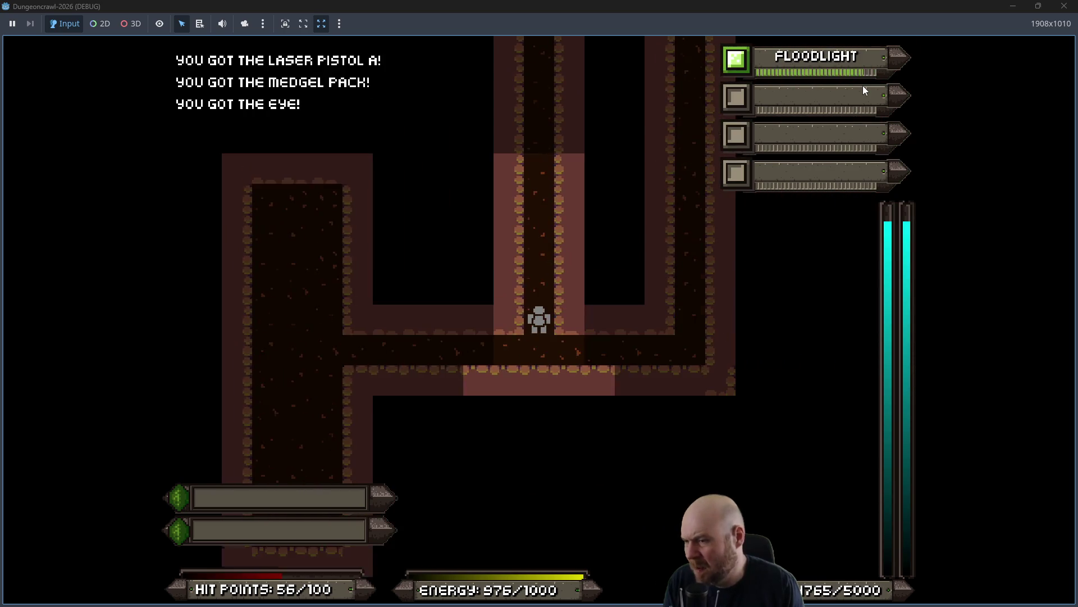
key("Up")
key("Up")
key("Up")
key("Up")
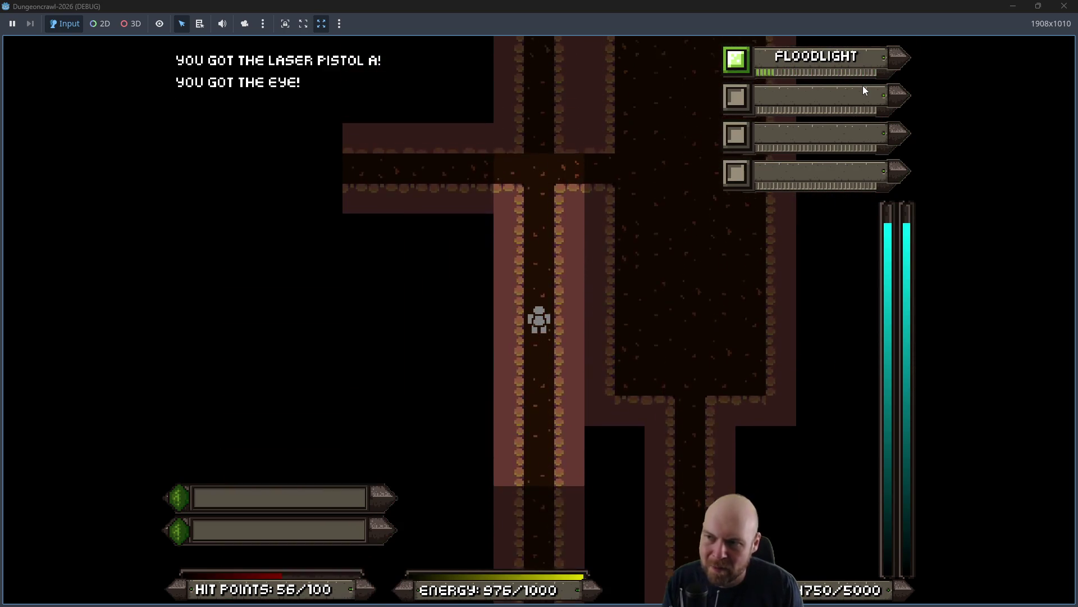
key("Left")
key("Left")
key("Left")
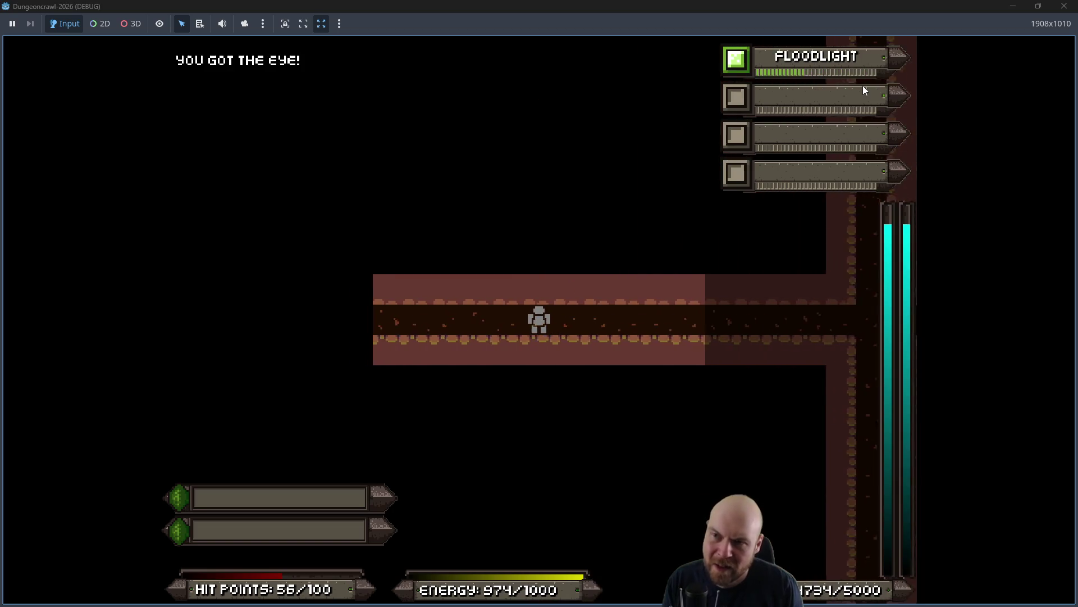
key("Left")
key("Left")
key("Left")
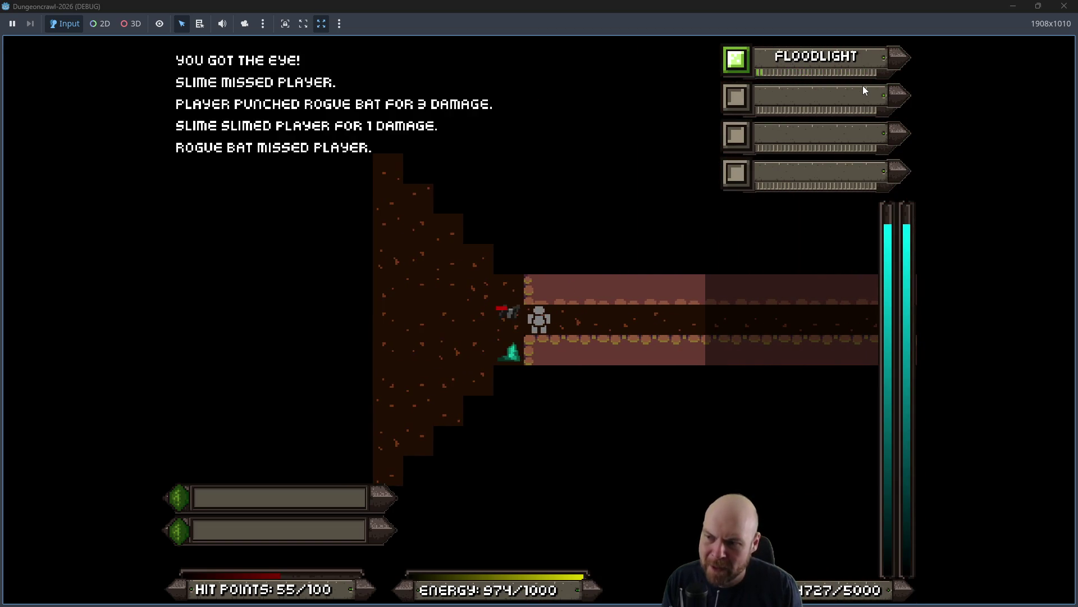
key("Left")
key("Left")
key("Left")
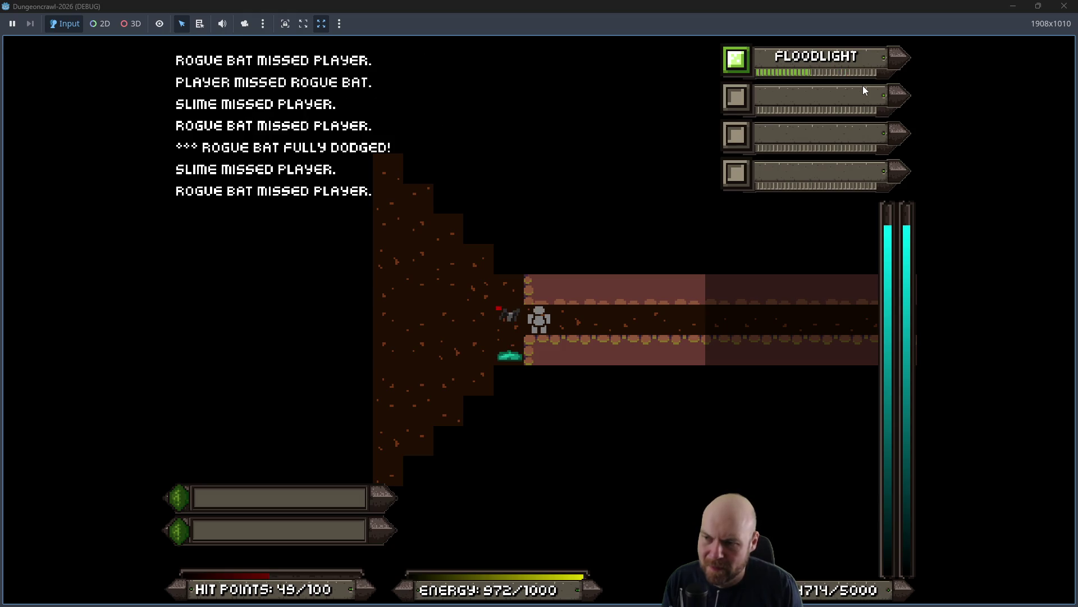
key("Down")
key("Down")
key("Down")
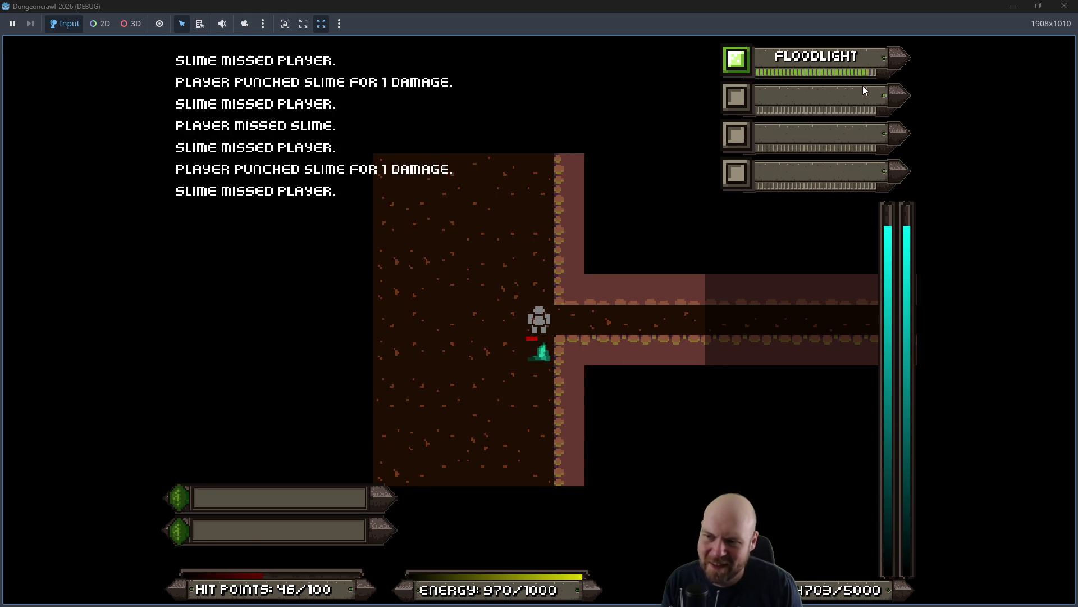
key("Left")
key("Left")
key("Left")
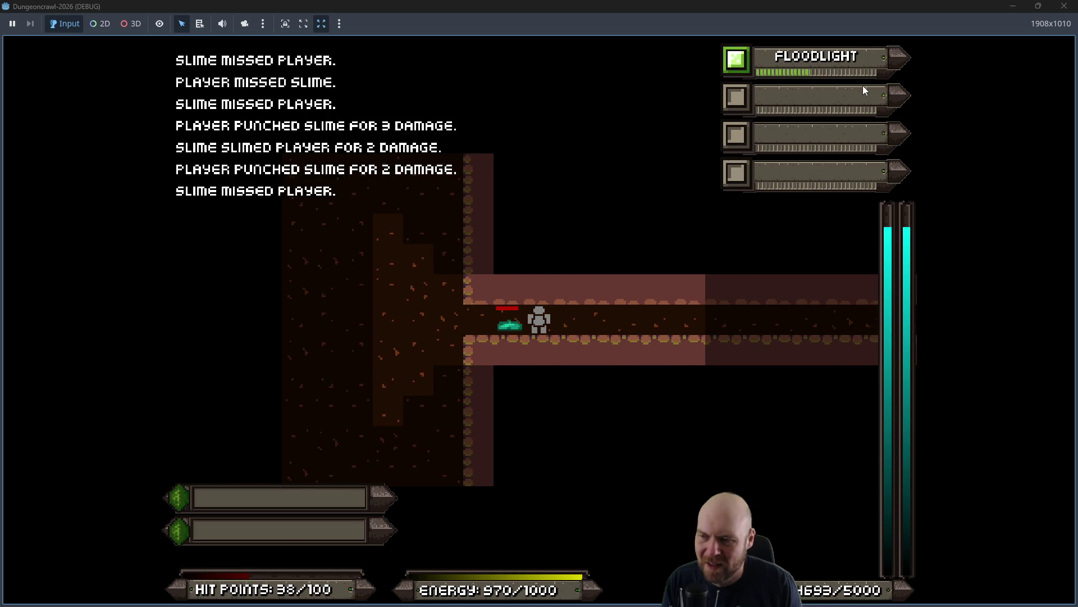
key("Right")
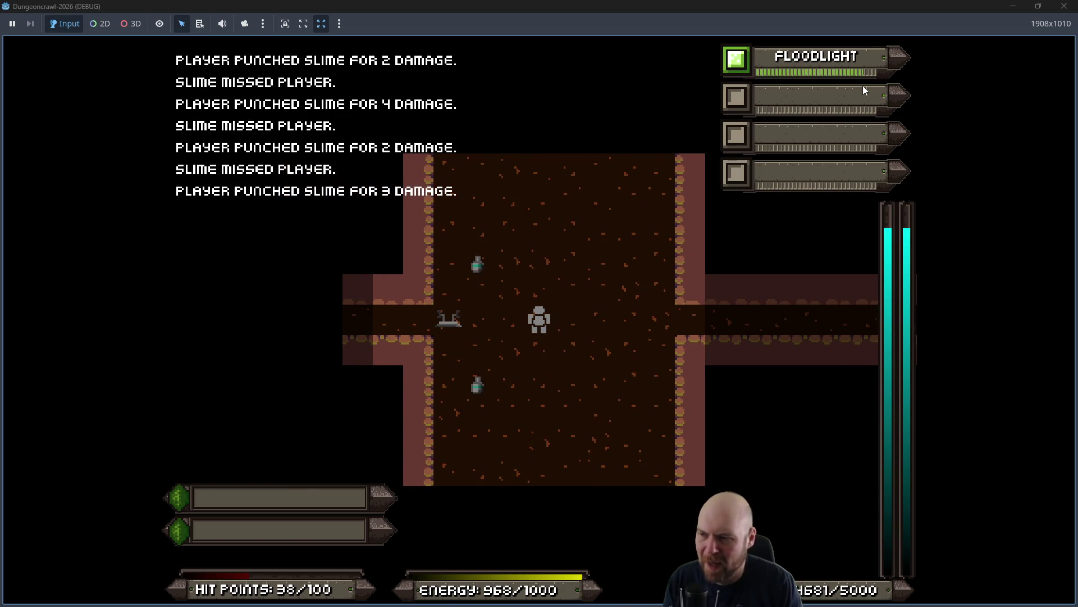
Consume the Eyes in slots 2, 3, 4 and 6 and the Medgel Pack in slot 5.
key("i")
key("2")
key("i")
key("3")
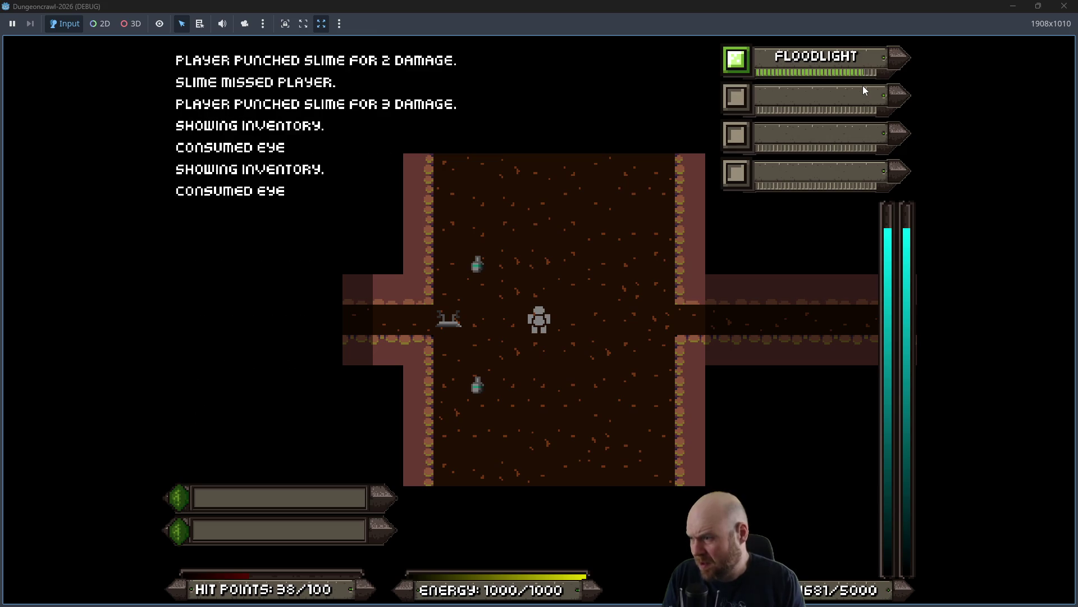
key("i")
key("4")
key("i")
key("6")
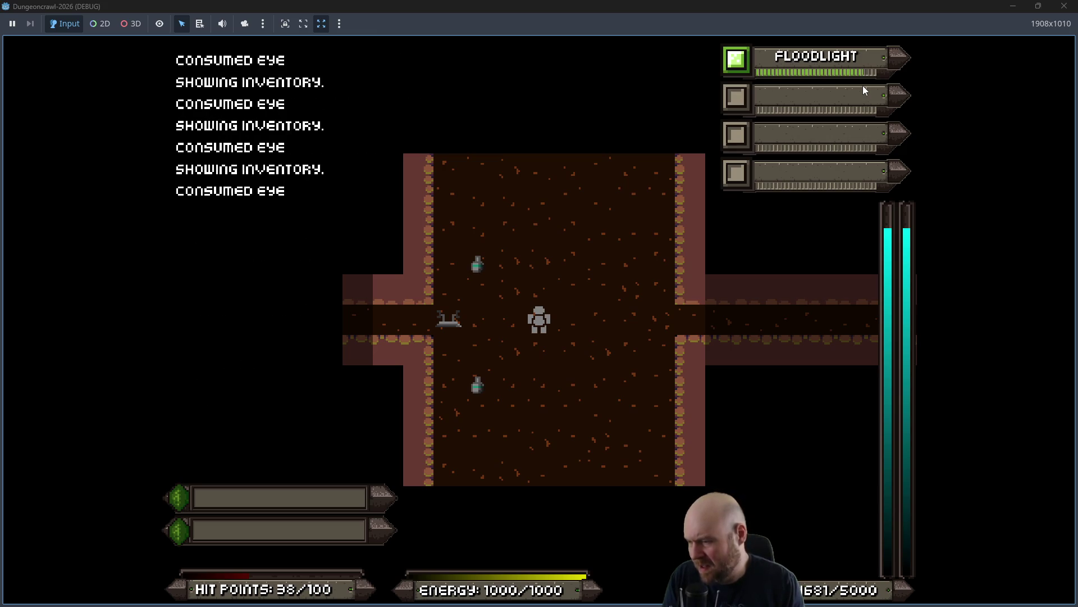
key("i")
key("5")
key("i")
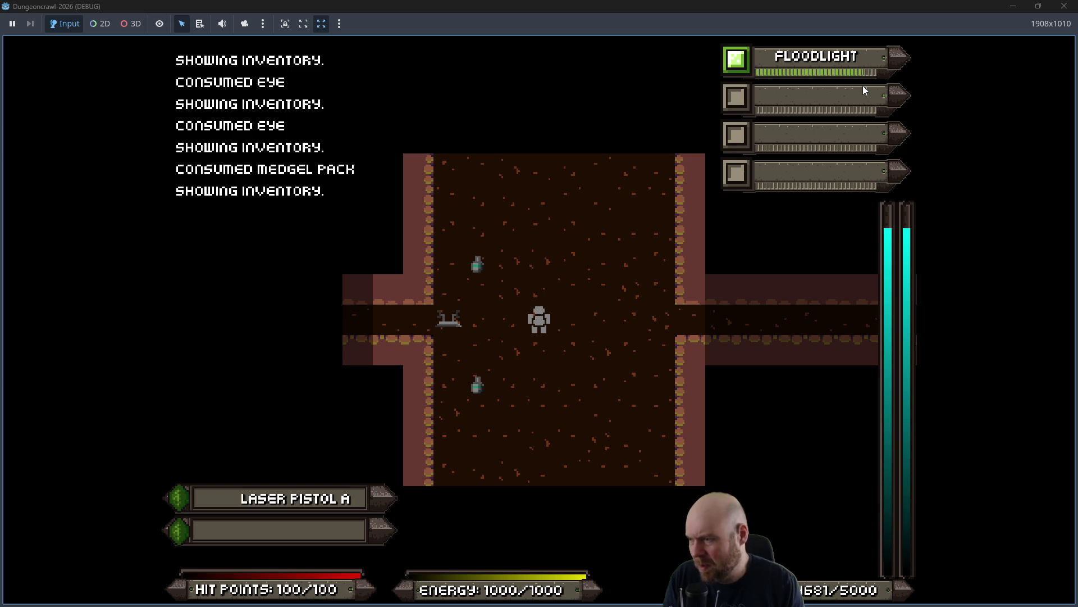
Pick up the Terrain Scanner, equip it from inventory slot 4, and move on.
key("Left")
key("Left")
key("Left")
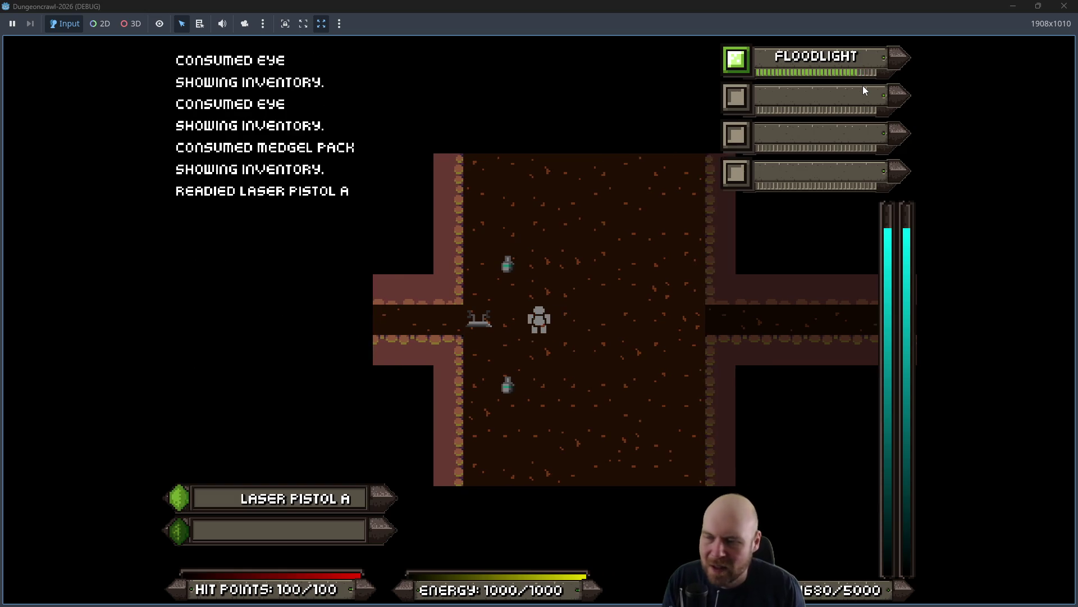
key("i")
key("4")
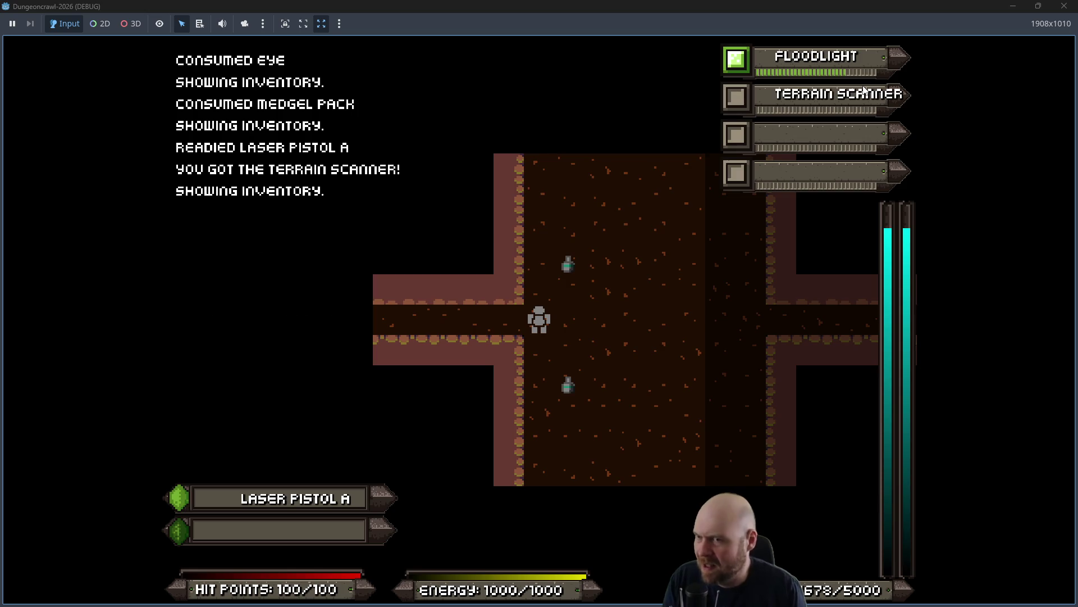
key("Right")
key("Right")
key("Up")
key("Right")
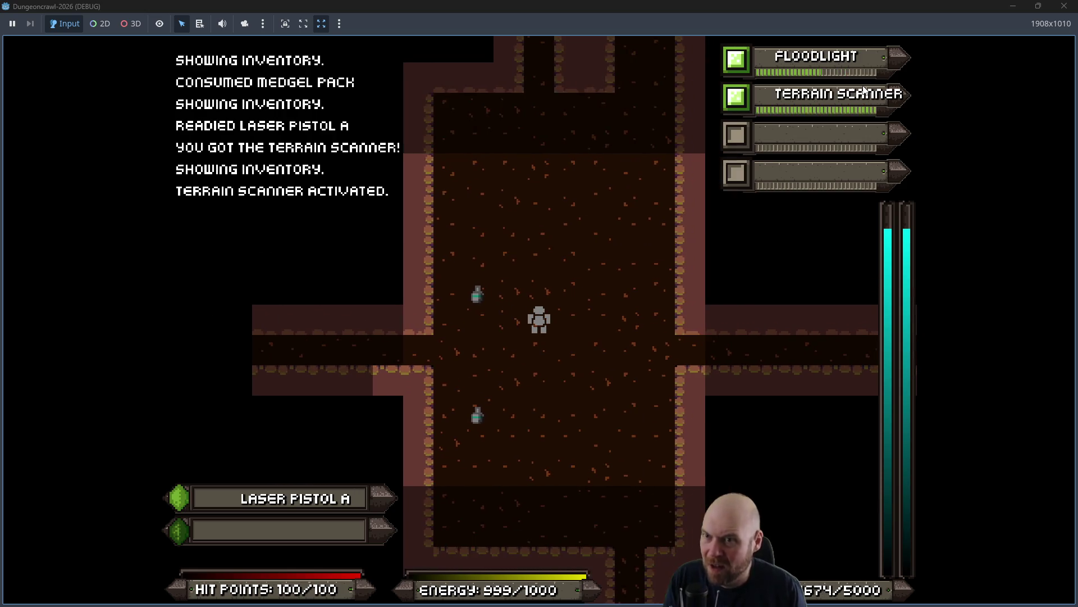
Activate the Terrain Scanner, pick up the oxygen tank, and fight the Martian Butterflies.
key("Left")
key("Up")
key("Left")
key("Down")
key("Down")
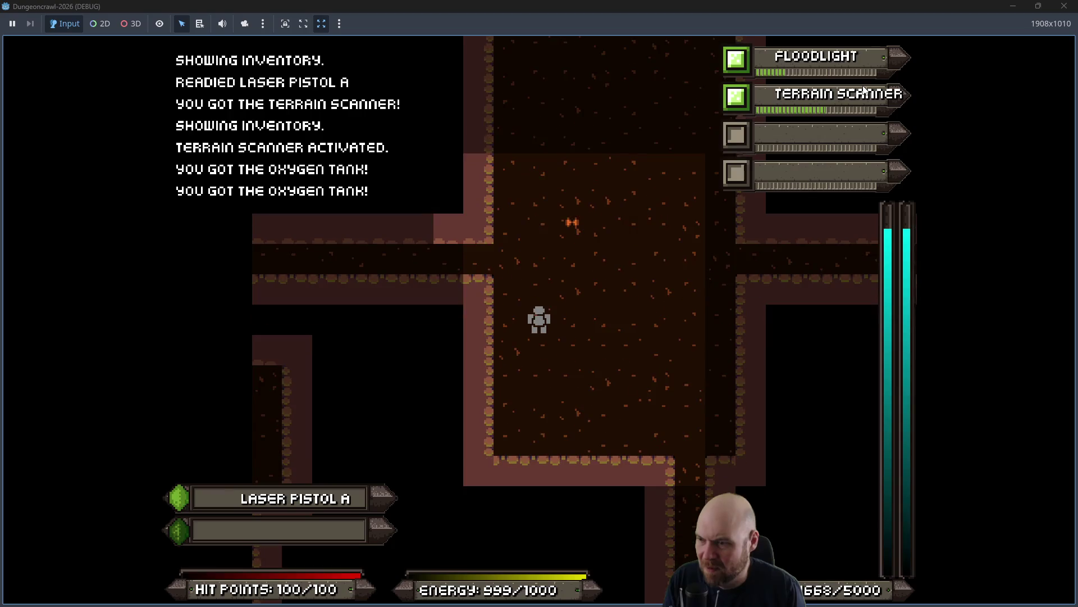
key("Right")
key("Up")
key("Up")
key("Up")
key("Up")
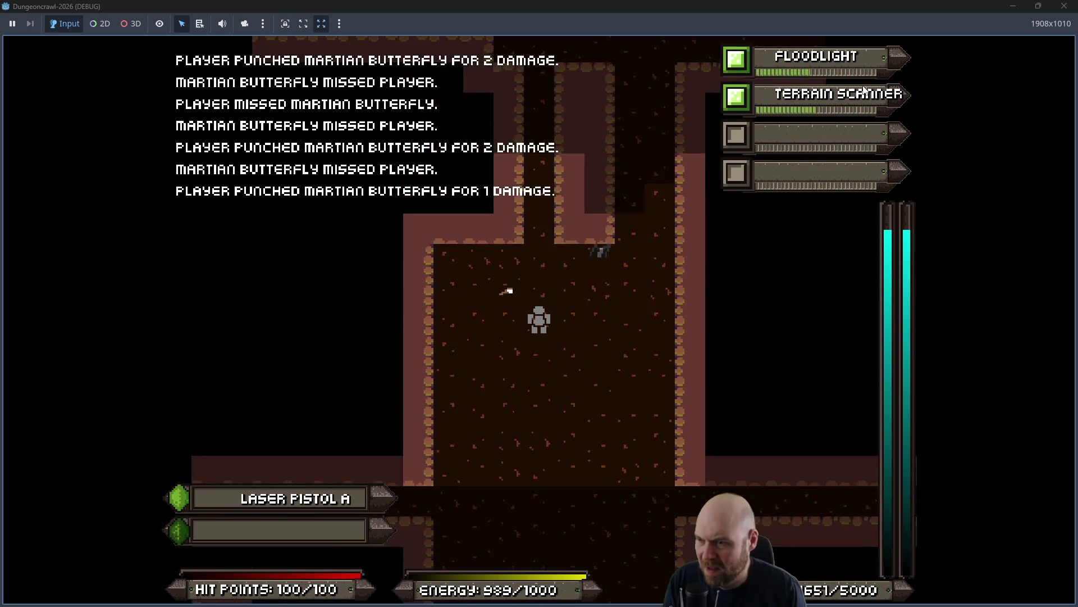
key("Up")
key("Right")
key("Right")
key("Down")
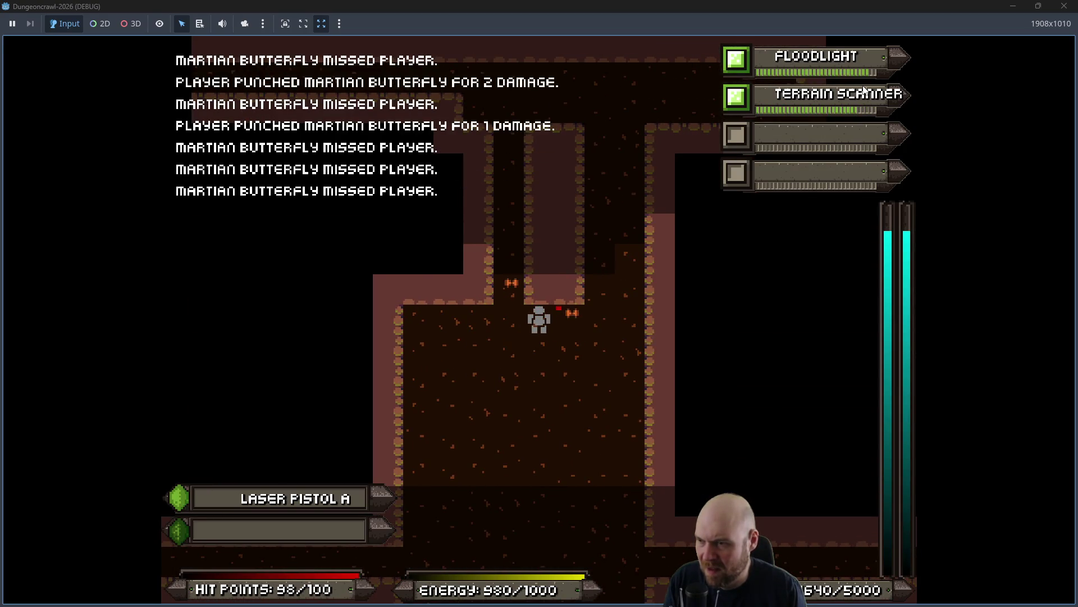
key("Right")
key("Left")
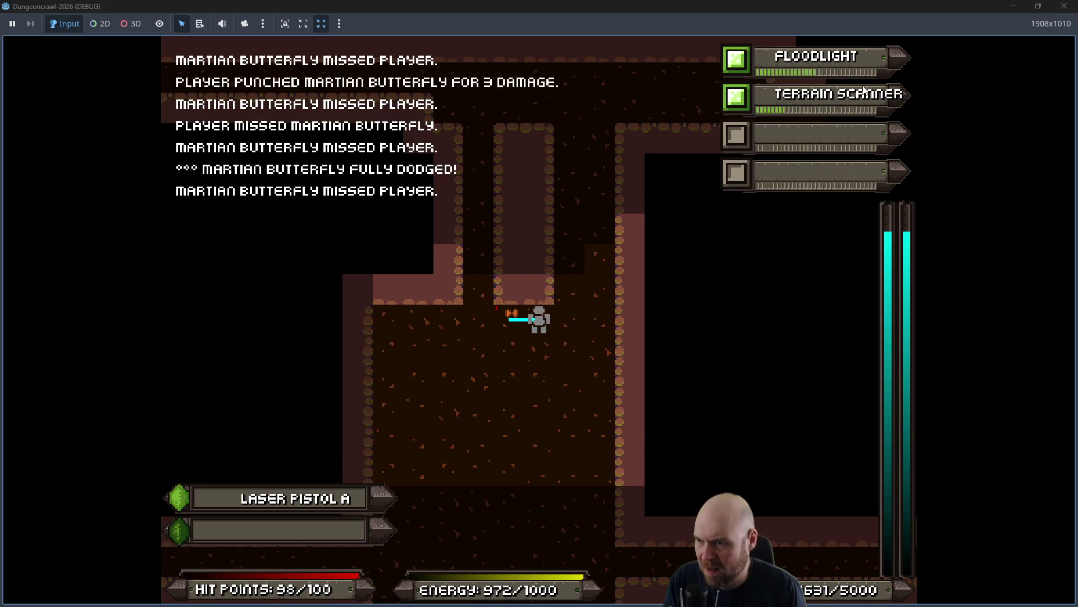
key("Left")
Move through the corridors fighting butterflies, a scout orb and a crab bot.
key("Up")
key("Up")
key("Up")
key("Up")
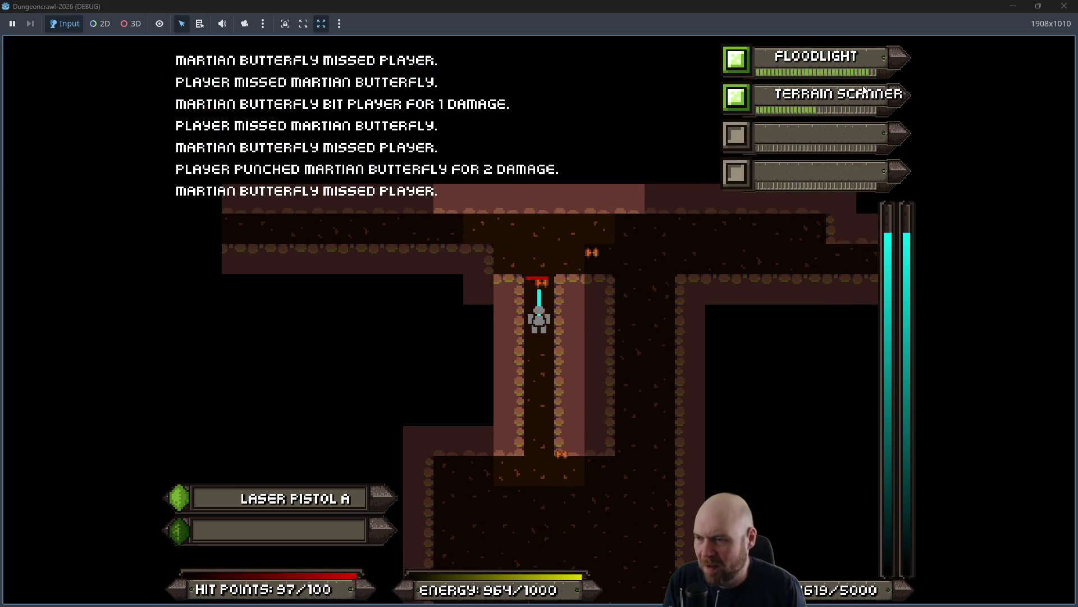
key("Up")
key("Up")
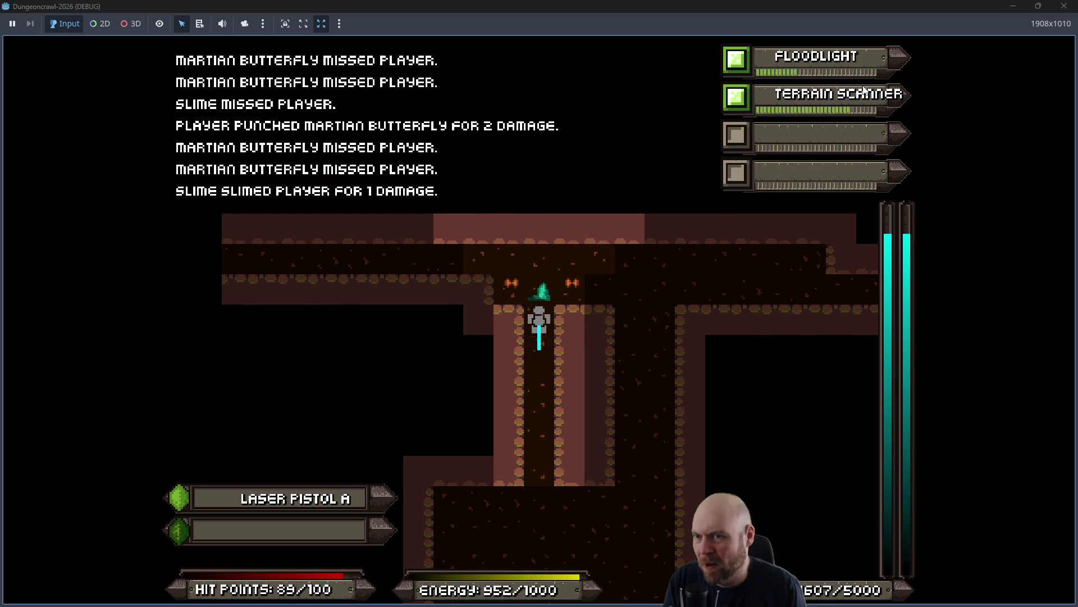
key("Down")
key("Down")
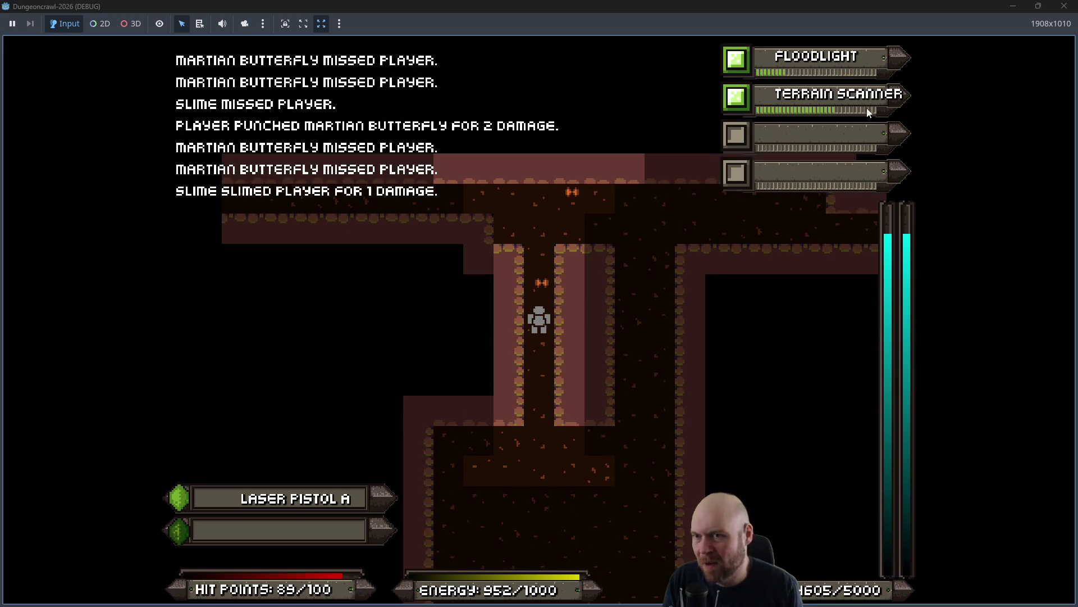
key("Up")
key("Up")
key("Up")
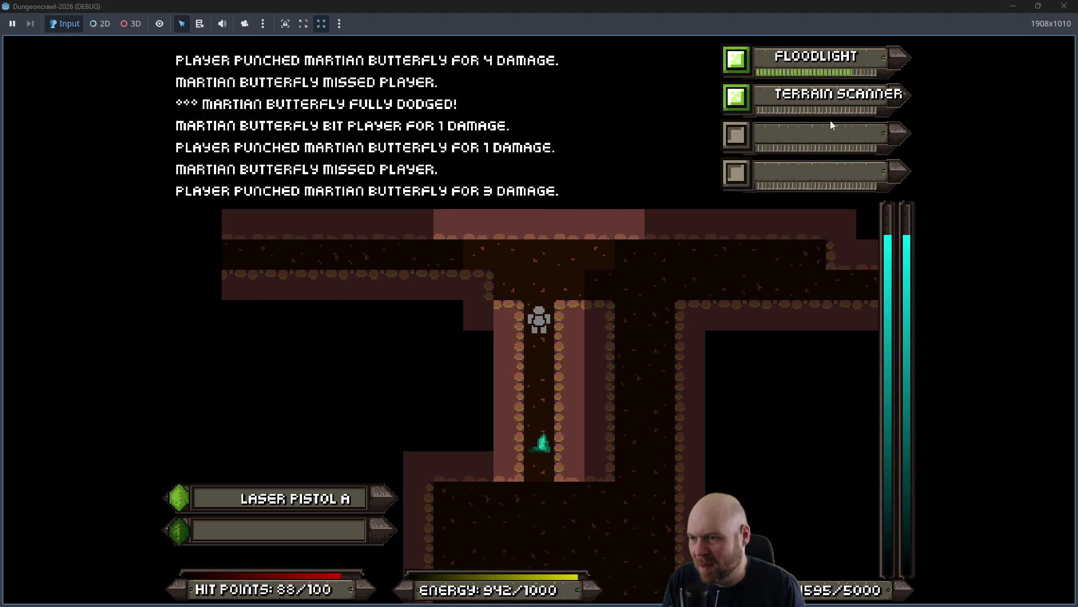
key("Down")
key("Down")
key("Down")
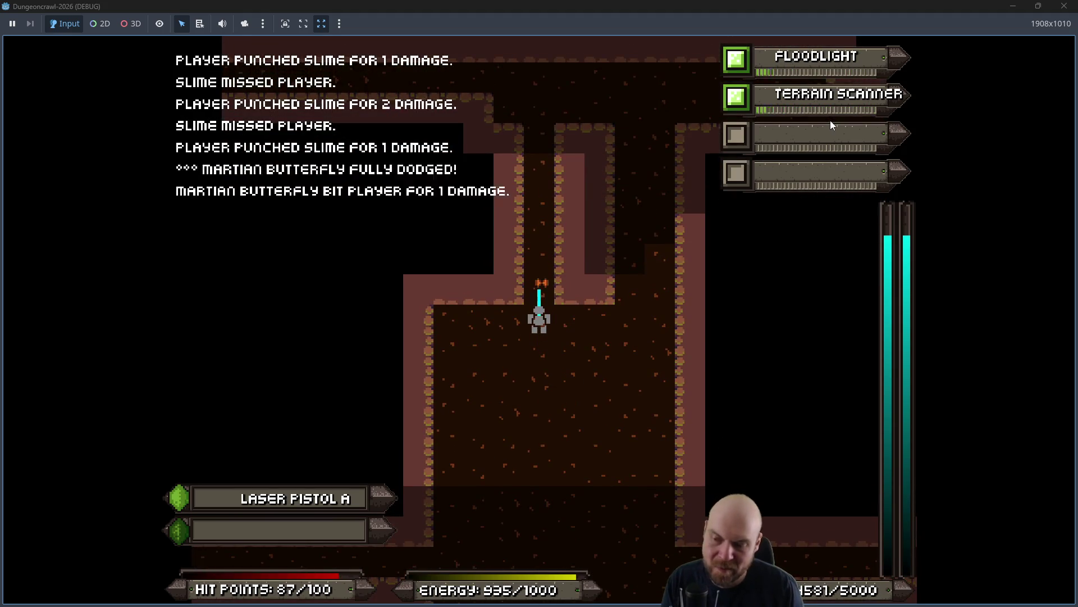
key("Down")
key("Down")
key("Down")
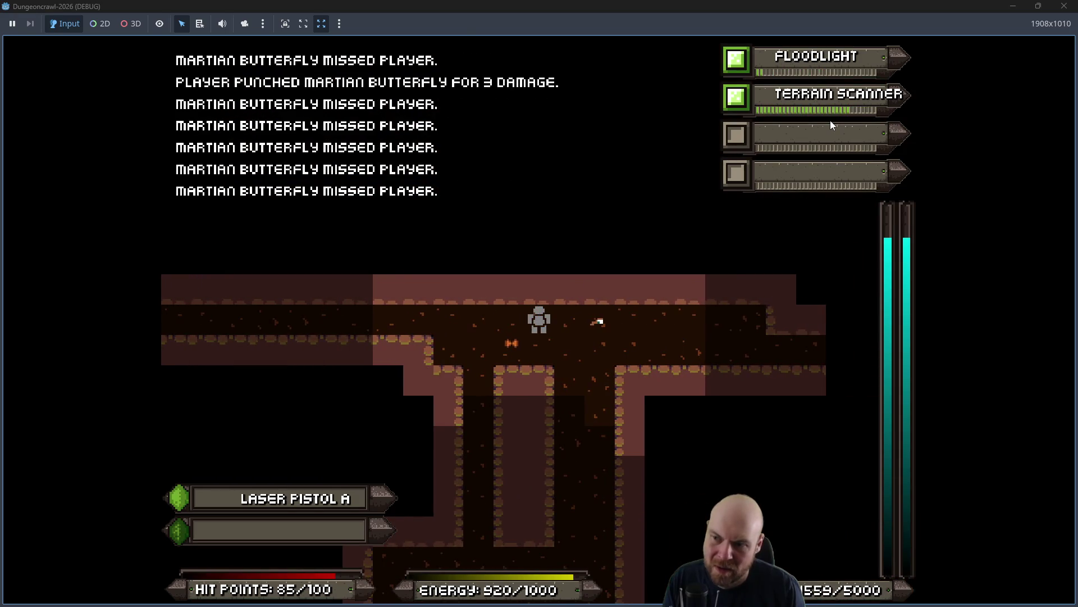
key("Left")
key("Left")
key("Left")
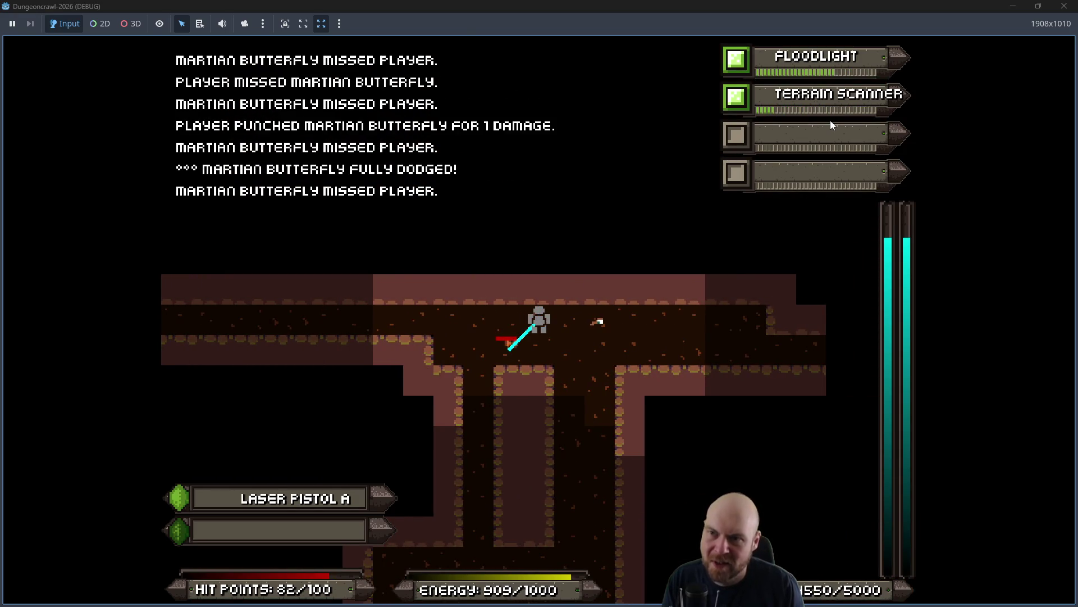
key("Right")
key("Right")
key("Right")
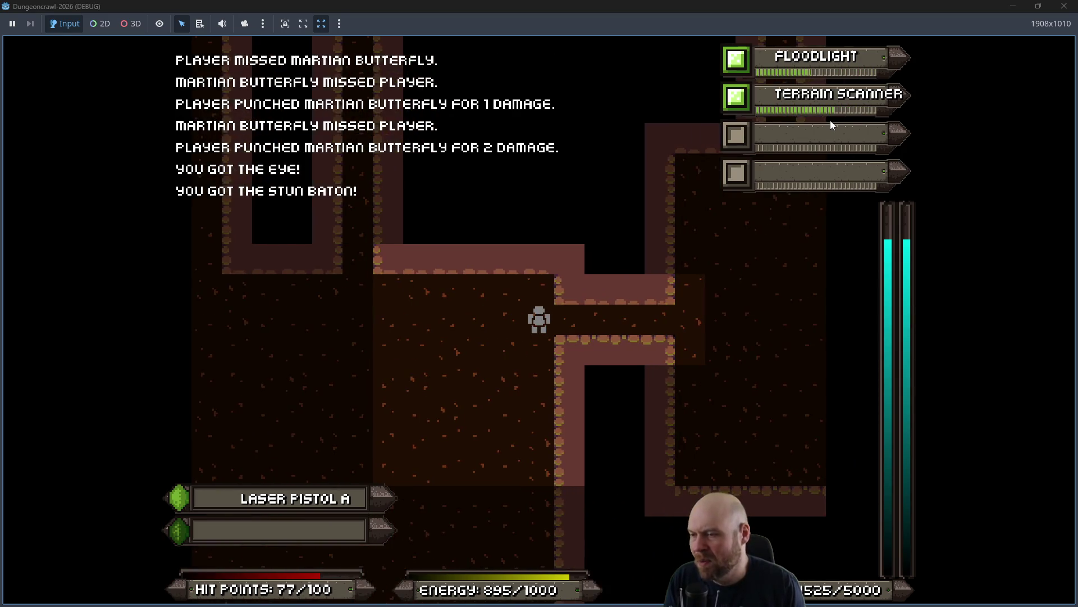
key("Right")
key("Right")
key("Right")
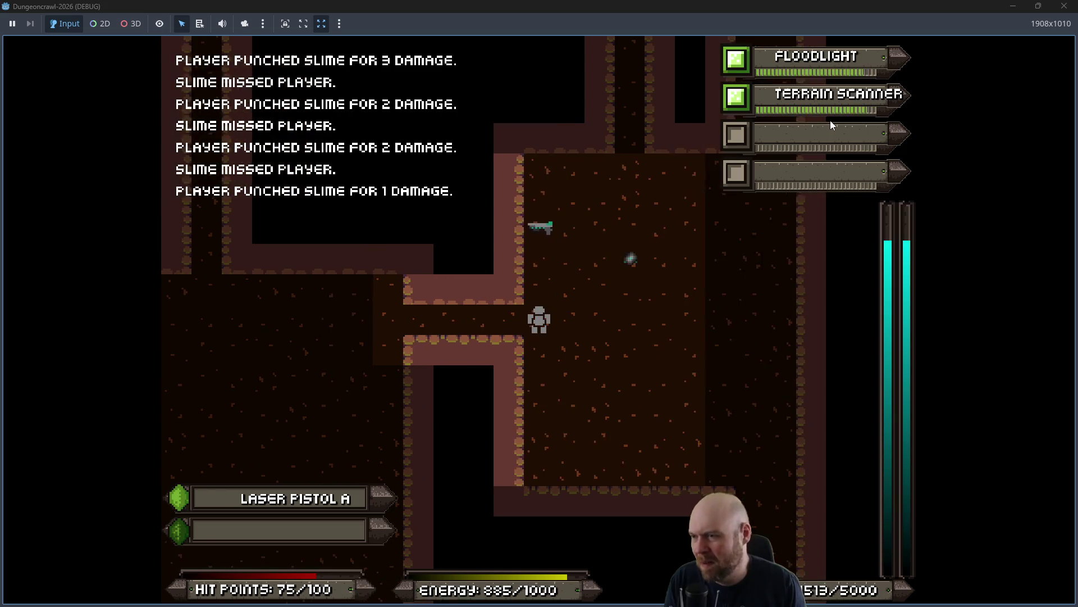
key("Right")
key("Right")
key("Right")
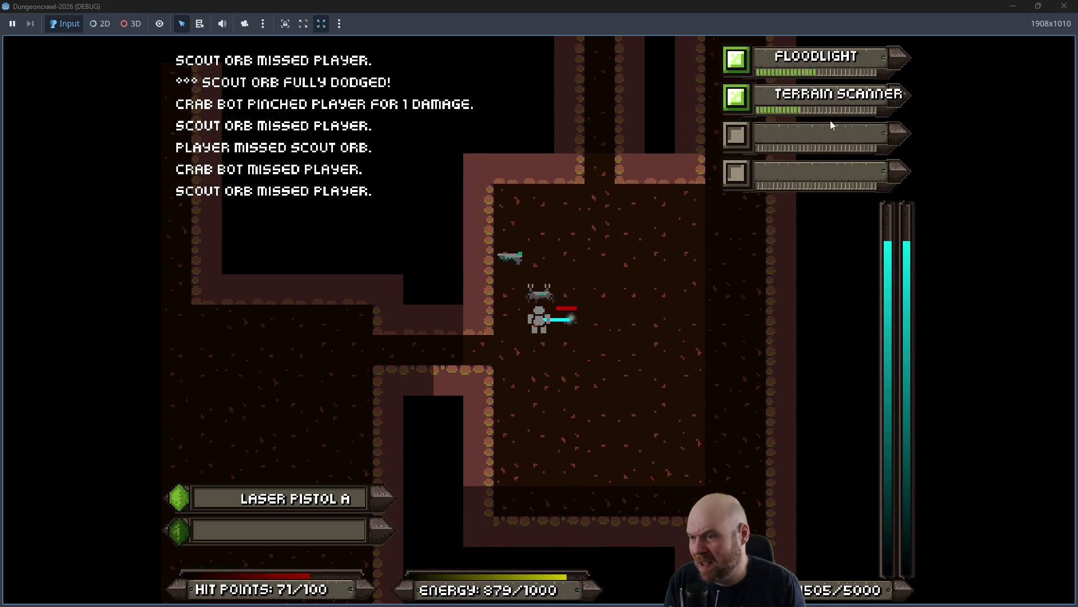
key("Left")
key("Left")
key("Left")
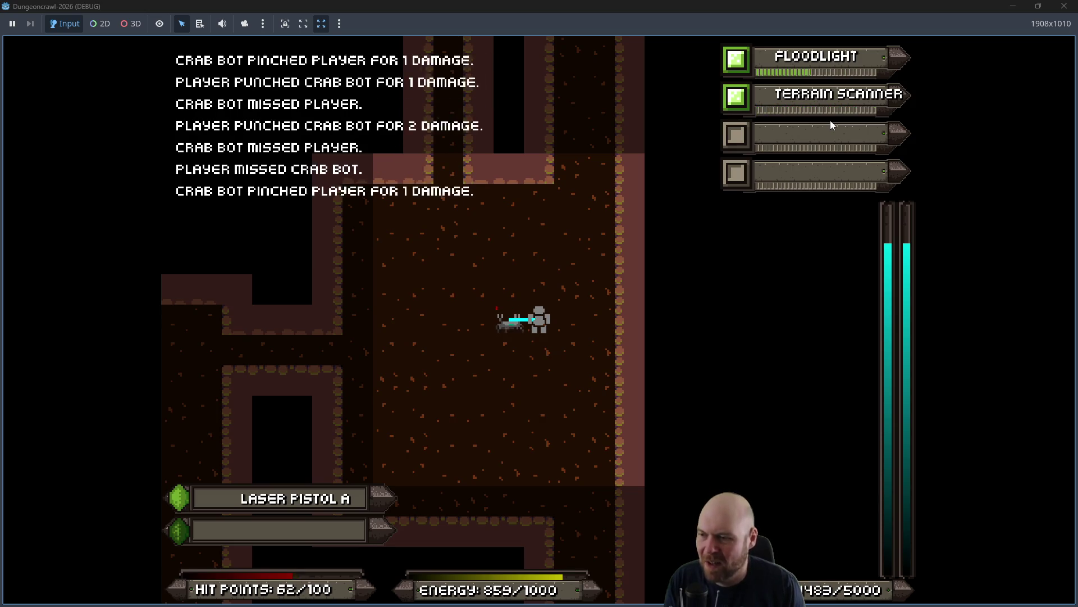
Collect the laser rifle and advance up the corridor fighting a rogue bat and crab bot.
key("Up")
key("Left")
key("Left")
key("Left")
key("Right")
key("Right")
key("Right")
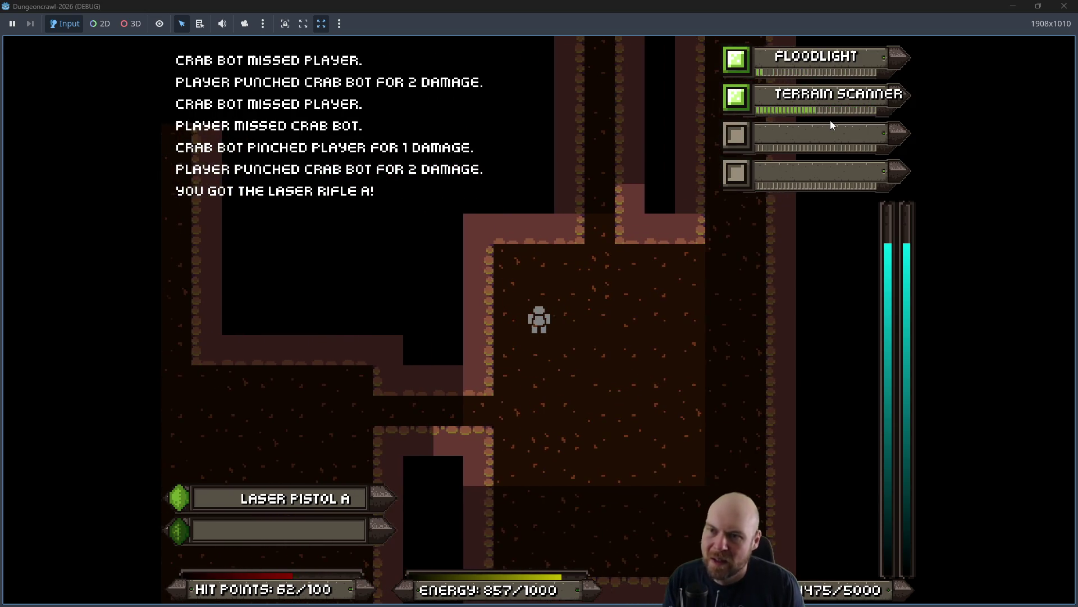
key("Up")
key("Up")
key("Up")
key("Up")
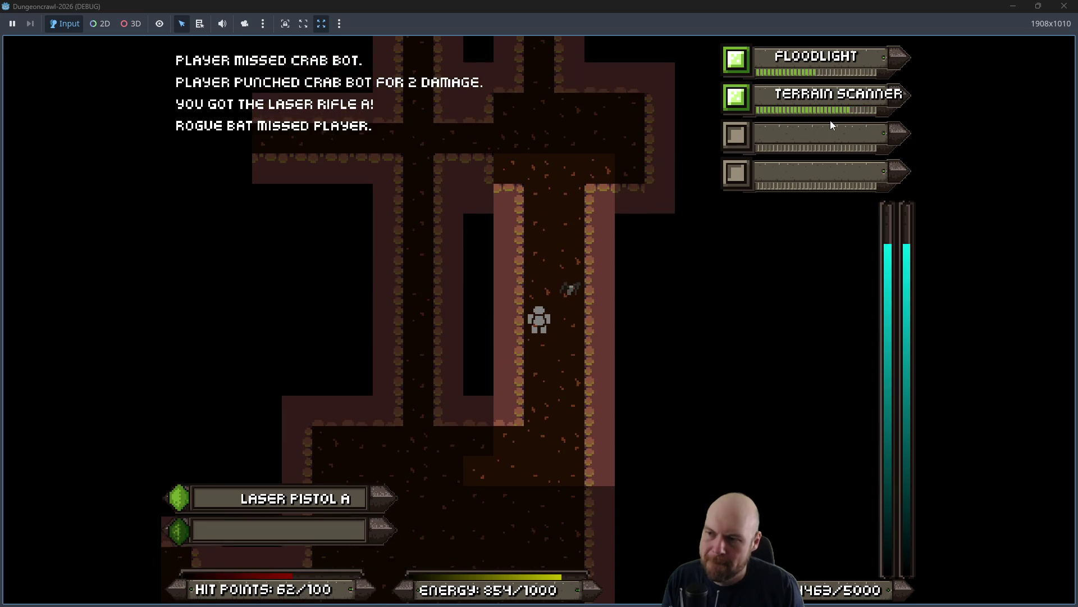
key("Right")
key("Up")
key("Up")
key("Up")
key("Left")
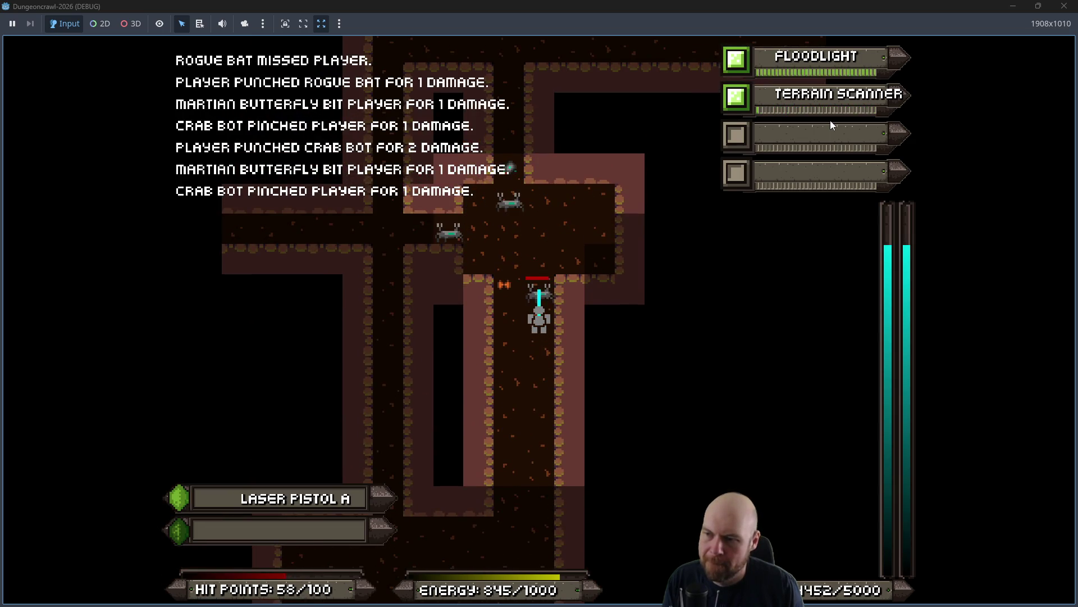
Ready Laser Rifle A from the inventory and fight the crab bot and scout orb.
key("i")
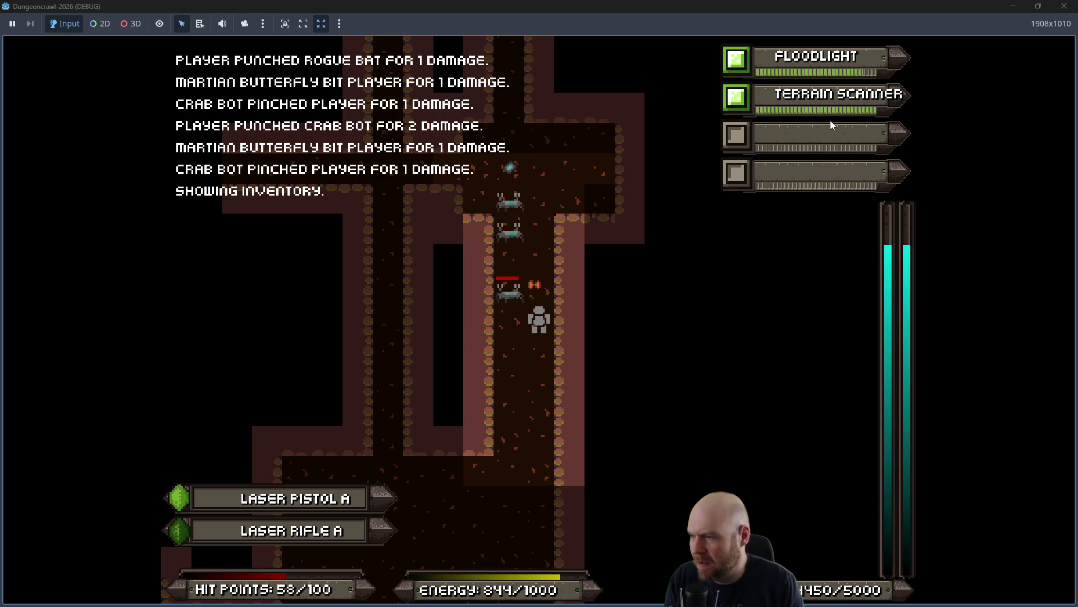
key("b")
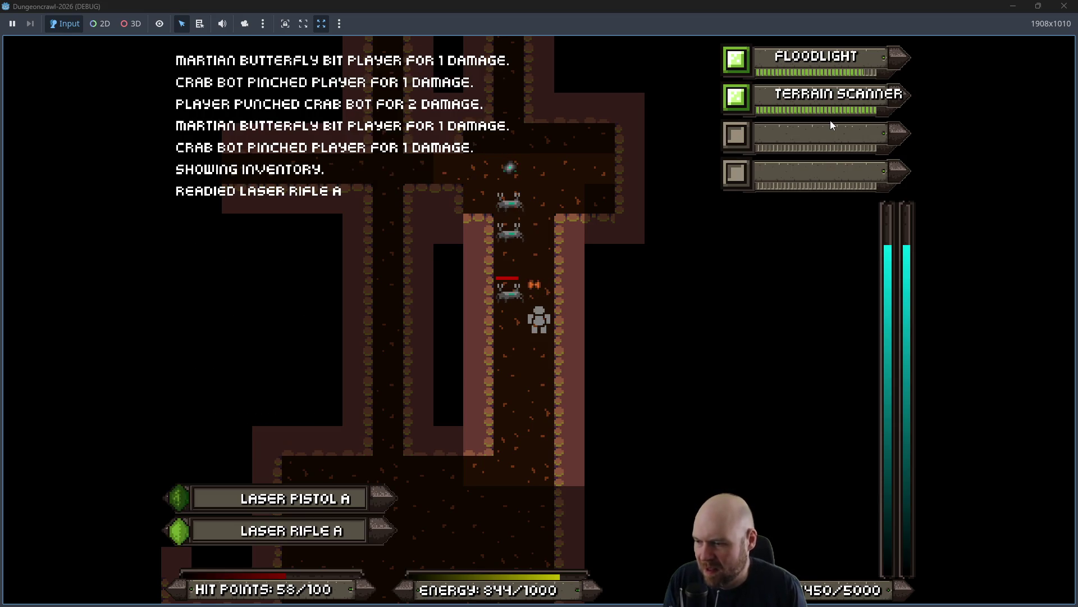
key("Up")
key("Up")
key("Up")
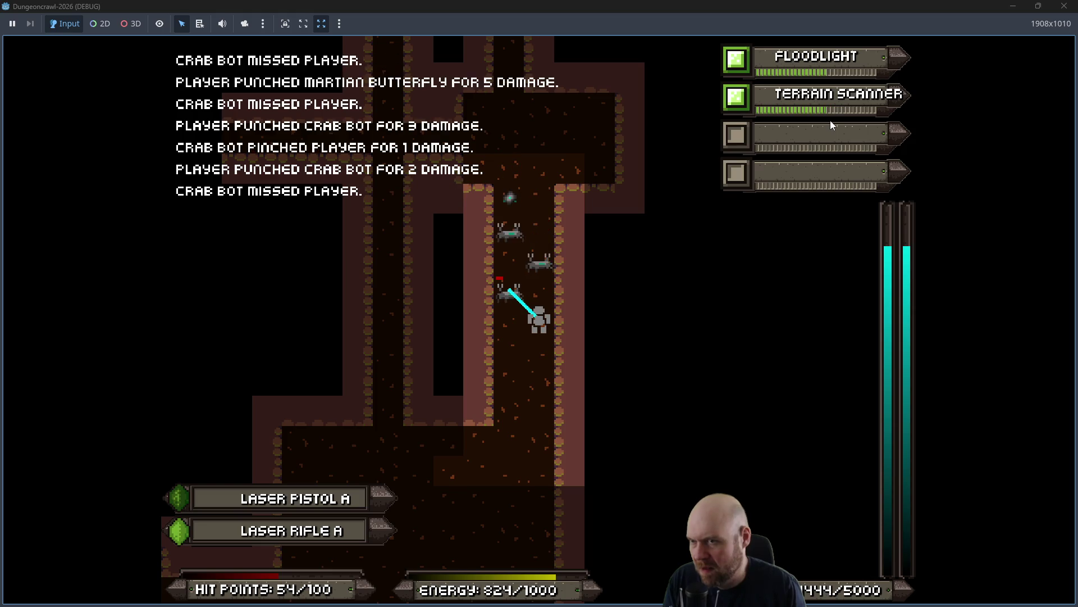
key("Up")
key("Up")
key("Up")
key("Up")
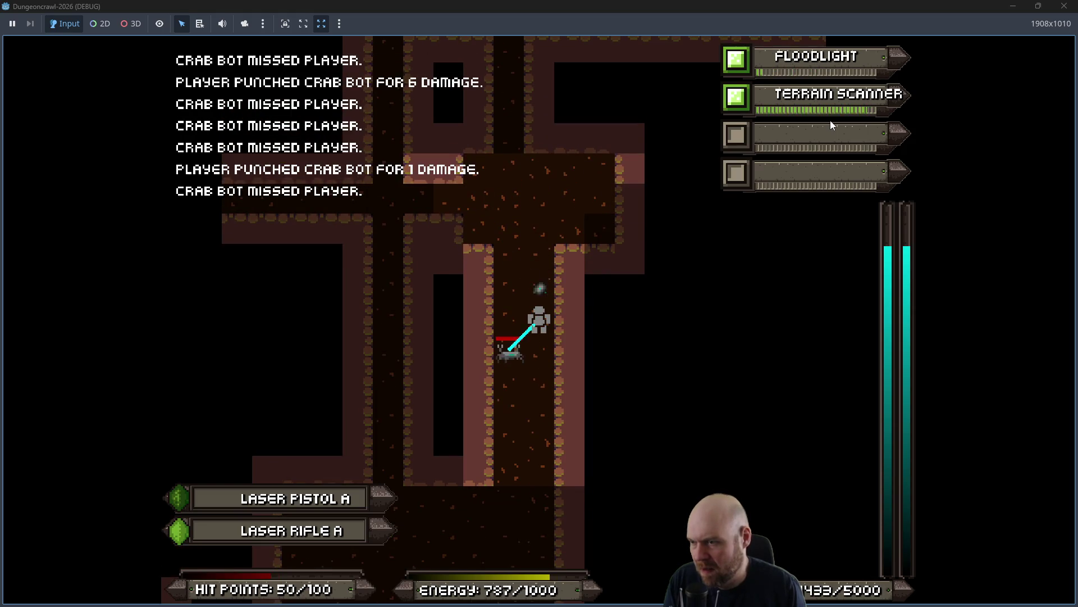
key("Up")
key("Up")
key("Up")
key("Up")
key("Up")
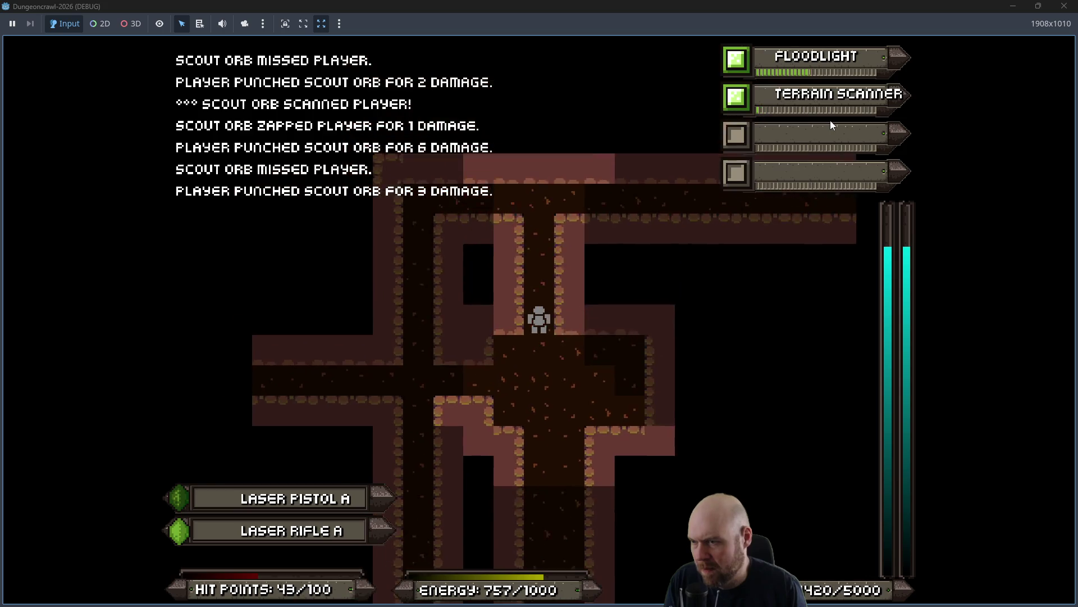
key("Up")
key("Up")
Head east and south, killing a crab bot, fighting butterflies and slime, and grabbing a battery.
key("Right")
key("Right")
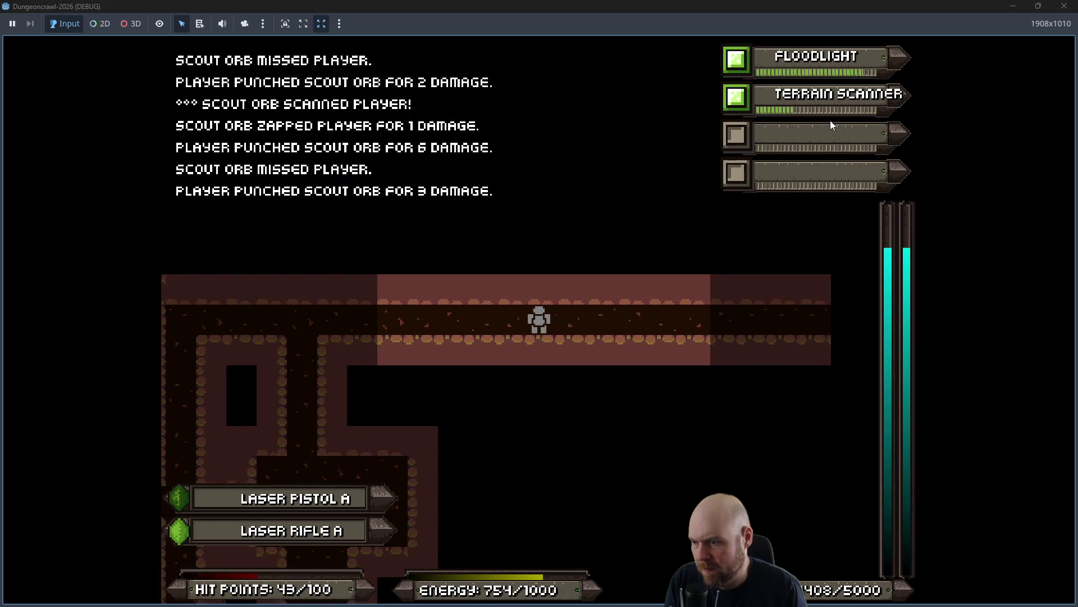
key("Right")
key("Right")
key("Right")
key("Right")
key("Right")
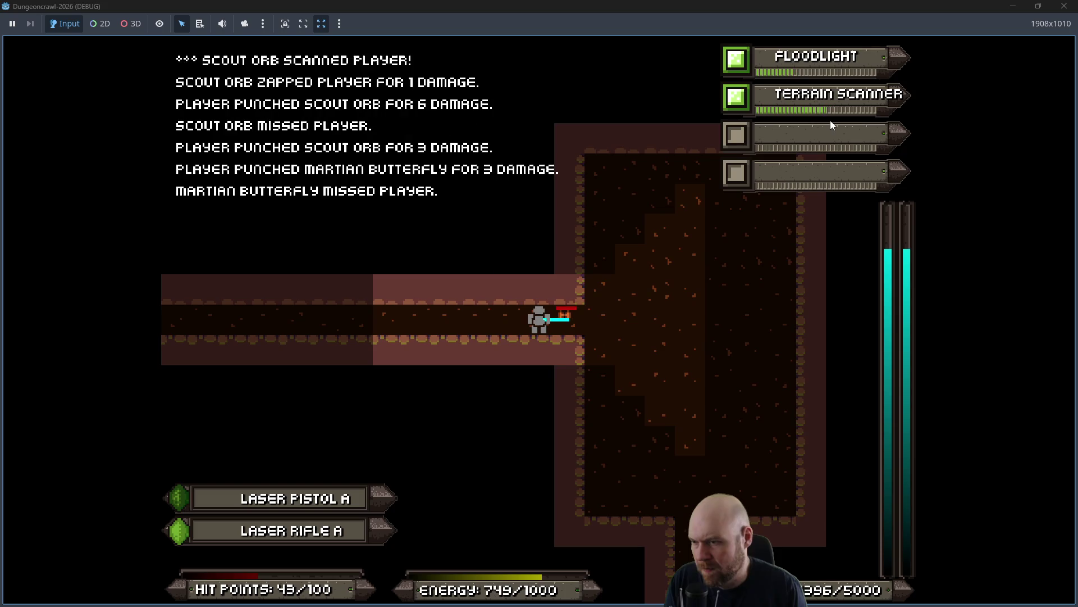
key("Right")
key("Right")
key("Right")
key("Right")
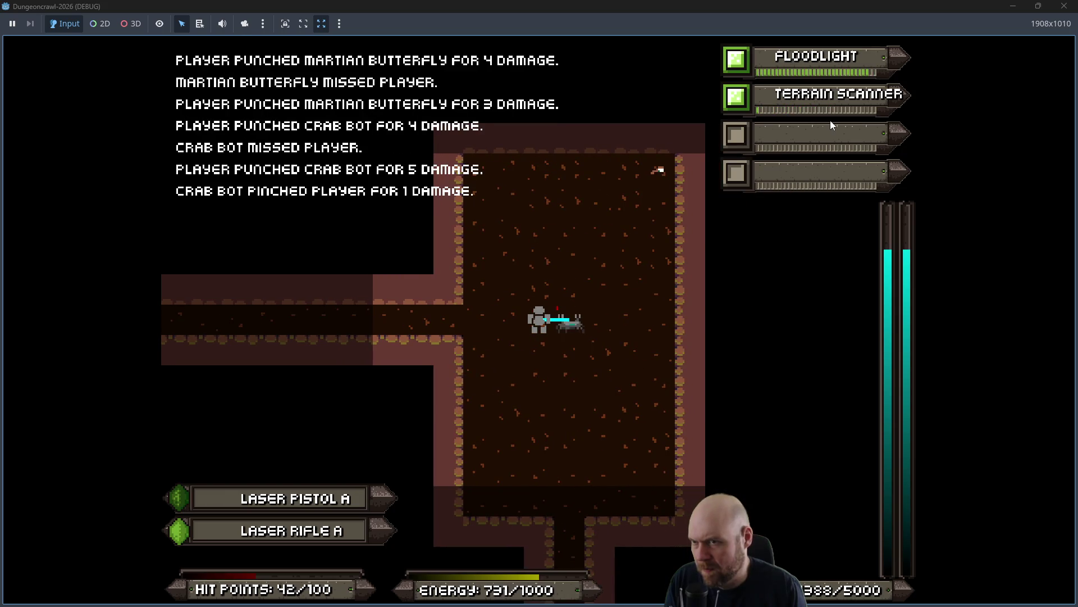
key("Right")
key("Down")
key("Down")
key("Down")
key("Down")
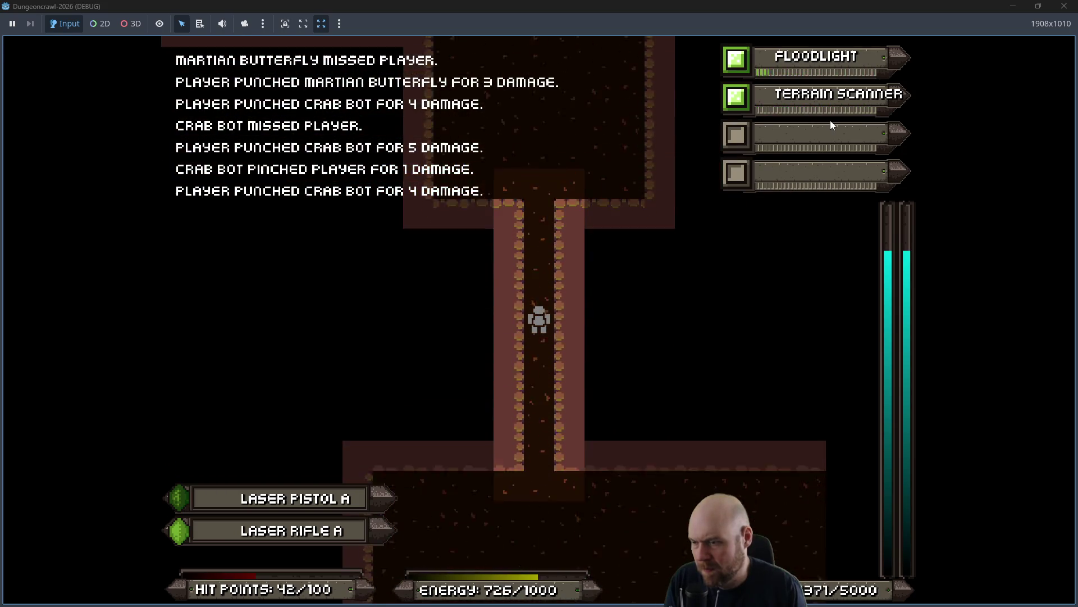
key("Down")
key("Down")
key("Down")
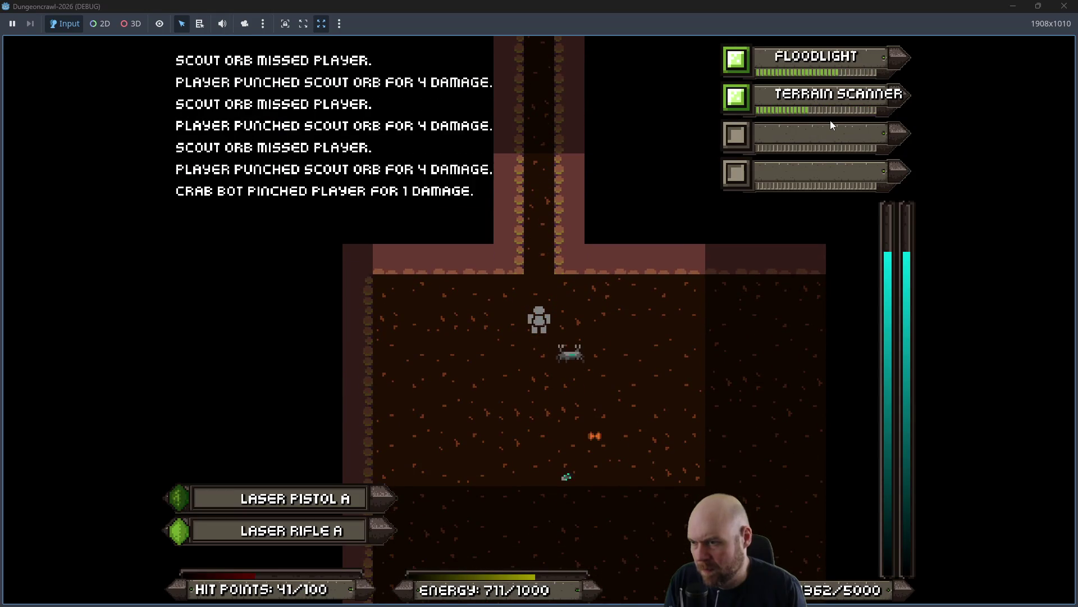
key("Left")
key("Left")
key("Left")
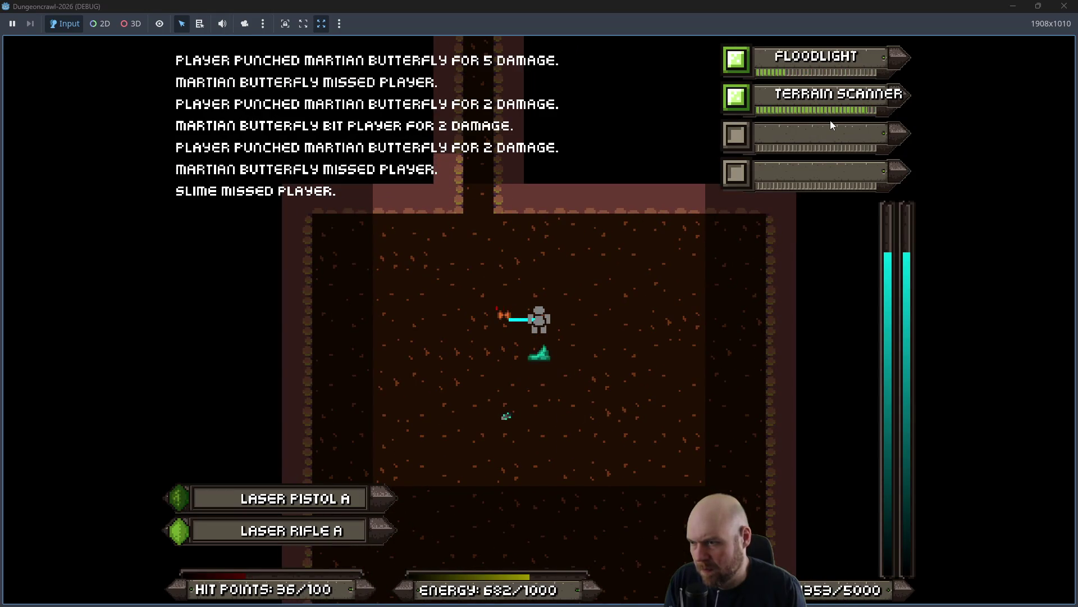
key("Down")
key("Down")
key("Down")
key("Down")
key("Down")
key("Down")
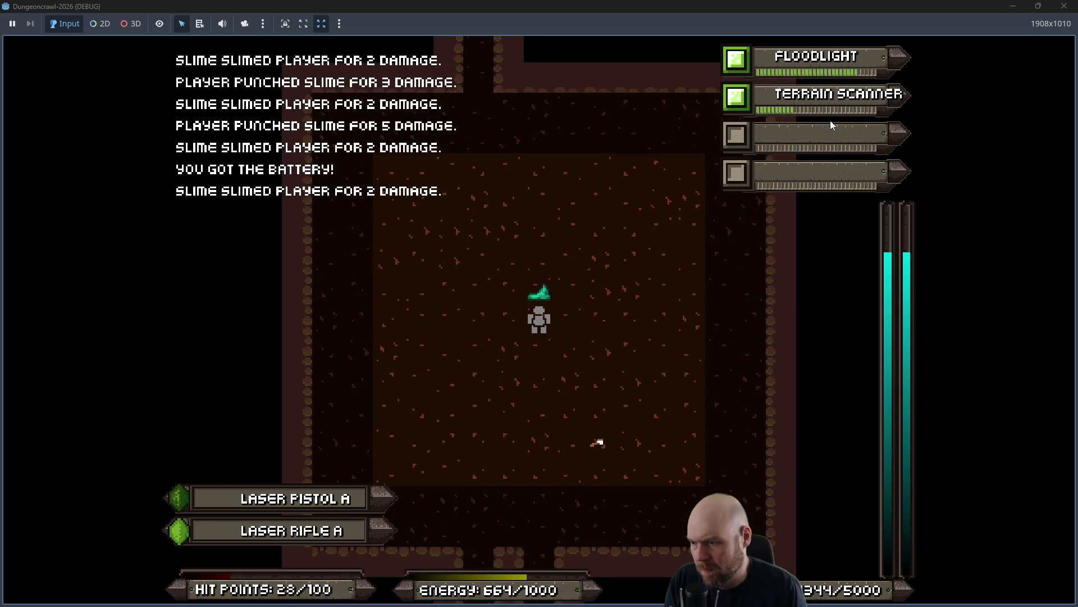
key("Up")
key("Up")
key("Down")
key("Down")
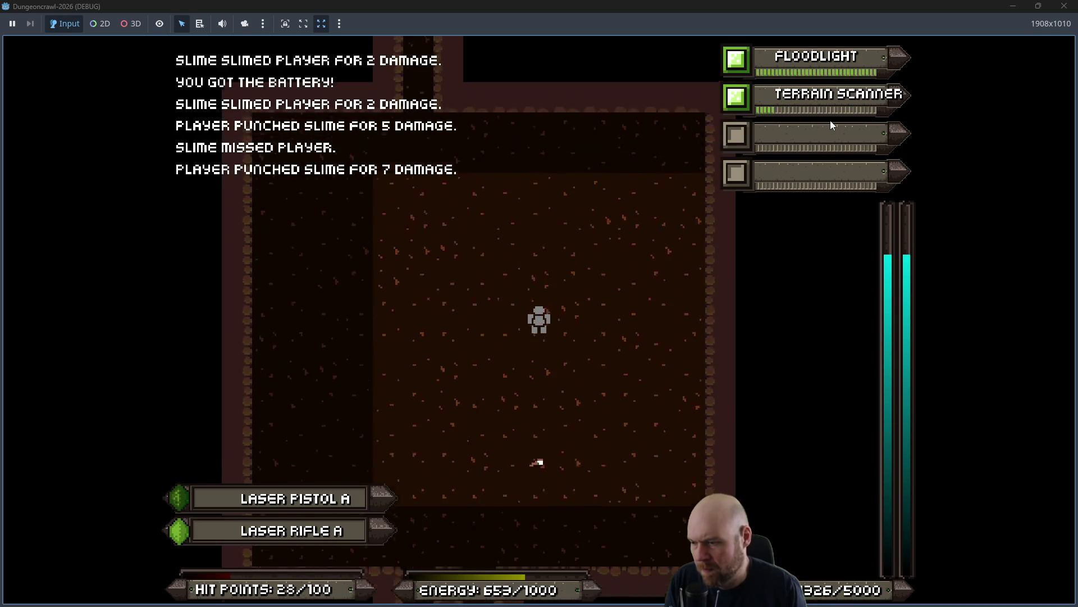
key("Down")
key("Down")
key("Down")
key("Down")
key("Down")
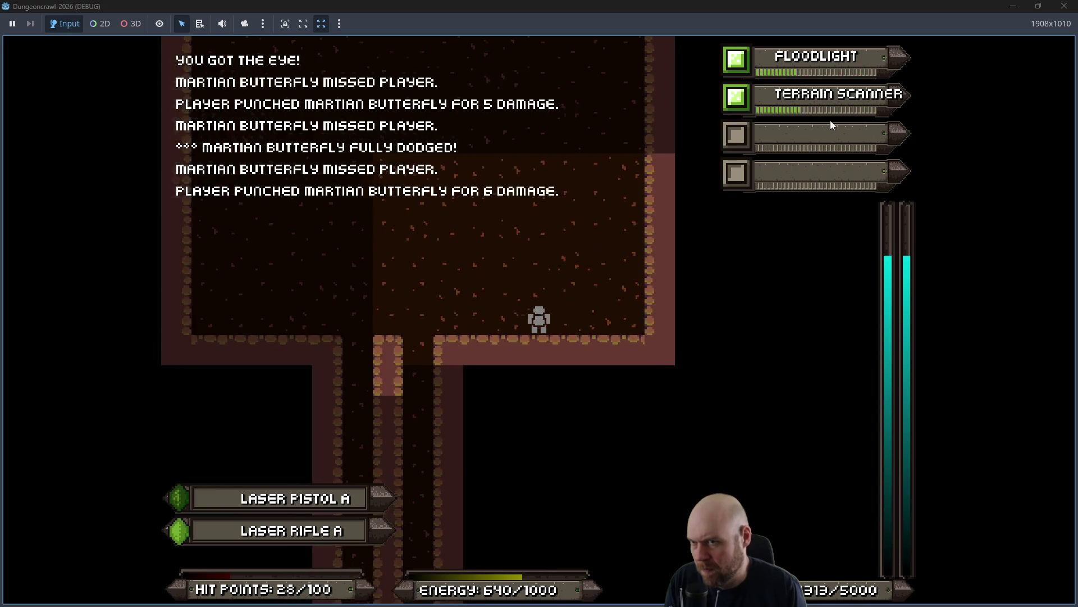
Walk down the corridor into the eastern room and engage the scout orb.
key("Left")
key("Left")
key("Up")
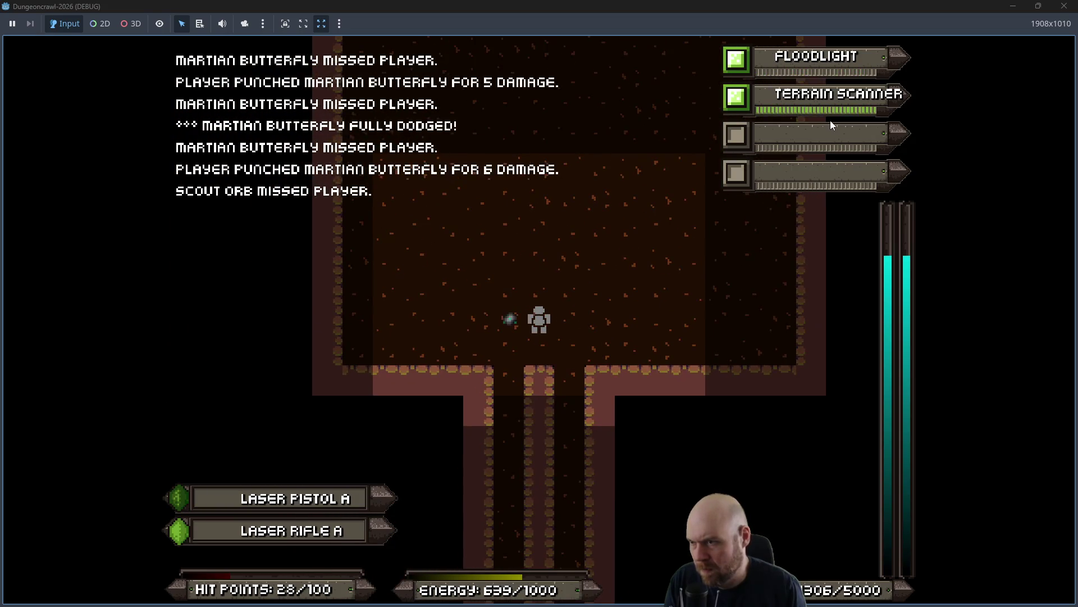
key("Left")
key("Left")
key("Left")
key("Down")
key("Down")
key("Down")
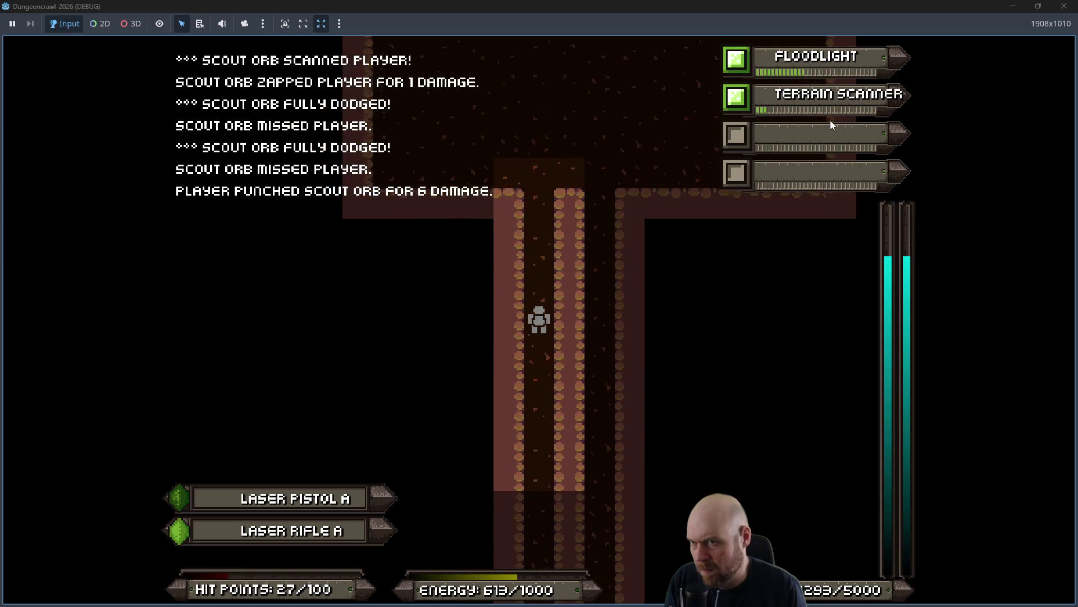
key("Down")
key("Down")
key("Down")
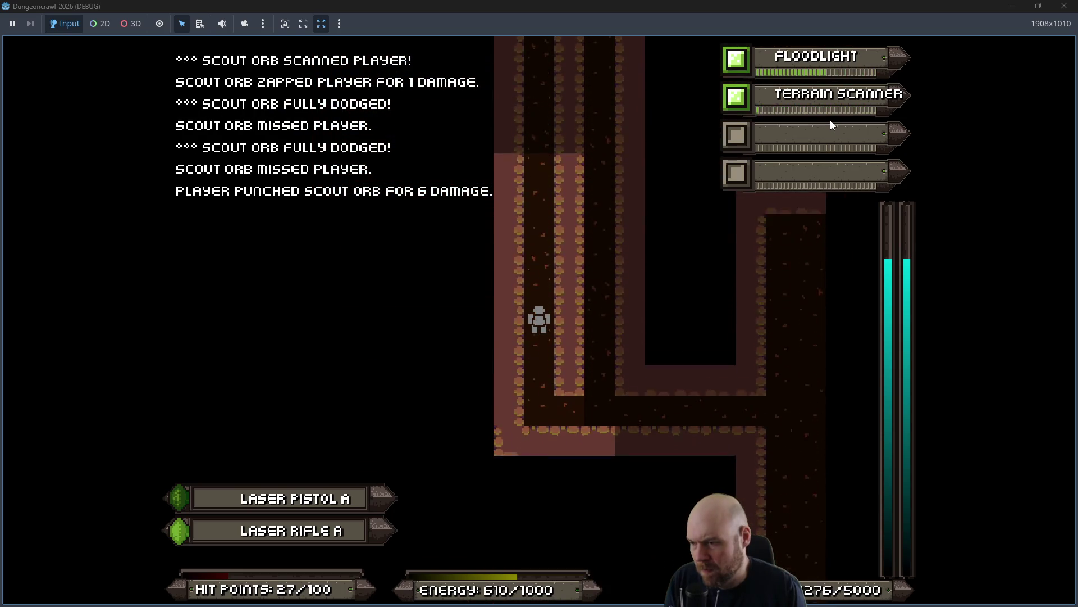
key("Right")
key("Right")
key("Right")
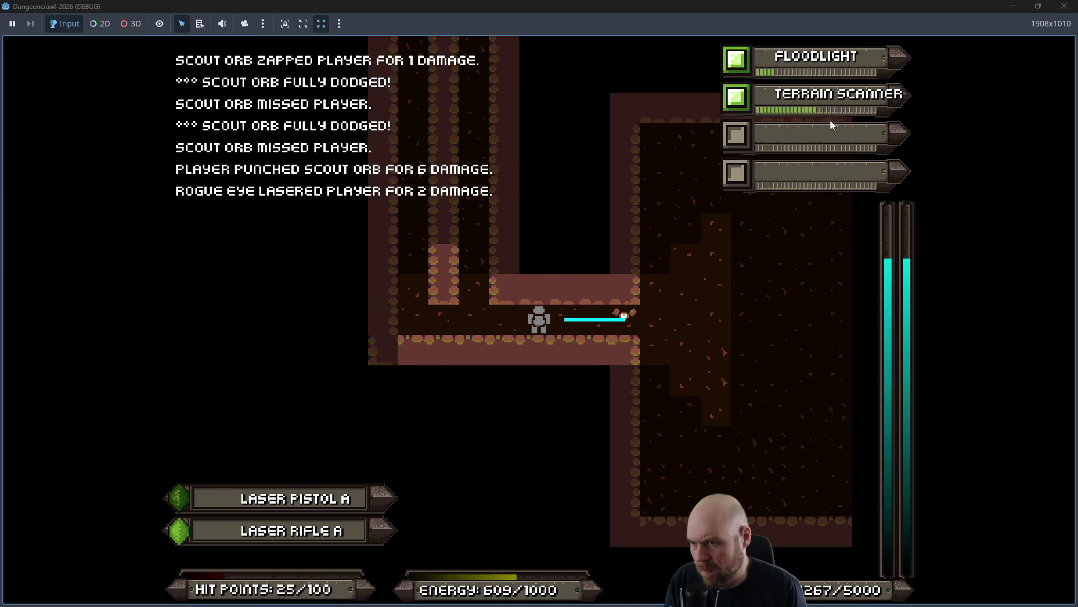
key("Right")
key("Right")
key("Right")
key("Left")
Consume a medgel pack to restore HP to 98/100 while fighting the scout orb.
key("Left")
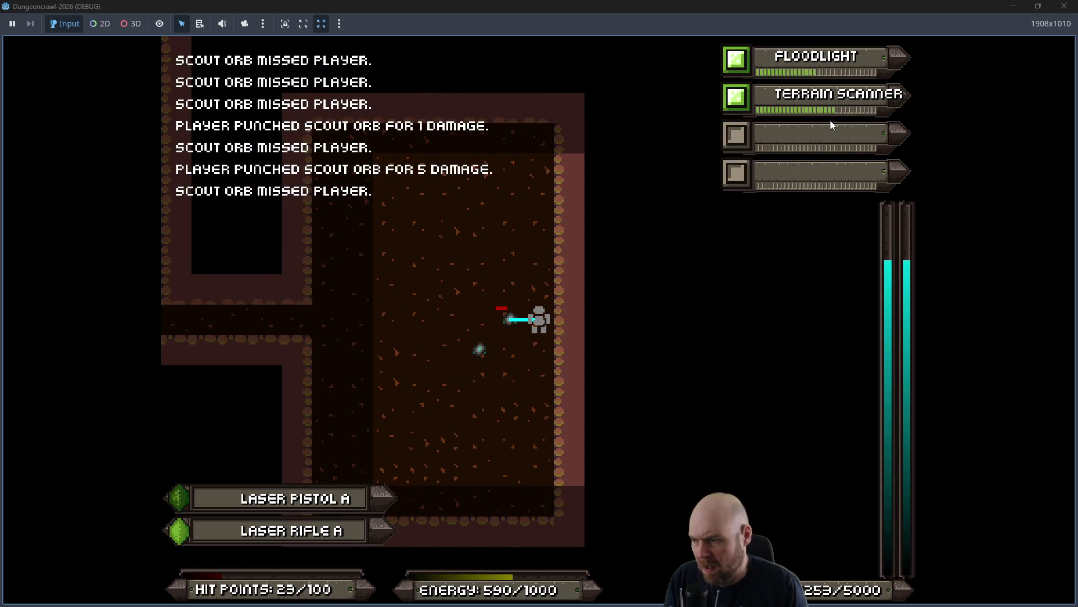
key("i")
key("1")
key("Left")
key("Left")
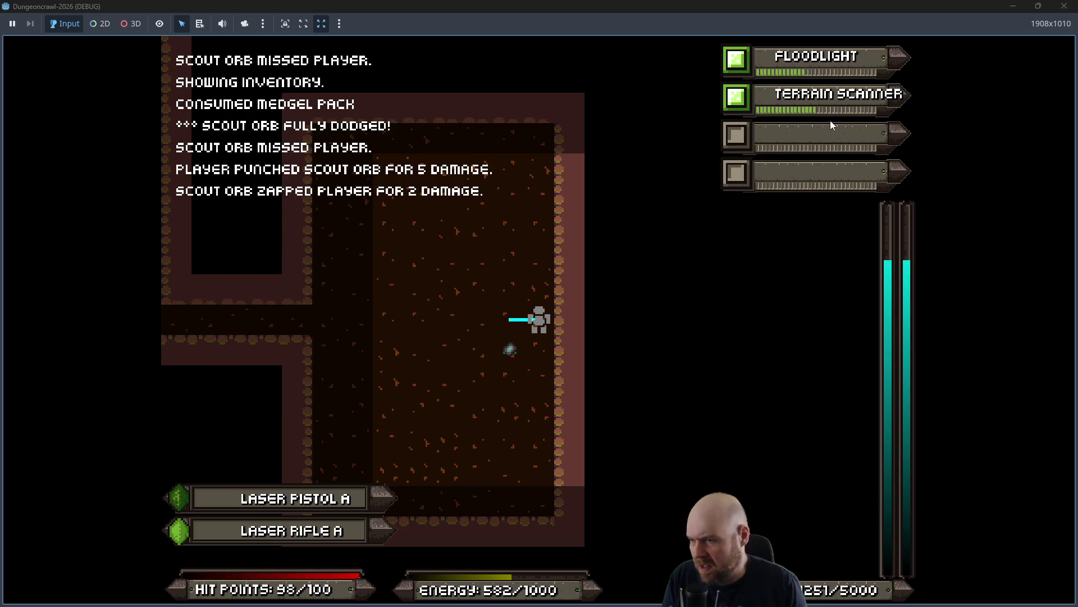
key("Left")
Drop the stun baton from the inventory and start another drop/remove.
key("i")
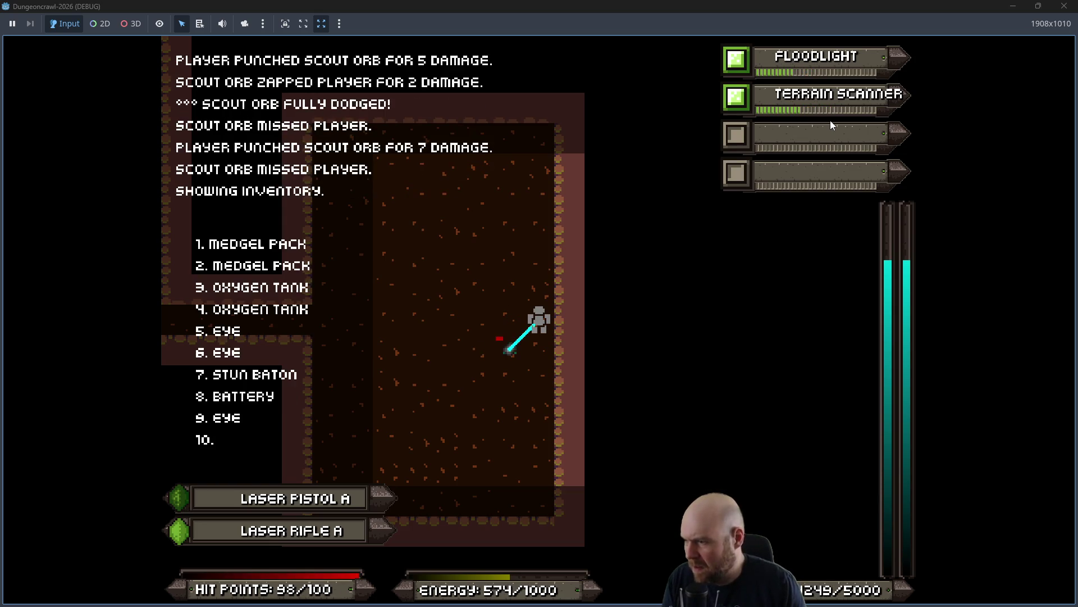
key("d")
key("7")
key("Left")
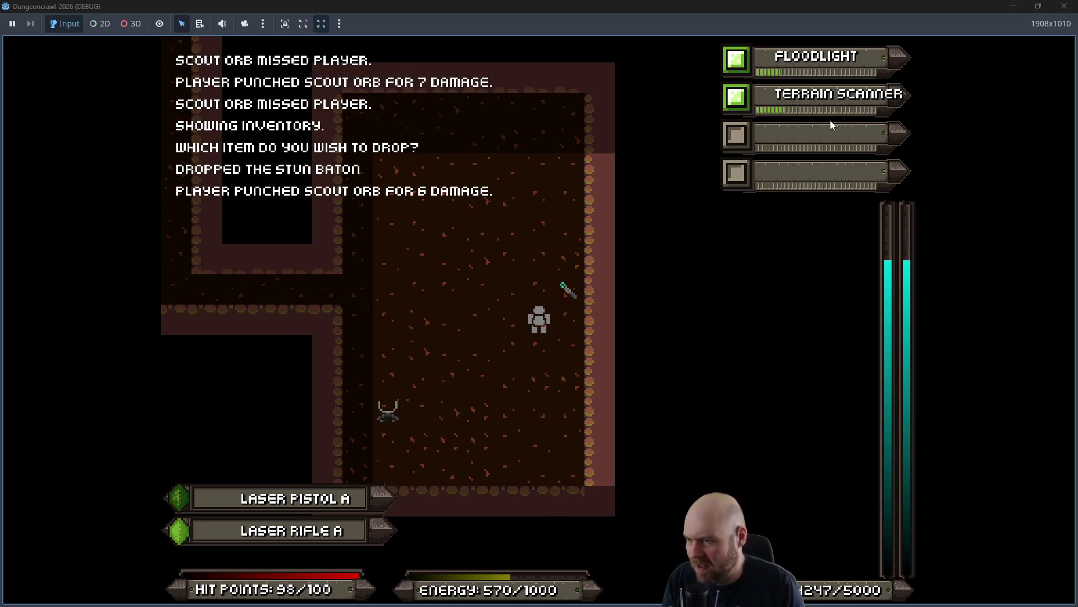
key("Left")
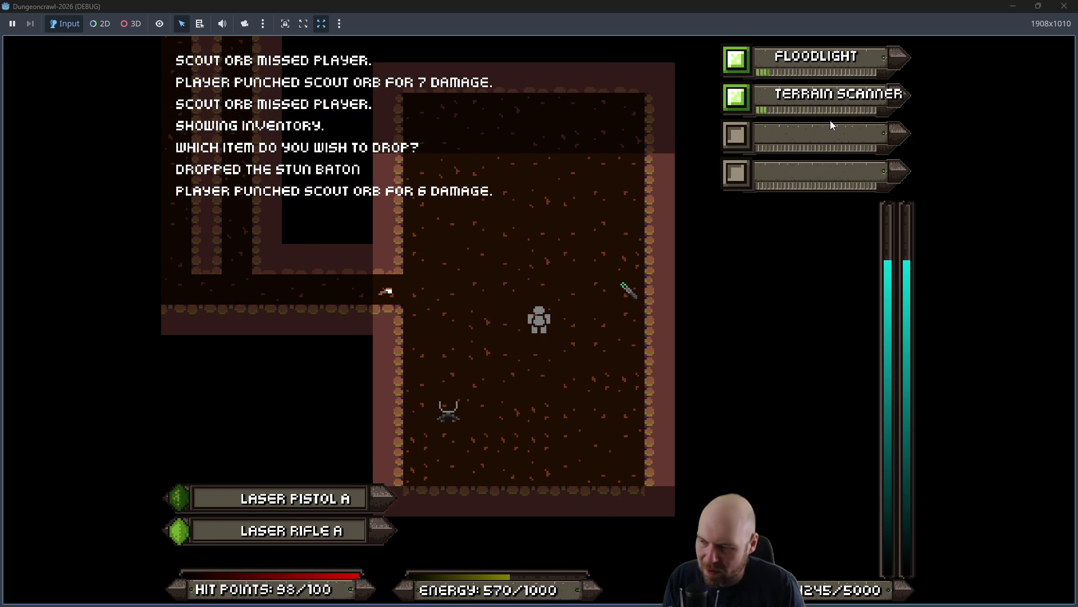
key("d")
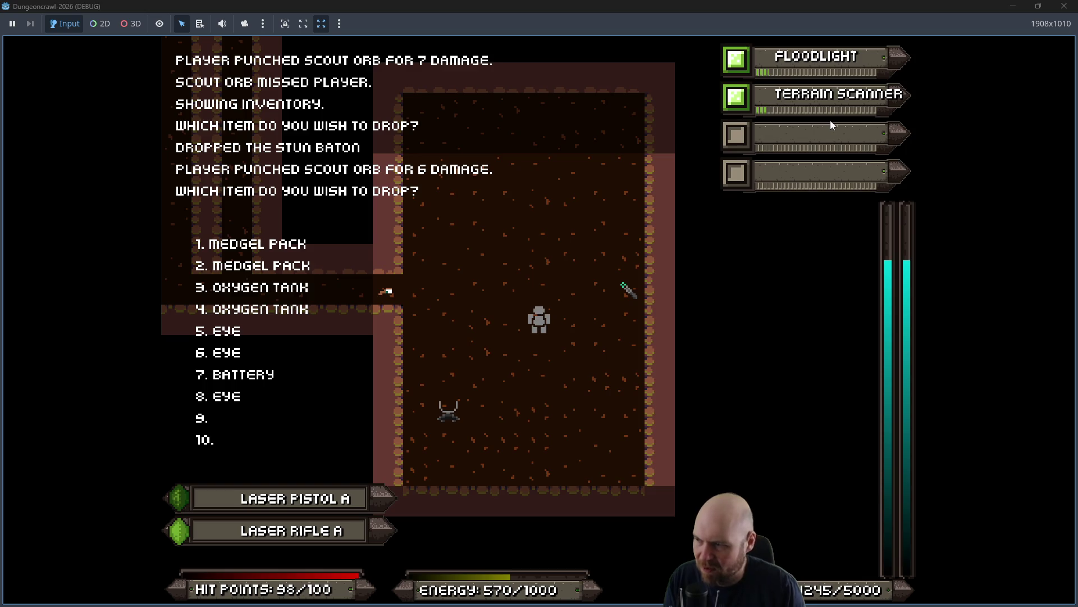
key("r")
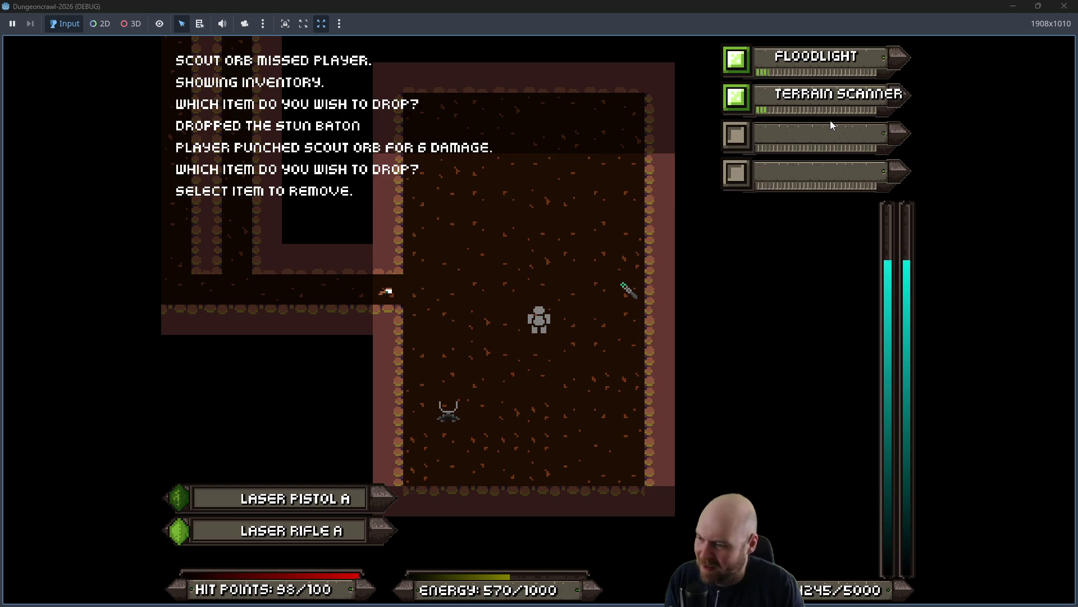
Drop Laser Pistol A and activate the Energy Shield.
key("1")
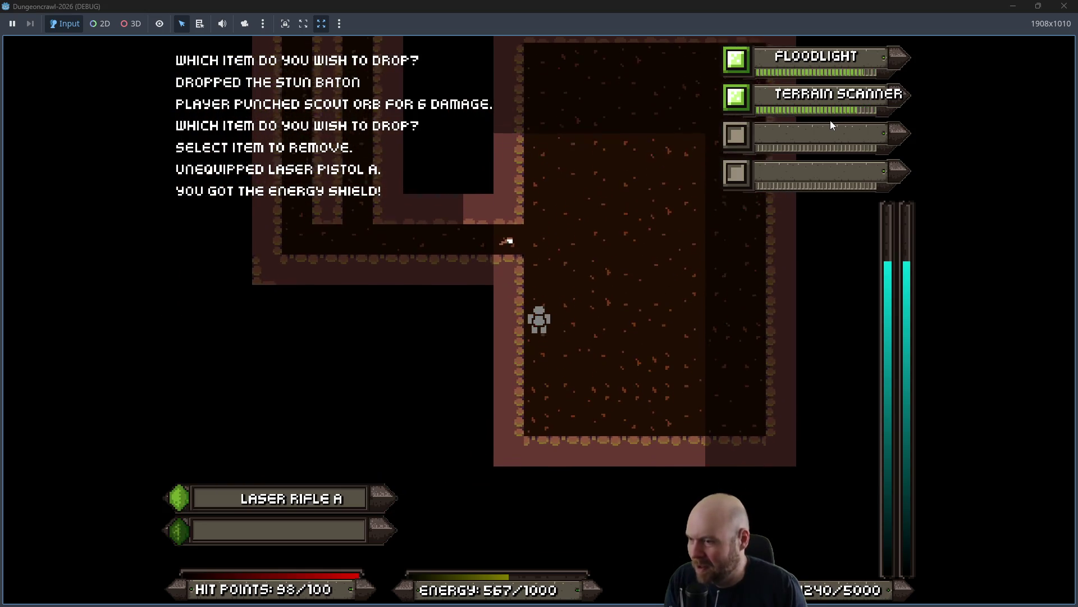
key("d")
key("9")
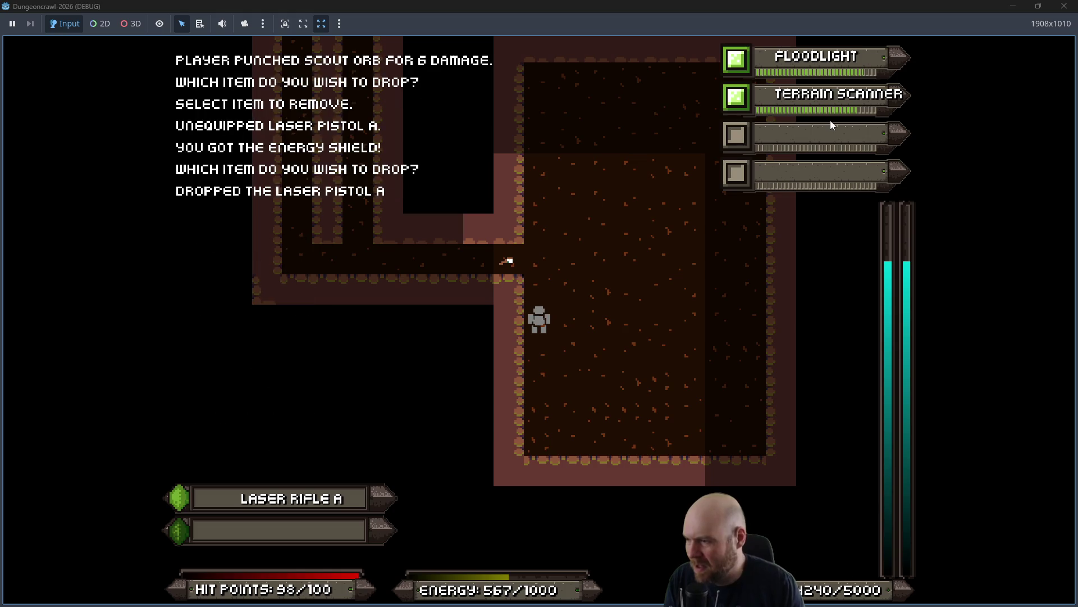
key("i")
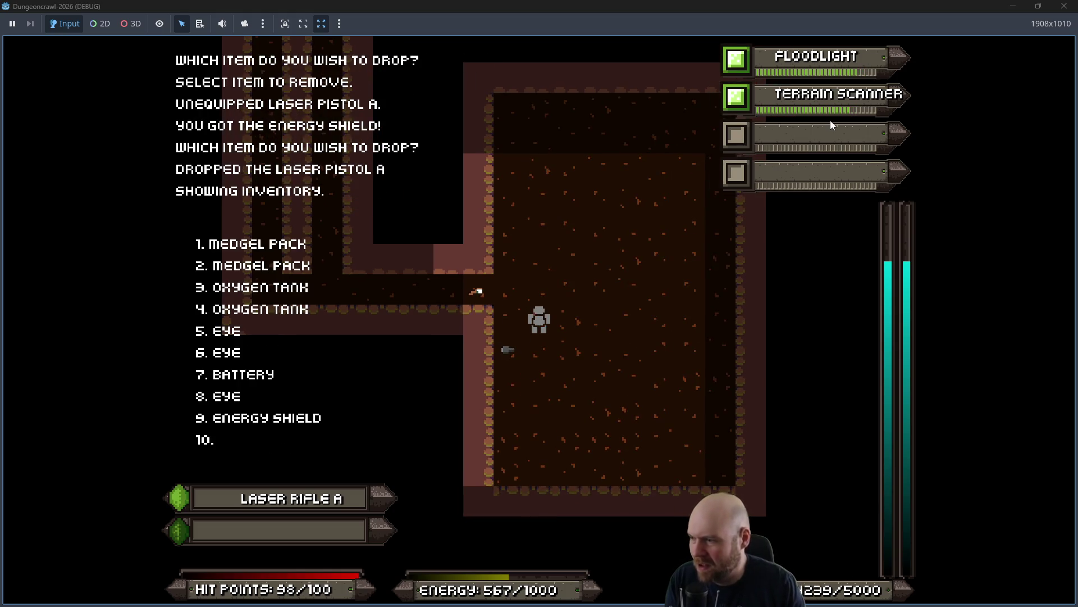
key("9")
Pick up the Eye and walk north up the long corridor through the large room.
key("Left")
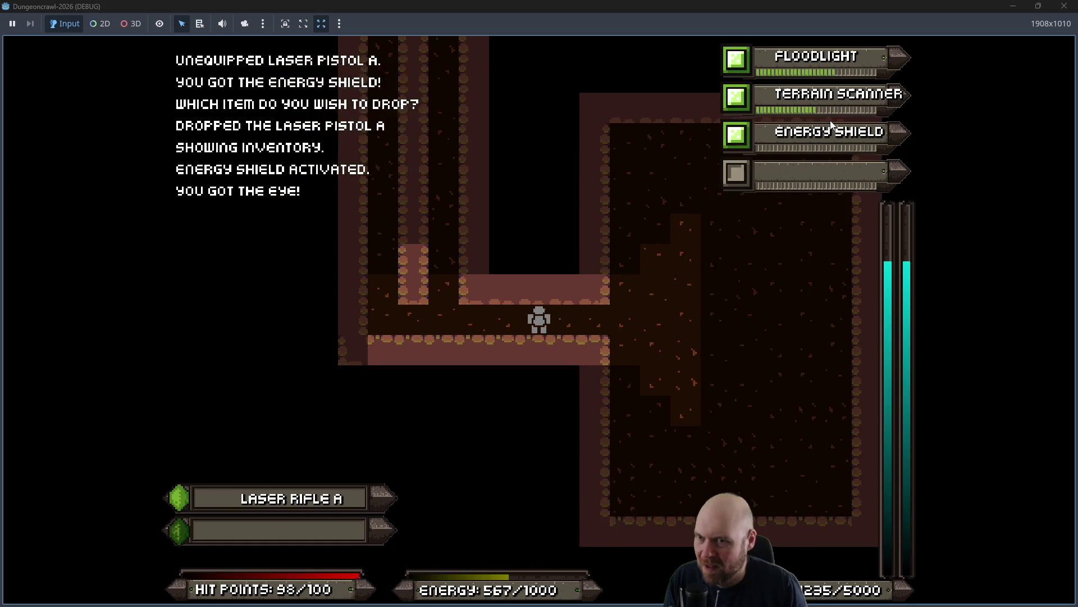
key("Left")
key("Up")
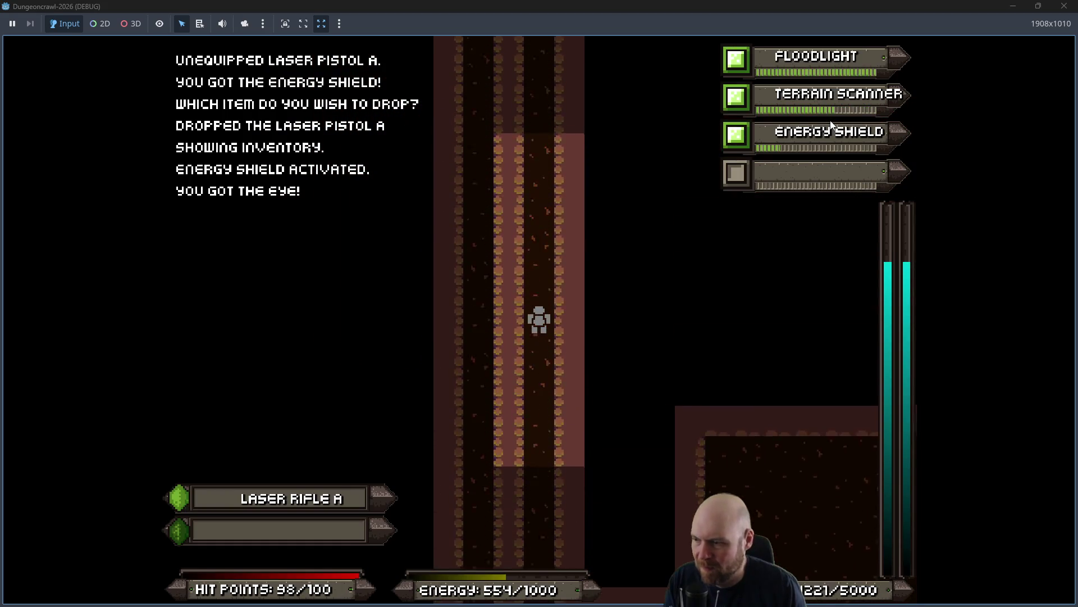
key("Up")
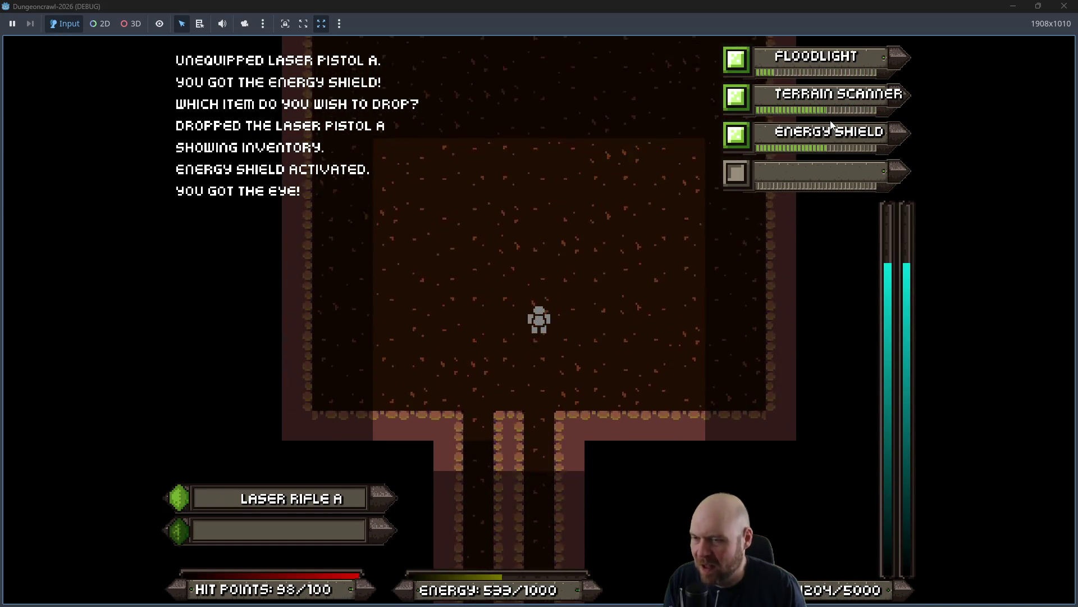
key("Up")
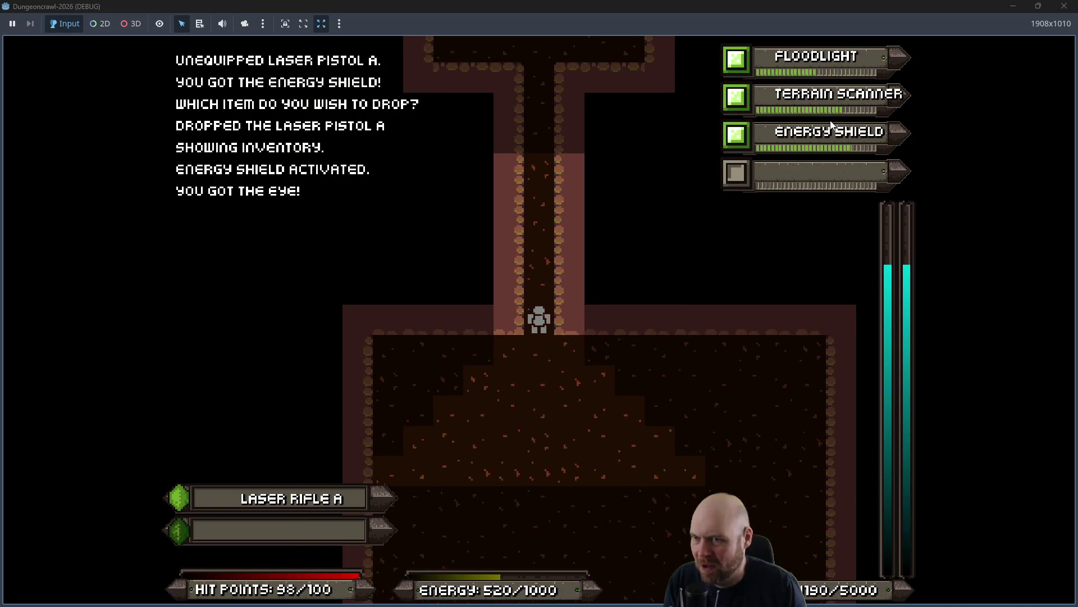
key("Up")
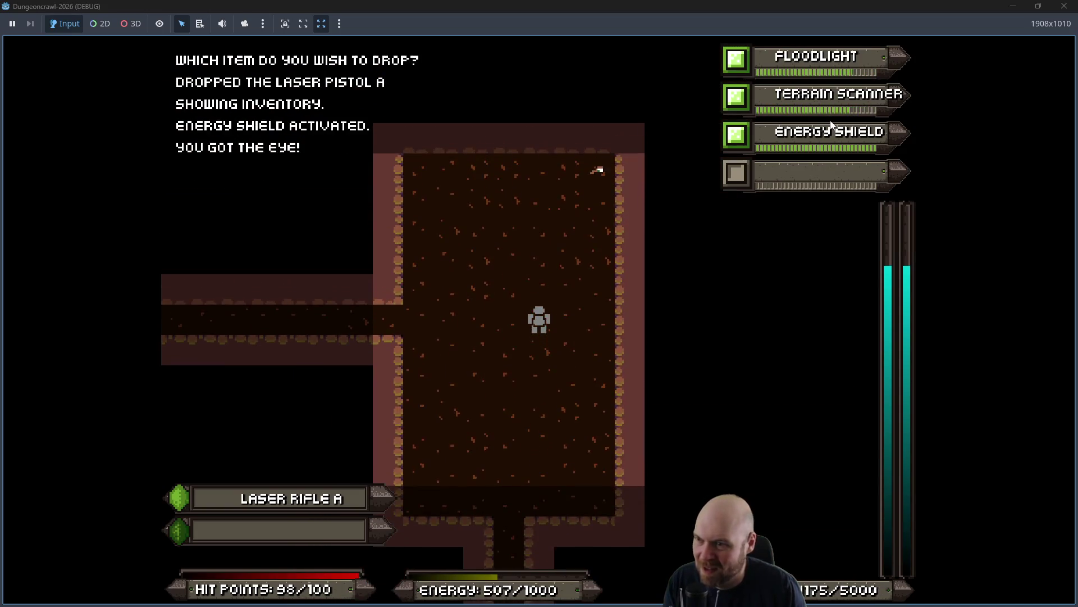
Follow the western corridor to the junction and head down the vertical corridor.
key("Left")
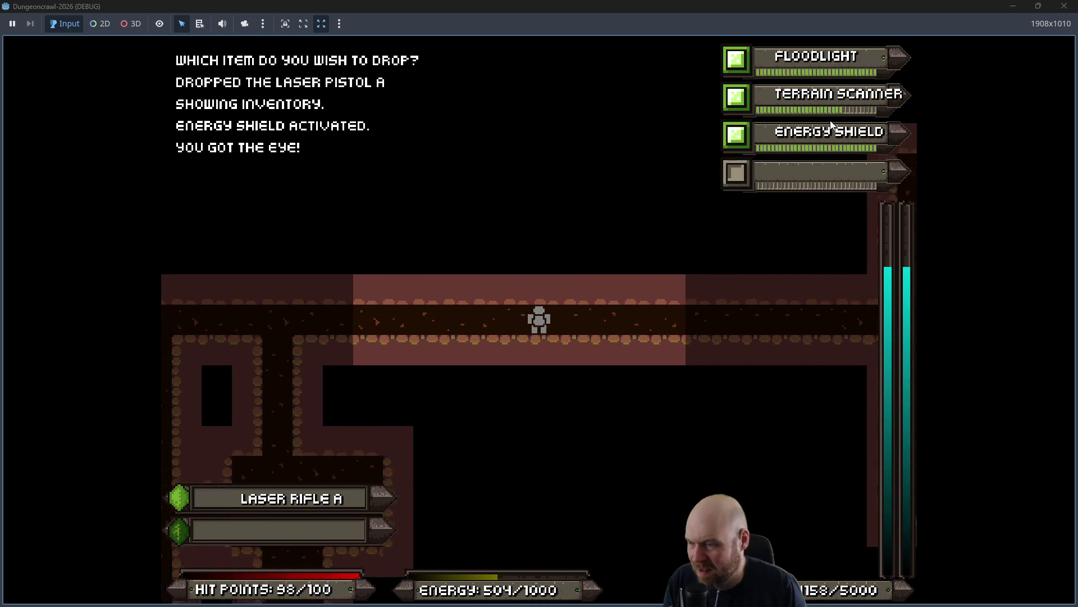
key("Left")
key("Up")
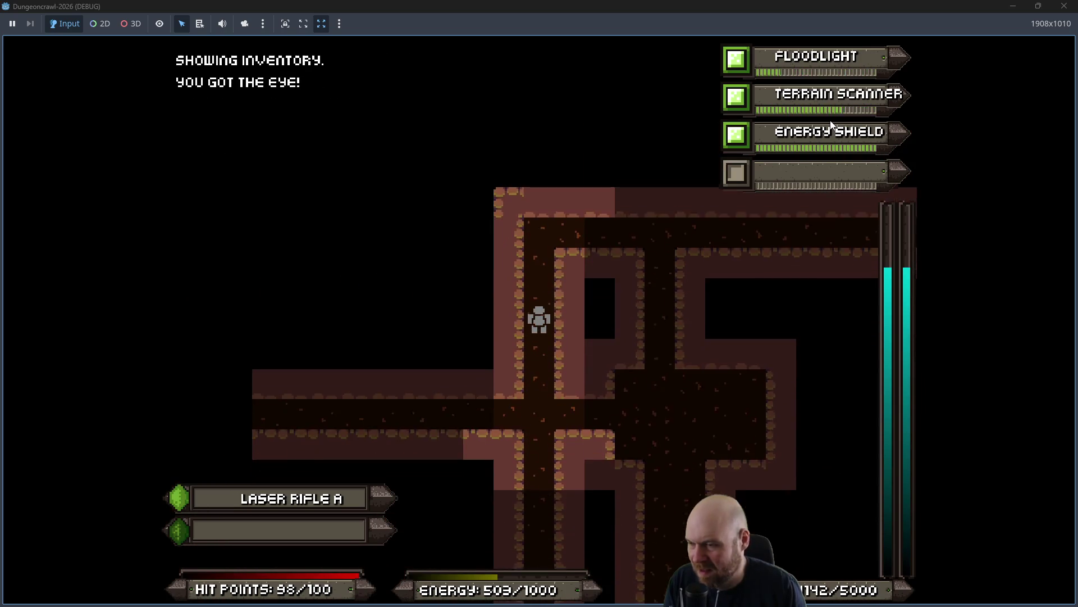
key("Down")
key("Left")
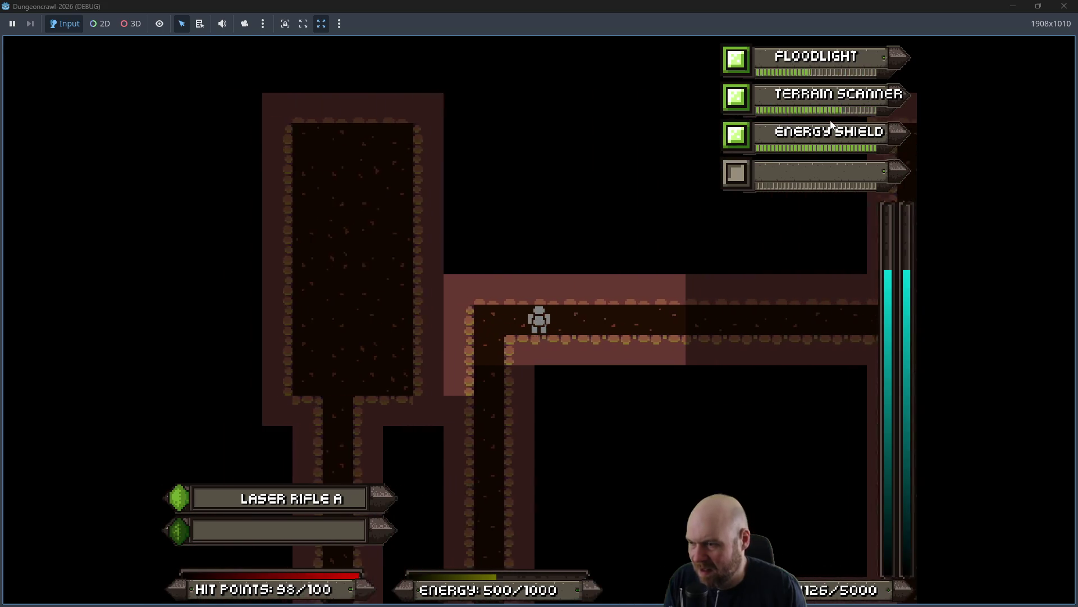
key("Left")
key("Down")
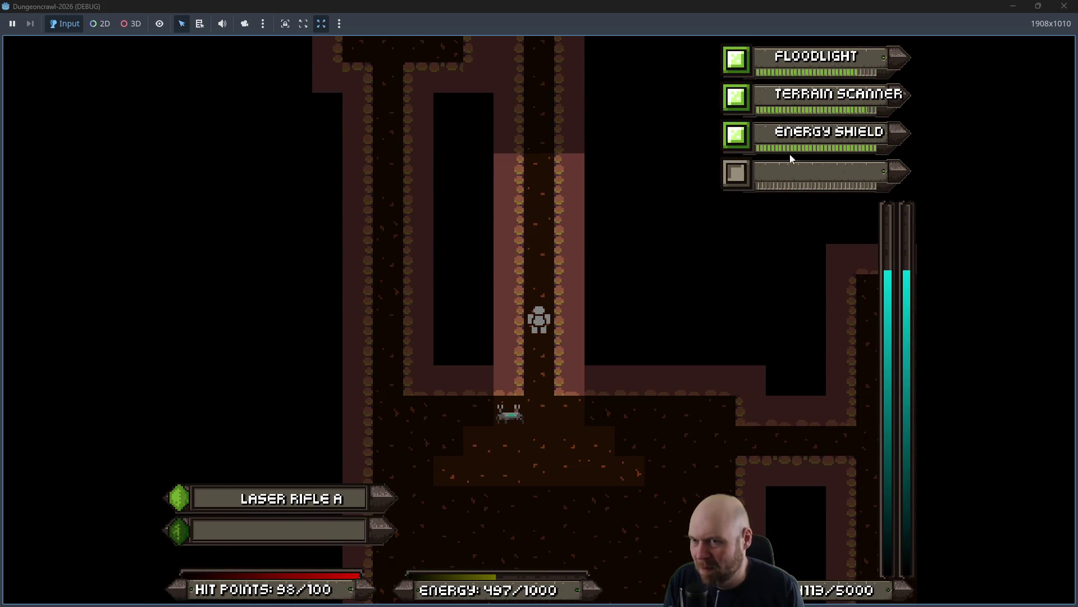
Fight the crab bots and a Martian butterfly while advancing up the room.
key("Down")
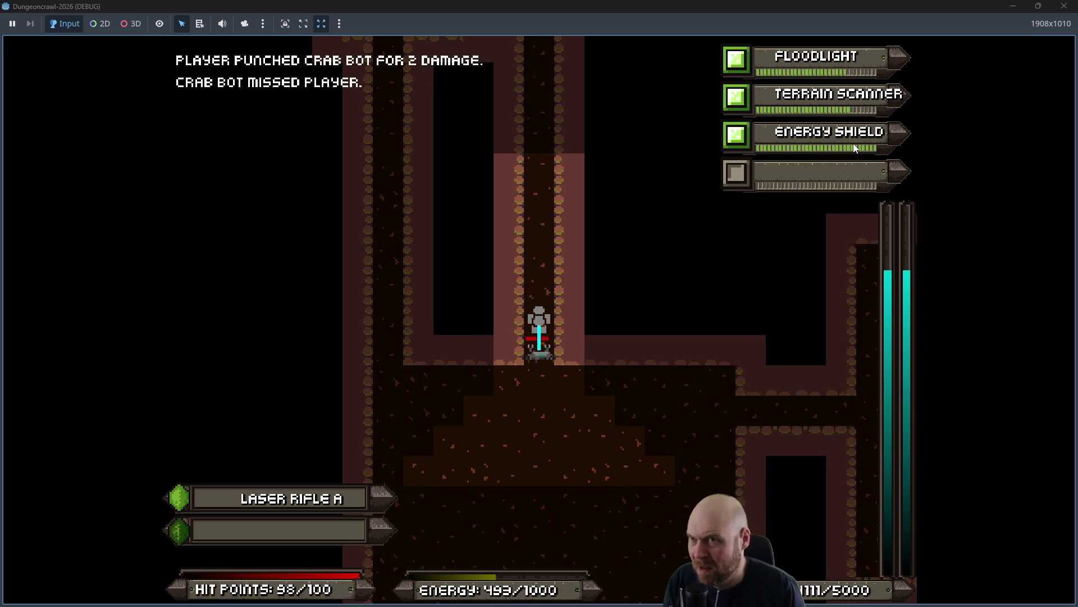
key("Down")
key("Down")
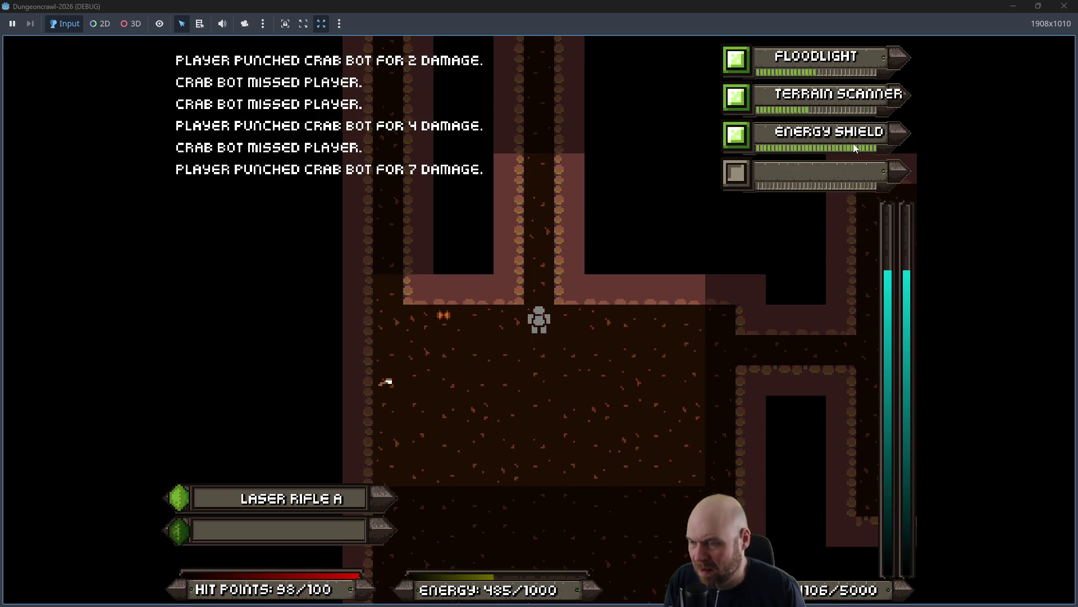
key("Left")
key("Left")
key("Left")
key("Left")
key("Left")
key("Left")
key("Left")
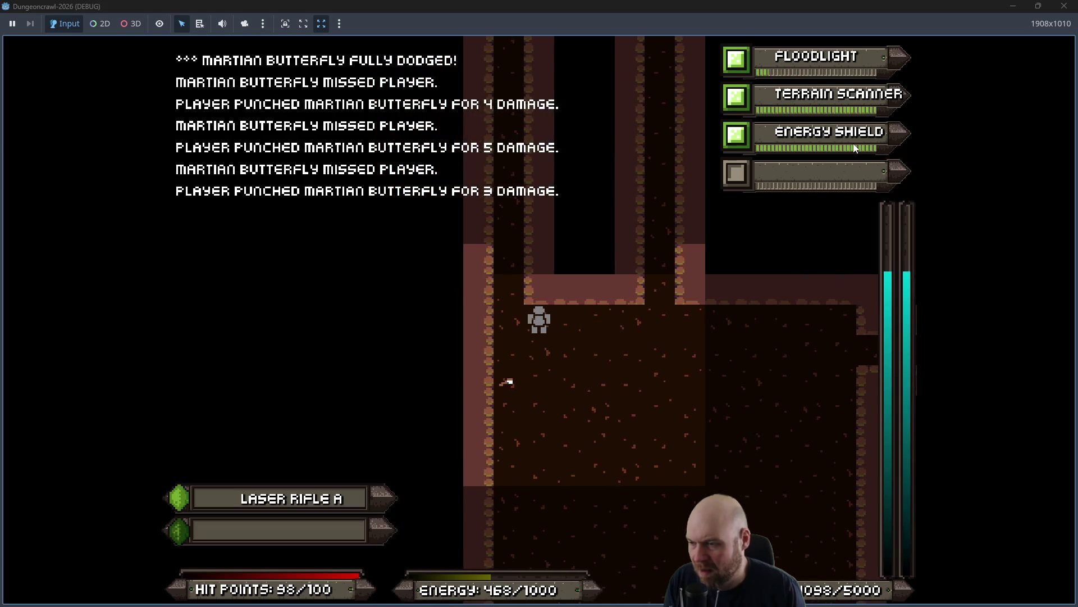
key("Up")
key("Up")
key("Up")
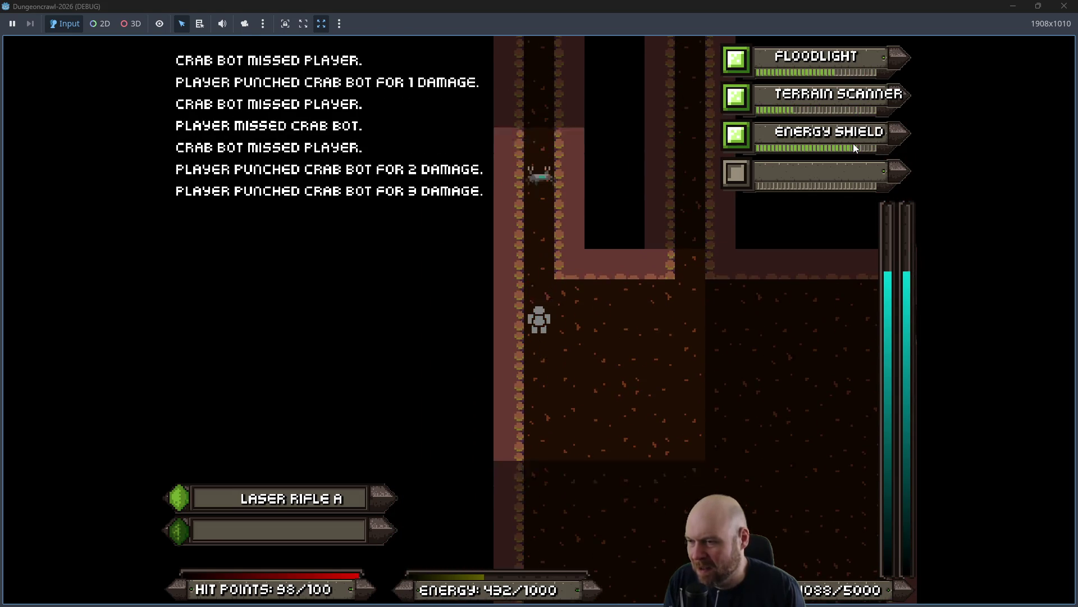
key("Up")
key("Up")
key("Up")
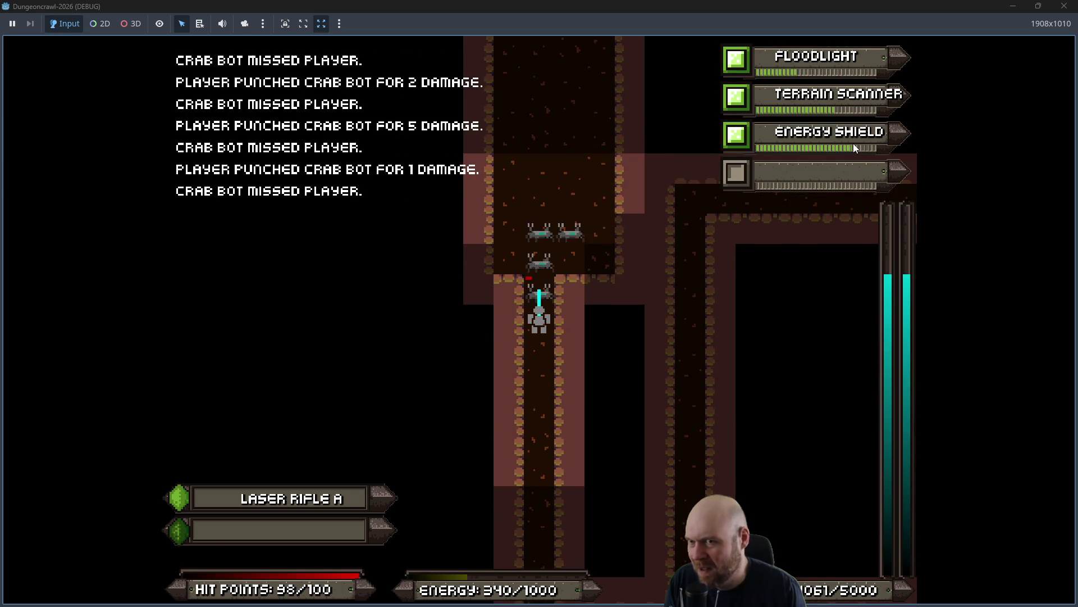
key("Up")
key("Up")
key("Up")
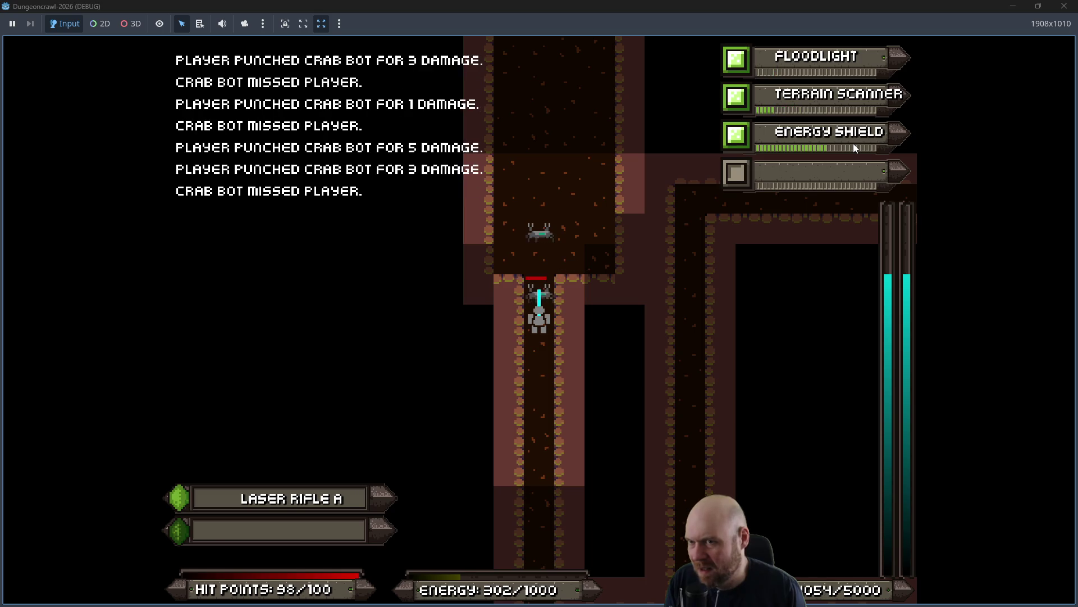
key("Up")
key("Up")
key("Up")
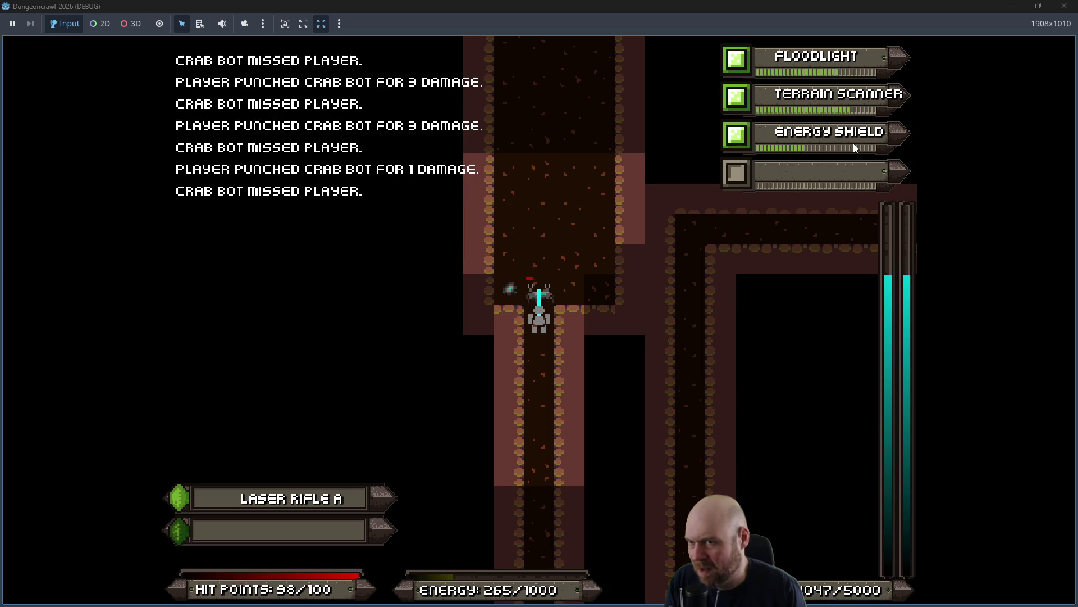
key("Up")
key("Up")
Attack the scout orb, then move into the lower corridor with energy at 190/1000.
key("Left")
key("Left")
key("Left")
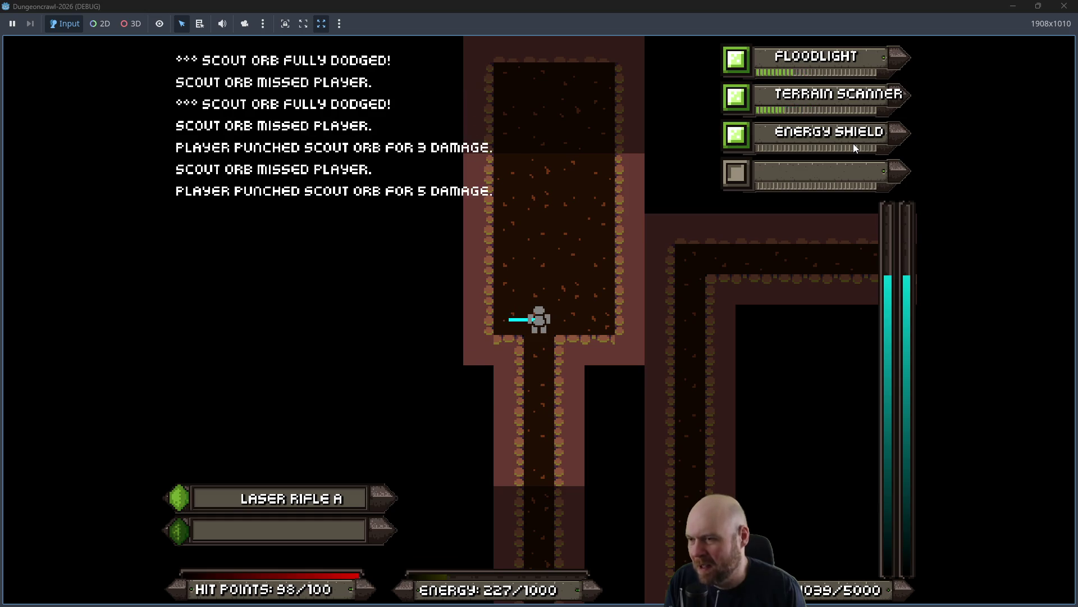
key("Left")
key("Right")
key("Up")
key("Up")
key("Up")
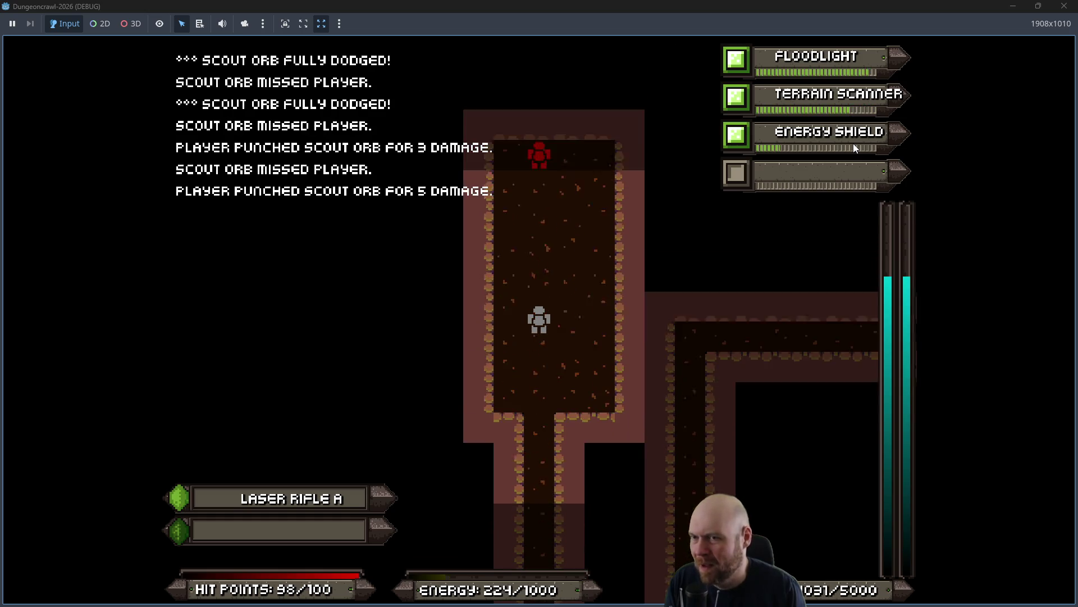
key("Down")
key("Down")
key("Down")
key("Down")
key("Down")
key("Down")
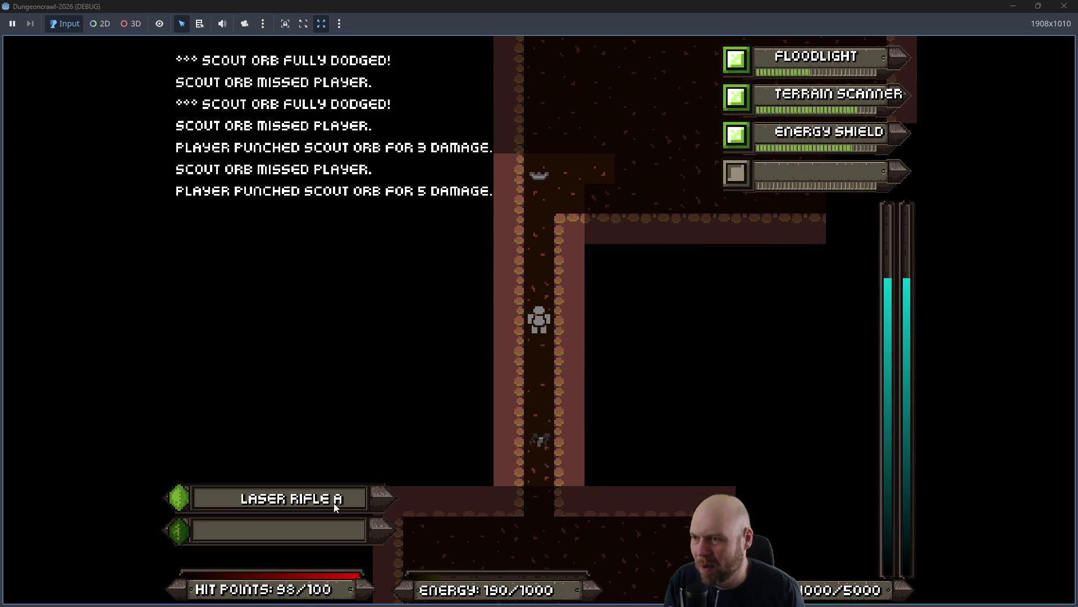
key("Up")
key("Up")
key("Up")
Consume several Eyes from the inventory to restore energy.
key("d")
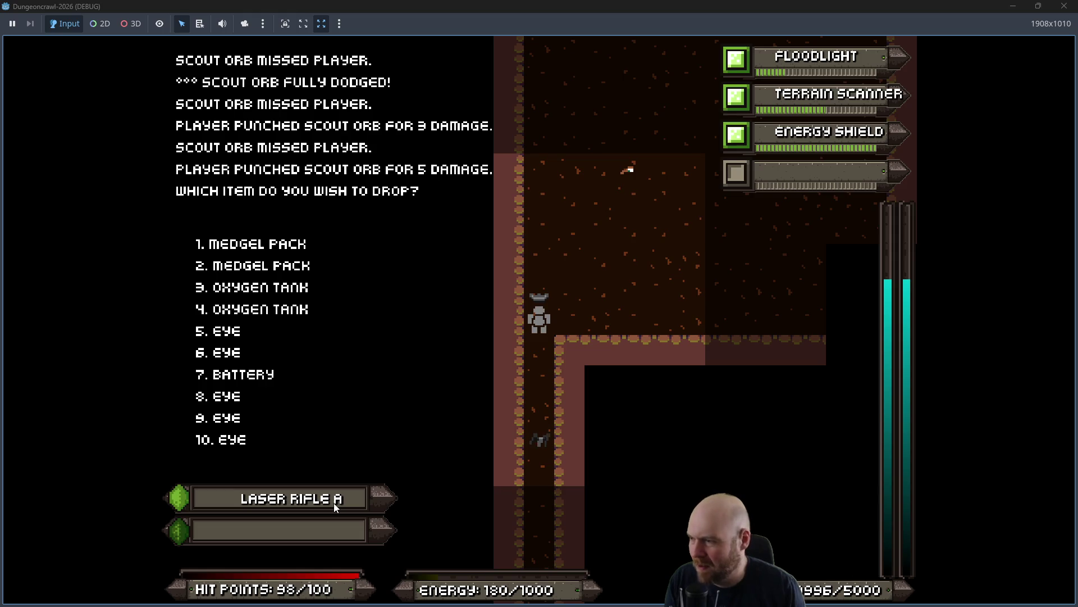
key("Escape")
key("6")
key("5")
key("i")
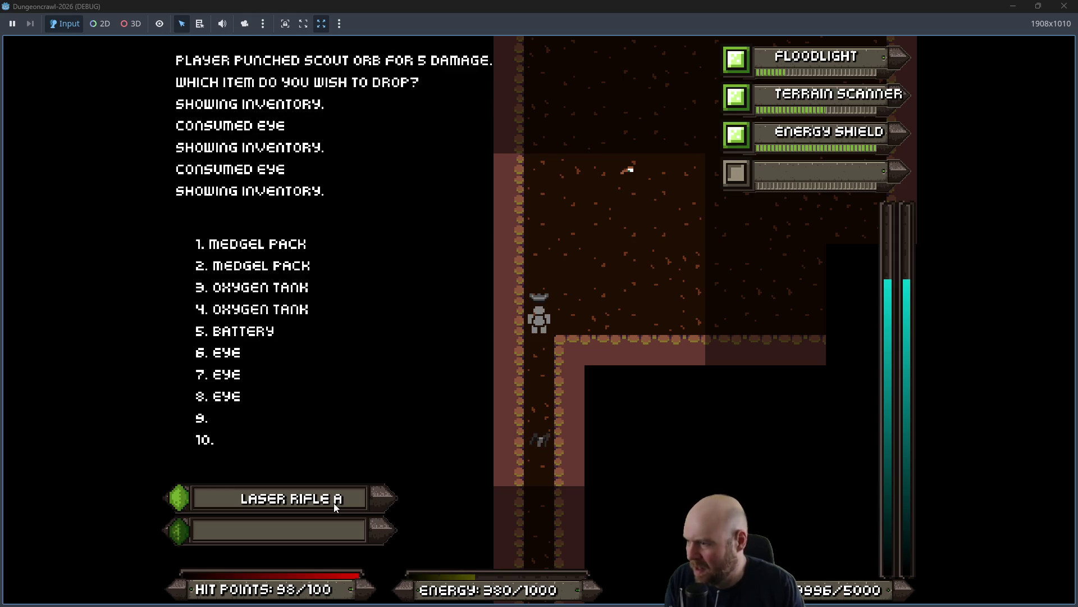
key("6")
key("i")
key("6")
key("i")
key("6")
Walk south fighting the slime and scout orb, then approach the dropped loot.
key("Down")
key("Down")
key("Down")
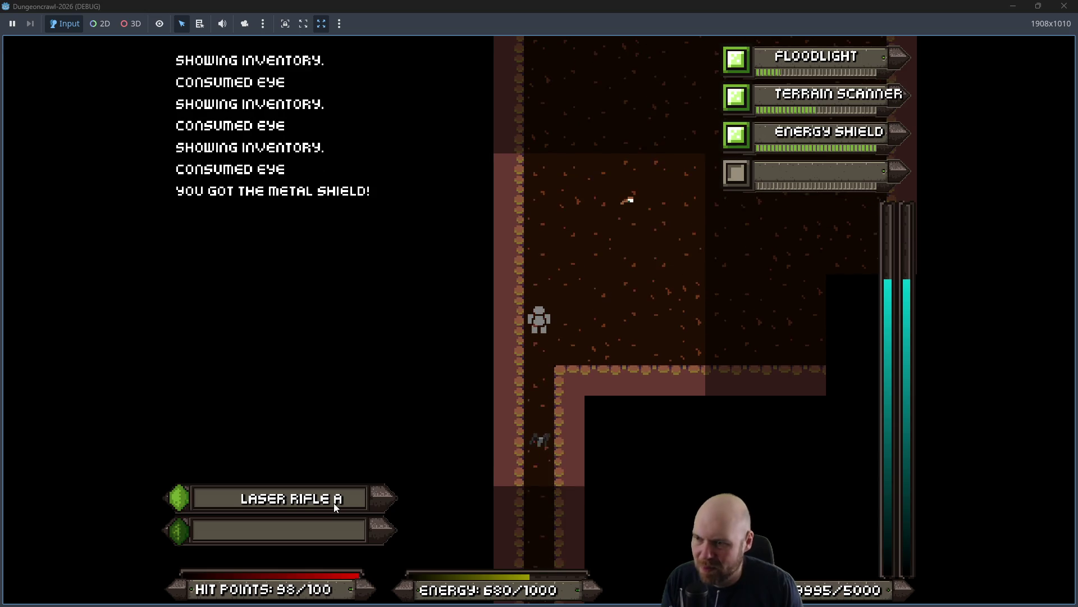
key("Down")
key("Down")
key("Down")
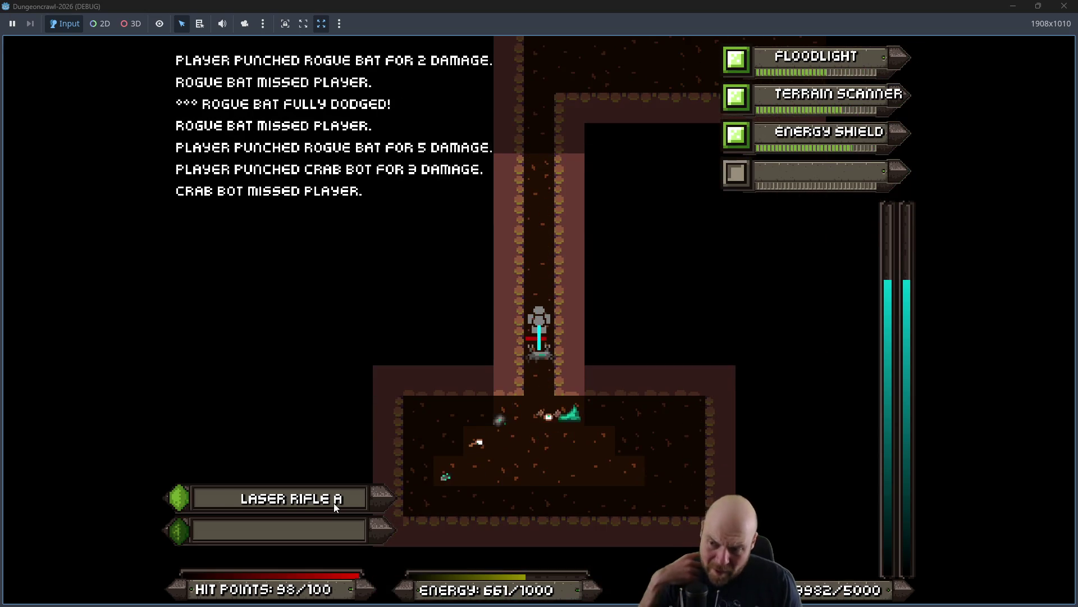
key("Down")
key("Down")
key("Down")
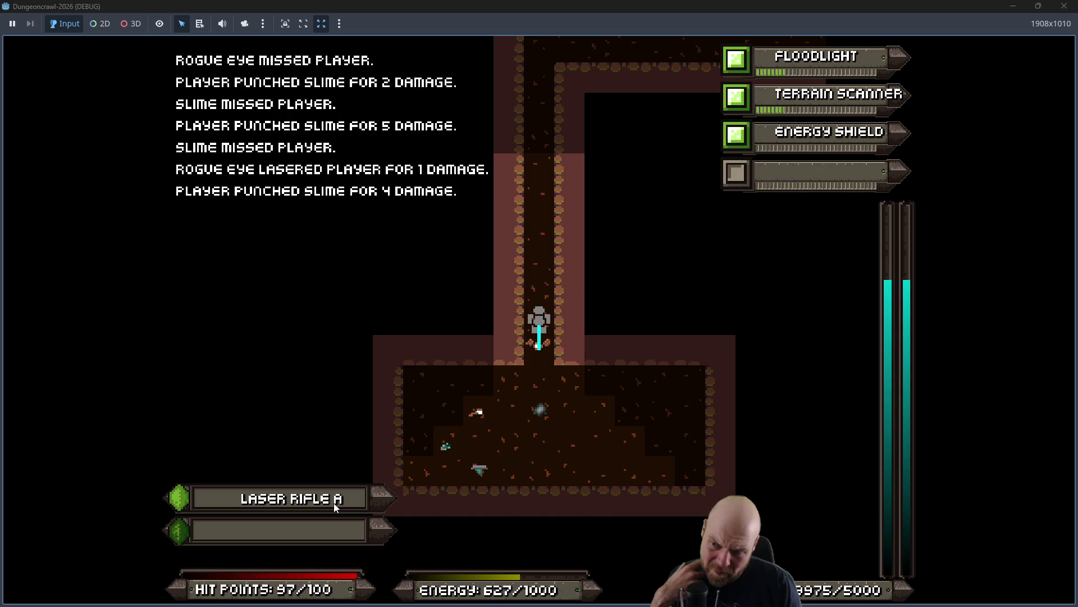
key("Down")
key("Down")
key("Down")
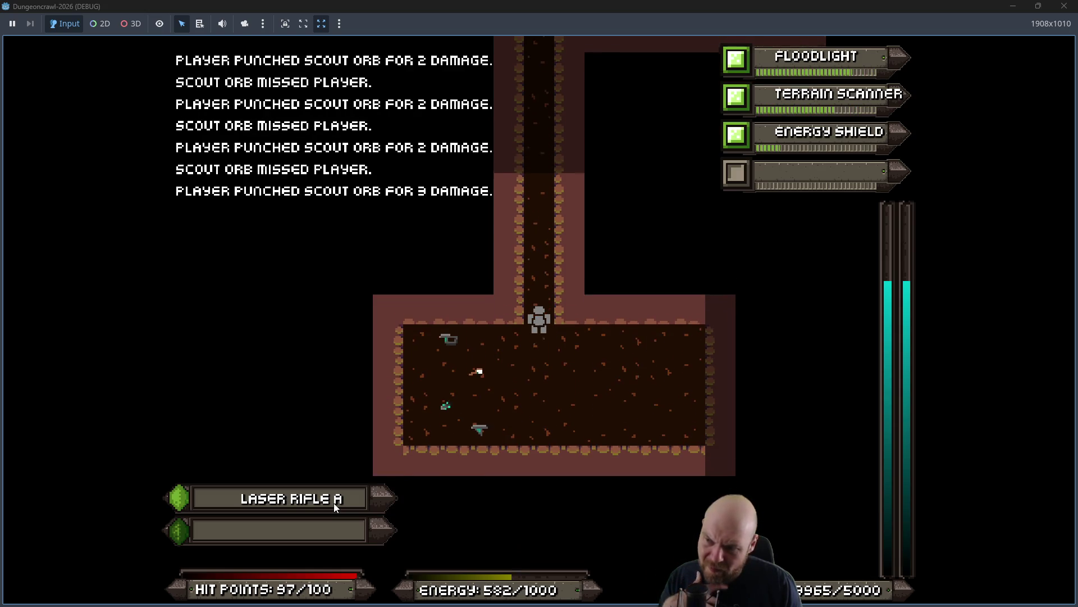
key("Left")
key("Left")
key("Left")
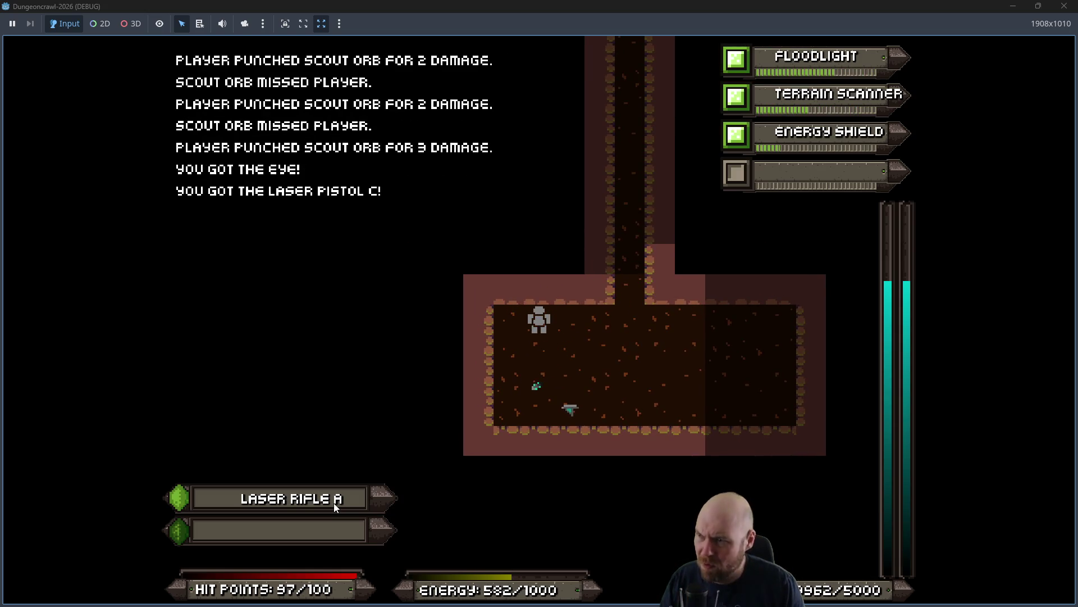
key("Down")
key("Down")
key("Right")
Drop Laser Pistol C, pick up the battery, and consume it to refill energy.
key("d")
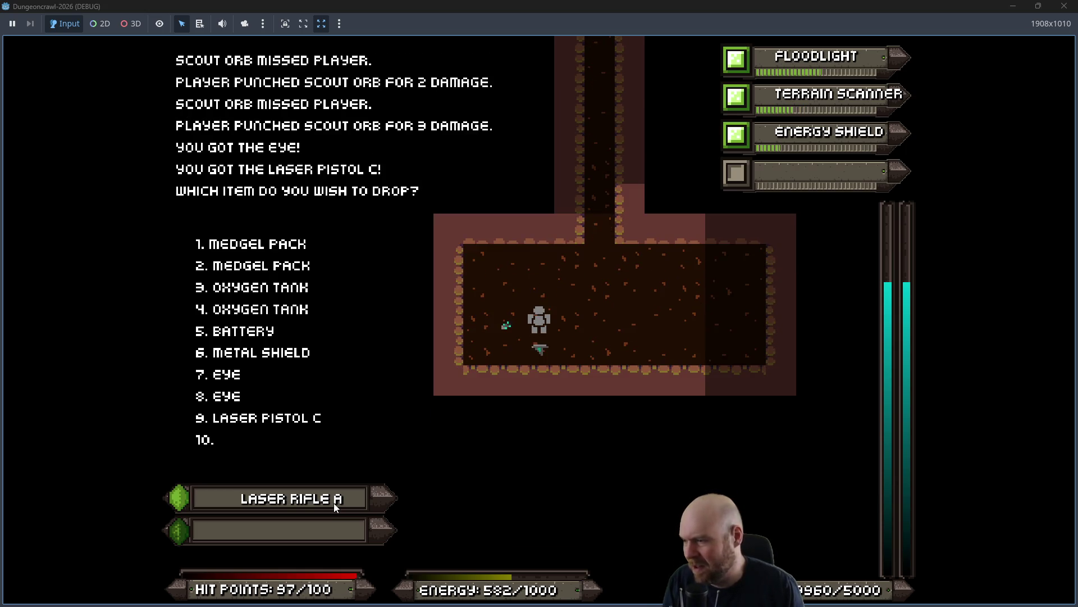
key("9")
key("Right")
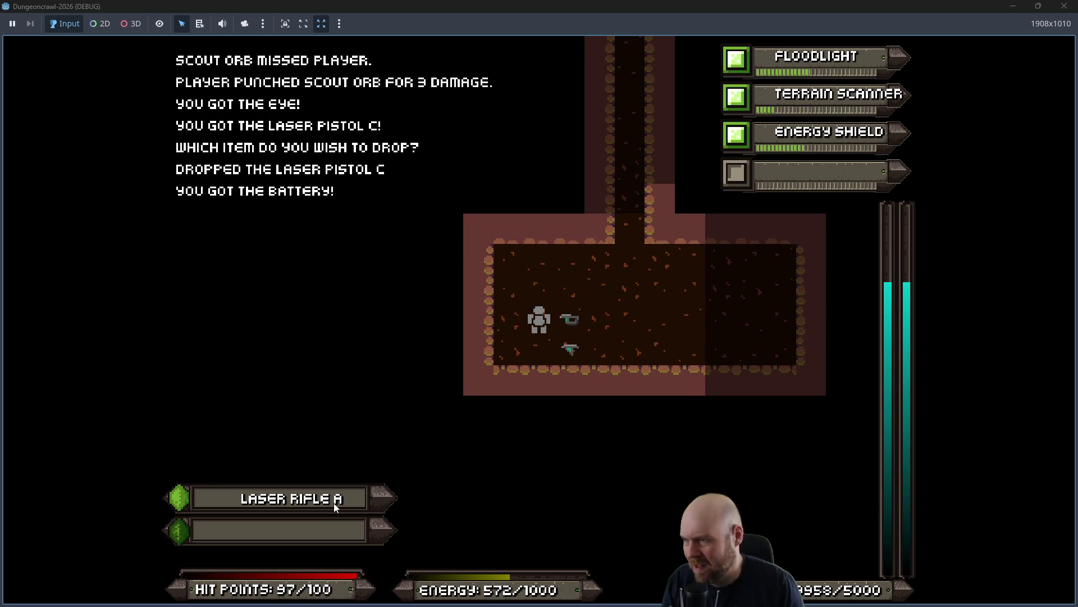
key("i")
key("9")
Use a Medgel Pack to restore health and drop Laser Pistol B.
key("i")
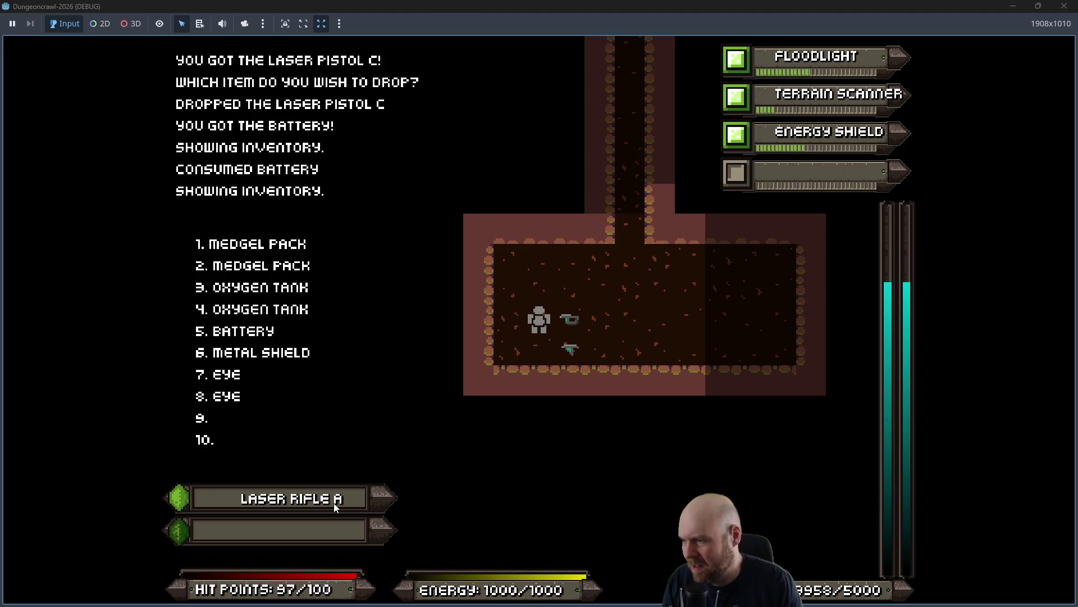
key("1")
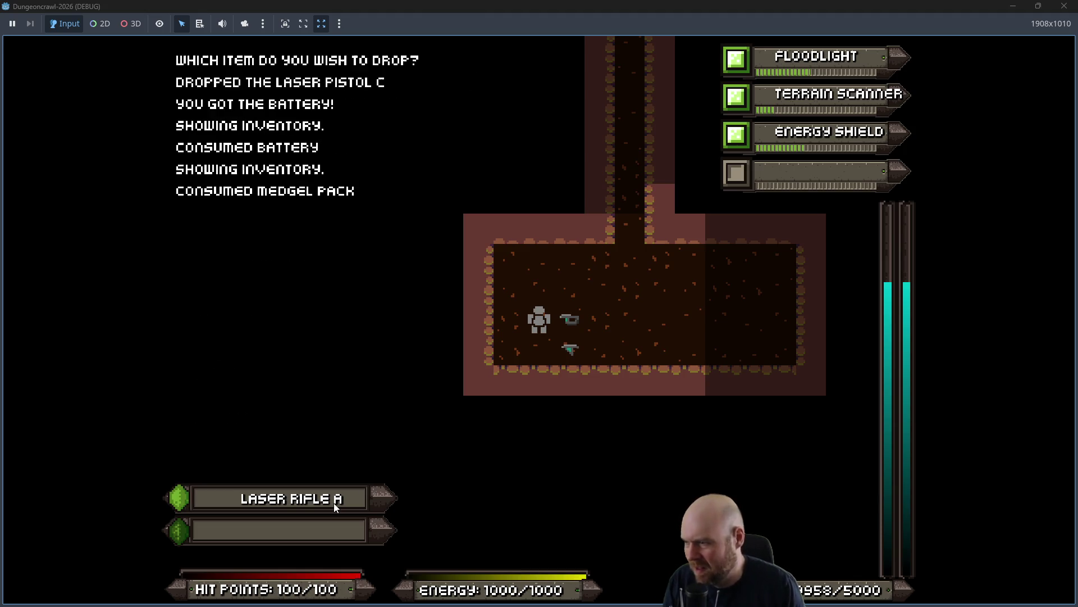
key("Right")
key("Right")
key("Right")
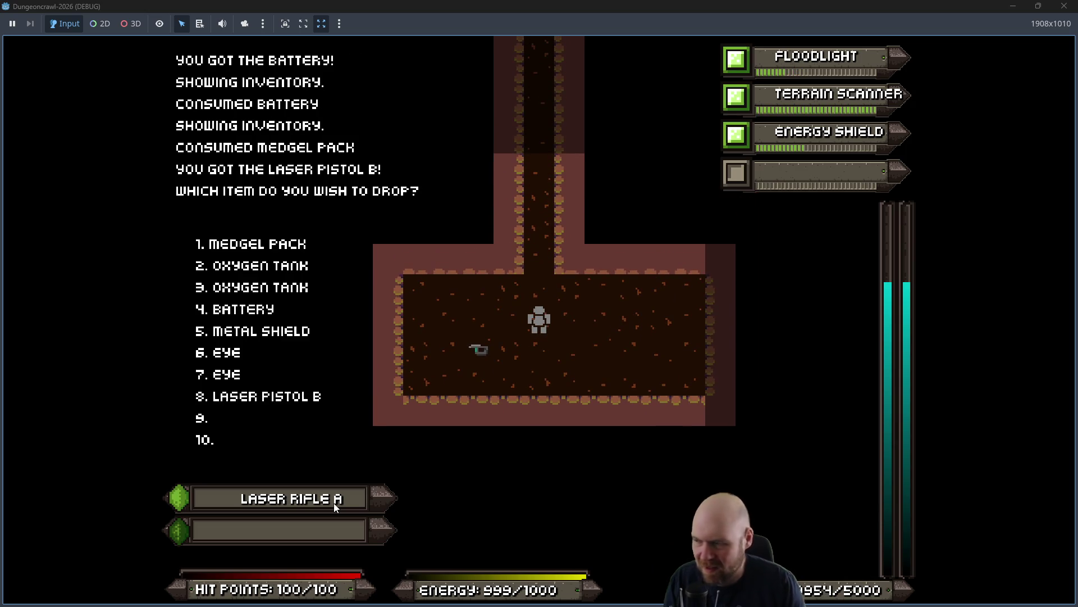
key("8")
Walk up into the next room, collecting a Medgel Pack on the way.
key("Up")
key("Up")
key("Up")
key("Up")
key("Up")
key("Up")
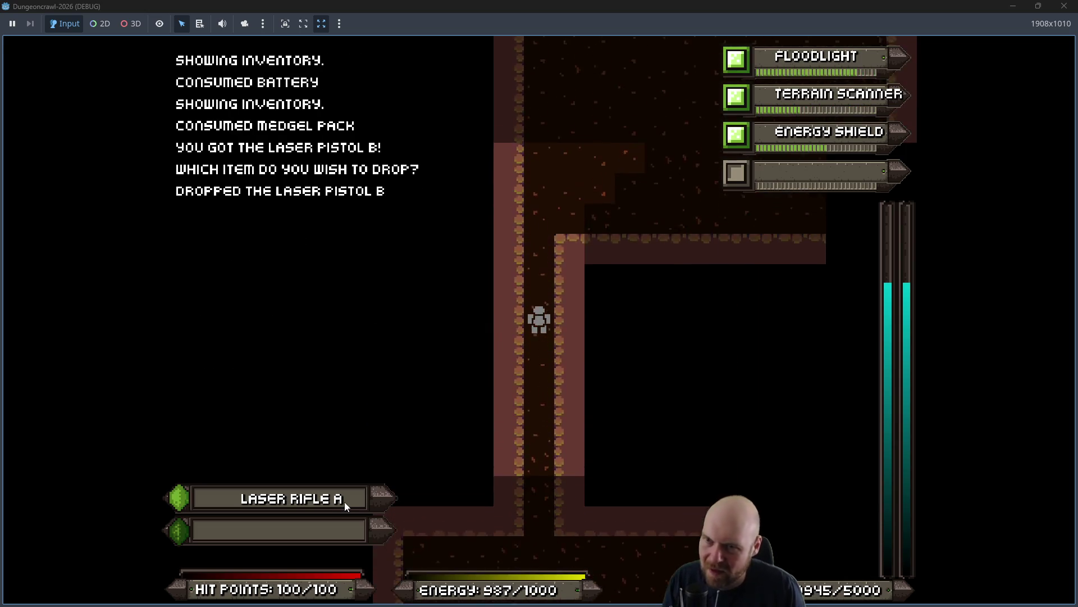
key("Up")
key("Up")
key("Up")
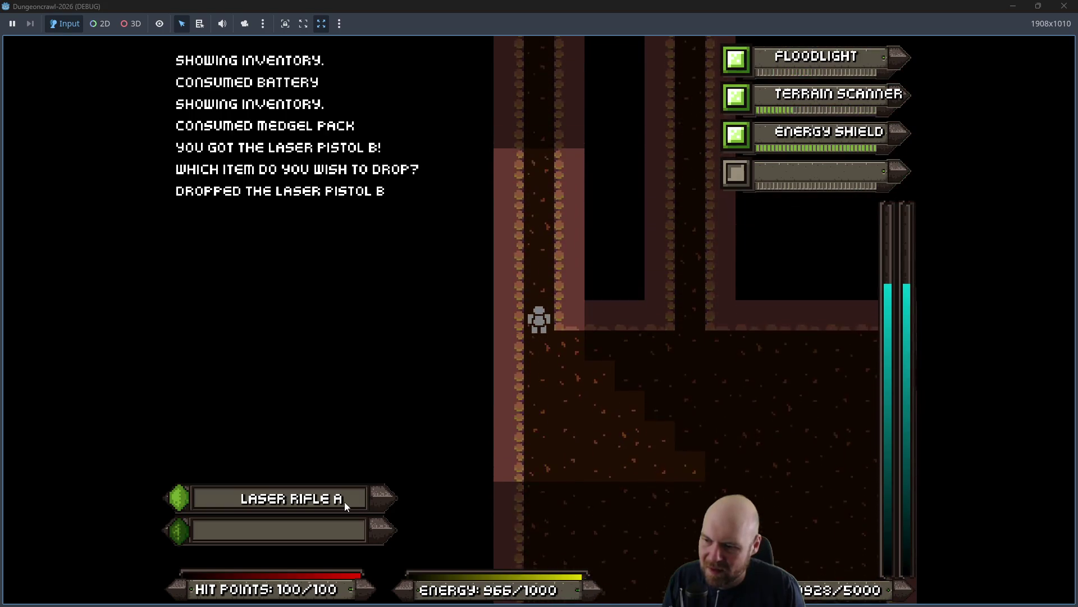
key("Up")
key("Up")
key("Up")
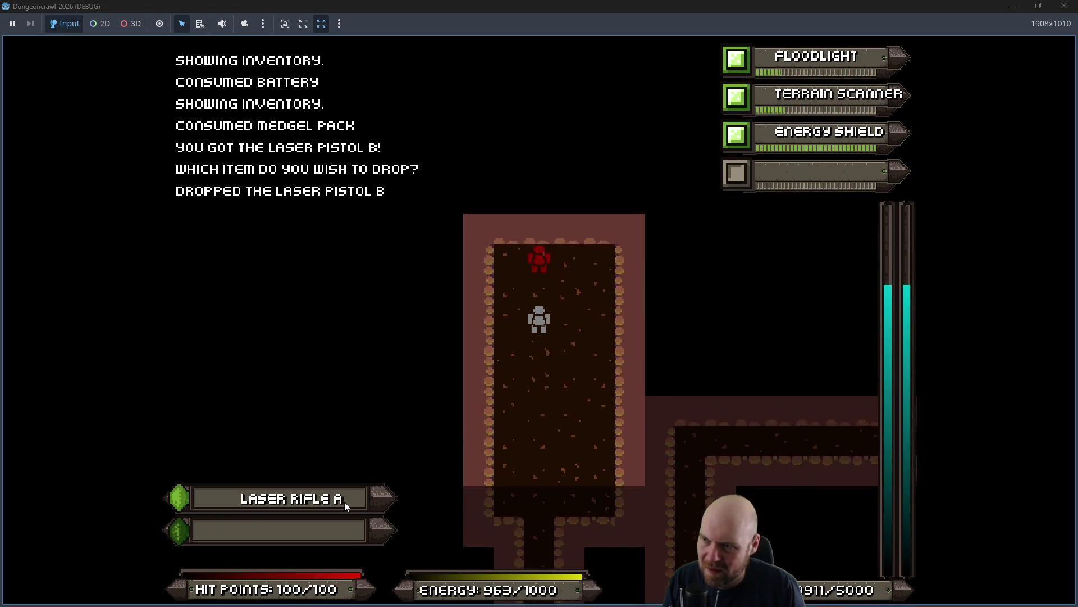
key("Left")
key("Left")
key("Left")
key("Up")
key("Up")
key("Up")
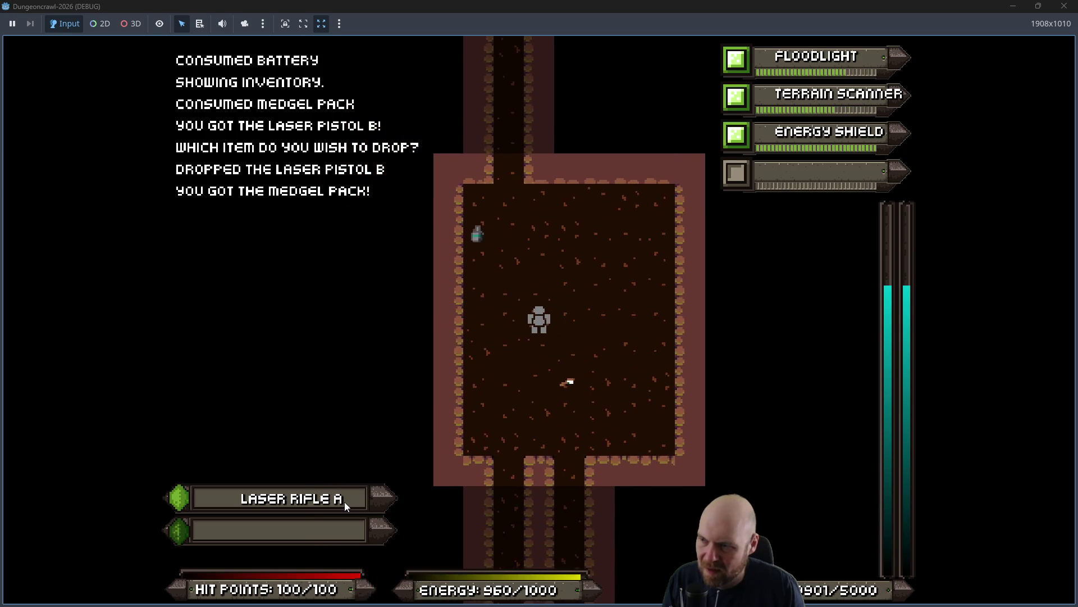
Fight the Rogue Kestrel at the T-junction and pick up Laser Rifle B.
key("Up")
key("Up")
key("Up")
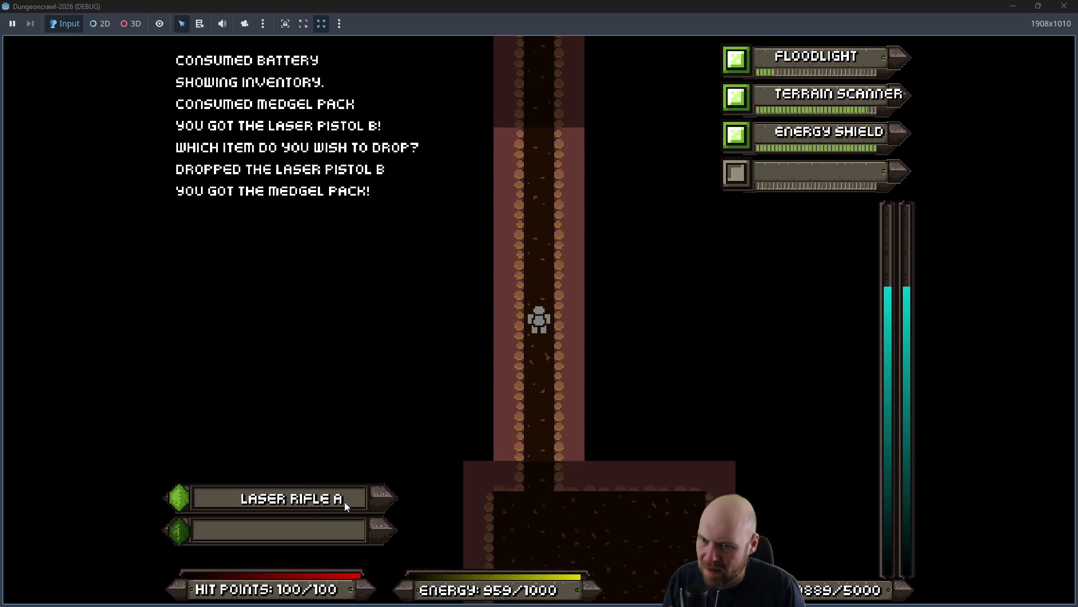
key("Up")
key("Up")
key("Up")
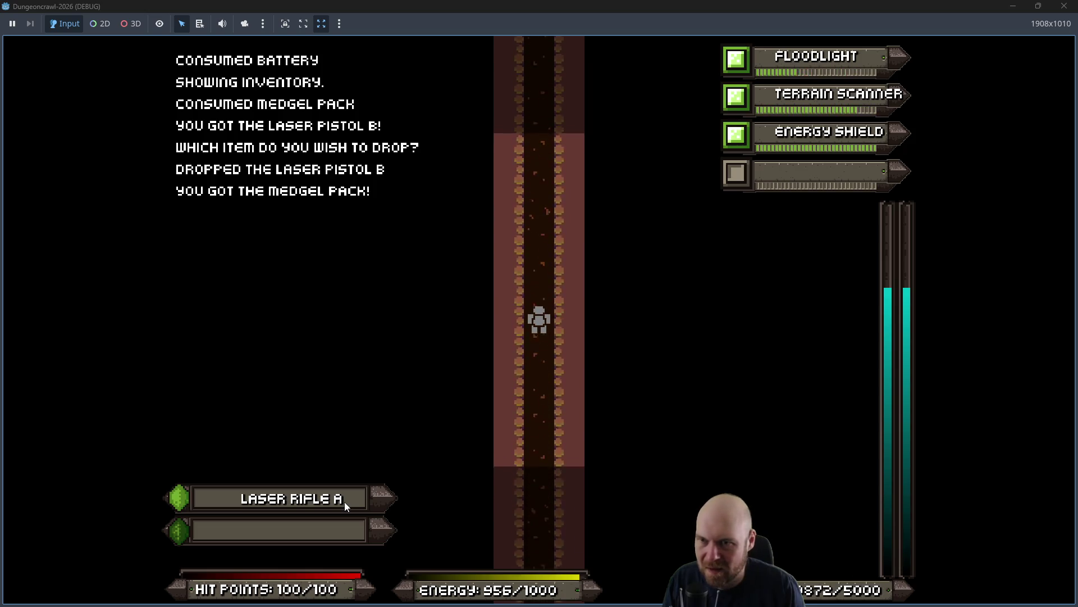
key("Up")
key("Up")
key("Up")
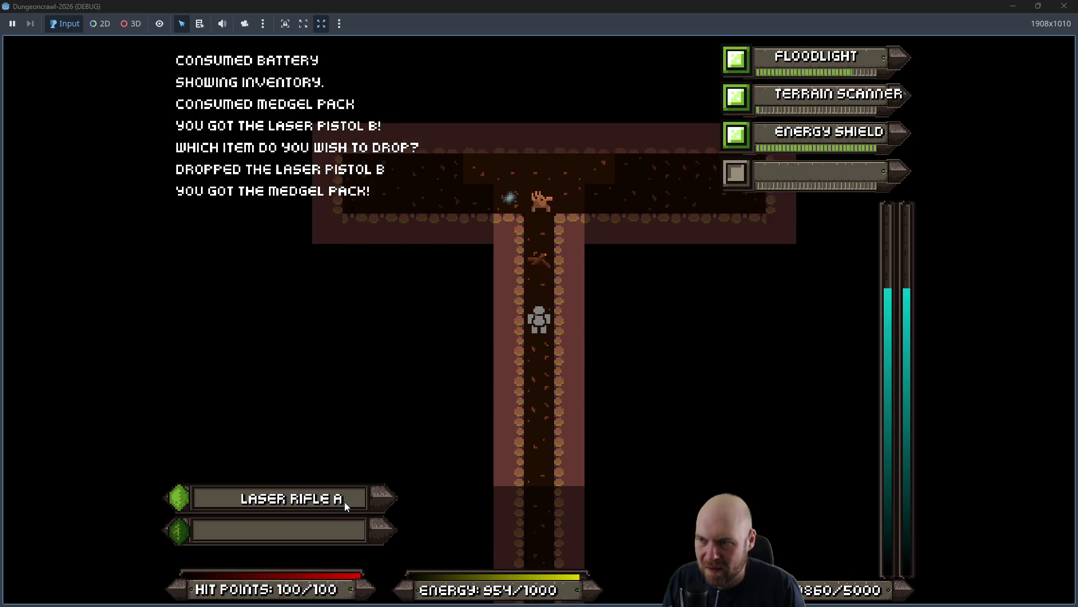
key("Up")
key("Up")
key("Up")
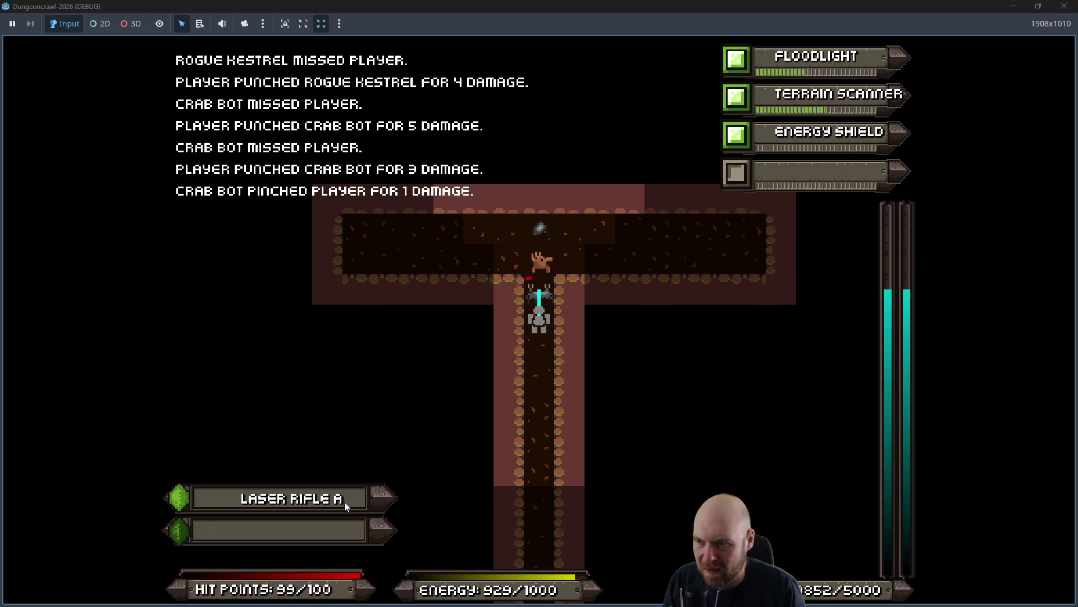
key("Up")
key("Up")
key("Up")
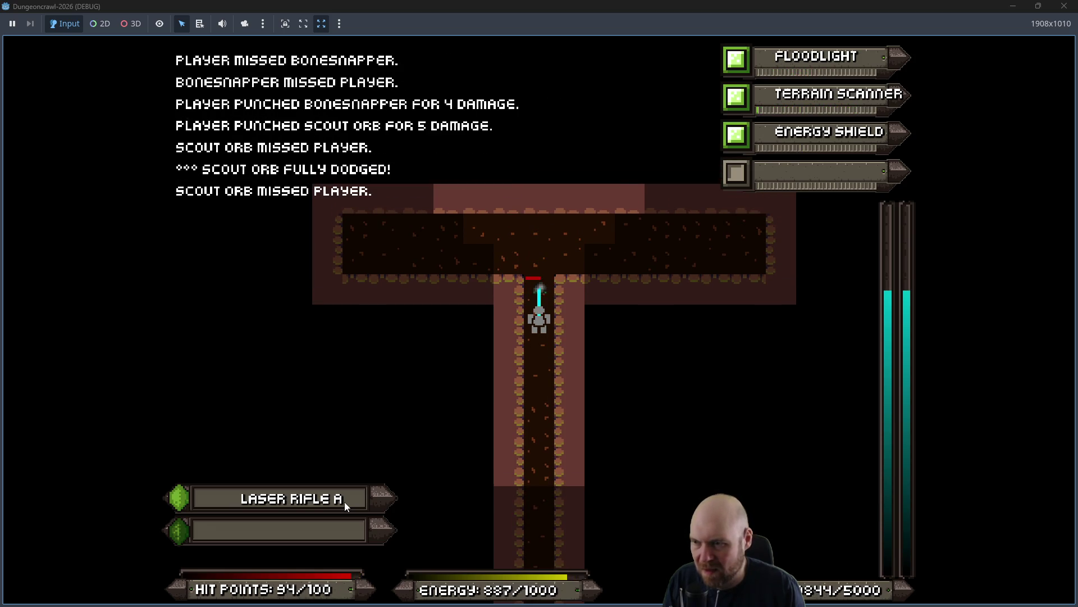
key("Up")
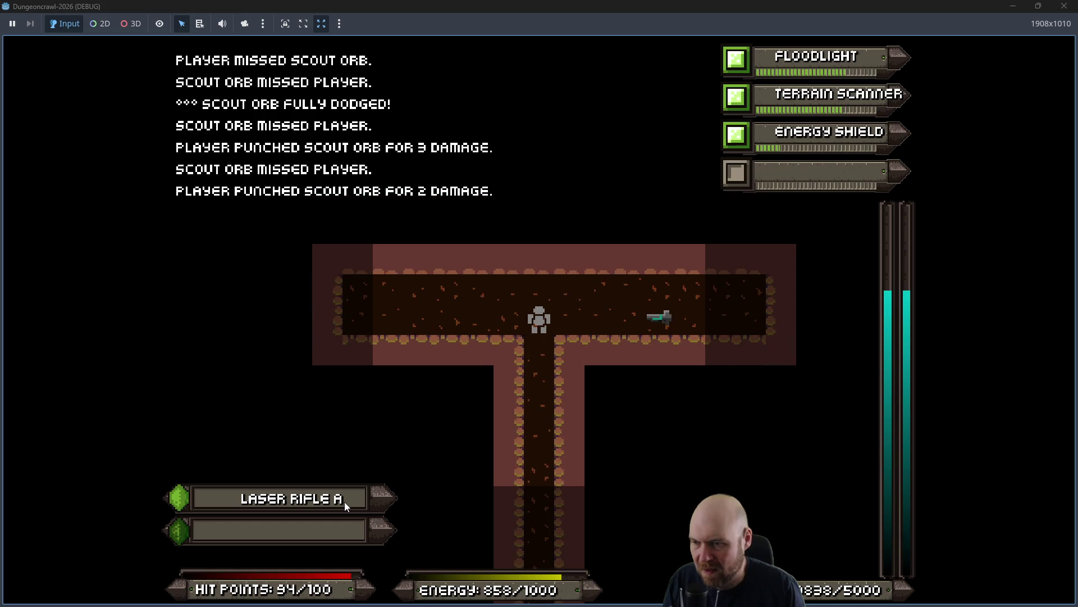
key("Right")
key("Right")
key("Right")
Equip Laser Rifle B in the second weapon slot, then drop, re-take and equip the Metal Shield.
key("i")
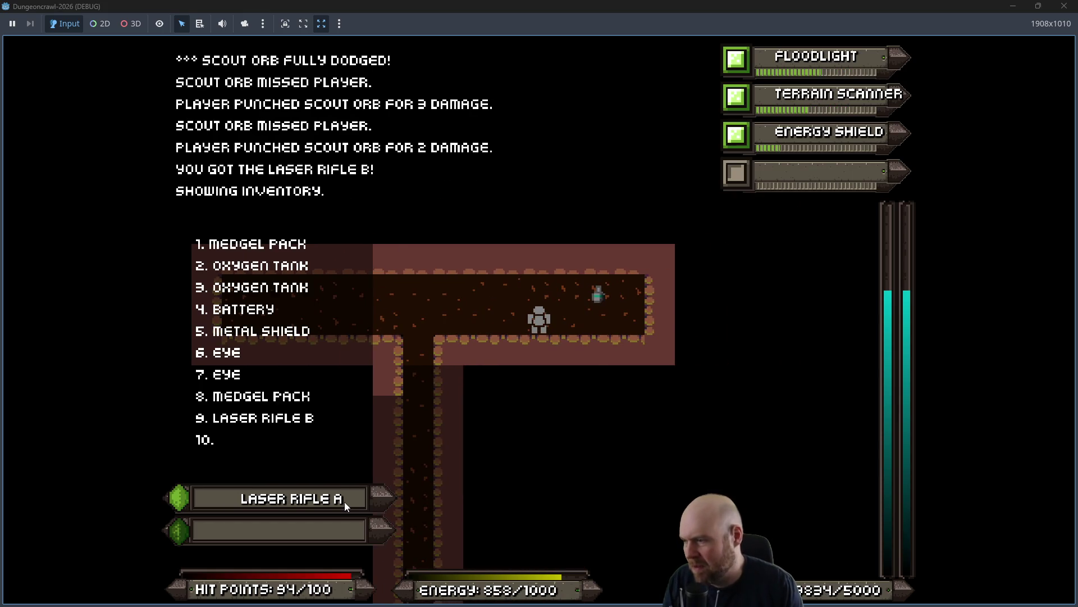
key("9")
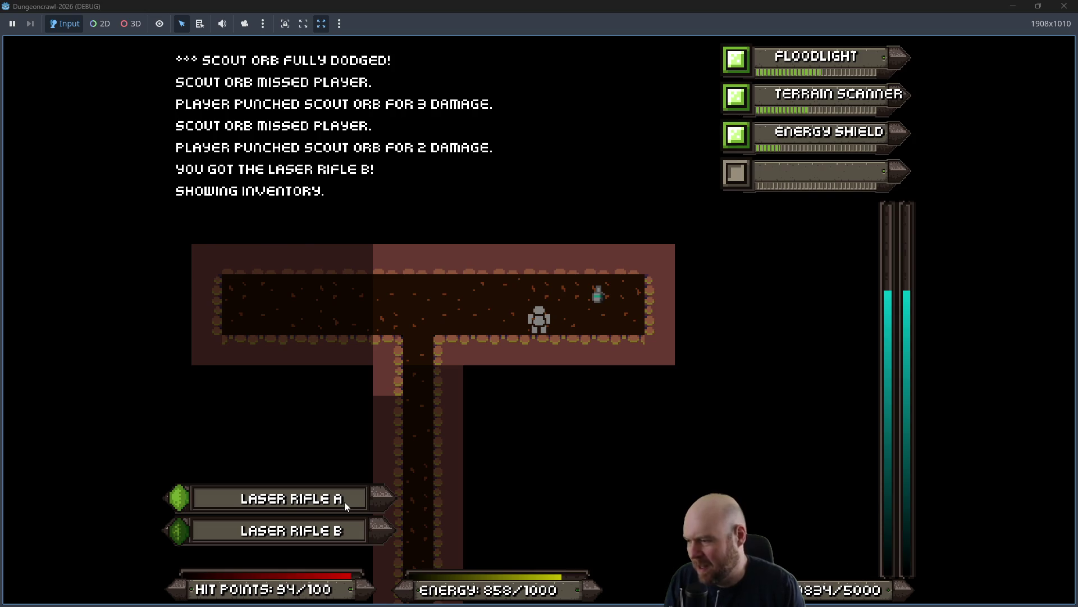
key("d")
key("5")
key("Right")
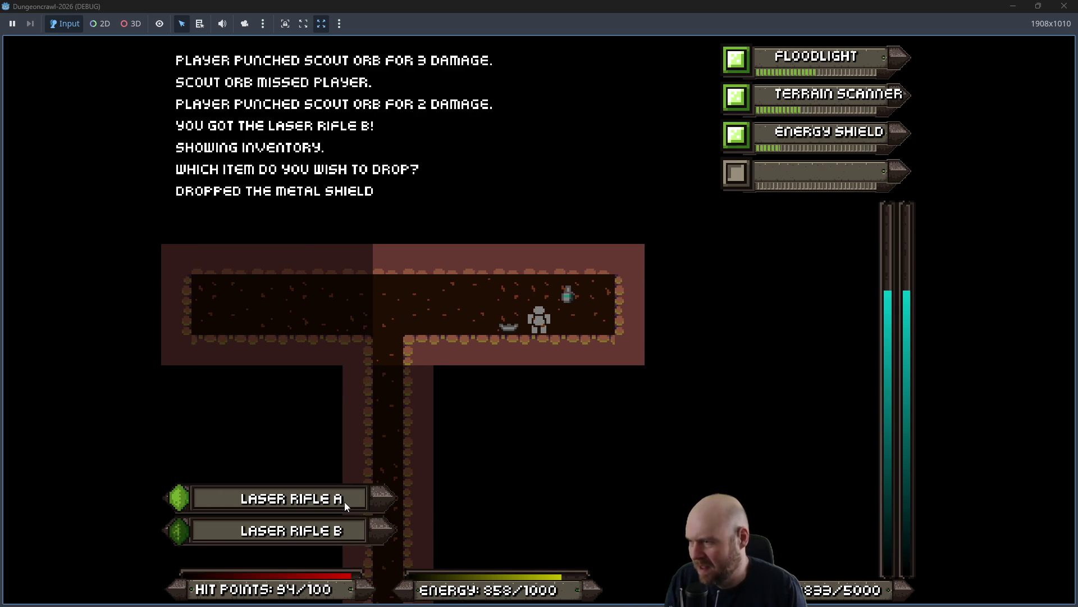
key("Left")
key("Right")
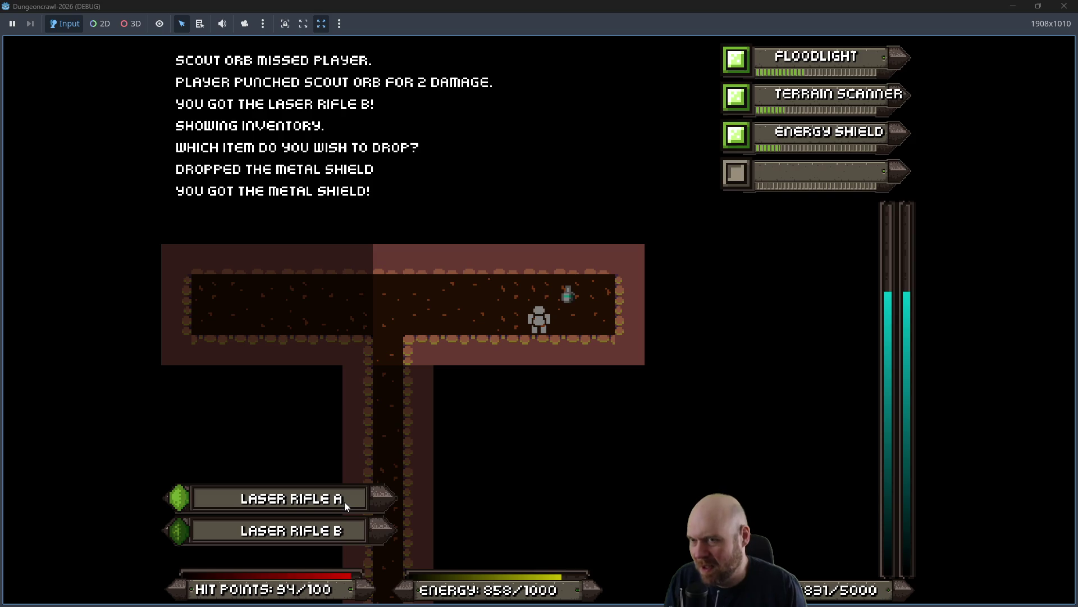
key("i")
key("8")
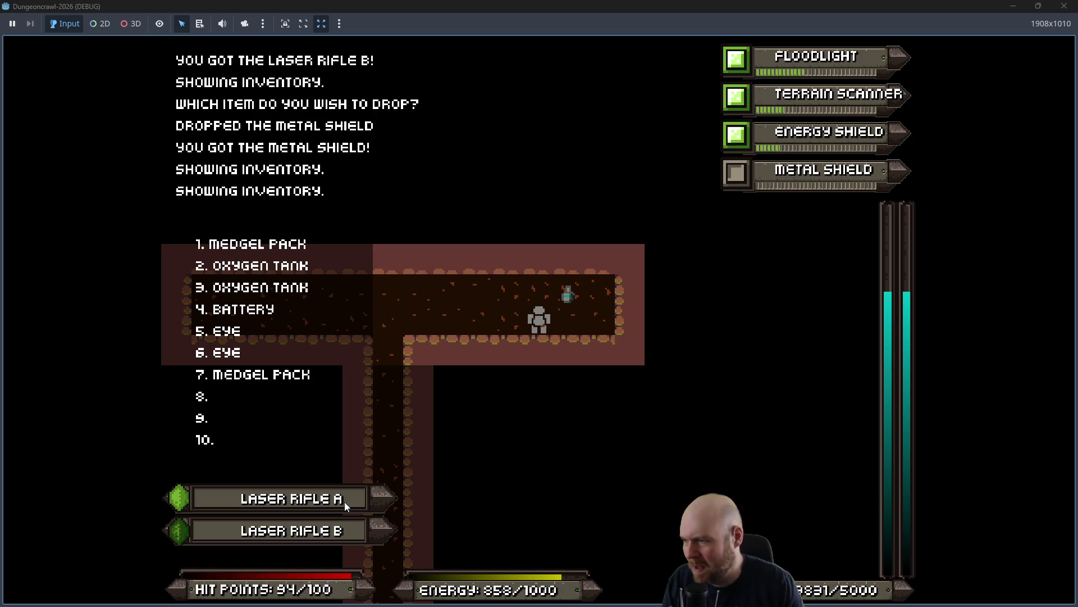
key("Escape")
Unequip Laser Rifle A in favour of Laser Rifle B and drop it.
key("r")
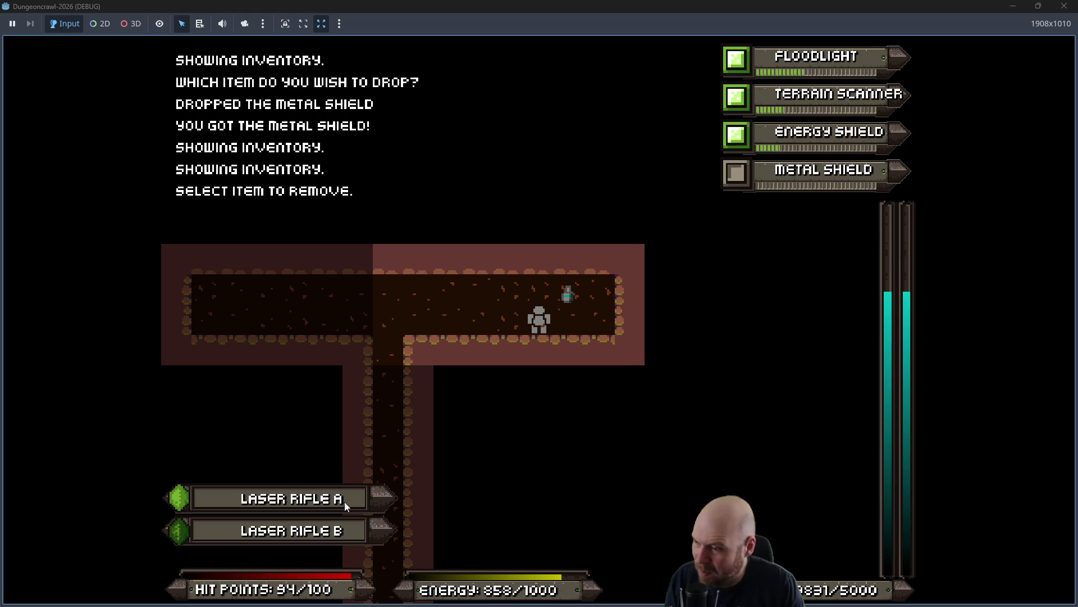
key("1")
key("Up")
key("Left")
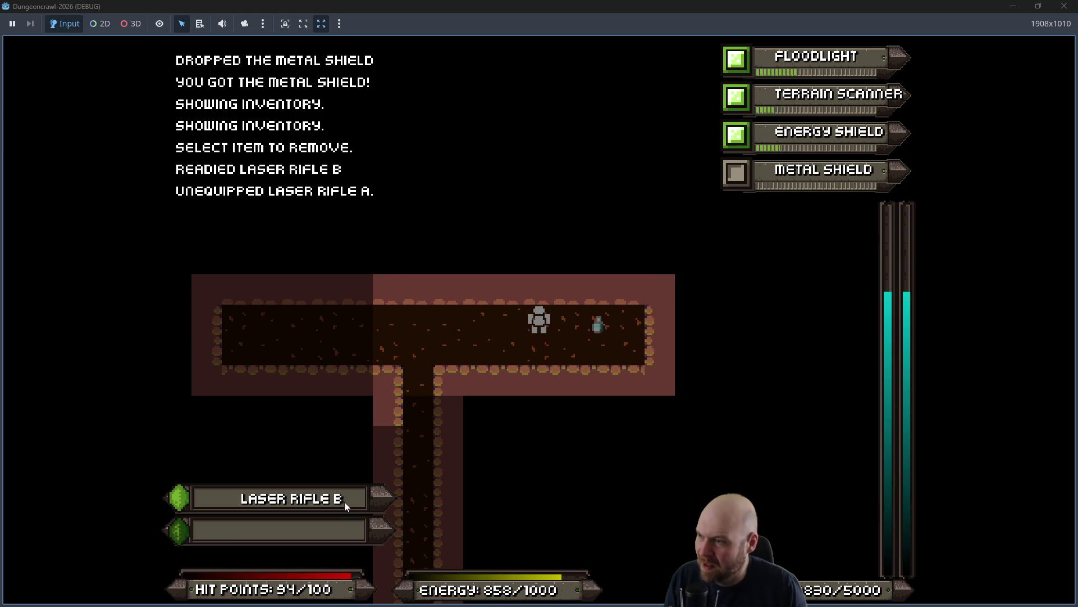
key("d")
key("8")
Grab the oxygen tank and walk down the shaft into the dog bot's room.
key("Right")
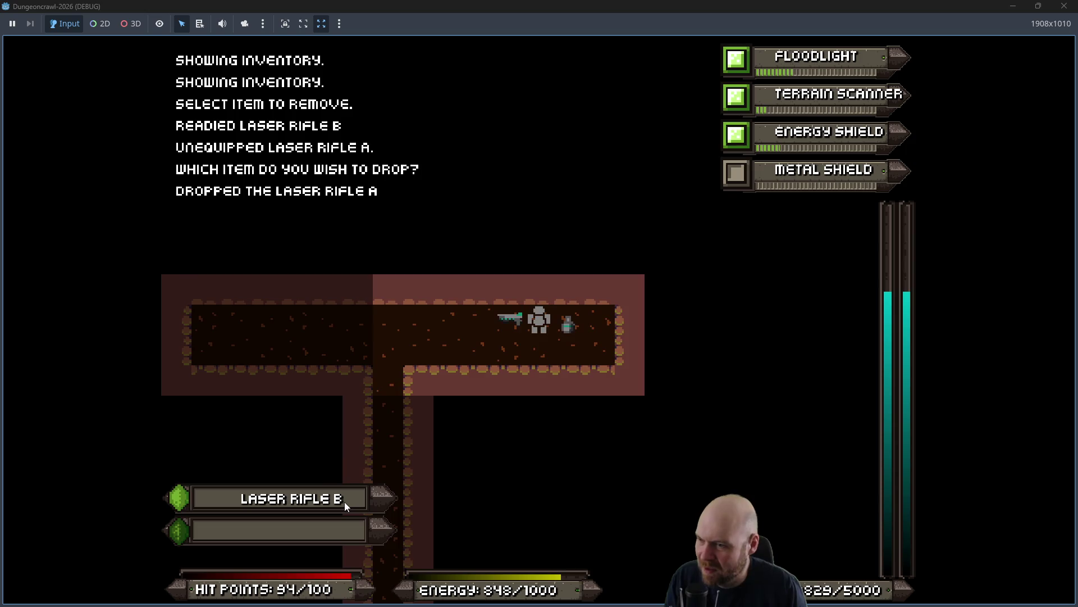
key("Left")
key("Left")
key("Left")
key("Down")
key("Down")
key("Down")
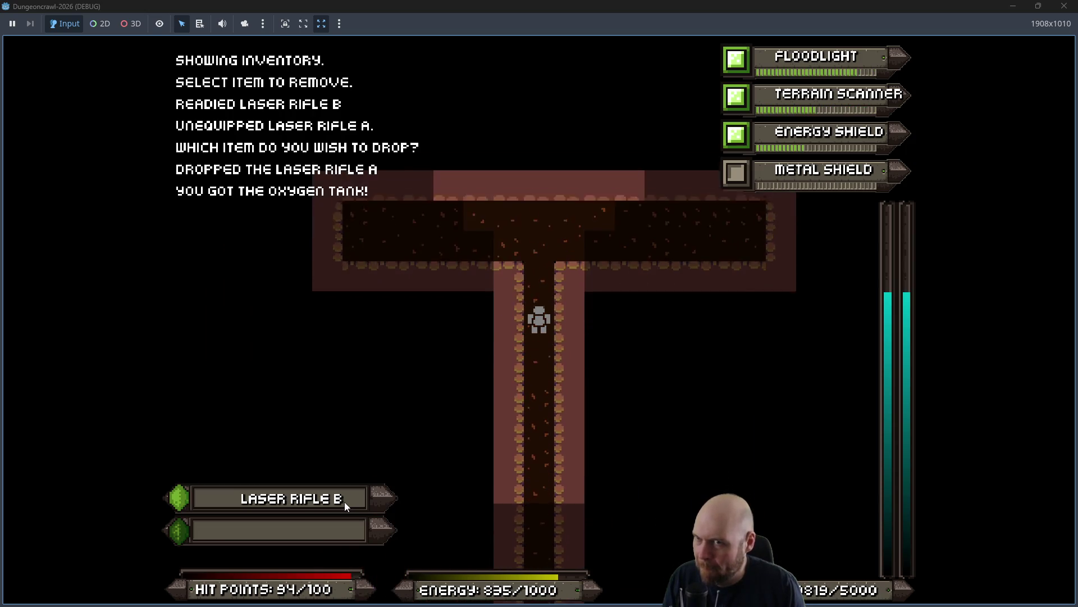
key("Down")
key("Down")
key("Down")
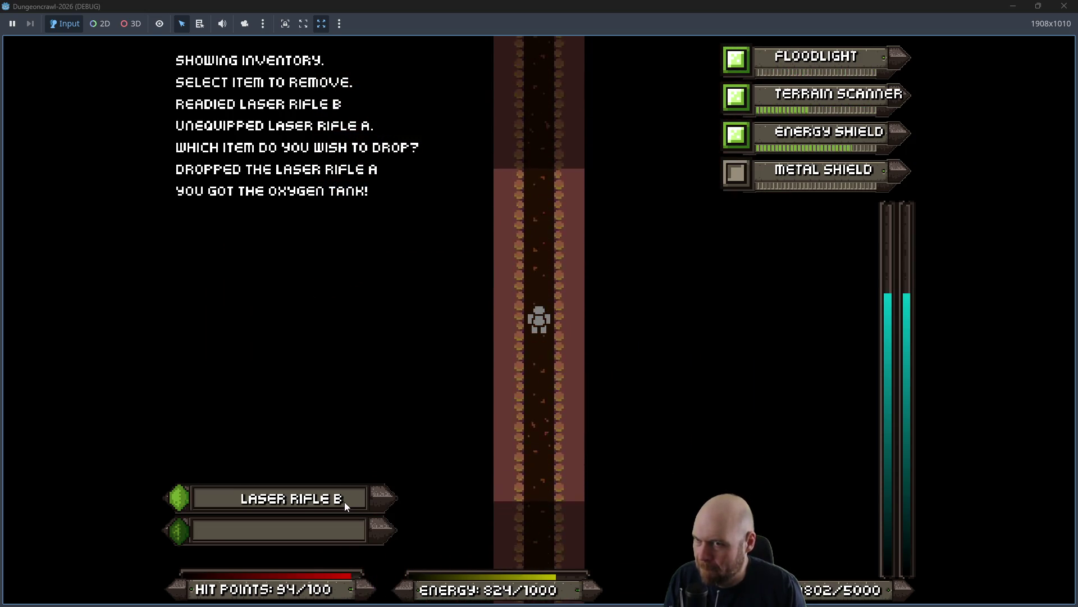
key("Down")
key("Down")
key("Down")
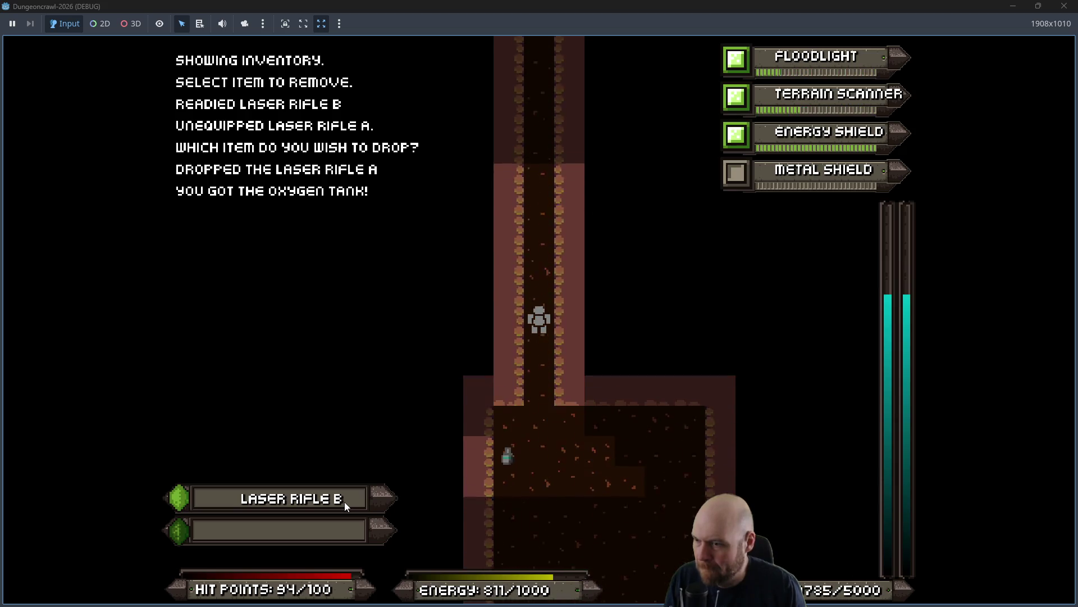
key("Down")
key("Down")
key("Down")
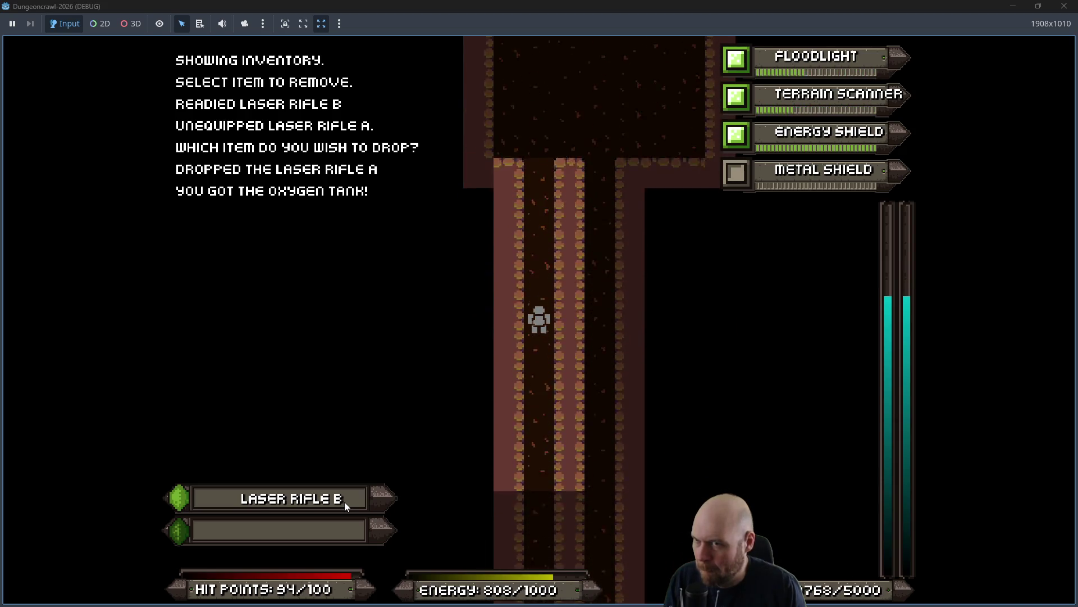
key("Down")
key("Down")
key("Down")
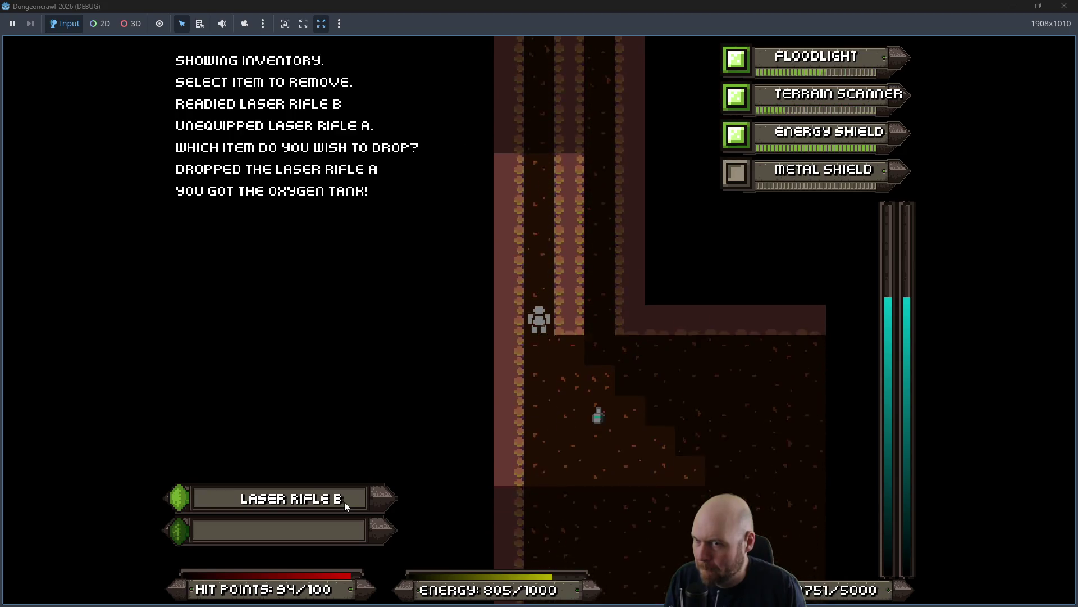
Shoot the dog bot repeatedly and re-ready Laser Rifle B.
key("f")
key("Return")
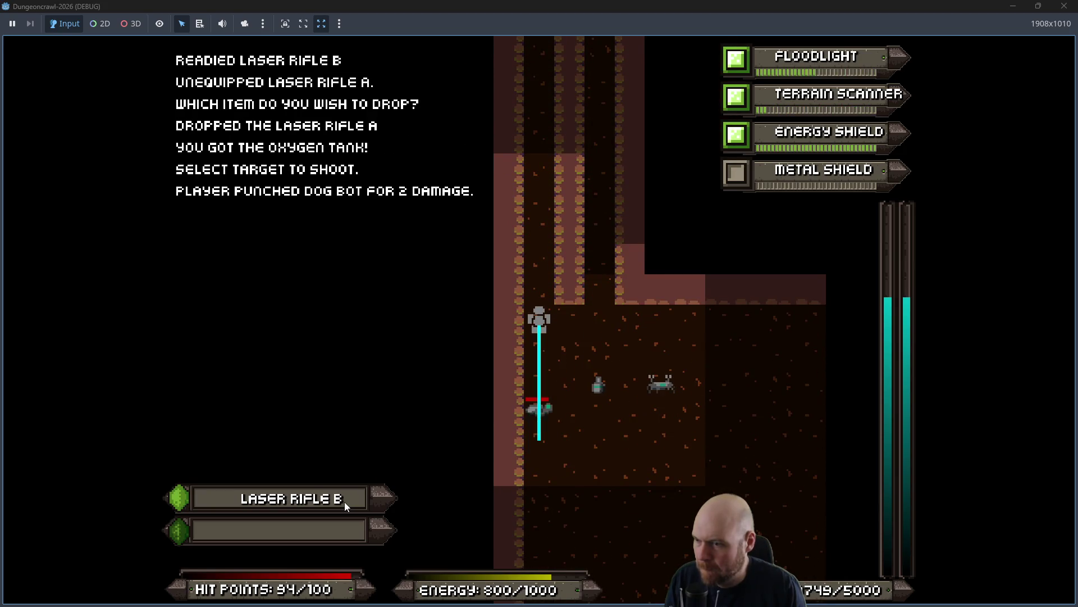
key("f")
key("Return")
key("f")
key("Return")
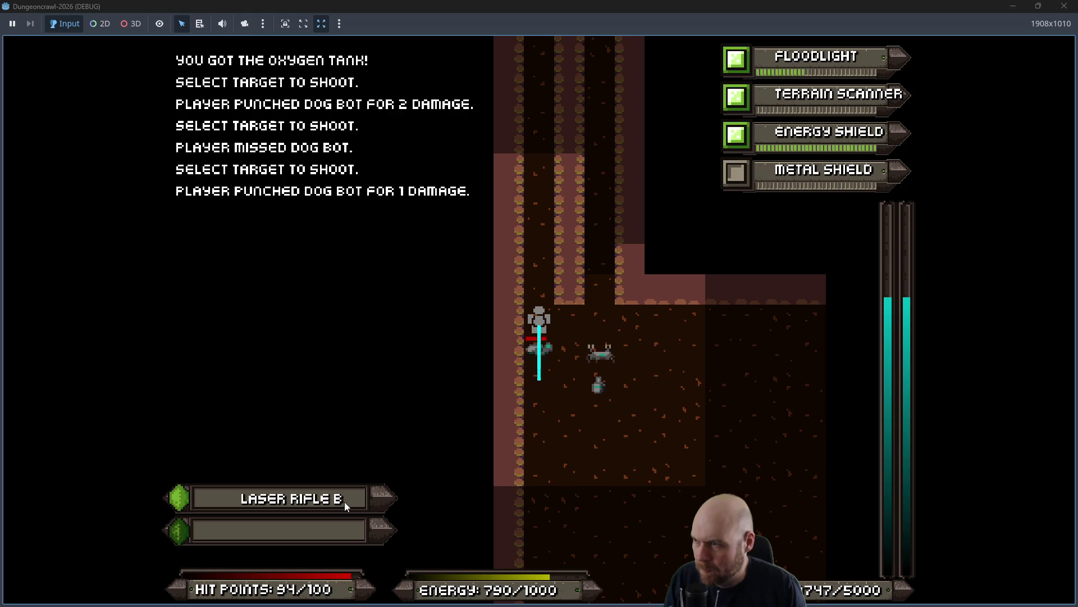
key("Down")
key("Down")
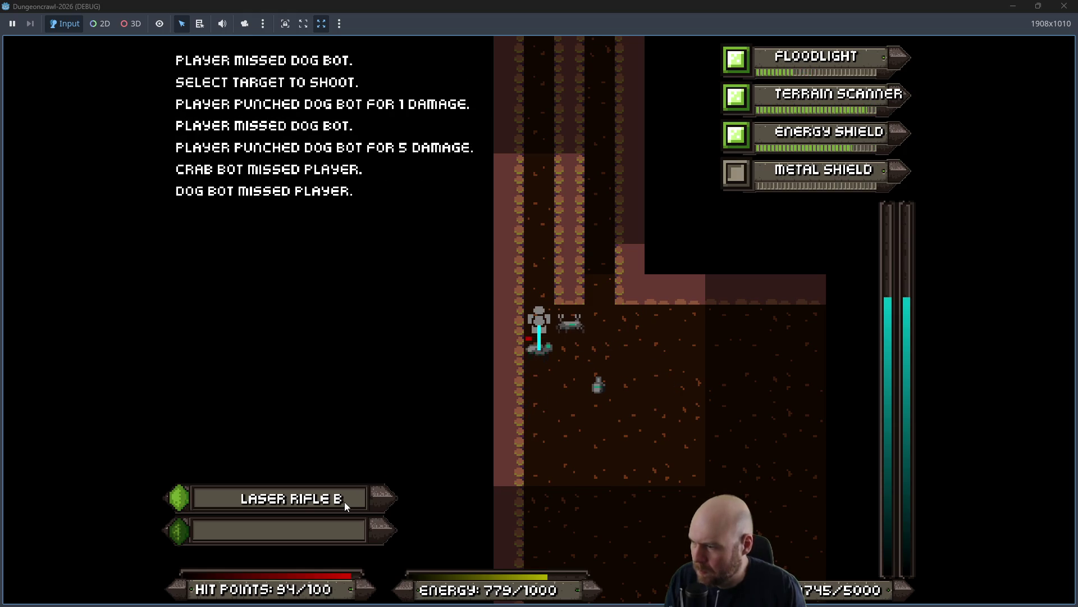
left_click(345, 501)
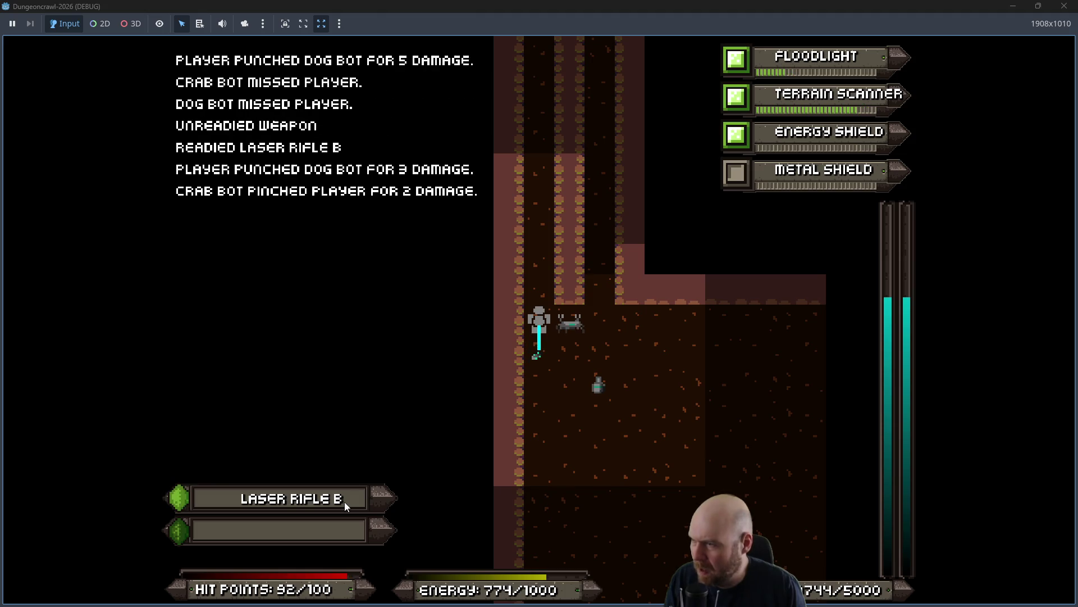
Fight the crab bot, take the battery, and pick up the Biogel Fabricator.
key("Right")
key("Right")
key("Right")
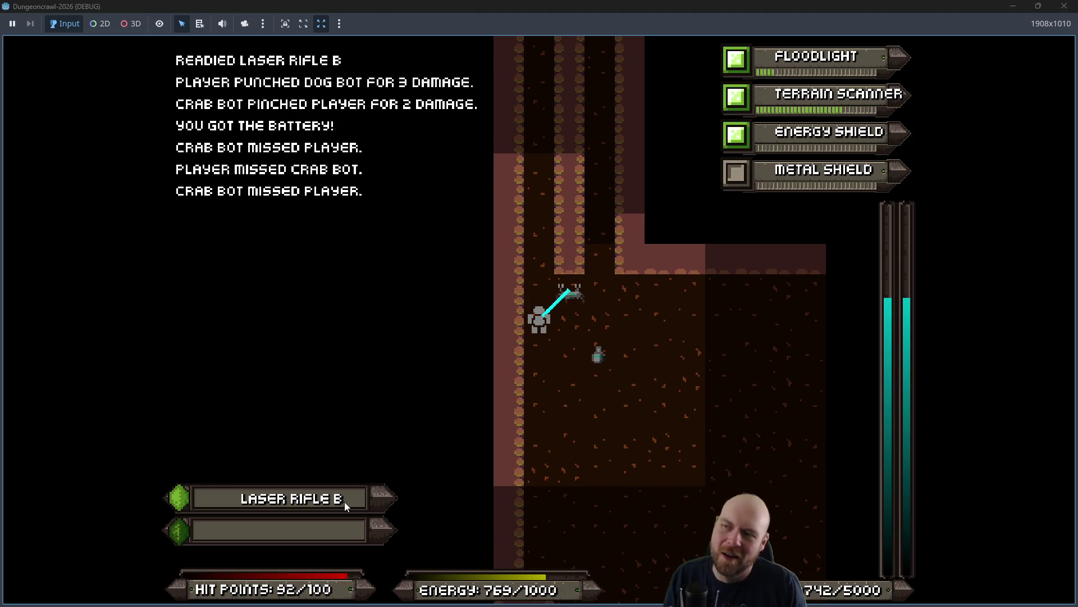
key("Down")
key("Down")
key("Down")
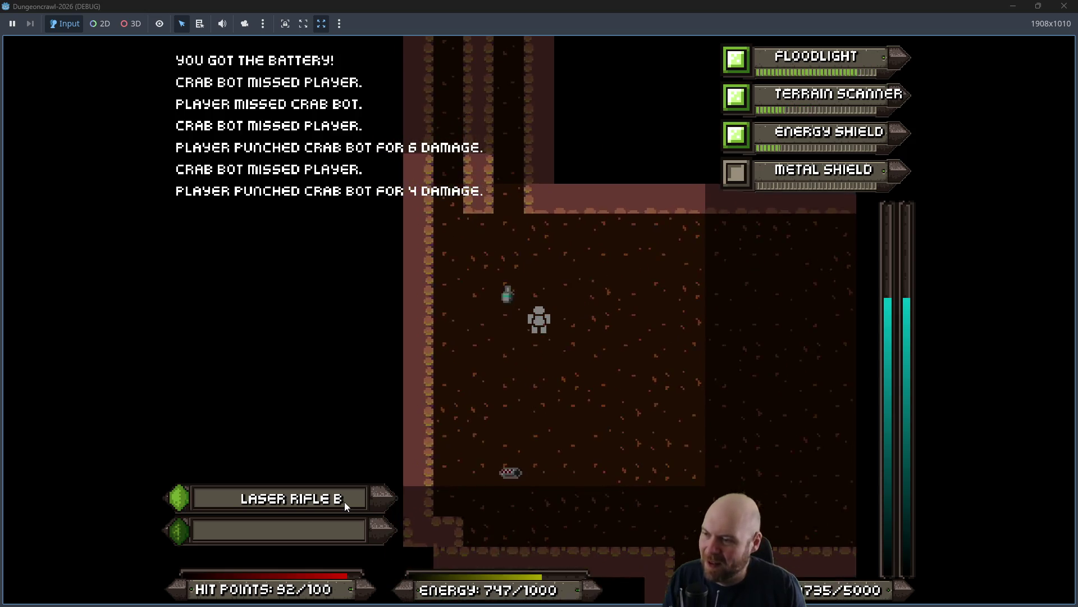
key("Up")
key("Left")
key("Left")
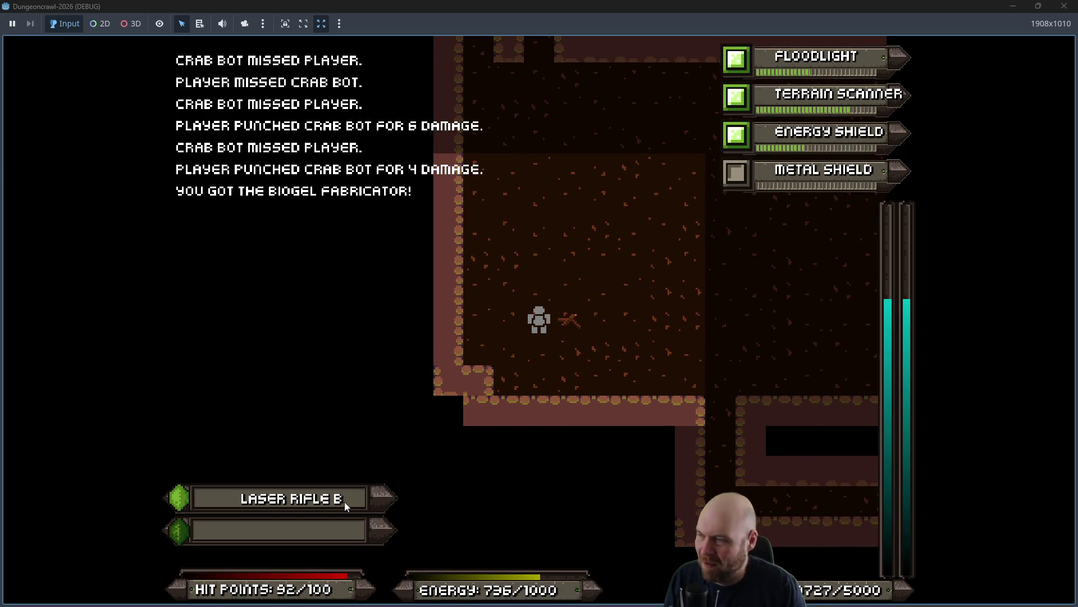
Turn on the Metal Shield, fight the rogue kestrel, and check the inventory.
key("4")
key("Up")
key("Left")
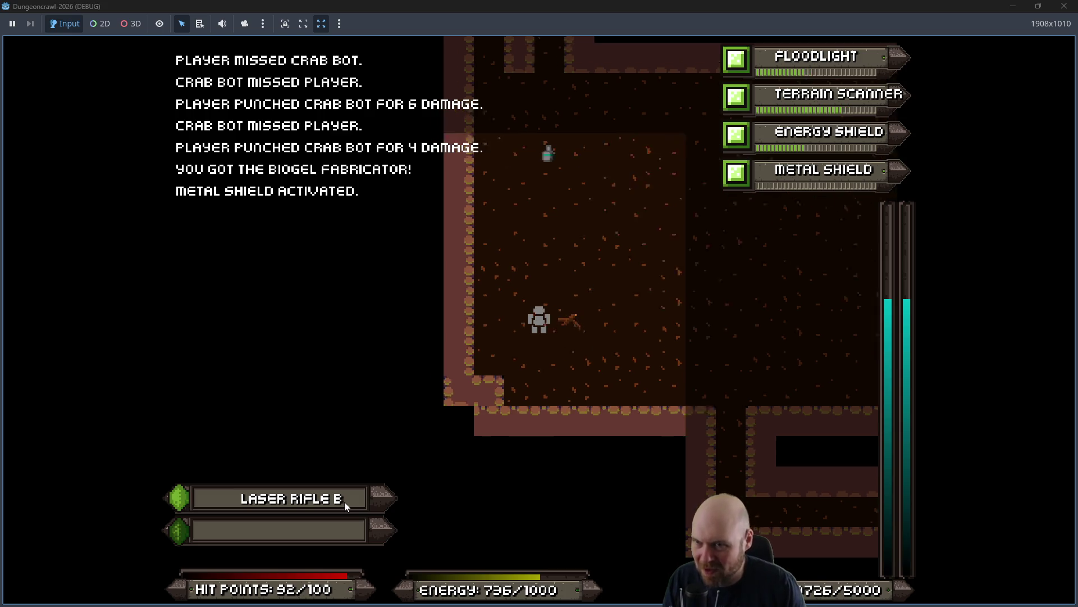
key("Right")
key("Right")
key("Right")
key("Right")
key("Right")
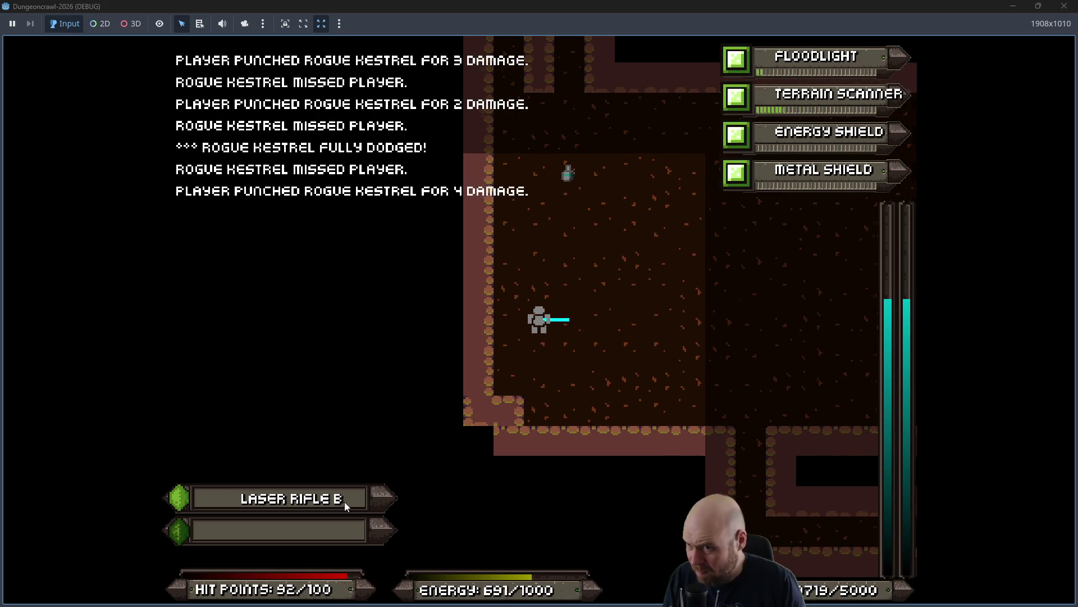
key("i")
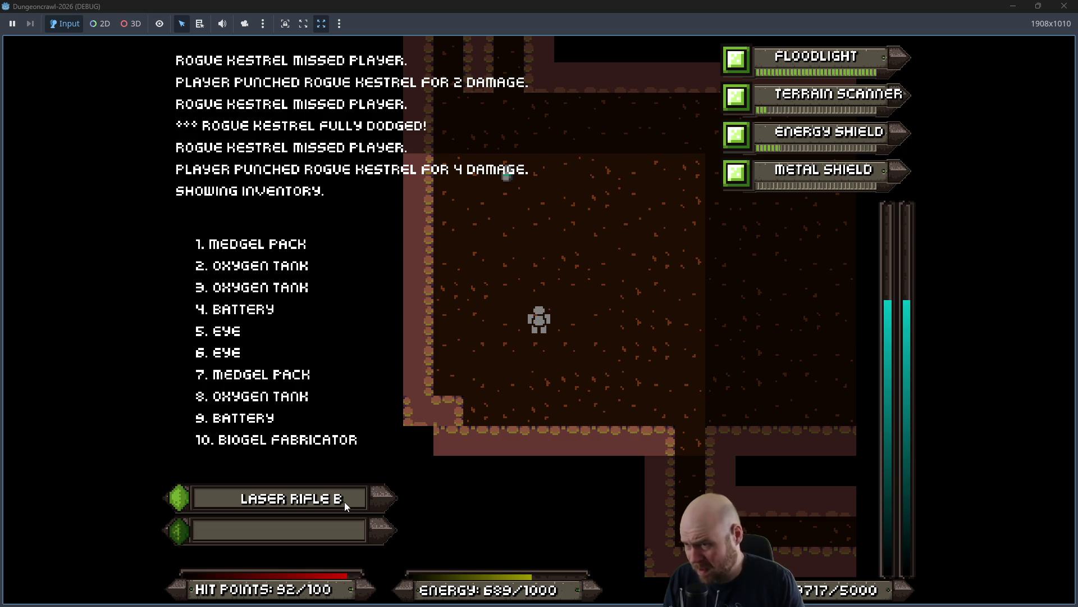
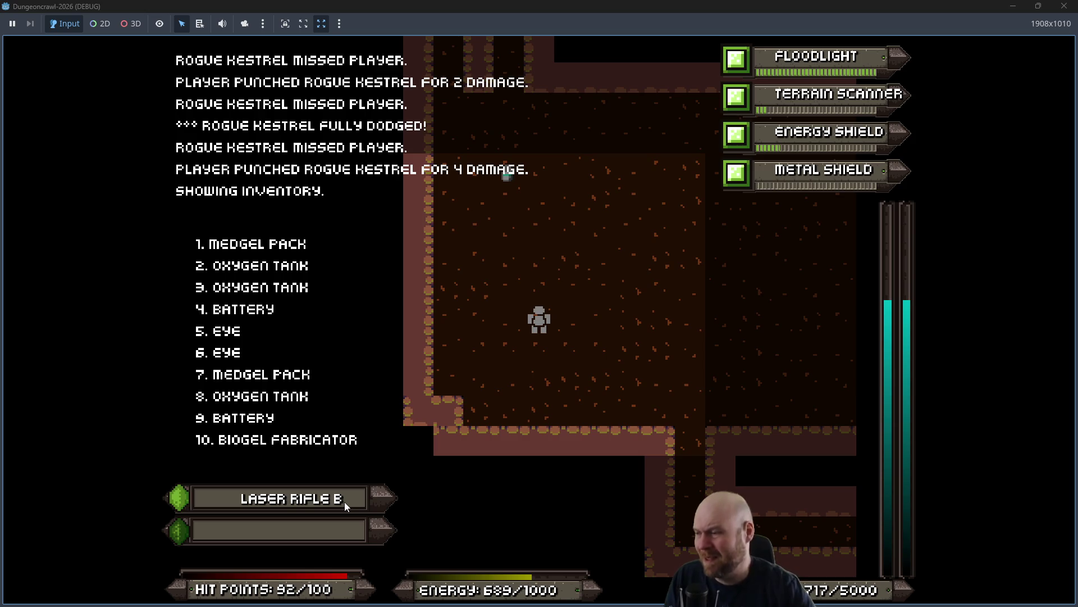
Drop the equipped Metal Shield and equip the Biogel Fabricator in the empty slot.
key("i")
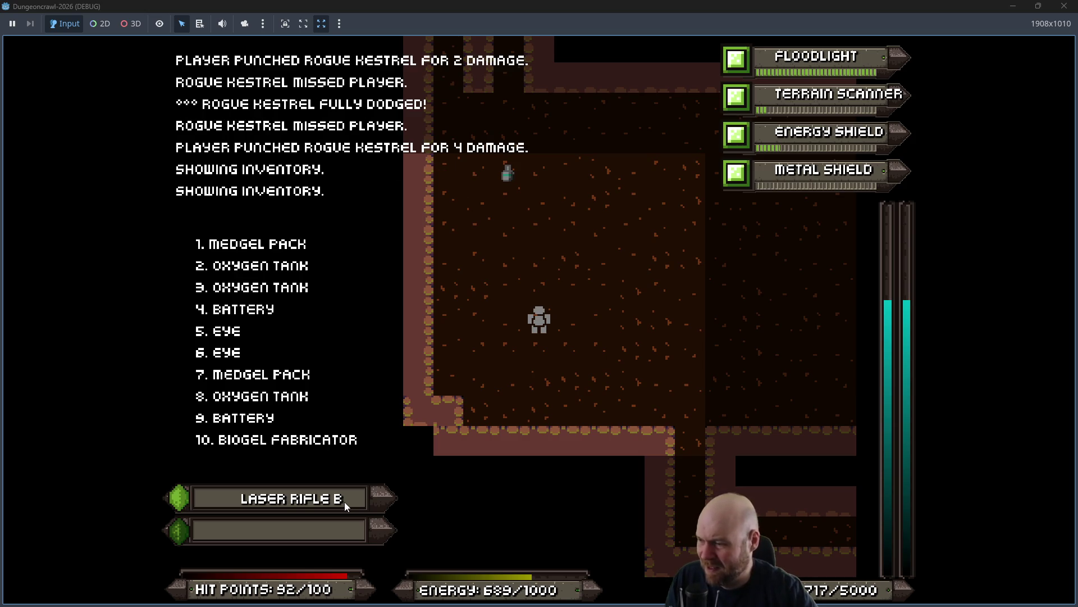
key("Escape")
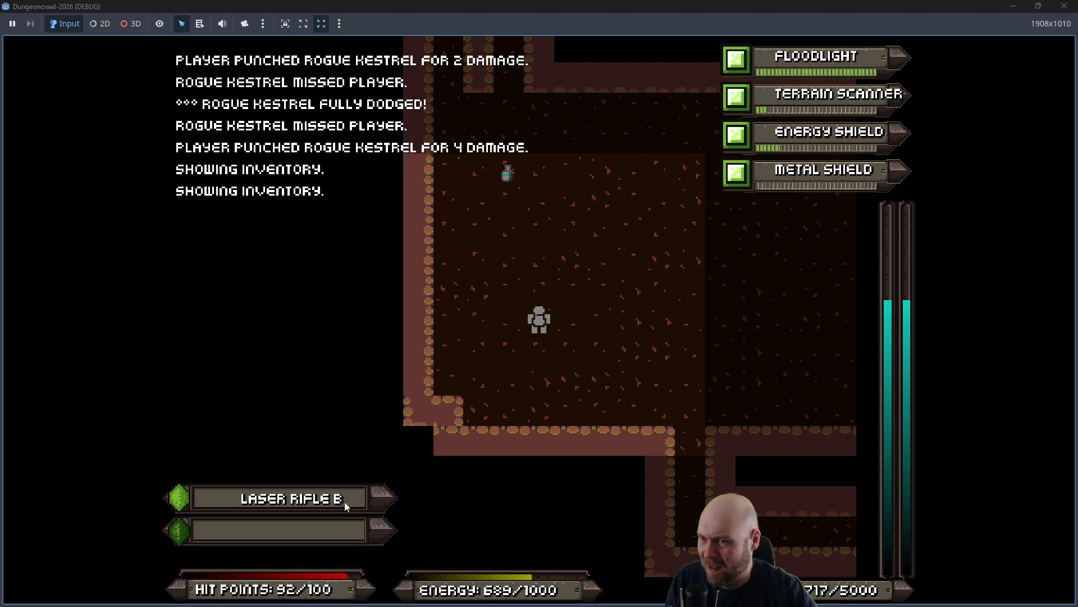
key("r")
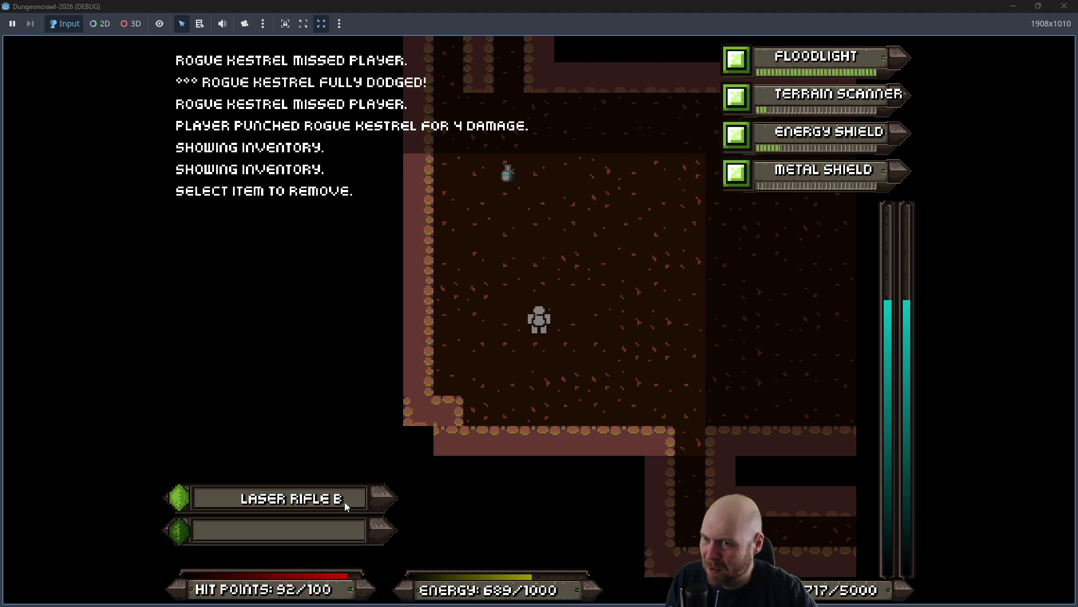
key("4")
key("Right")
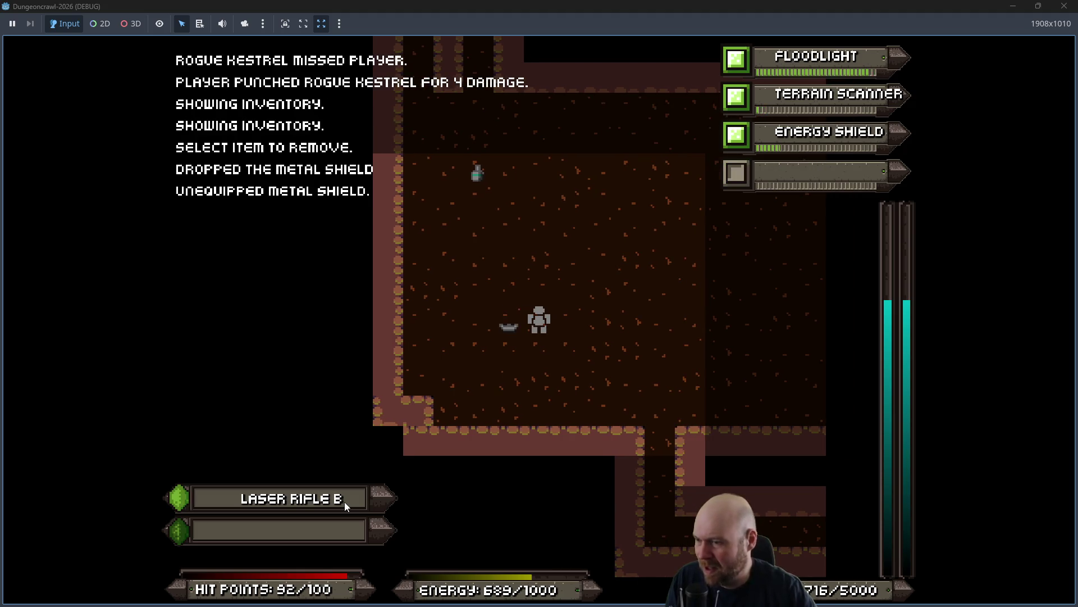
key("i")
key("0")
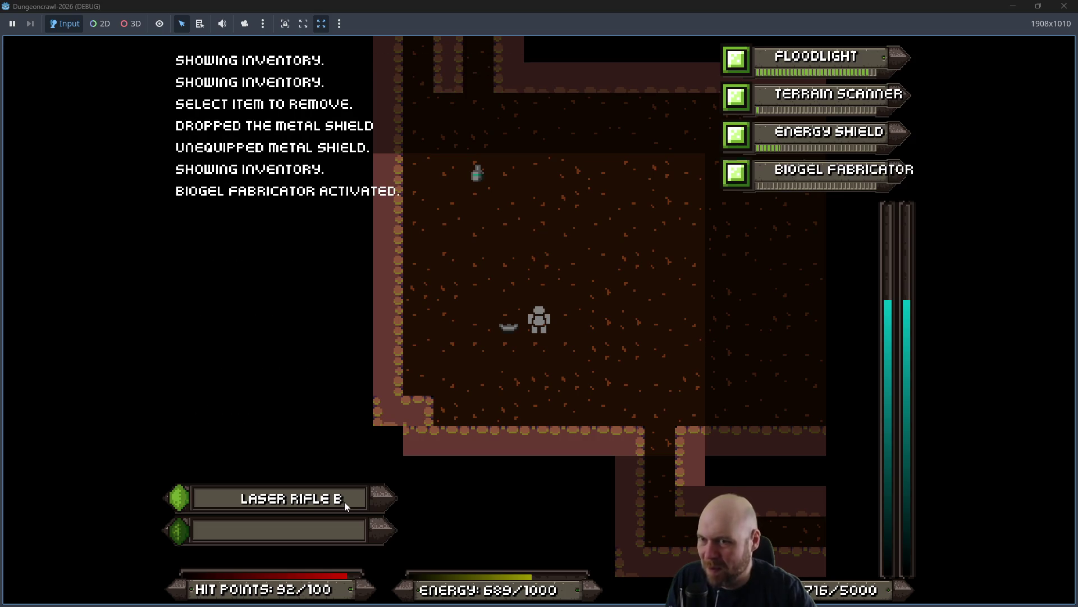
Walk the player over to the Portable Fusion Cell and pick it up.
key("Right")
key("Right")
key("Right")
key("Right")
key("Right")
key("Right")
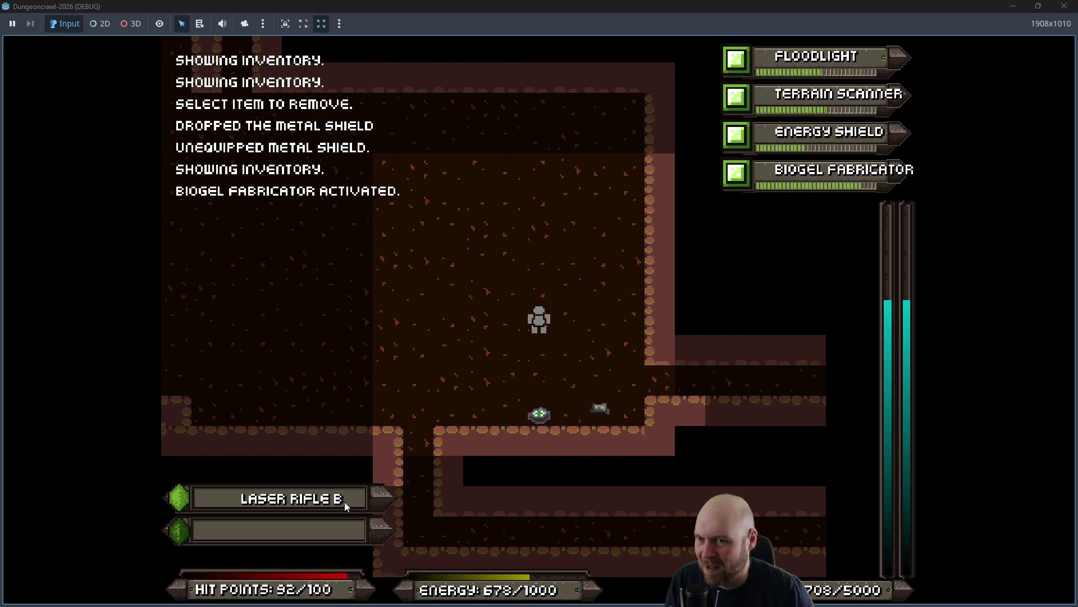
key("Right")
key("Down")
key("Right")
key("Down")
key("Right")
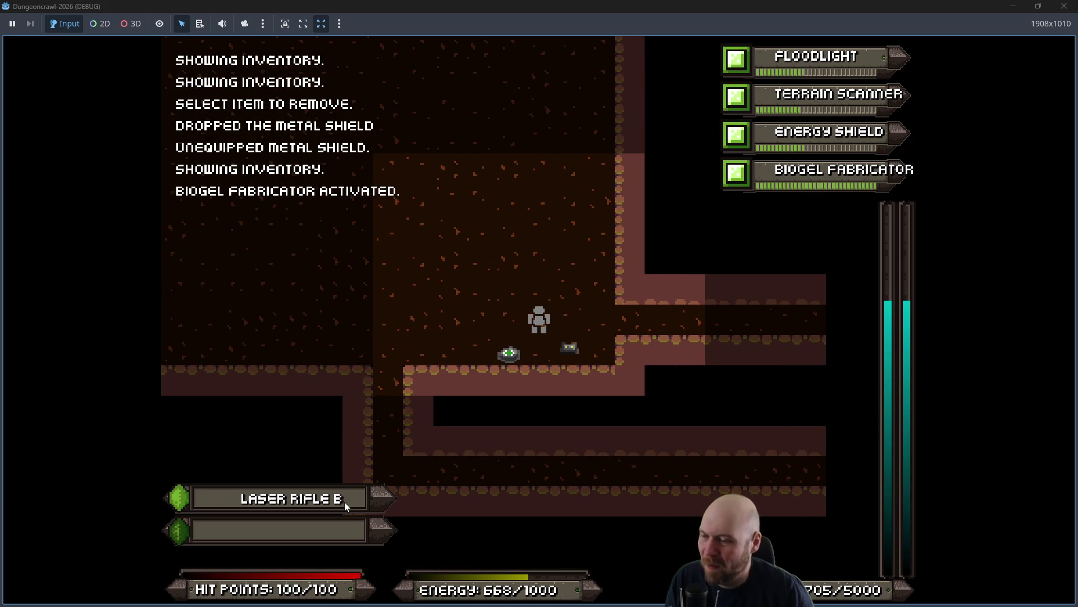
key("Down")
key("Left")
key("Left")
key("Left")
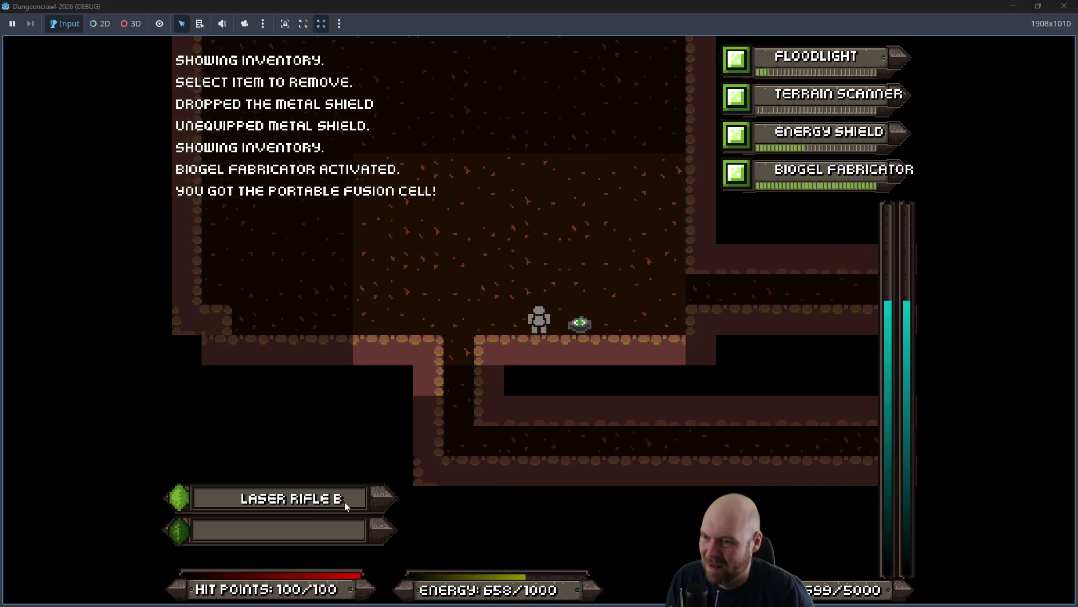
key("Left")
key("Left")
key("Down")
key("Down")
key("Down")
key("Right")
key("Right")
key("Right")
key("Right")
key("Right")
key("Right")
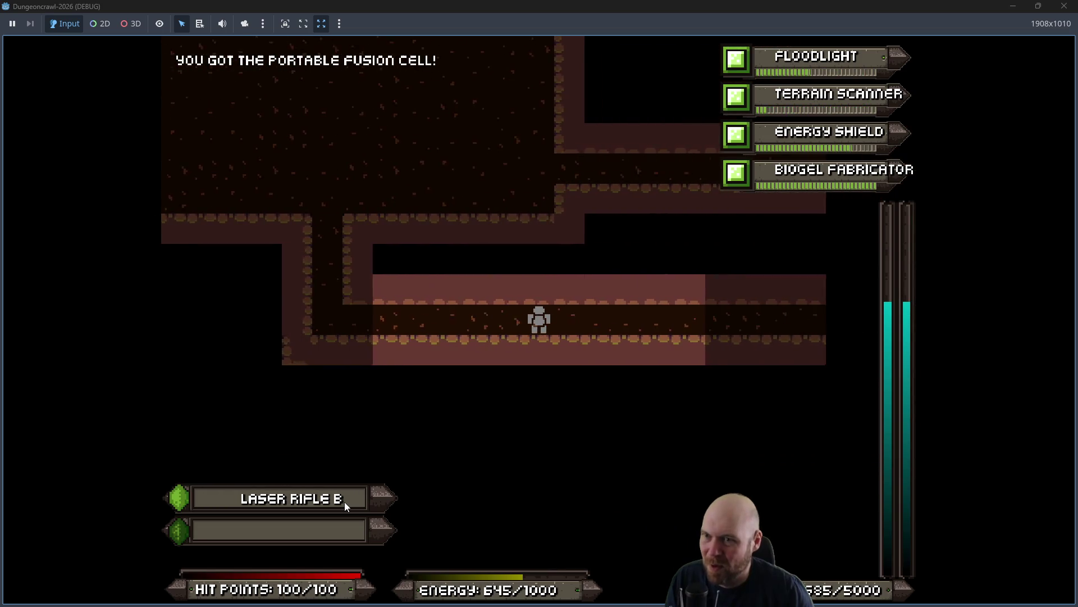
key("Right")
key("Right")
key("Right")
Deactivate and drop the Terrain Scanner, then equip and activate the Portable Fusion Cell.
key("2")
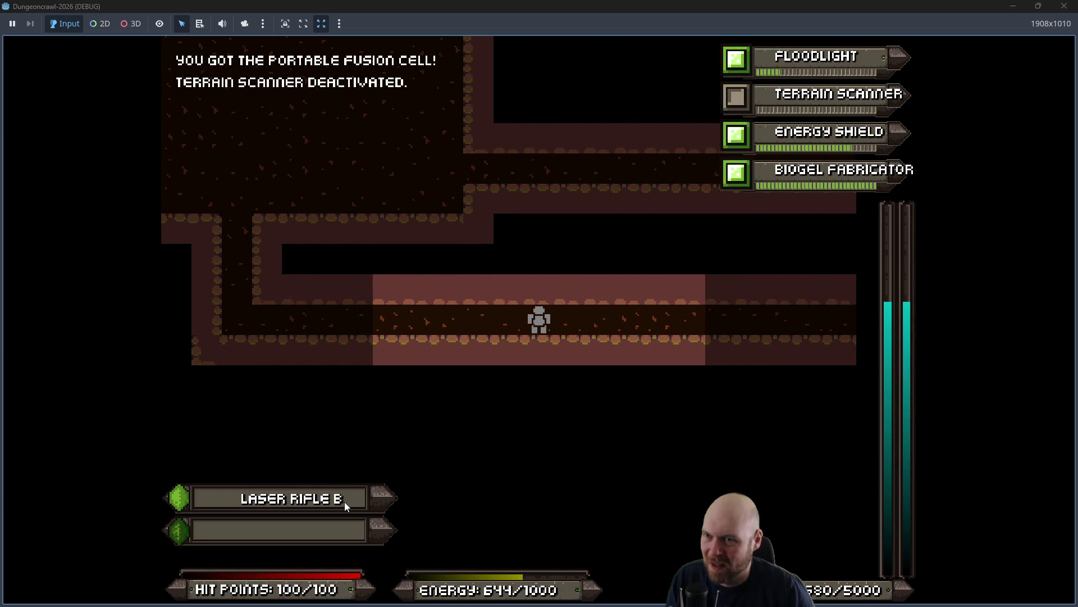
key("2")
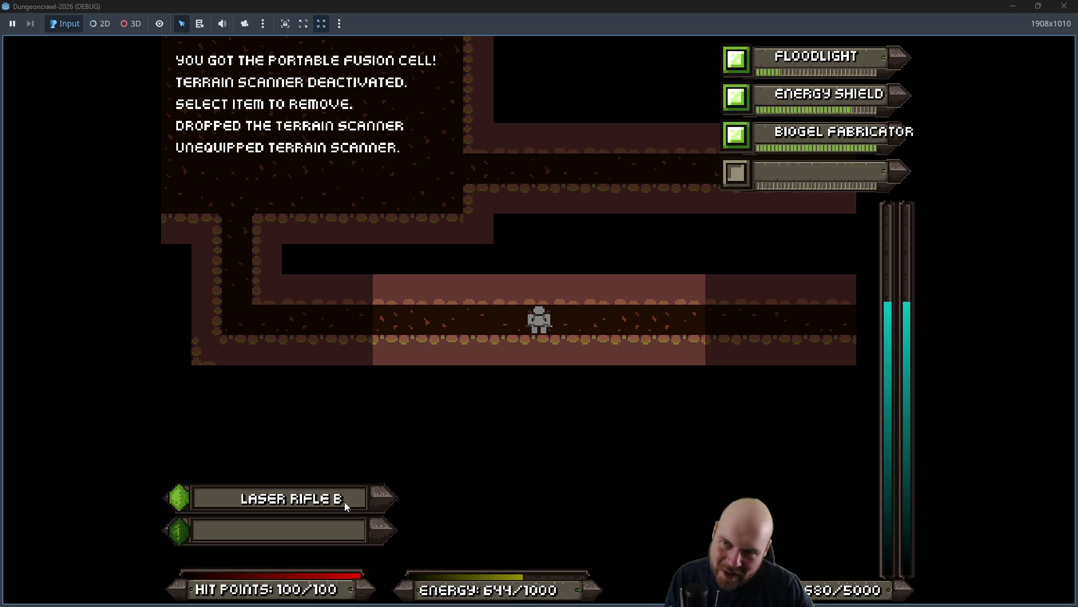
key("i")
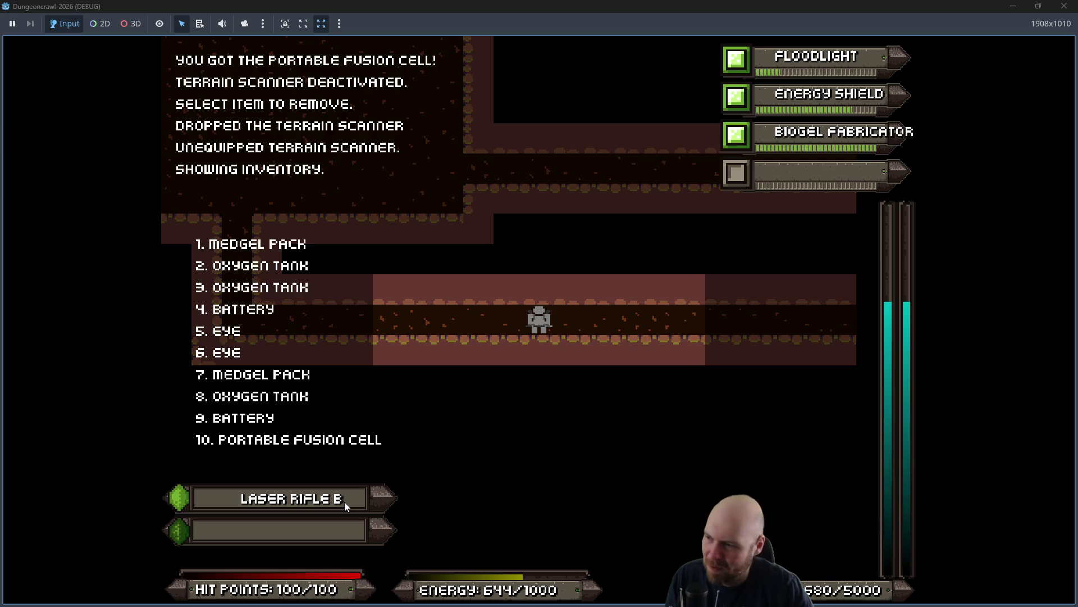
key("0")
key("Right")
key("Right")
key("Right")
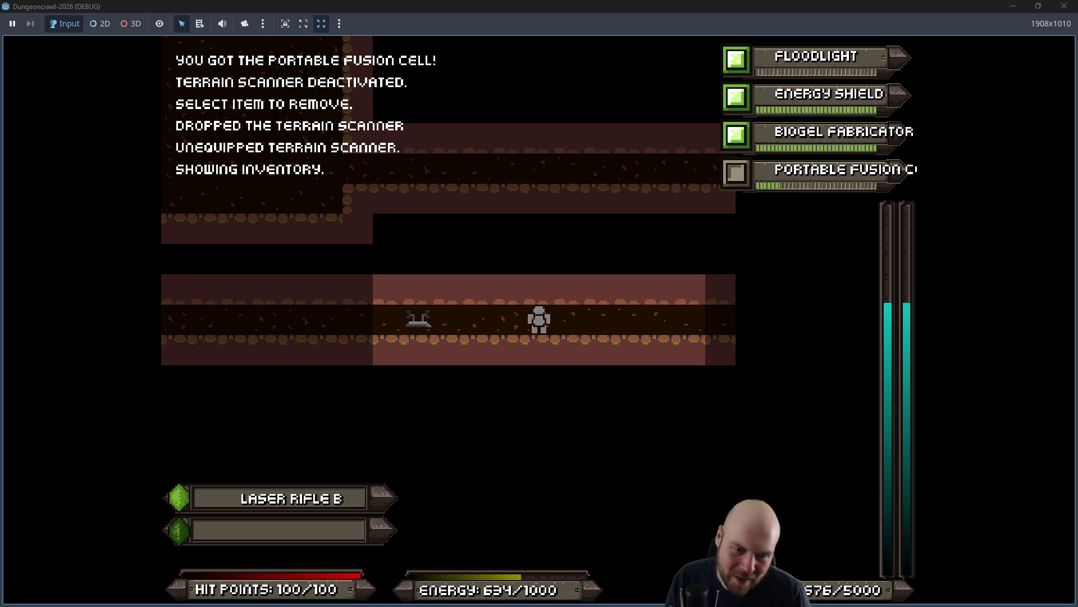
key("4")
Fight the dog bot and nearby enemies, then close the game window.
key("Right")
key("Right")
key("Right")
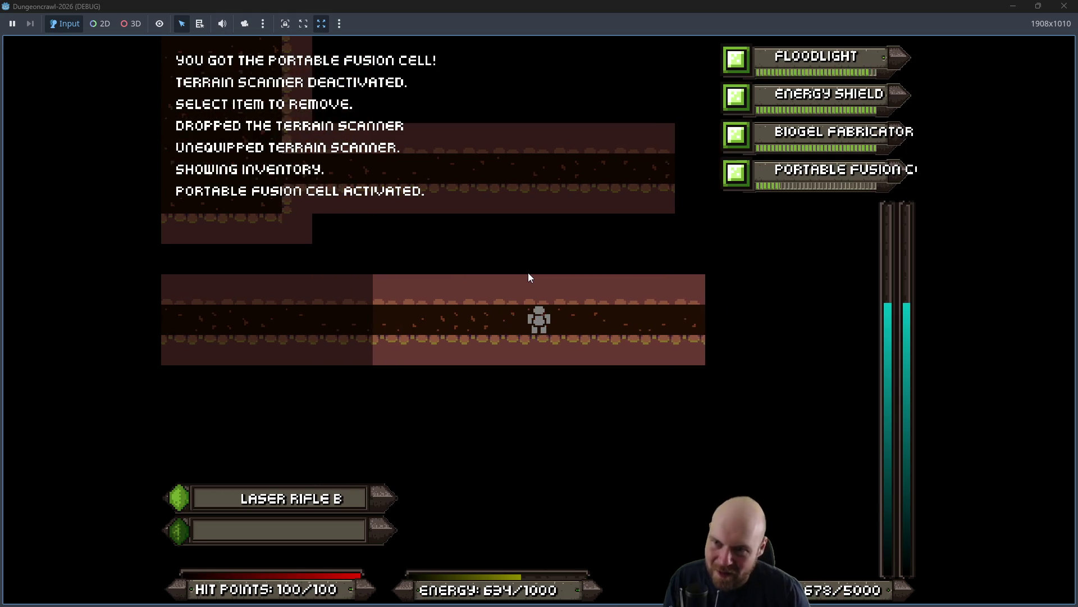
key("Right")
key("Right")
key("Right")
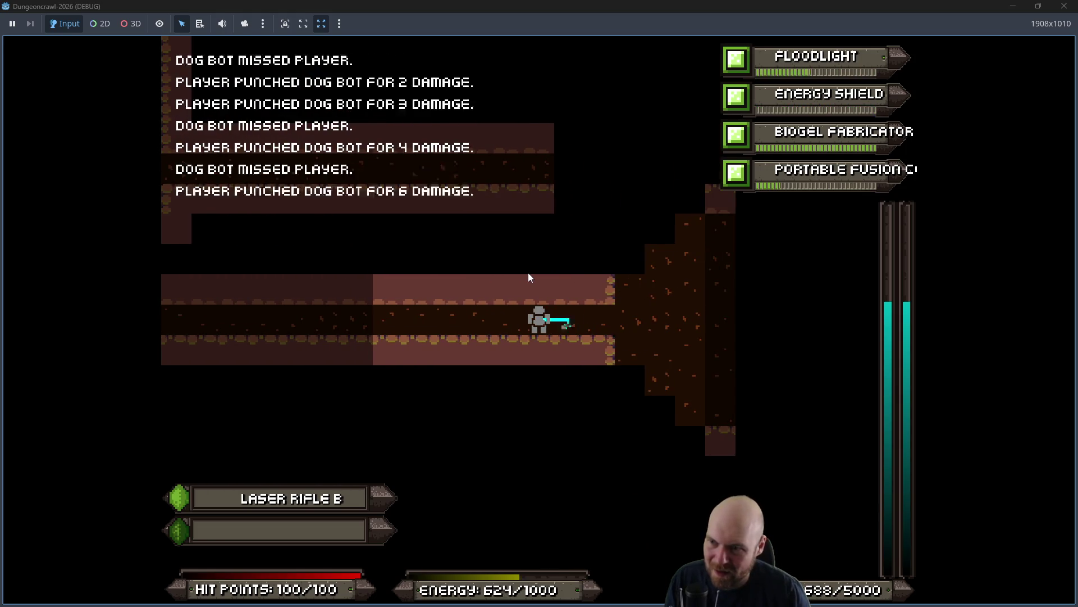
key("Right")
key("Up")
key("Up")
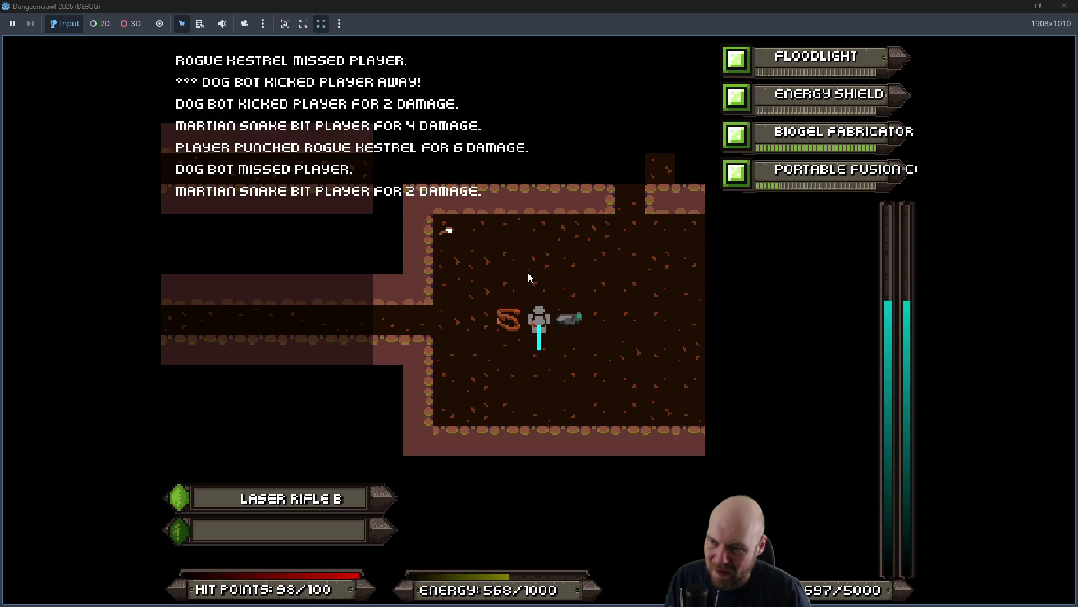
key("Up")
key("Up")
key("Up")
key("Up")
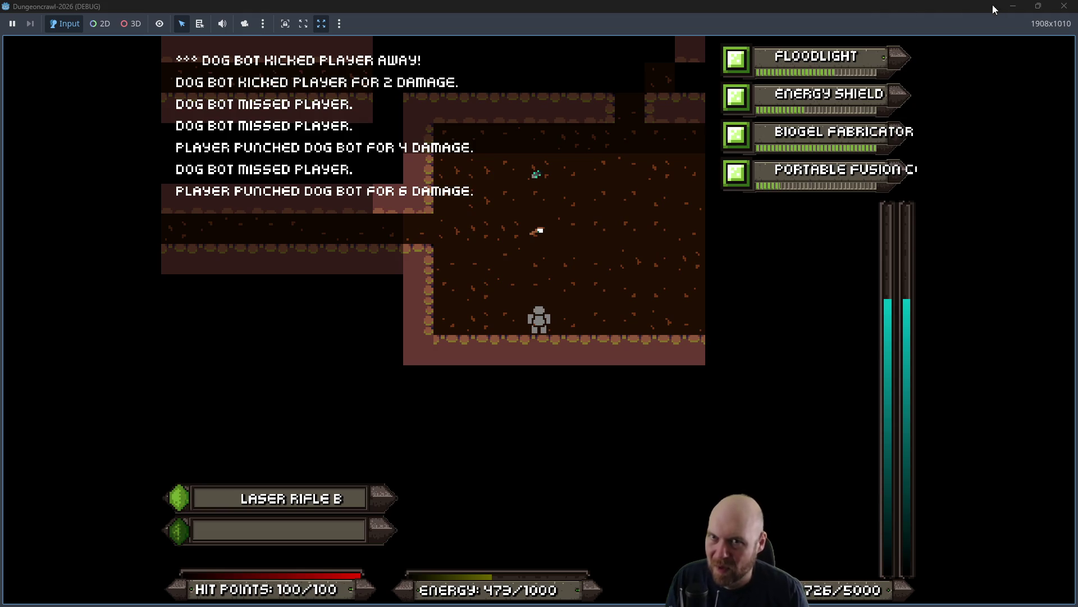
left_click(1060, 9)
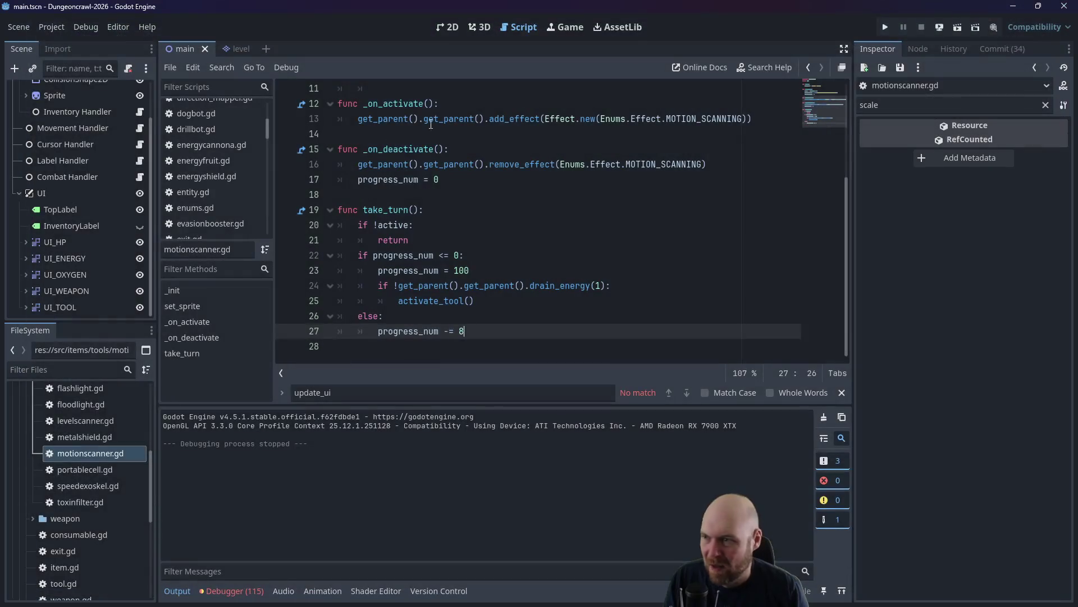
Open portablecell.gd and review the progress_num = 500 line in _init.
double_click(101, 467)
scroll(501, 254, "up", 3)
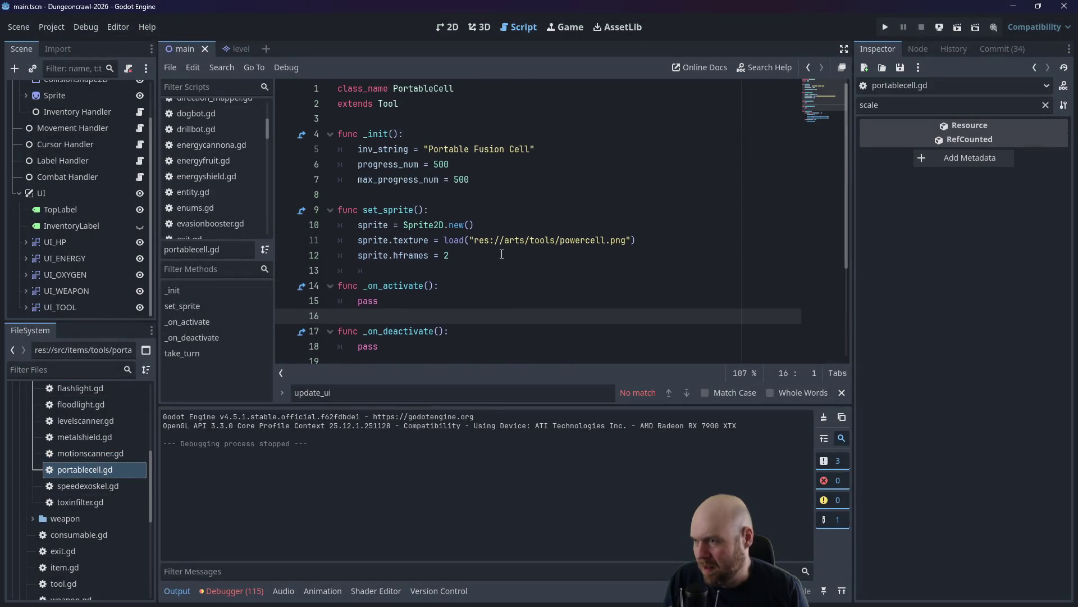
left_click(449, 167)
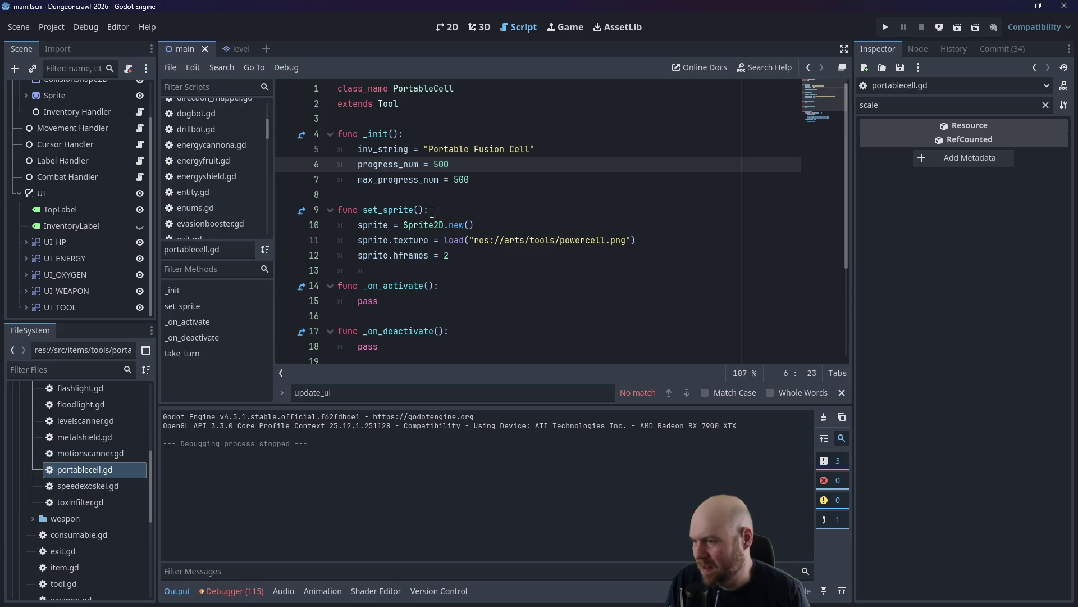
scroll(440, 213, "down", 3)
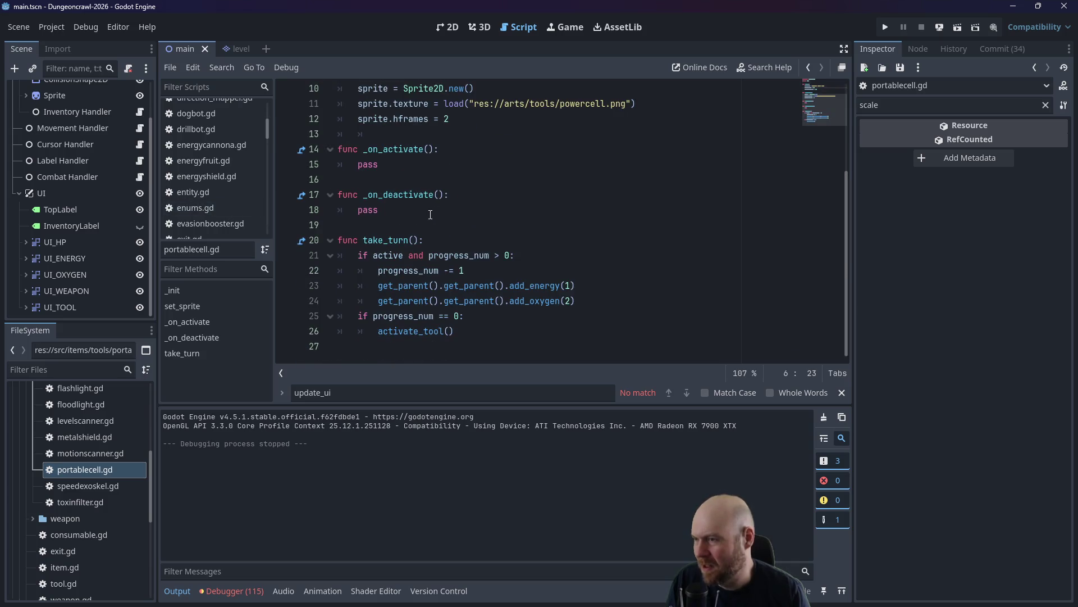
scroll(431, 215, "up", 3)
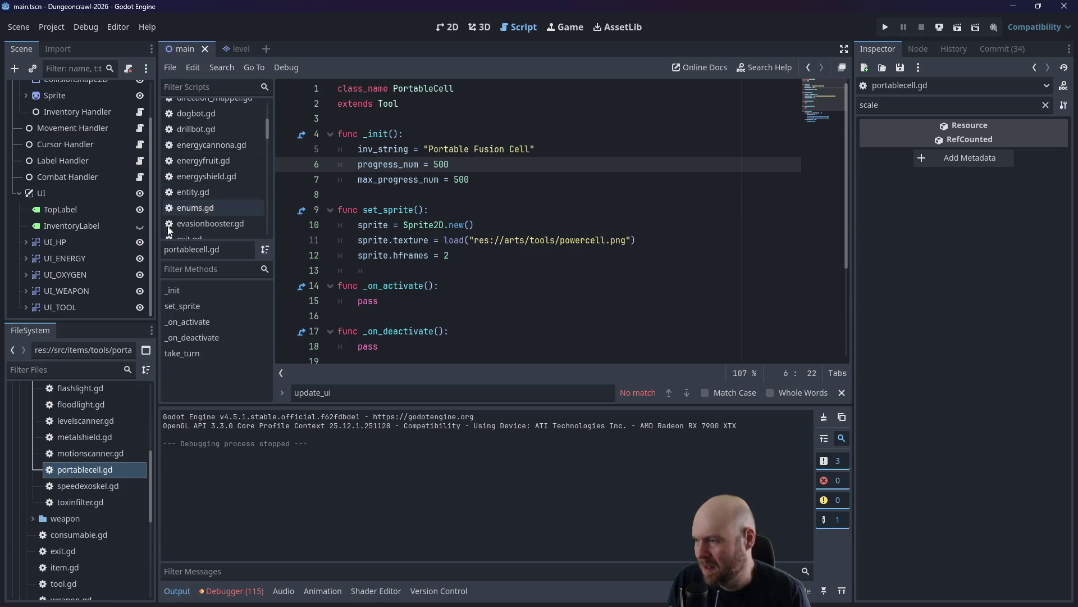
scroll(103, 452, "up", 3)
scroll(104, 453, "down", 4)
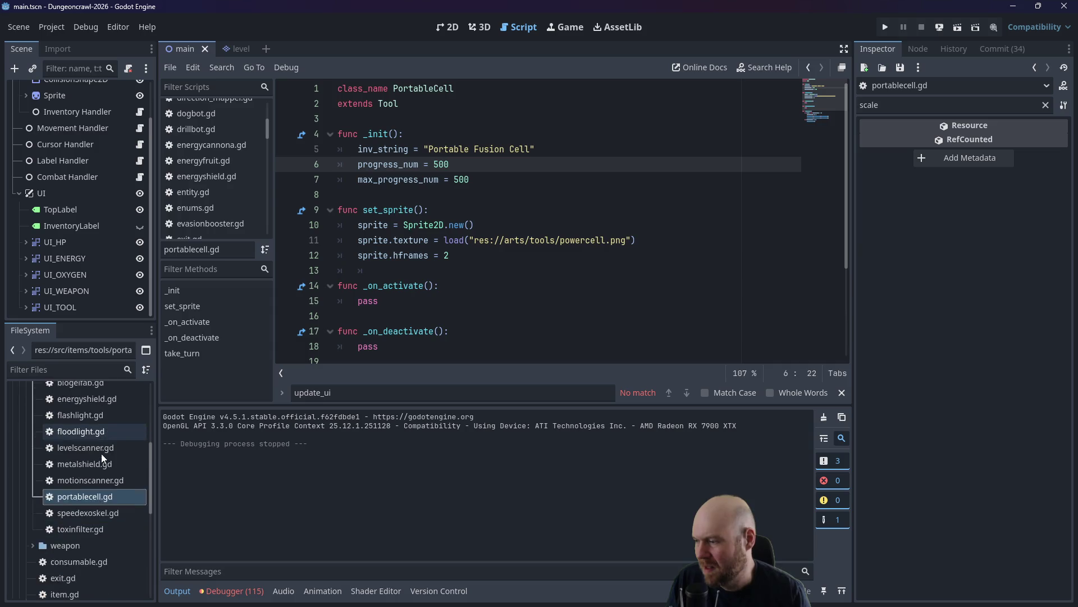
Look over the tool.gd base script, then return to portablecell.gd.
double_click(63, 556)
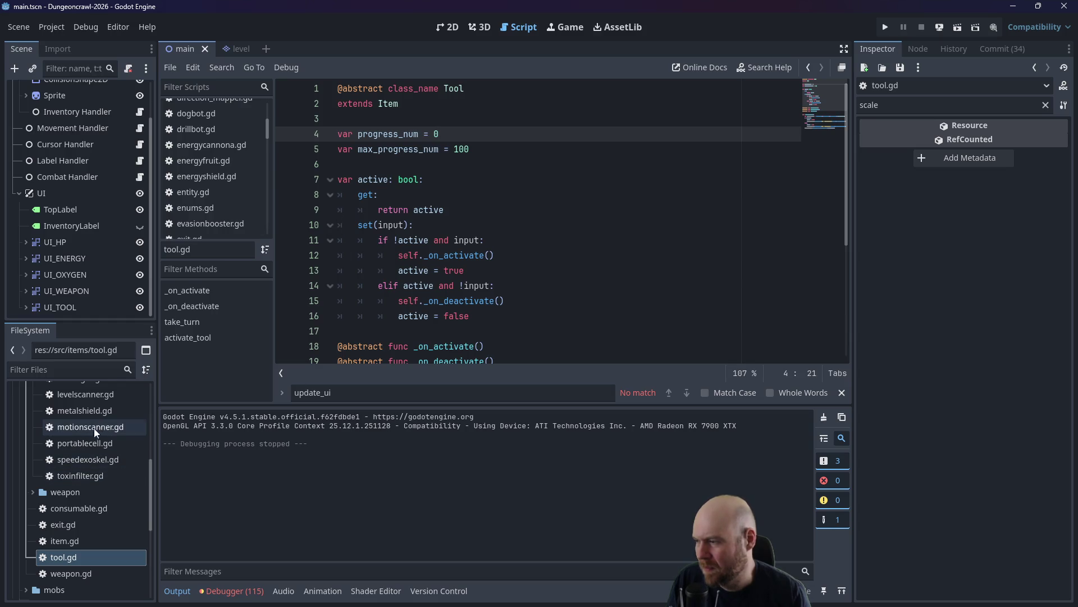
double_click(84, 443)
scroll(407, 297, "down", 2)
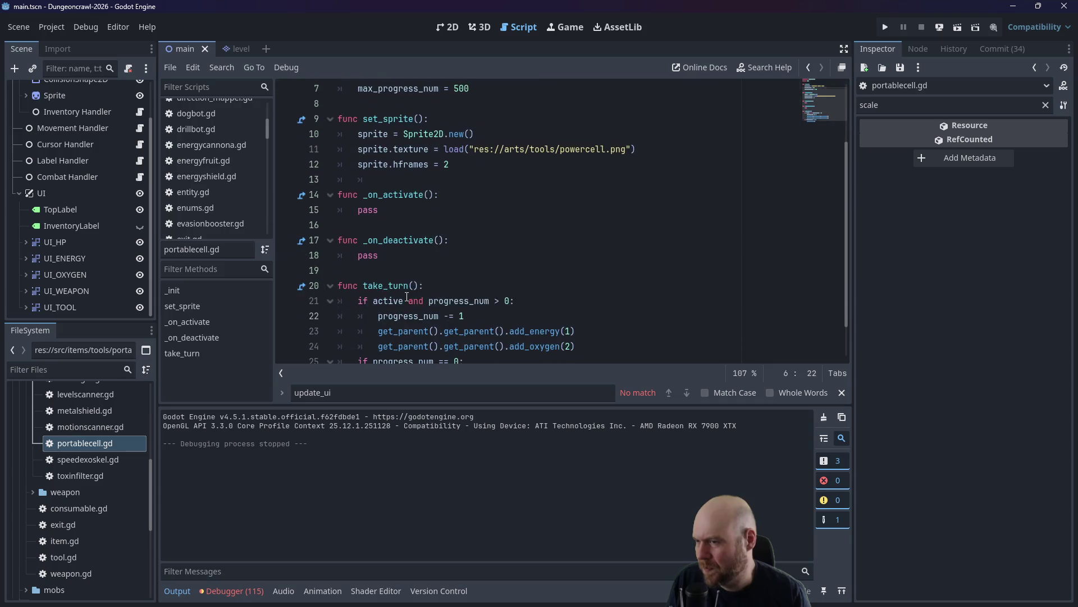
scroll(407, 296, "up", 1)
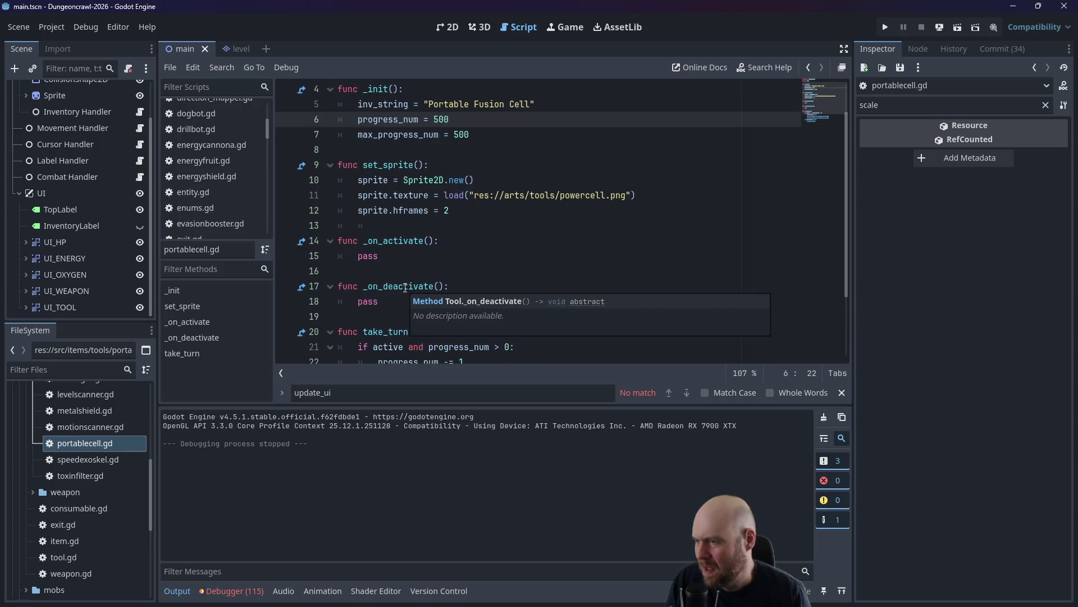
scroll(430, 273, "up", 1)
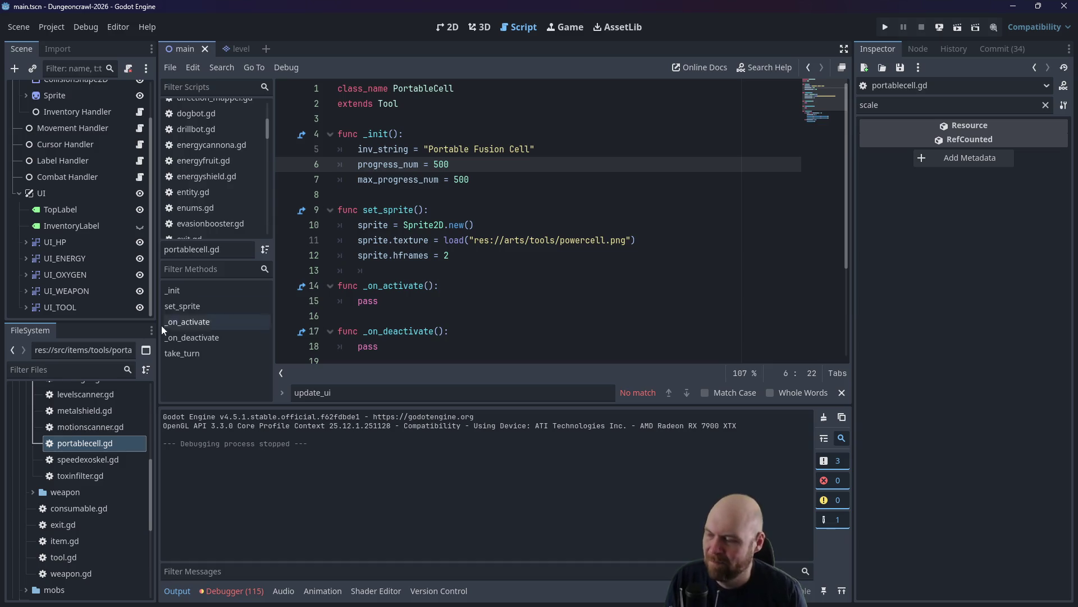
scroll(72, 449, "up", 3)
scroll(72, 450, "up", 3)
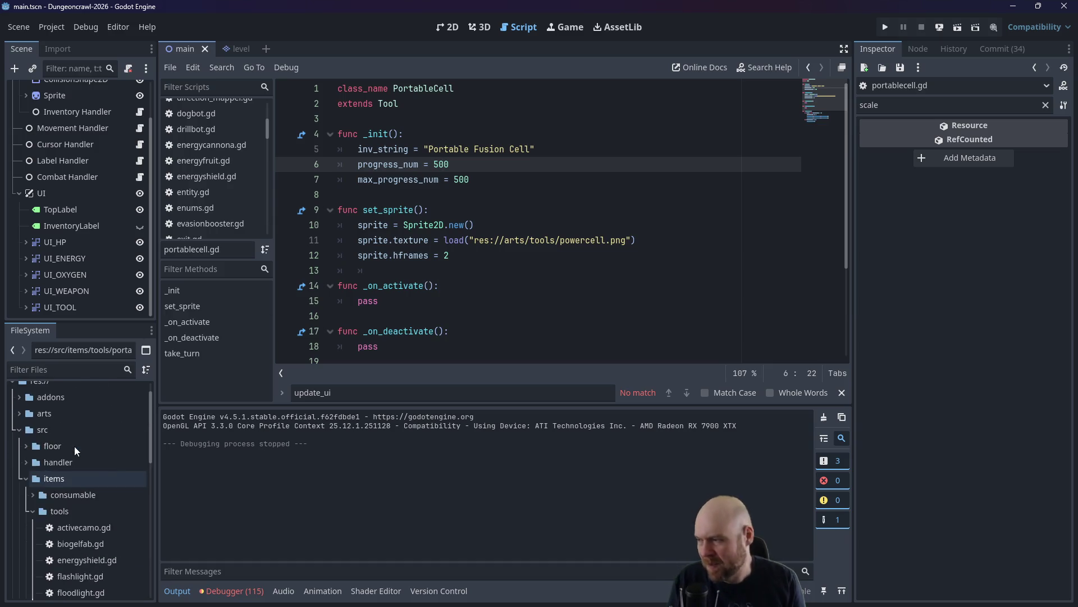
Collapse the tools folder, place the cursor after max_progress_num, and scroll to take_turn.
left_click(56, 510)
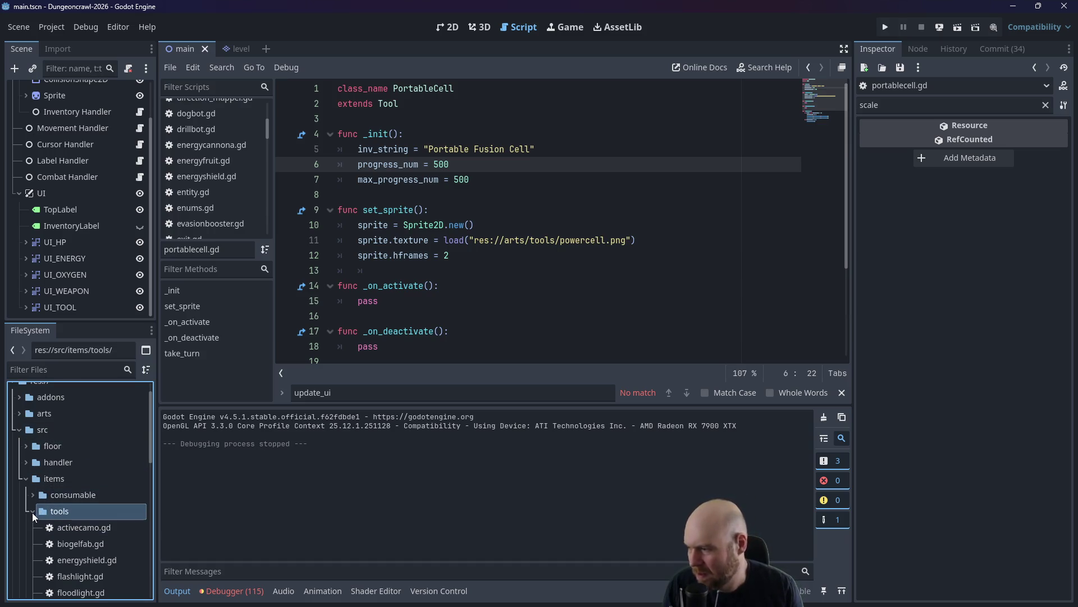
left_click(32, 511)
left_click(450, 216)
left_click(496, 180)
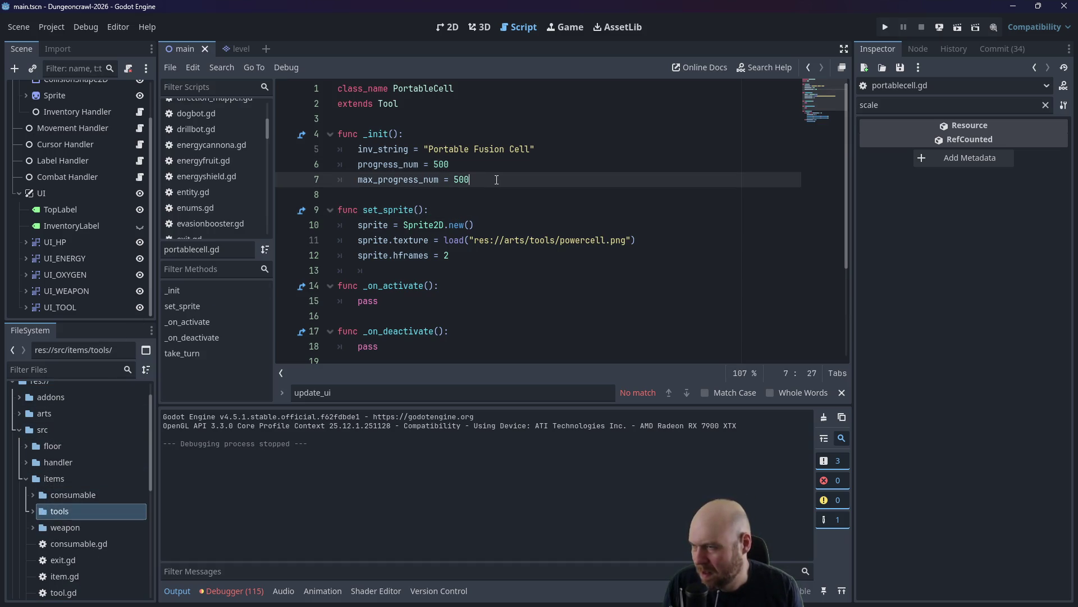
scroll(498, 190, "down", 3)
scroll(499, 196, "up", 1)
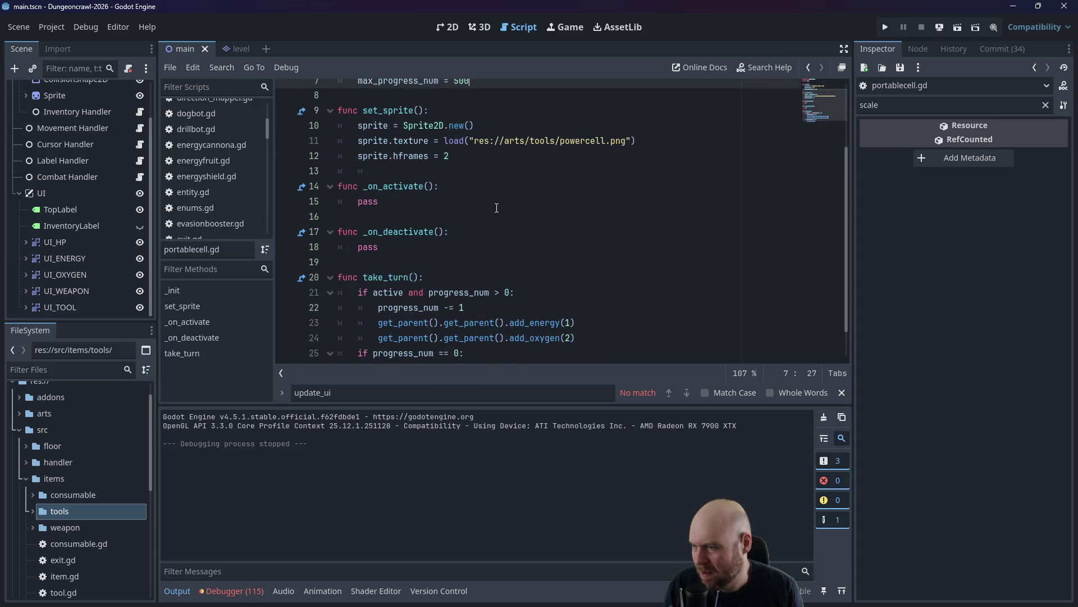
scroll(495, 211, "down", 1)
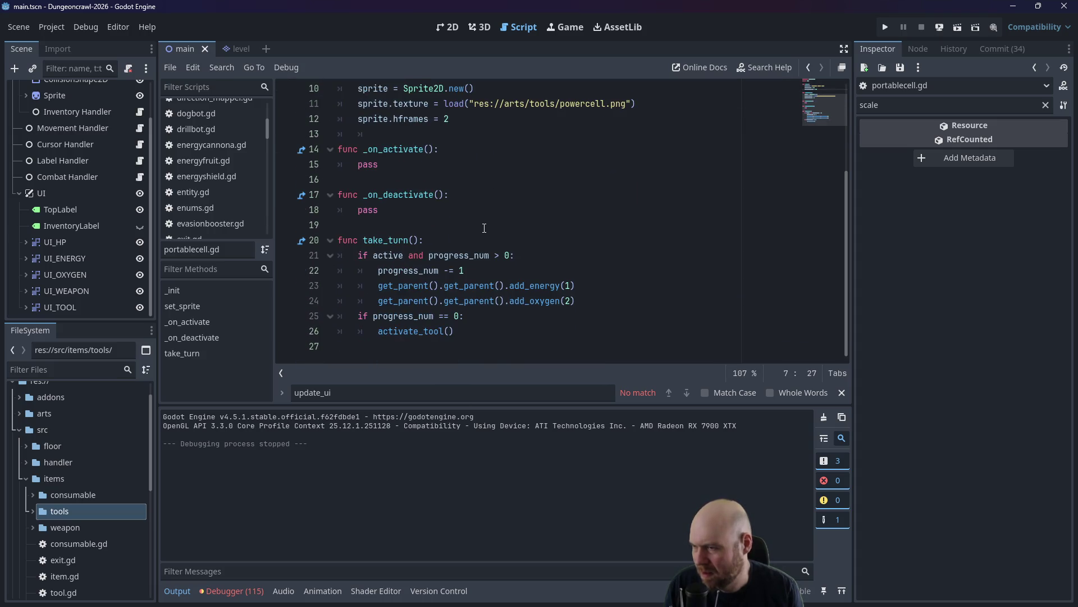
Add print(progress_num) at the top of take_turn and save portablecell.gd.
left_click(477, 241)
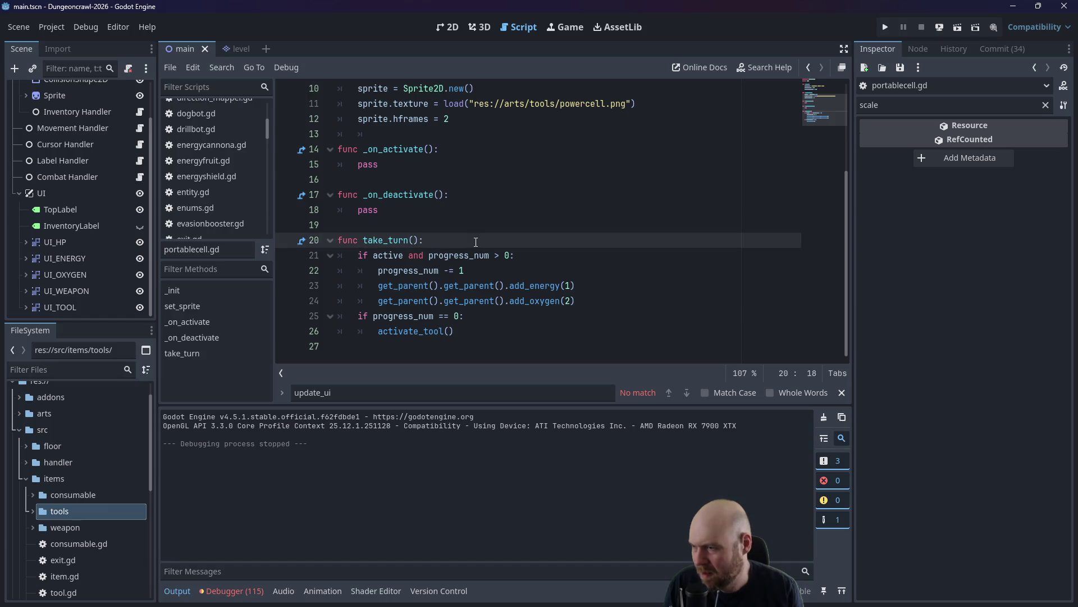
type("pri")
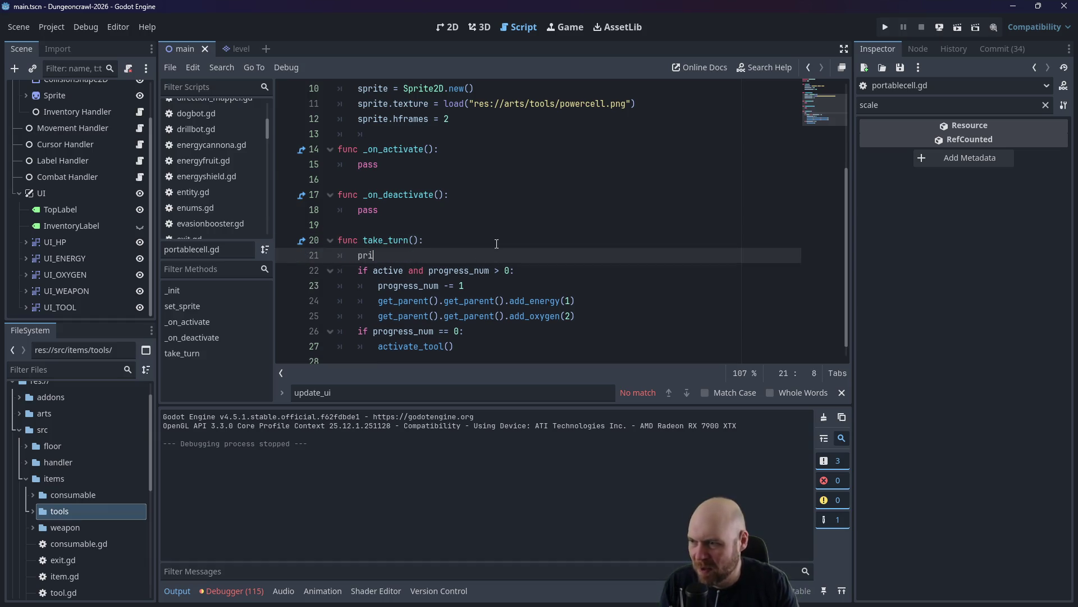
type("nt(progress_num")
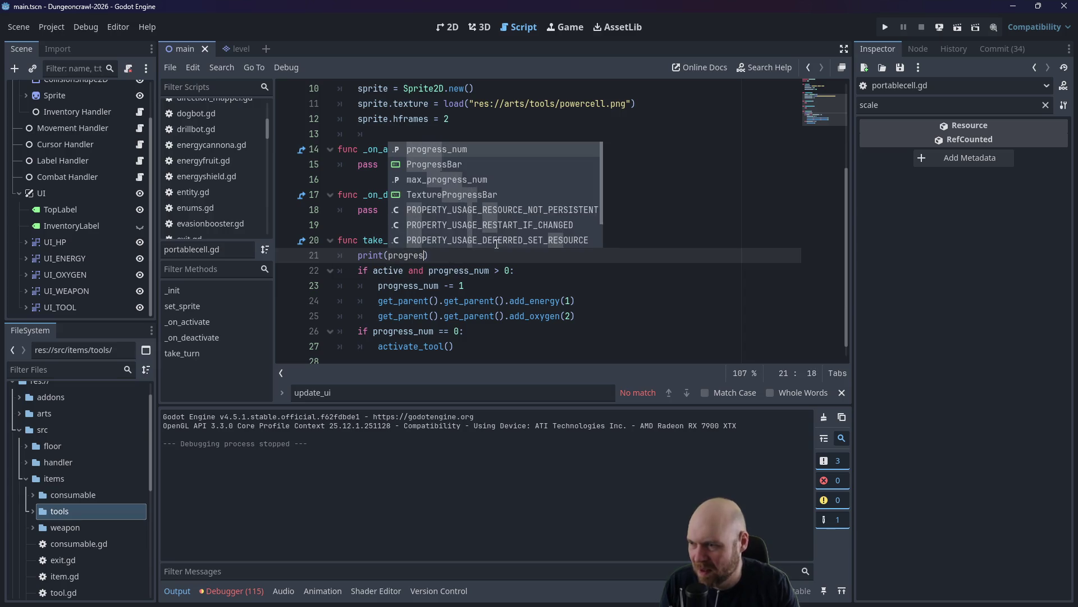
key("ctrl+s")
left_click(496, 244)
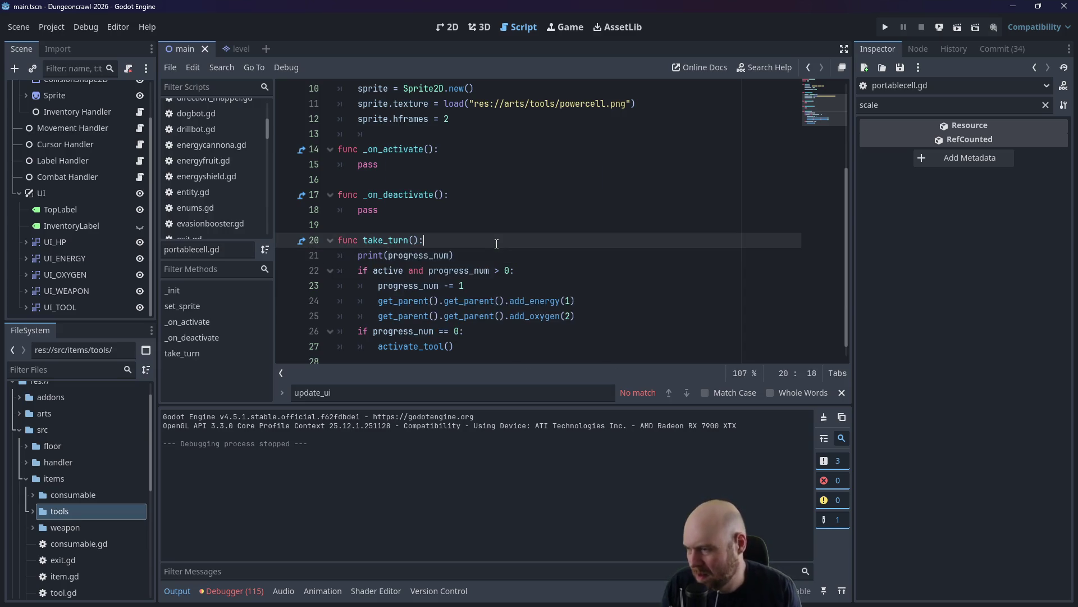
Open floor_strategy_0.gd from floor > floor_strategies and place the cursor after the add_item line.
left_click(25, 476)
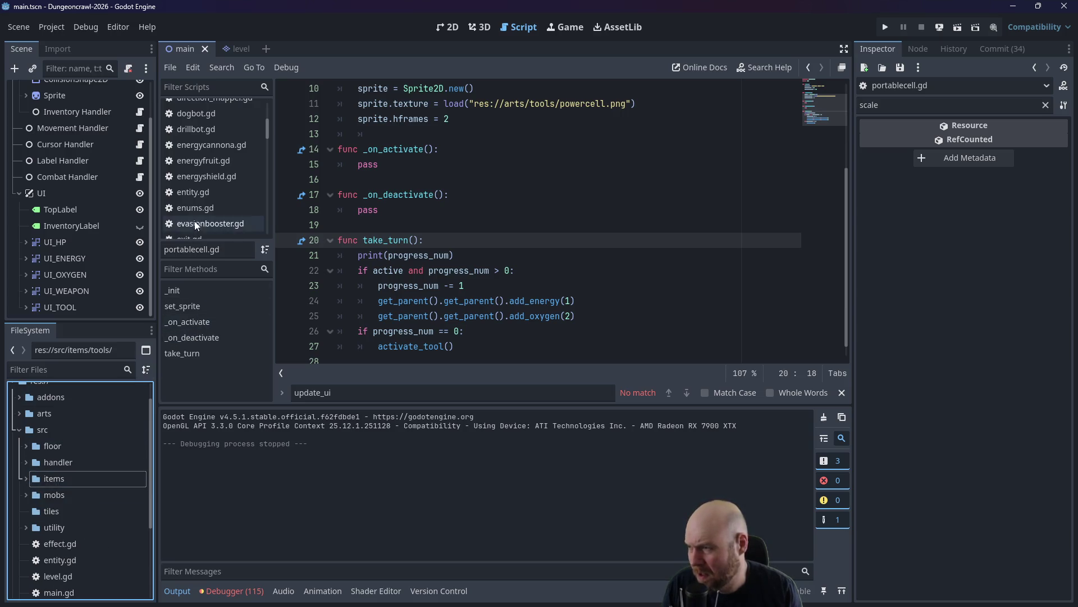
scroll(194, 215, "up", 3)
scroll(194, 214, "up", 5)
scroll(91, 487, "down", 1)
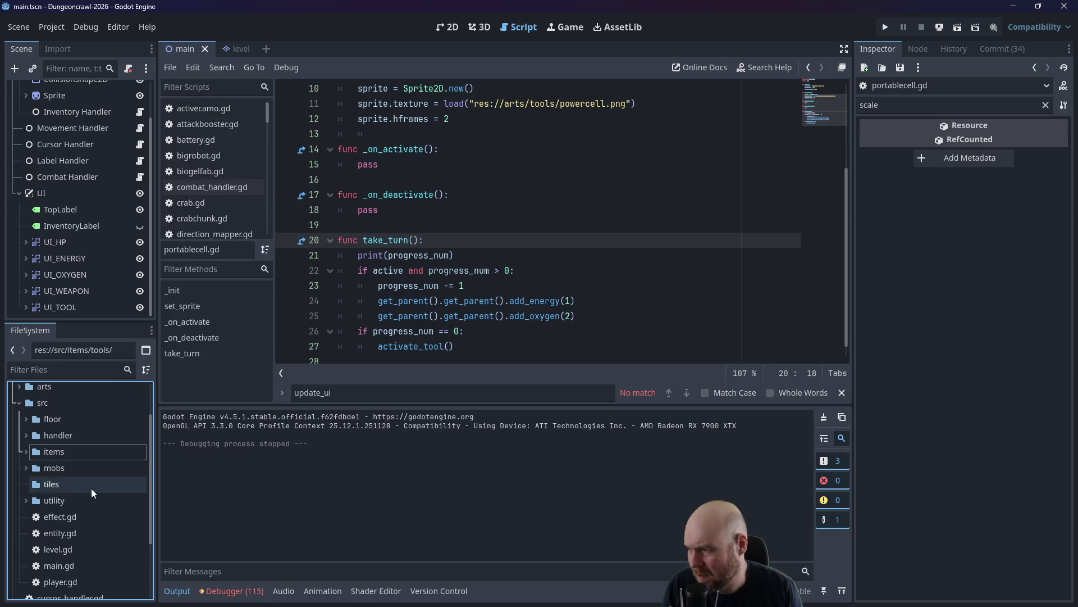
left_click(25, 417)
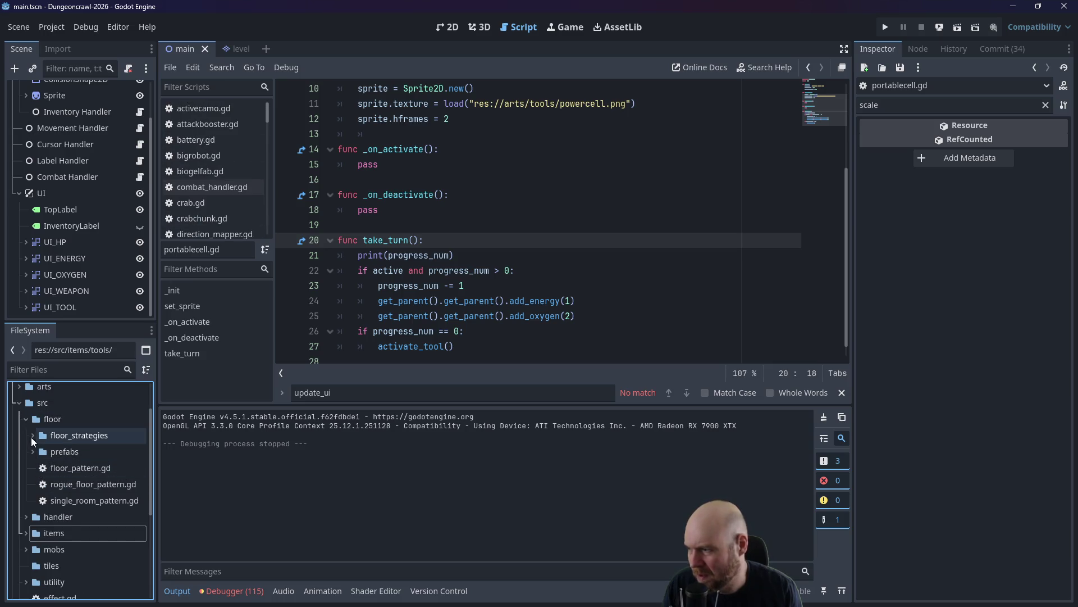
left_click(32, 436)
double_click(82, 477)
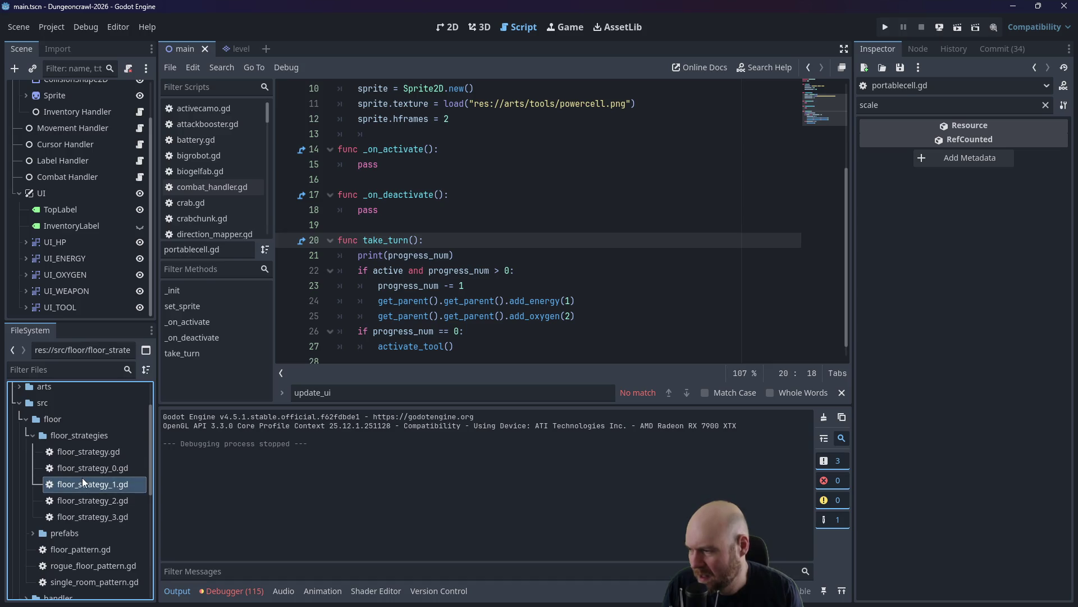
left_click(405, 300)
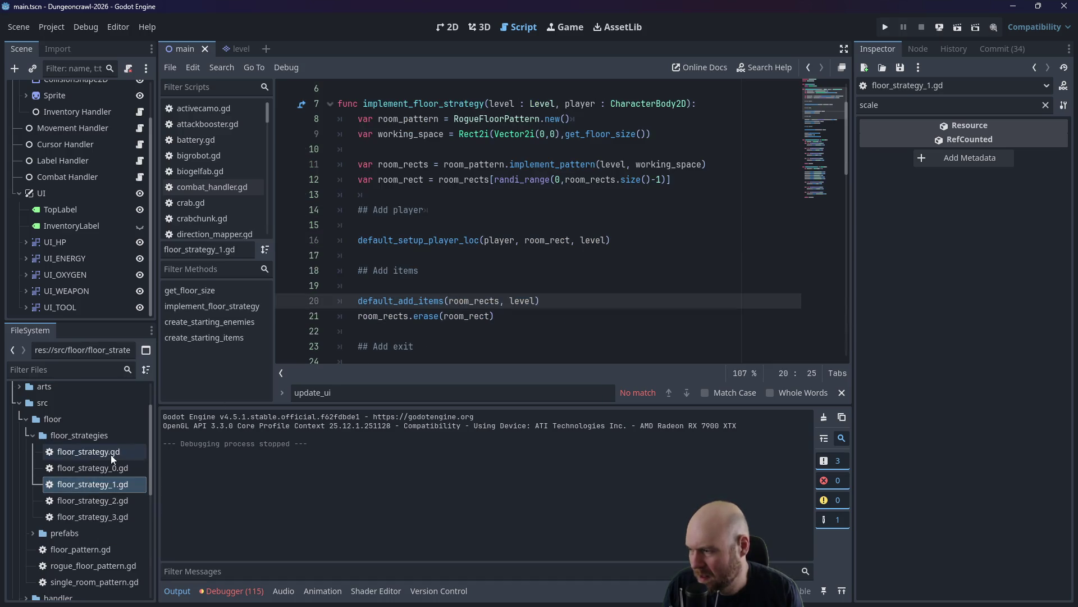
double_click(102, 467)
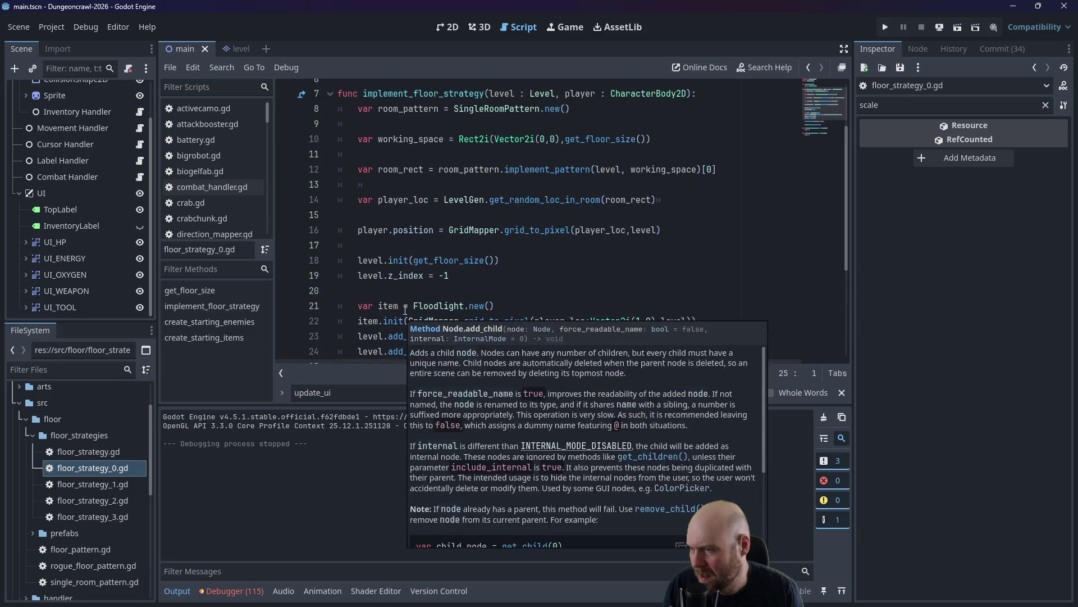
scroll(497, 240, "down", 2)
left_click(481, 261)
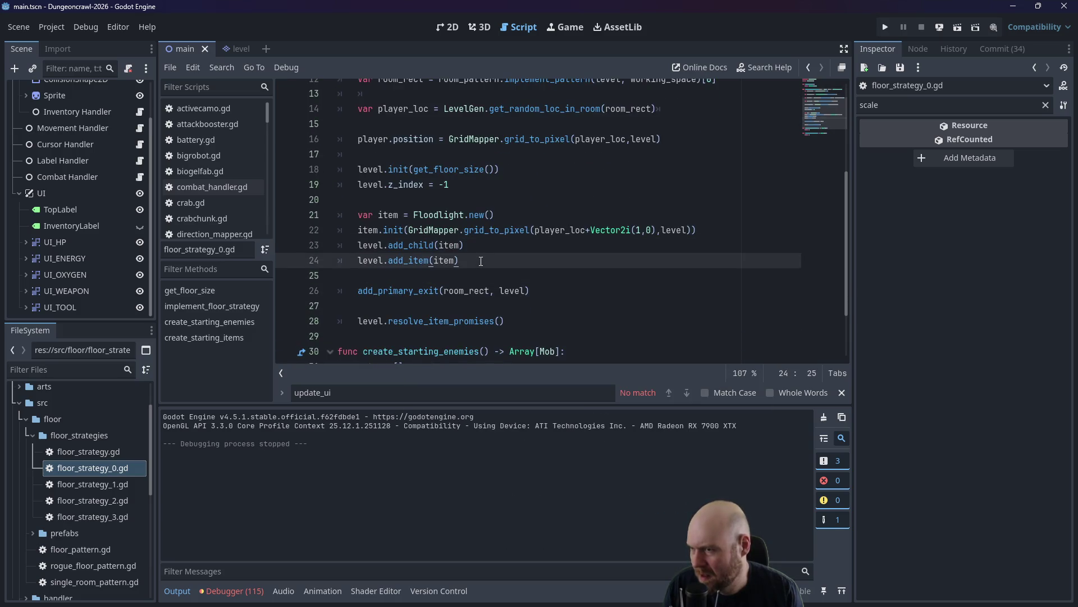
left_click(490, 276)
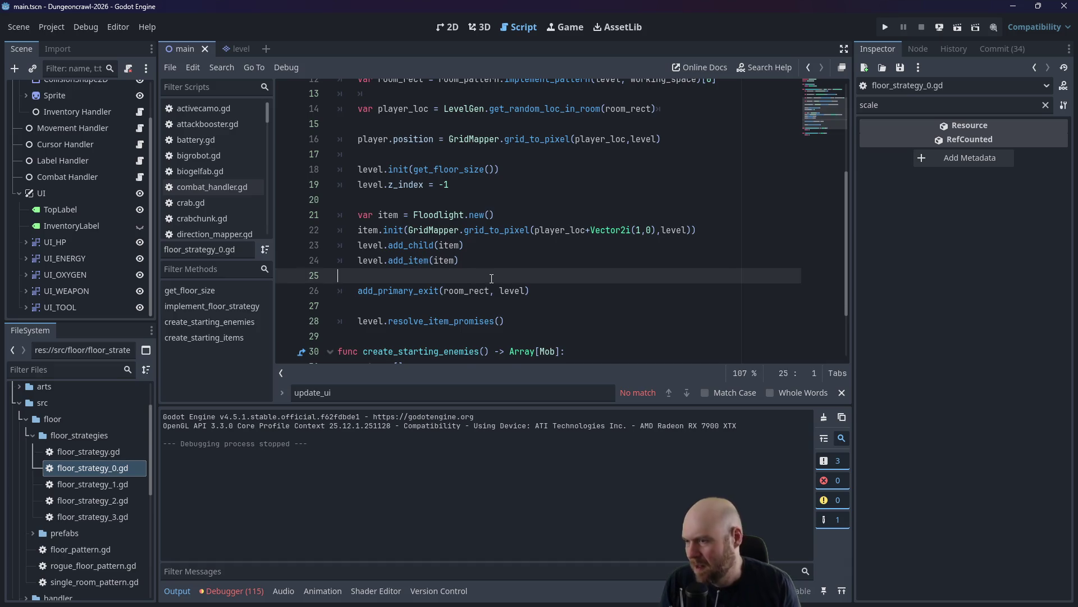
Add a new indented line item = PortableCell.new() in the floor setup.
key("Return")
key("Return")
key("Up")
key("Tab")
type("item ")
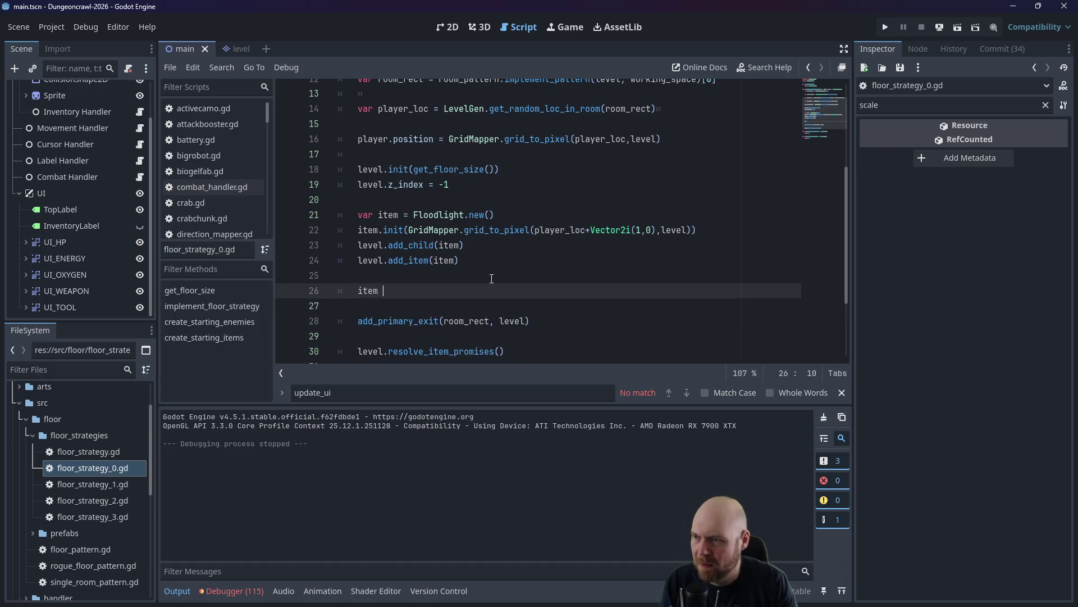
type("= Pr")
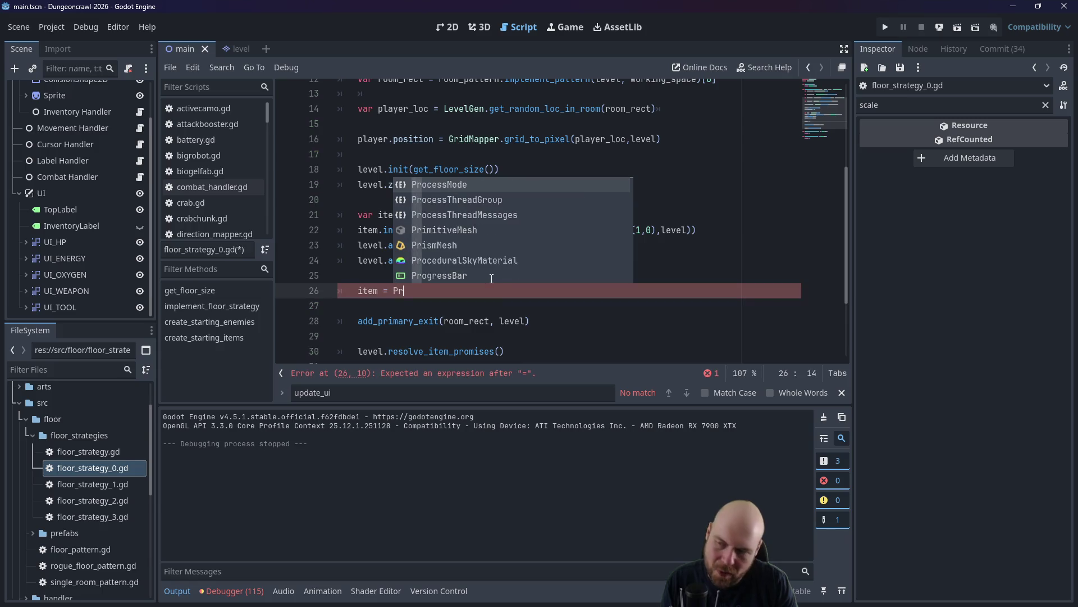
key("BackSpace")
type("ortableC")
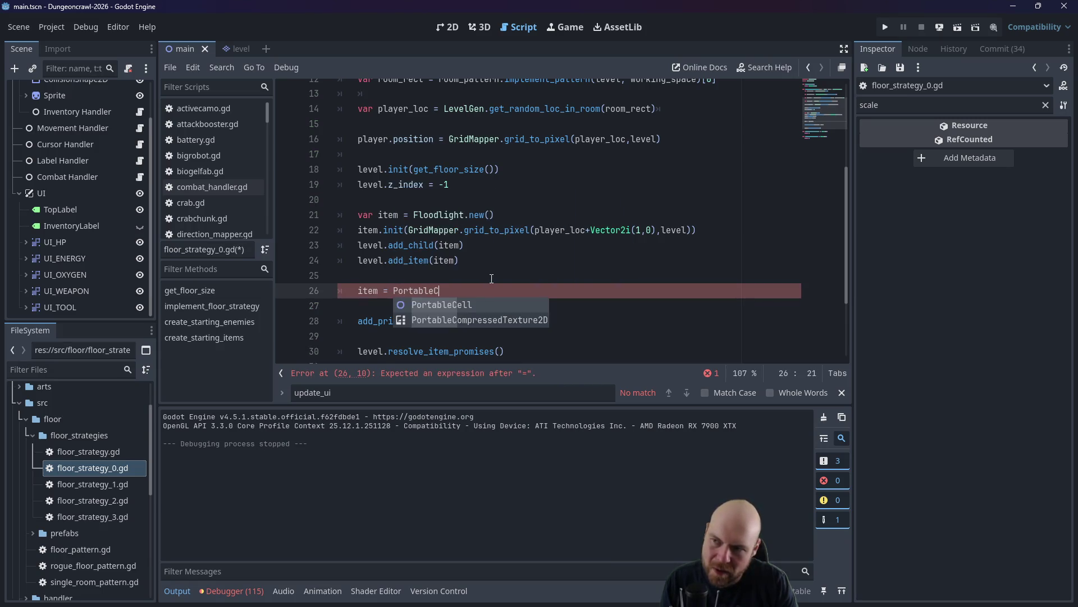
key("Return")
type(".new()")
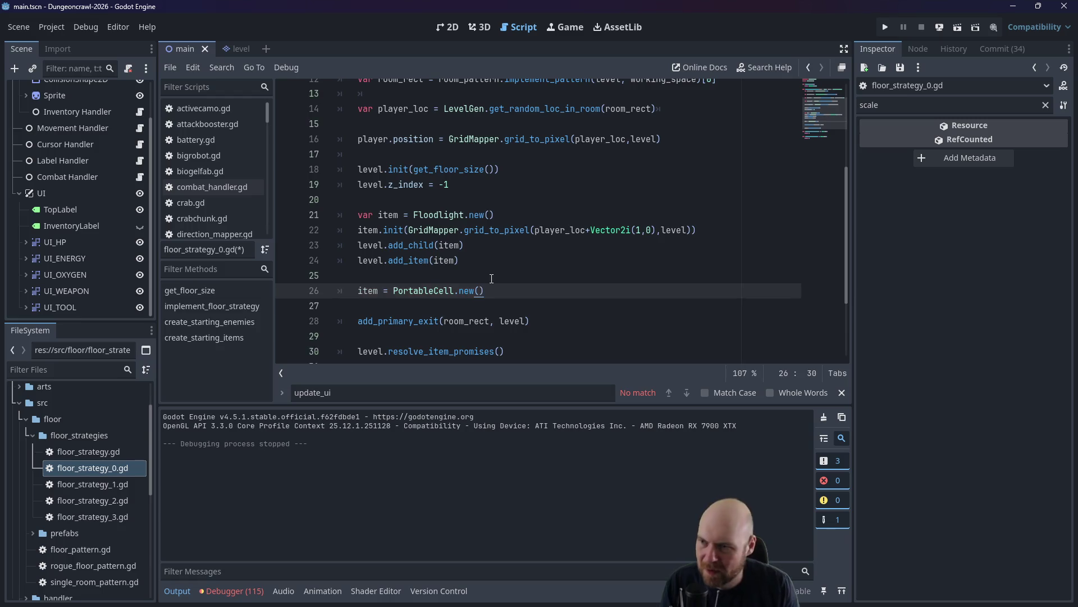
Copy the three Floodlight placement lines below the PortableCell line and fix their indentation.
mouse_move(483, 263)
left_mouse_down()
mouse_move(359, 245)
mouse_move(345, 230)
left_mouse_up()
key("ctrl+c")
left_click(509, 293)
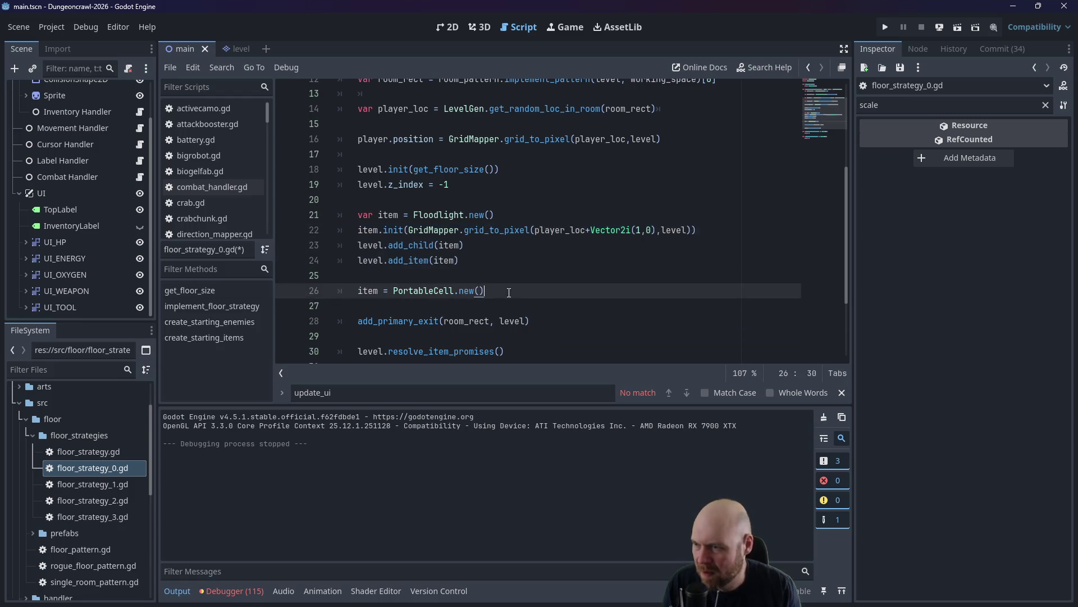
key("Return")
key("ctrl+v")
left_click(380, 304)
key("BackSpace")
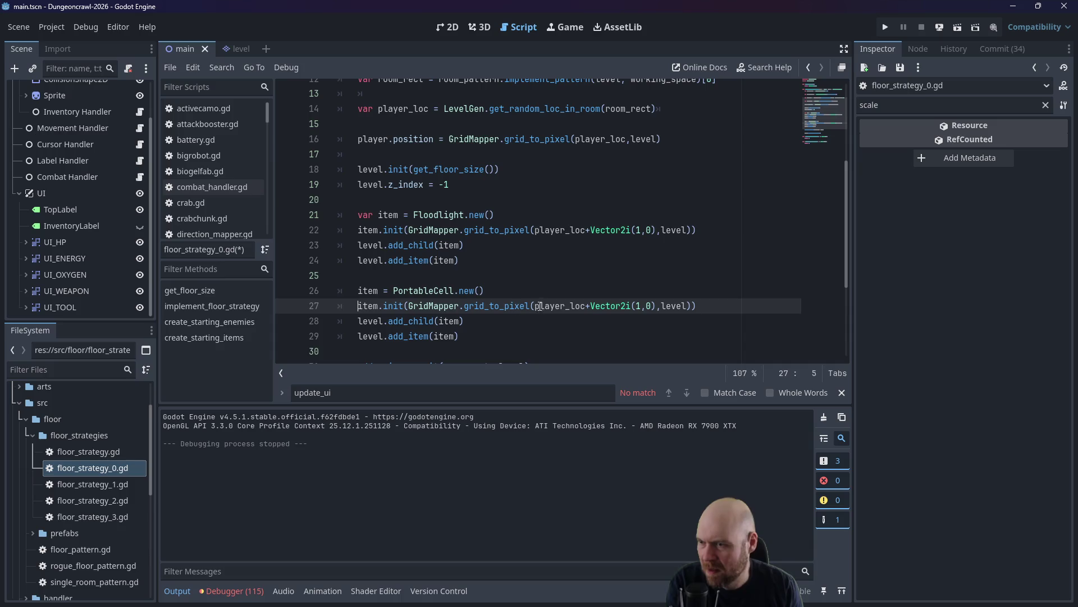
Change the copied offset to Vector2i(-1,0), save, and launch the game with F5.
left_click(642, 307)
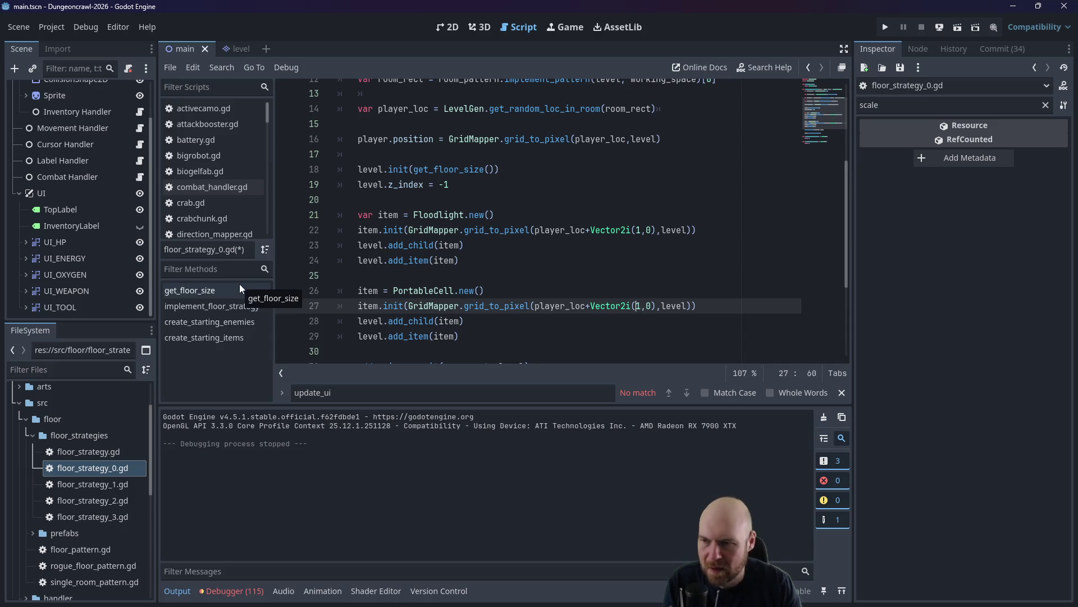
key("Left")
type("-")
key("ctrl+s")
key("F5")
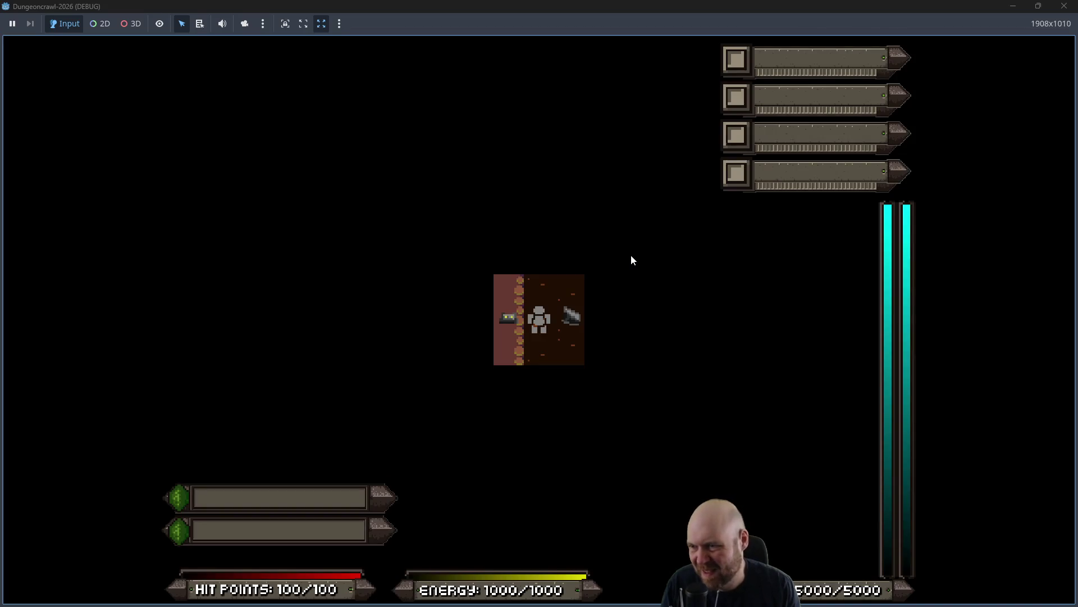
Restart the game, pick up the fusion cell, and put it in tool slot 1.
key("F5")
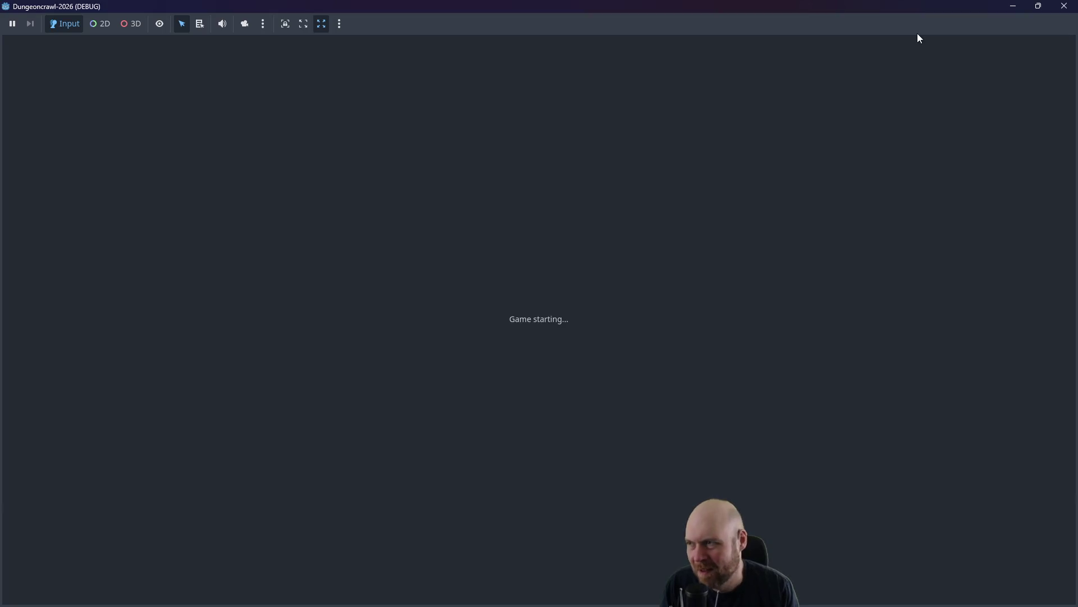
key("Right")
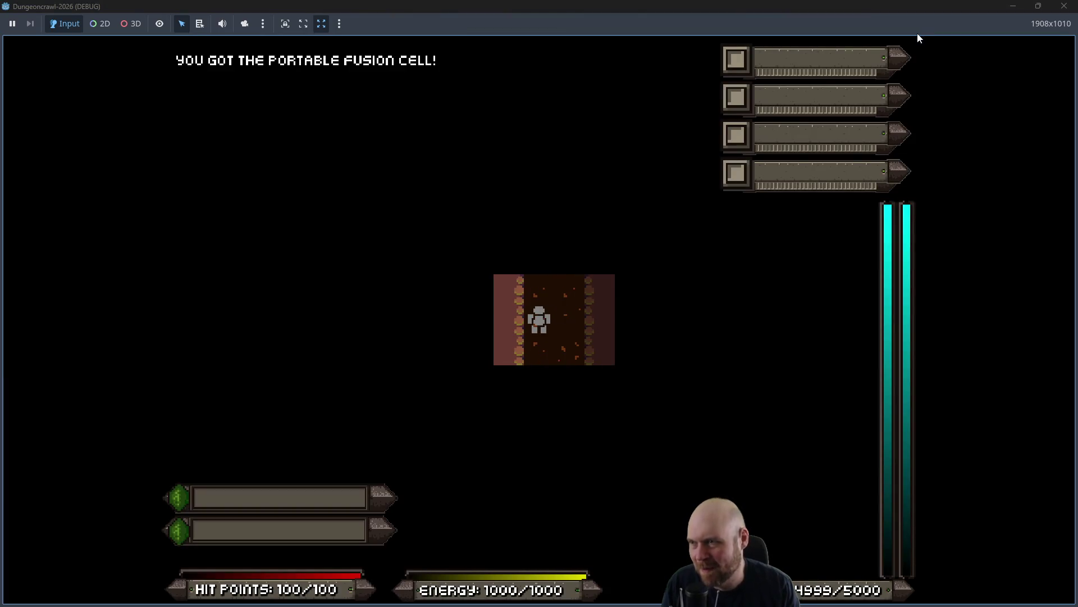
key("i")
key("1")
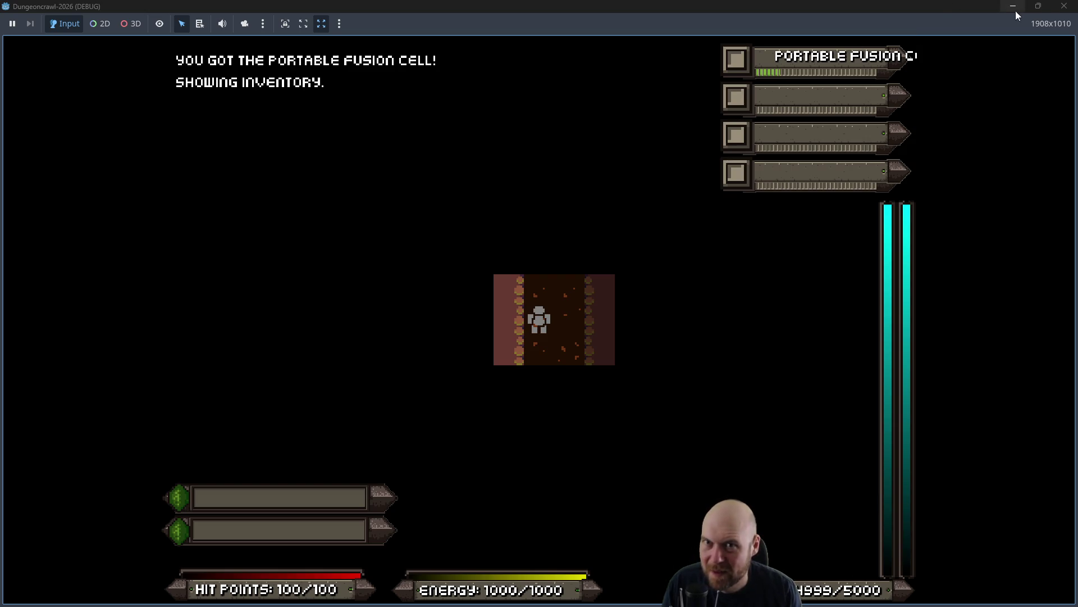
left_click(1039, 7)
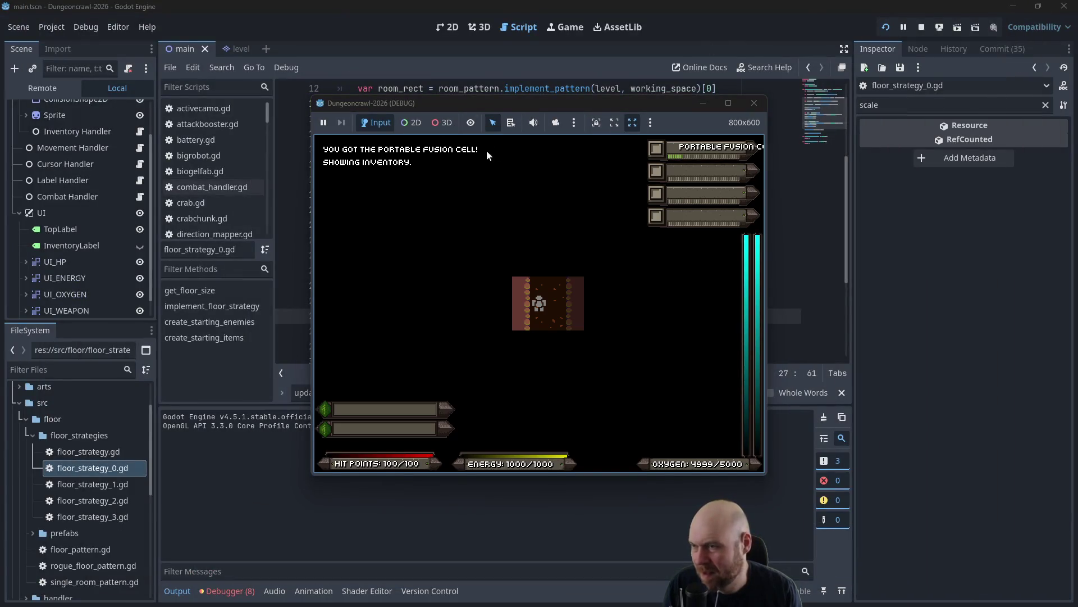
Activate the Portable Fusion Cell, take a few turns to watch the countdown, then close the game.
key("1")
key("Right")
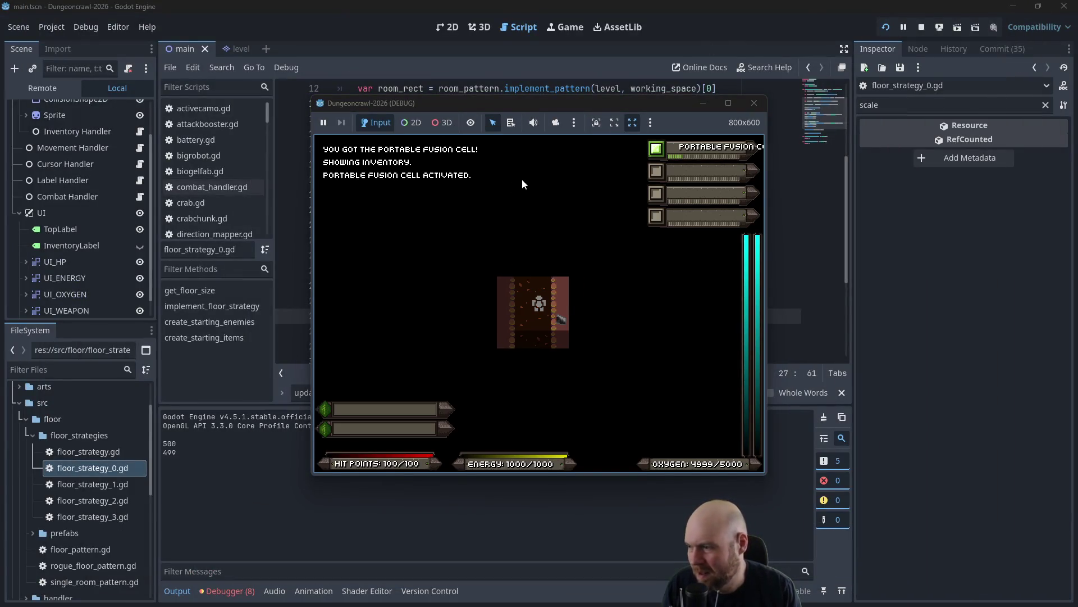
key("Left")
key("Right")
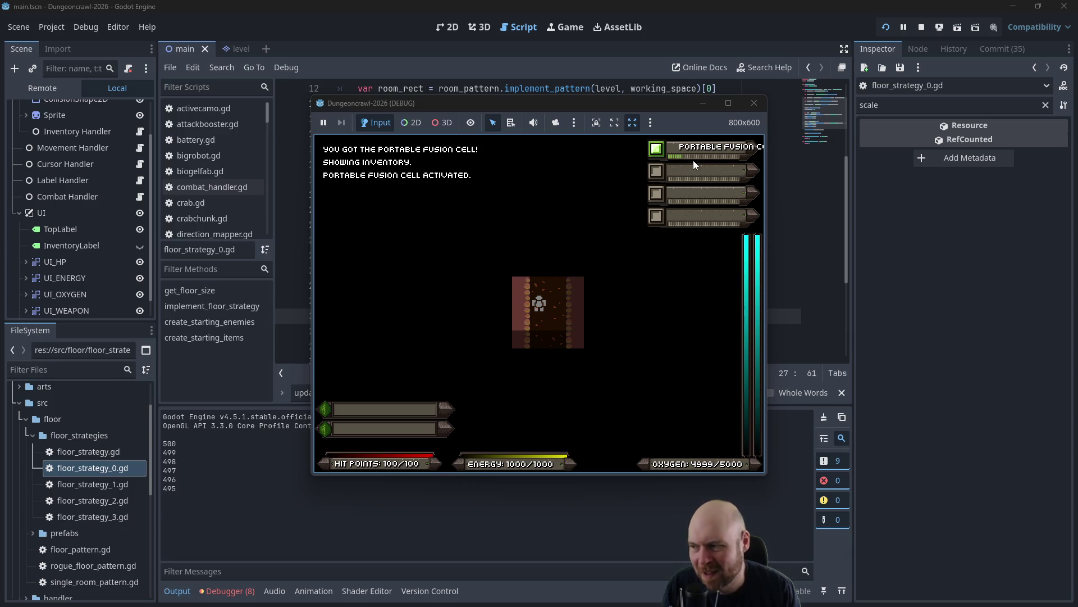
key("Up")
key("Up")
key("Up")
key("Up")
key("Up")
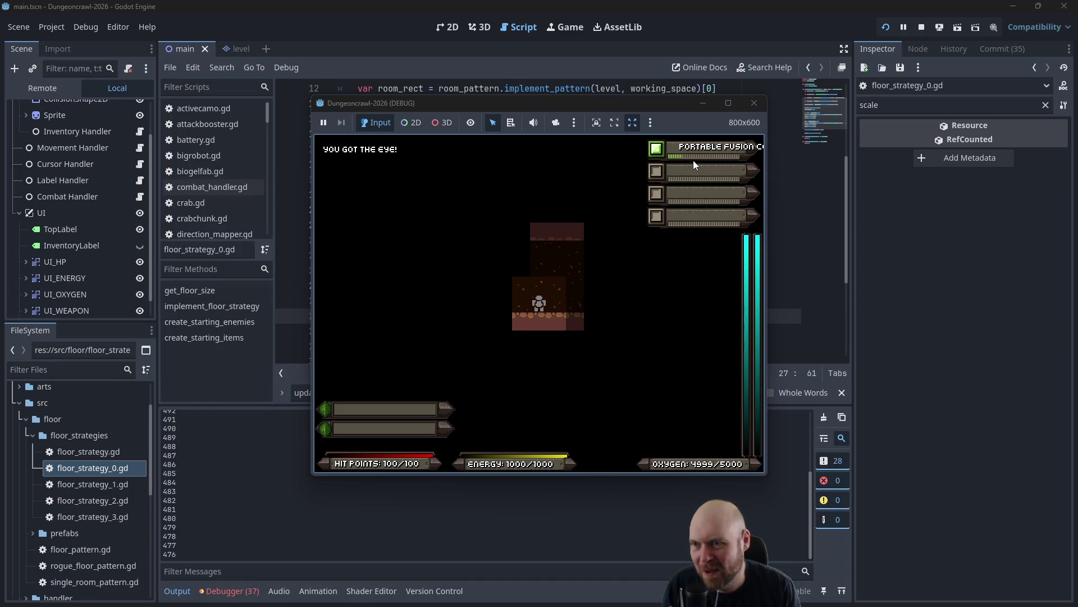
left_click(754, 103)
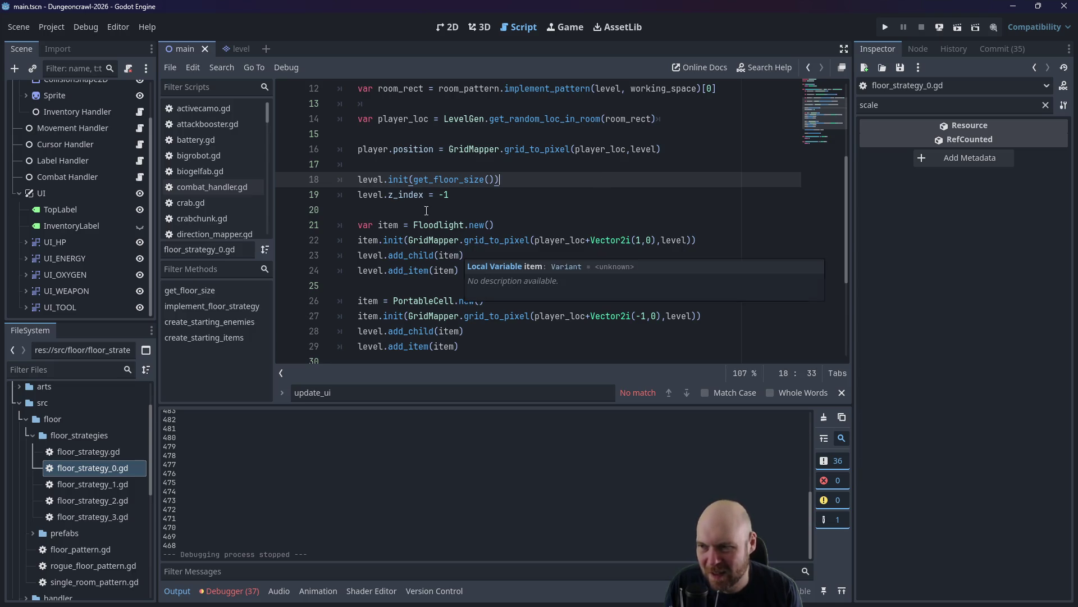
Dismiss the item tooltip and browse the FileSystem dock, peeking into the mobs folder.
left_click(421, 194)
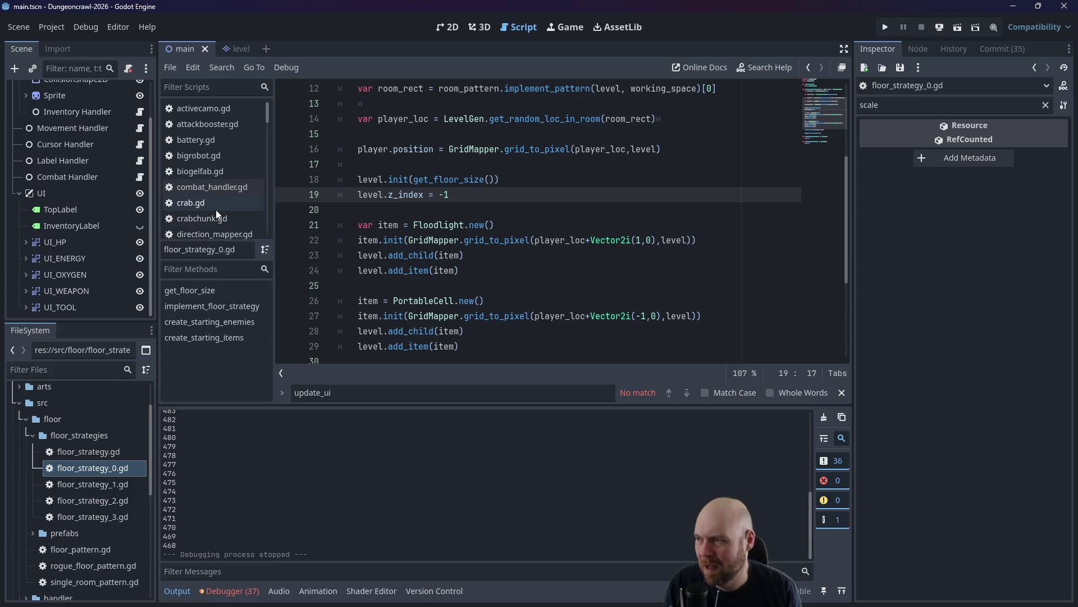
scroll(216, 210, "down", 1)
scroll(673, 257, "up", 4)
scroll(673, 257, "down", 1)
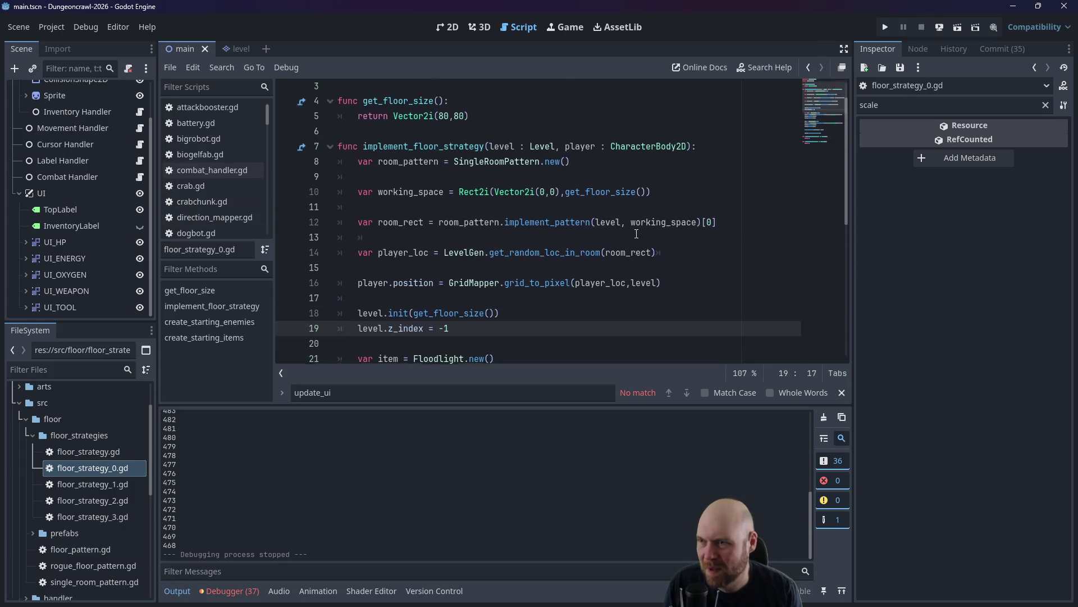
scroll(672, 258, "up", 1)
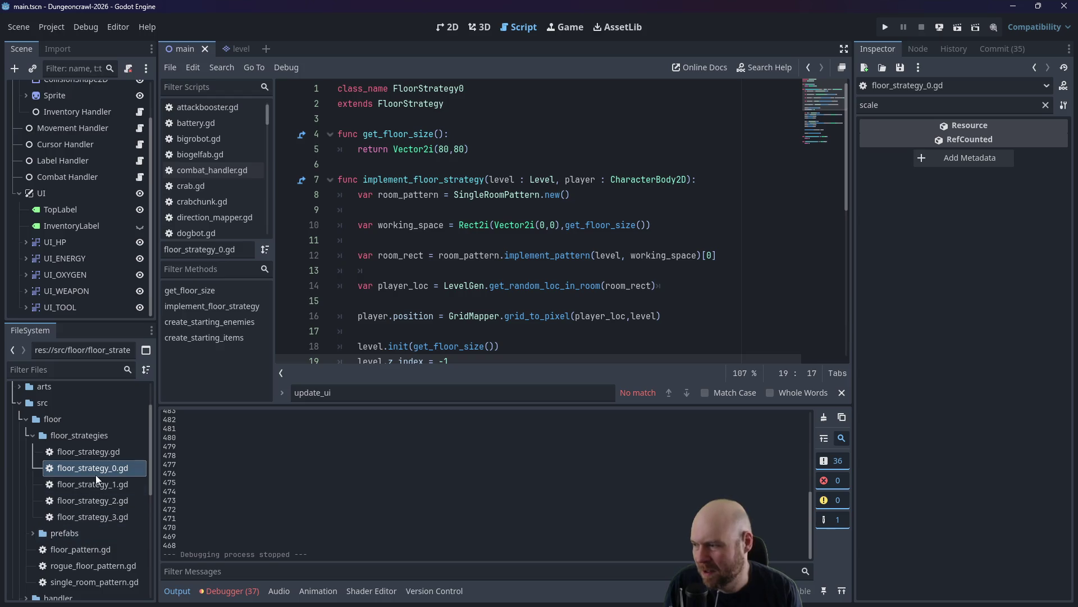
scroll(93, 475, "down", 8)
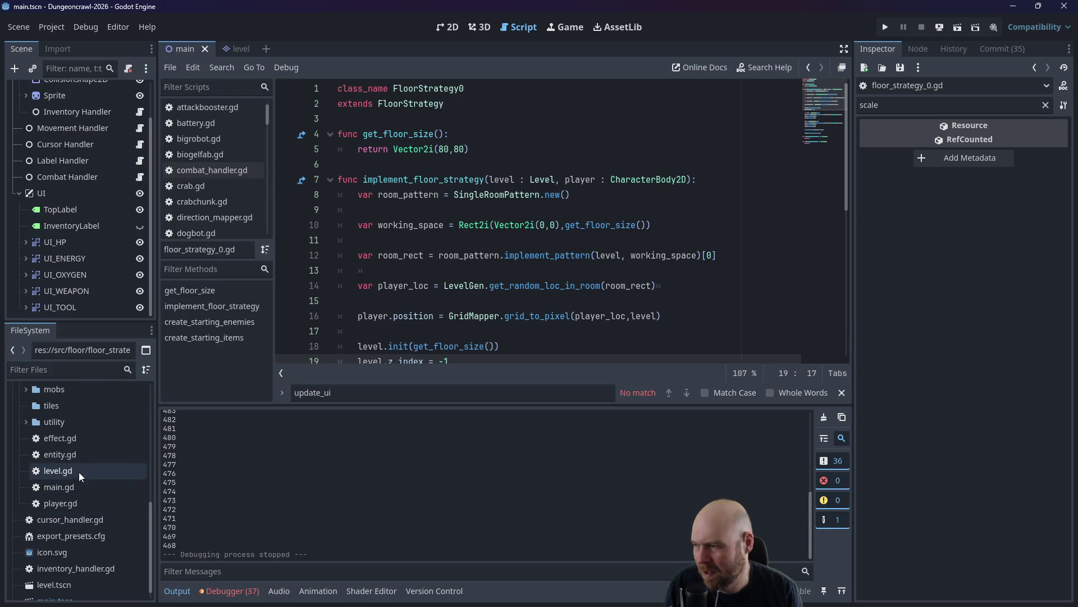
left_click(26, 388)
left_click(26, 389)
scroll(25, 393, "up", 3)
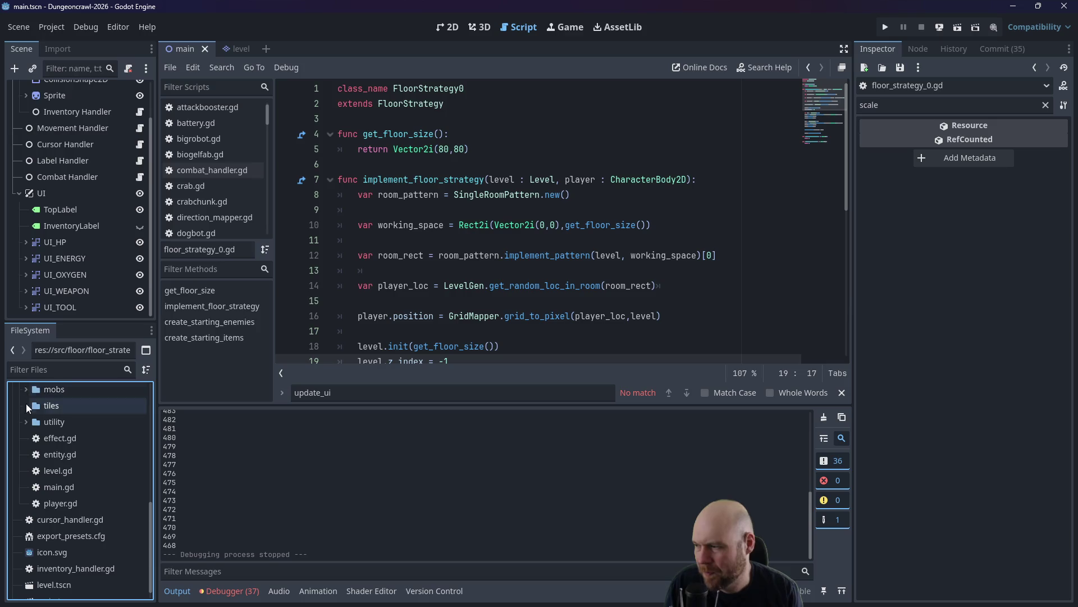
Expand src/items/tools and open portablecell.gd in the script editor.
left_click(33, 454)
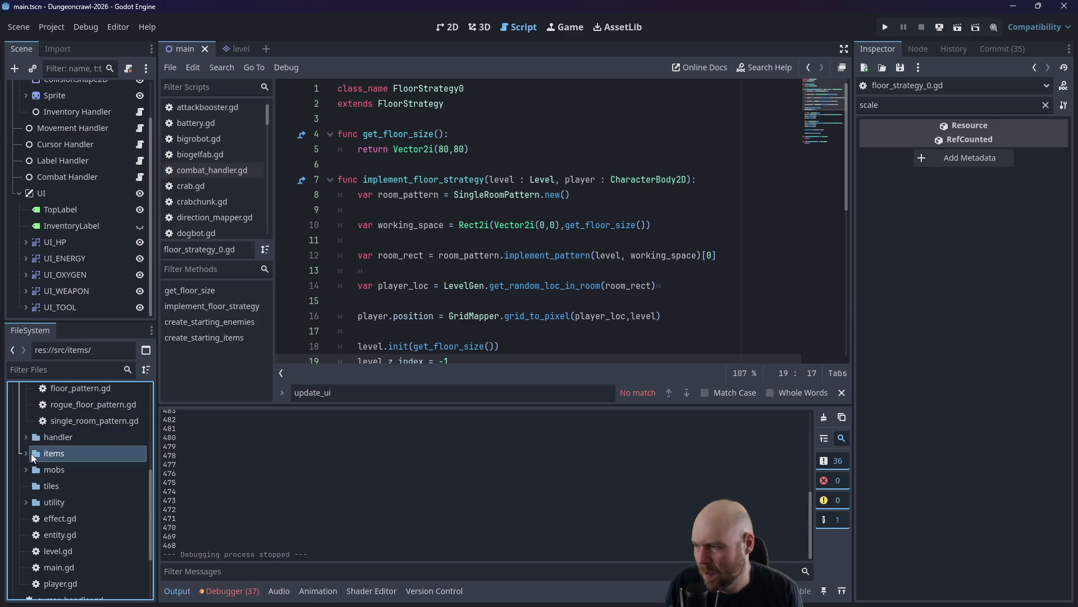
left_click(28, 451)
scroll(32, 466, "down", 1)
left_click(31, 459)
scroll(35, 459, "down", 3)
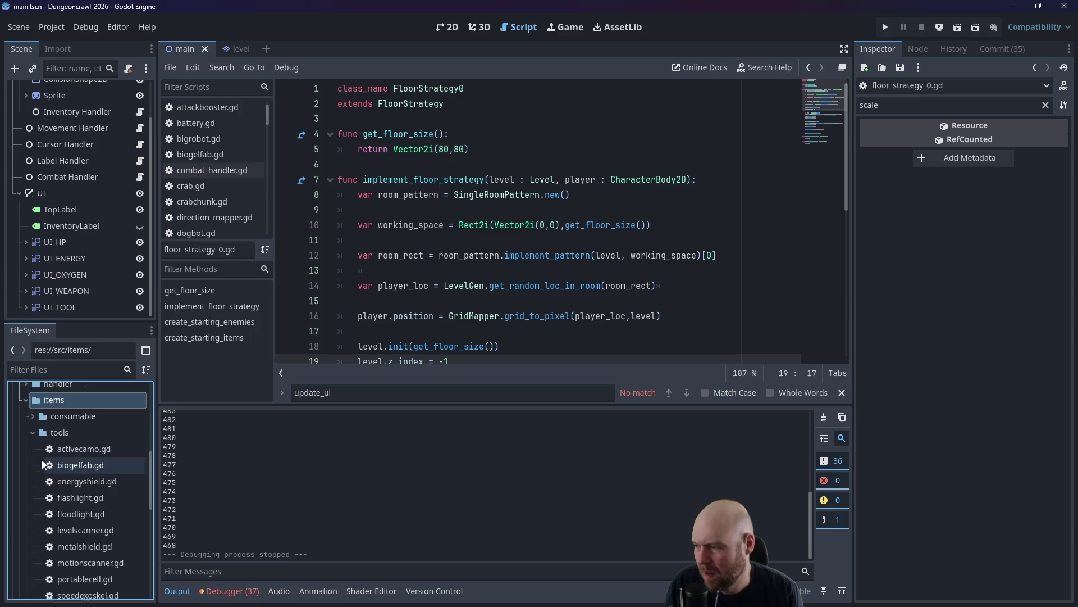
double_click(92, 522)
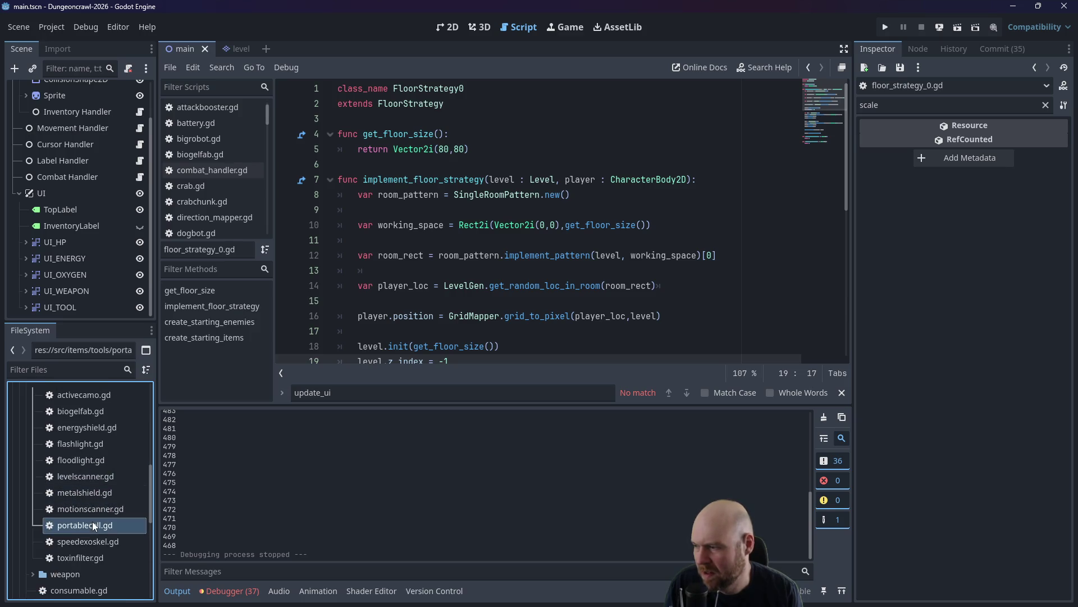
scroll(515, 275, "up", 3)
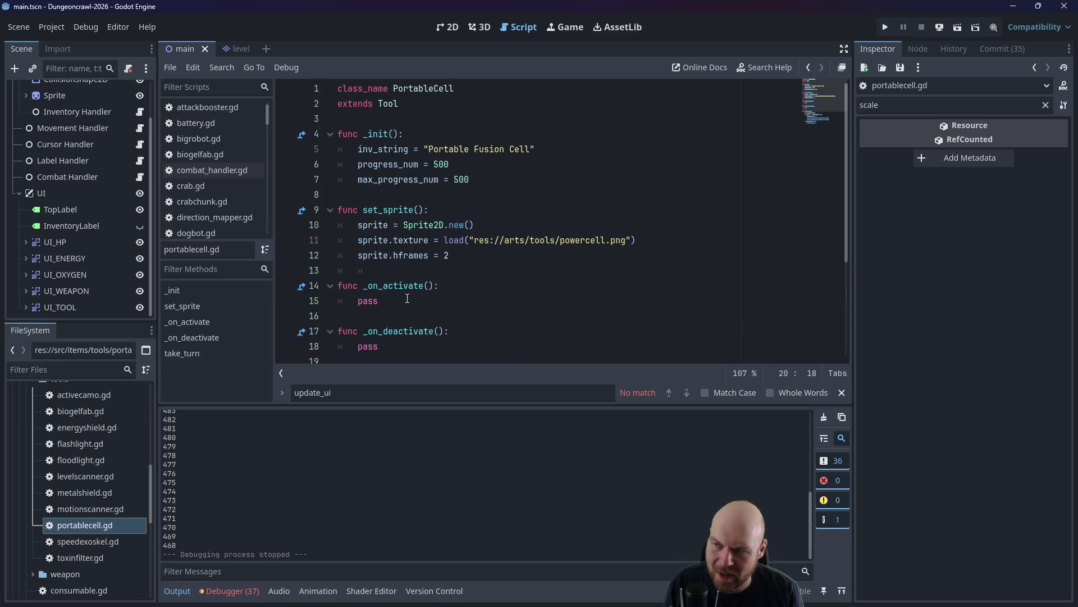
Make the debug print show max_progress_num, then test-run with the fusion cell activated to see 500.
scroll(399, 303, "down", 2)
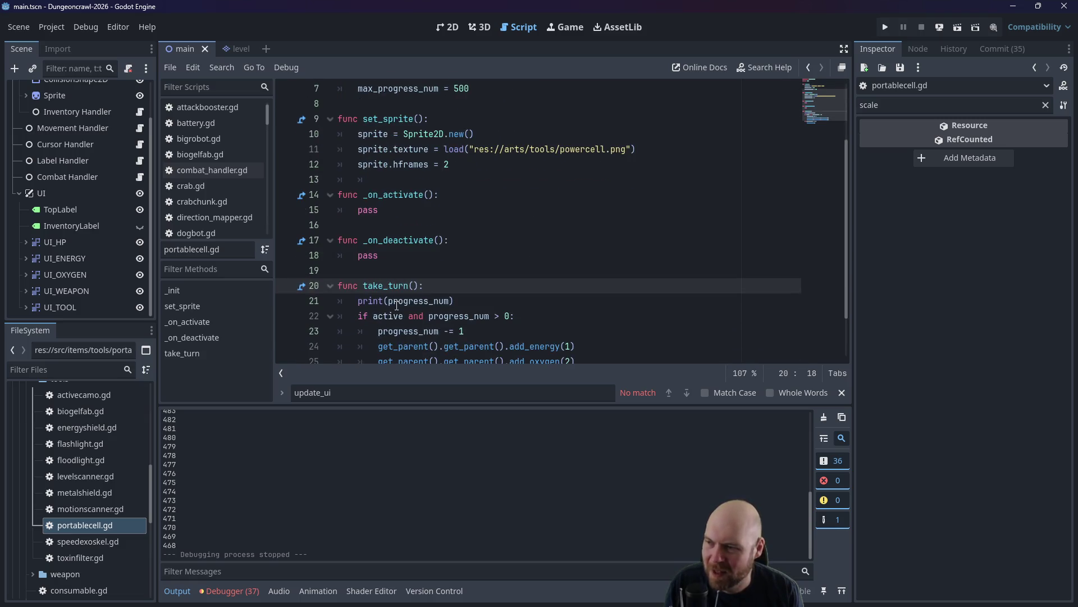
left_click(388, 300)
type("max_")
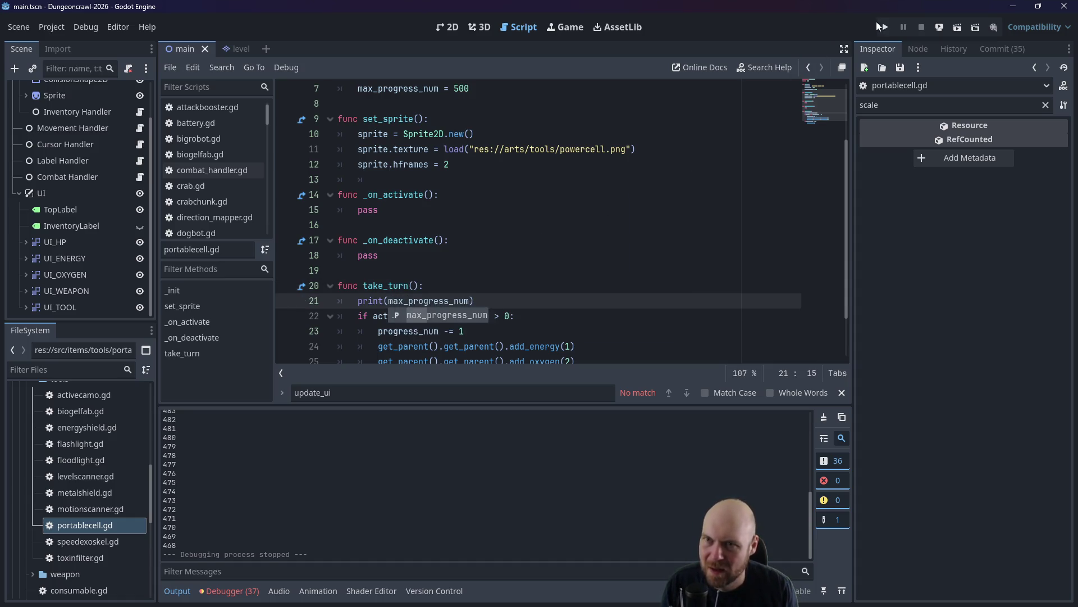
left_click(881, 27)
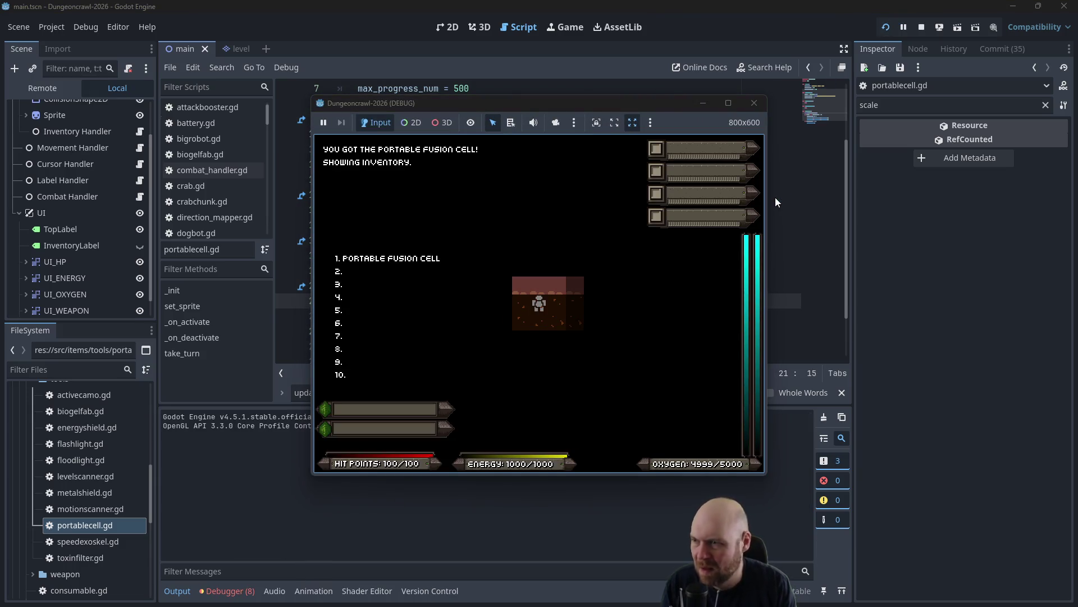
key("1")
key("1")
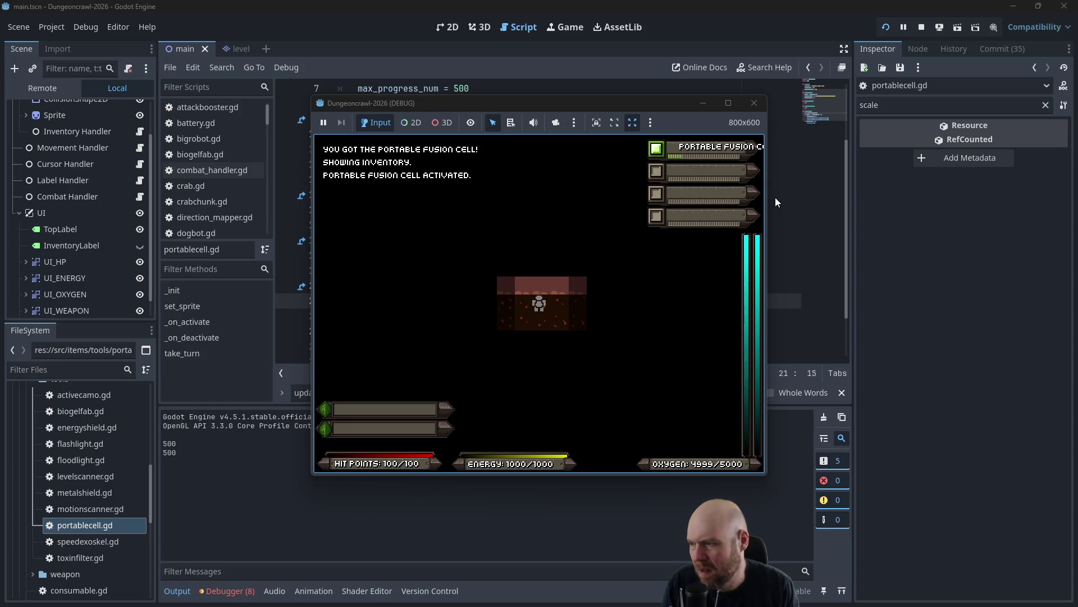
left_click(754, 103)
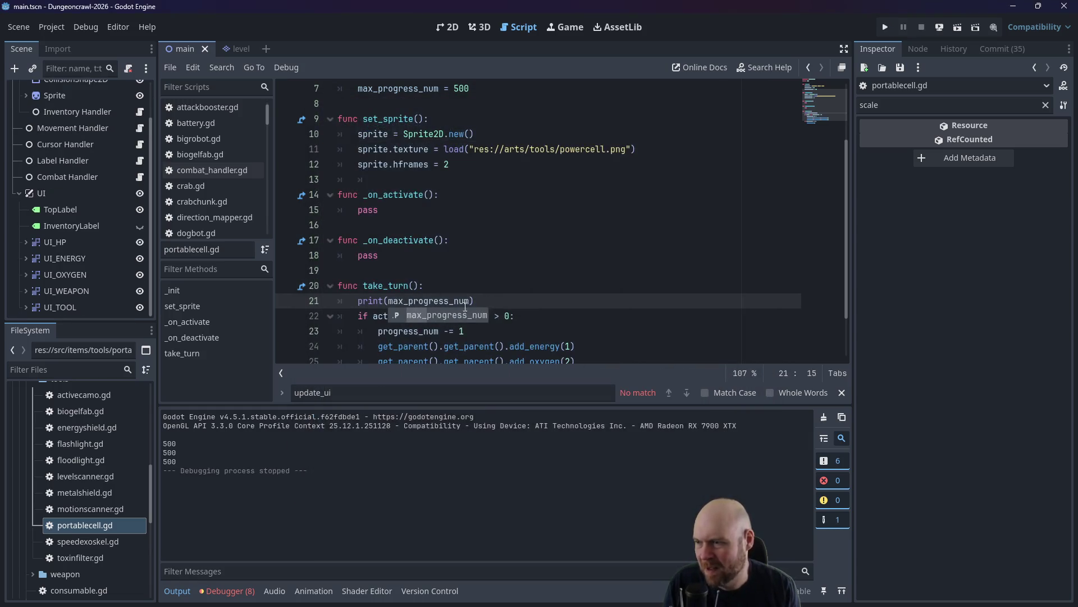
Delete the debug print line, save, and open label_handler.gd.
key("End")
key("shift+Up")
key("BackSpace")
key("ctrl+s")
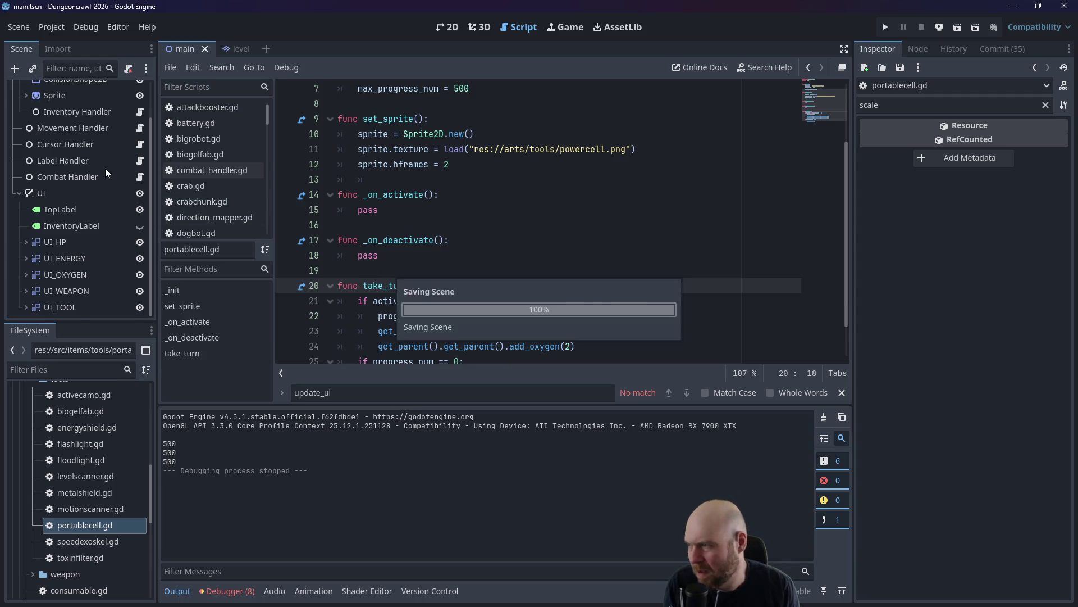
left_click(139, 203)
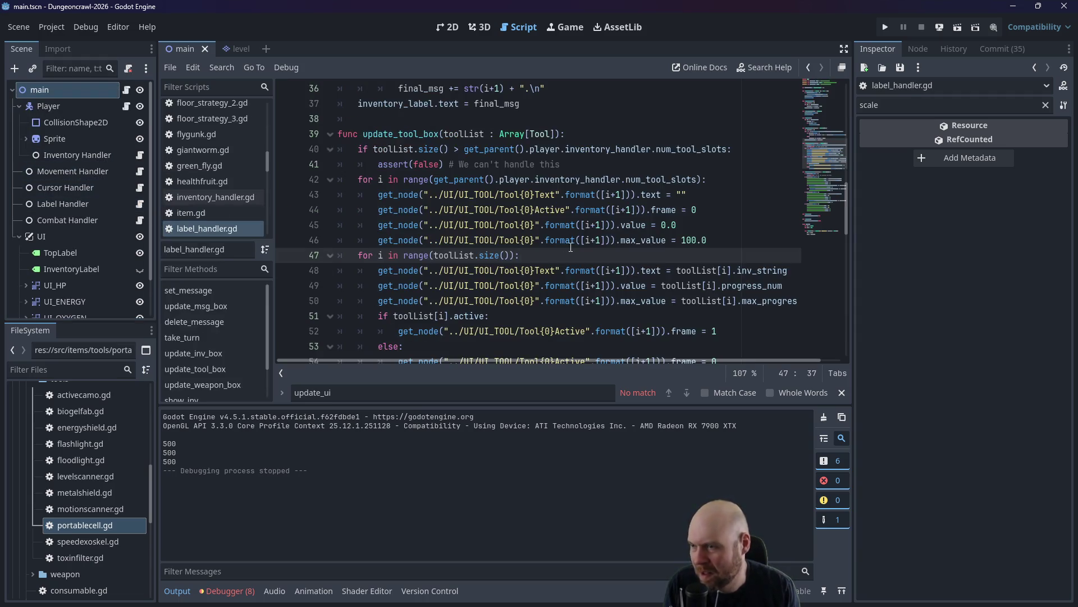
Examine the max_value assignments on lines 46 and 50 of update_tool_box.
left_click(736, 246)
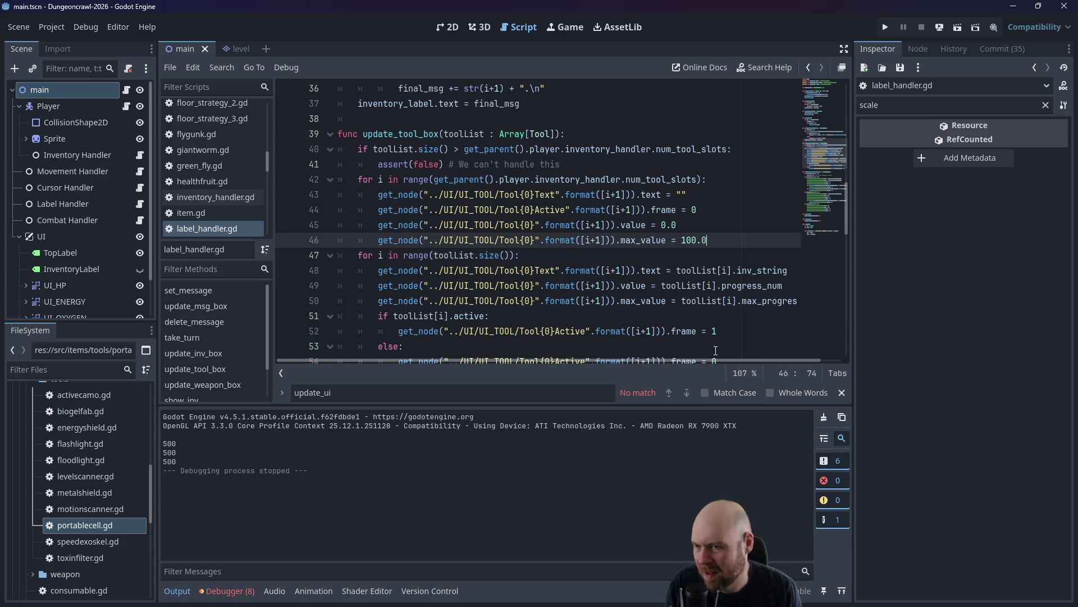
left_click_drag(712, 359, 767, 355)
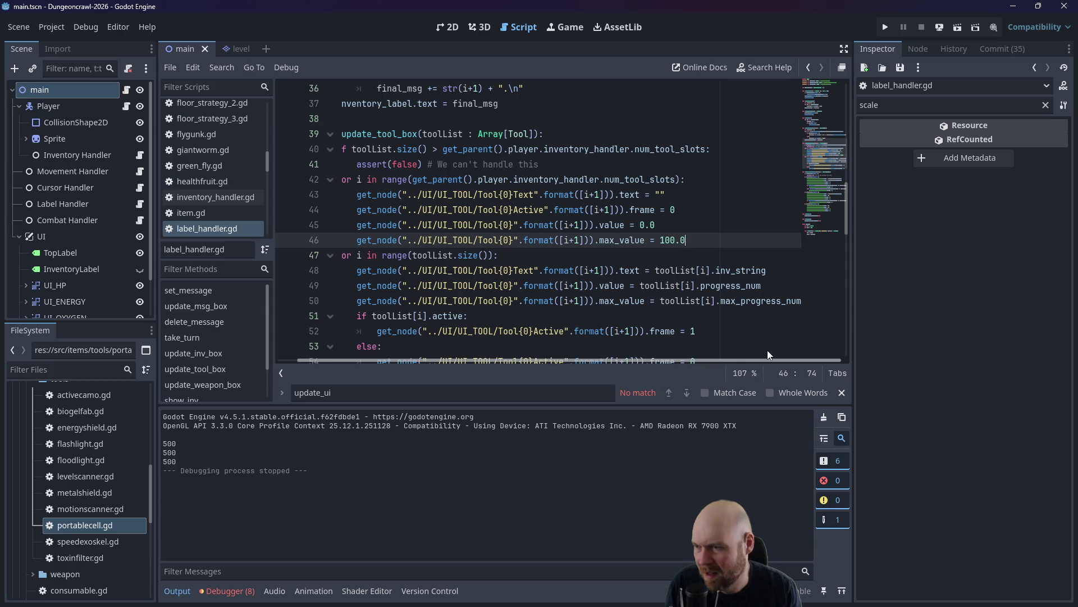
left_click(619, 301)
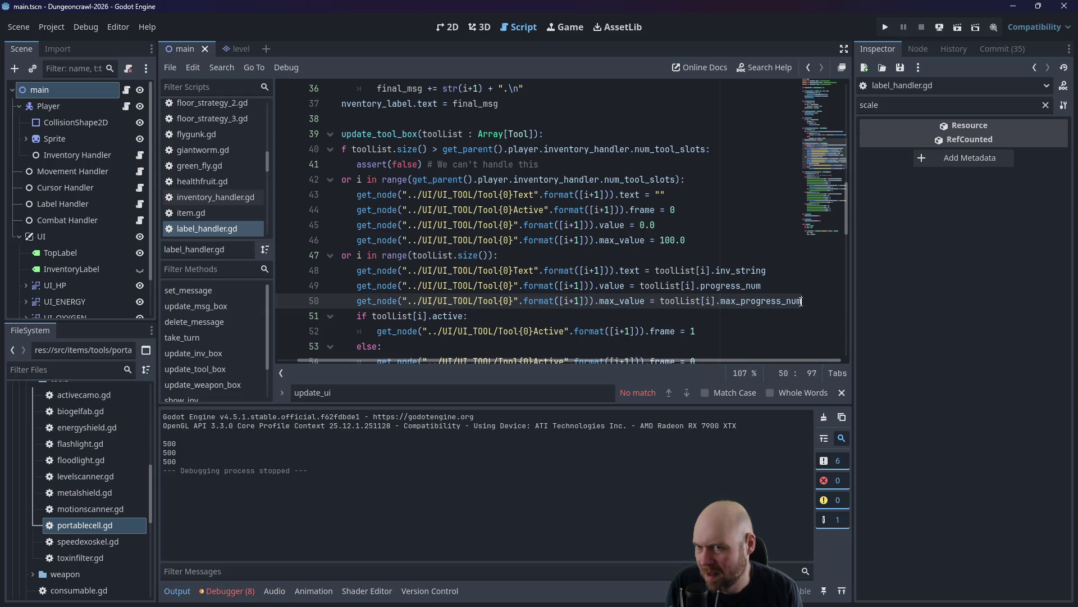
left_click(605, 300)
Select the Tool4 progress bar in the 2D view, clear the Inspector filter, and return to the script.
left_click(445, 29)
left_click(643, 278)
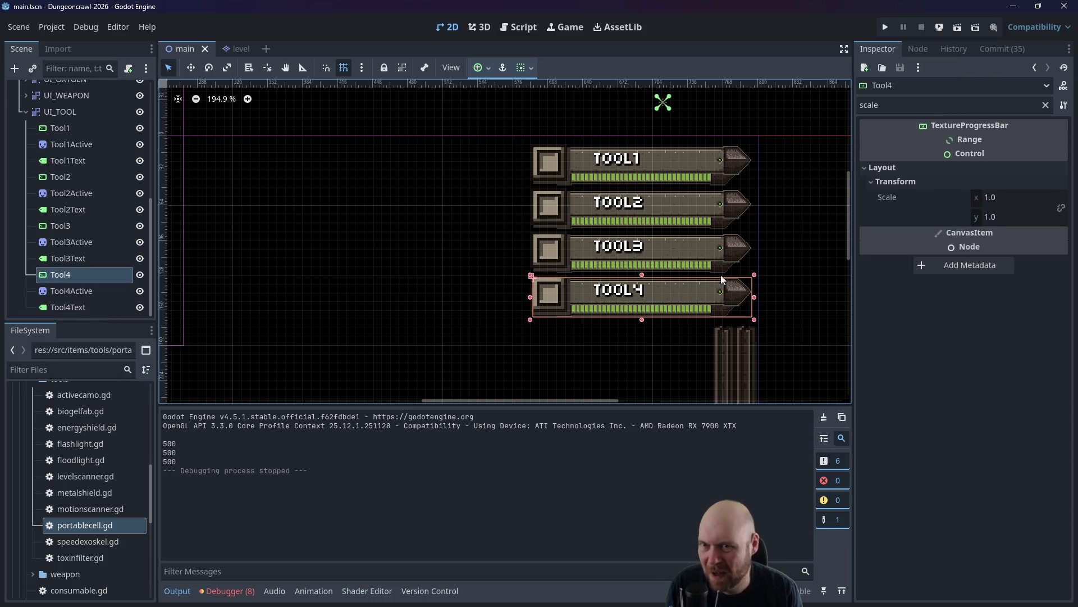
left_click(1045, 105)
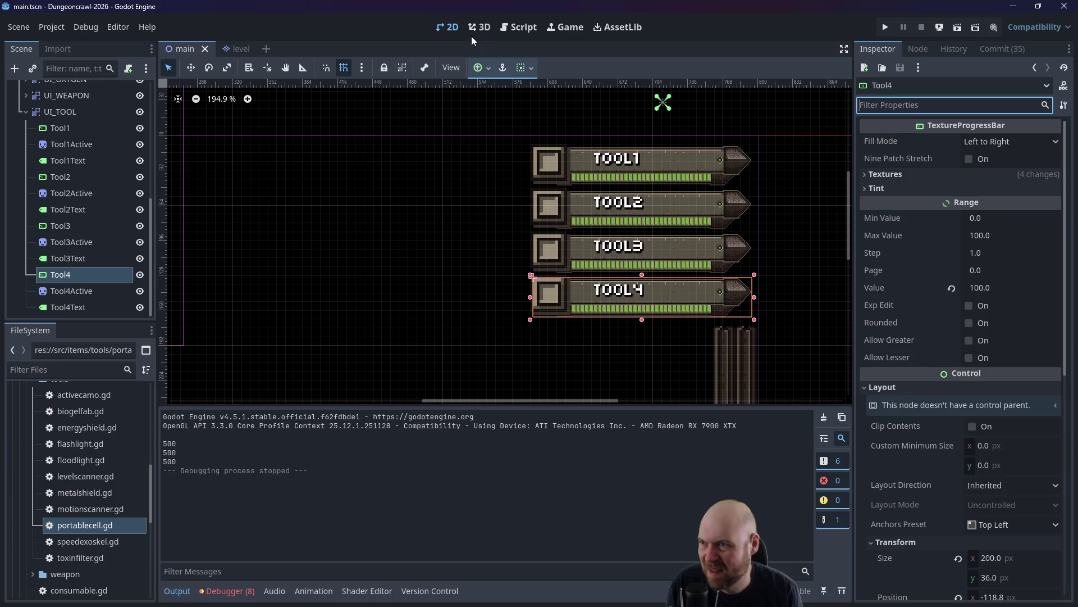
left_click(516, 27)
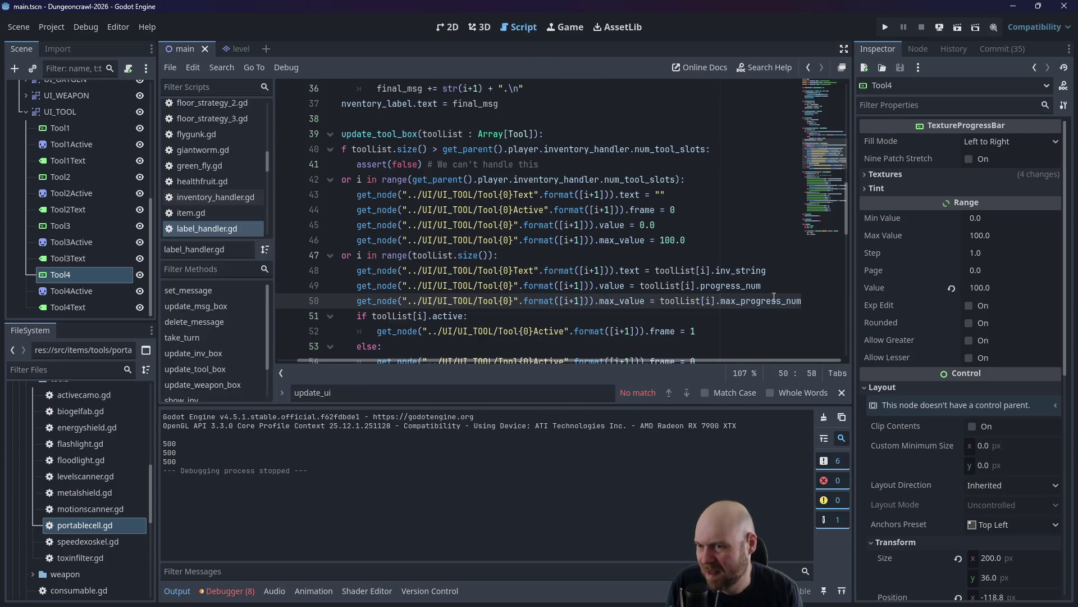
Add a debug print of the tool bar's max_value expression above the active check.
left_click(360, 313)
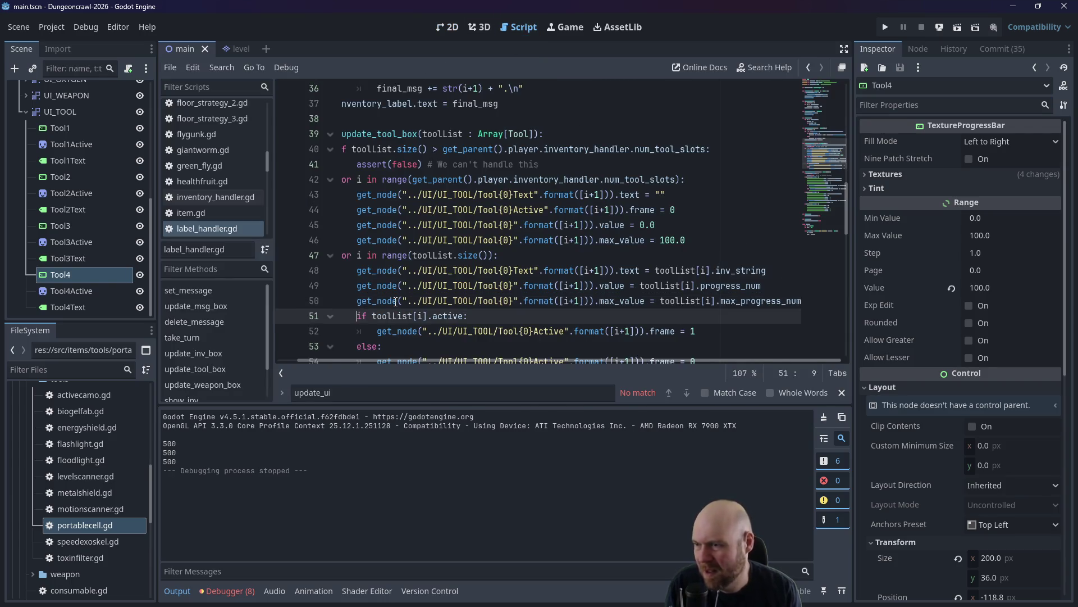
key("Return")
key("Up")
type("print(")
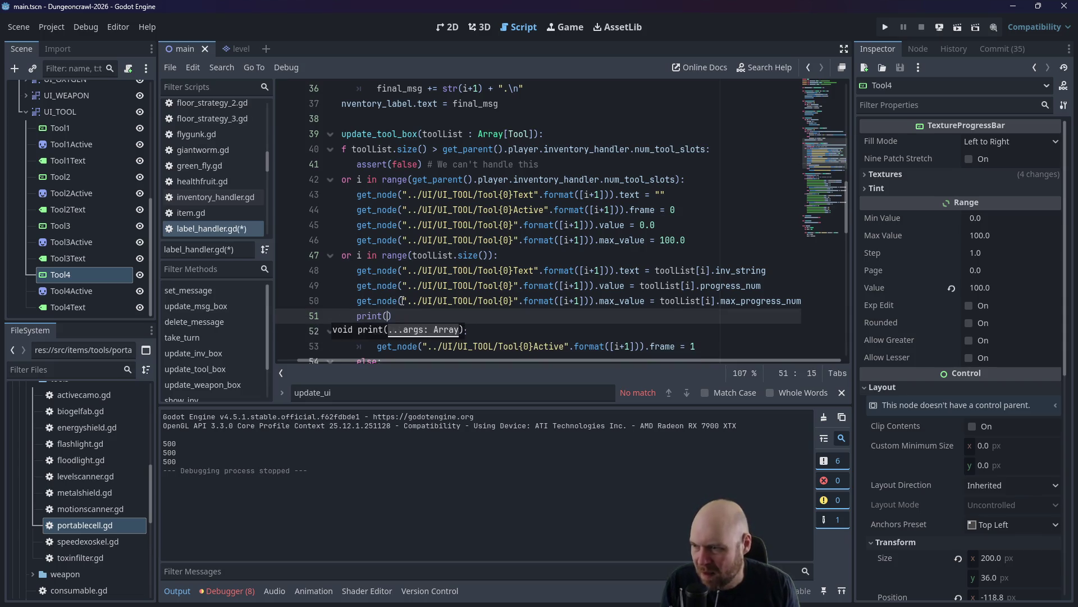
left_click_drag(358, 301, 645, 308)
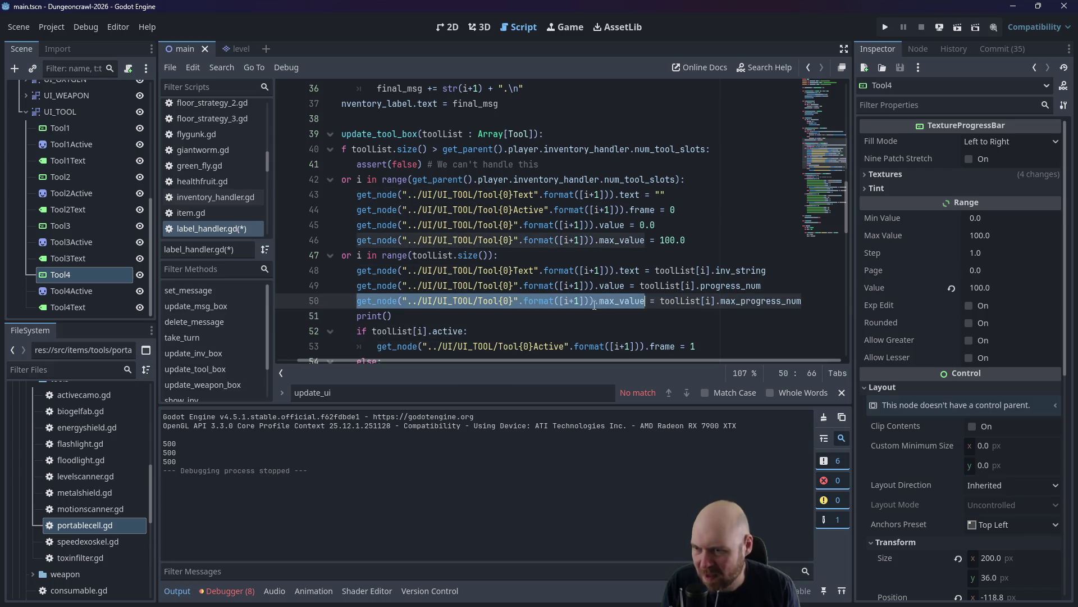
key("ctrl+c")
left_click(387, 315)
key("ctrl+v")
Play-test equipping the floodlight and activating the portable fusion cell, then stop the game.
key("F5")
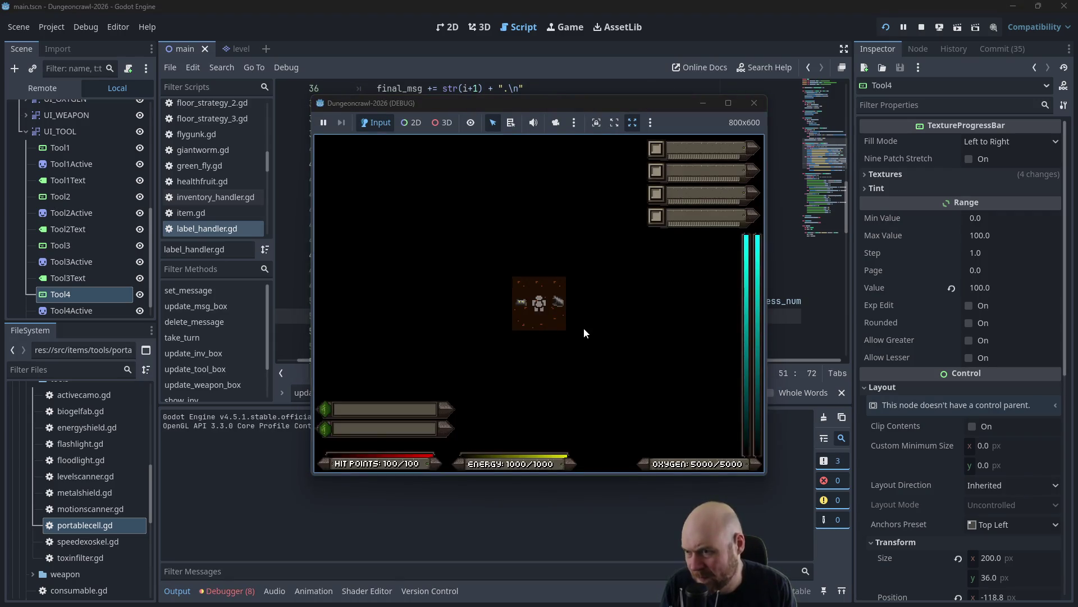
key("i")
key("1")
key("Left")
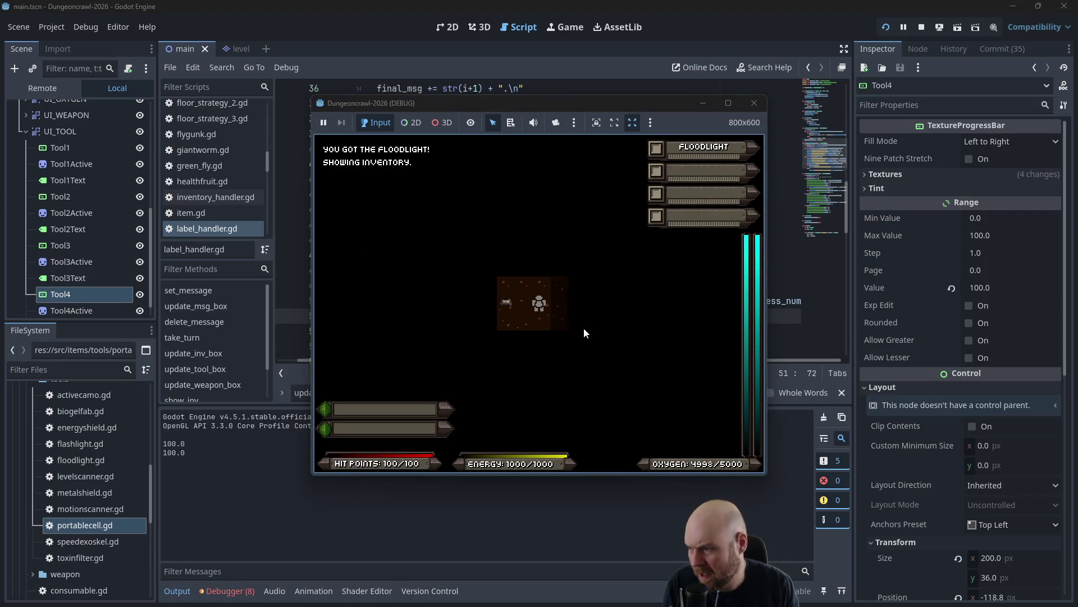
key("r")
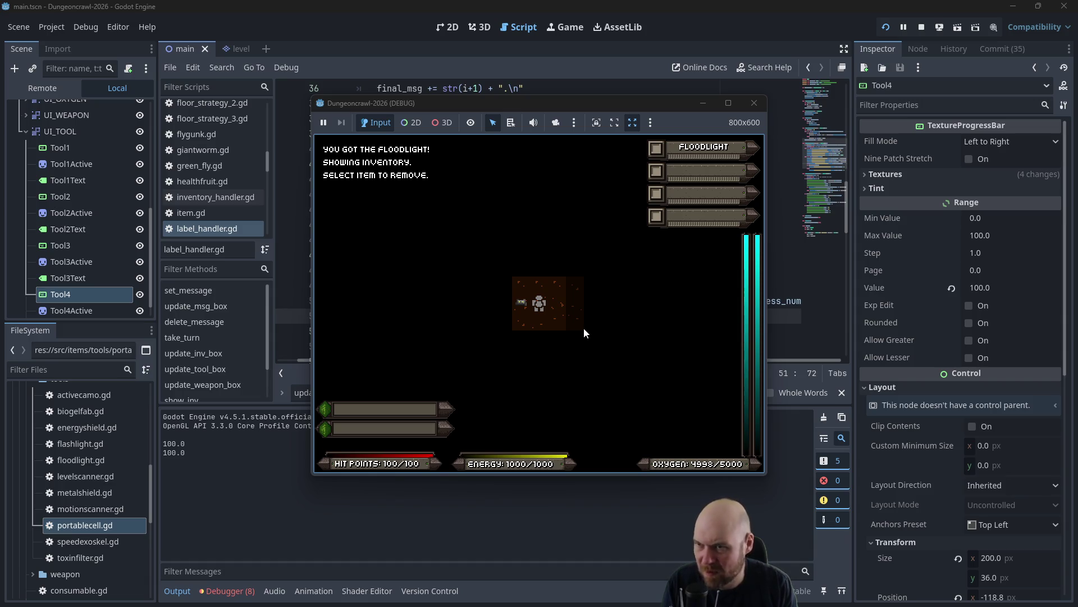
key("1")
key("Left")
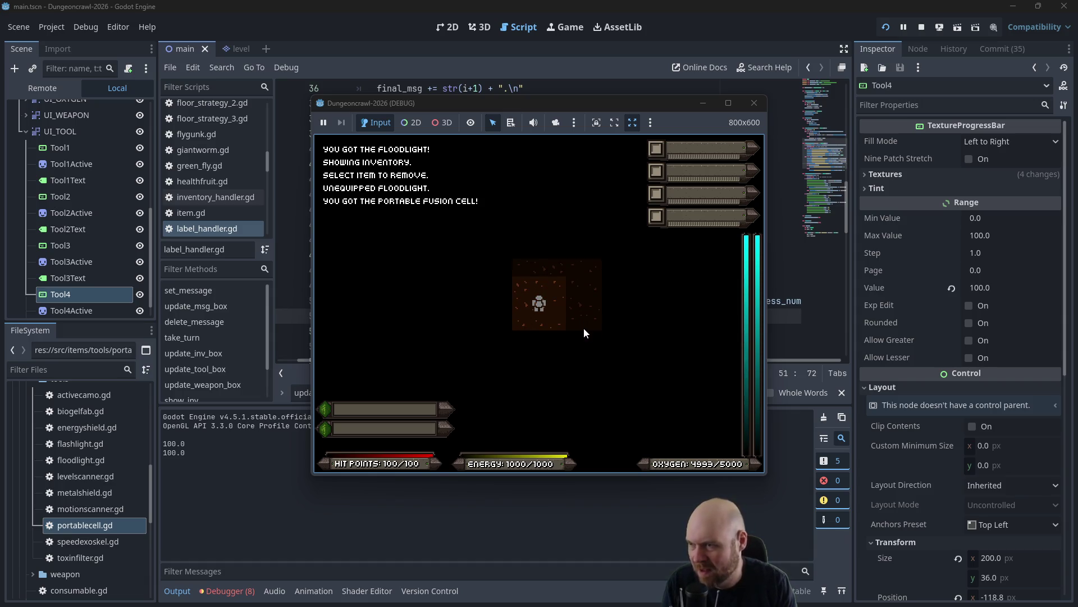
key("i")
key("2")
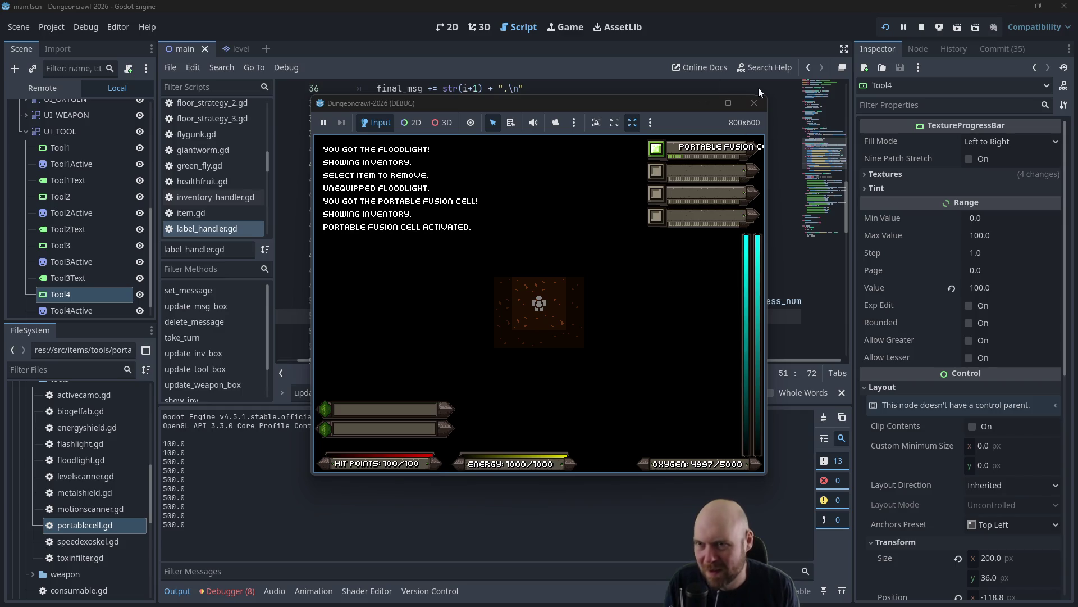
left_click(754, 102)
left_click(712, 225)
Add a print of line 49's Tool{0} .value expression before the max_value print, then save and run.
left_click(707, 259)
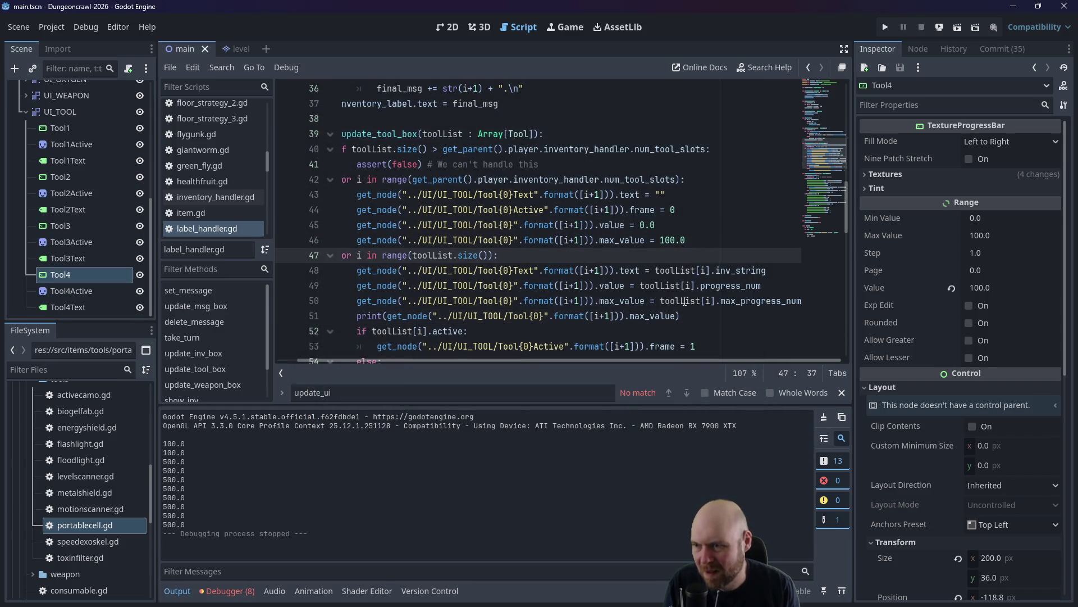
left_click(357, 315)
key("Return")
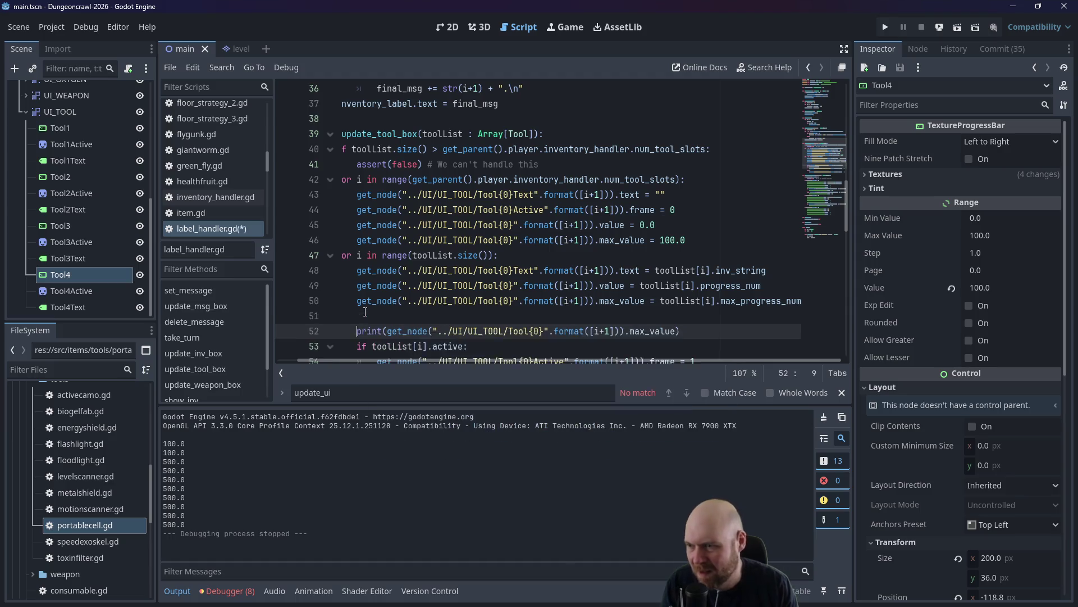
key("Up")
type("print(")
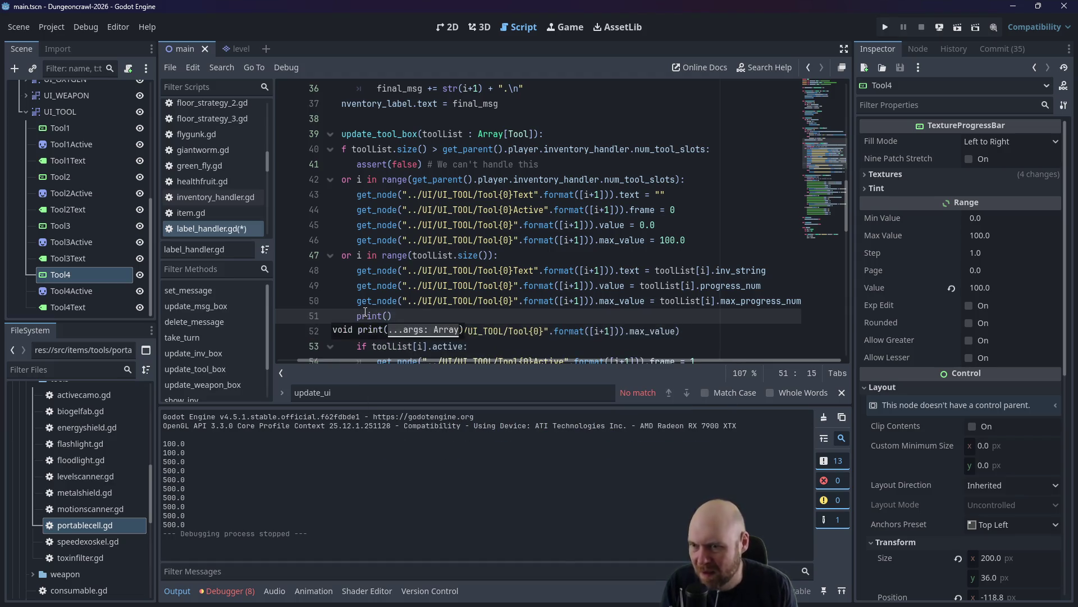
left_click_drag(624, 286, 357, 289)
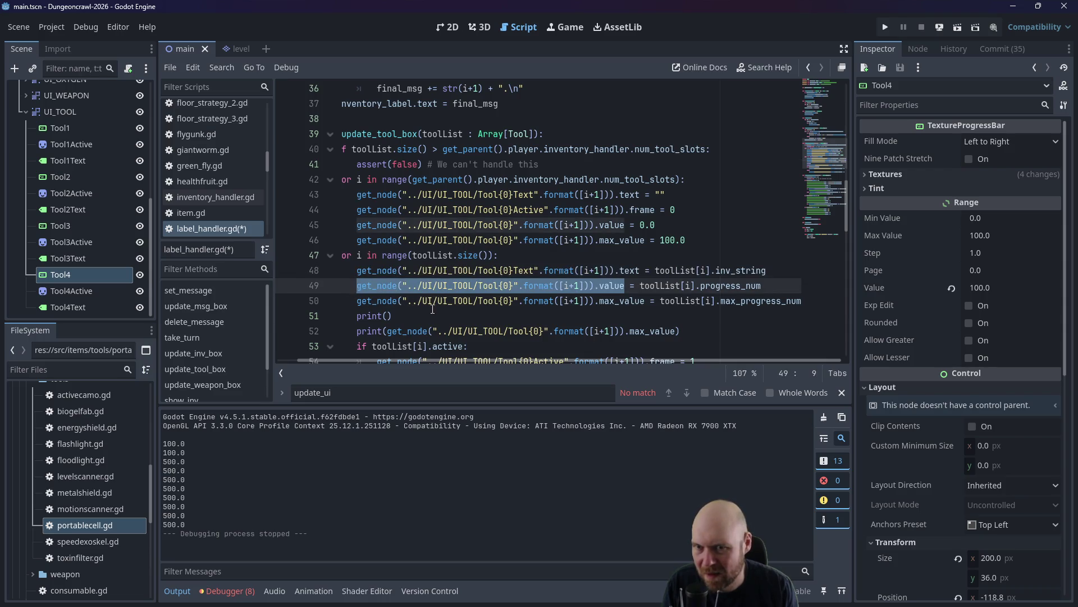
key("ctrl+c")
left_click(389, 315)
key("ctrl+v")
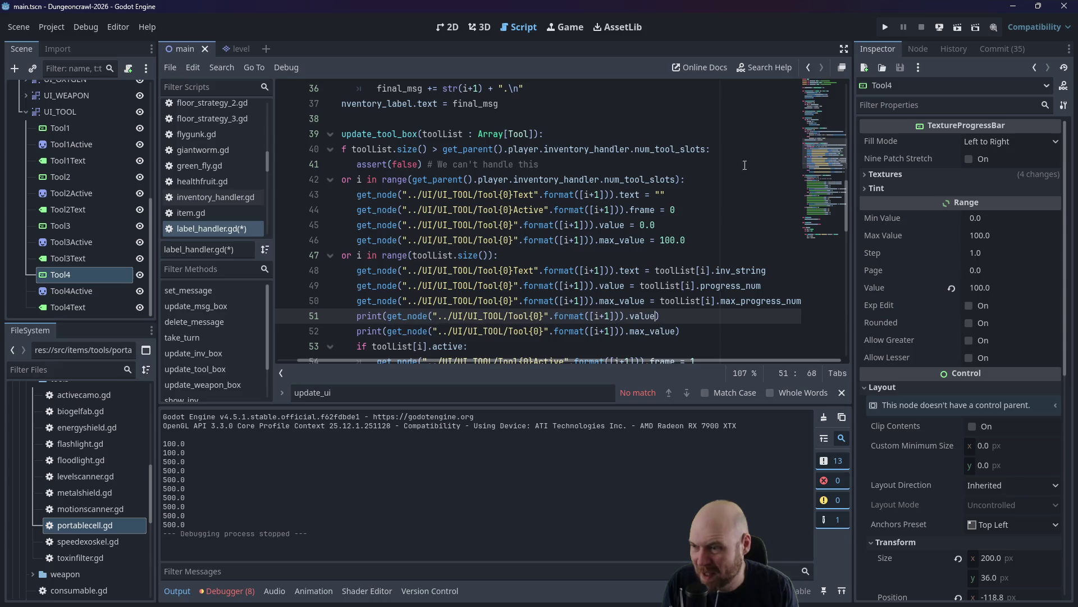
left_click(885, 28)
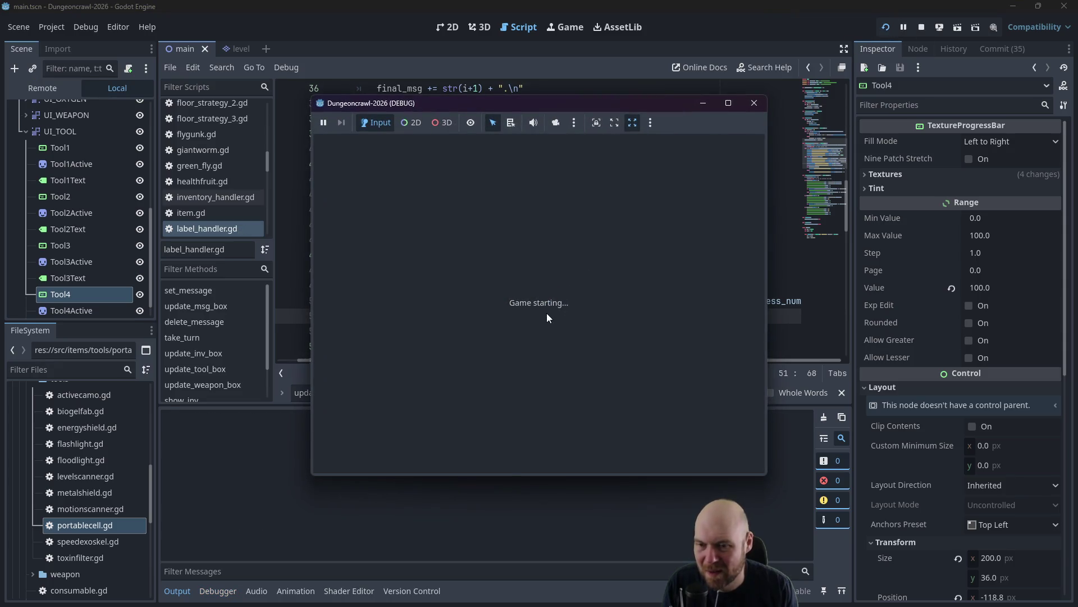
Pick up the fusion cell and floodlight, activate the cell, walk around, then stop the game.
key("Left")
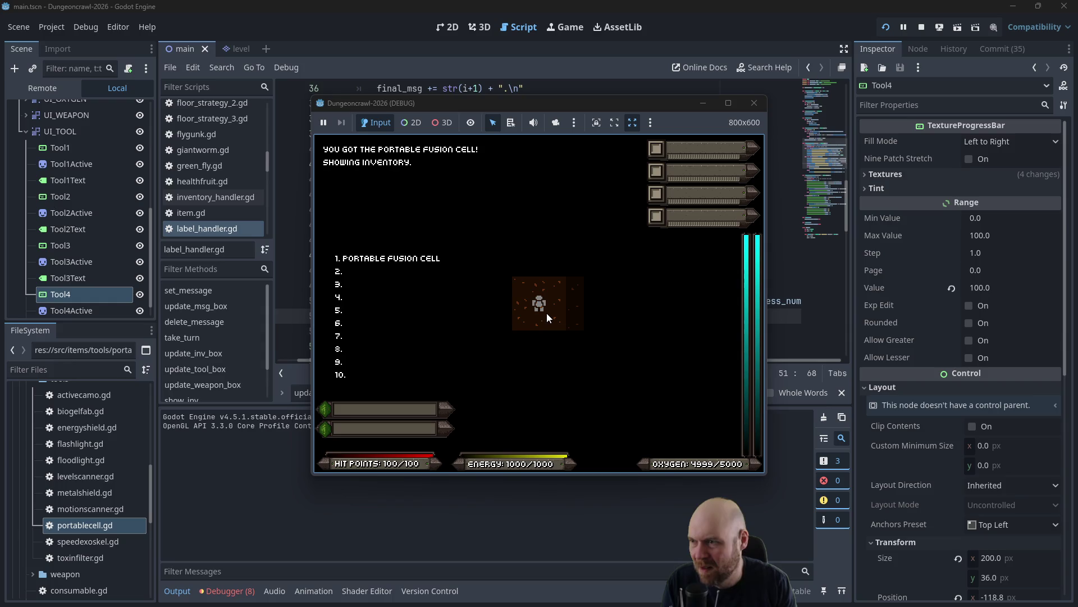
key("1")
key("Right")
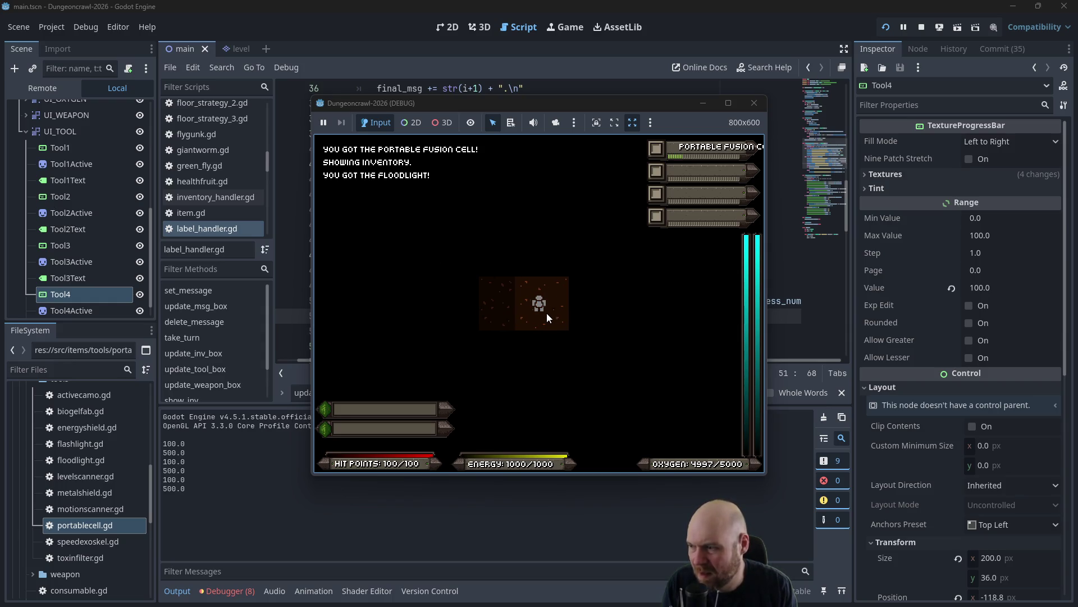
key("1")
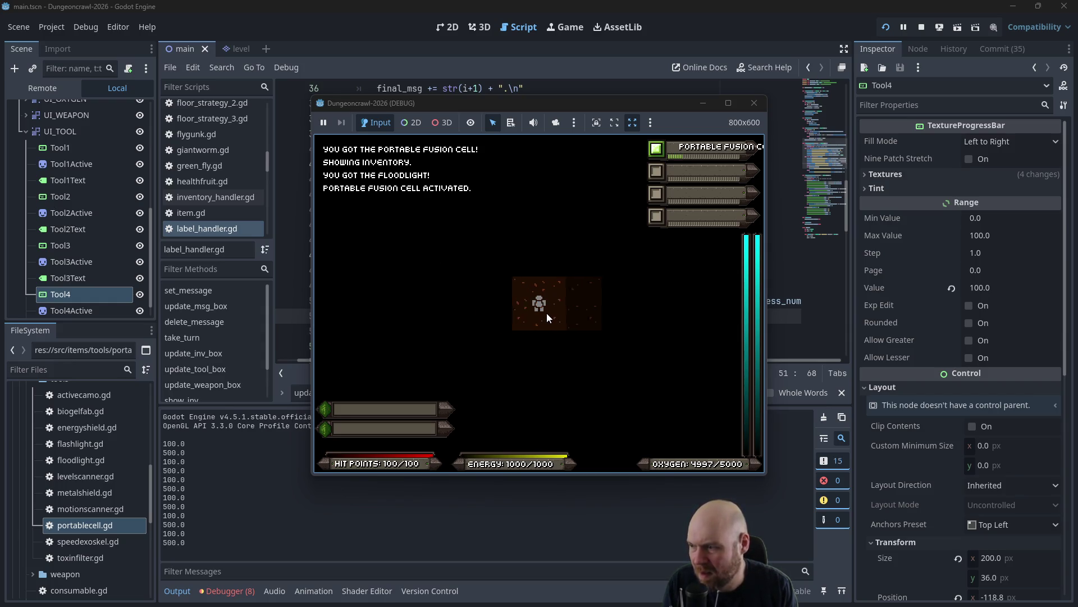
key("Right")
key("Left")
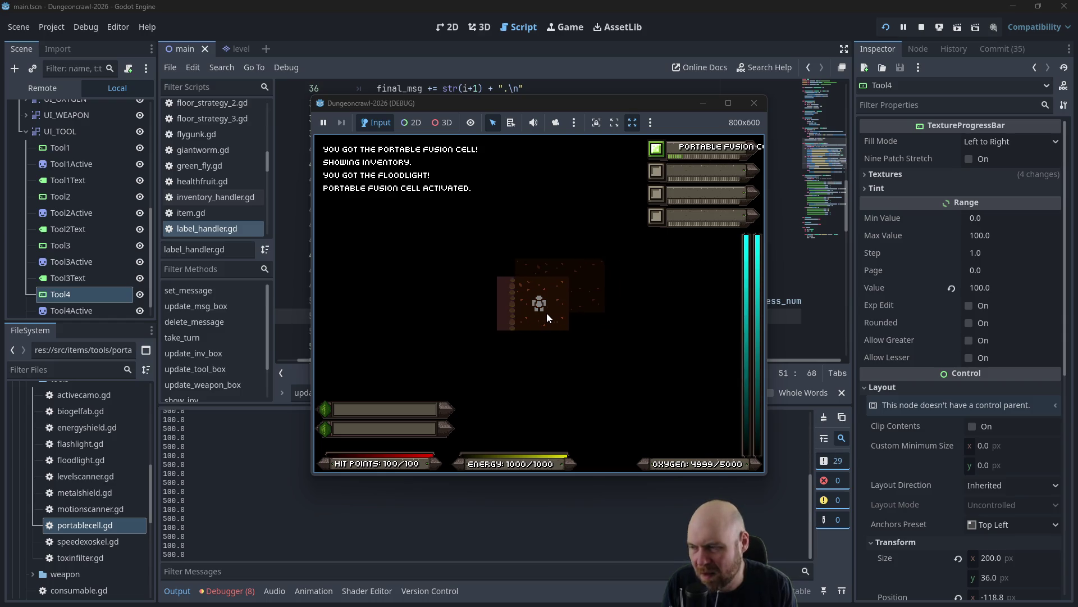
left_click(754, 103)
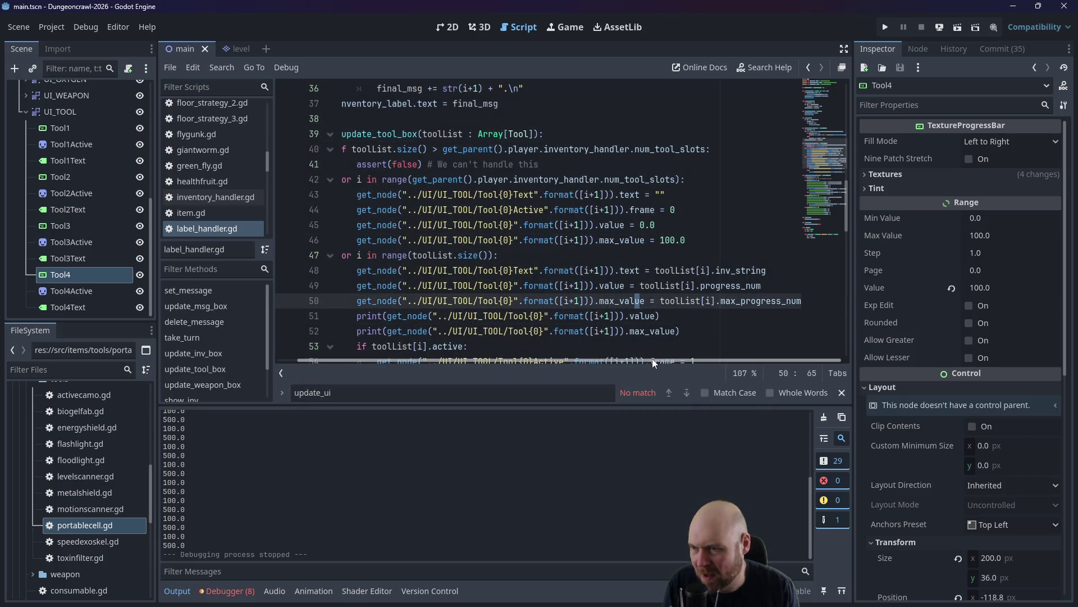
Move the max_value assignment line above the value line after line 48.
left_click_drag(654, 361, 657, 355)
left_click(651, 330)
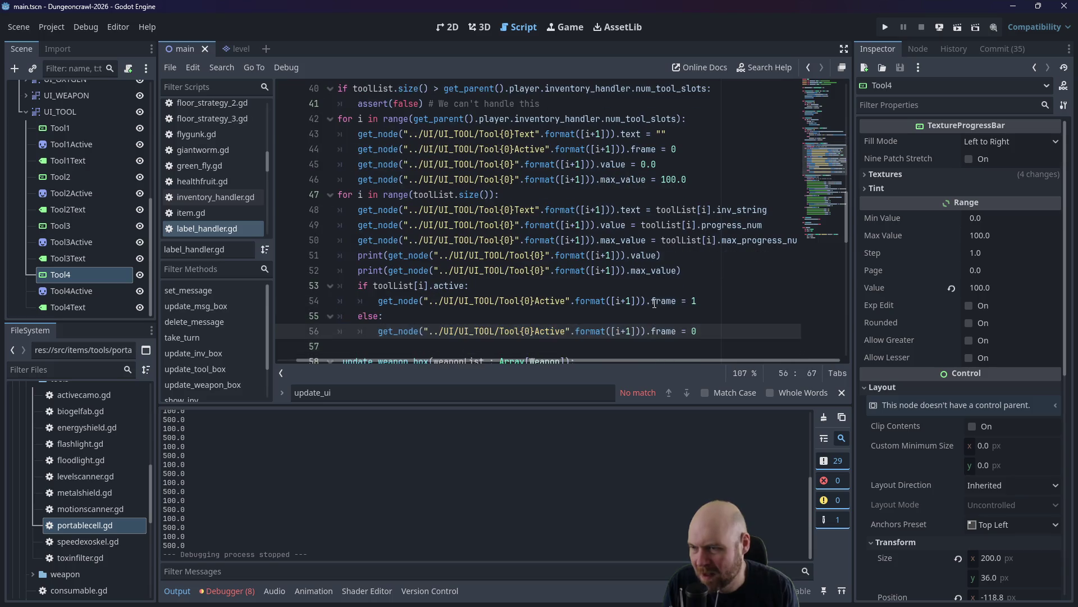
left_click(657, 286)
left_click(679, 255)
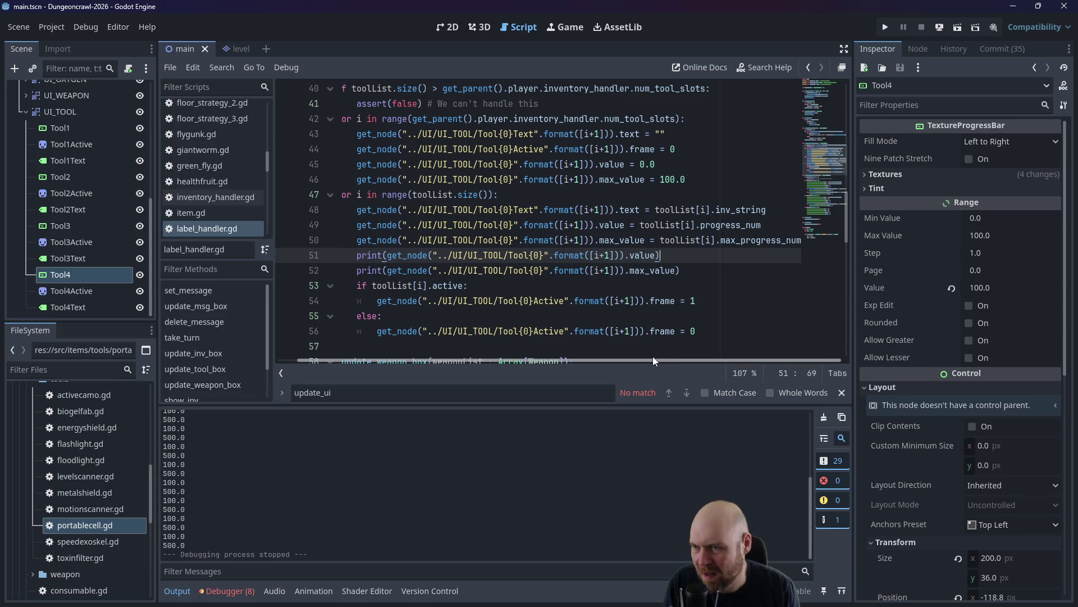
mouse_move(653, 356)
left_mouse_down()
mouse_move(617, 352)
mouse_move(693, 352)
left_mouse_up()
left_click(691, 224)
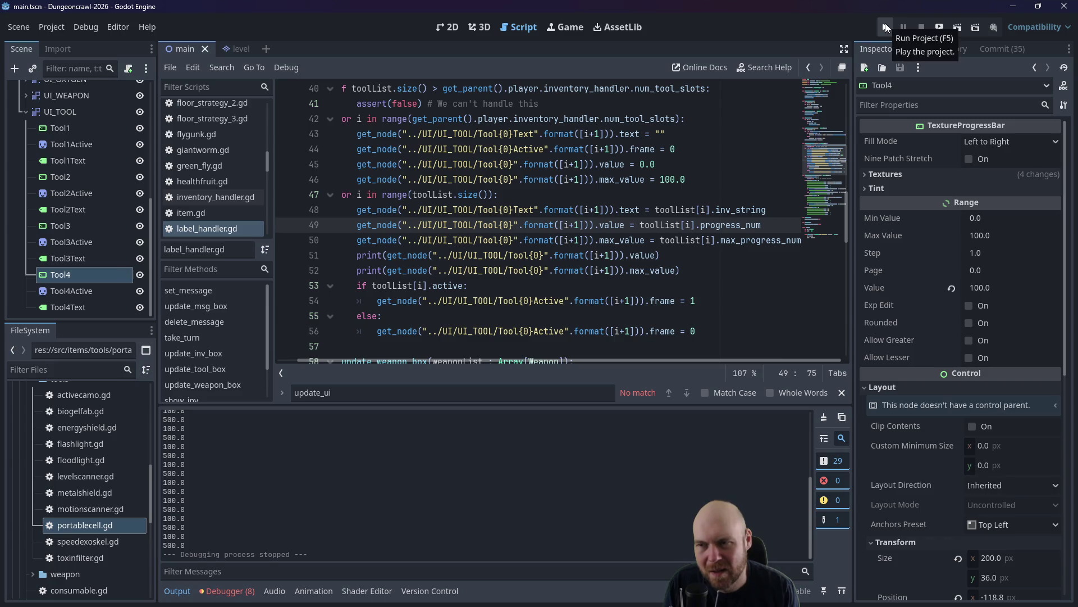
left_click_drag(357, 240, 800, 240)
key("BackSpace")
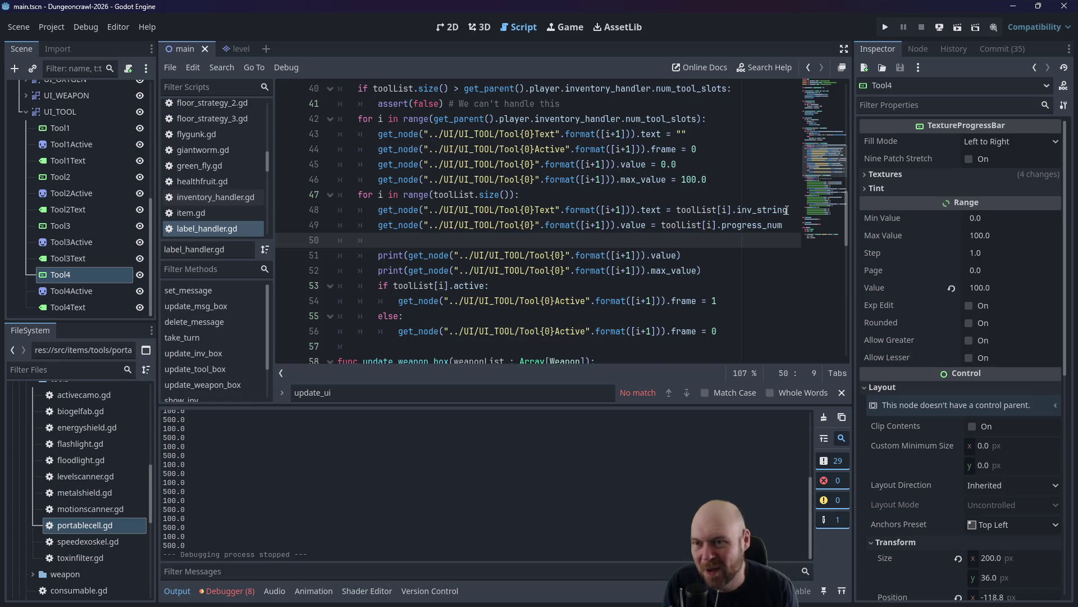
left_click(789, 209)
key("Return")
key("ctrl+v")
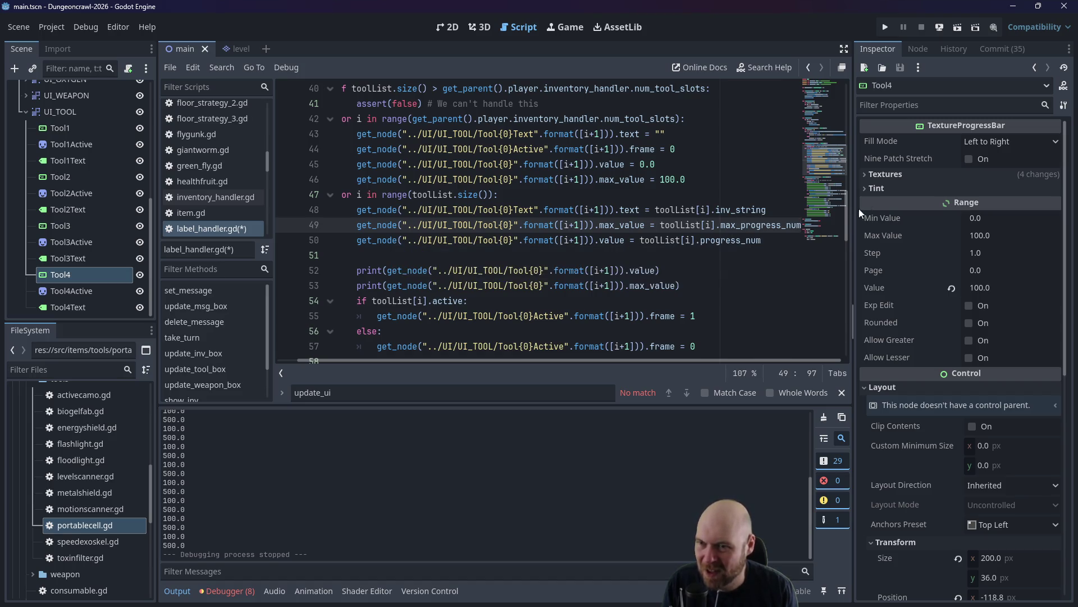
Rerun the game, activate the portable fusion cell, then stop it.
left_click(885, 27)
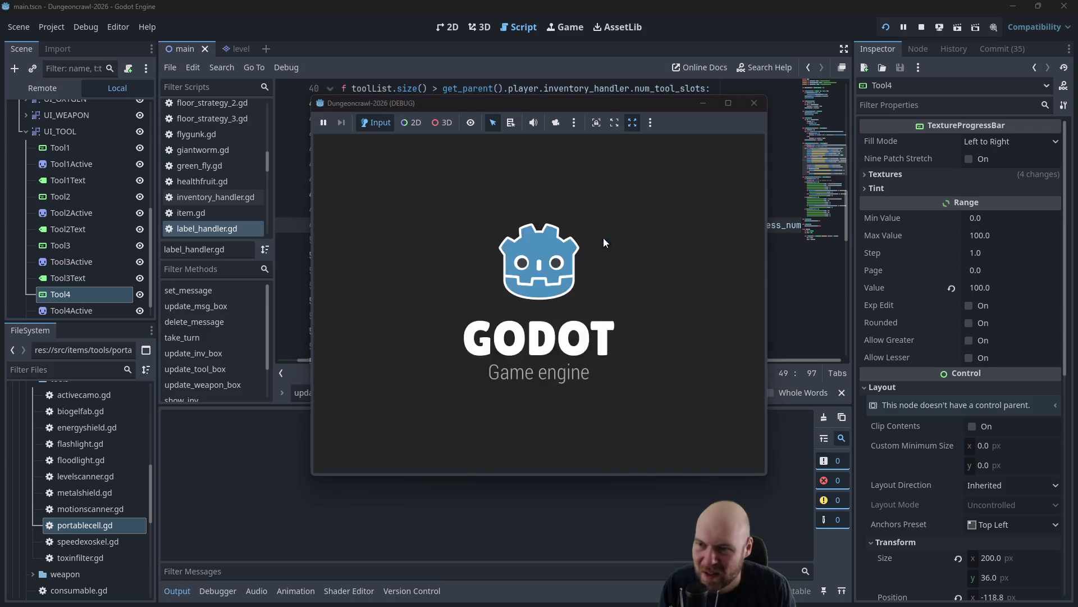
key("1")
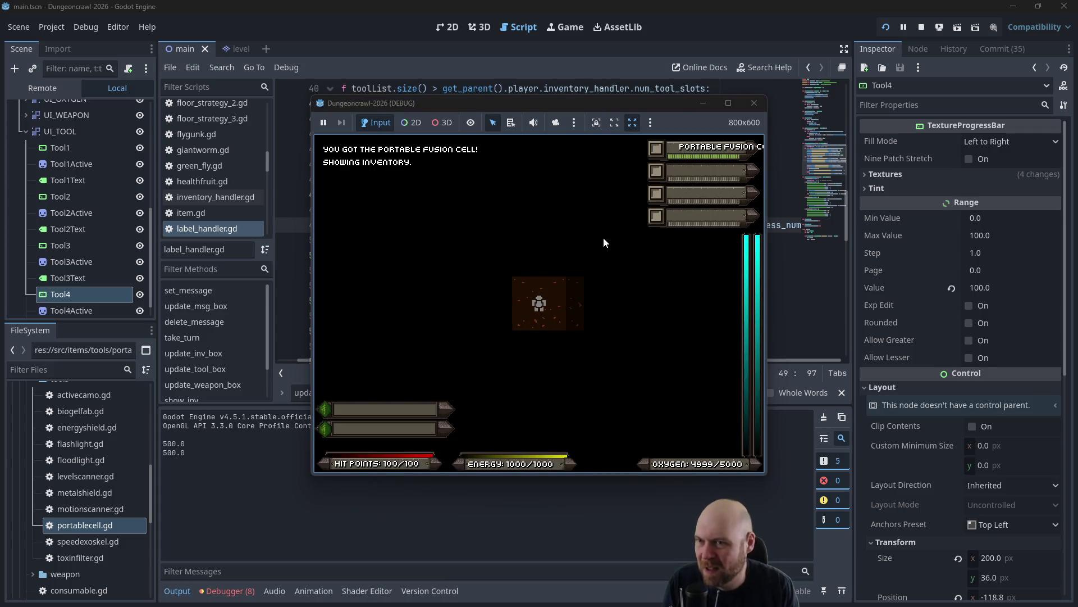
key("1")
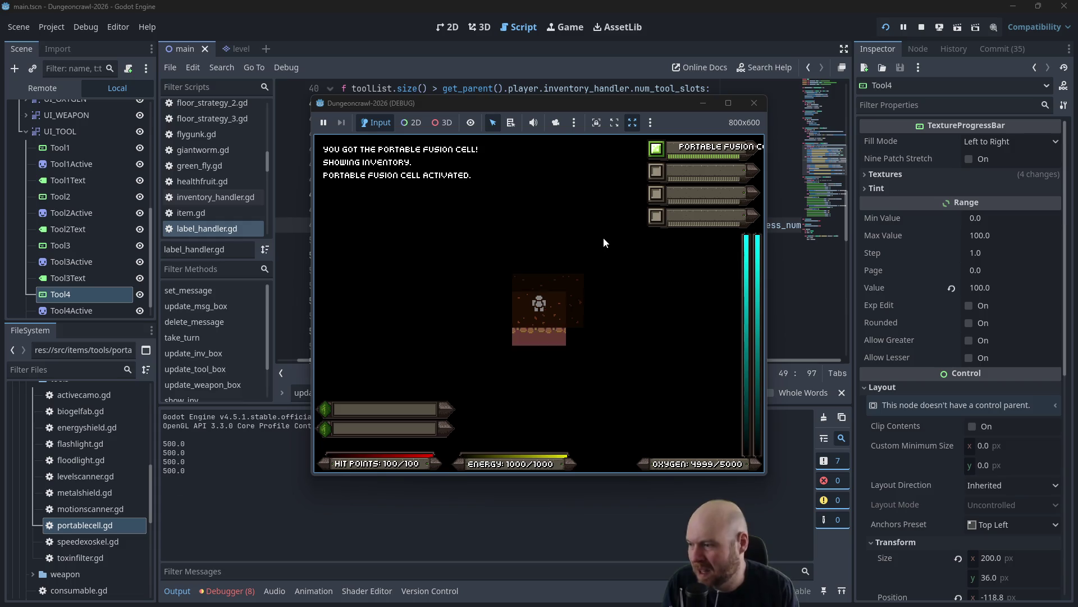
left_click(754, 103)
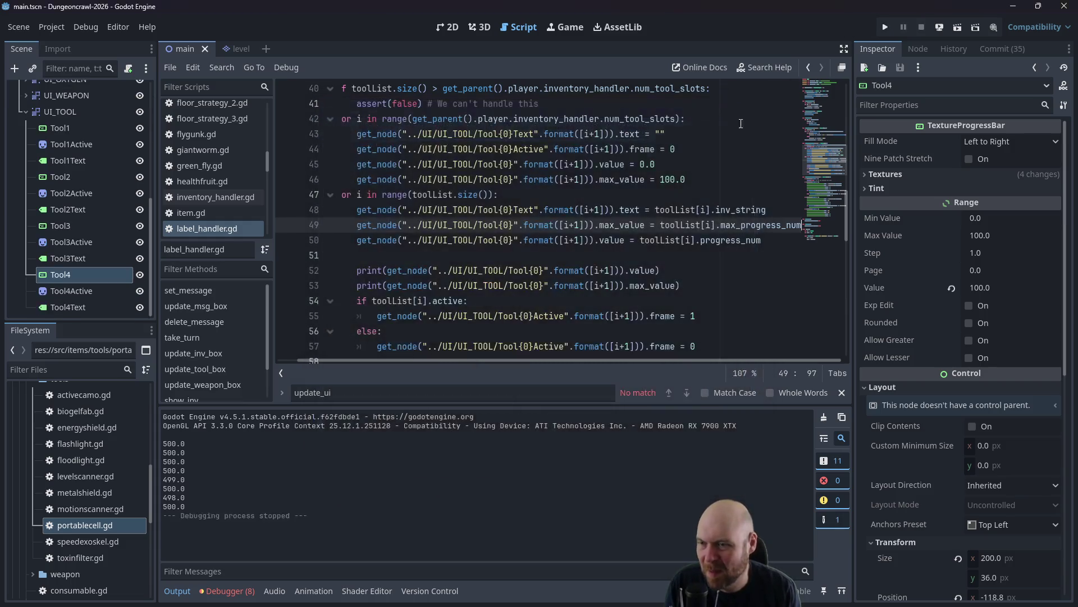
Delete the two debug print lines, save label_handler.gd, and open portablecell.gd.
mouse_move(691, 286)
left_mouse_down()
mouse_move(359, 270)
mouse_move(299, 250)
left_mouse_up()
key("BackSpace")
key("BackSpace")
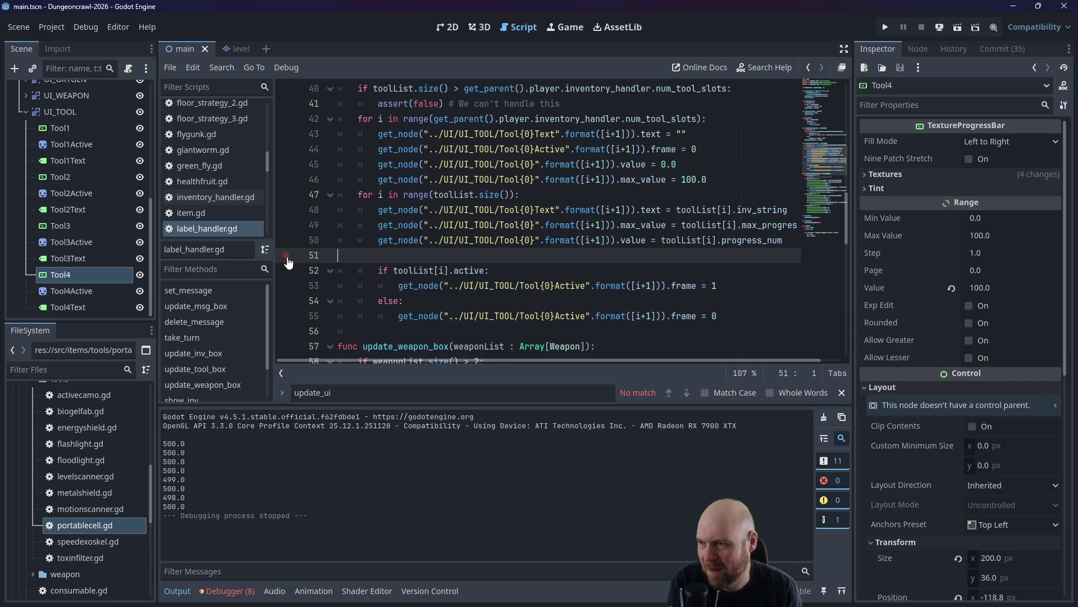
key("ctrl+s")
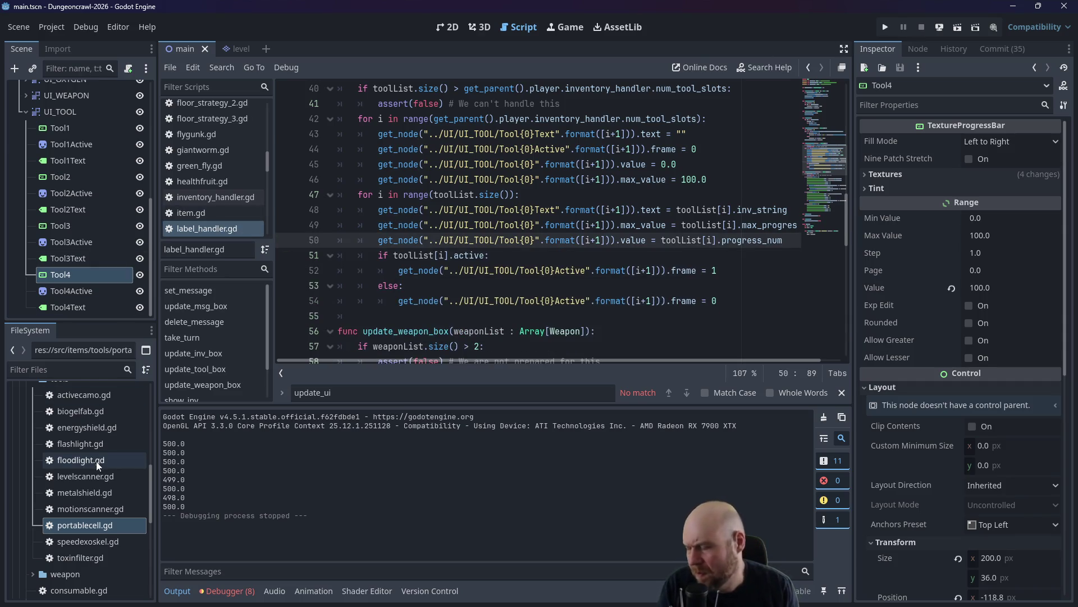
double_click(94, 525)
Play-test picking up and toggling the fusion cell and floodlight around the room, then stop.
key("F5")
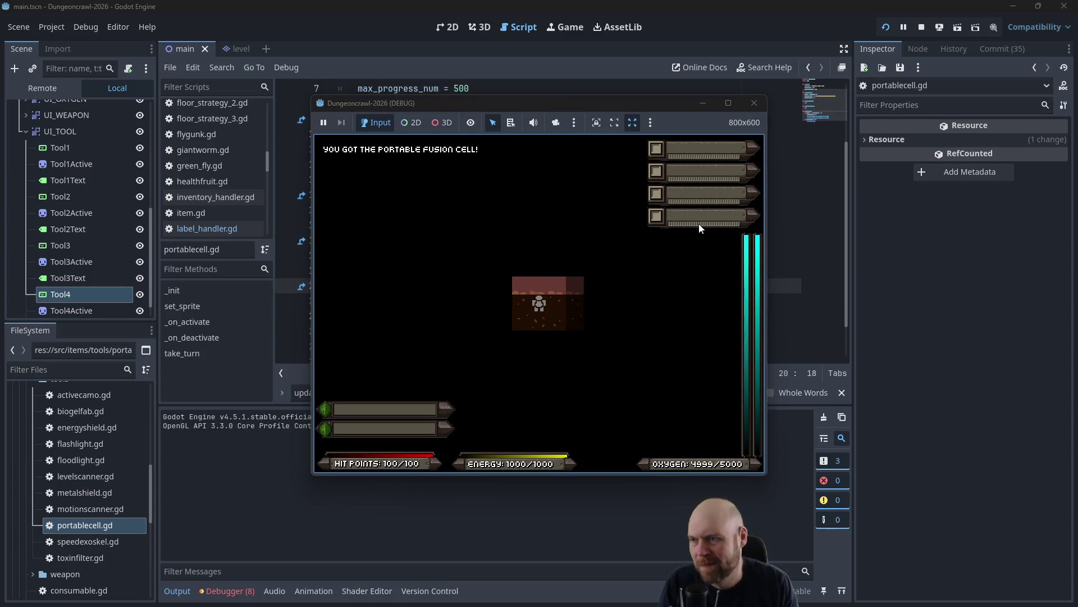
key("1")
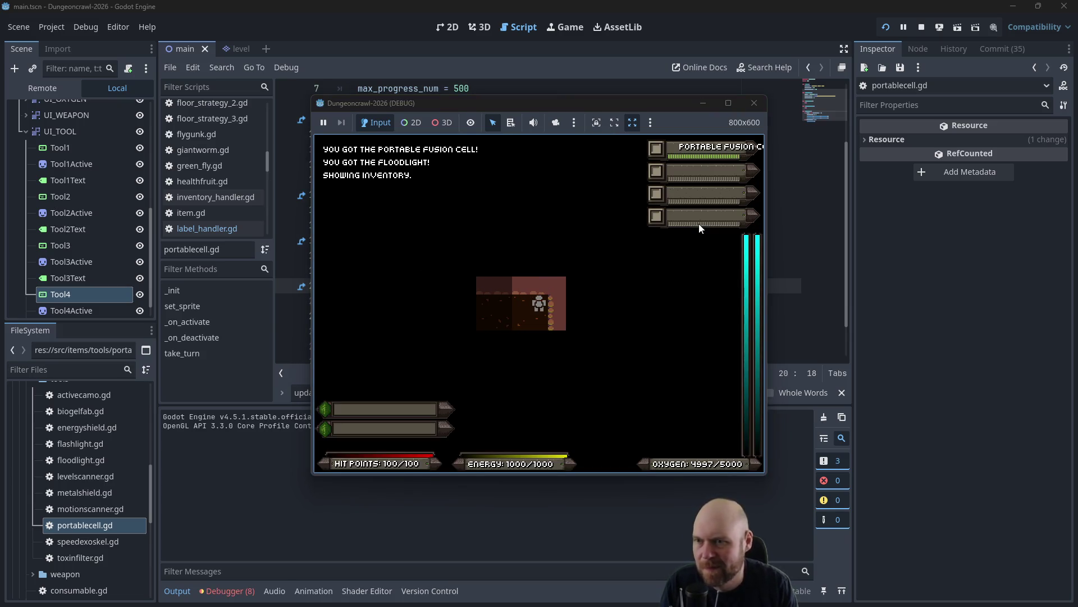
key("2")
key("1")
key("2")
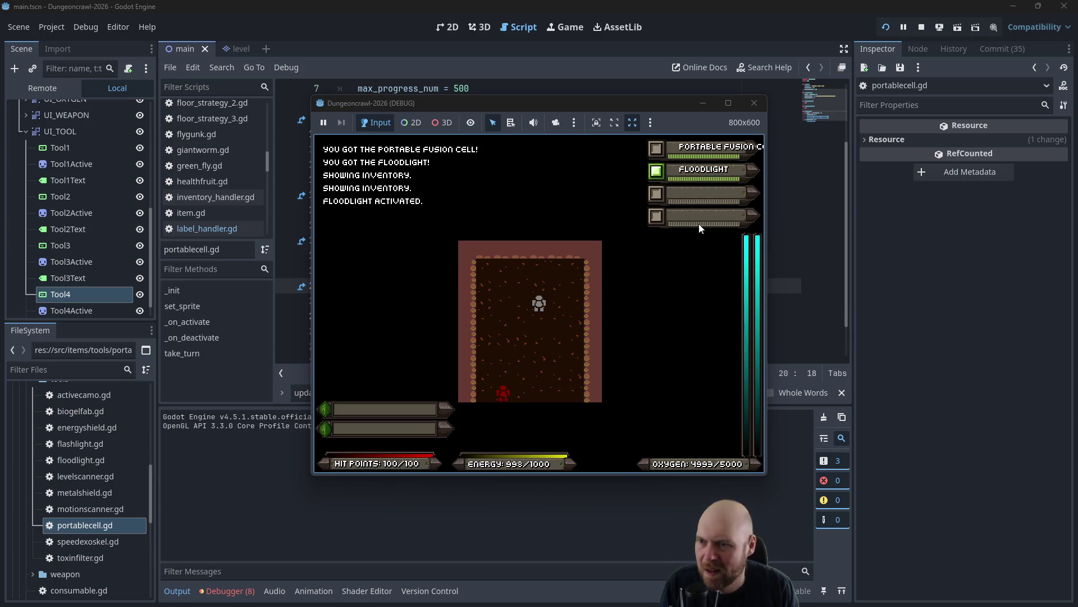
key("Down")
key("Down")
key("Left")
key("Left")
key("Left")
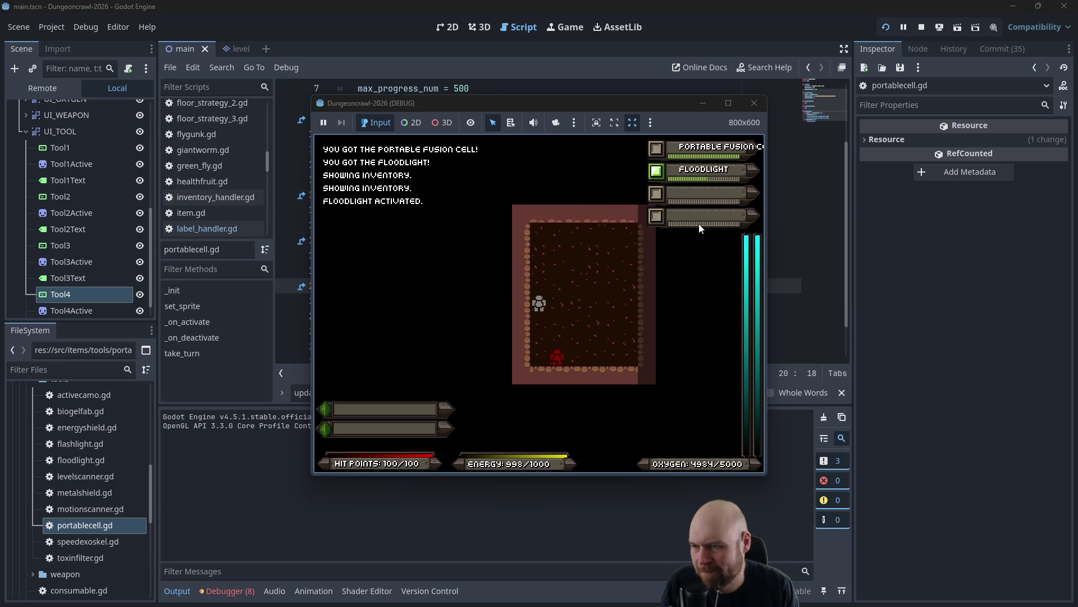
key("Down")
key("Down")
key("Down")
key("Right")
key("Right")
key("Right")
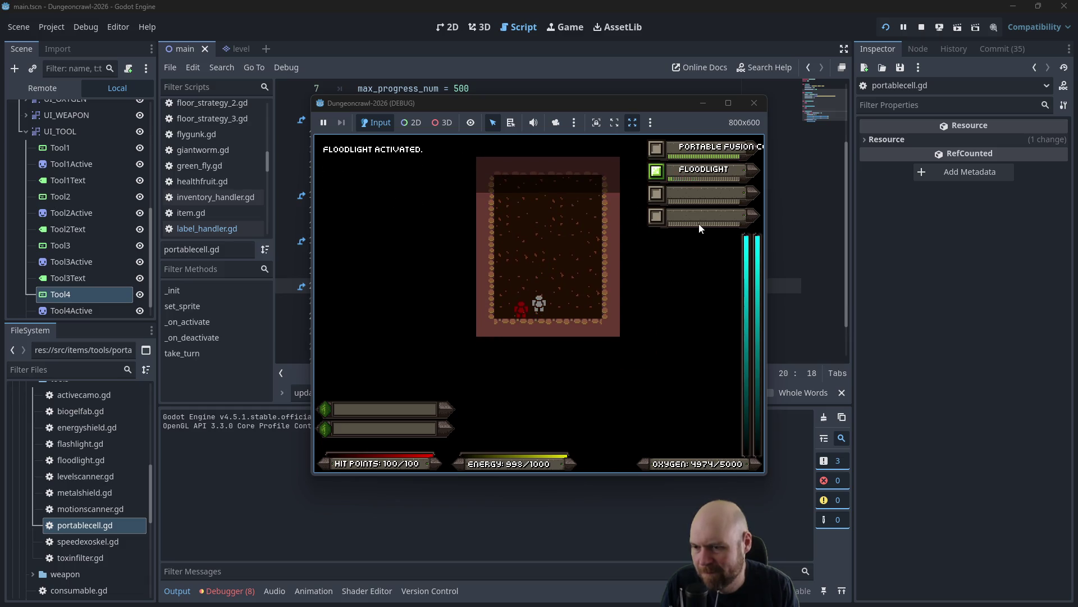
key("1")
key("Up")
key("Up")
key("Up")
key("Left")
key("Left")
key("Left")
key("Down")
key("Down")
key("Down")
key("1")
key("Right")
key("Right")
key("Right")
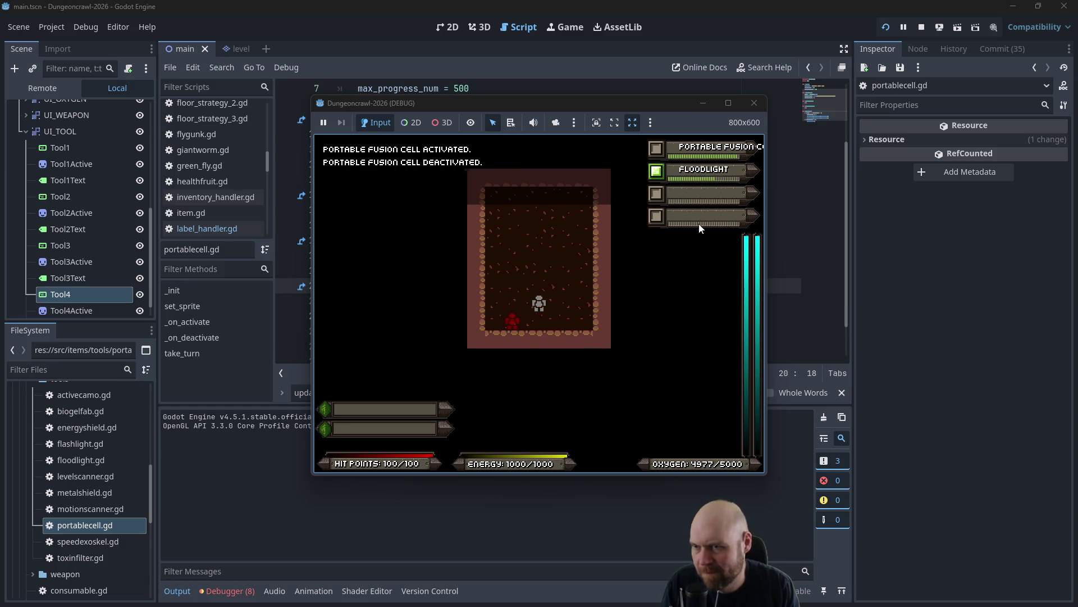
key("Right")
key("Up")
key("Up")
key("1")
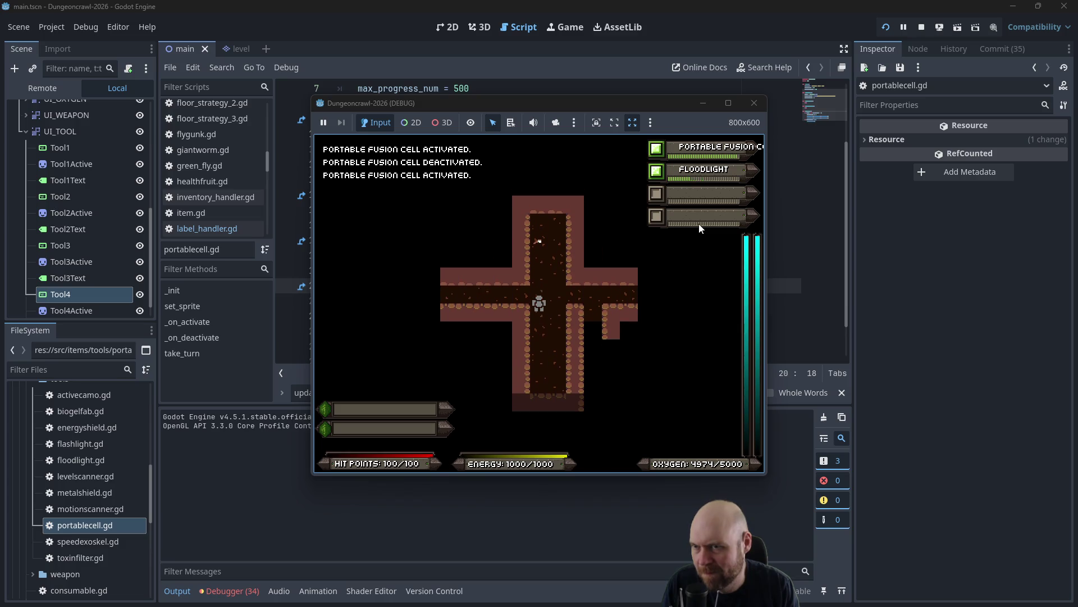
key("Up")
key("Up")
left_click(754, 103)
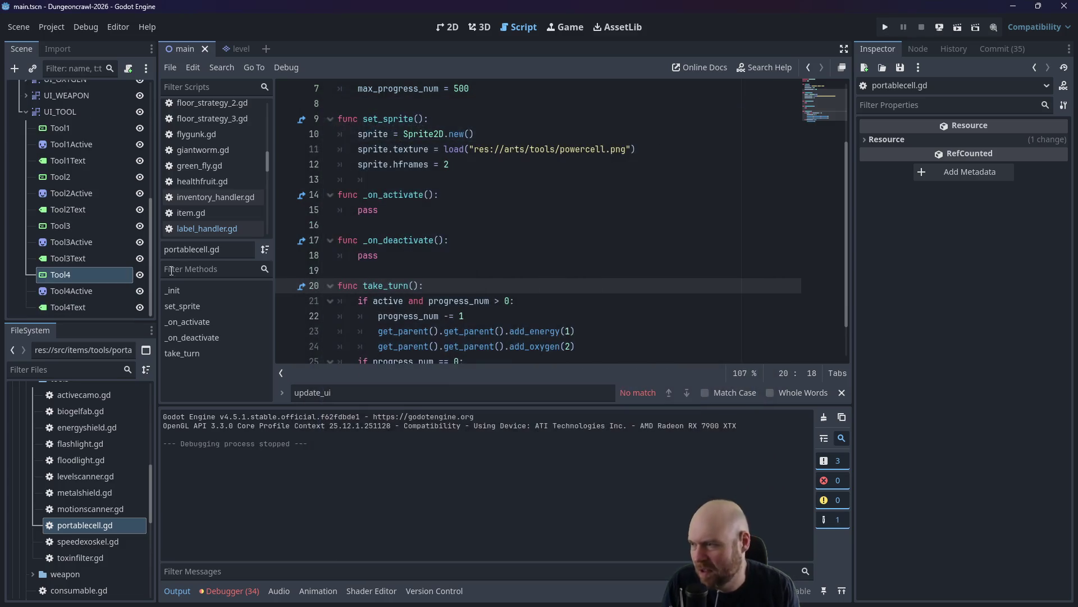
In label_handler.gd, paste line 50's get_node(...).format([i+1]) lookup onto a new line 51, ending with a dot.
left_click(207, 228)
left_click(531, 225)
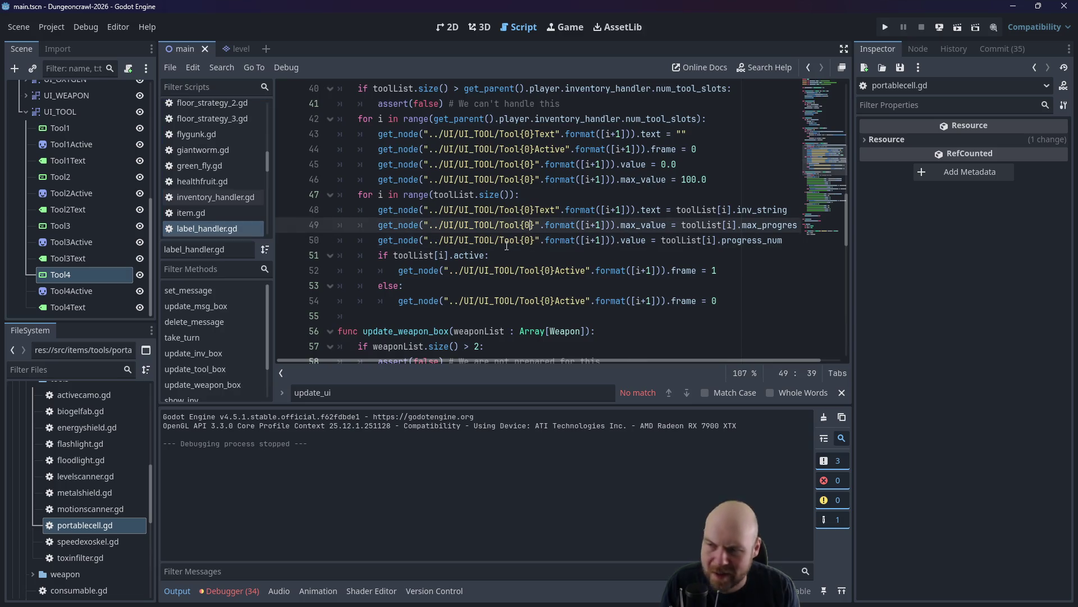
left_click(380, 254)
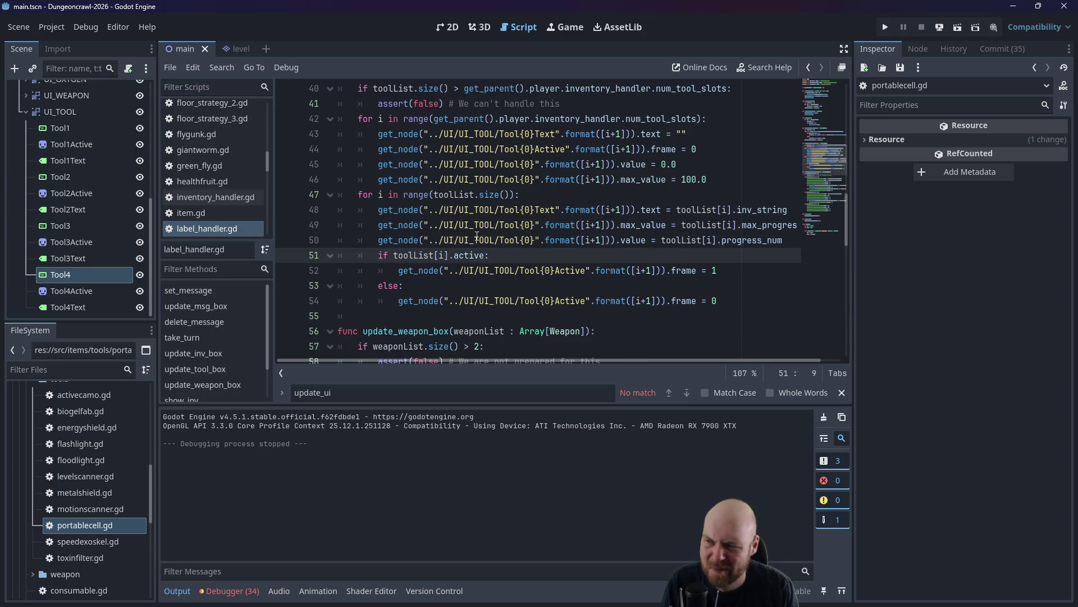
key("Return")
left_click(379, 240)
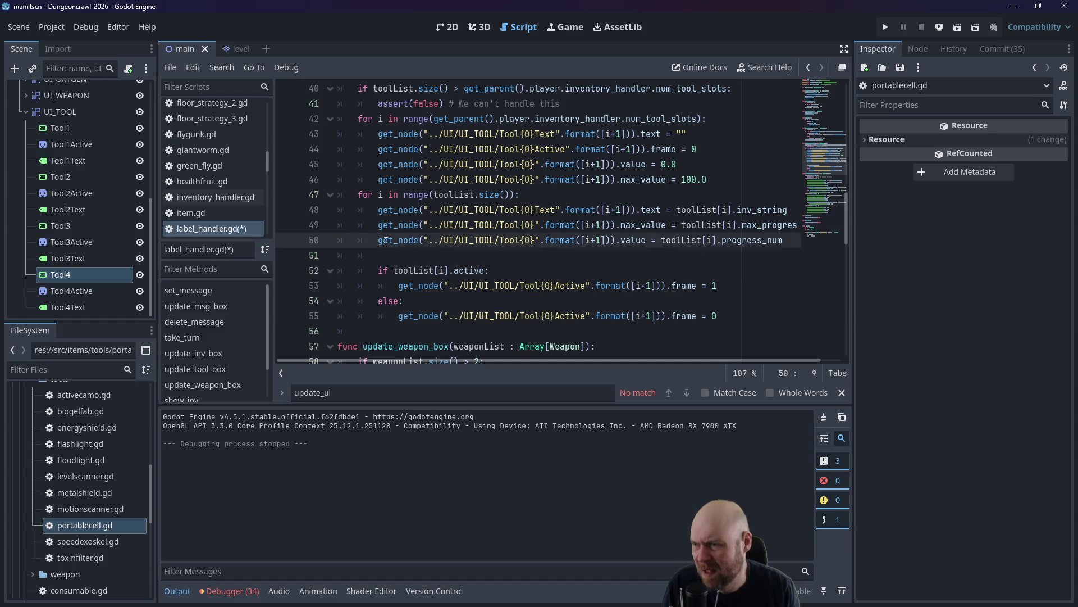
left_click_drag(379, 241, 615, 241)
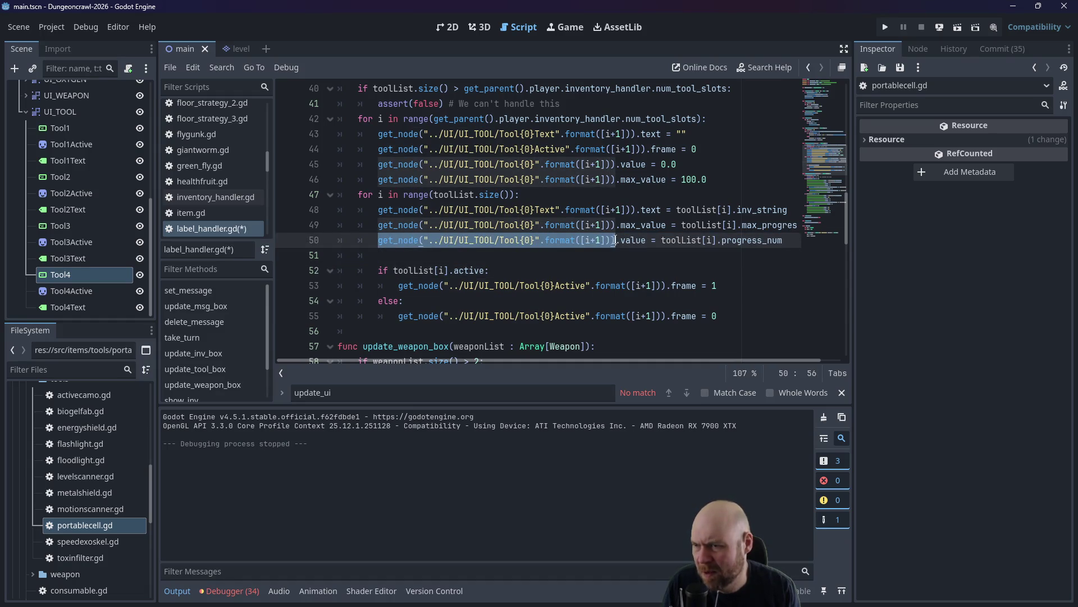
key("ctrl+c")
left_click(572, 253)
key("ctrl+v")
type(".m")
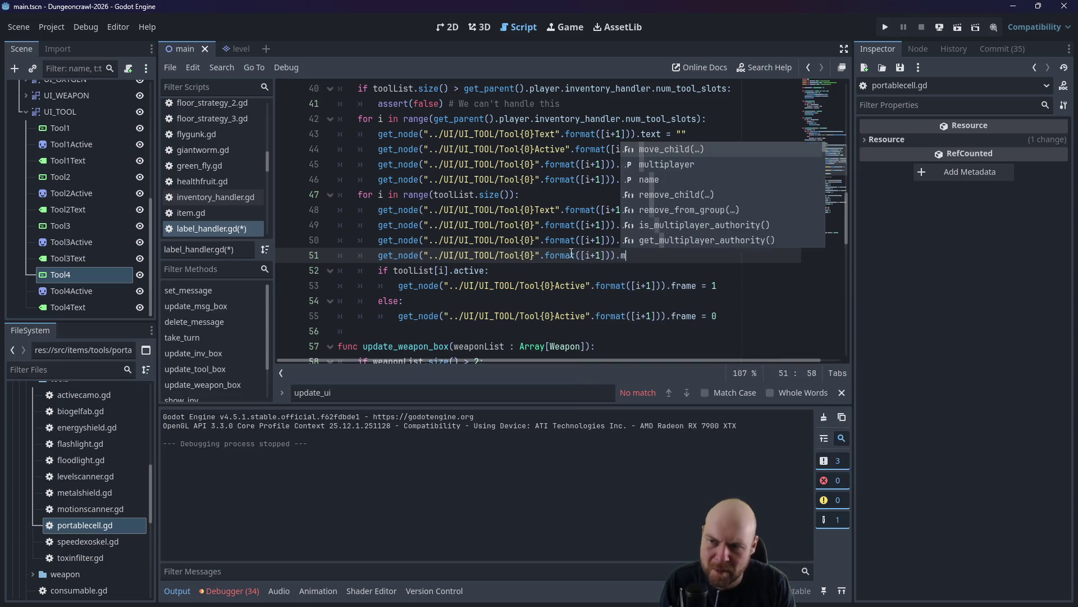
type("odu")
key("BackSpace")
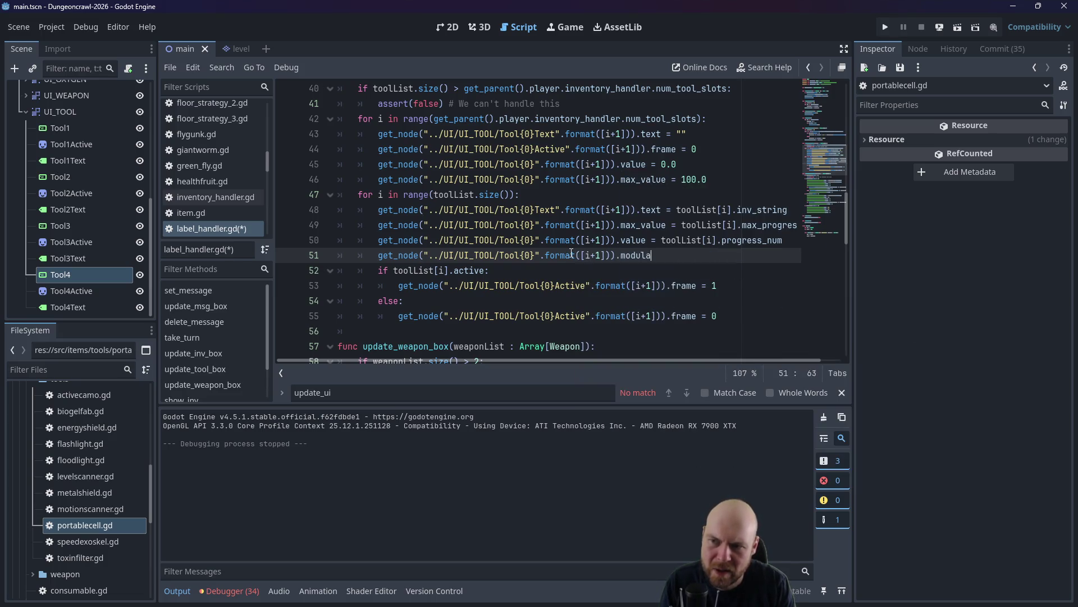
key("BackSpace")
key("BackSpace")
key("BackSpace")
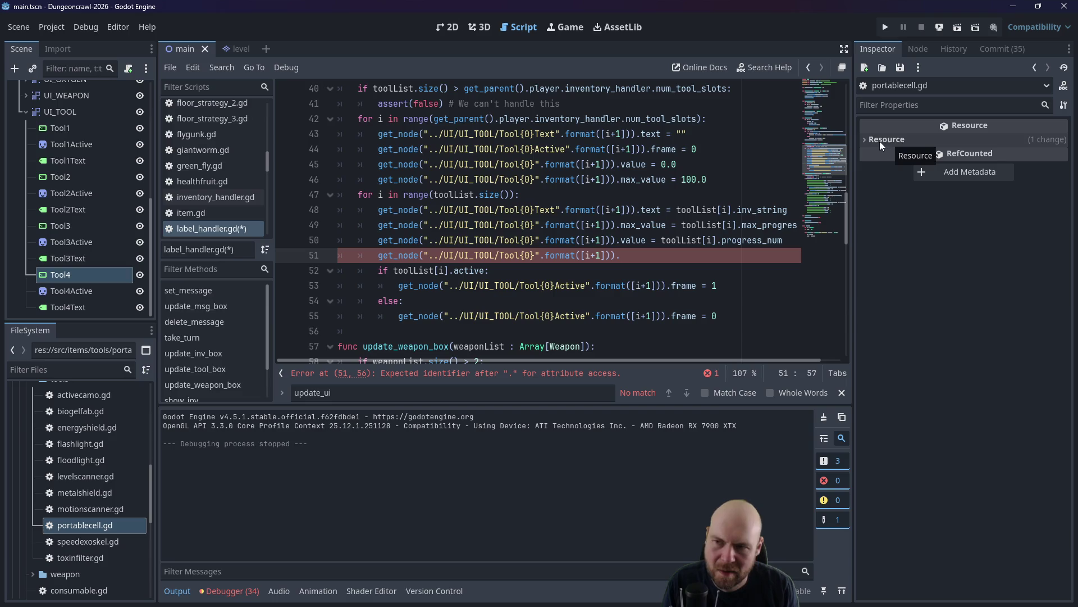
Filter Tool4's Inspector properties by 'modu' to reveal Modulate and Self Modulate.
left_click(898, 105)
double_click(72, 273)
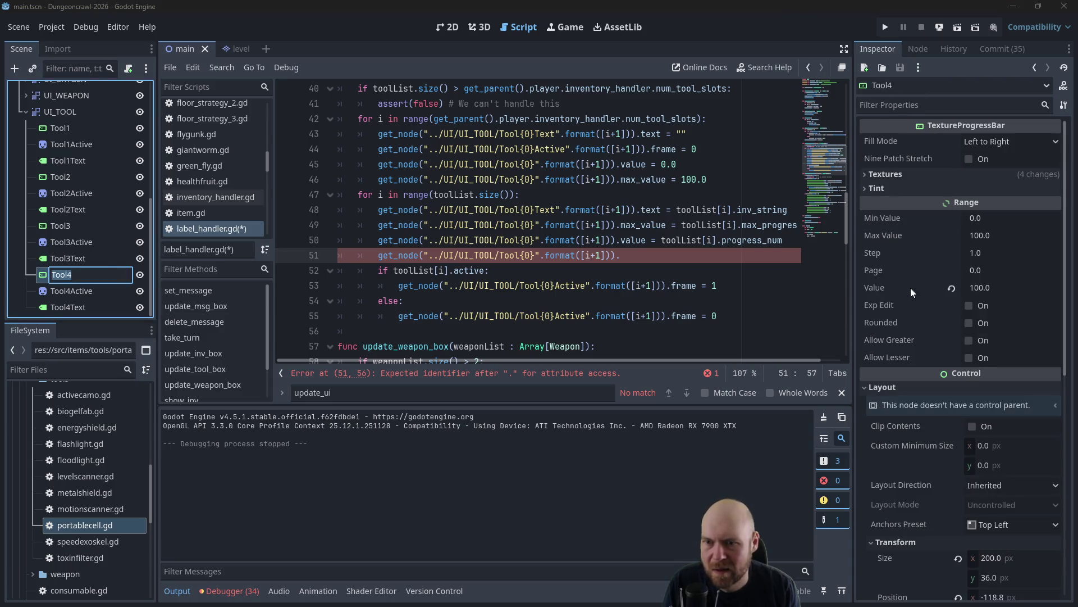
scroll(902, 432, "down", 4)
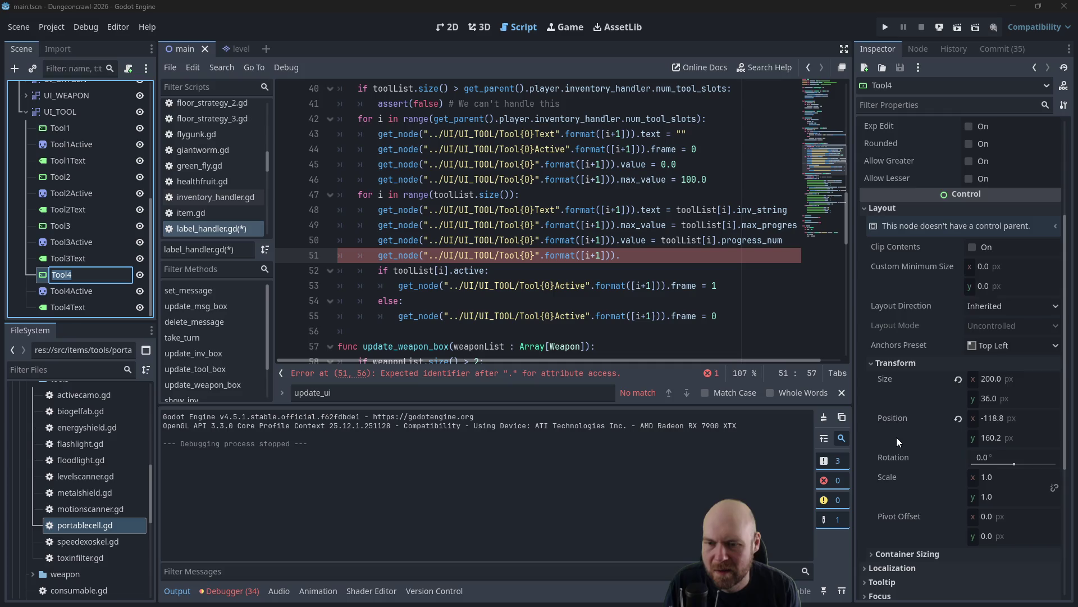
scroll(897, 437, "down", 2)
scroll(924, 197, "up", 1)
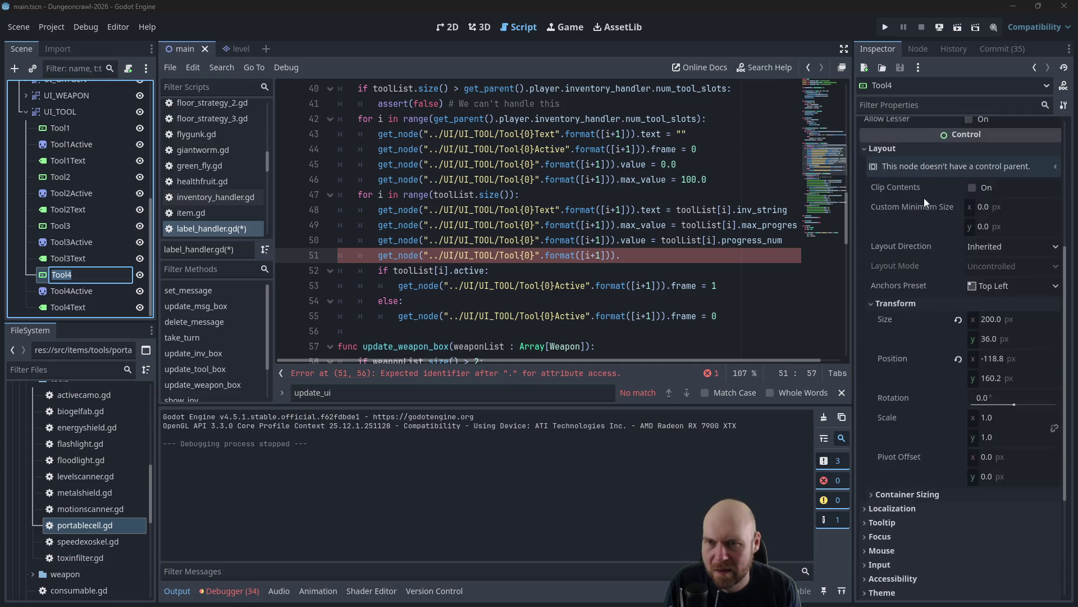
left_click(903, 105)
scroll(916, 170, "up", 3)
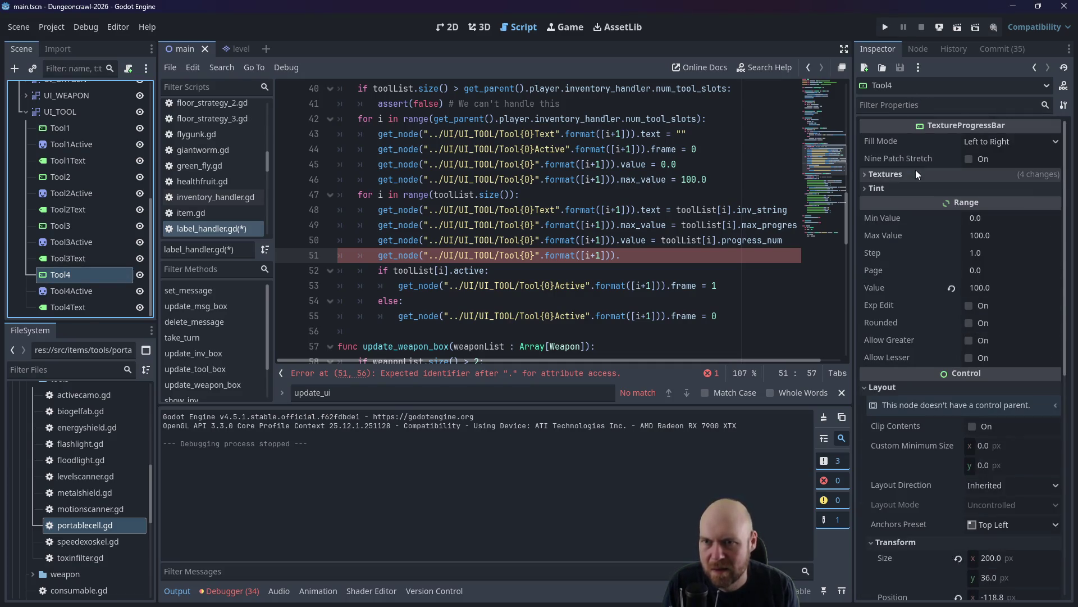
left_click(928, 105)
type("mod")
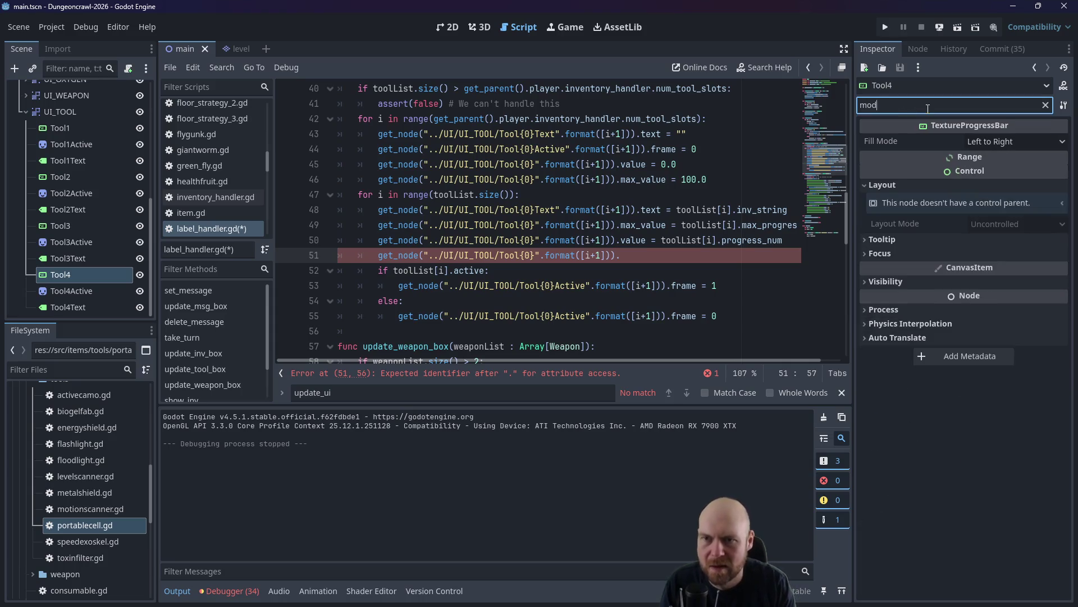
type("u")
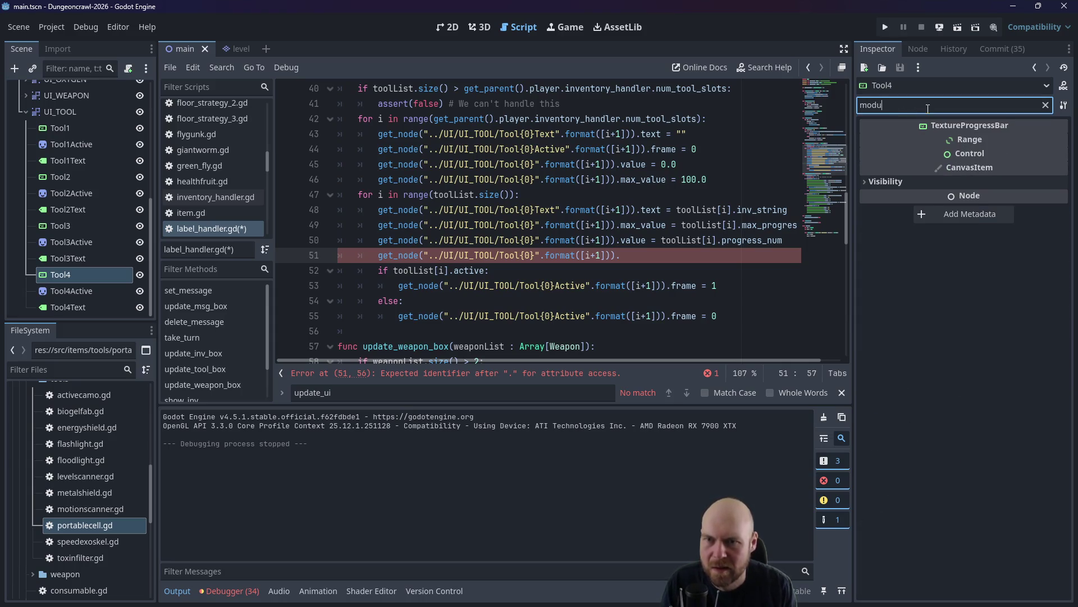
left_click(865, 181)
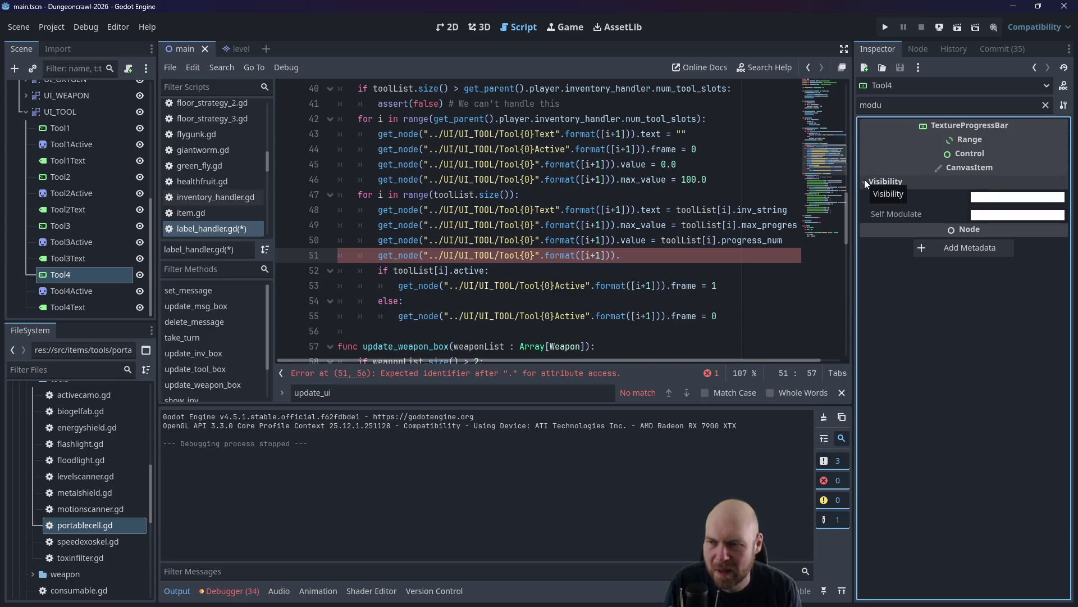
Complete line 51 with modulate(Color(1,1,1)), save, and run the game.
left_click(663, 256)
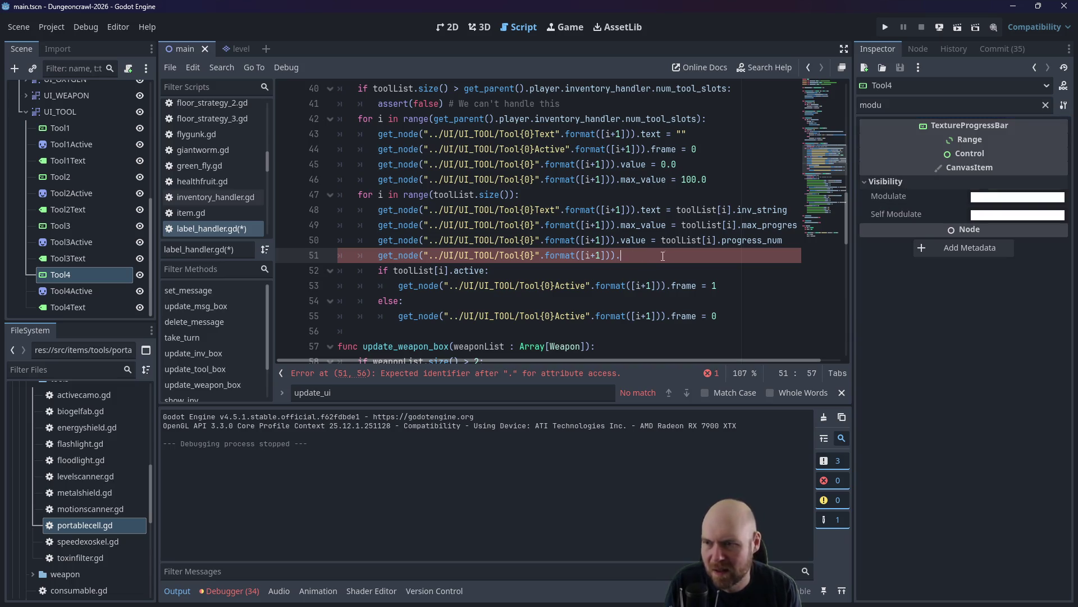
type("modulate(")
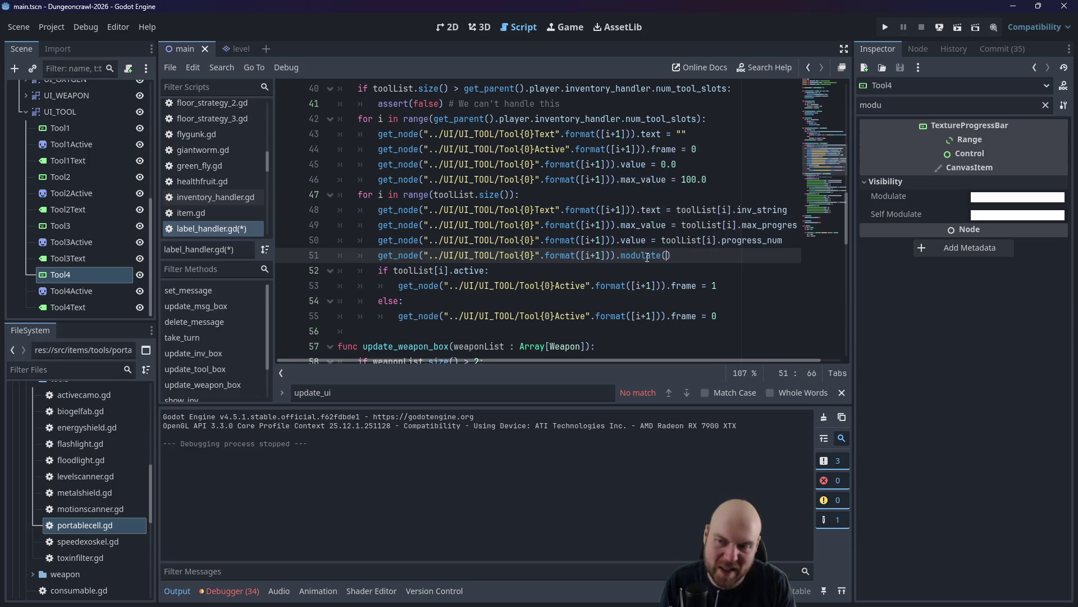
type("Color(")
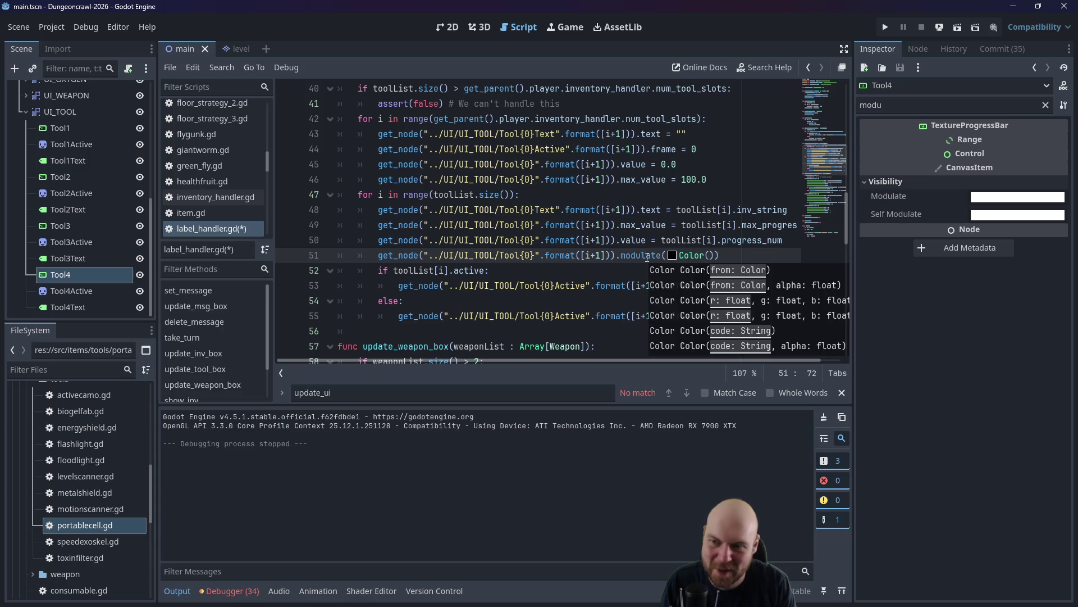
type("1,1,1")
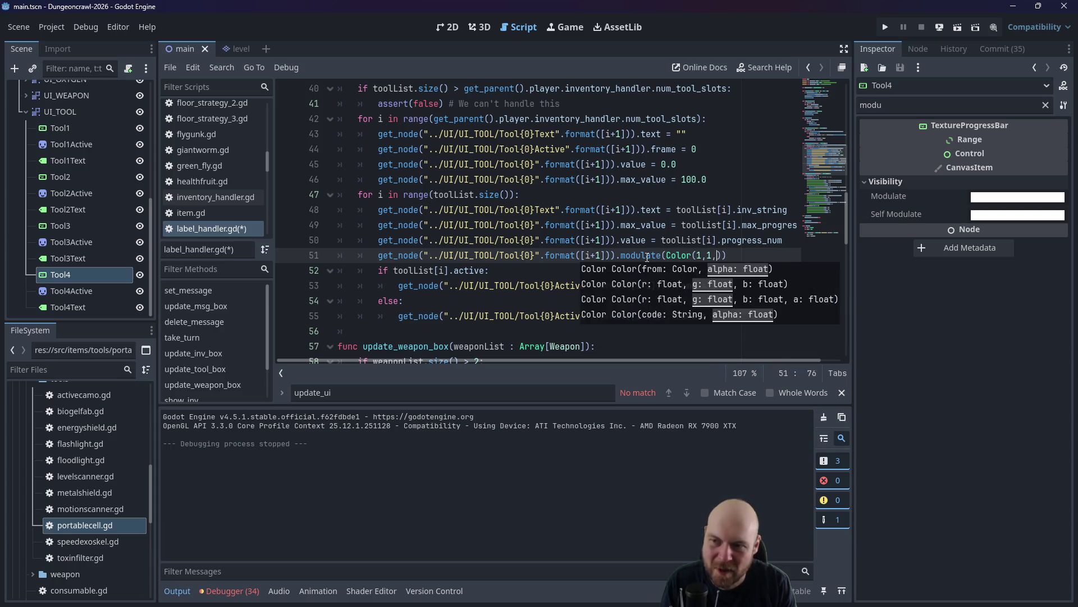
key("ctrl+s")
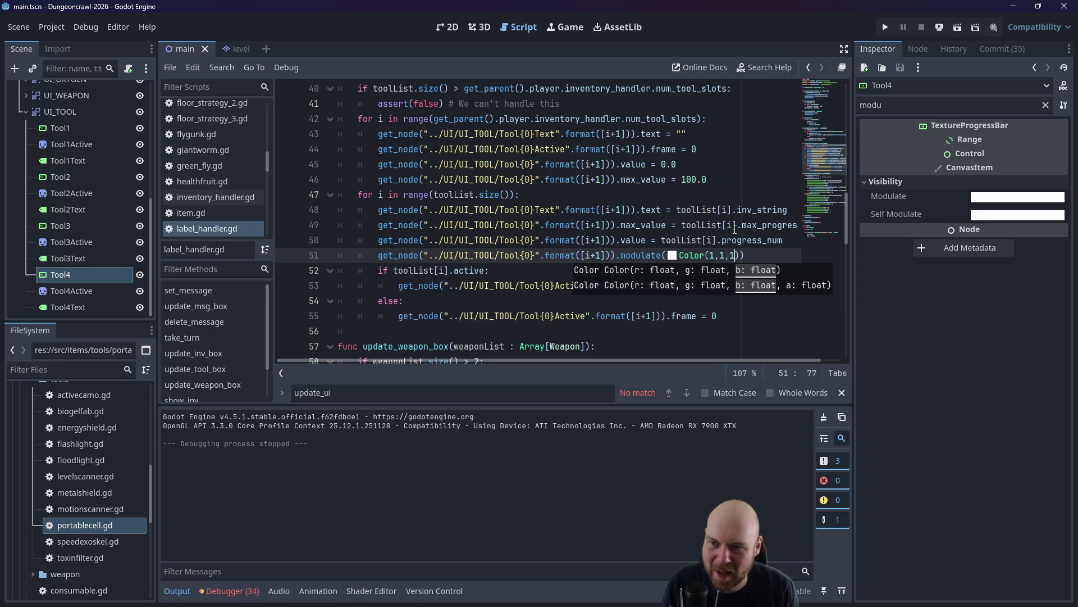
left_click(885, 27)
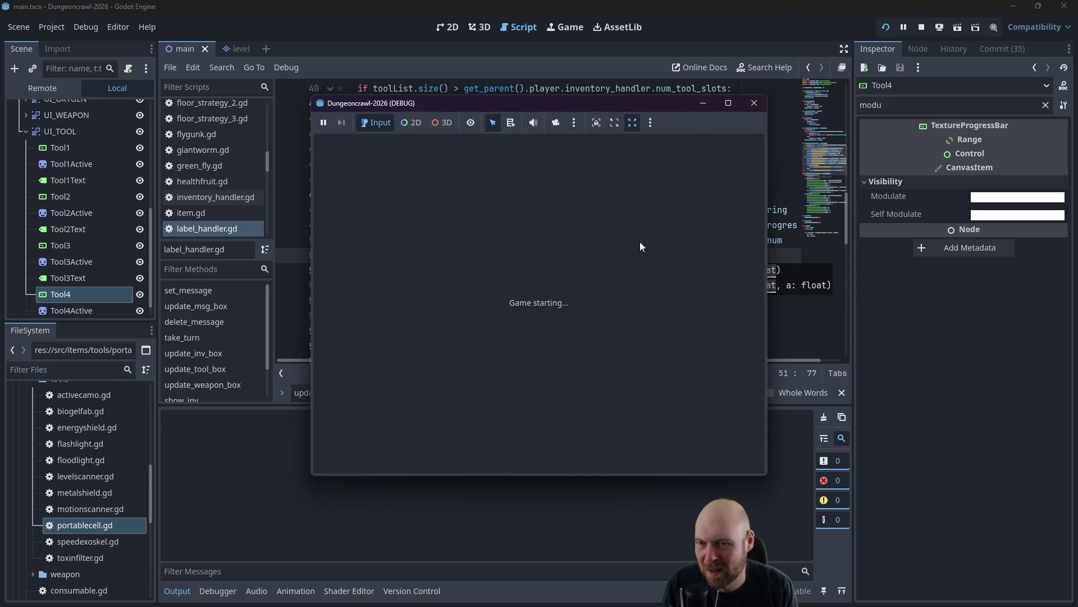
Pick up and equip the floodlight, hit the nonexistent-function error, and stop debugging.
key("Left")
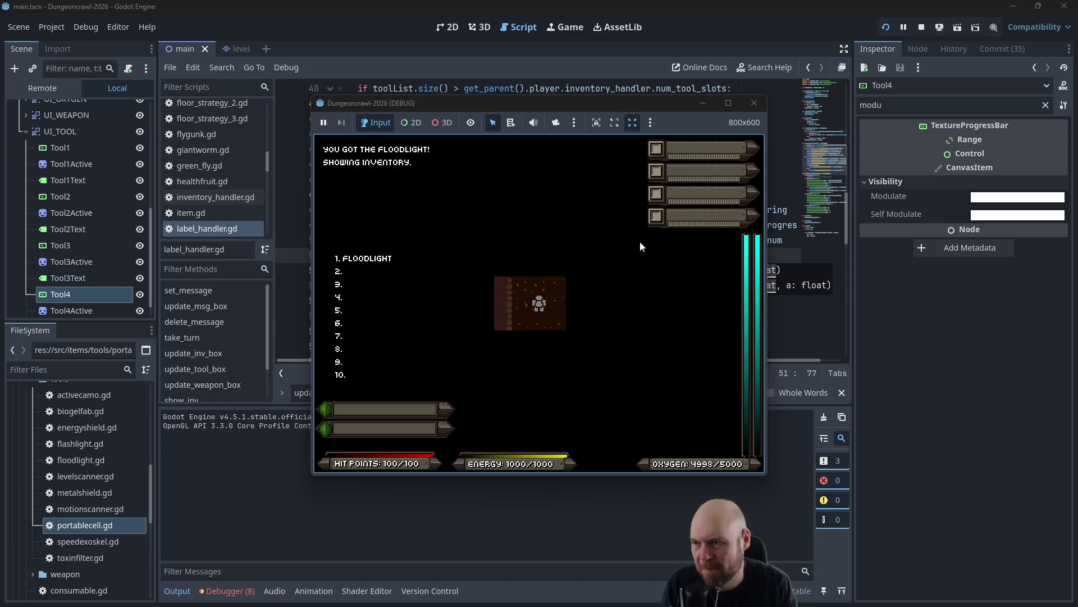
key("i")
key("1")
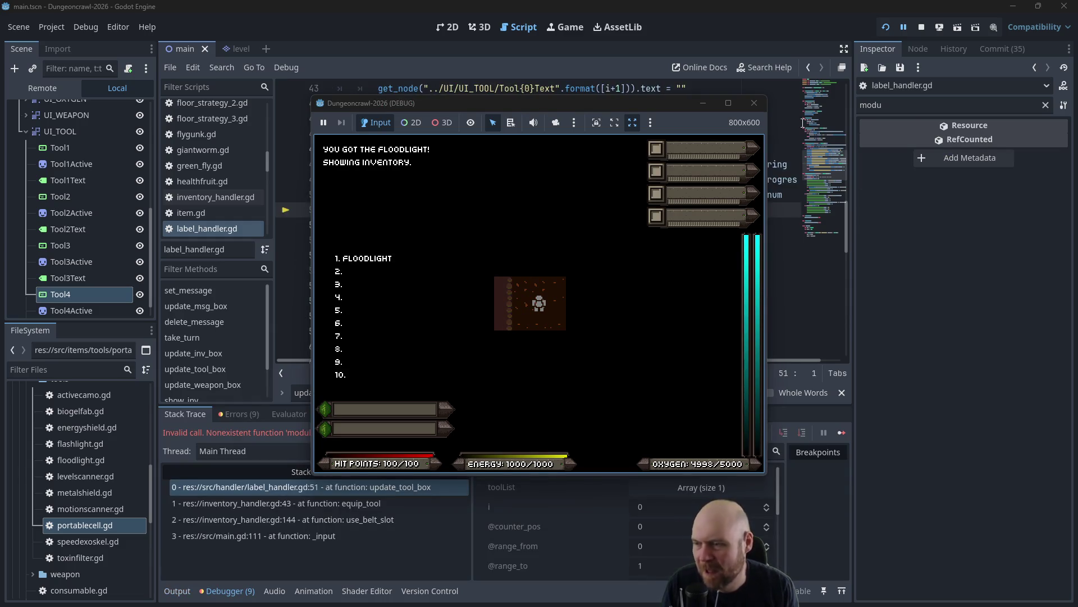
left_click(754, 103)
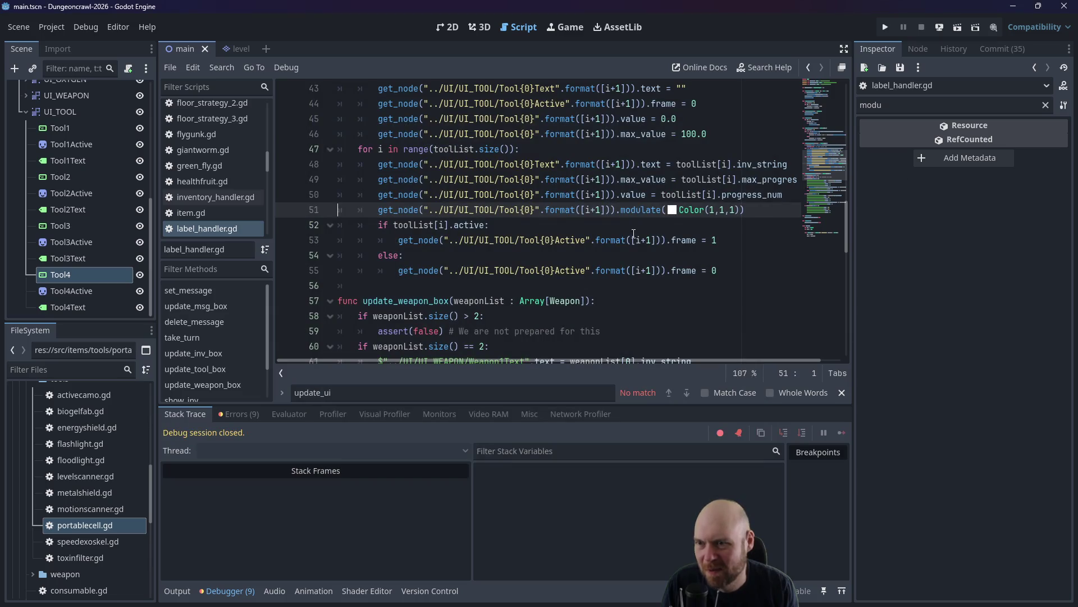
Rewrite line 51 as the assignment modulate = Color(1,1,1) and save.
left_click(656, 210)
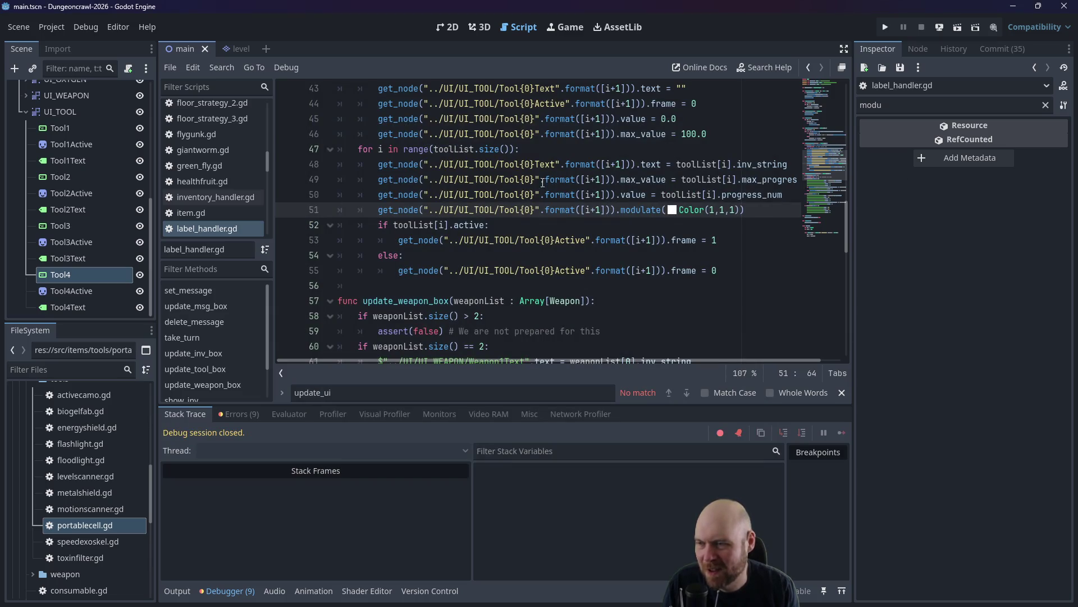
left_click(79, 274)
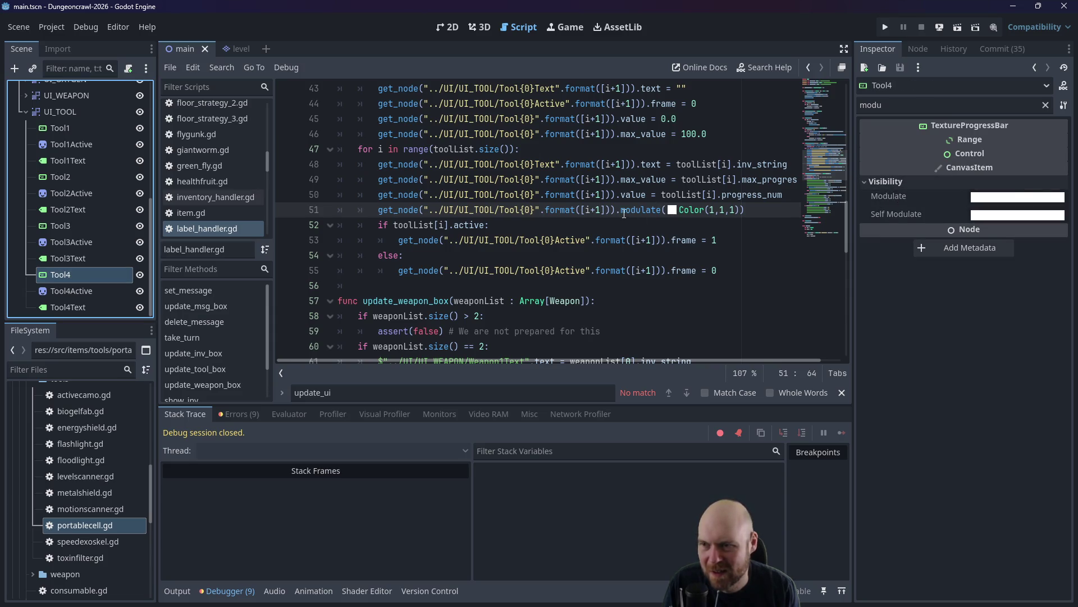
left_click(623, 211)
mouse_move(901, 200)
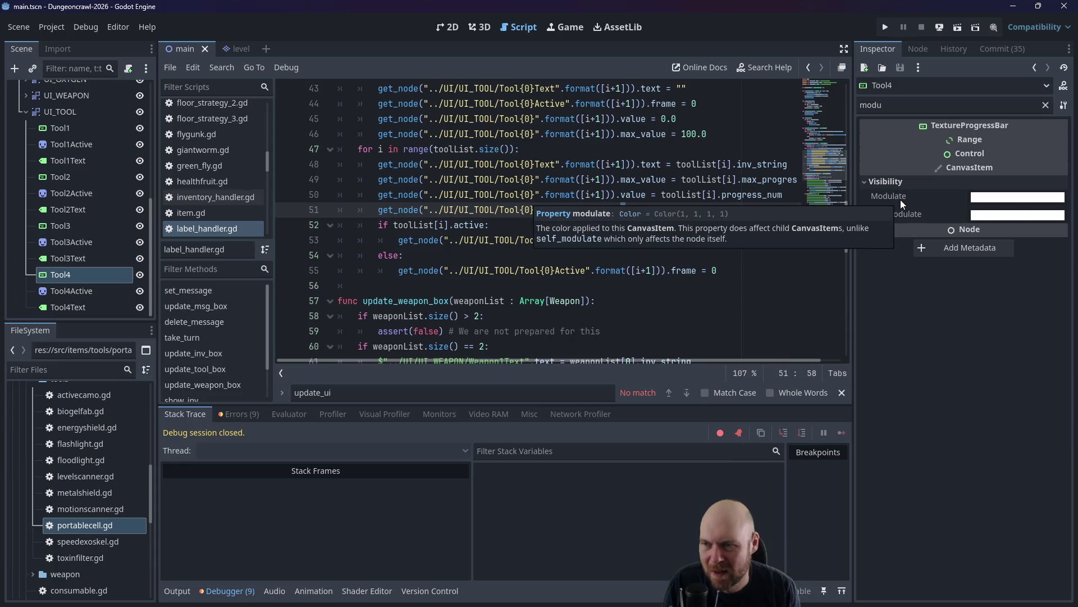
left_click(715, 194)
left_click(666, 209)
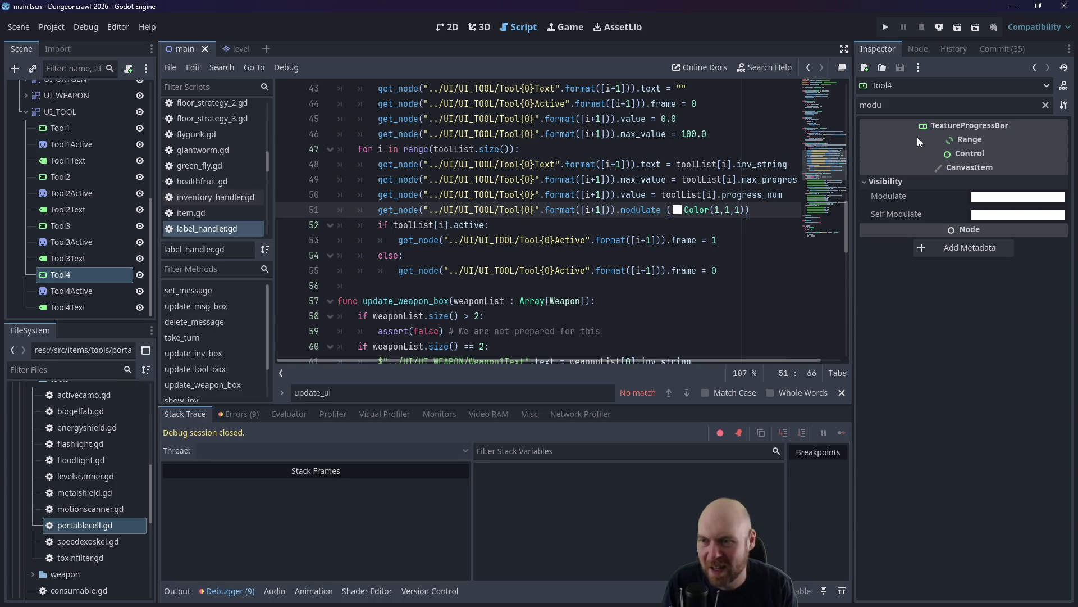
key("BackSpace")
type("=")
key("End")
key("BackSpace")
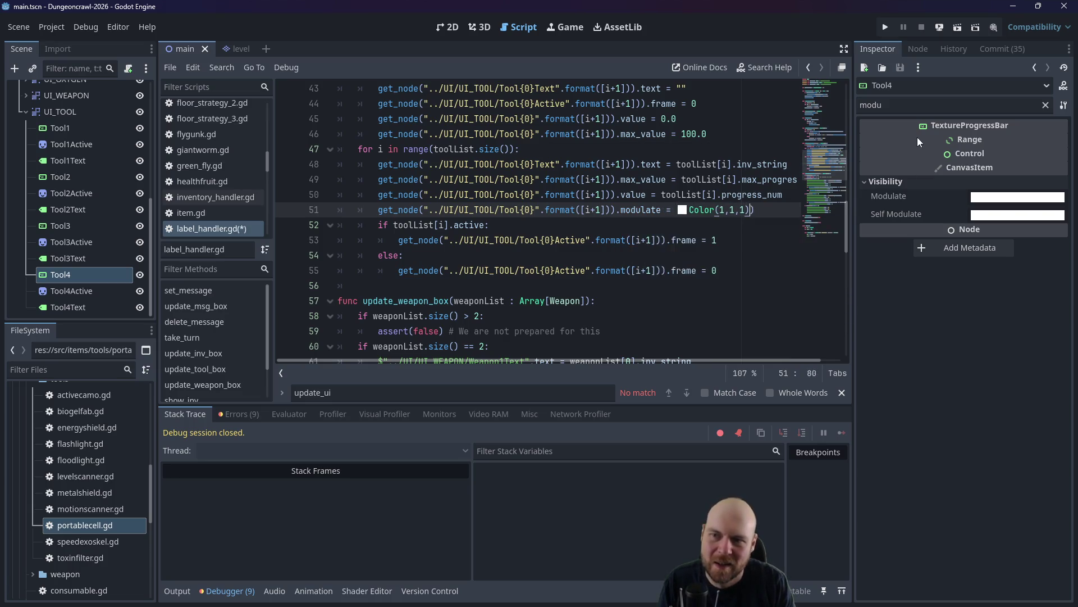
key("ctrl+s")
key("F5")
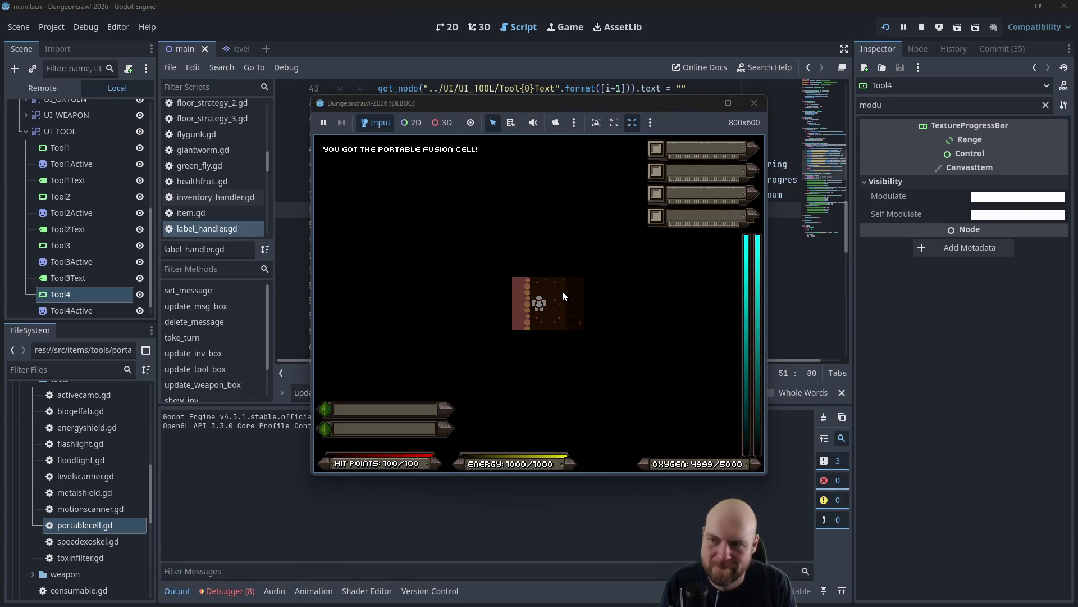
Activate the portable fusion cell in the running game, then close it.
key("1")
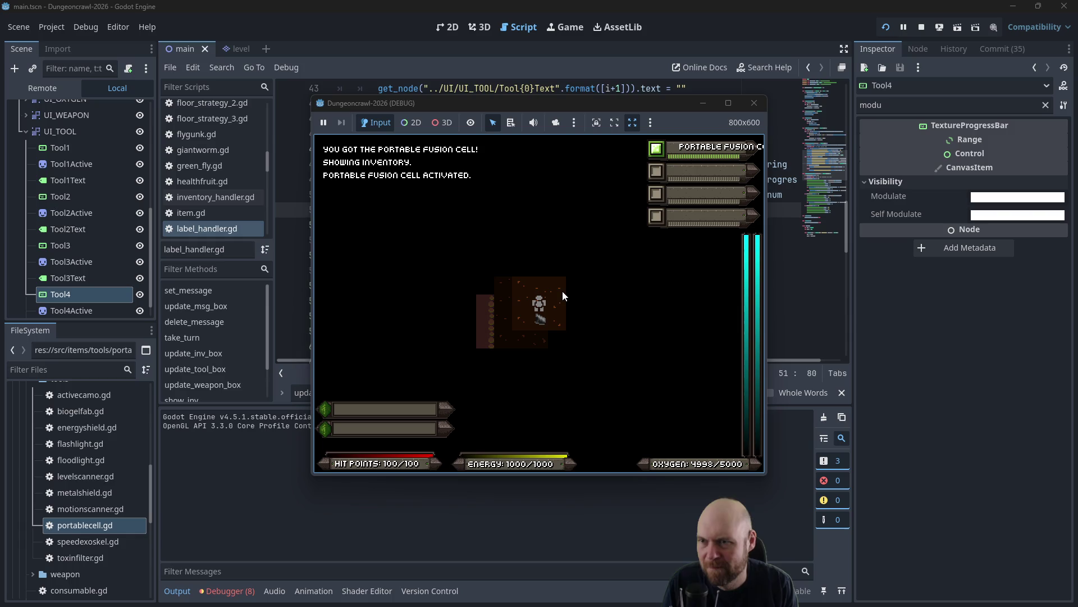
key("Right")
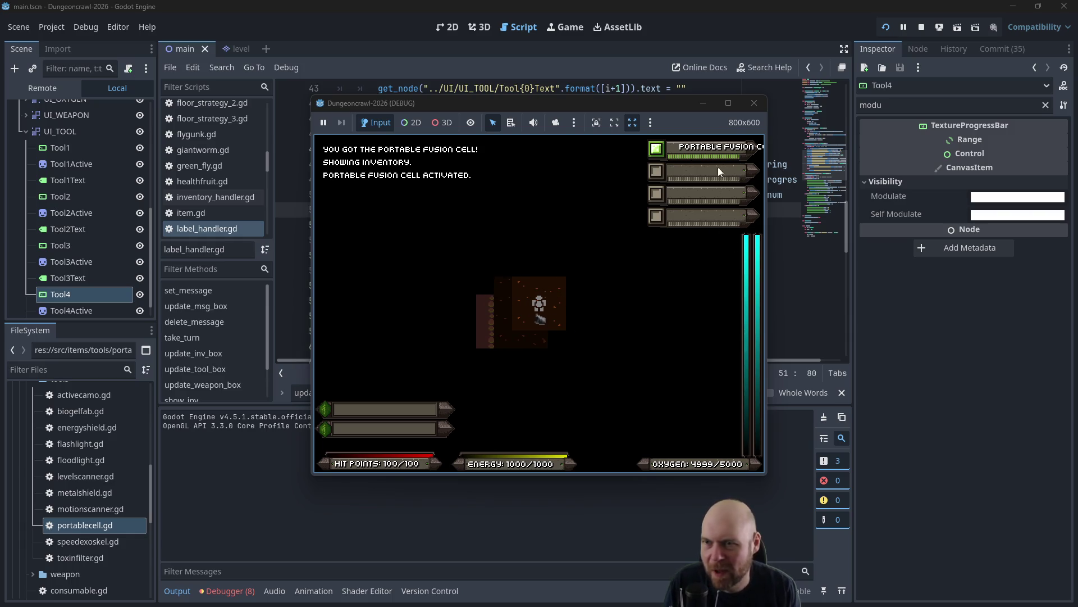
left_click(754, 103)
Change line 51's tint to Color(0,1,1) and save.
left_click(722, 209)
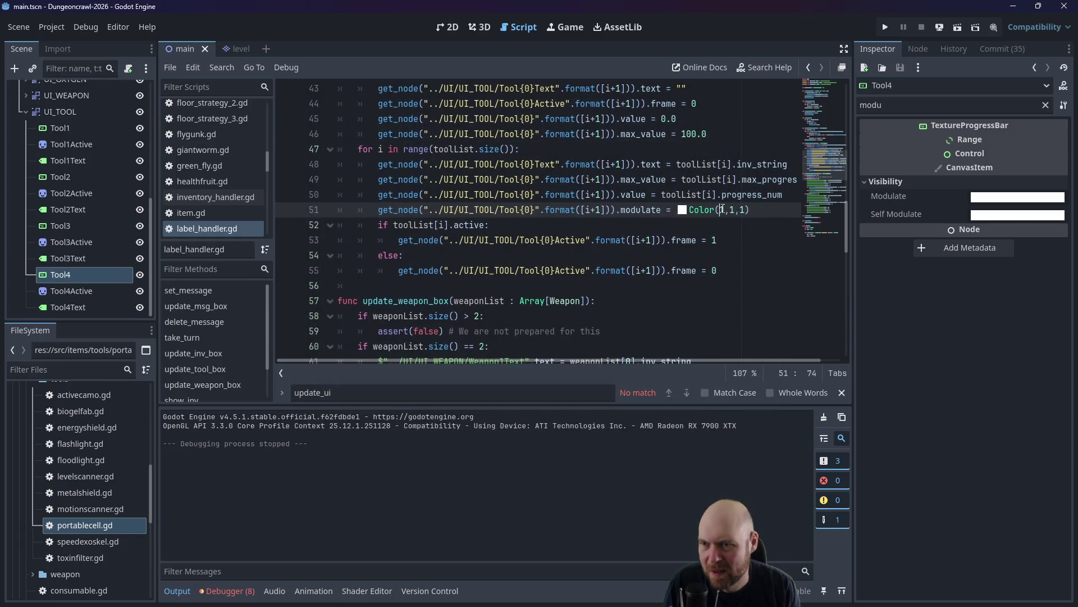
key("Delete")
type("0")
key("ctrl+s")
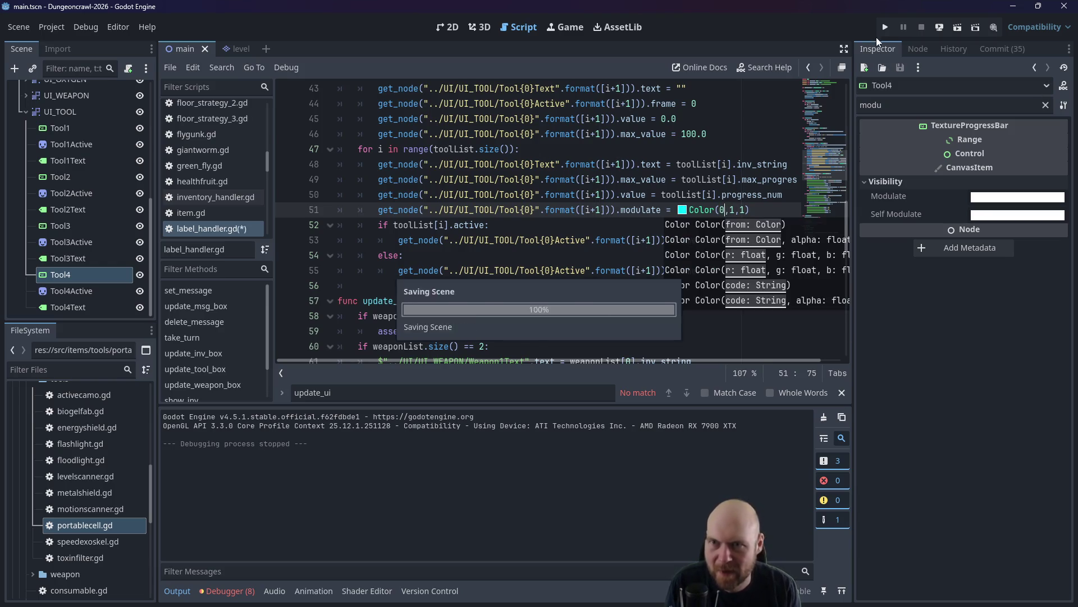
Play-test picking up and activating the fusion cell, then close the game.
left_click(885, 27)
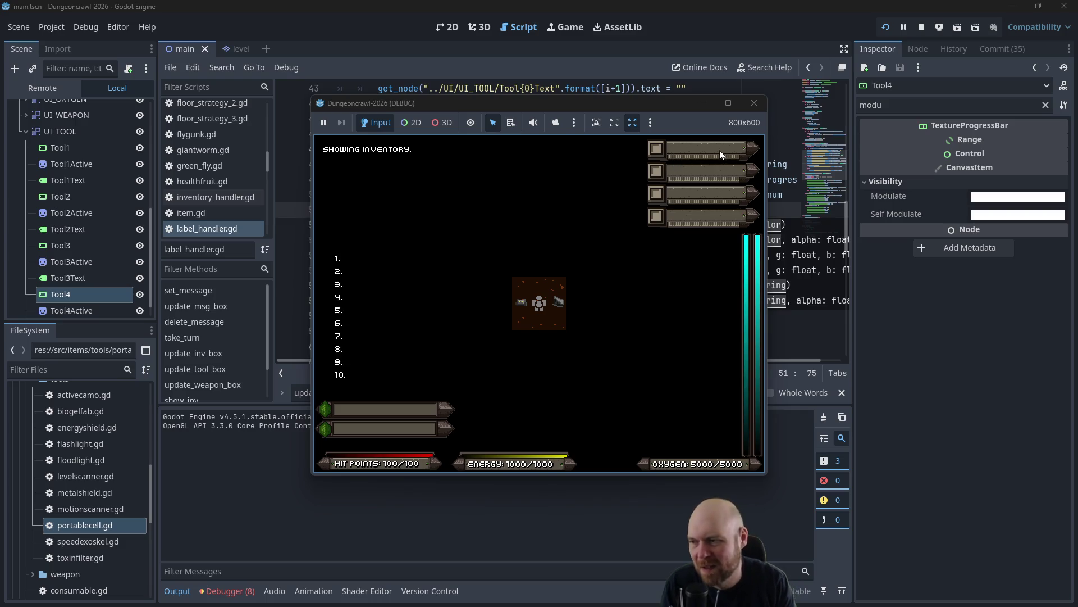
key("Left")
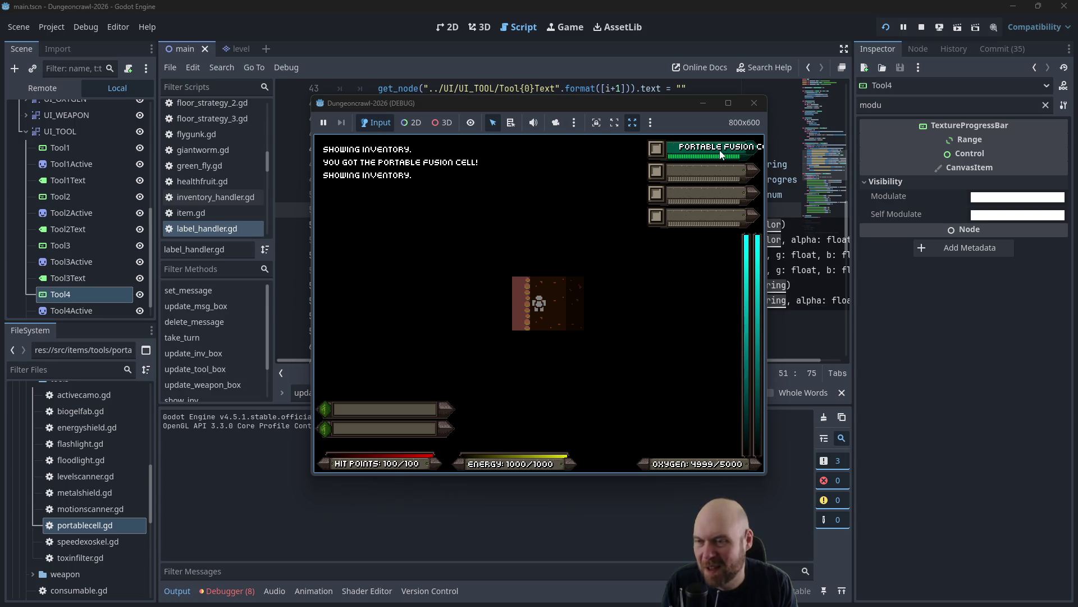
left_click(720, 150)
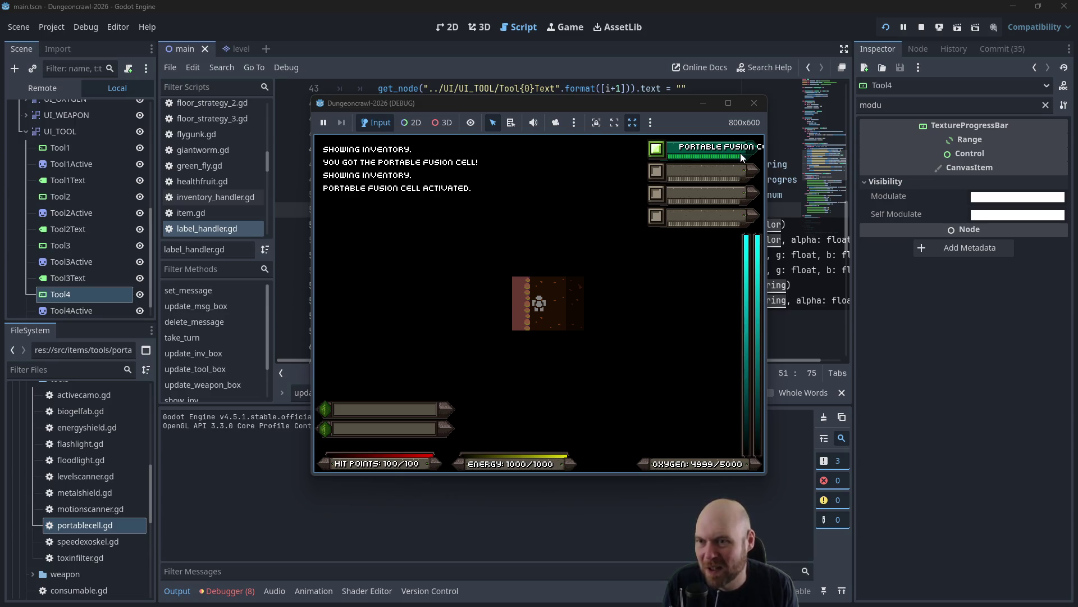
key("Right")
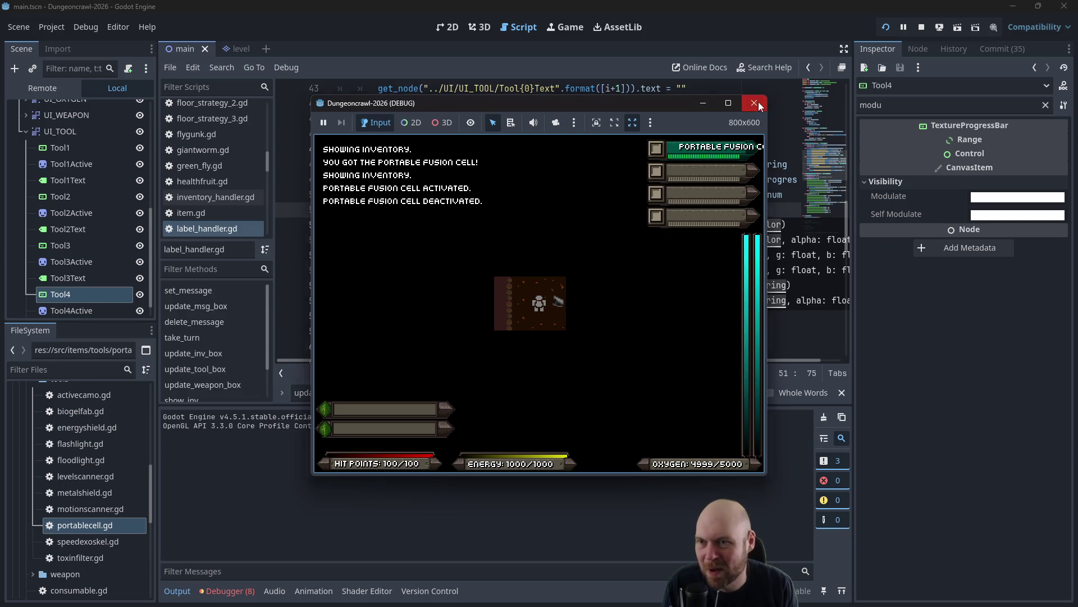
left_click(755, 103)
left_click(701, 194)
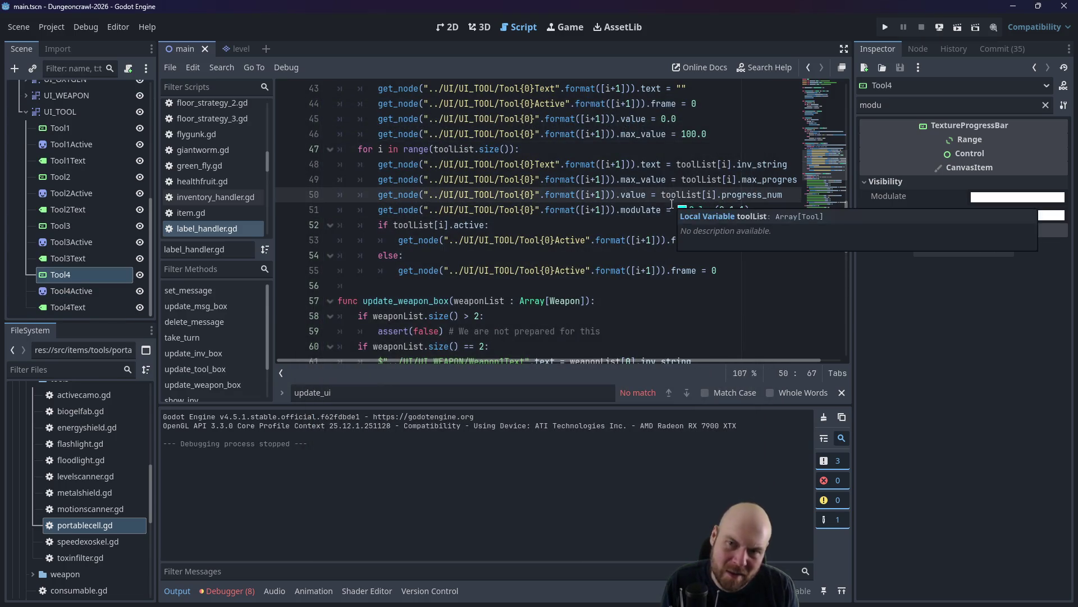
Clear Tool4's Inspector filter and expand its Textures properties.
left_click(861, 185)
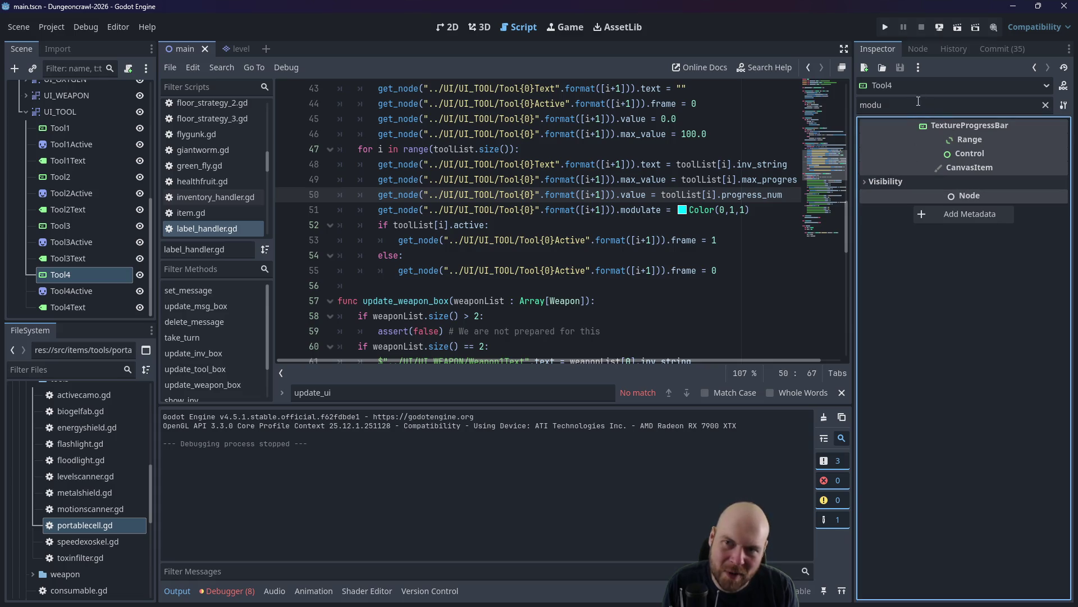
key("ctrl+f")
key("BackSpace")
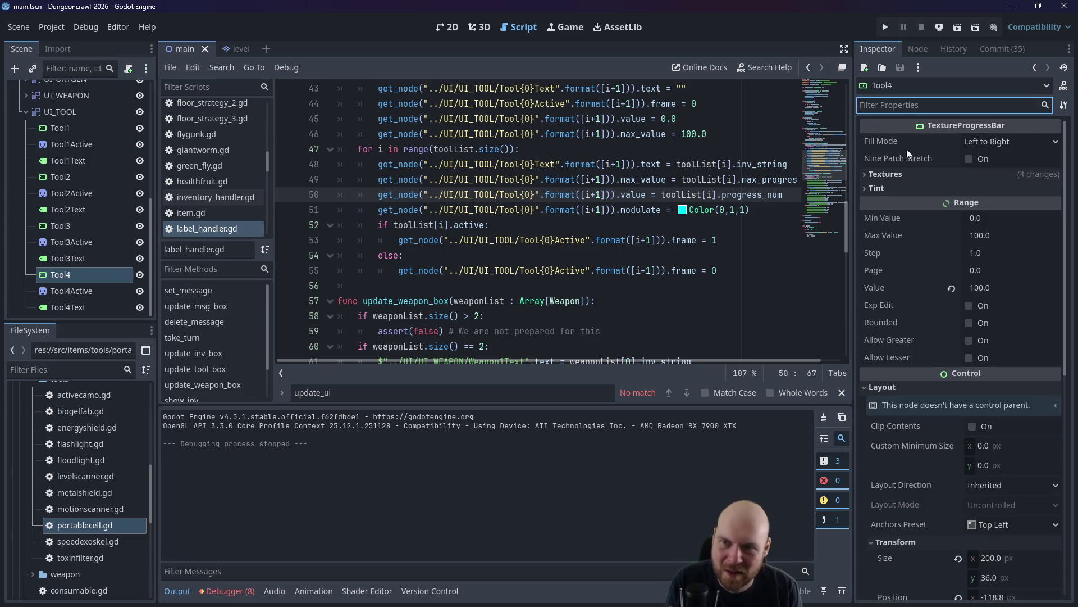
left_click(867, 173)
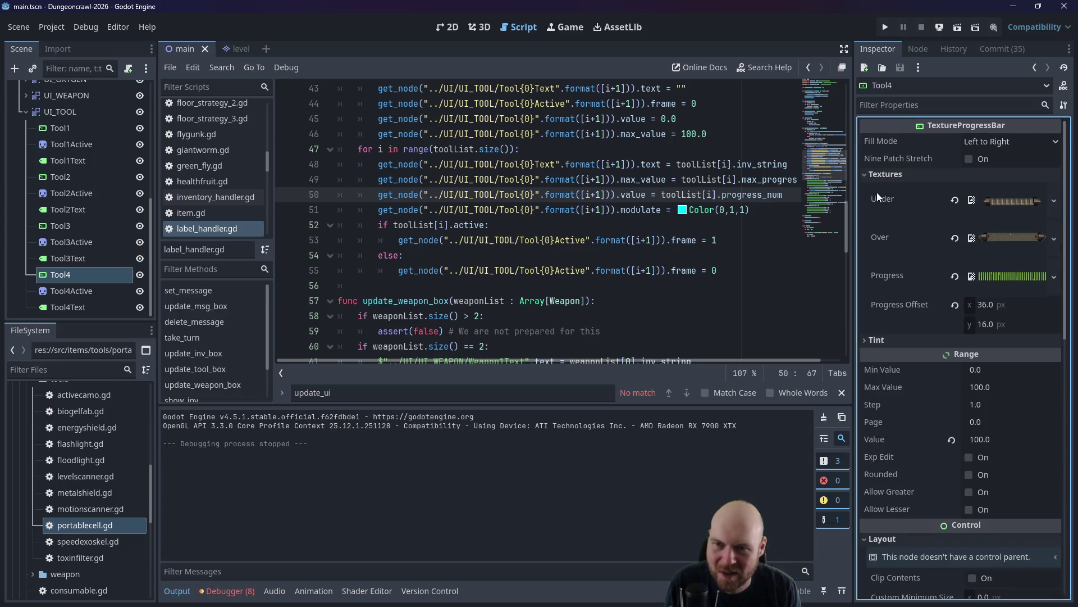
mouse_move(876, 277)
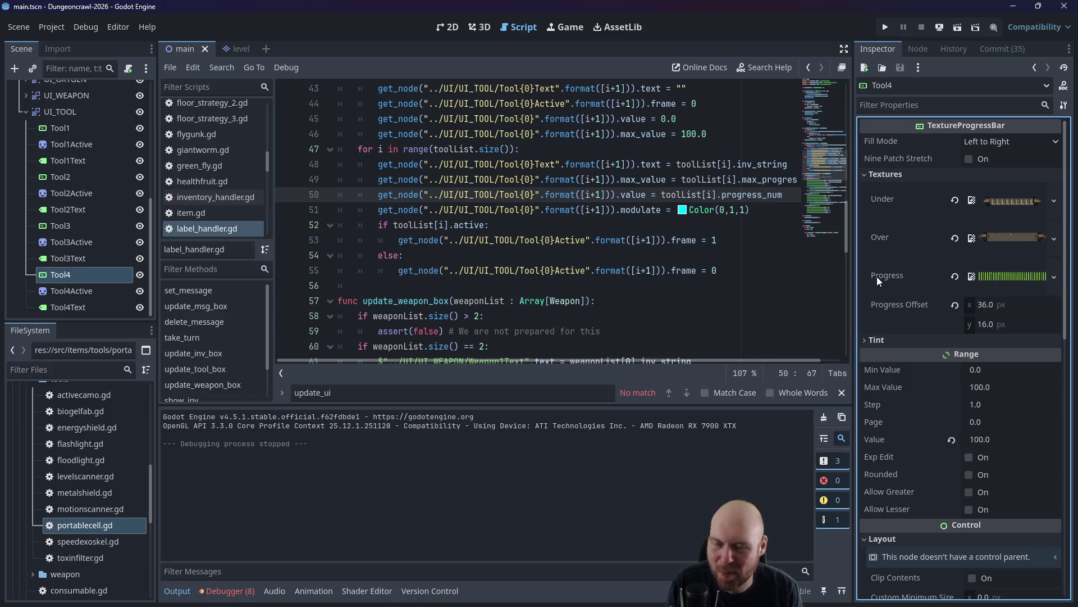
Insert 'texture_progress.' before modulate on line 51 and launch the game.
left_click(620, 210)
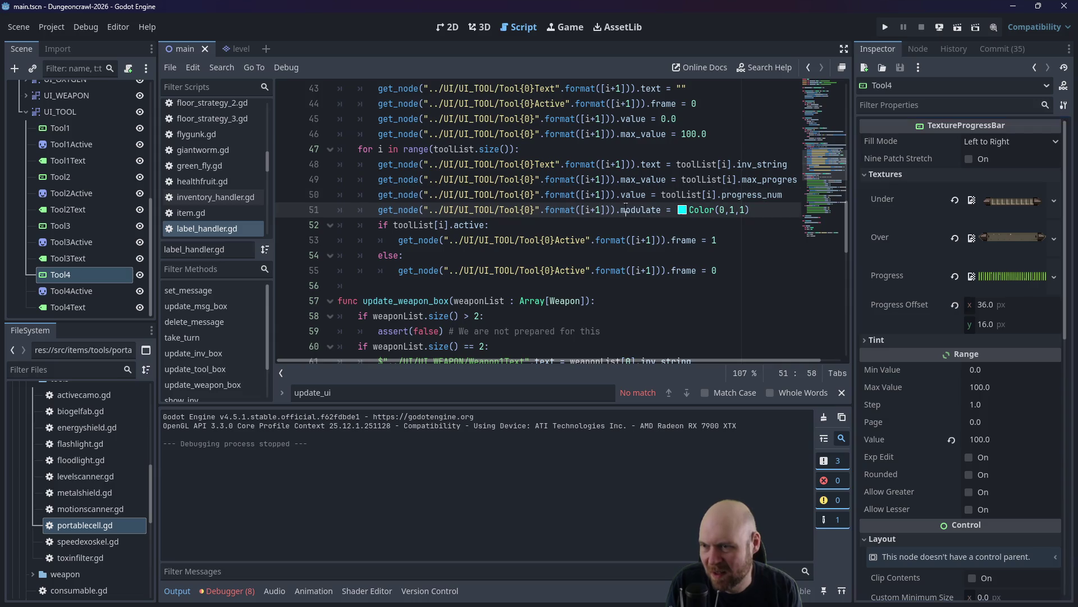
type("texture_progress.")
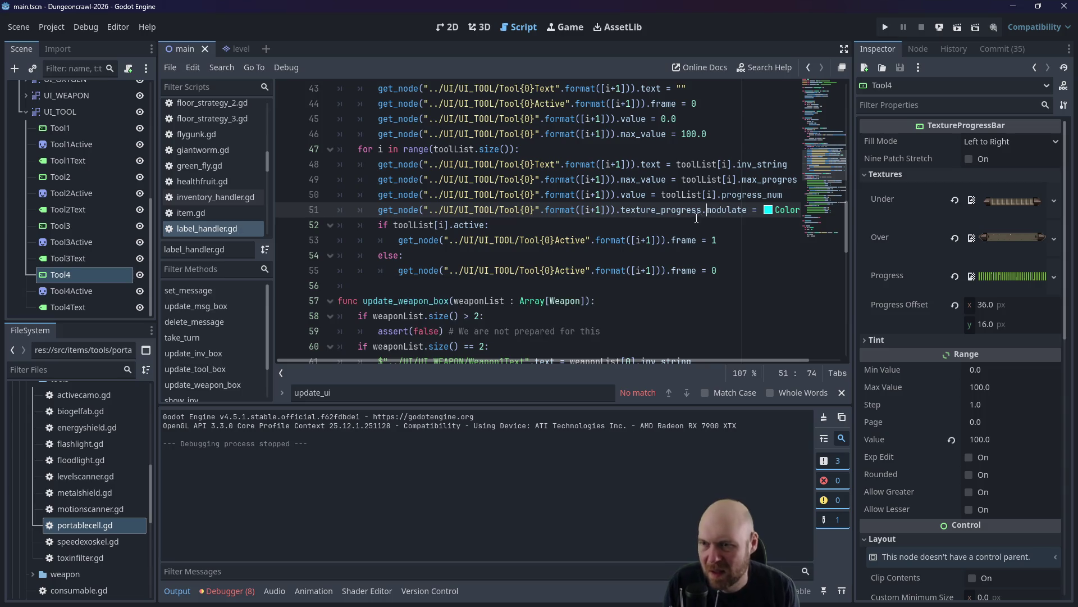
mouse_move(883, 277)
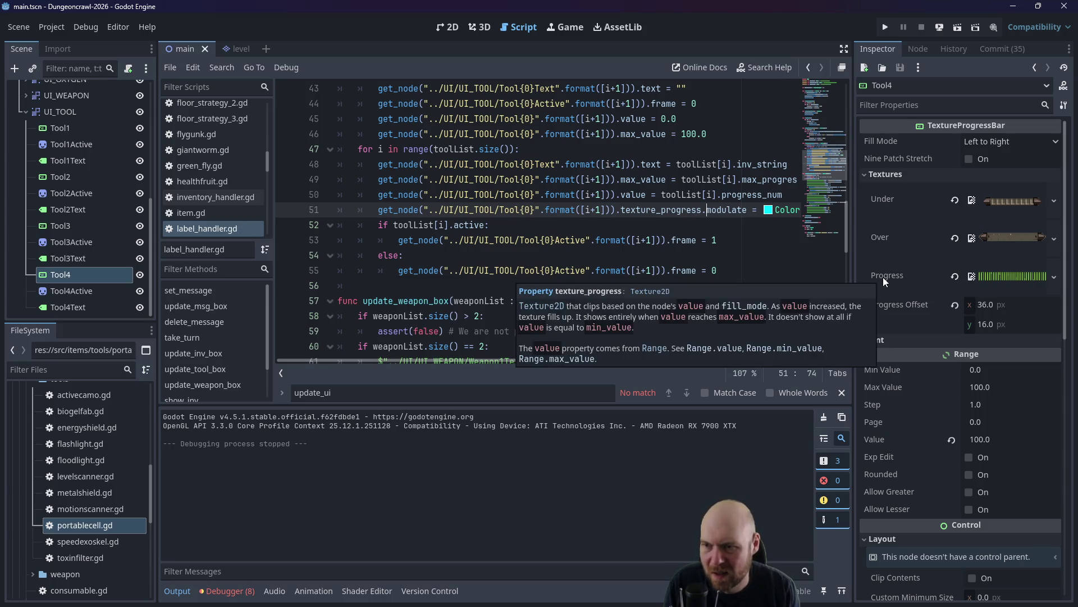
left_click(885, 27)
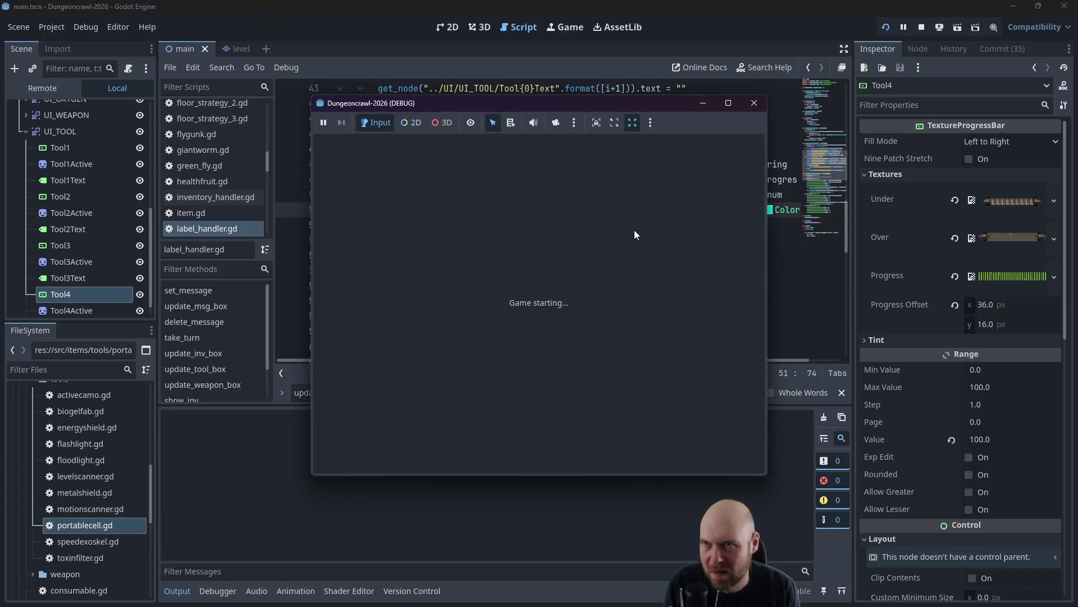
In the running game, pick up the floodlight, show the inventory and use belt slot 1.
key("Left")
key("i")
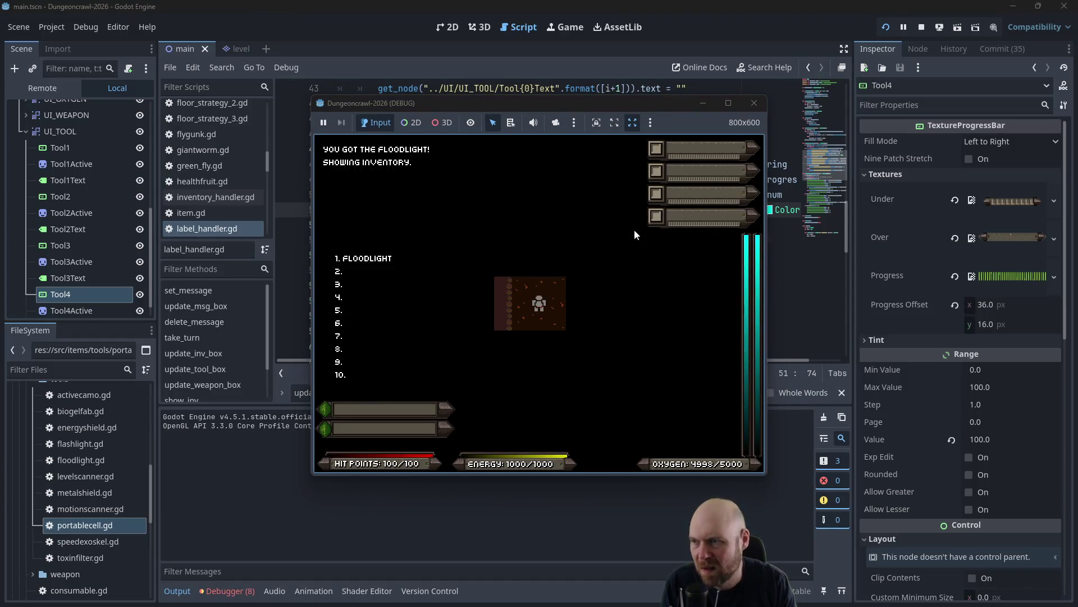
key("1")
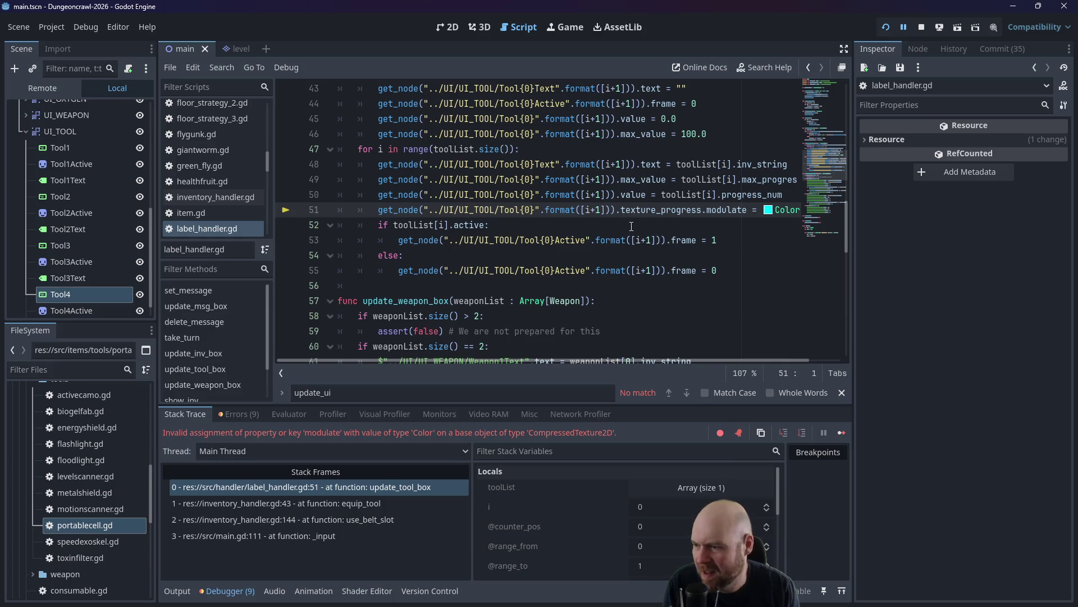
scroll(719, 358, "right", 3)
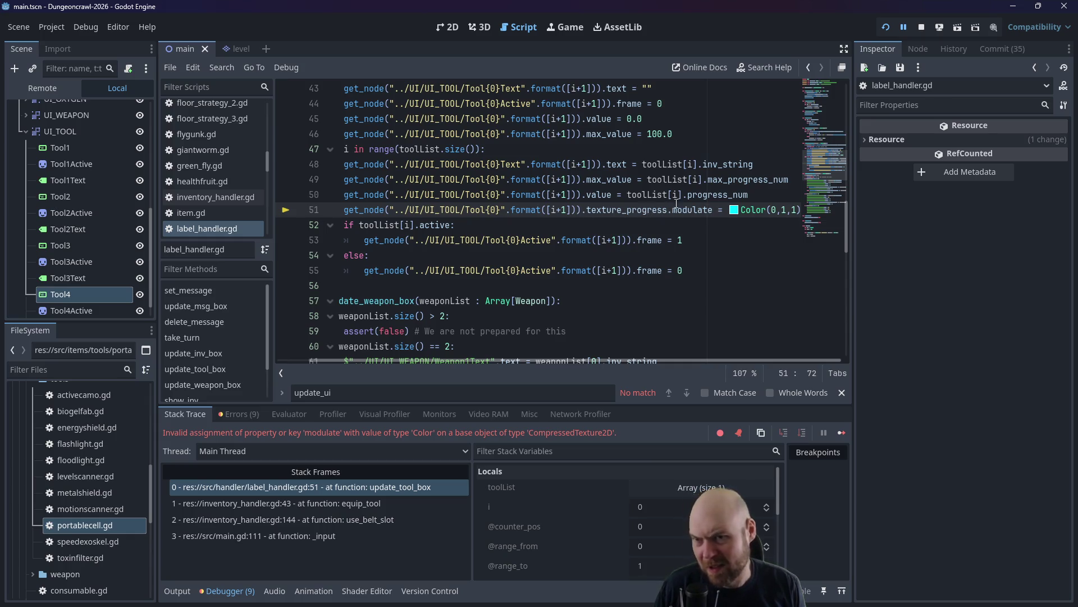
After the line 51 modulate error, check the script's Resource properties, then switch to the 2D view.
left_click(867, 138)
left_click(866, 138)
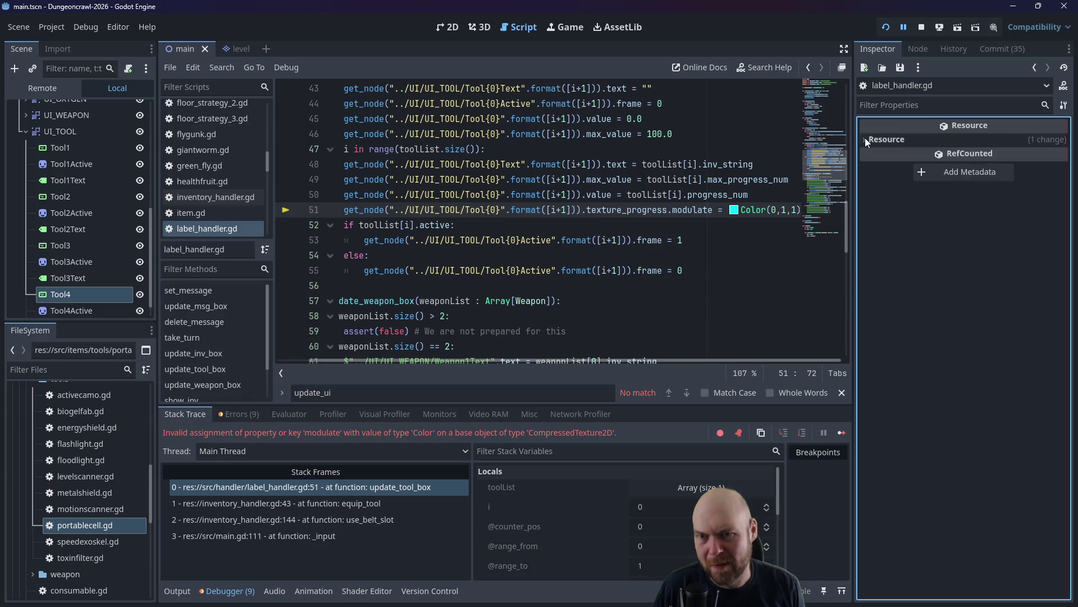
left_click(667, 191)
left_click(447, 27)
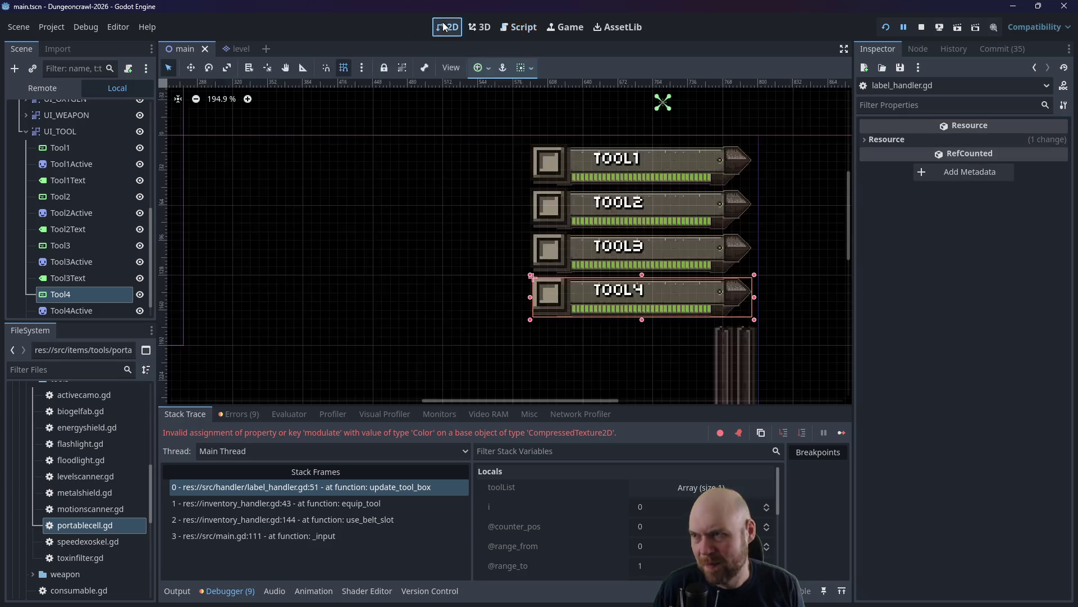
Inspect Tool1's Under, Over and Progress tint colours, return to label_handler.gd, then select the browser's search box.
left_click(663, 160)
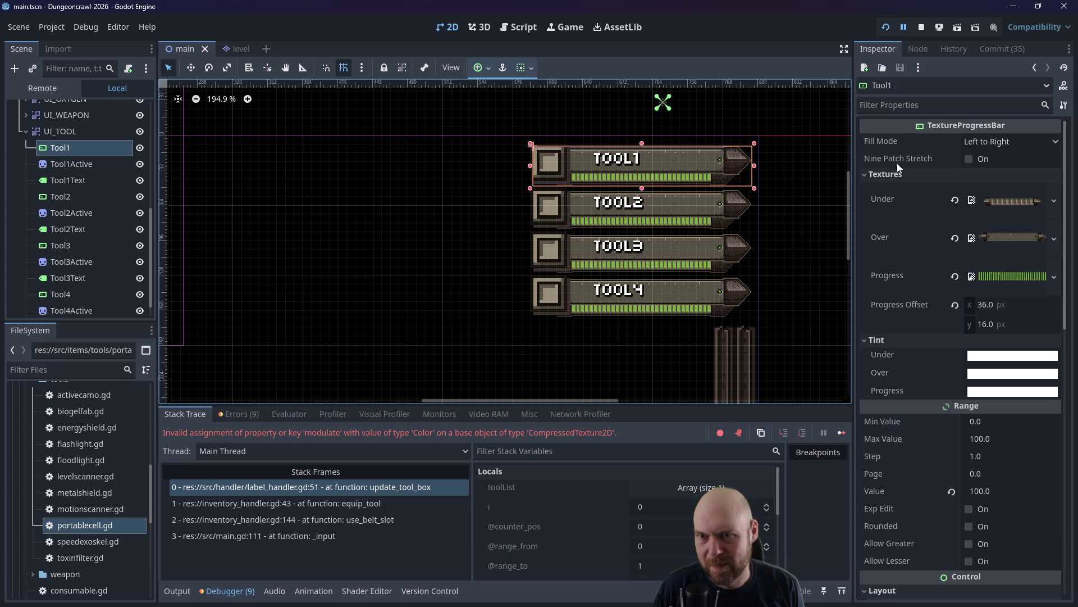
mouse_move(895, 281)
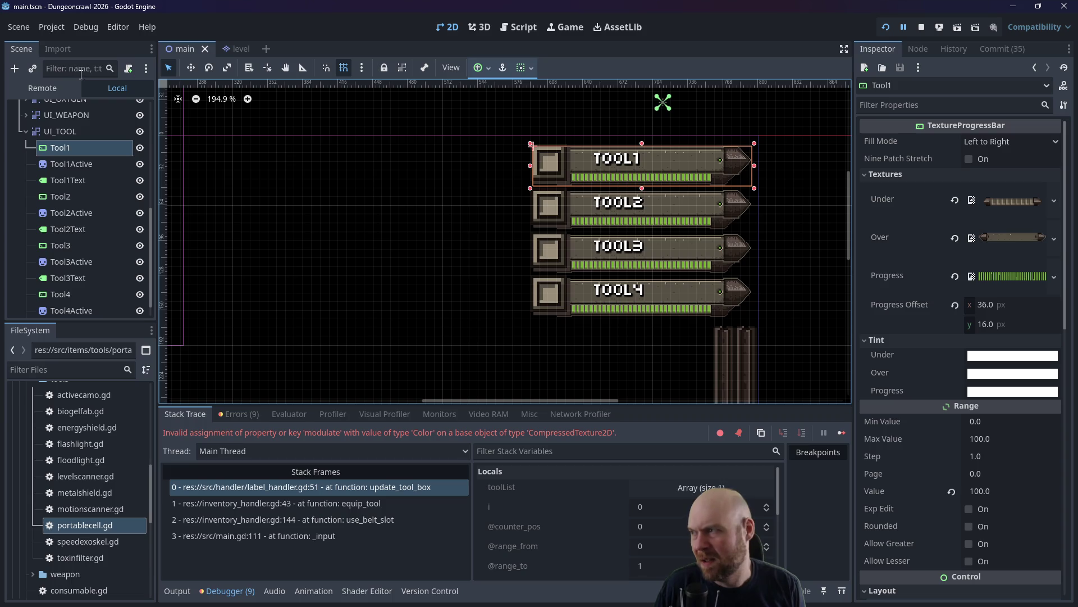
left_click(515, 28)
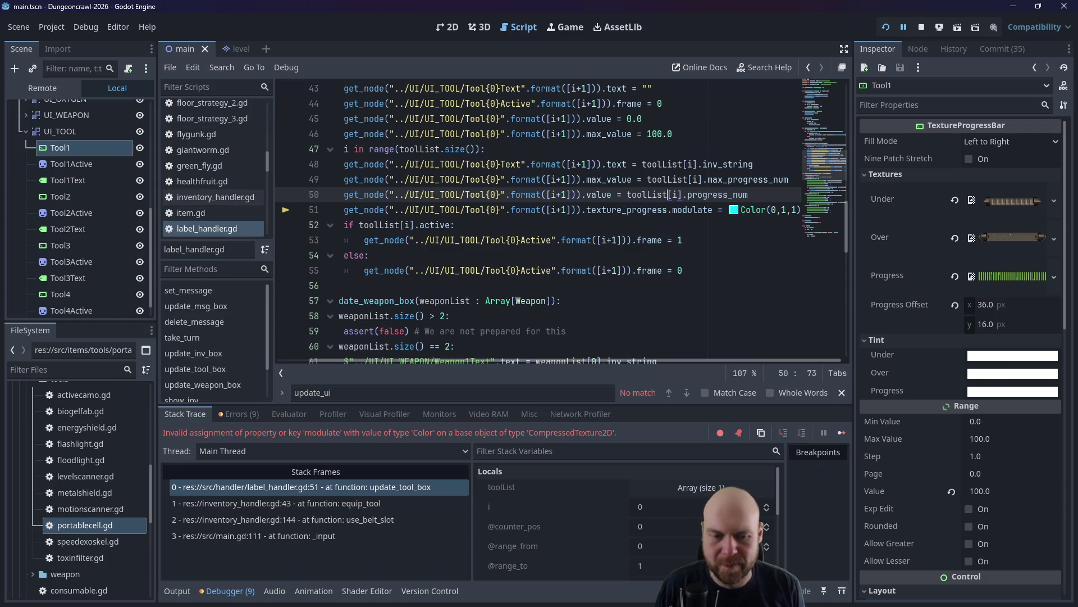
key("alt+Tab")
key("slash")
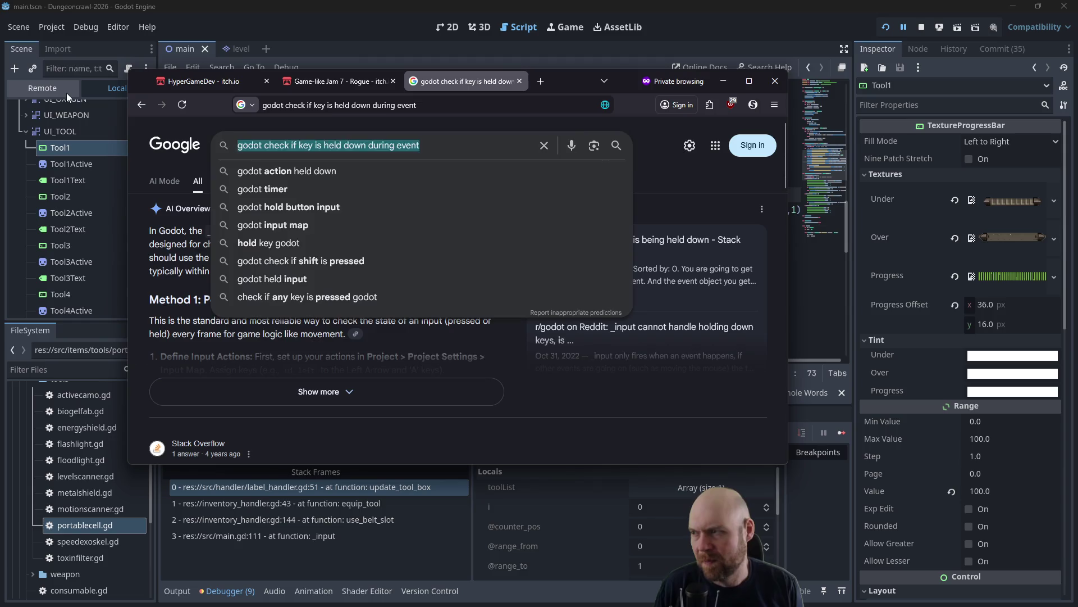
Search 'godot texture2d' and skim the Texture2D documentation page.
type("godot texture2")
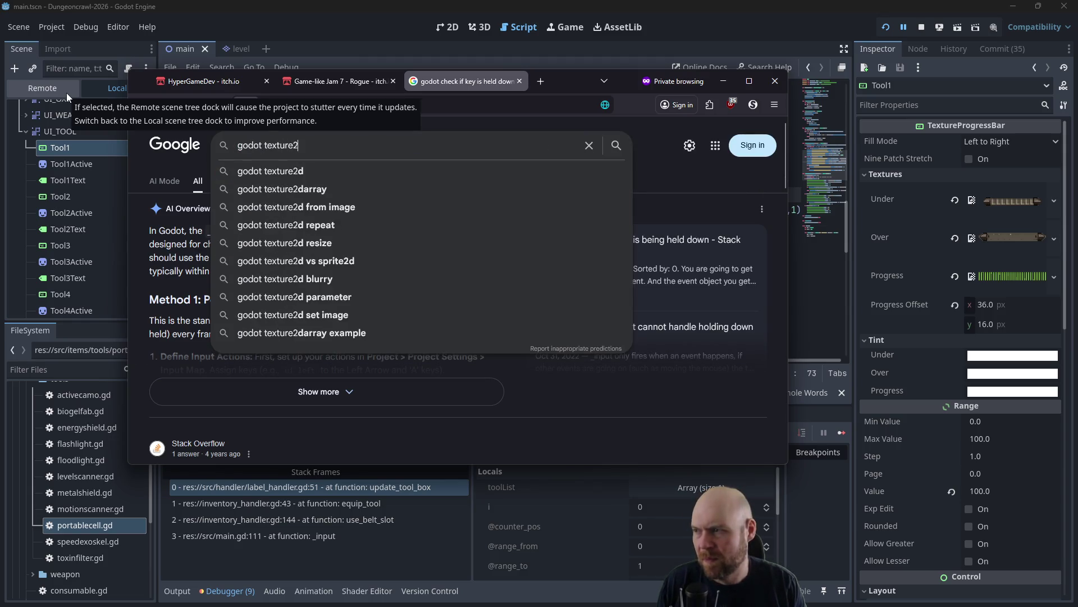
type("d")
key("Return")
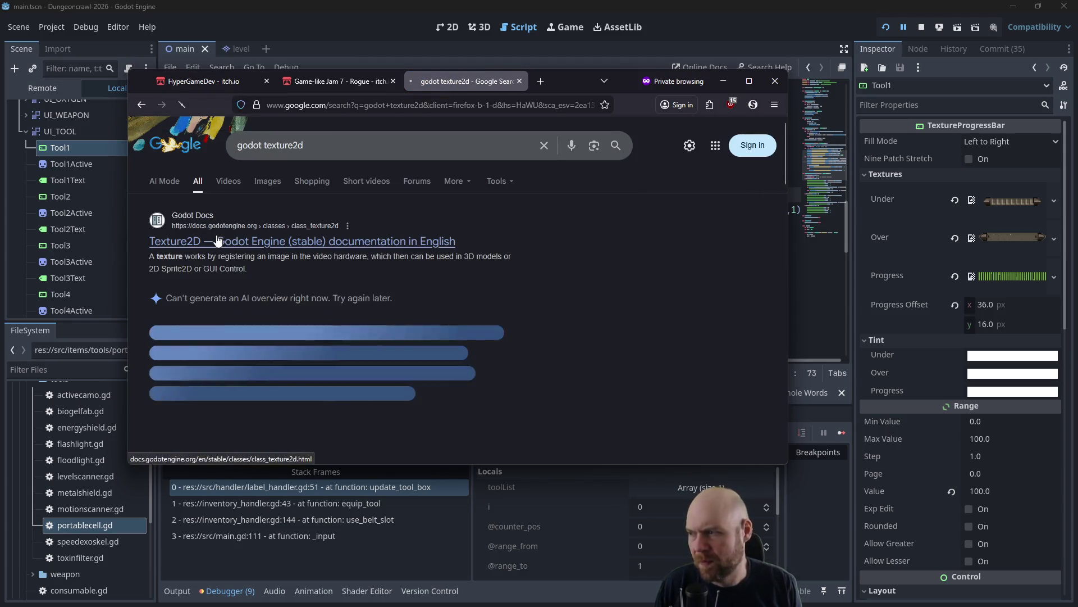
left_click(218, 240)
scroll(680, 278, "down", 2)
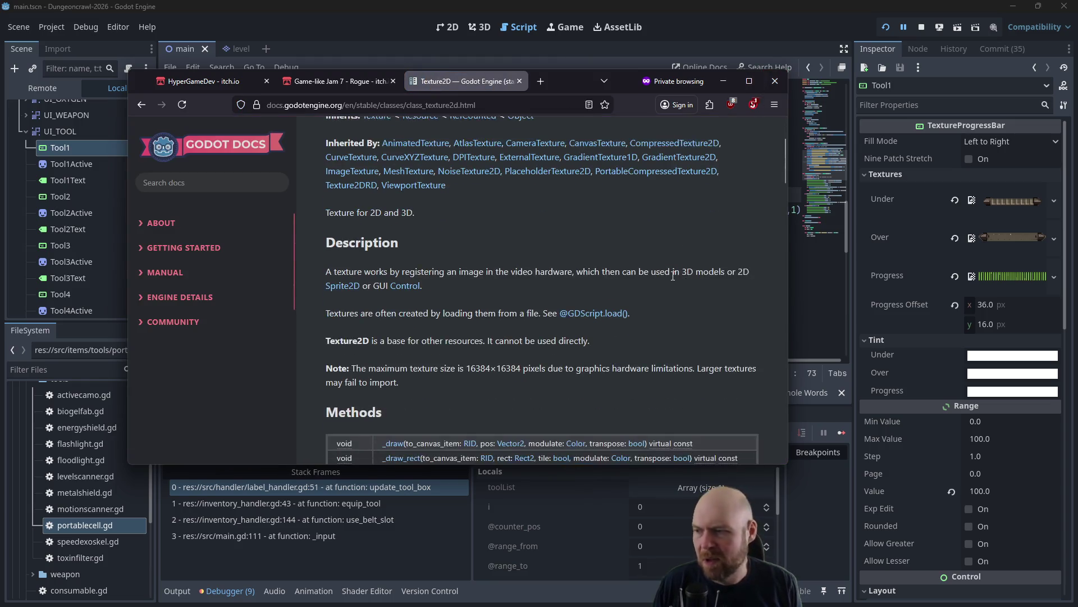
scroll(673, 276, "down", 5)
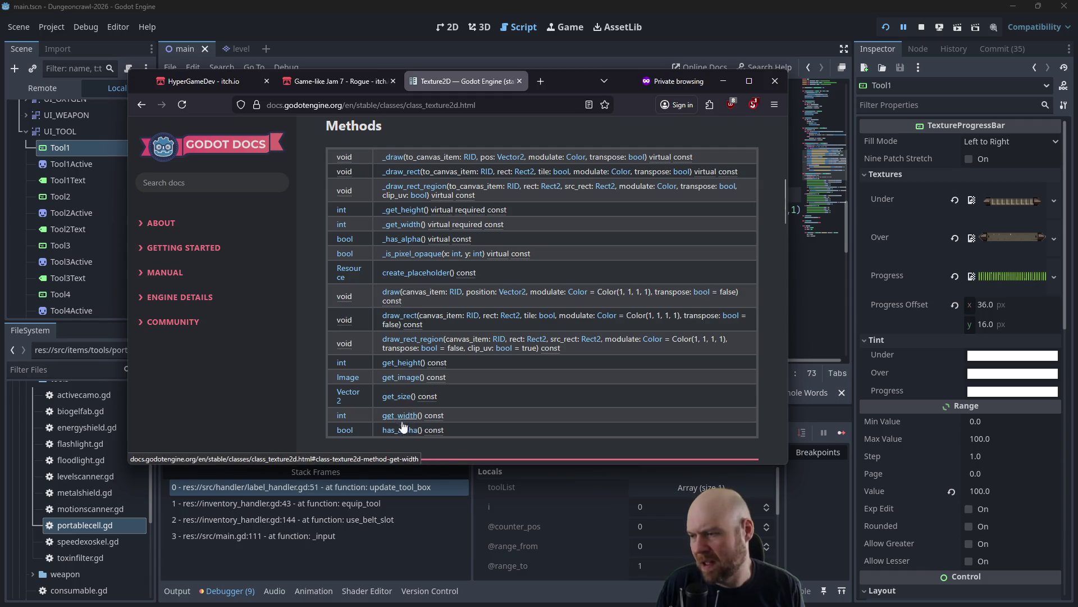
scroll(499, 383, "up", 1)
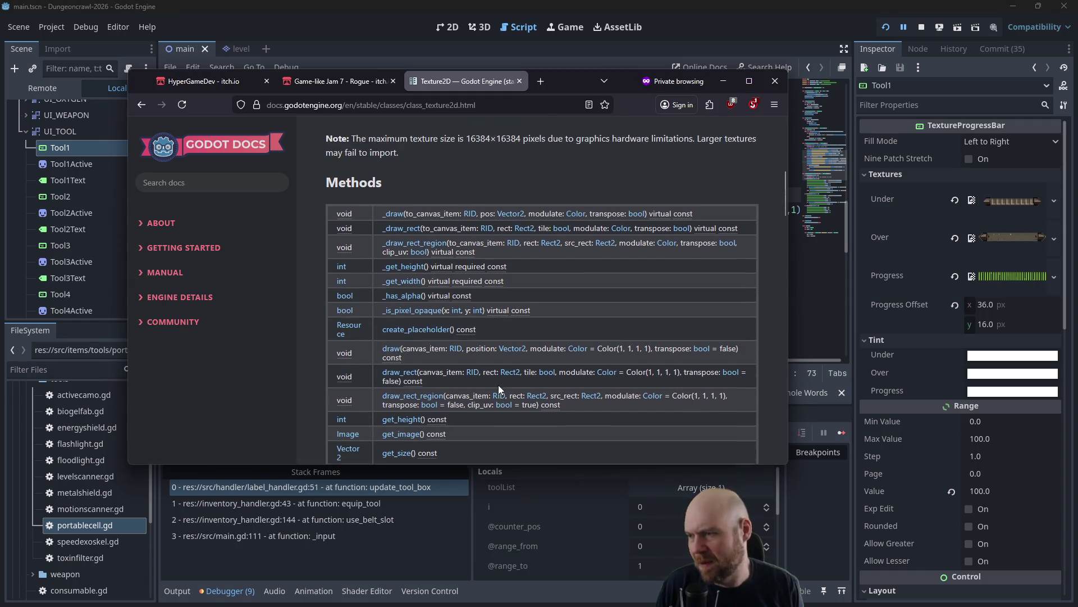
scroll(498, 385, "down", 6)
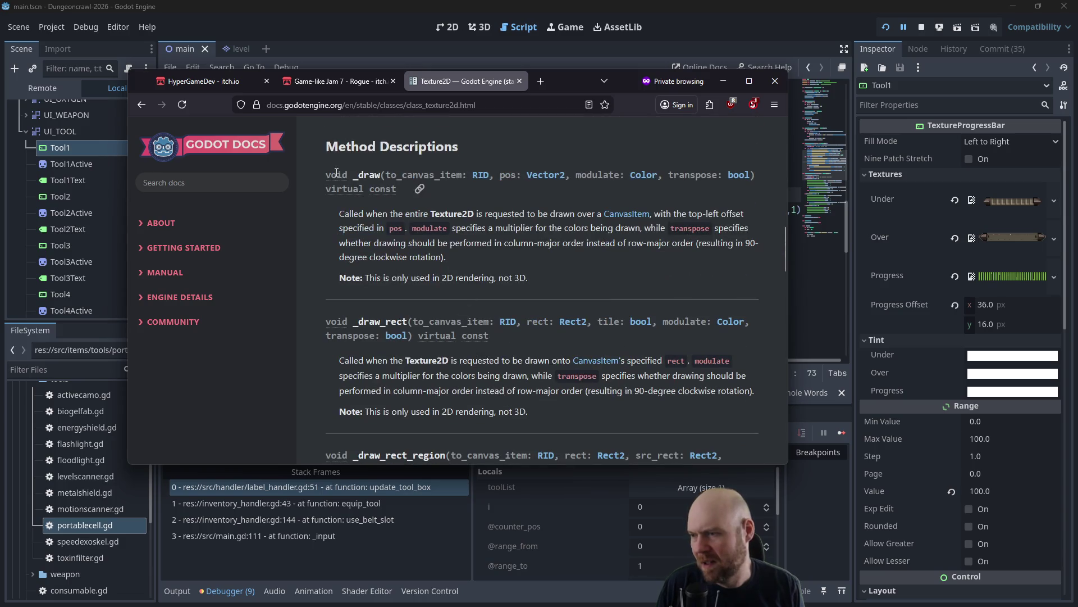
Refine the Google search to 'godot texture2d change color'.
left_click(142, 103)
type("c")
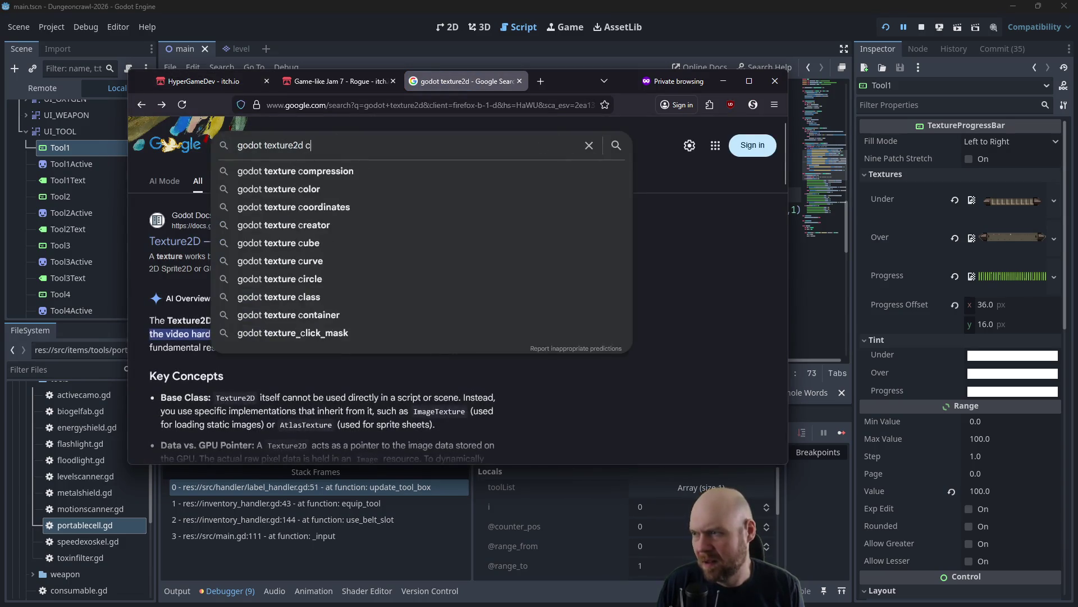
type("hange color")
key("Return")
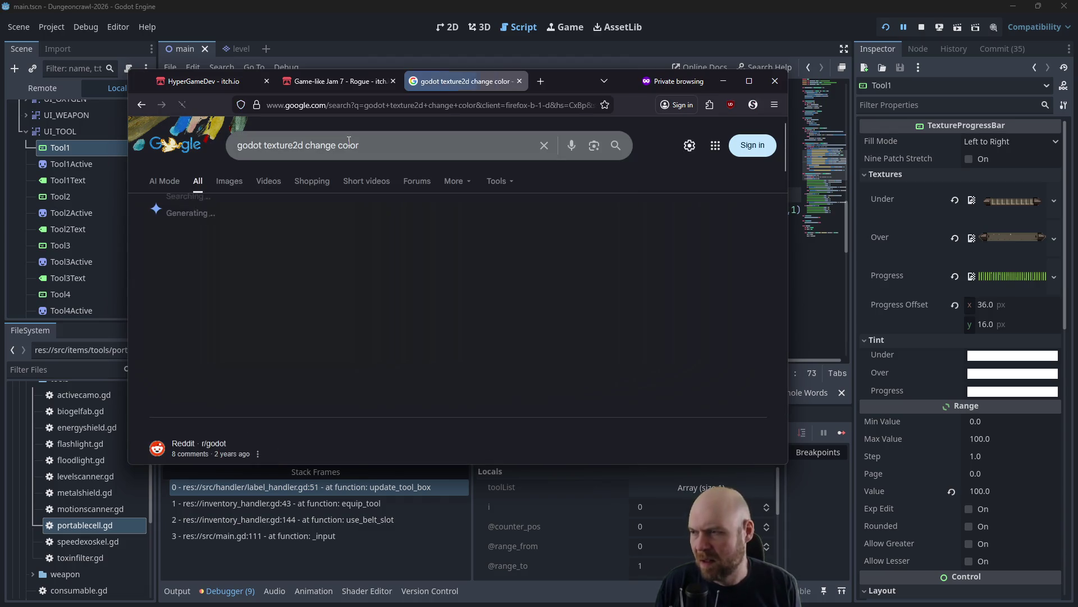
left_click(410, 145)
Search 'godot texture2d change color in code' and open the Reddit thread on recoloring 2D textures.
type("in code")
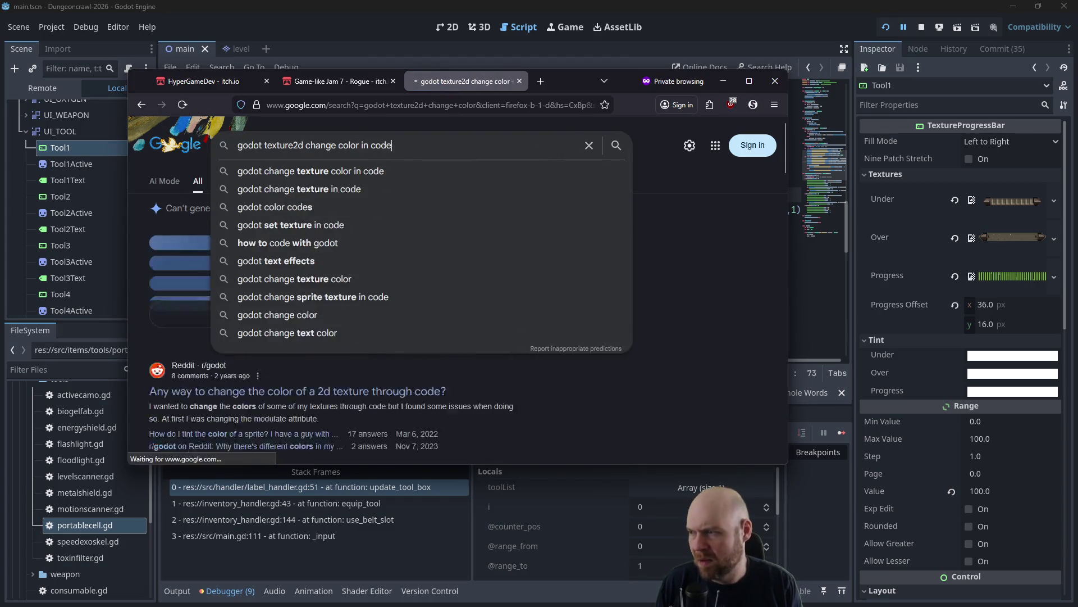
key("Return")
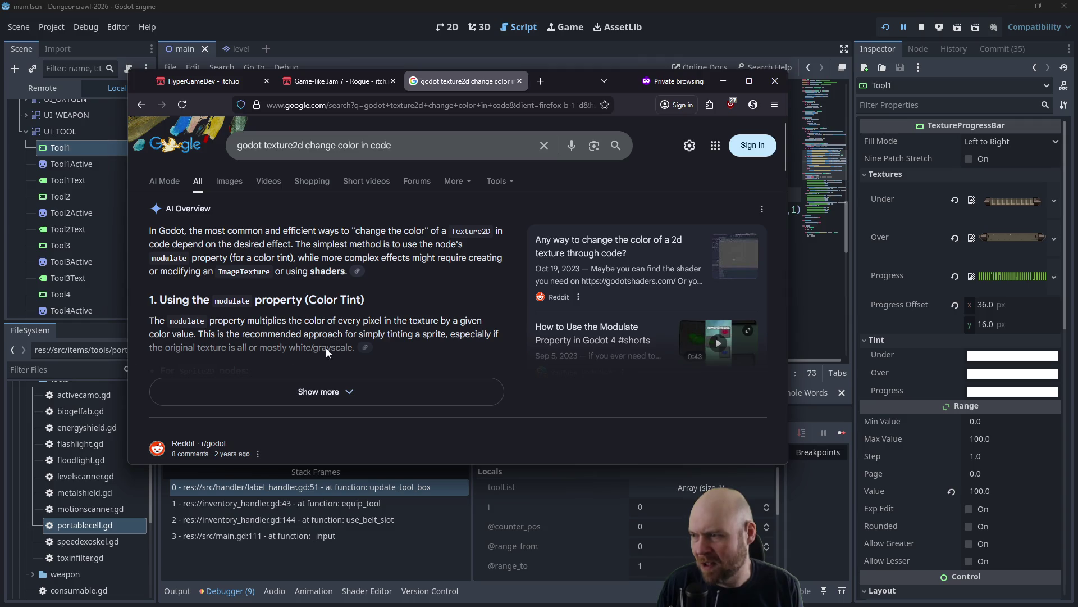
scroll(330, 375, "down", 4)
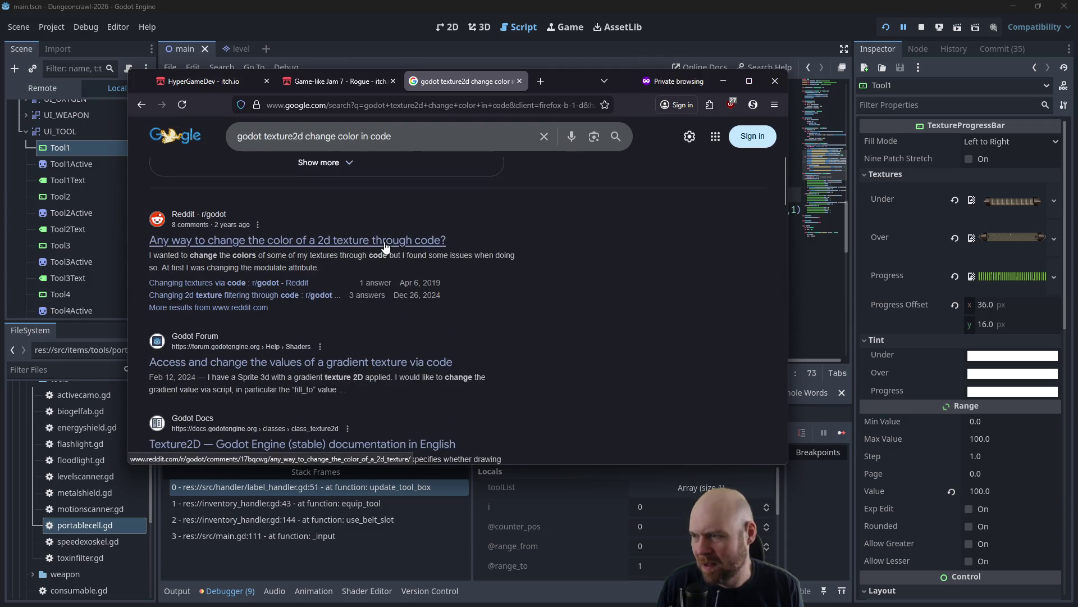
left_click(385, 246)
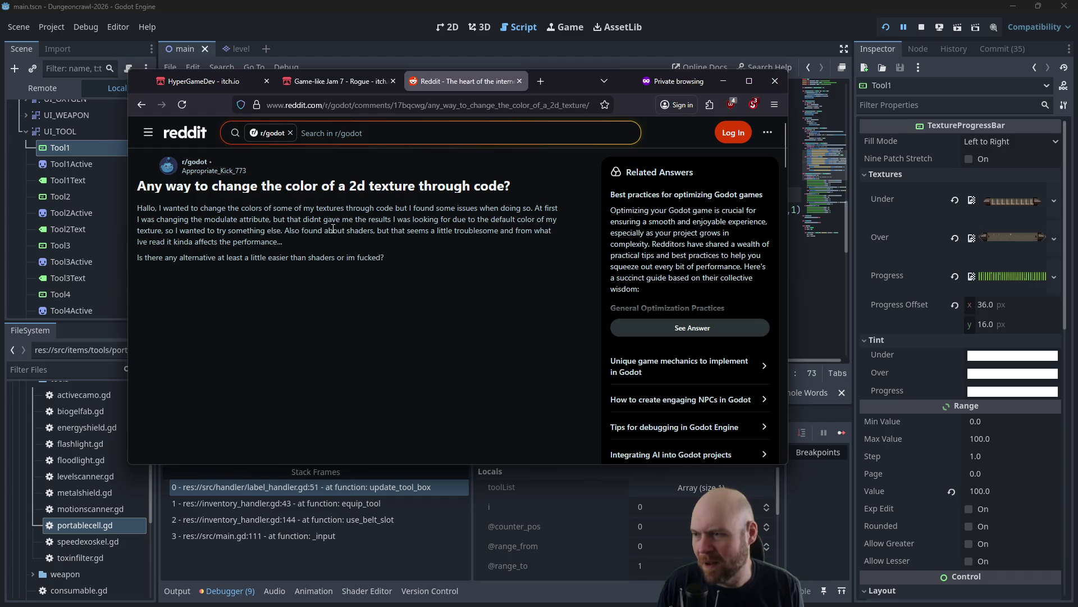
Allow Reddit's scripts in the script-blocker popup and read the recoloring thread's comments.
scroll(331, 230, "down", 5)
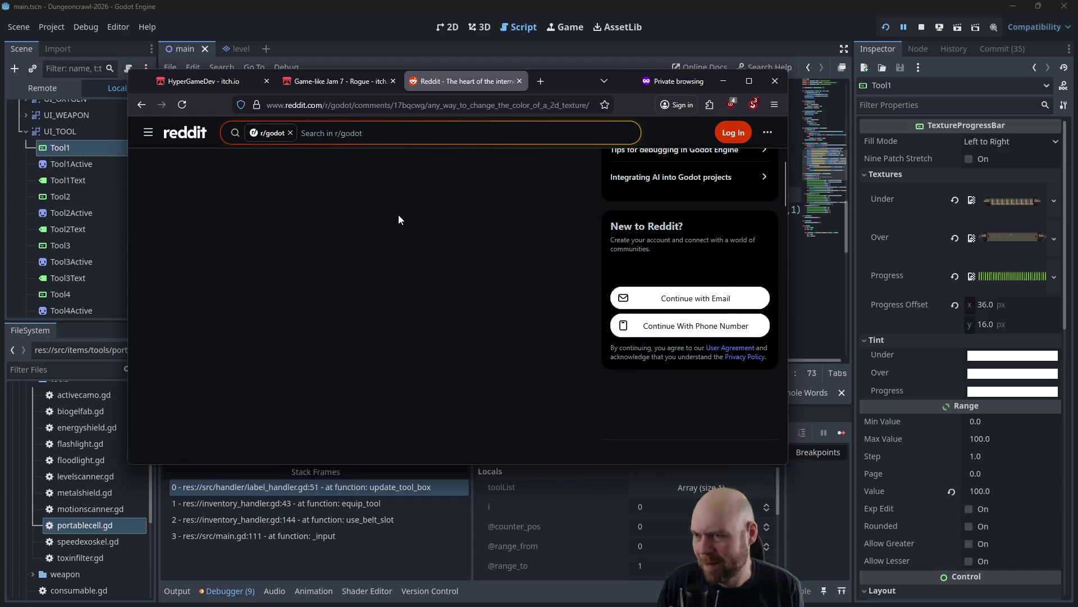
scroll(404, 215, "down", 1)
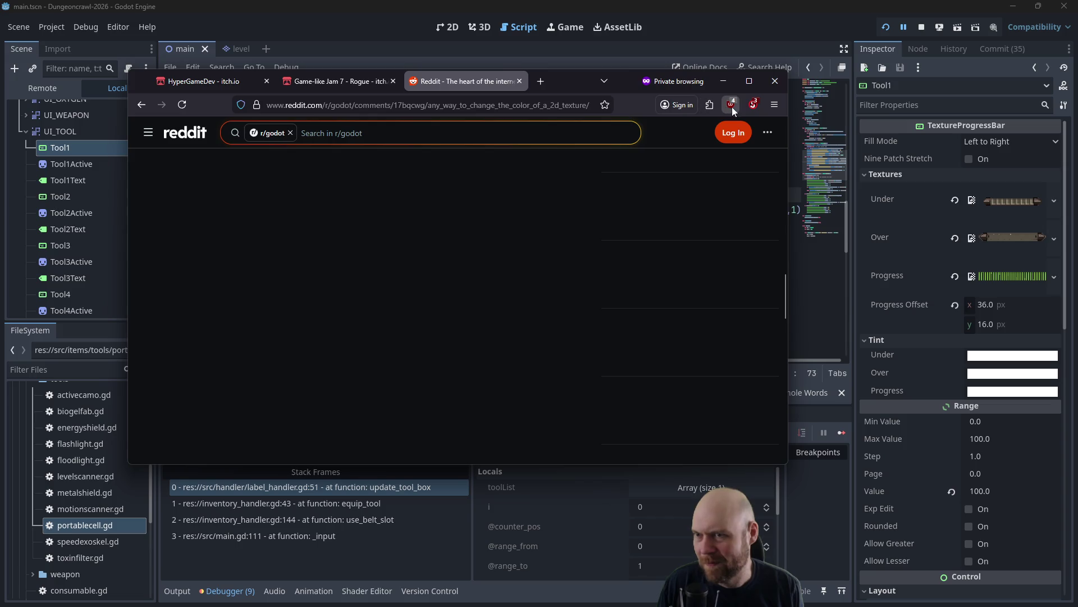
left_click(752, 105)
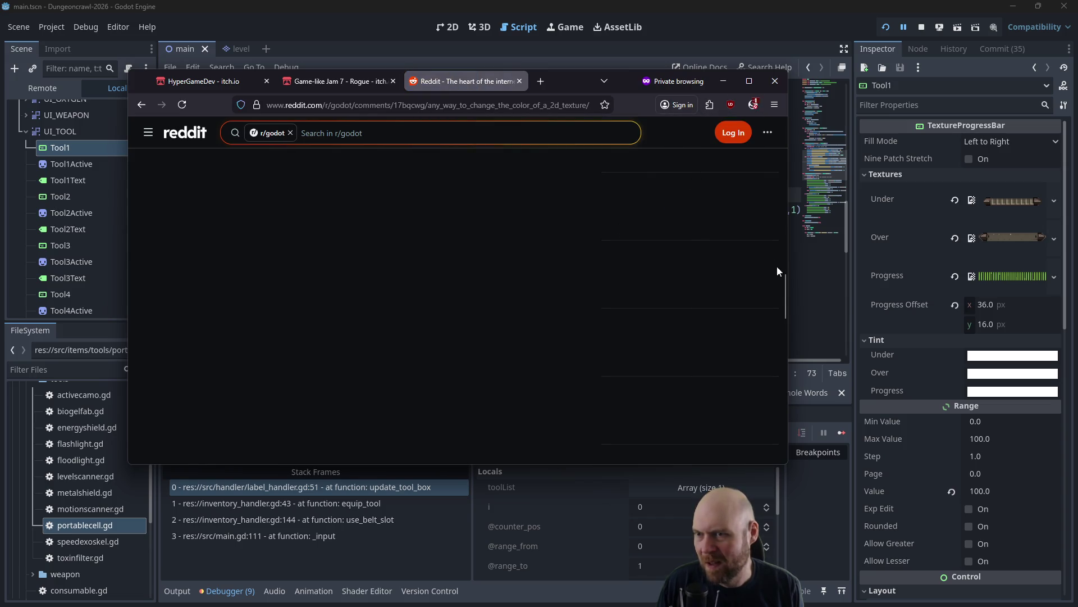
left_click_drag(783, 298, 768, 144)
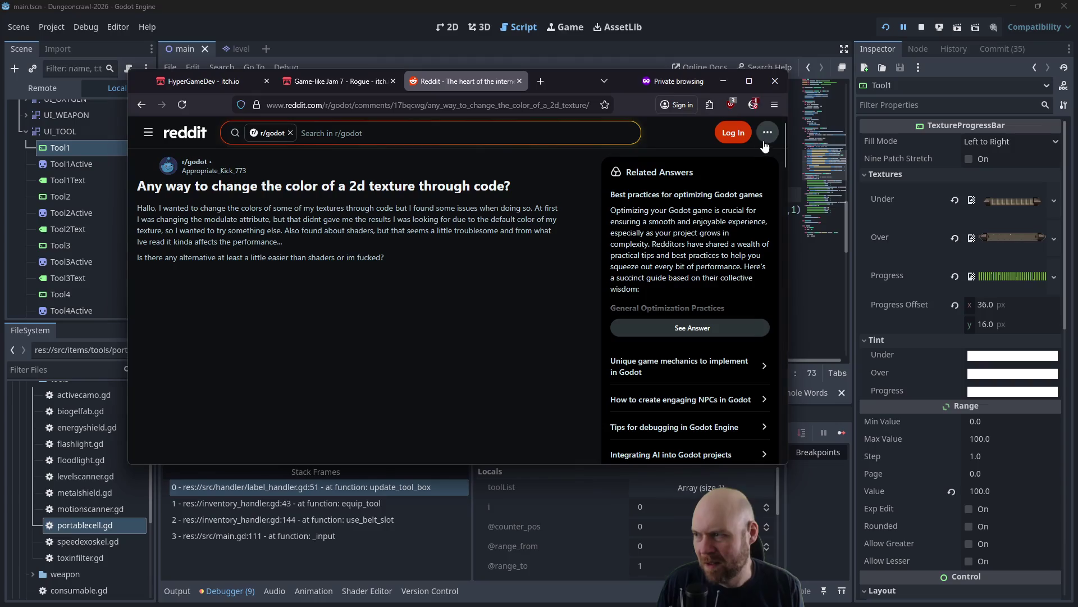
left_click(754, 105)
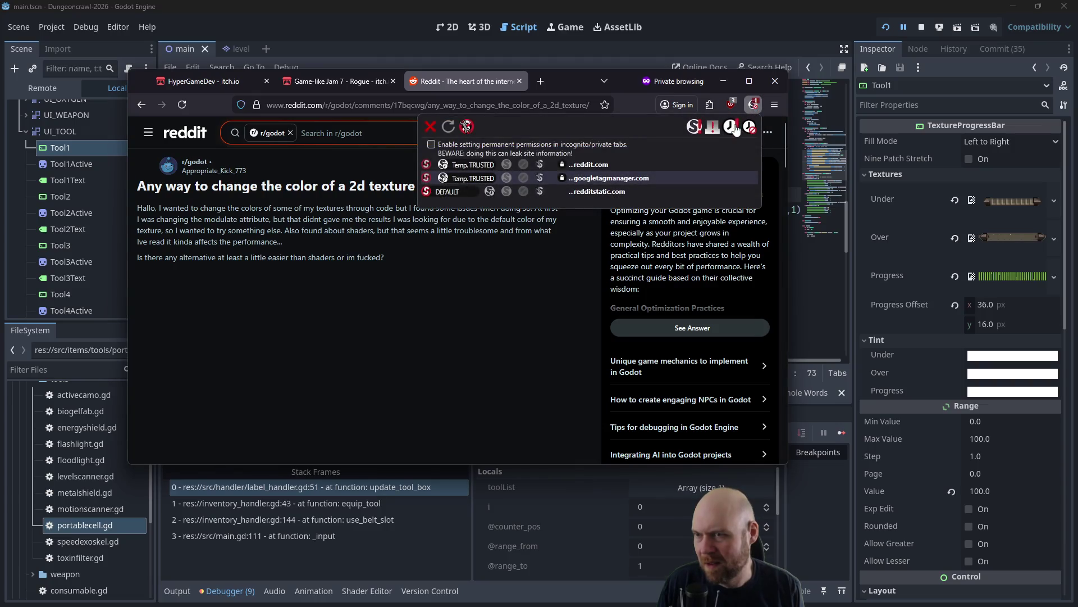
left_click(733, 128)
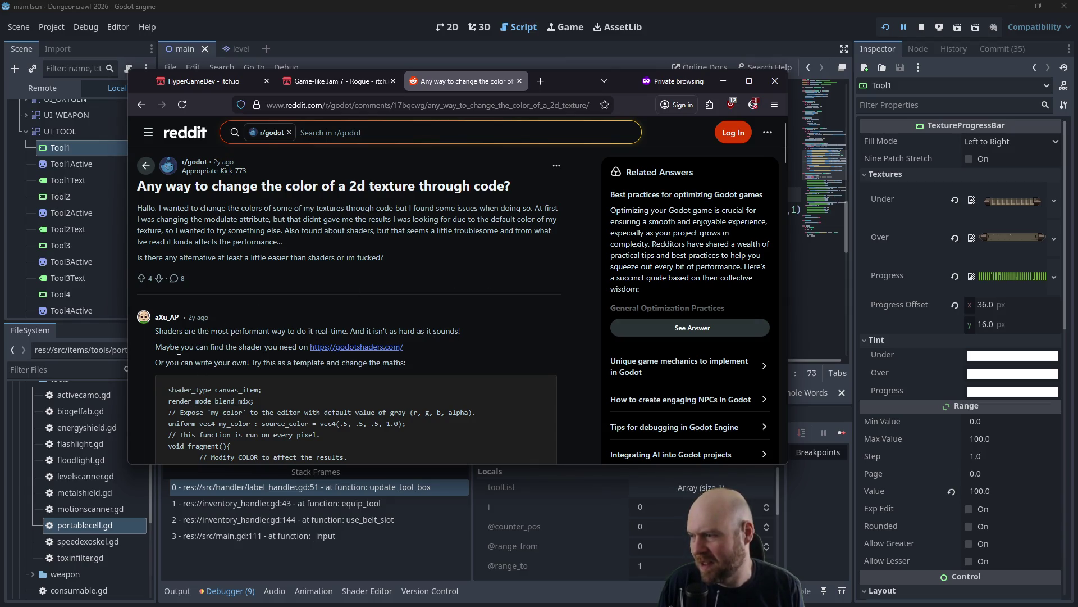
scroll(246, 342, "down", 3)
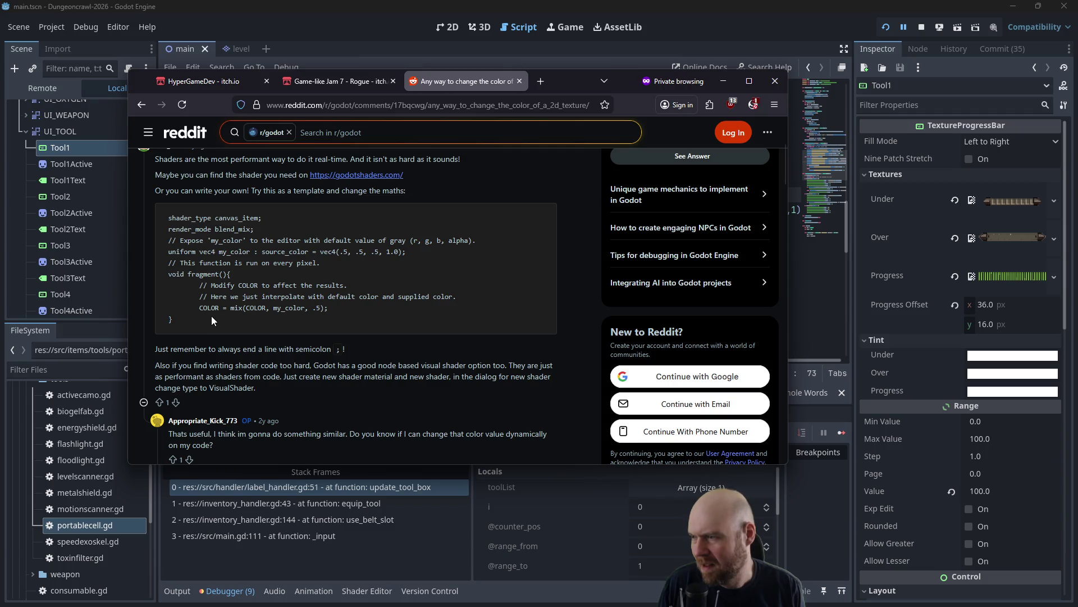
scroll(211, 320, "down", 1)
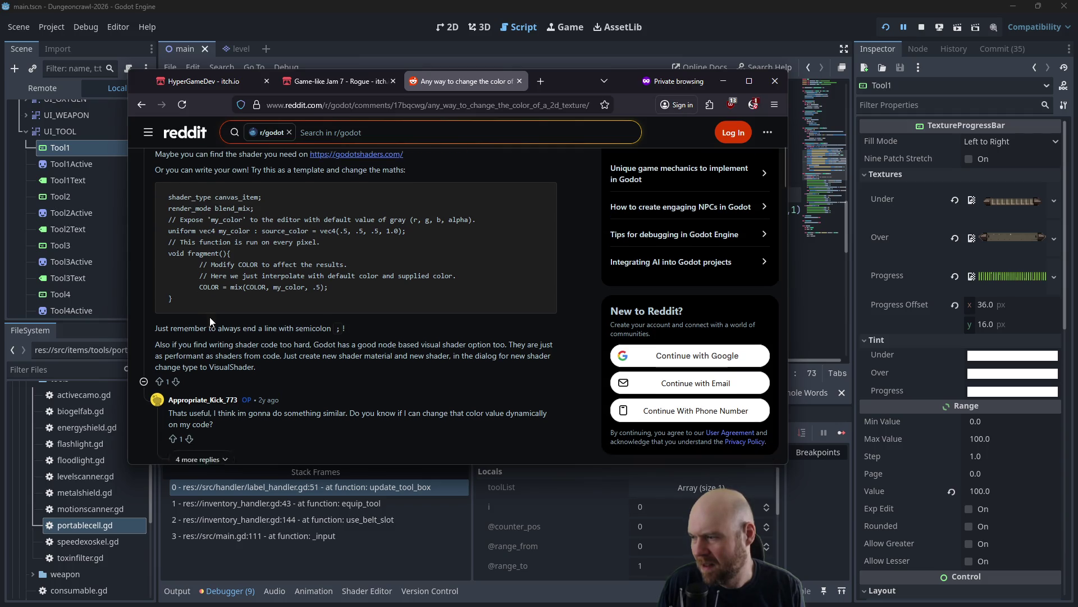
scroll(208, 316, "down", 3)
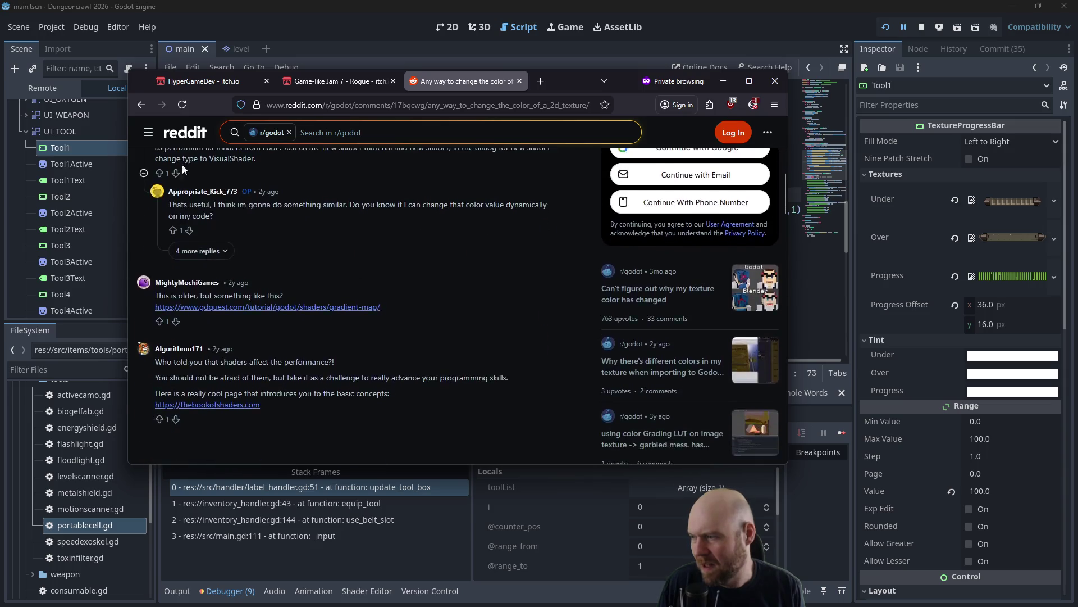
Open the 'Changing 2d texture filtering through code' thread, then start a new private tab.
left_click(140, 105)
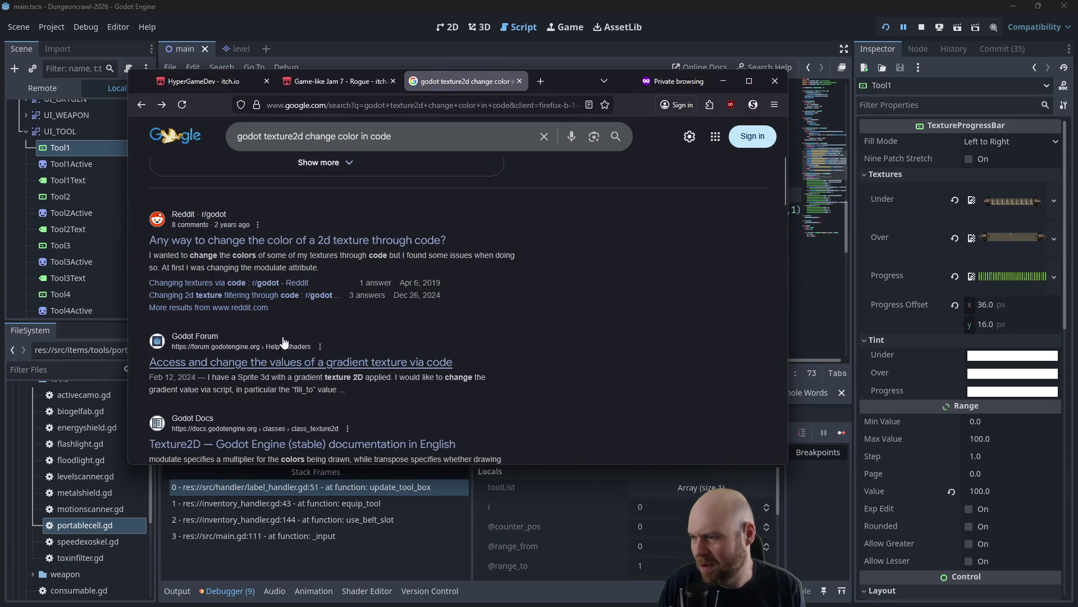
left_click(242, 295)
scroll(285, 282, "down", 1)
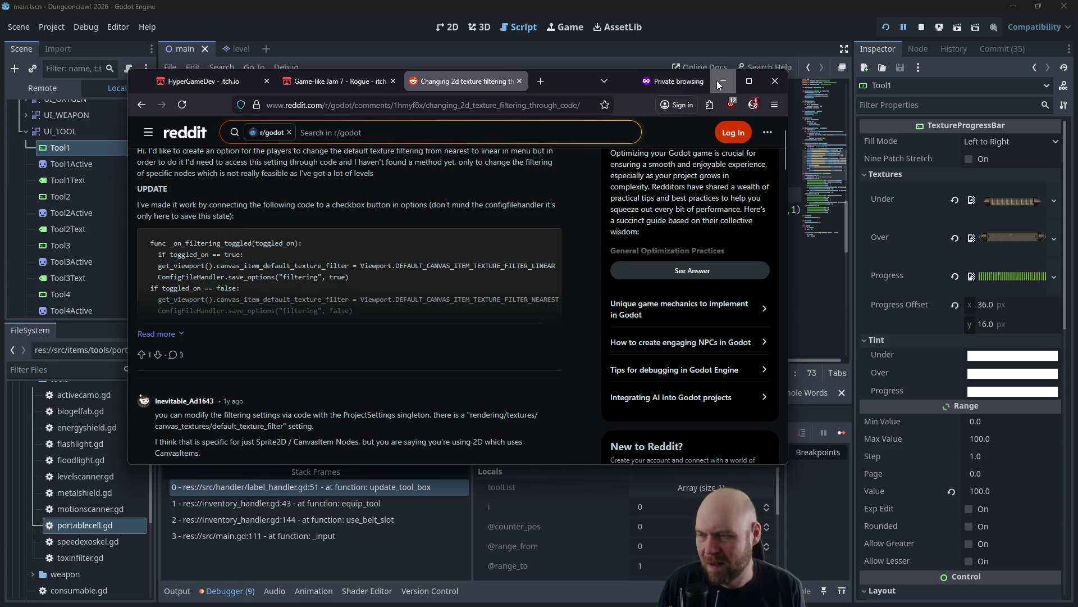
left_click(540, 81)
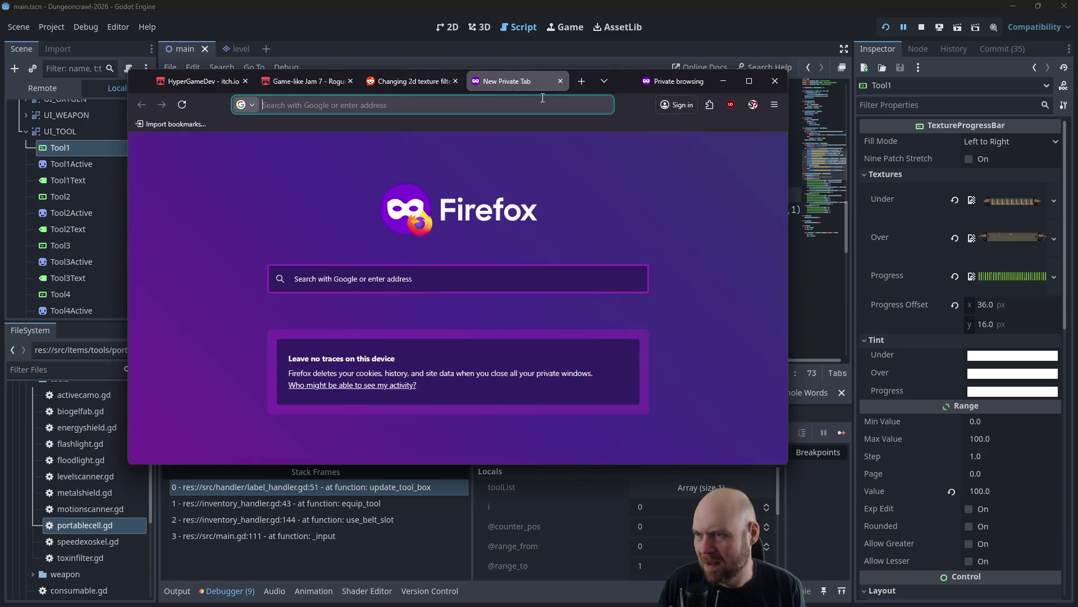
Search 'godot texture2d' and open the Texture2D documentation page.
left_click(542, 97)
type("godot te")
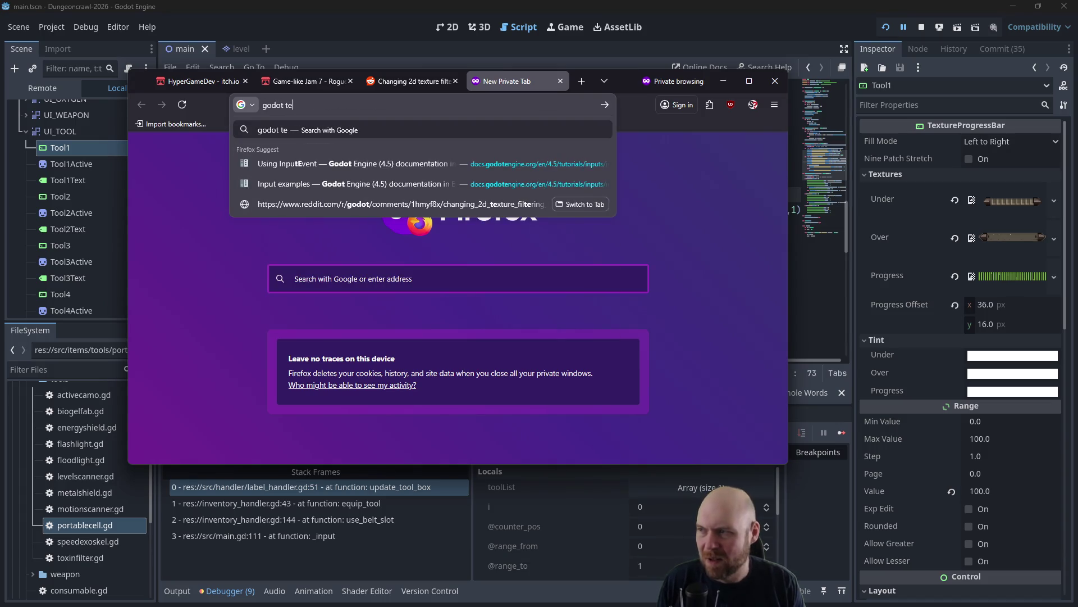
type("xture2d")
key("Return")
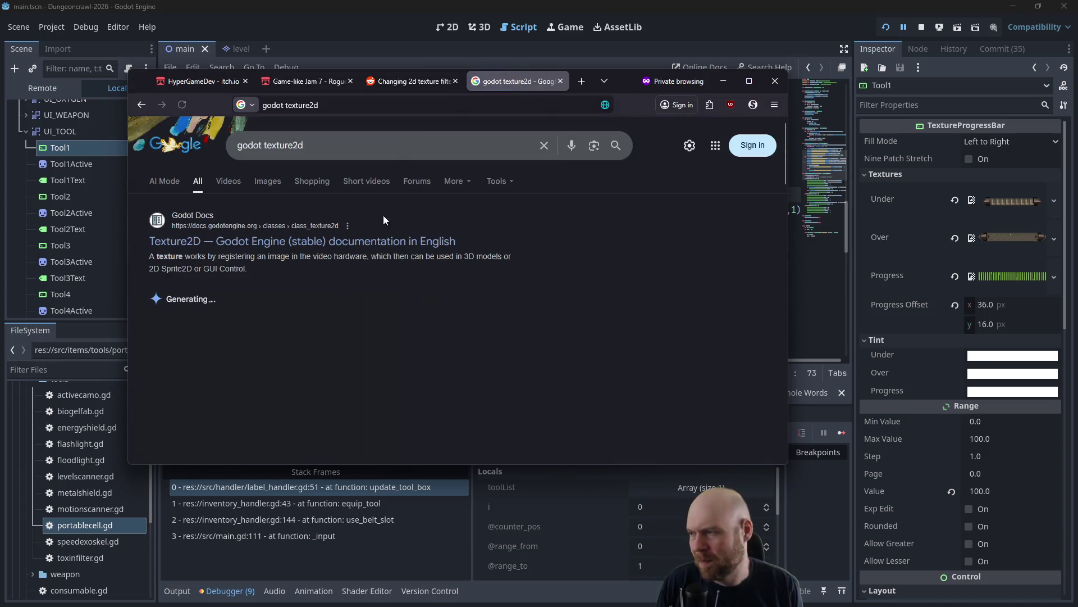
left_click(318, 229)
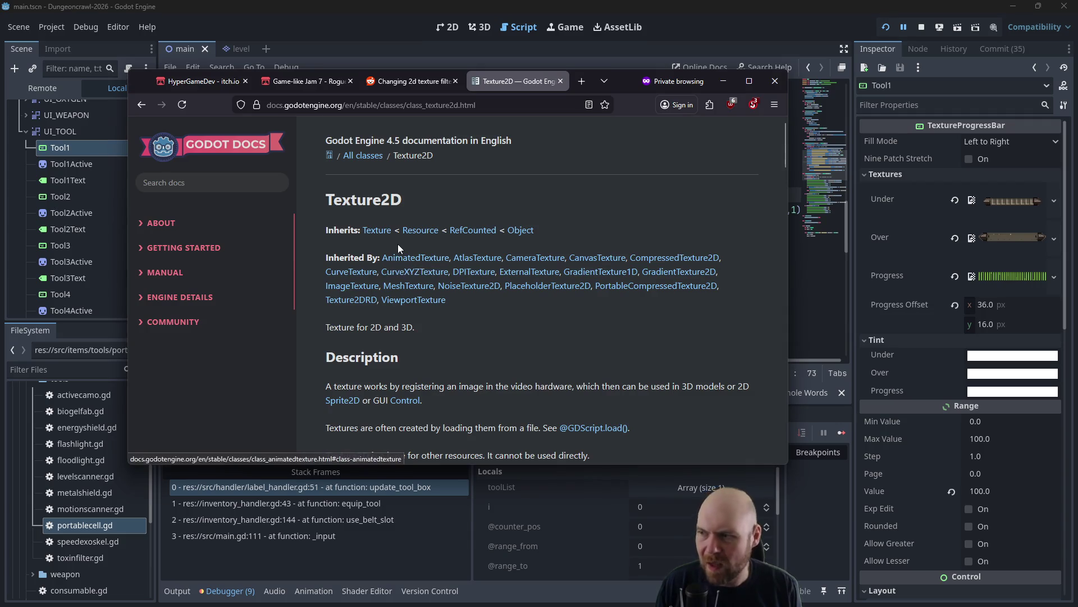
Browse the parent Texture and Resource class references.
left_click(381, 230)
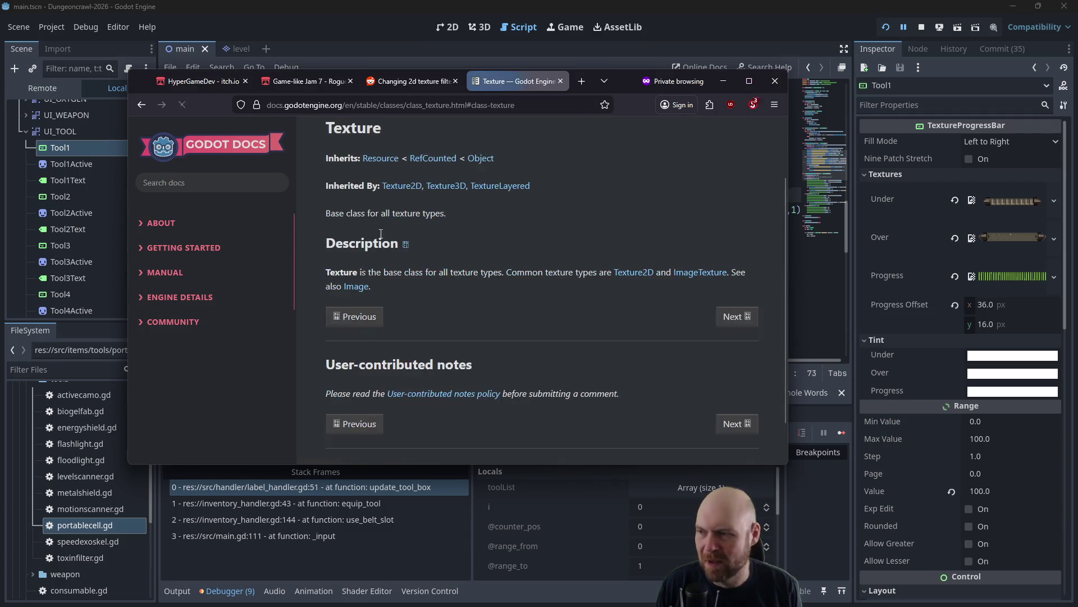
scroll(498, 249, "down", 2)
scroll(489, 201, "up", 4)
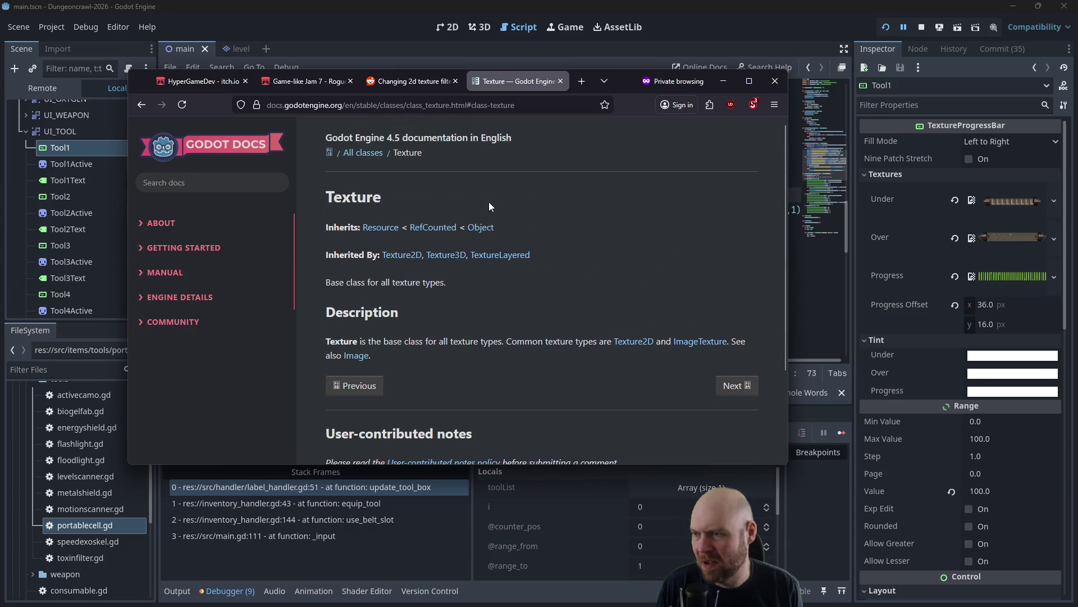
scroll(599, 192, "down", 4)
scroll(553, 177, "up", 4)
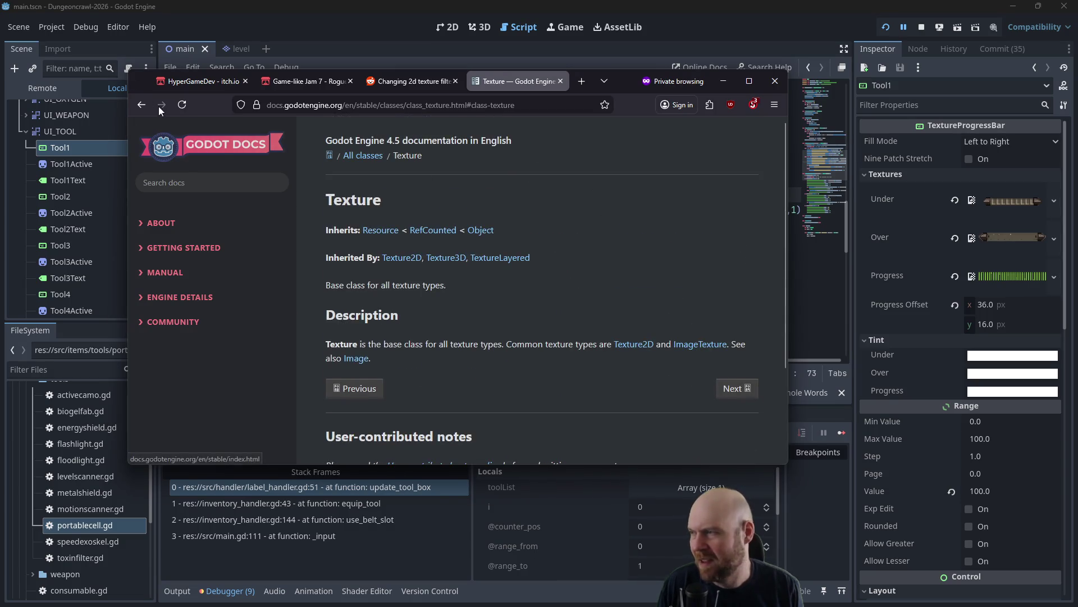
left_click(382, 231)
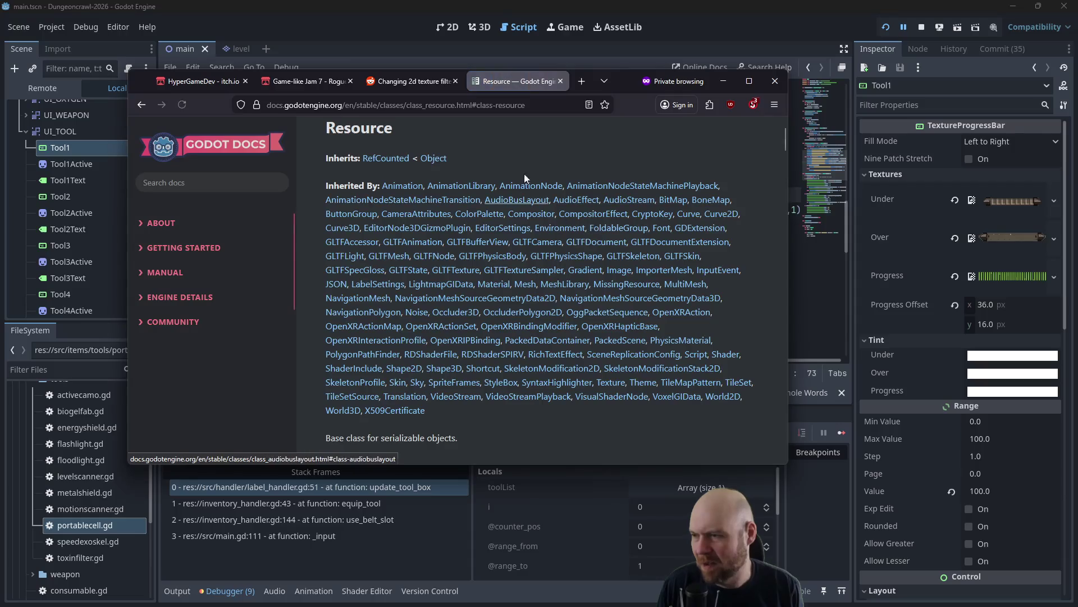
scroll(505, 236, "down", 10)
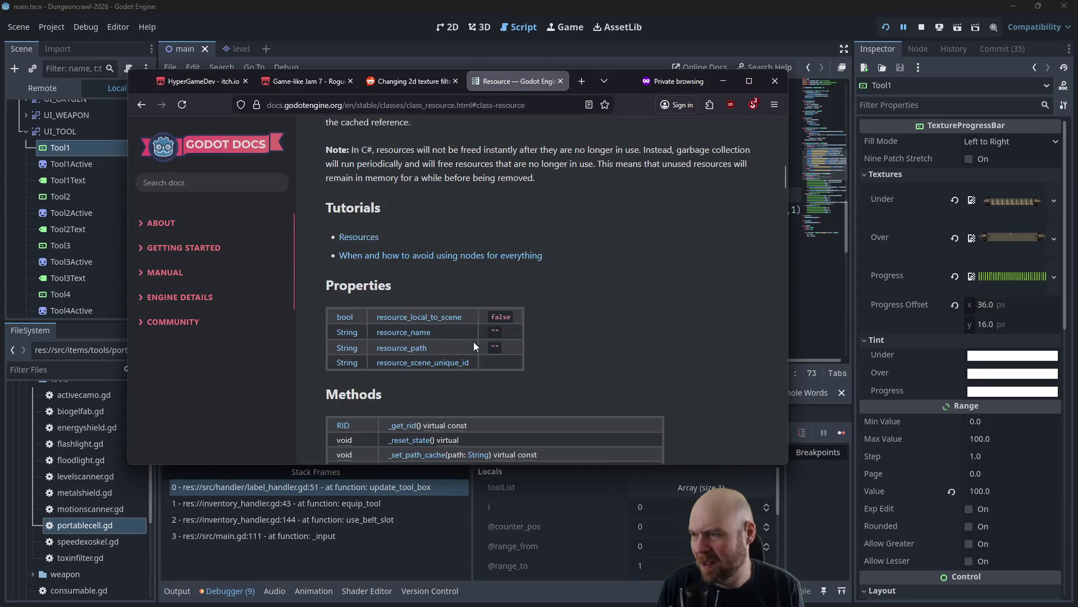
scroll(598, 288, "down", 5)
scroll(619, 183, "down", 2)
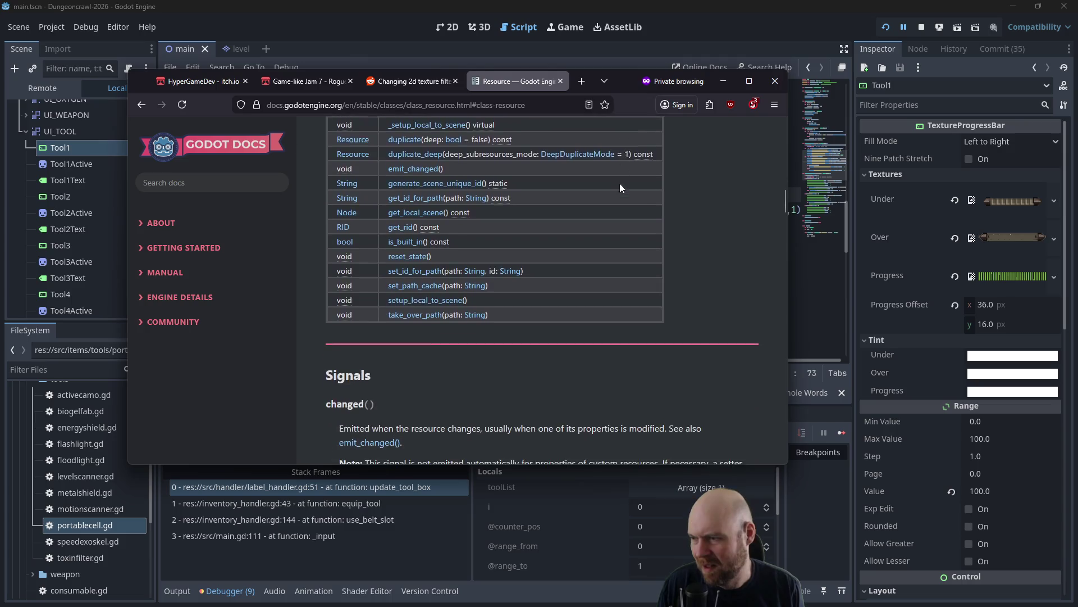
scroll(696, 230, "up", 5)
Return to Texture2D and follow get_image()'s Image return type to the Image class page.
left_click(146, 103)
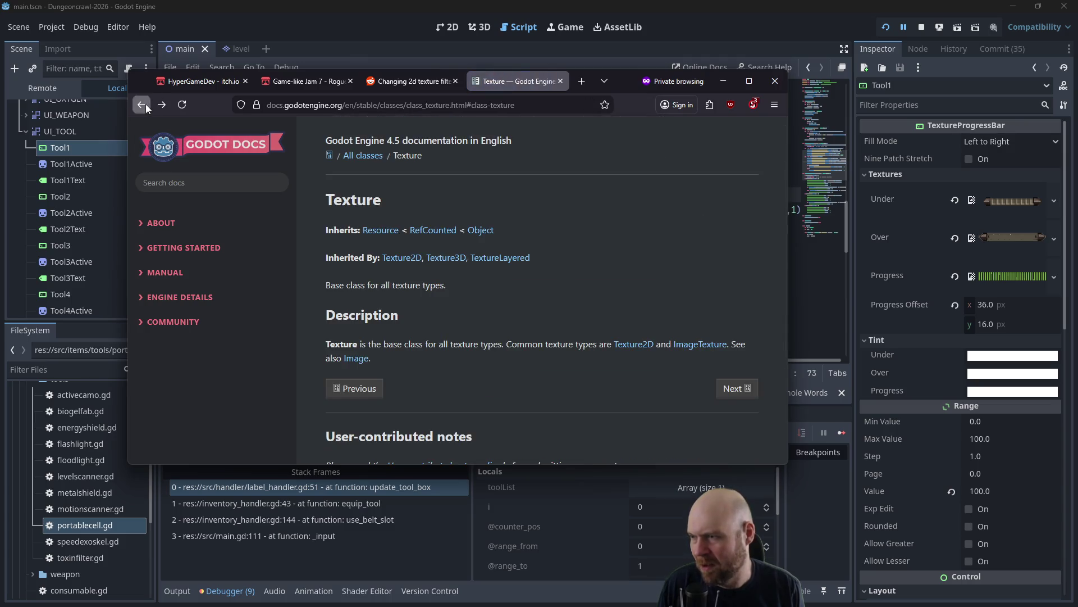
left_click(402, 257)
scroll(541, 313, "down", 4)
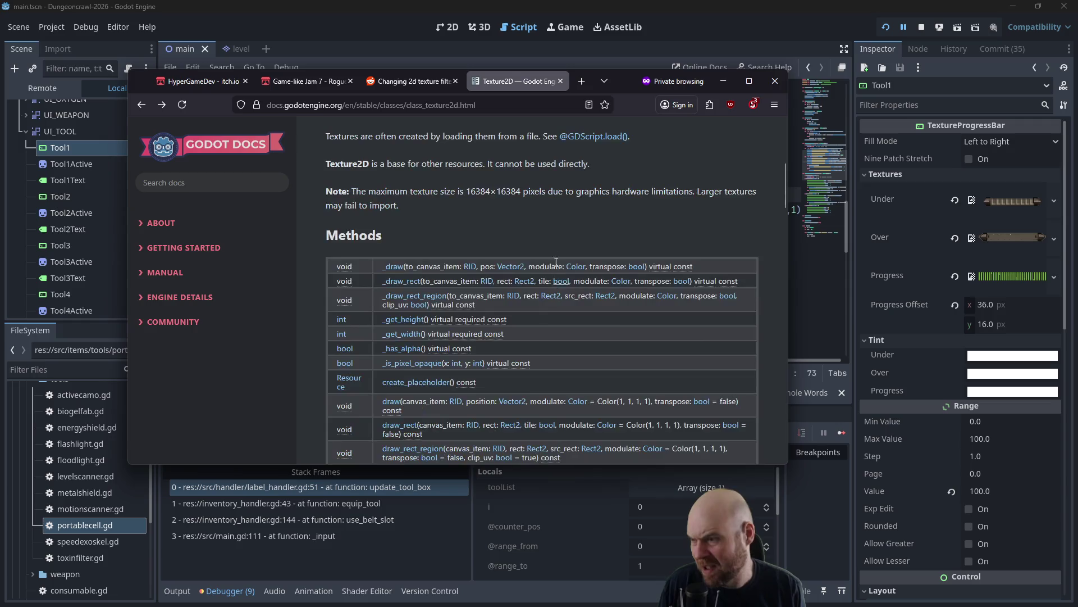
scroll(506, 253, "down", 2)
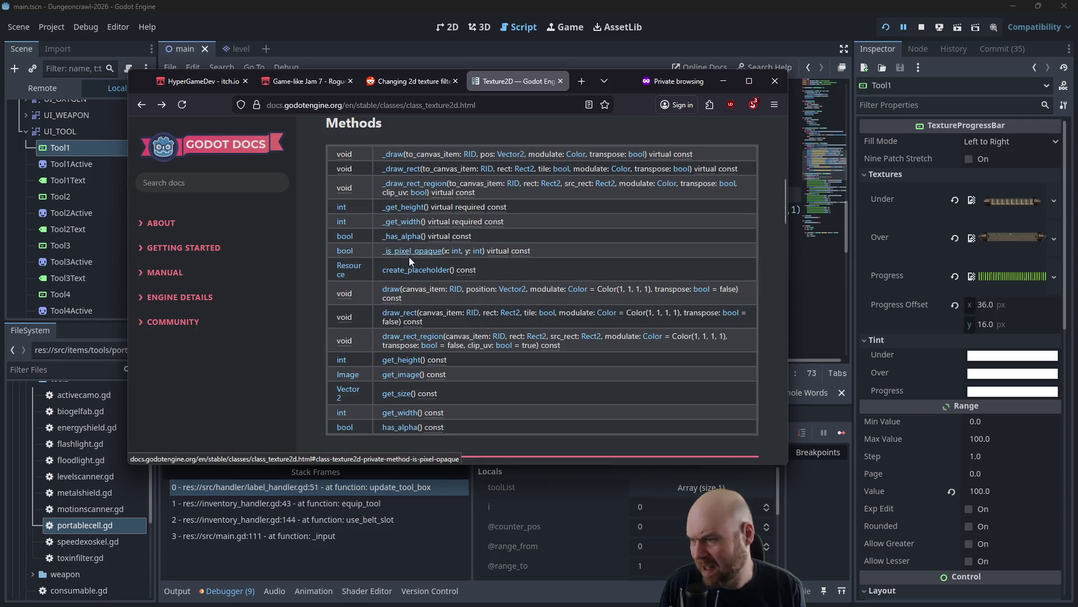
left_click(346, 375)
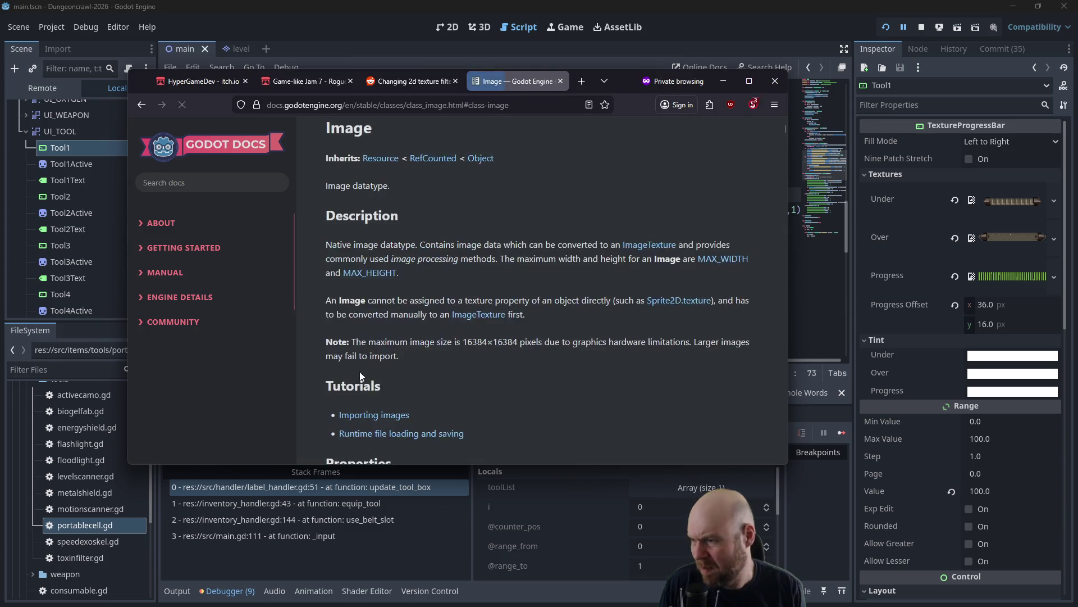
Scroll through the Image class methods and search the page for 'modulate'.
scroll(462, 355, "down", 10)
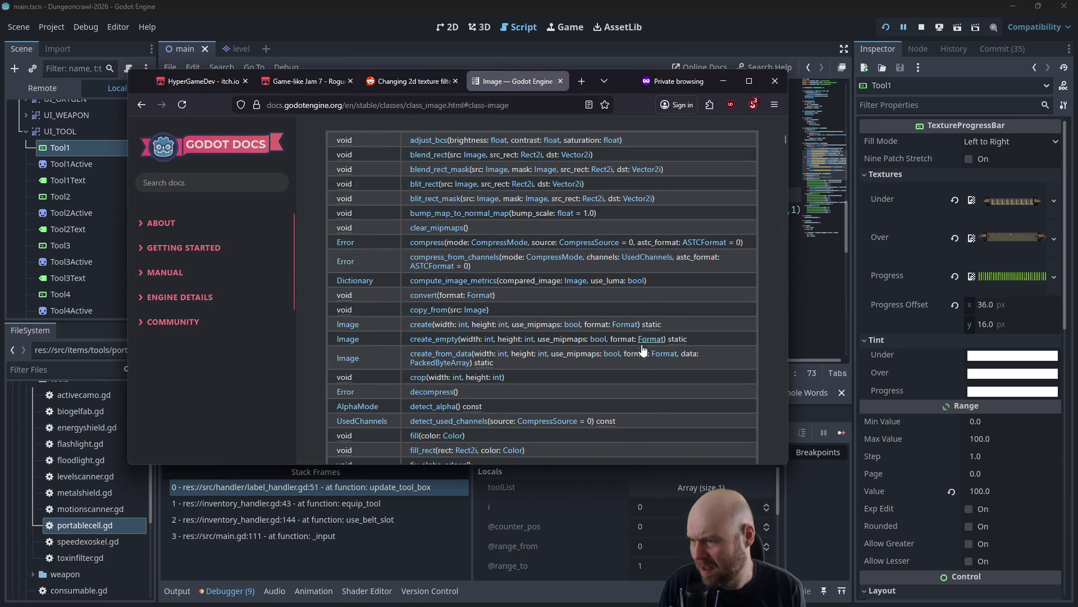
scroll(646, 349, "down", 6)
scroll(643, 307, "down", 5)
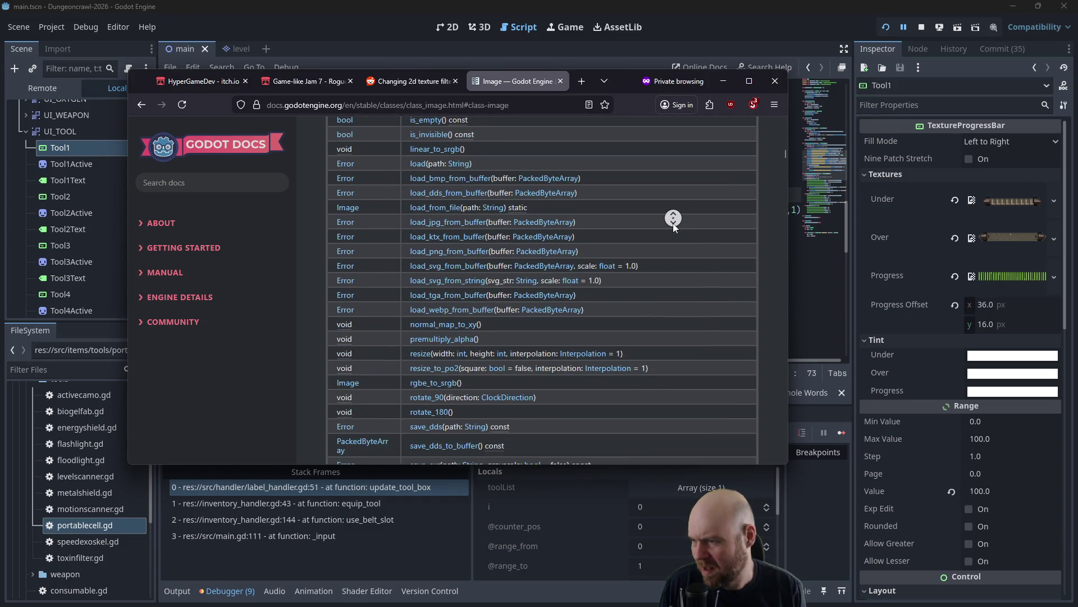
scroll(672, 225, "down", 6)
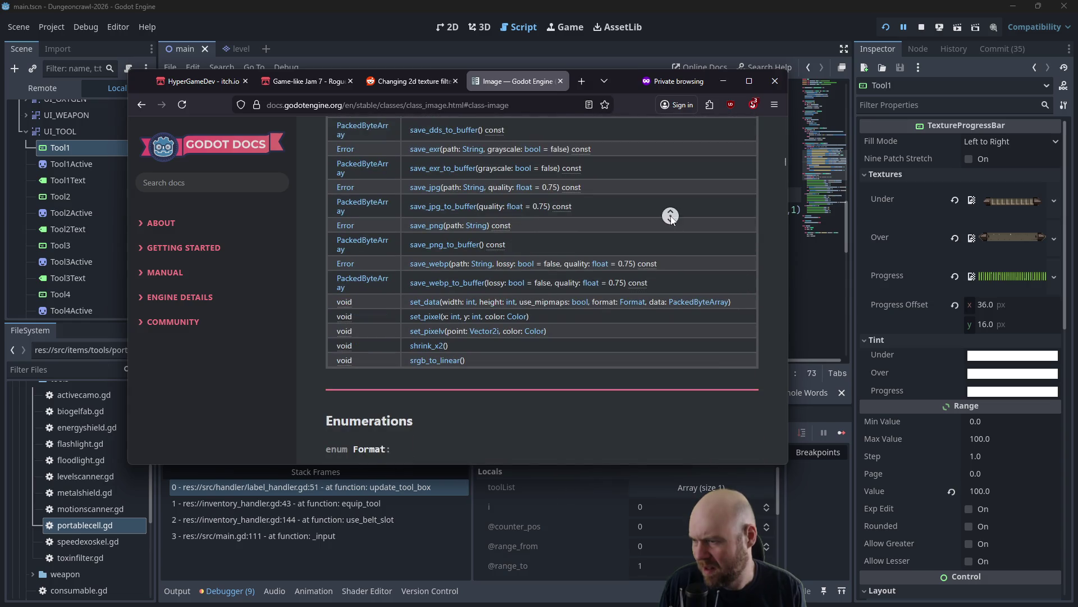
scroll(672, 219, "down", 4)
scroll(661, 259, "up", 10)
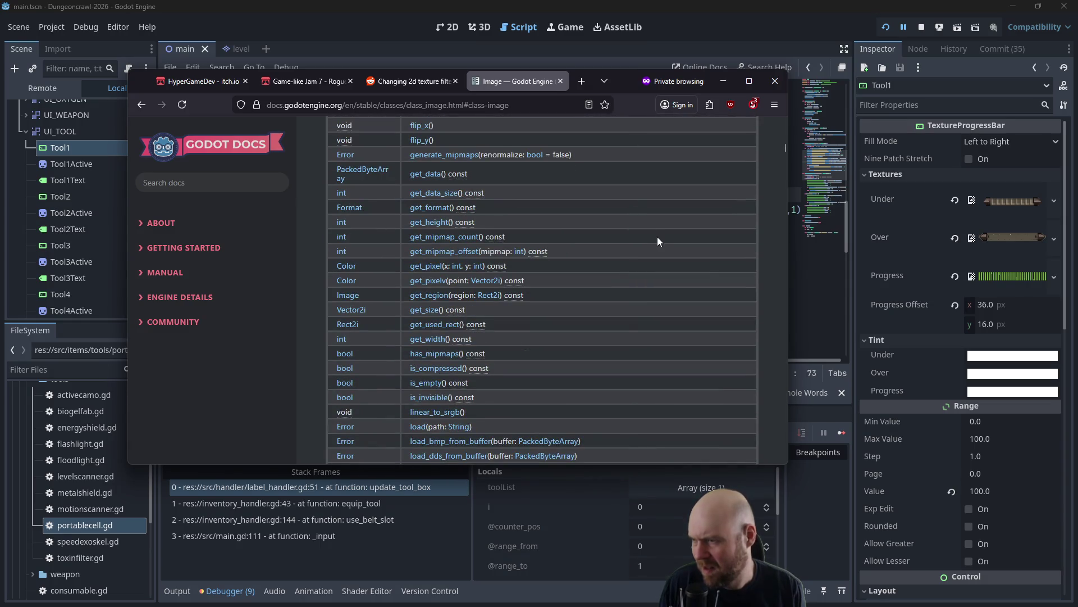
key("ctrl+f")
type("modulate")
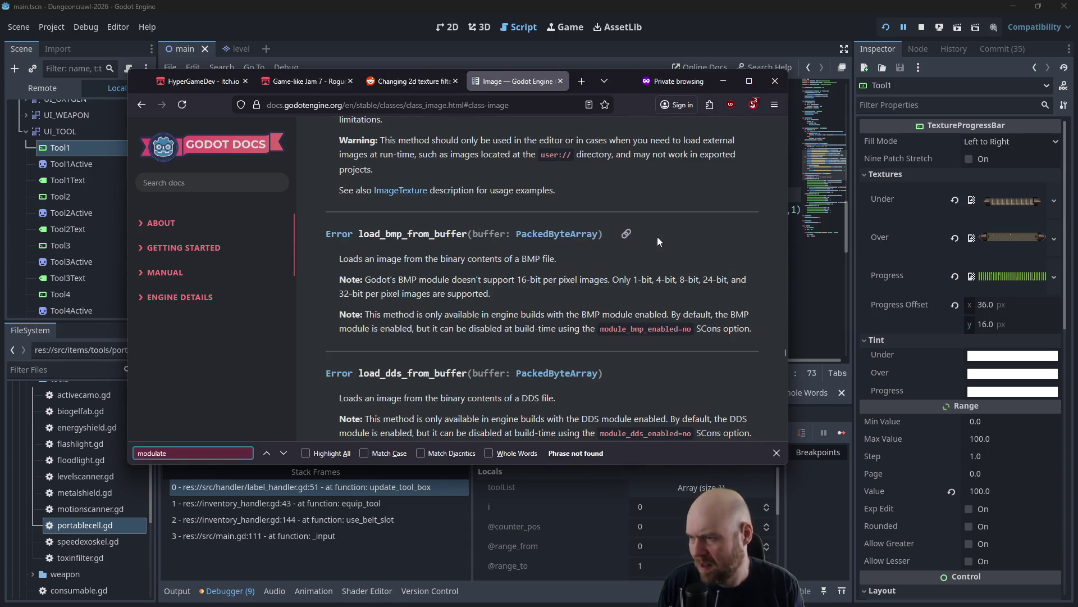
Go back to Texture2D, revisit the Image reference, then return to Texture2D.
key("alt+Left")
scroll(425, 294, "down", 2)
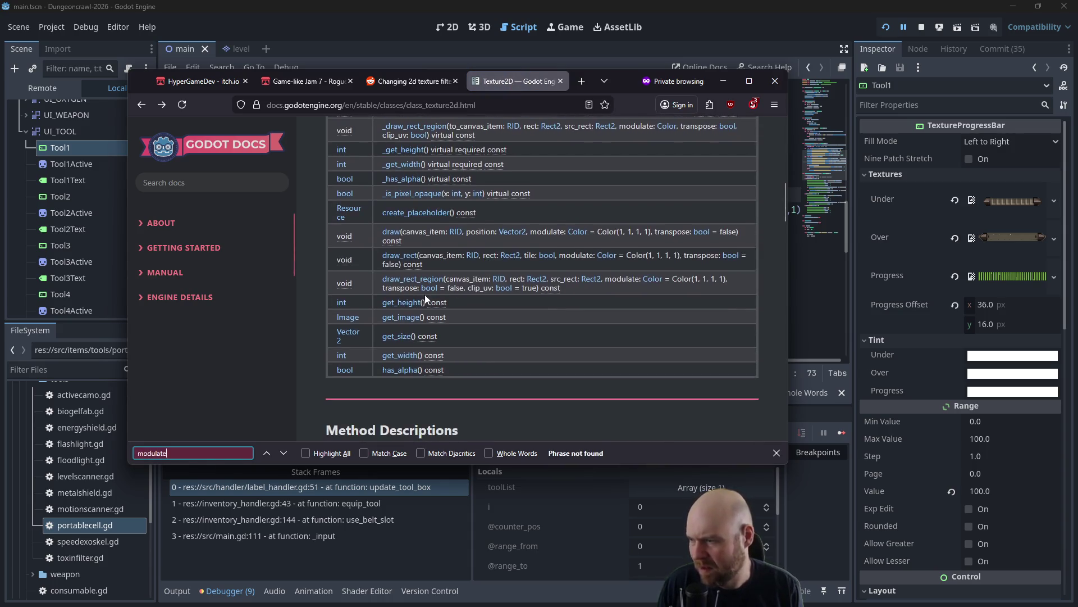
left_click(346, 317)
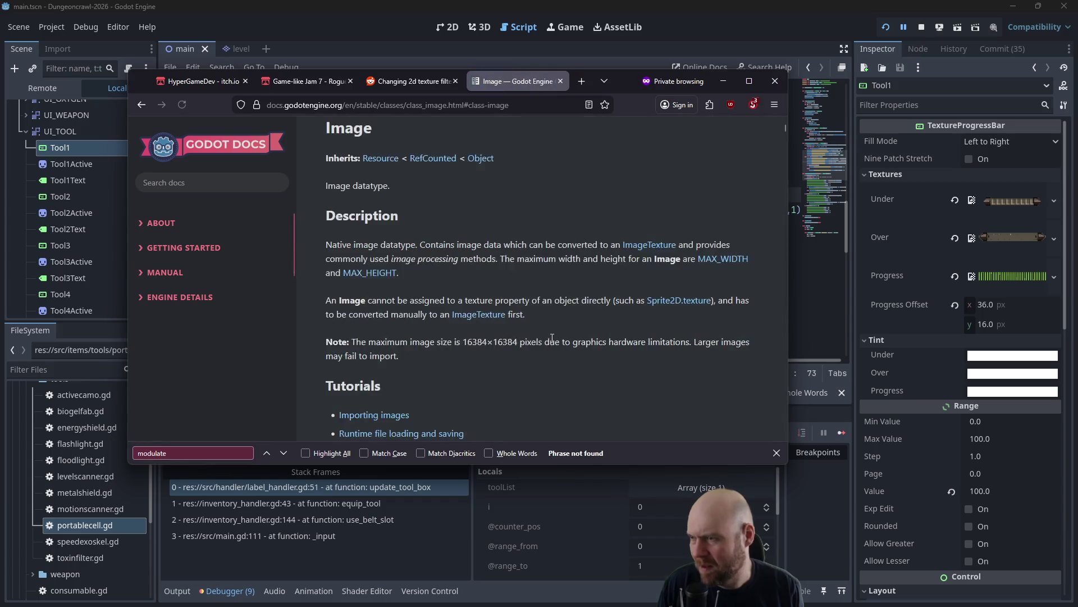
left_click(134, 107)
scroll(527, 316, "down", 5)
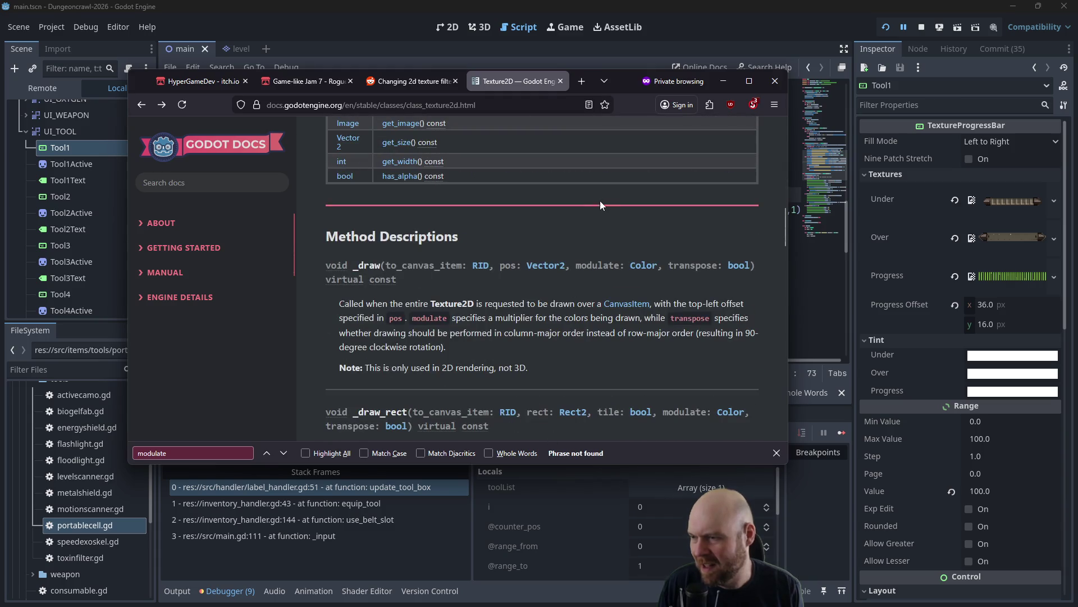
scroll(602, 202, "down", 5)
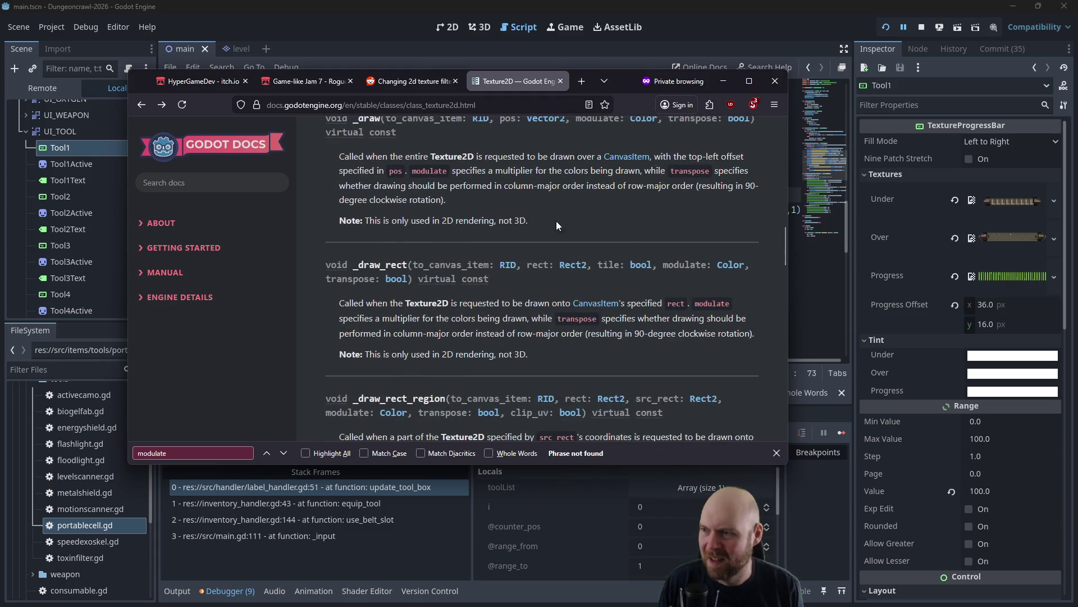
scroll(452, 170, "up", 3)
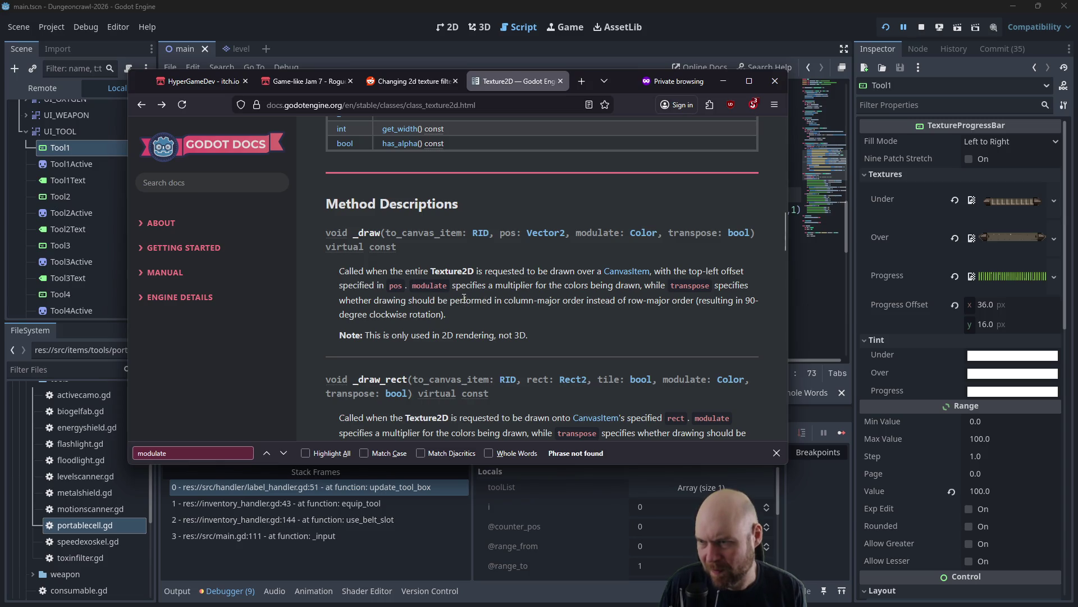
Read Texture2D's Method Descriptions, then switch back to the Reddit texture-filtering thread.
scroll(600, 228, "down", 1)
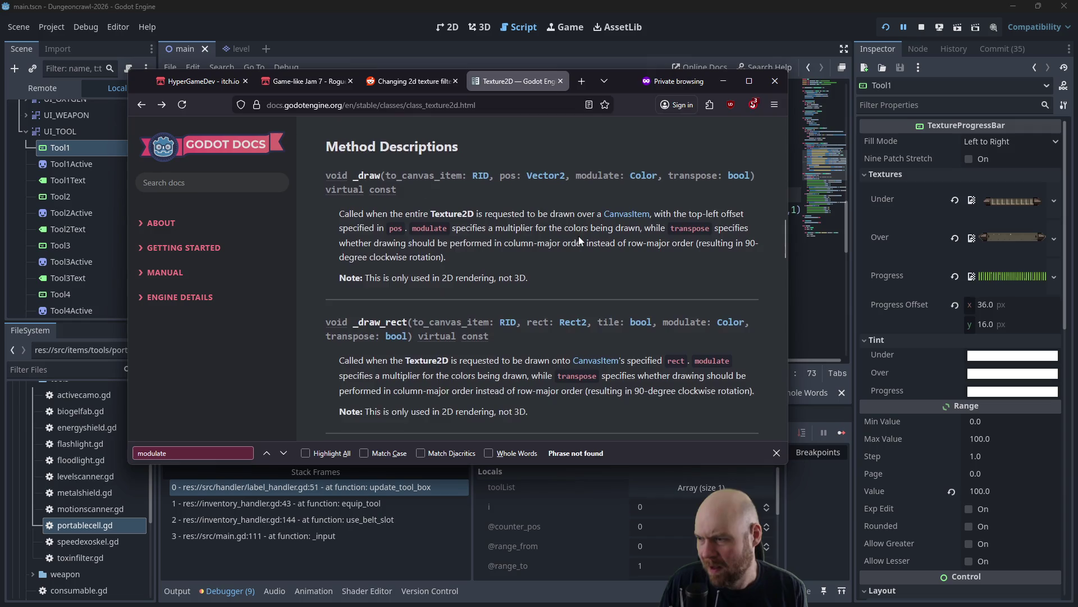
scroll(612, 231, "up", 1)
scroll(609, 228, "up", 15)
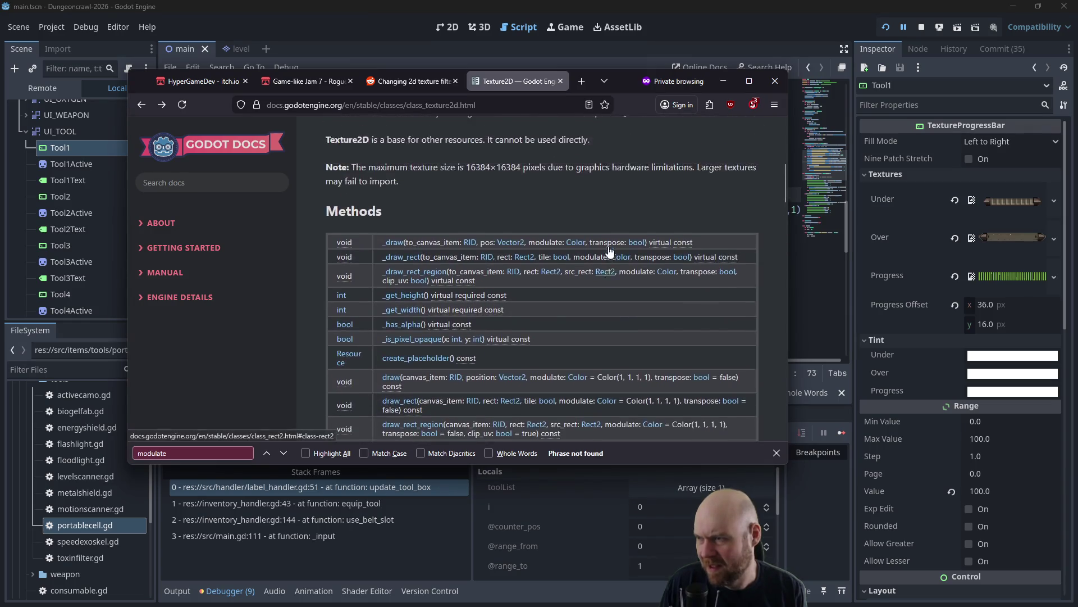
scroll(609, 254, "down", 12)
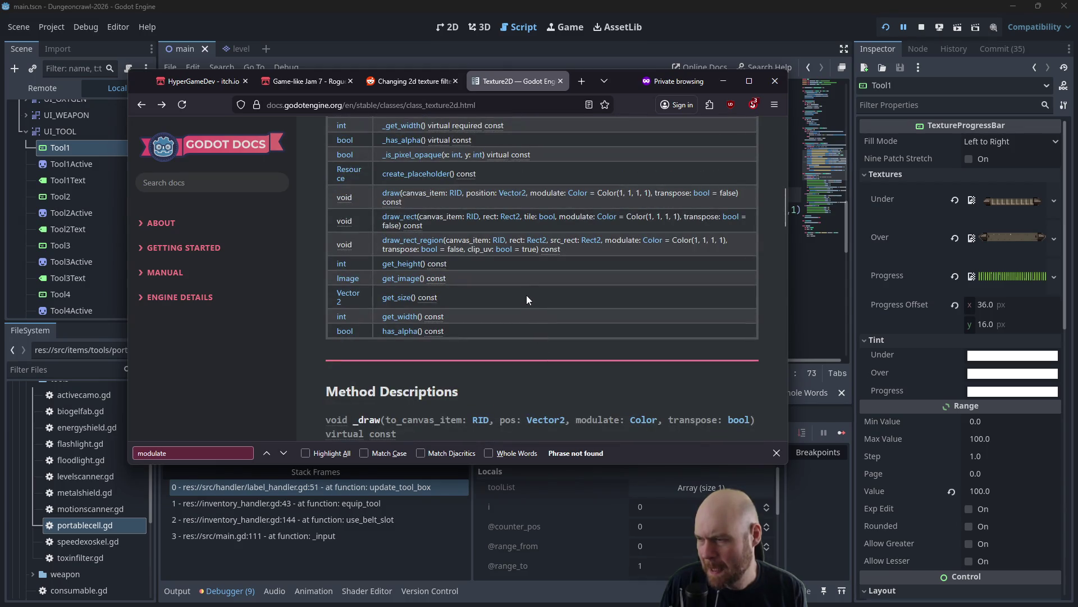
scroll(527, 295, "down", 2)
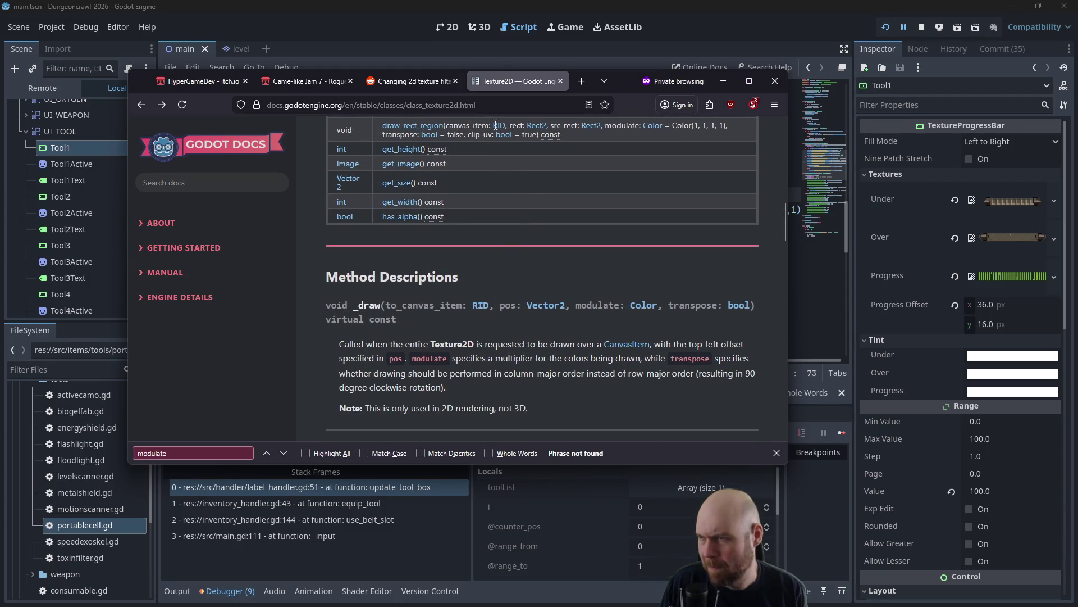
left_click(394, 83)
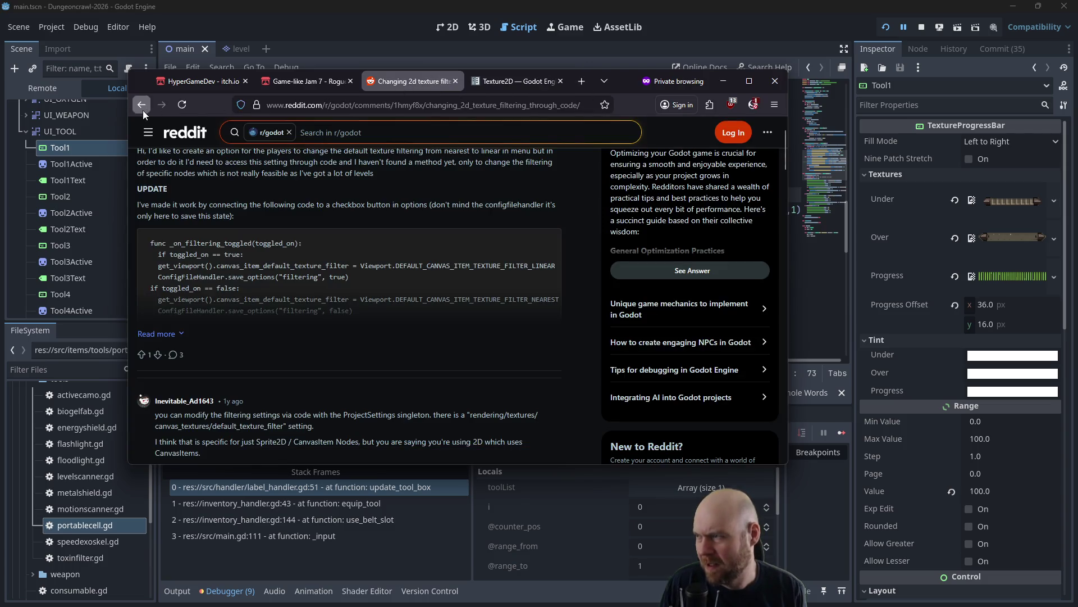
Expand Google's AI Overview, read its modulate tint examples, and minimize the browser.
left_click(142, 106)
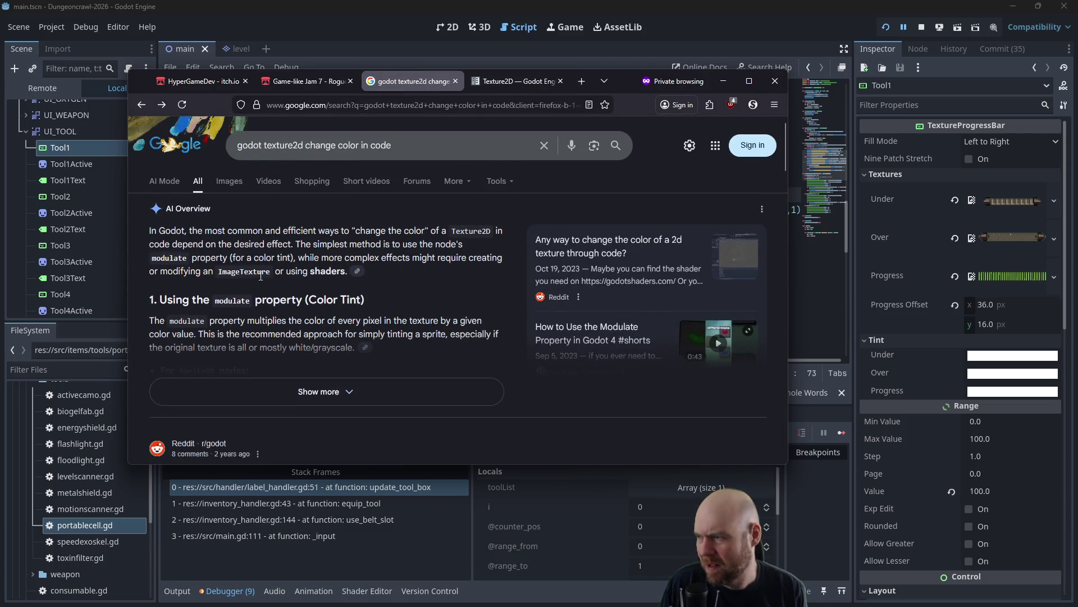
left_click(269, 387)
scroll(226, 324, "down", 4)
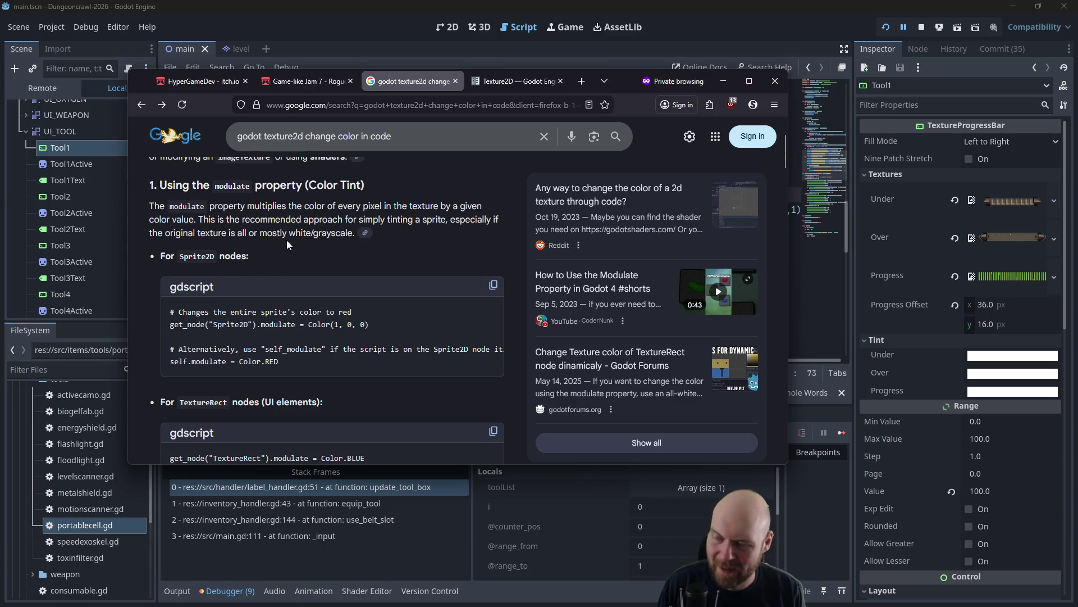
scroll(286, 240, "down", 3)
middle_click(317, 246)
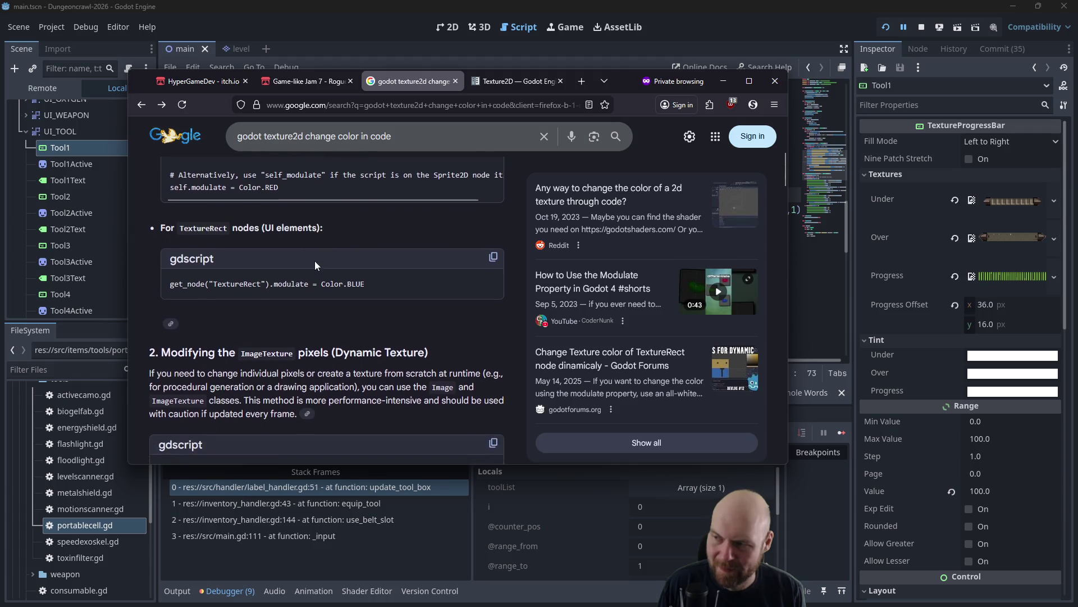
left_click(314, 261)
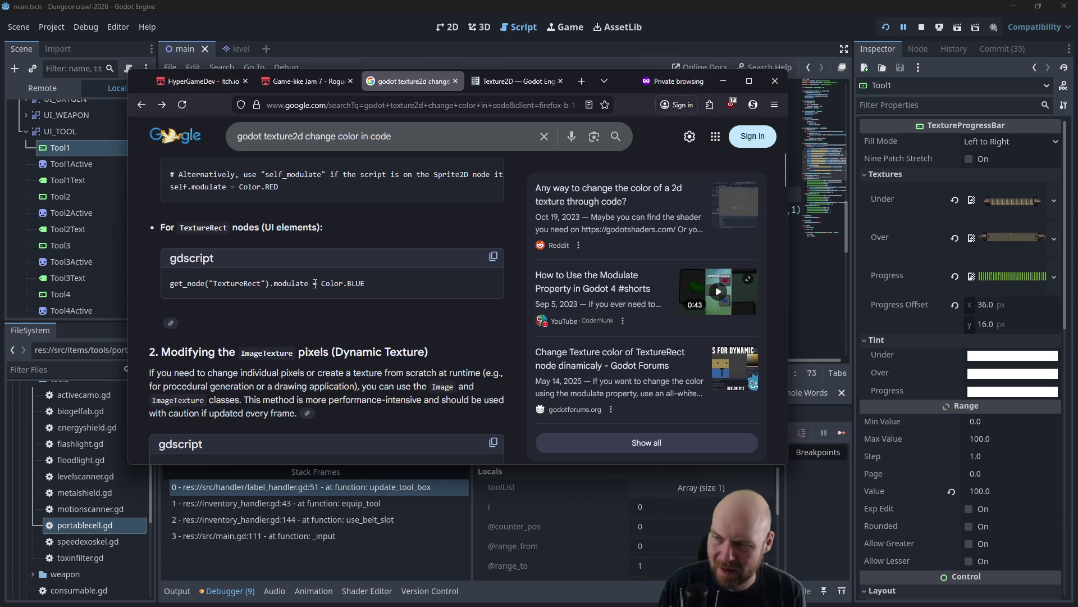
left_click(723, 80)
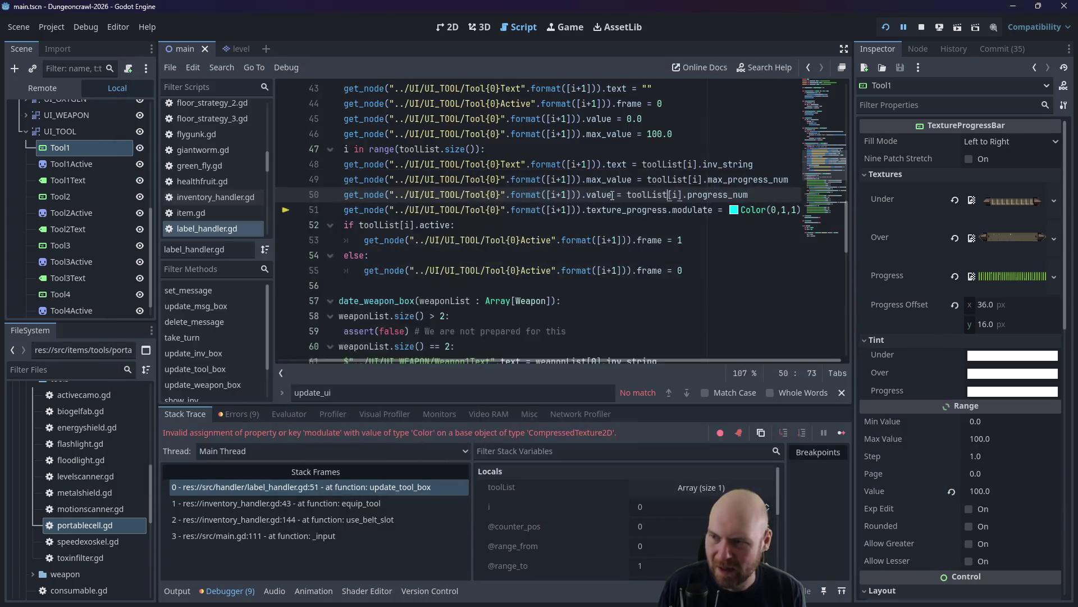
Review the Progress texture tooltip for line 51's texture_progress, then bring up UI_TOOL's context menu.
left_click(669, 210)
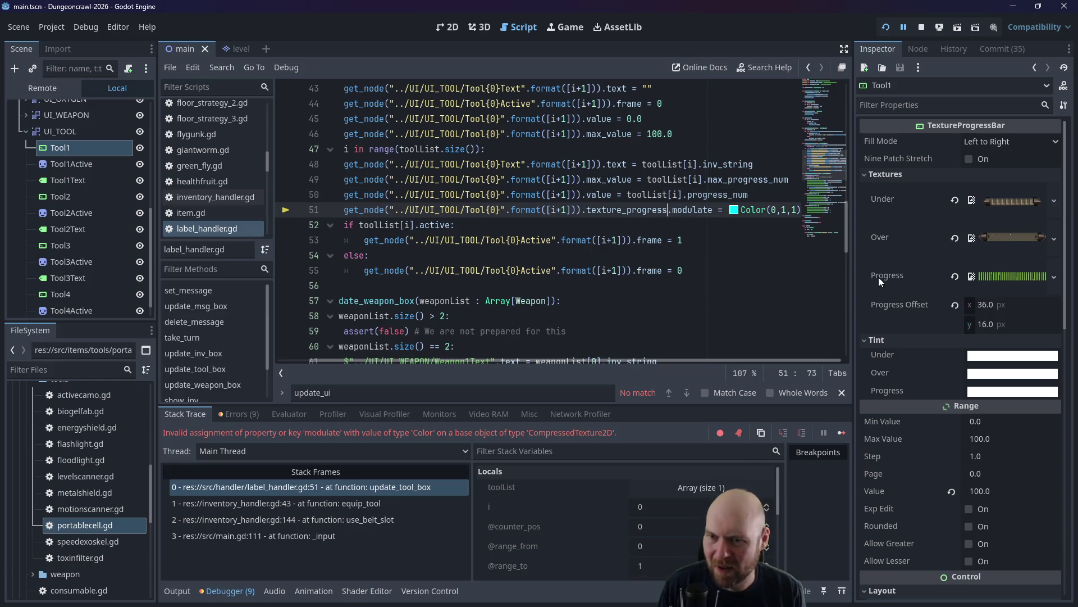
mouse_move(878, 278)
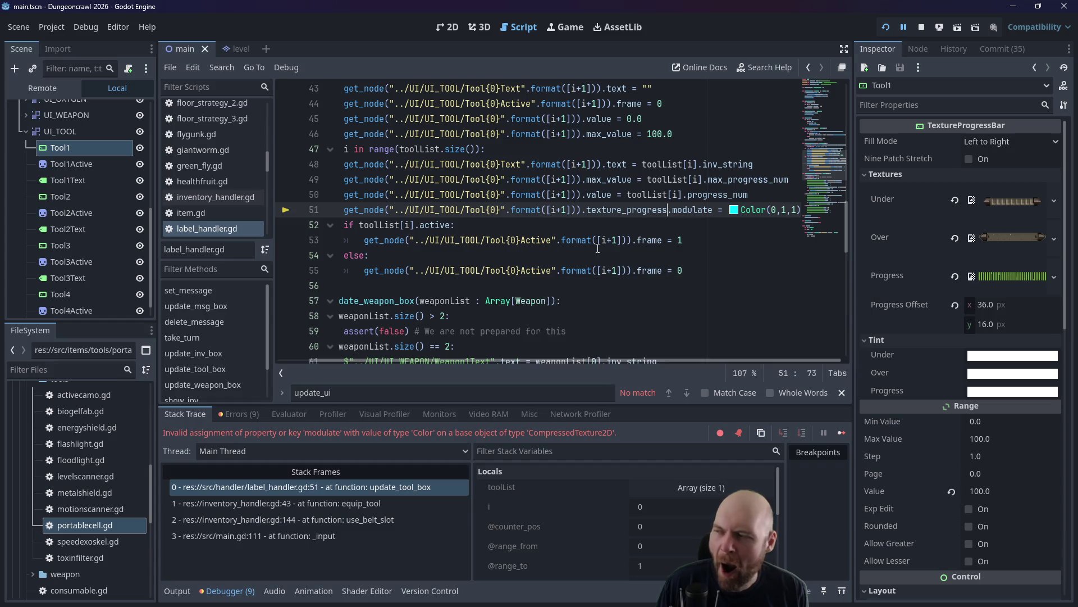
left_click(617, 241)
right_click(74, 137)
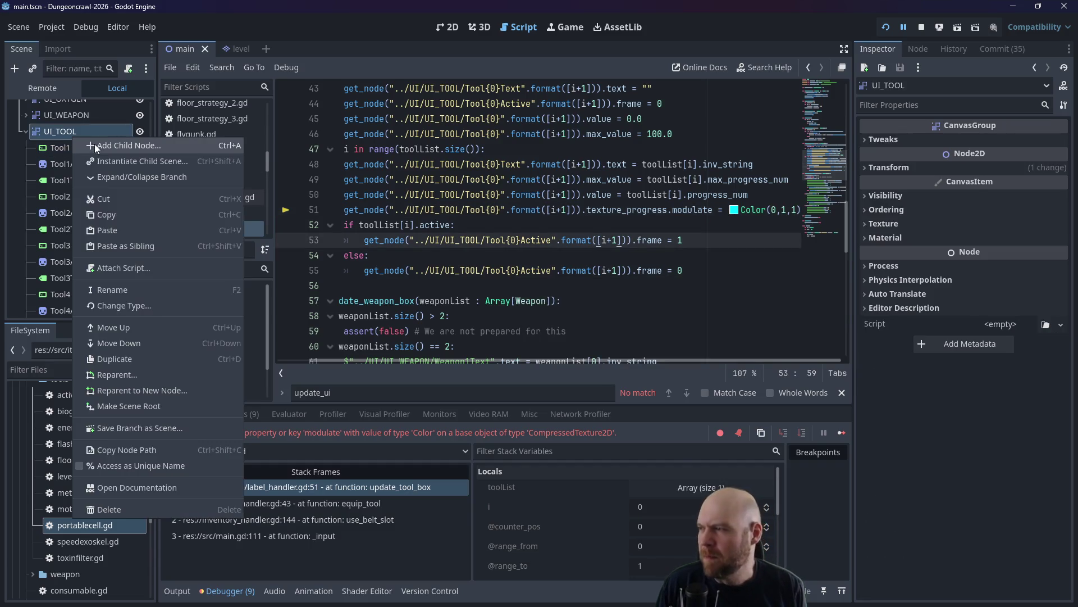
Look up 'texture2d' in UI_TOOL's add-child dialog, cancel it, and return to line 51.
left_click(95, 145)
type("texture2d")
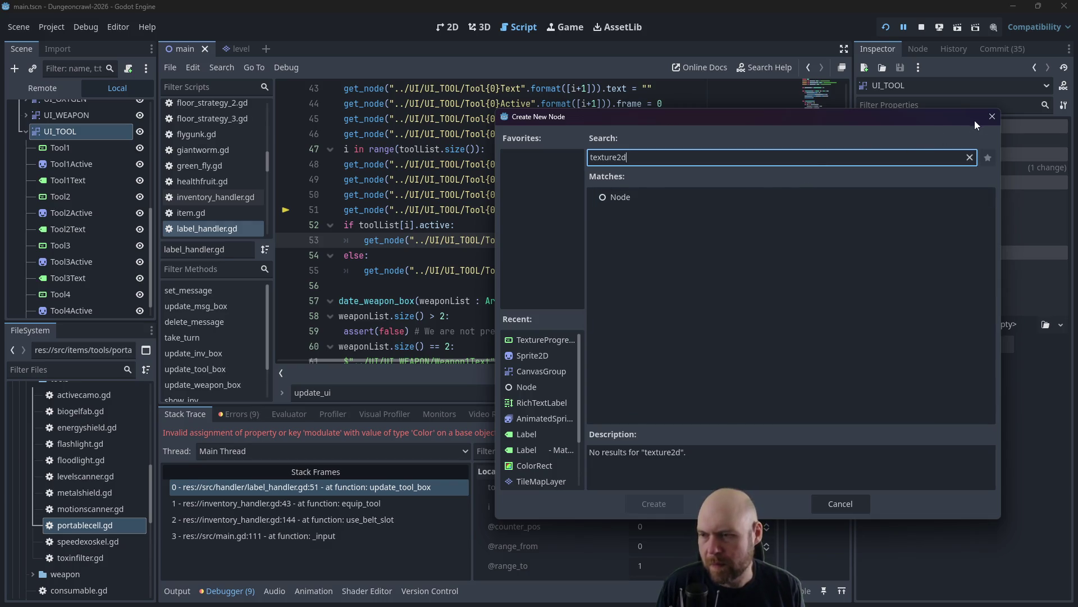
left_click(993, 118)
left_click(710, 225)
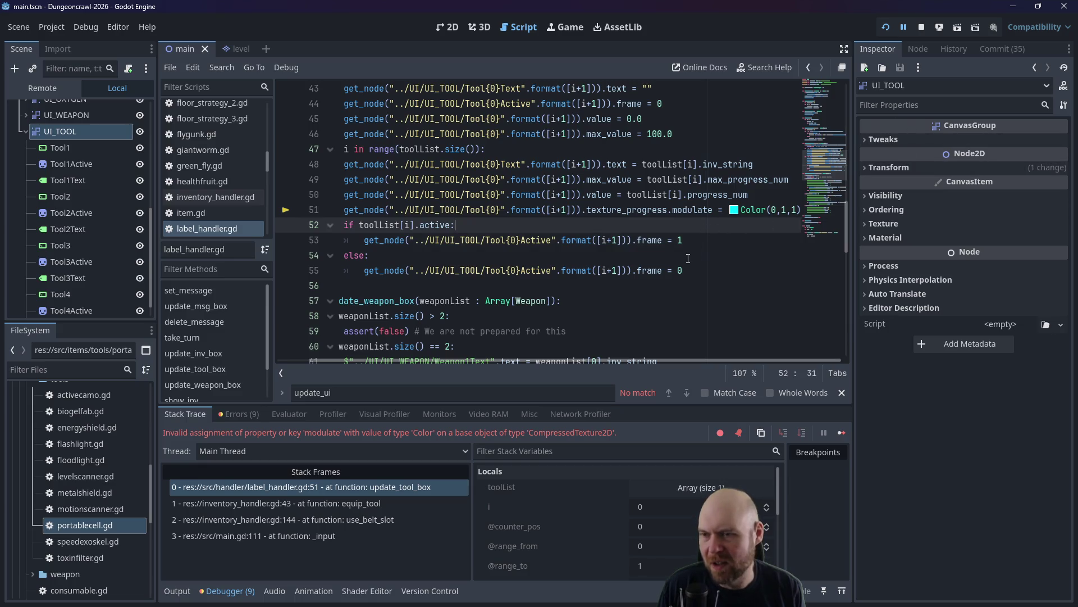
left_click(725, 209)
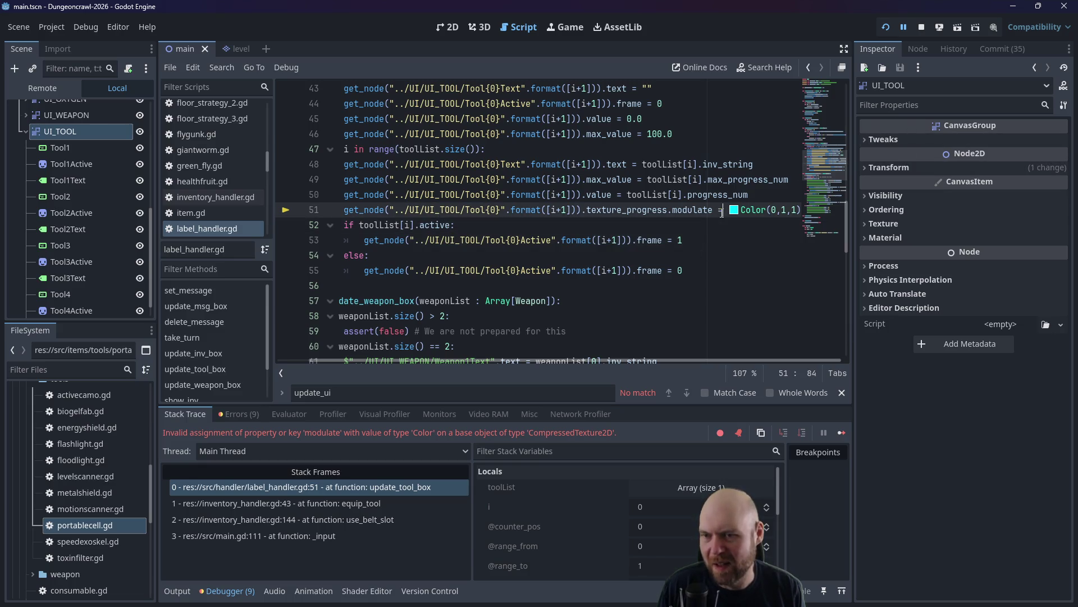
Expand and collapse UI_TOOL's Texture, Tweaks, Transform, Visibility and Ordering Inspector sections.
left_click(864, 224)
left_click(864, 223)
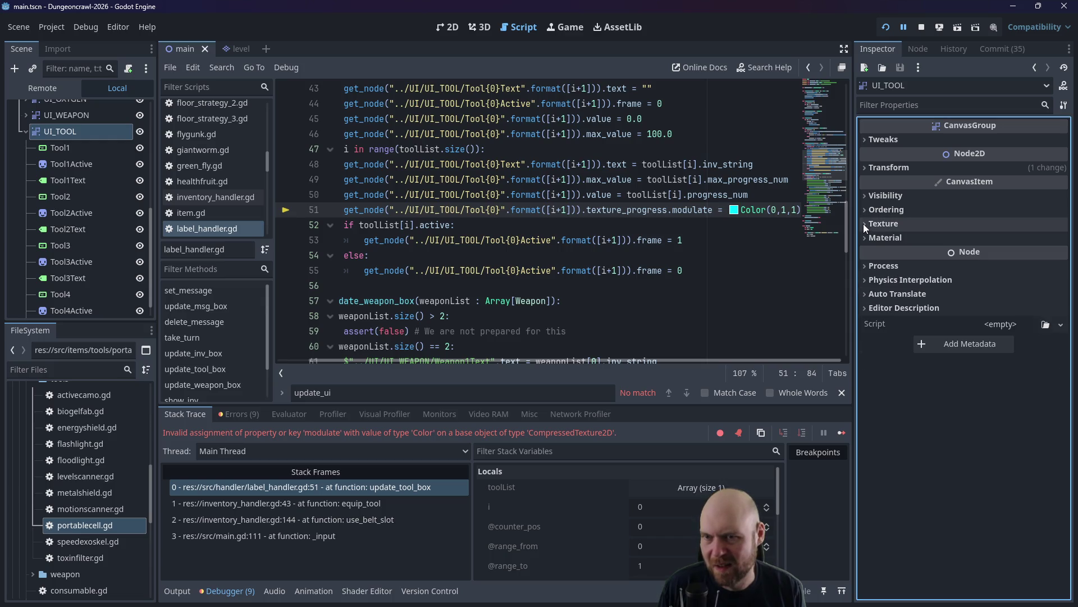
left_click(864, 141)
left_click(864, 140)
left_click(865, 168)
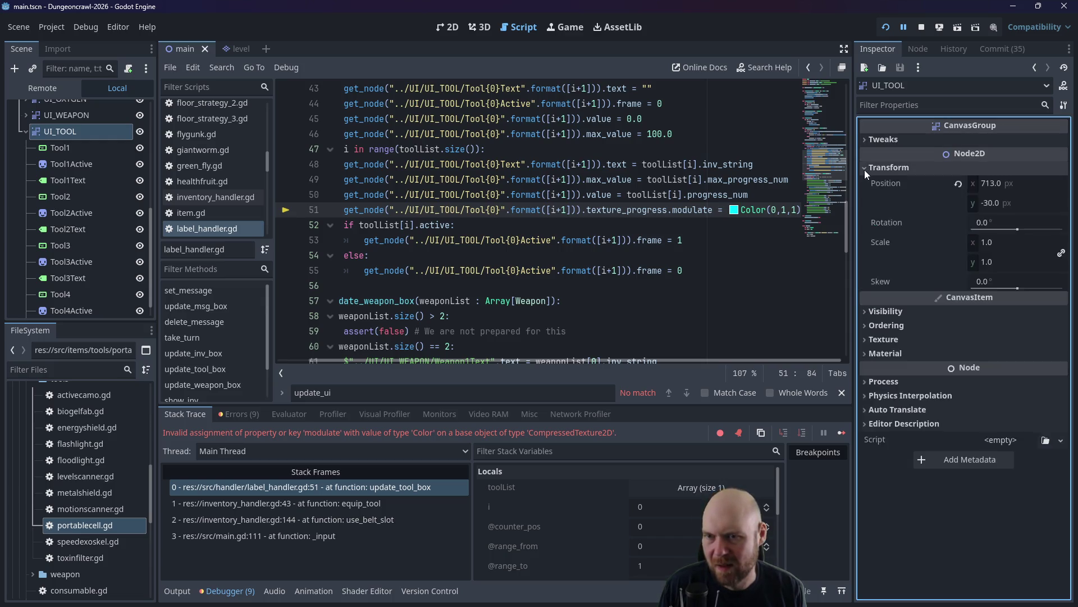
left_click(865, 169)
left_click(861, 194)
left_click(861, 194)
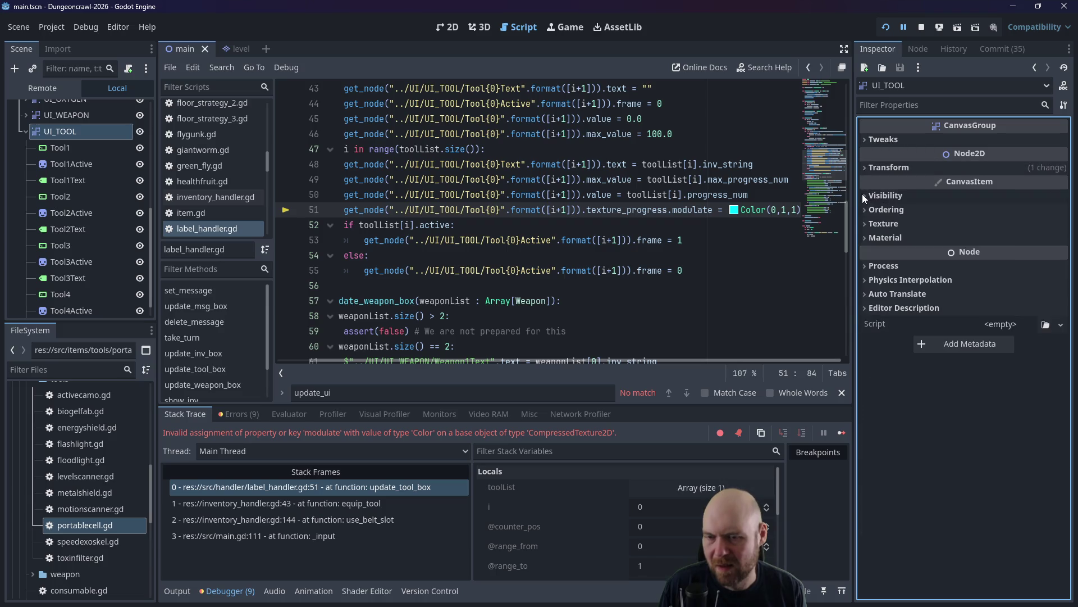
left_click(862, 213)
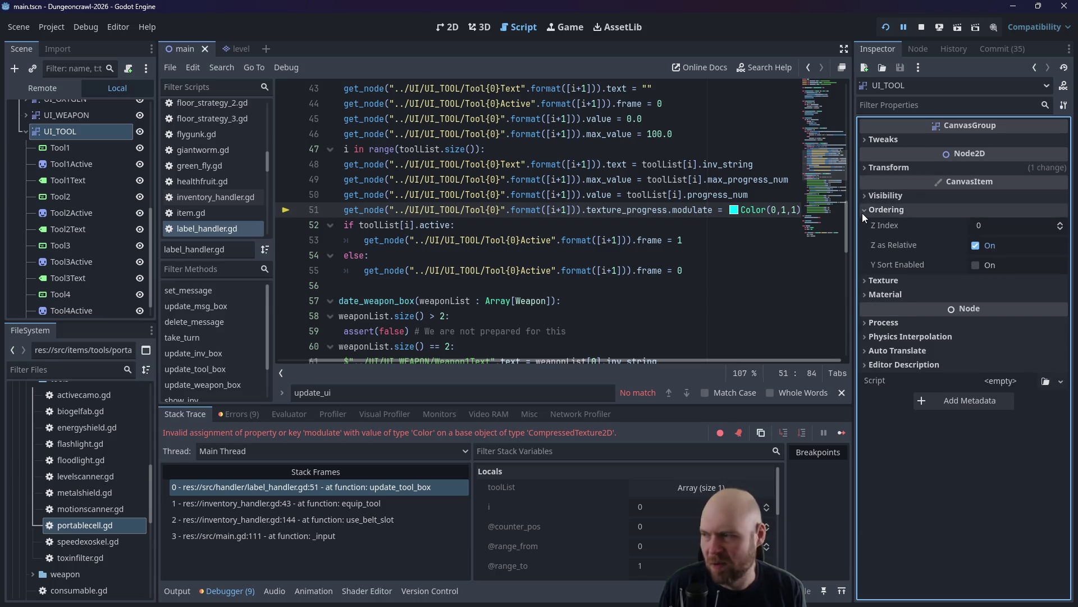
left_click(862, 213)
Inspect Tool4's Progress texture options, then return to the Google results.
left_click(46, 294)
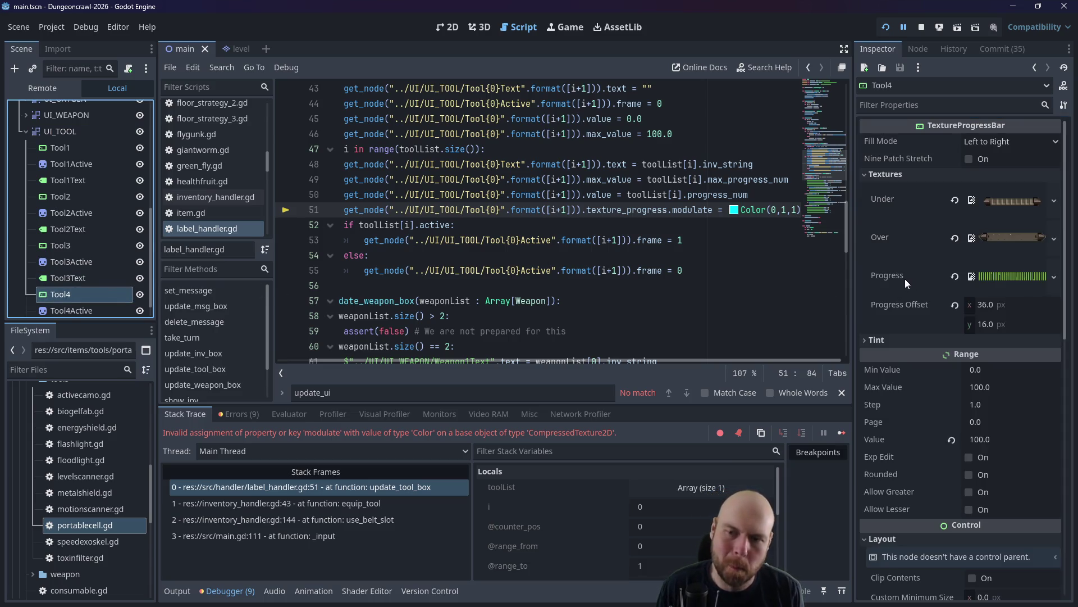
mouse_move(974, 282)
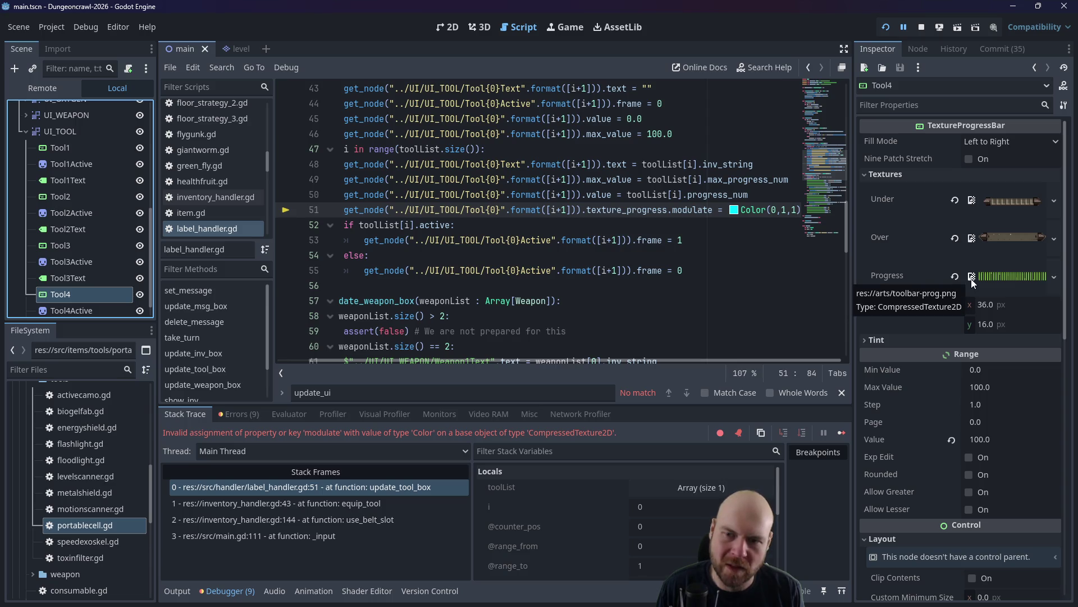
left_click(1056, 276)
left_click(733, 239)
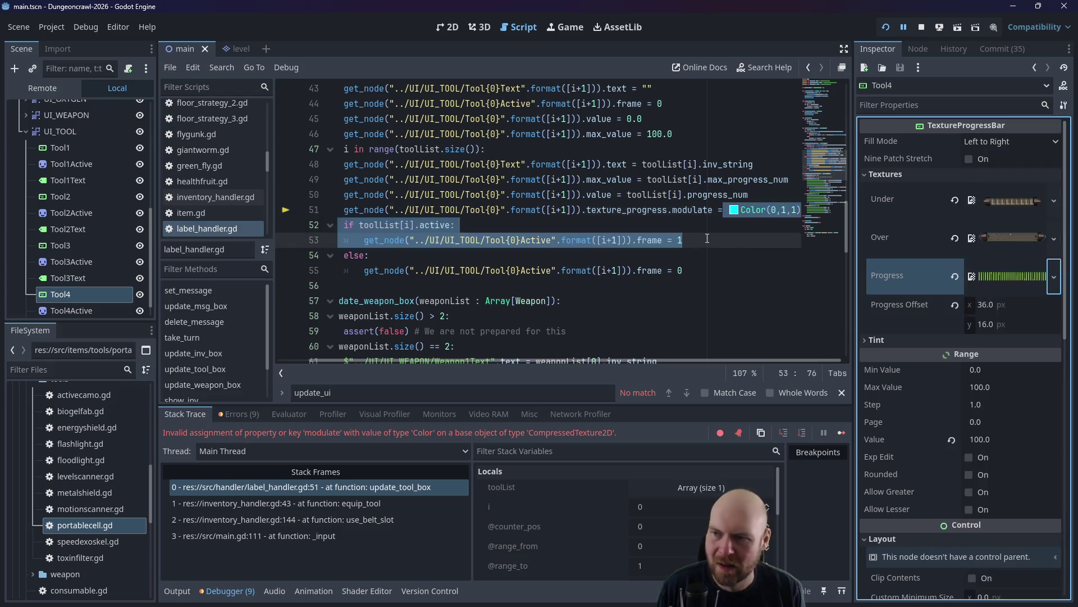
left_click(733, 240)
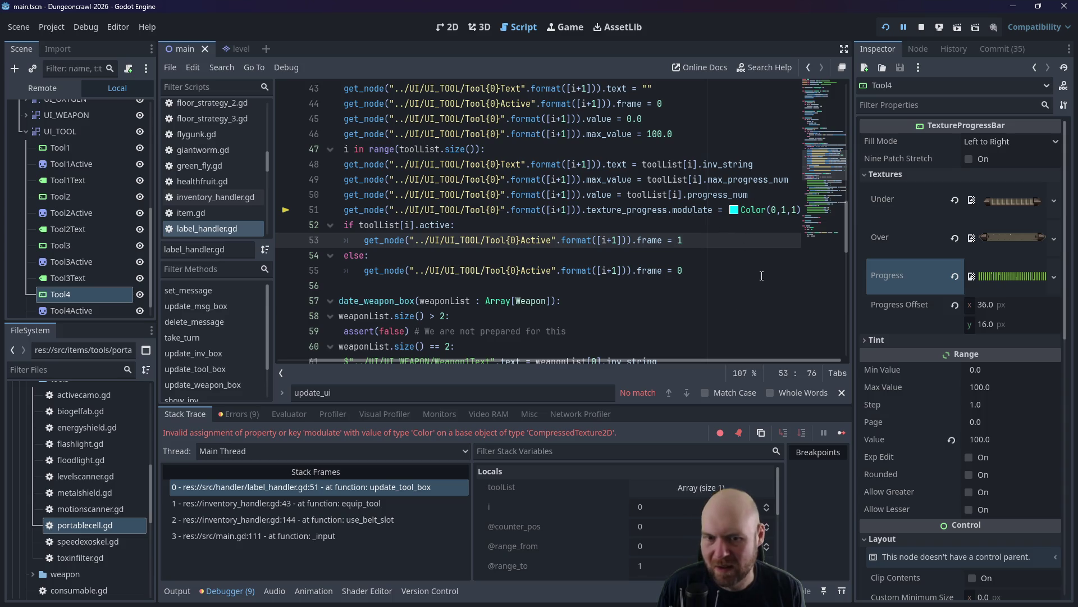
key("alt+Tab")
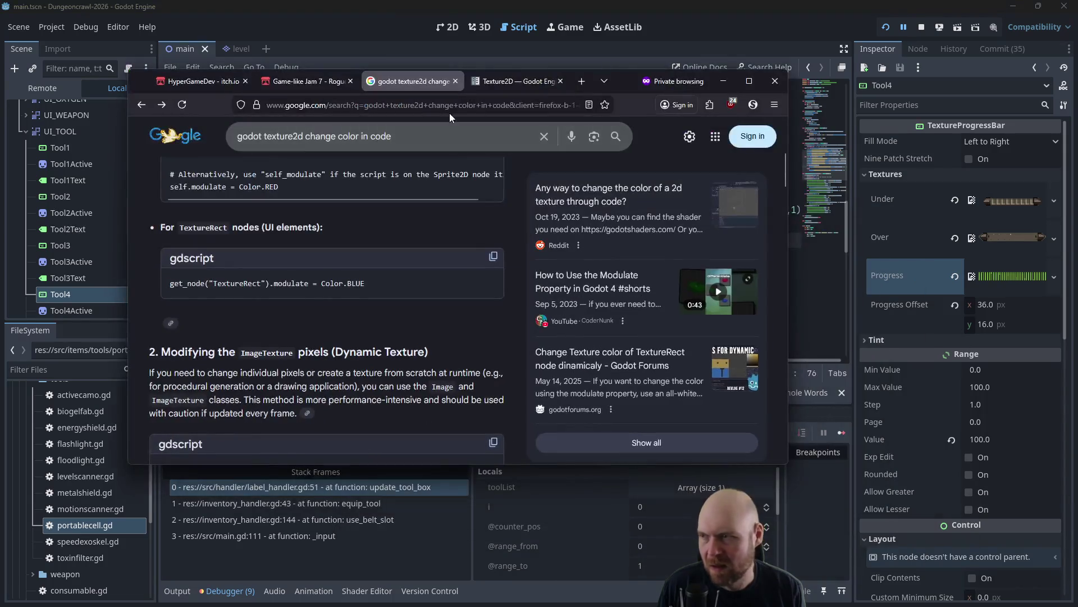
Search Google for 'godot compressedtexture2d modulate'.
left_click_drag(392, 135, 270, 135)
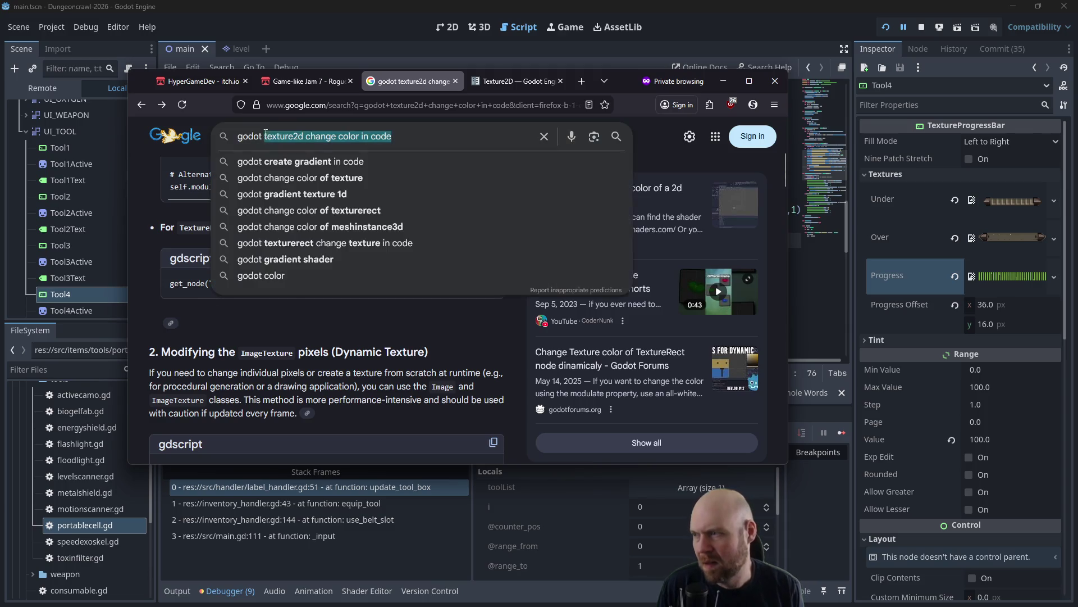
type("compressedtexture2d")
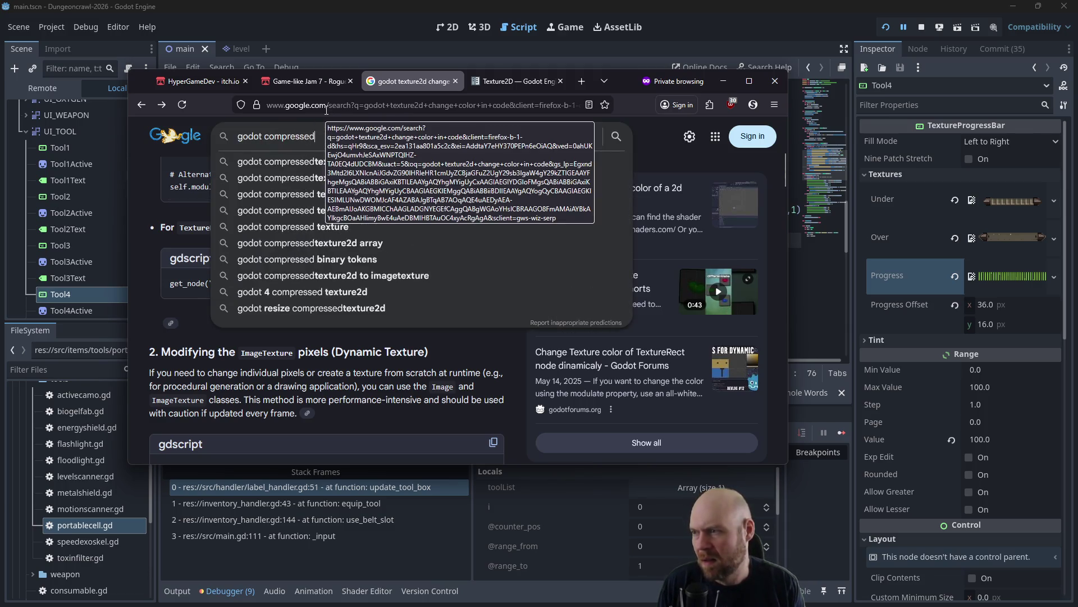
key("Return")
type("odulate")
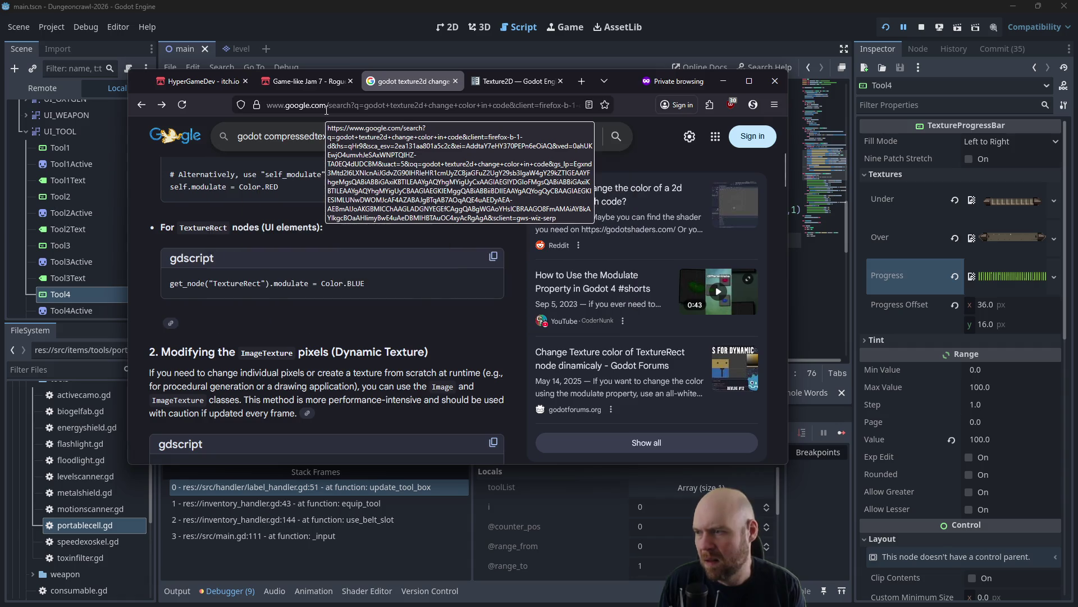
key("Return")
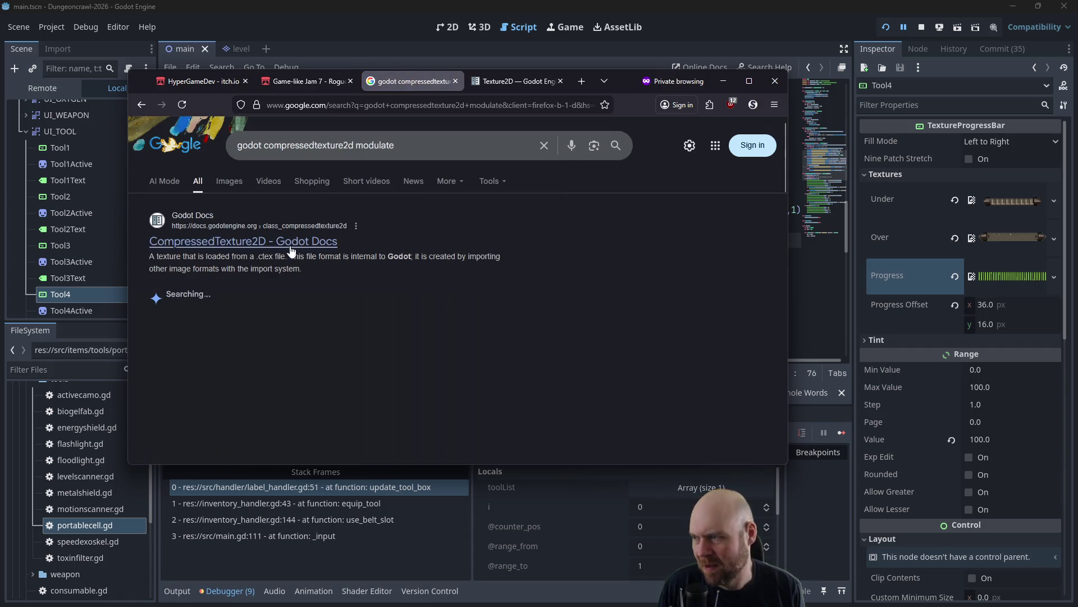
Skim the CompressedTexture2D documentation page, then return to the search results.
left_click(289, 241)
scroll(462, 254, "down", 1)
scroll(462, 255, "down", 9)
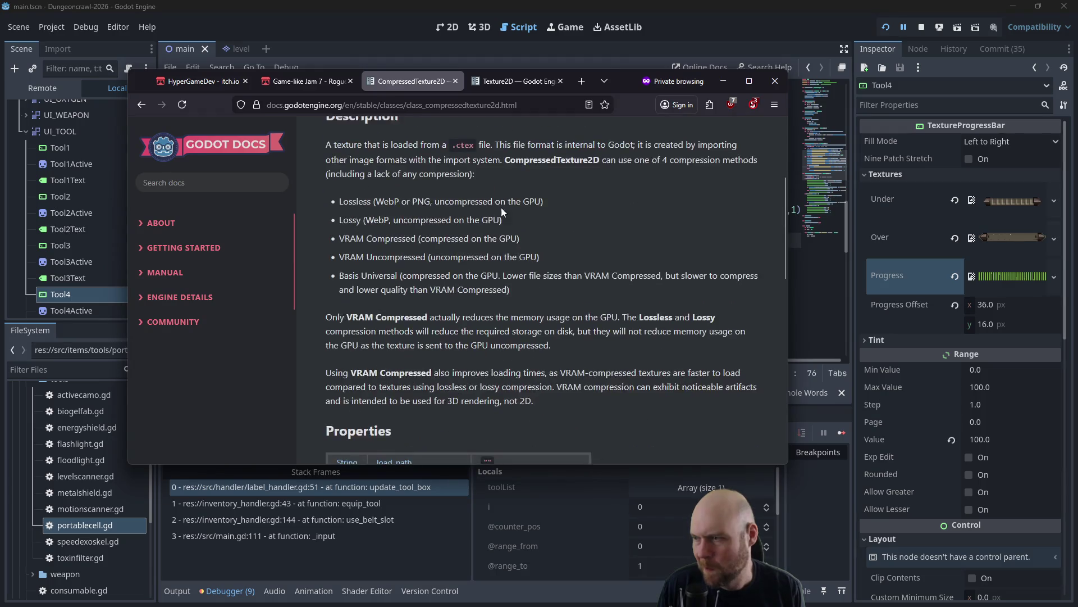
middle_click(637, 162)
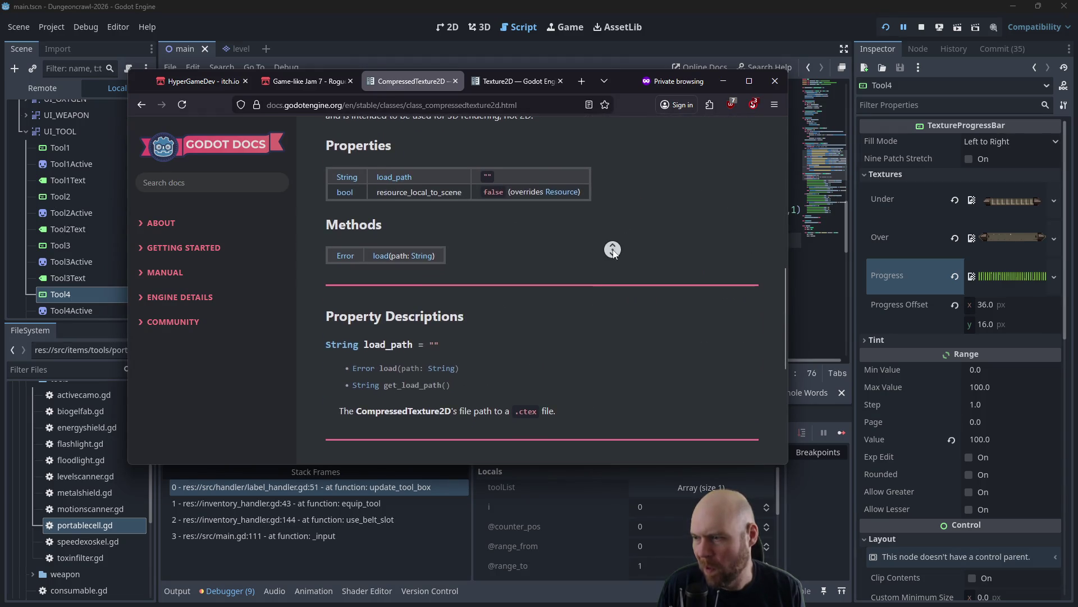
scroll(565, 151, "up", 10)
scroll(649, 245, "down", 15)
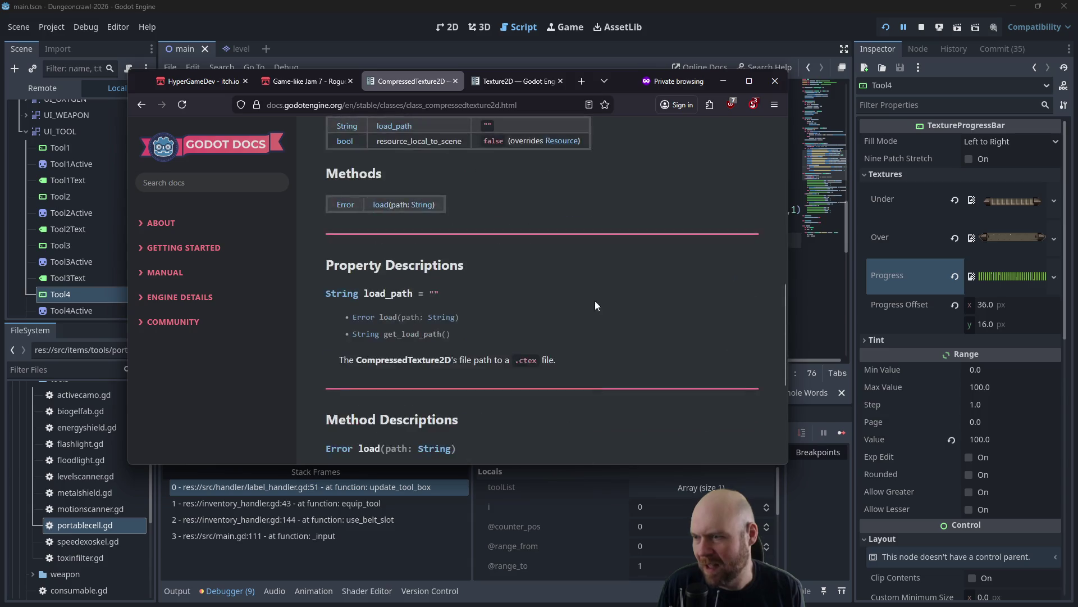
left_click(142, 104)
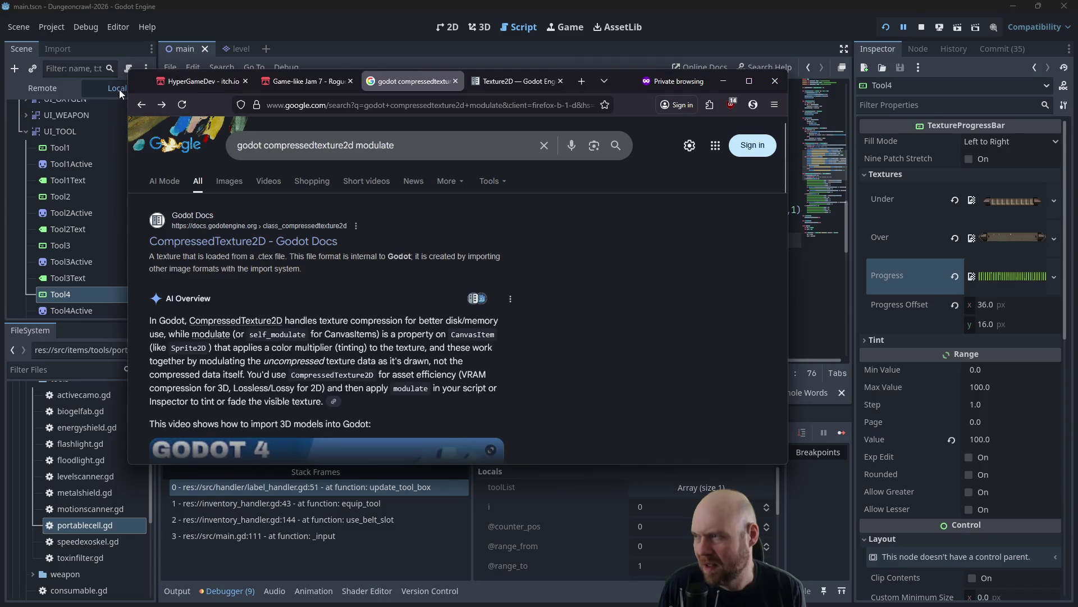
Return to the earlier search and query 'godot texture2d modulate' instead.
left_click(142, 105)
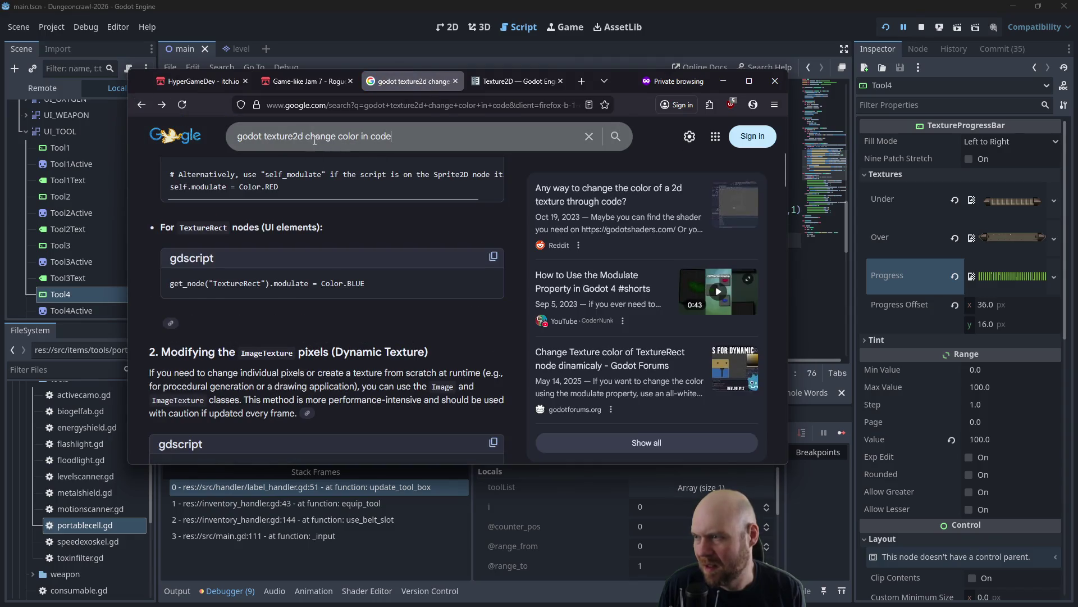
left_click_drag(306, 135, 505, 135)
type("modulate")
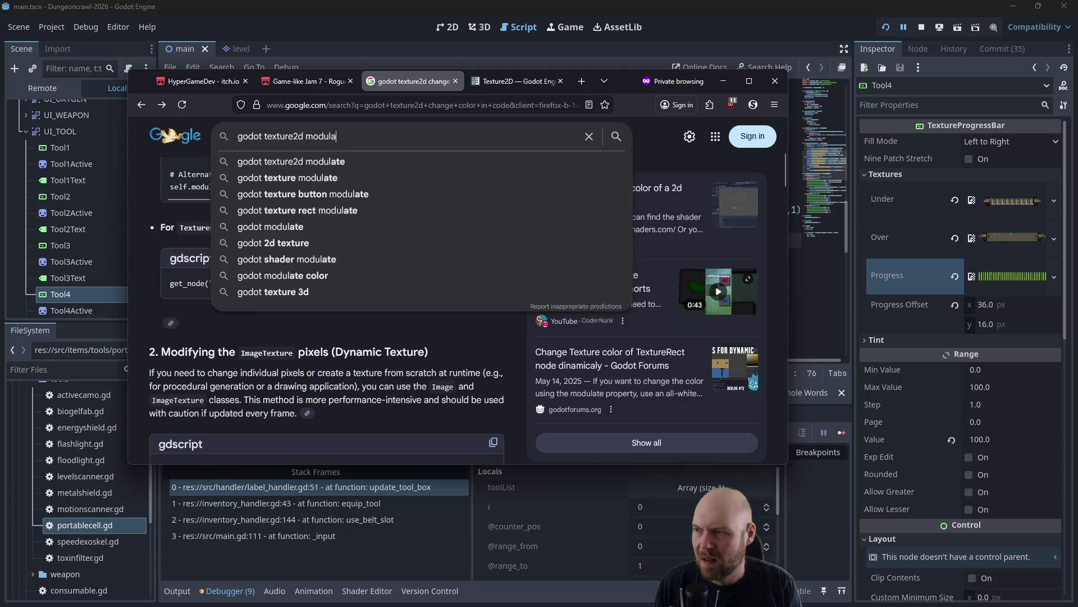
key("Return")
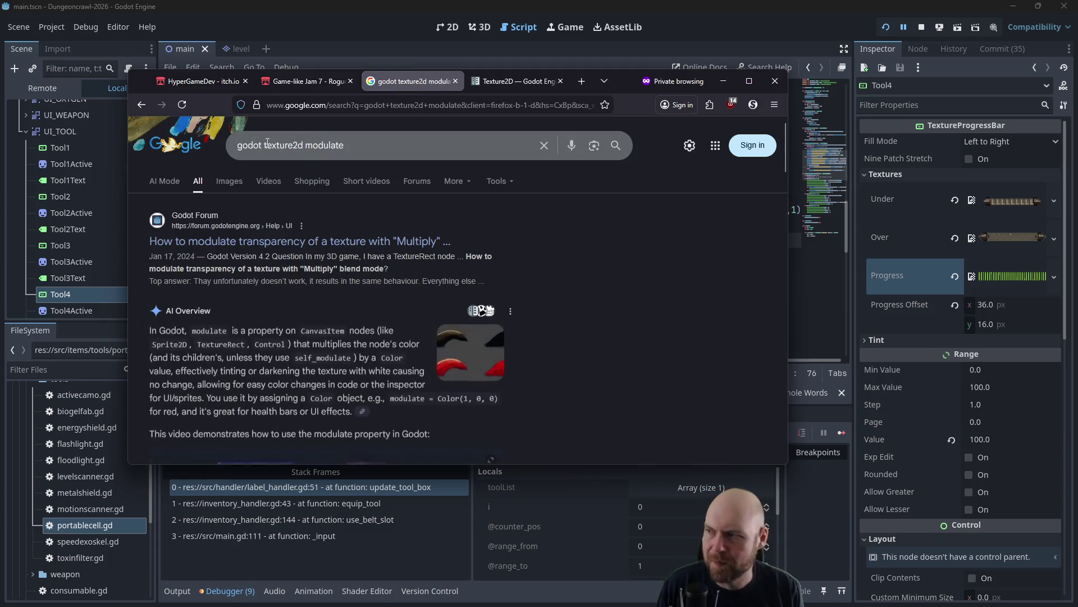
Refine the query to 'godot modulate textureprogressbar progress' and run it.
left_click_drag(506, 135, 260, 144)
type("t")
key("BackSpace")
type("modula")
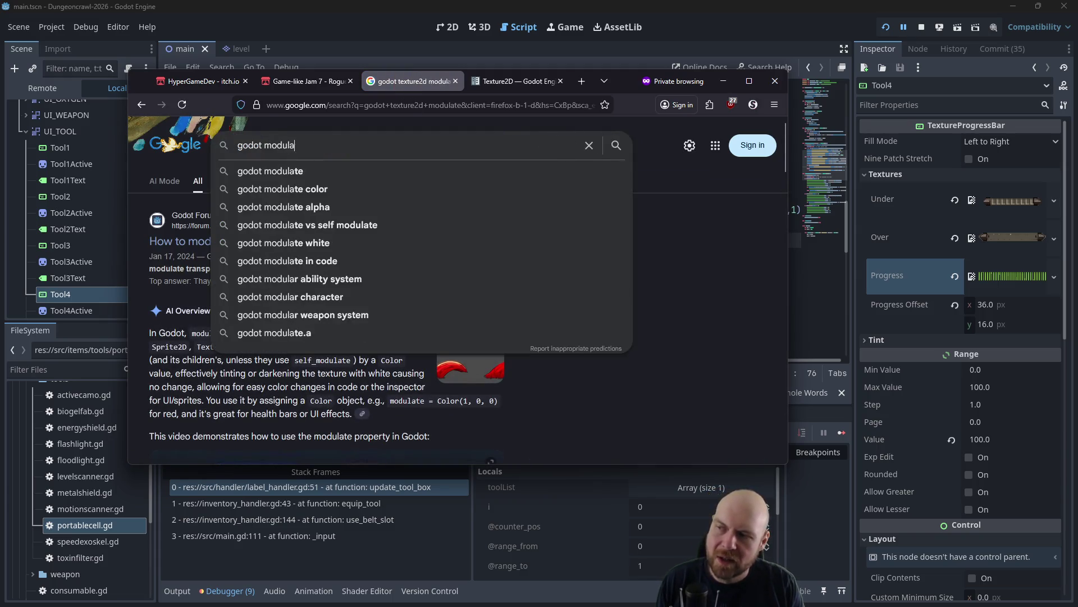
type("te textureprogre")
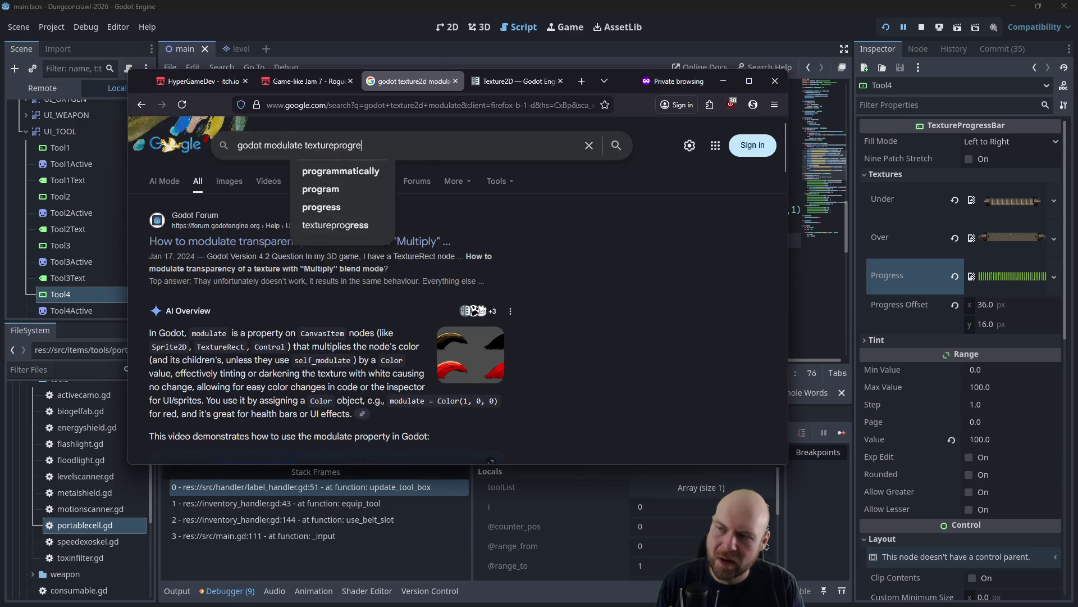
type("ssbar progress")
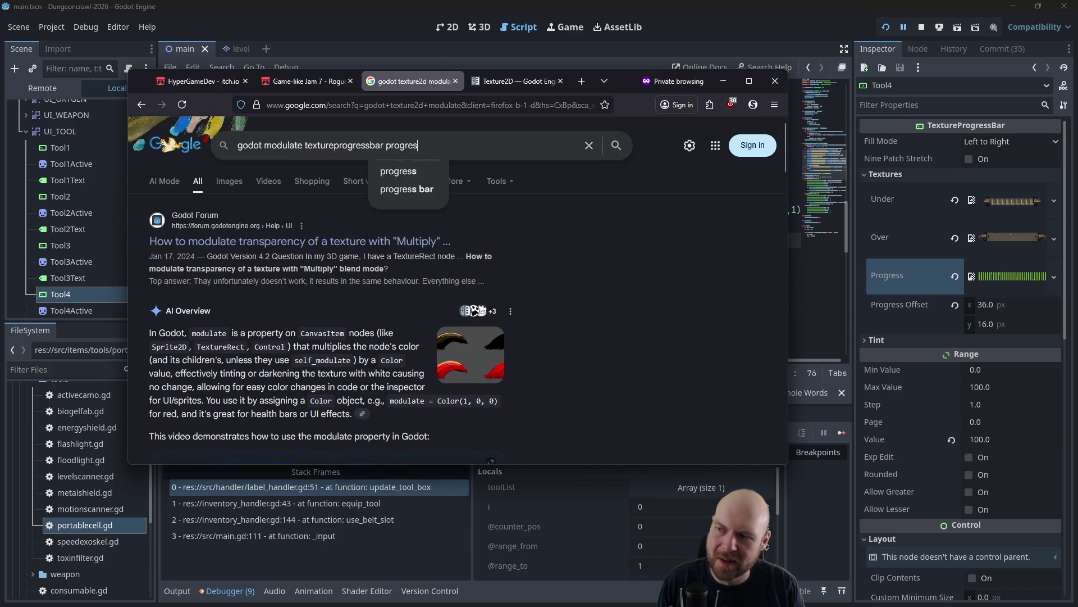
key("Return")
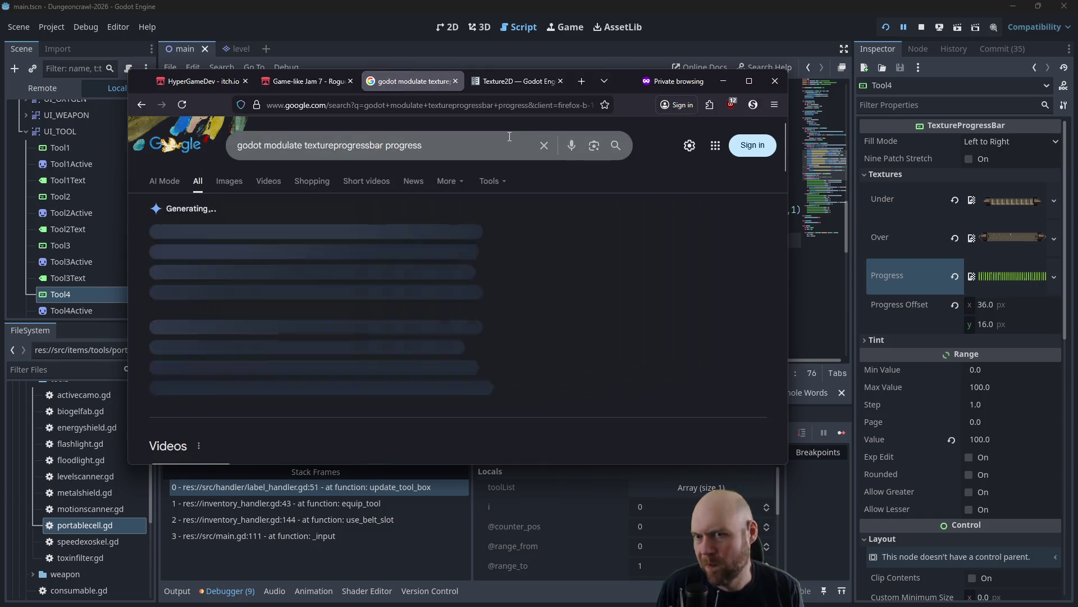
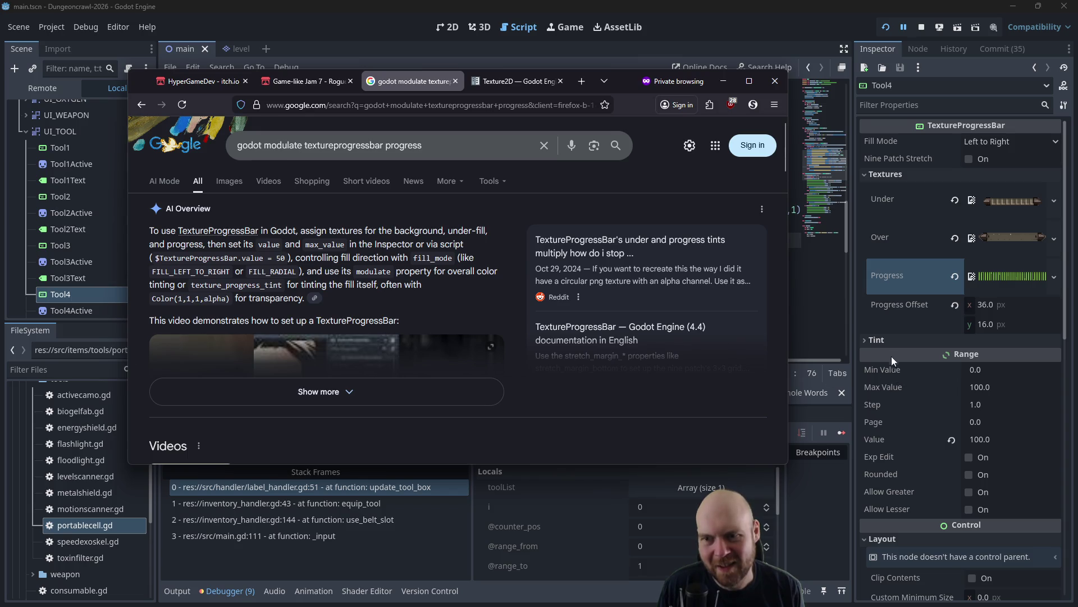
Change texture_progress.modulate to texture_progress.tint on line 51 of label_handler.gd.
left_click(864, 340)
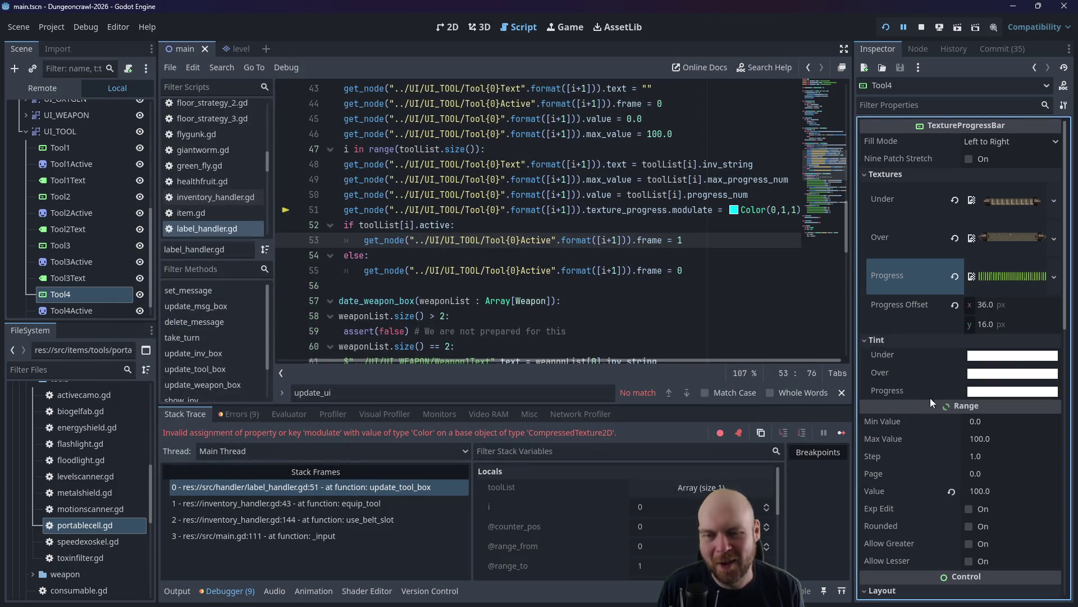
double_click(678, 216)
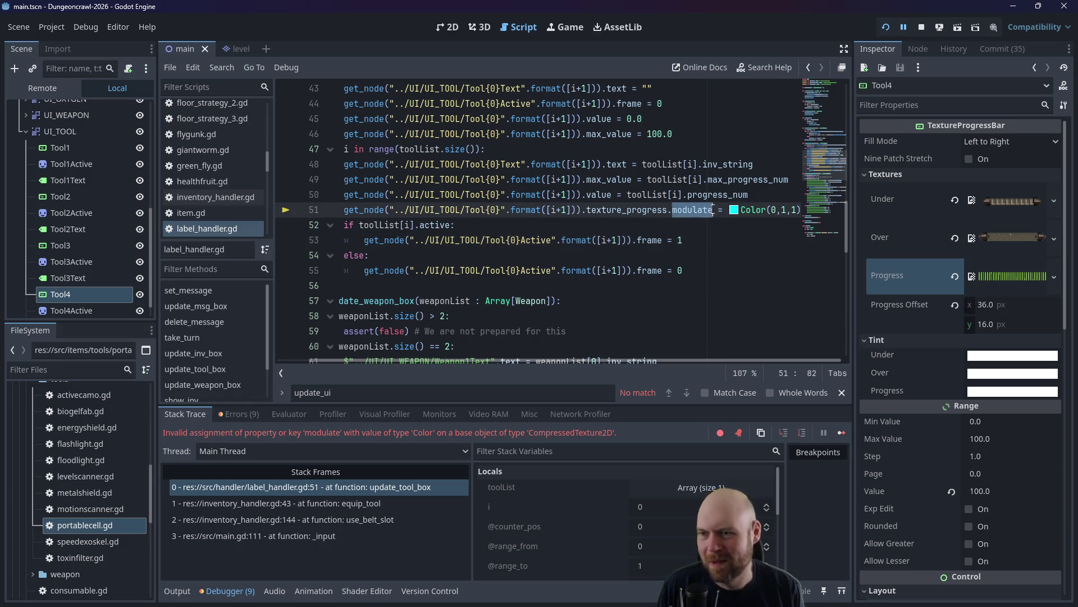
type("te")
key("BackSpace")
type("init")
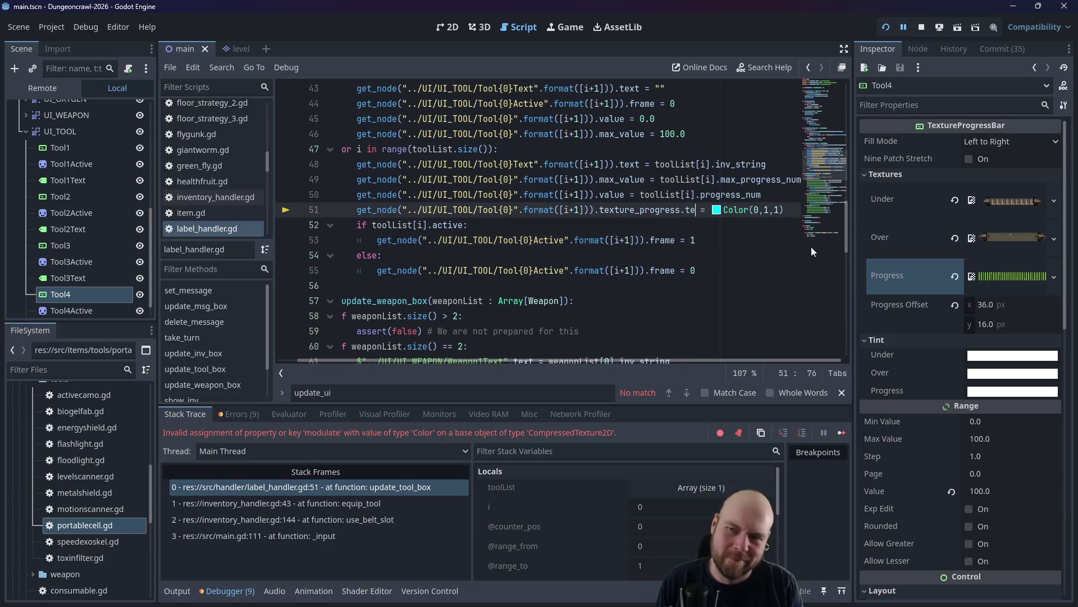
key("BackSpace")
key("BackSpace")
type("t")
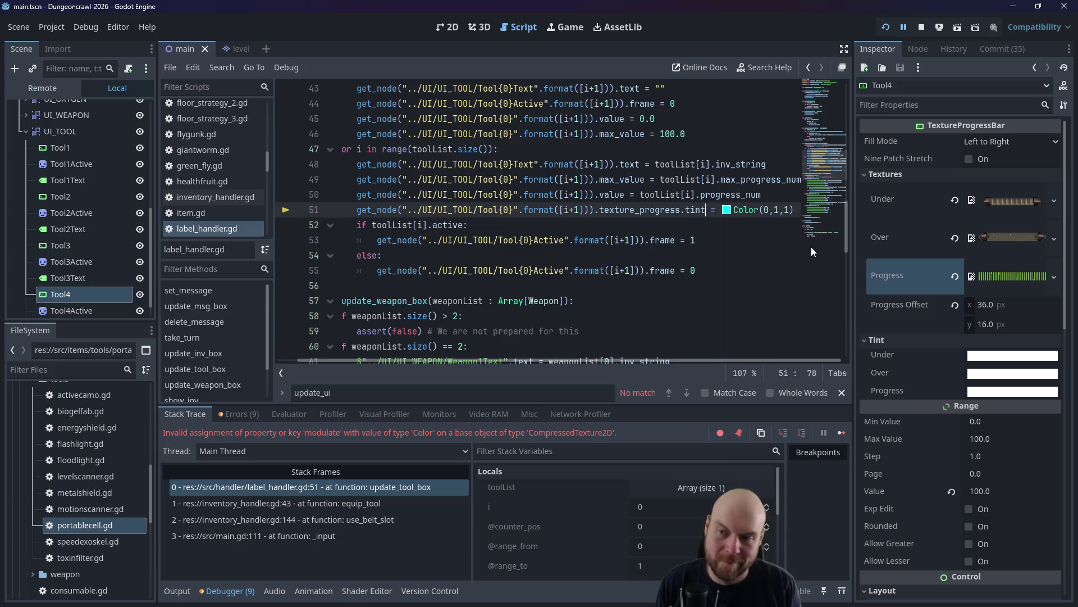
Rerun the game to test the tint, review lines 49–51, then select Tool1 in the 2D view.
left_click(921, 27)
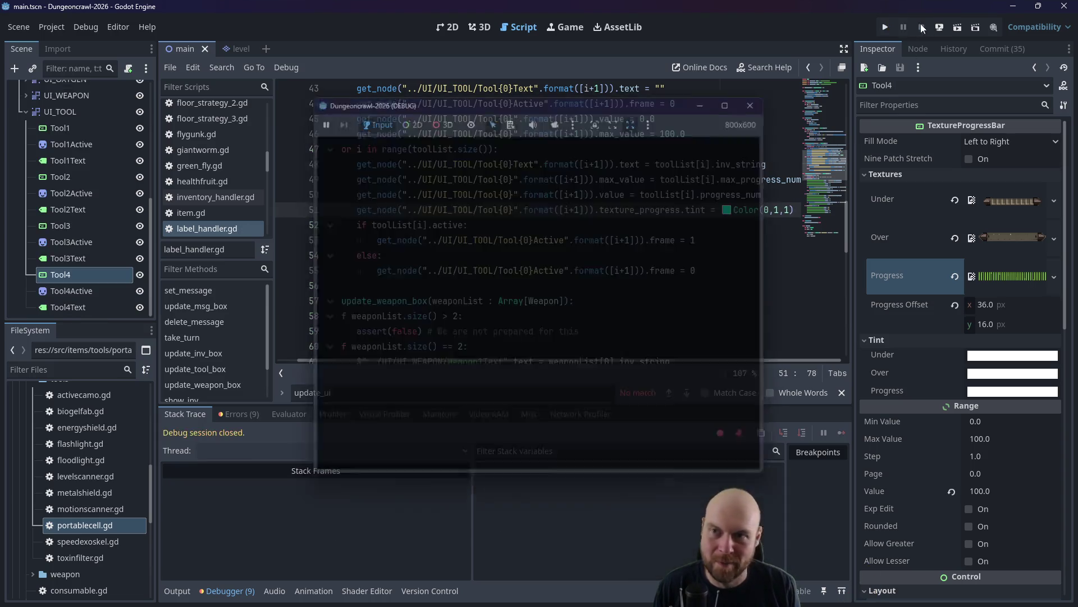
left_click(888, 27)
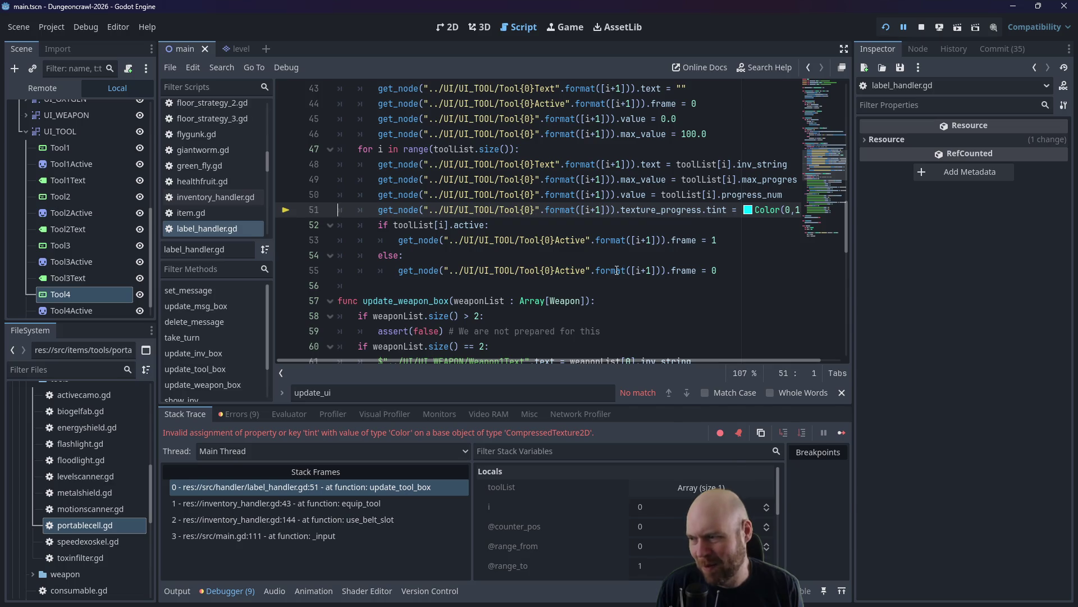
left_click(496, 211)
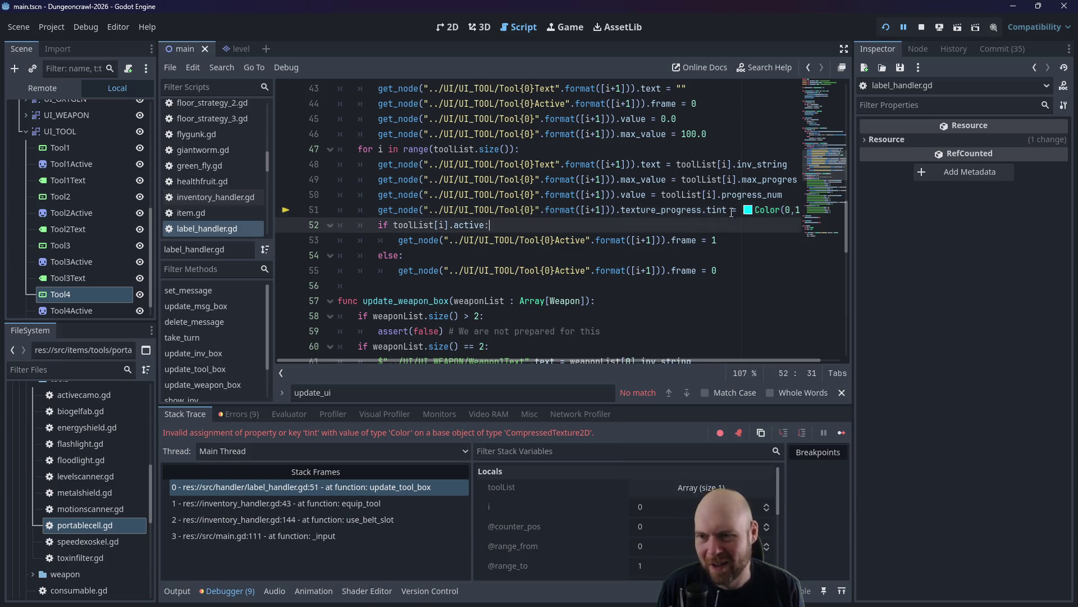
left_click(748, 209)
key("Escape")
left_click(645, 180)
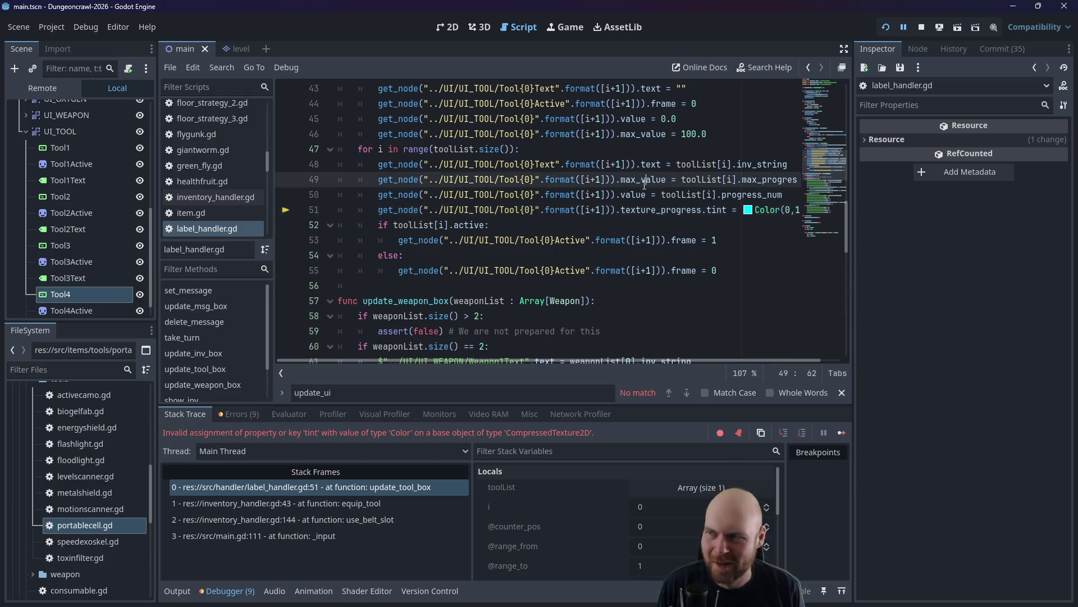
left_click(455, 32)
left_click(707, 170)
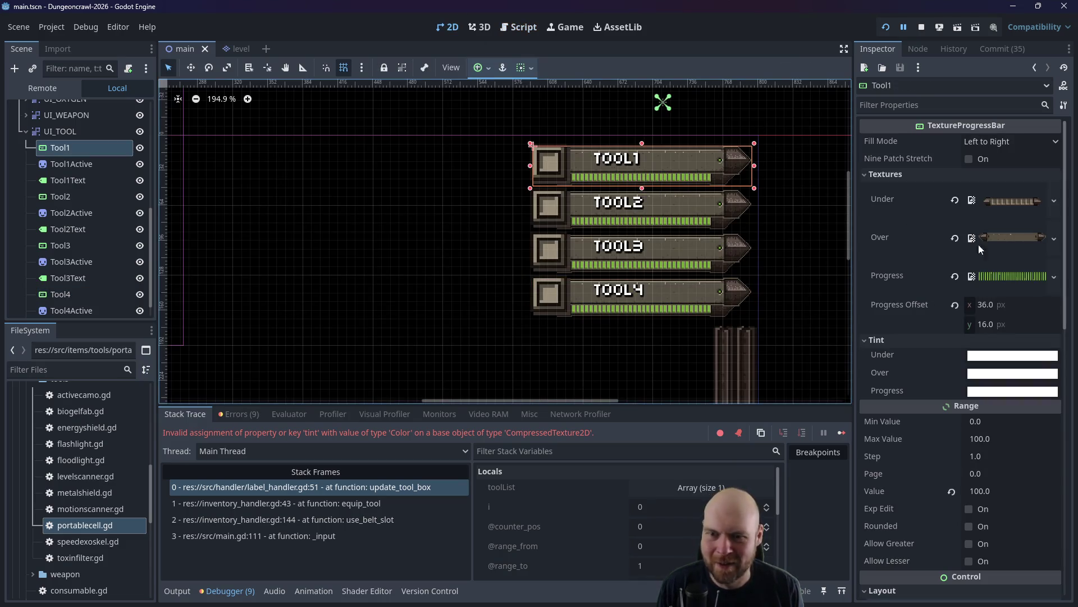
Try cyan then pink on Tool1's progress tint, revert it to white, and return to label_handler.gd.
left_click(984, 392)
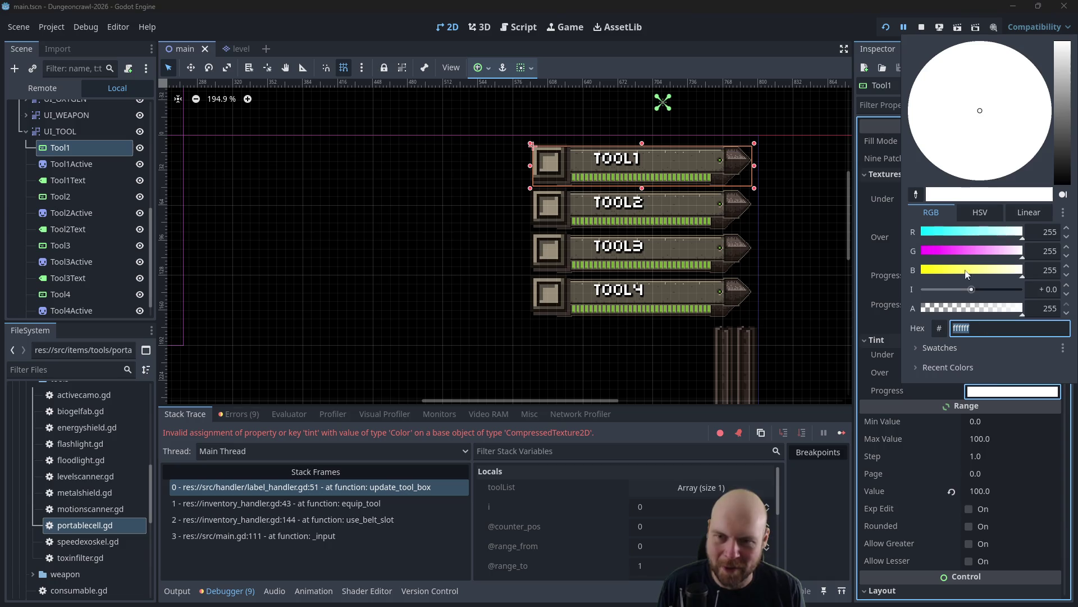
mouse_move(971, 235)
left_mouse_down()
mouse_move(914, 236)
mouse_move(913, 258)
left_mouse_up()
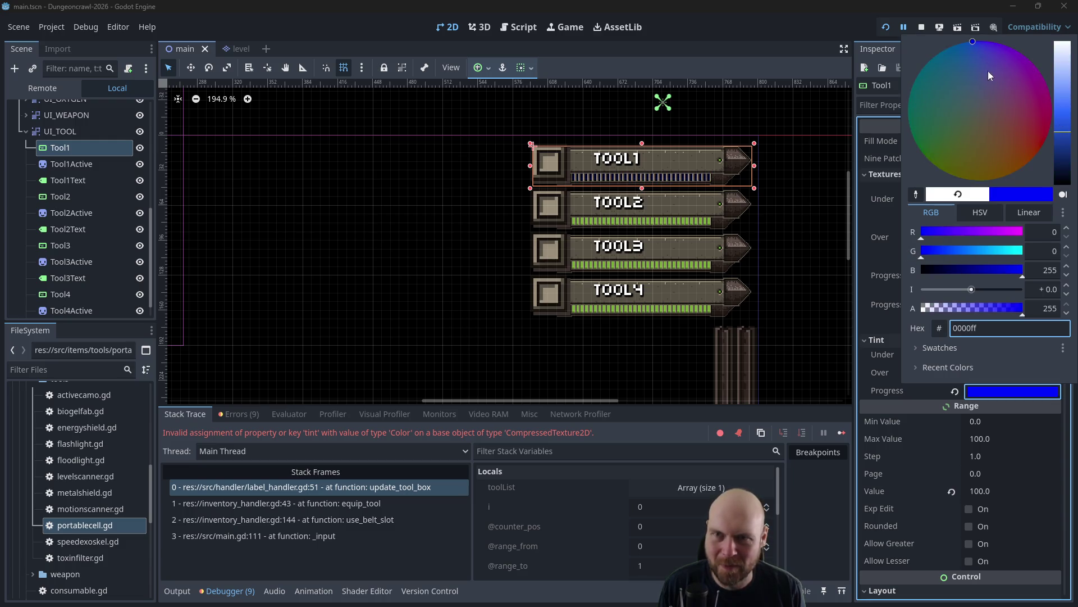
left_click_drag(980, 110, 1062, 115)
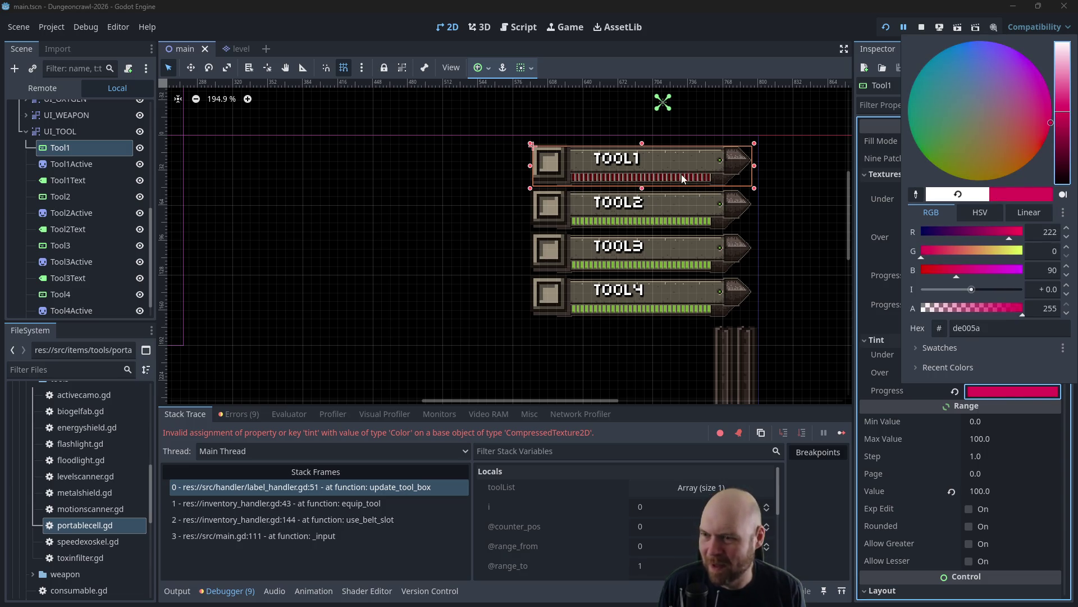
left_click(819, 187)
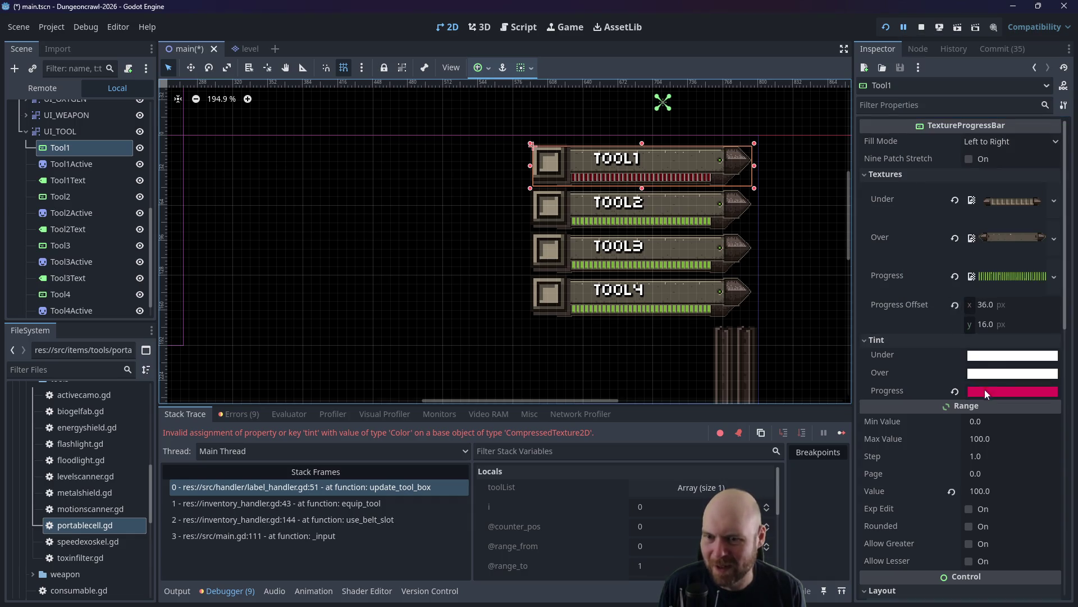
left_click(953, 390)
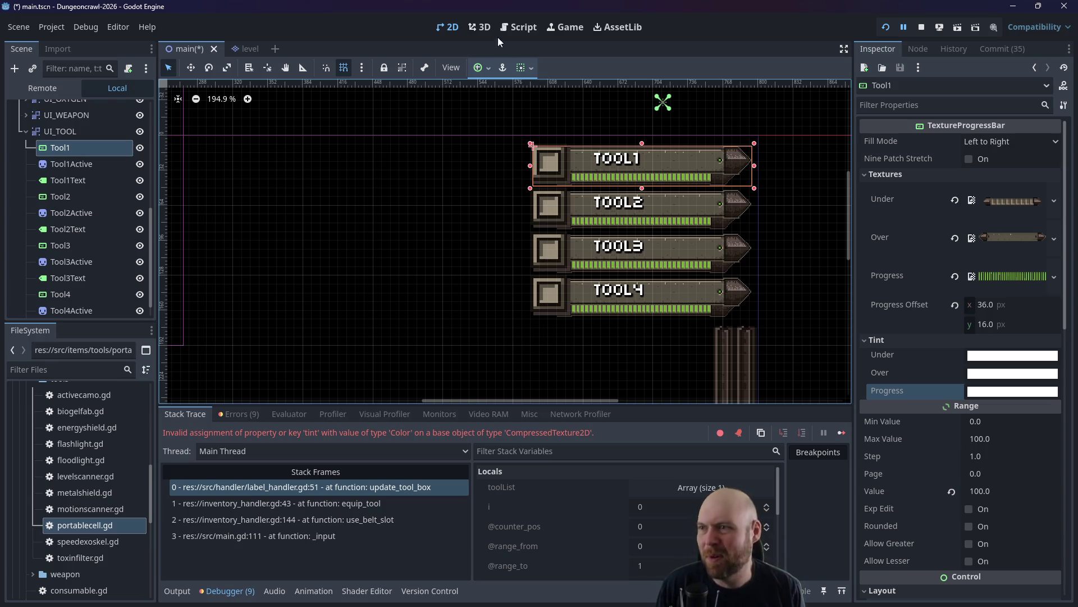
left_click(518, 27)
left_click(787, 213)
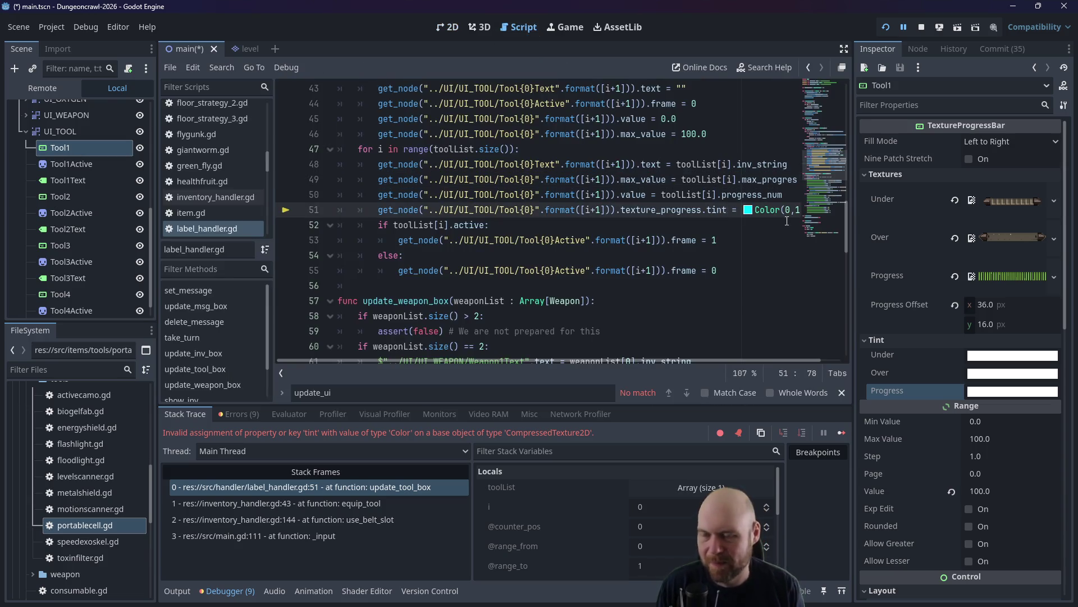
Change line 51 to texture_progress.tint_progress and test it in a game run.
type("_progress")
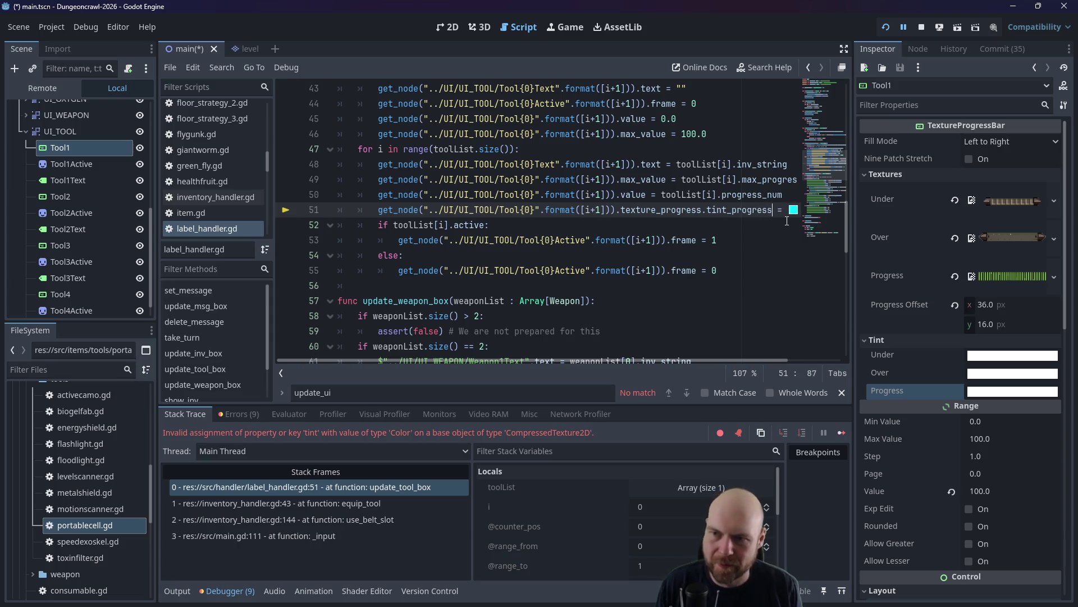
left_click(886, 27)
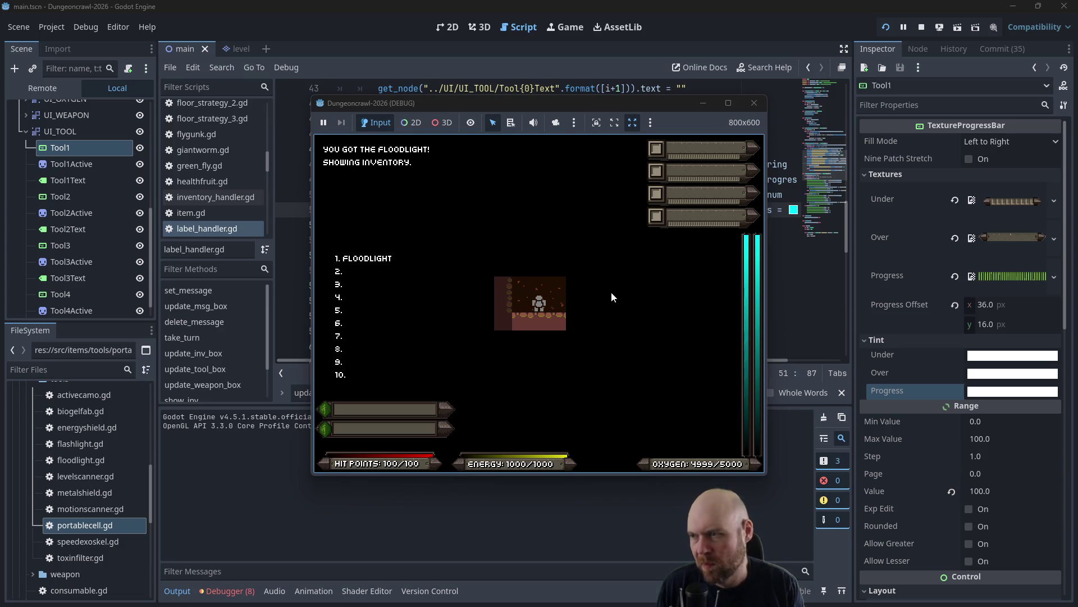
key("1")
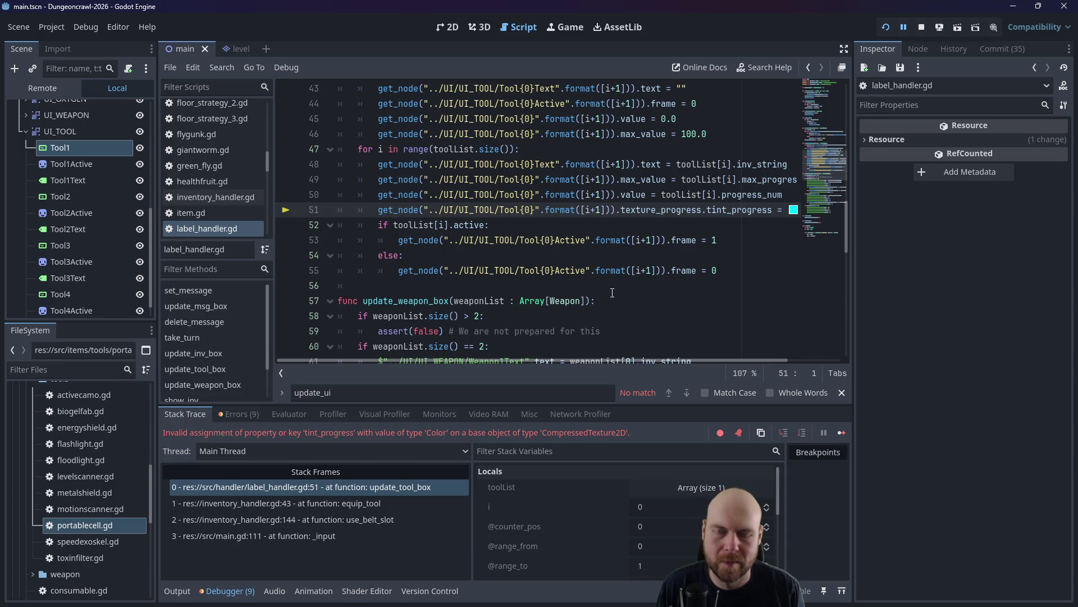
left_click(923, 50)
left_click(897, 52)
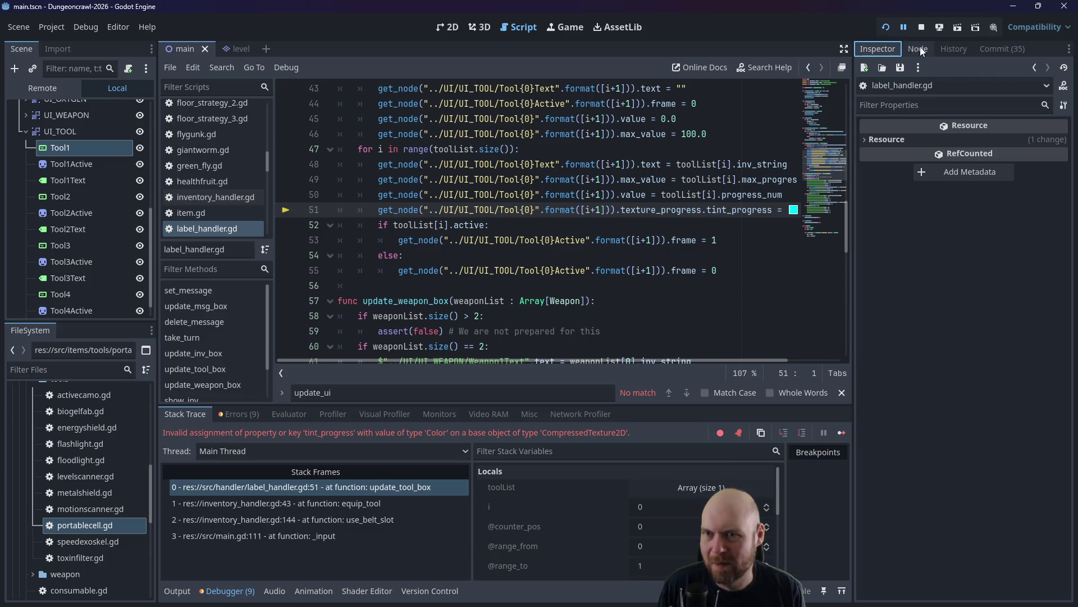
left_click(920, 27)
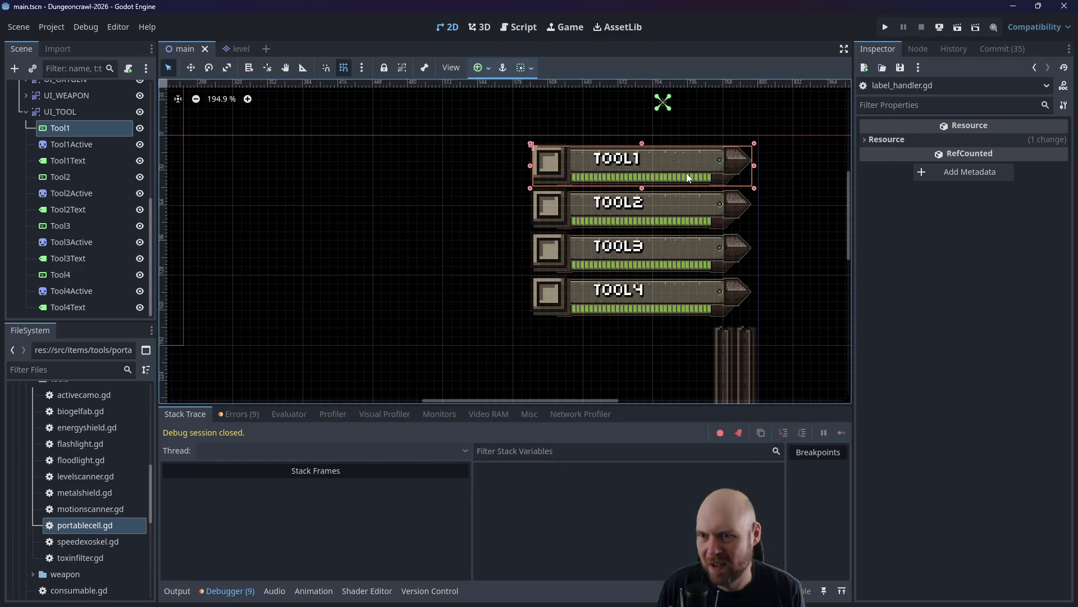
Check Tool1's properties in the 2D view, then delete 'texture_progress.' from line 51.
left_click(665, 165)
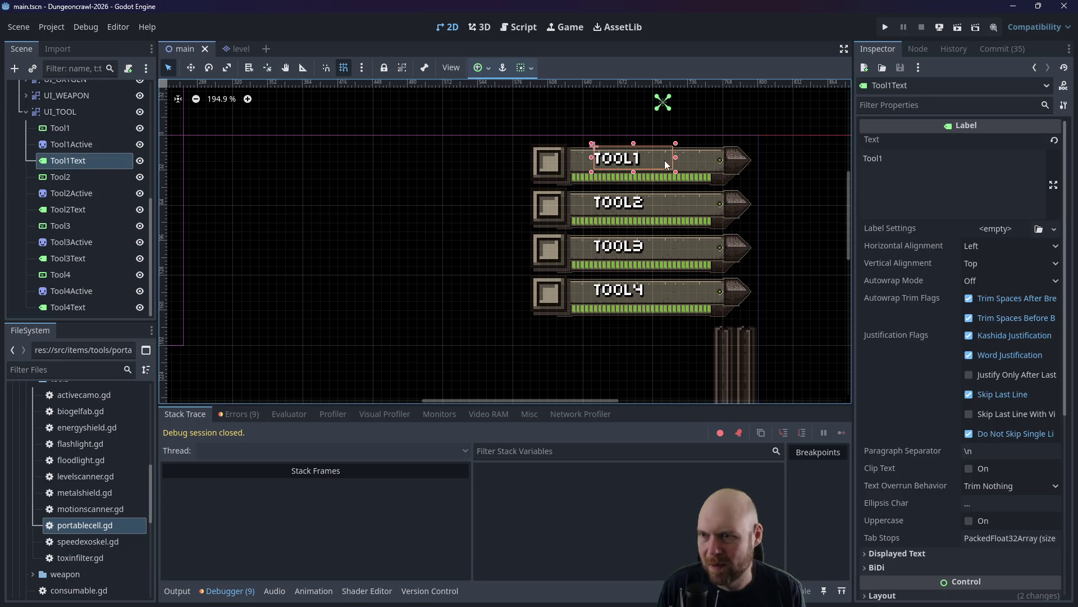
left_click(692, 184)
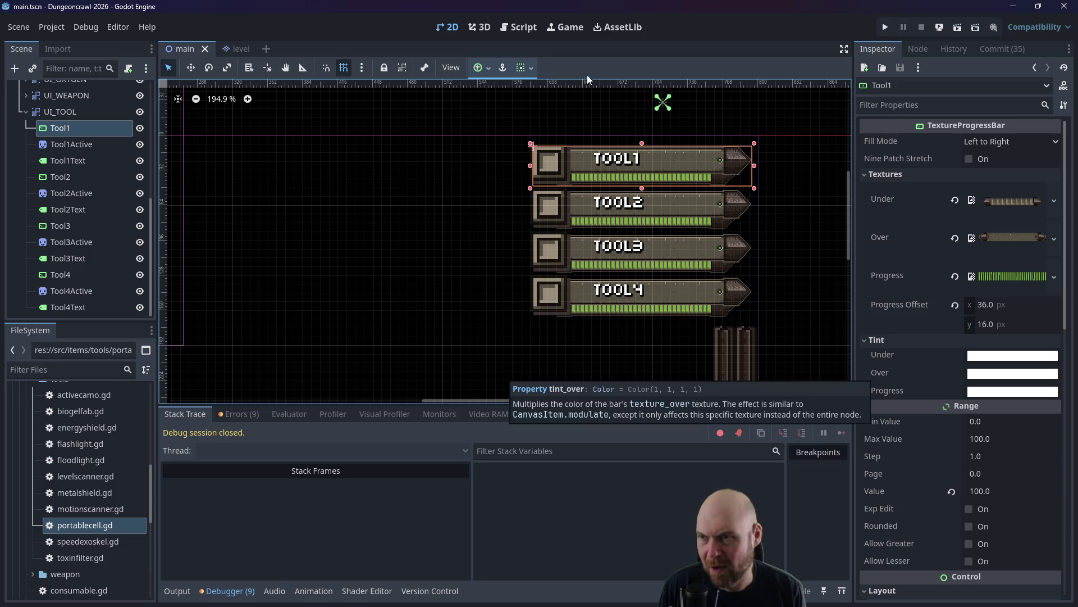
left_click(519, 27)
left_click_drag(707, 210, 620, 211)
key("BackSpace")
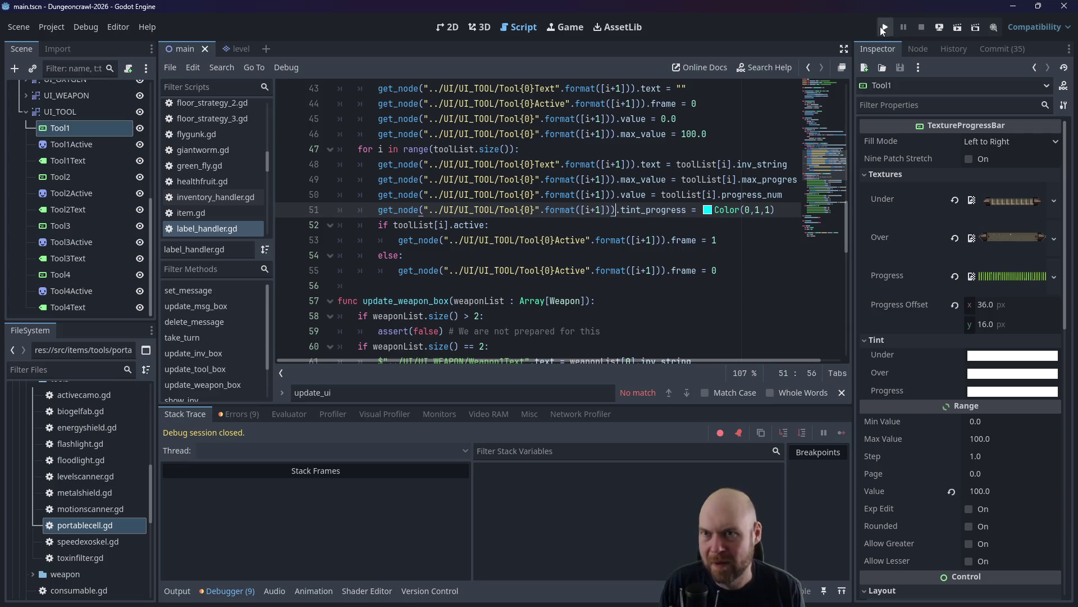
left_click(884, 26)
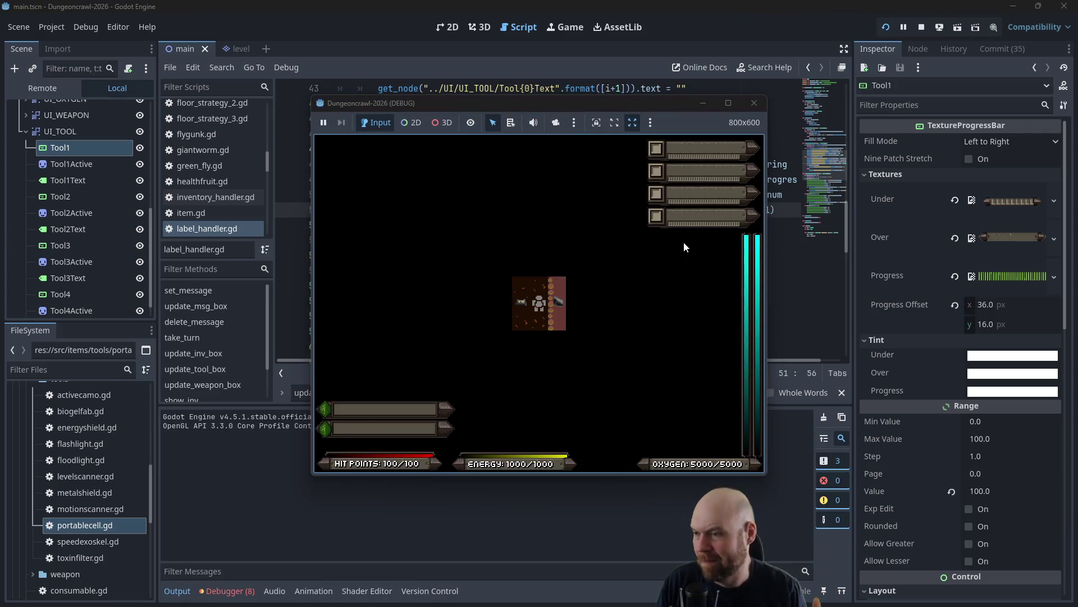
key("1")
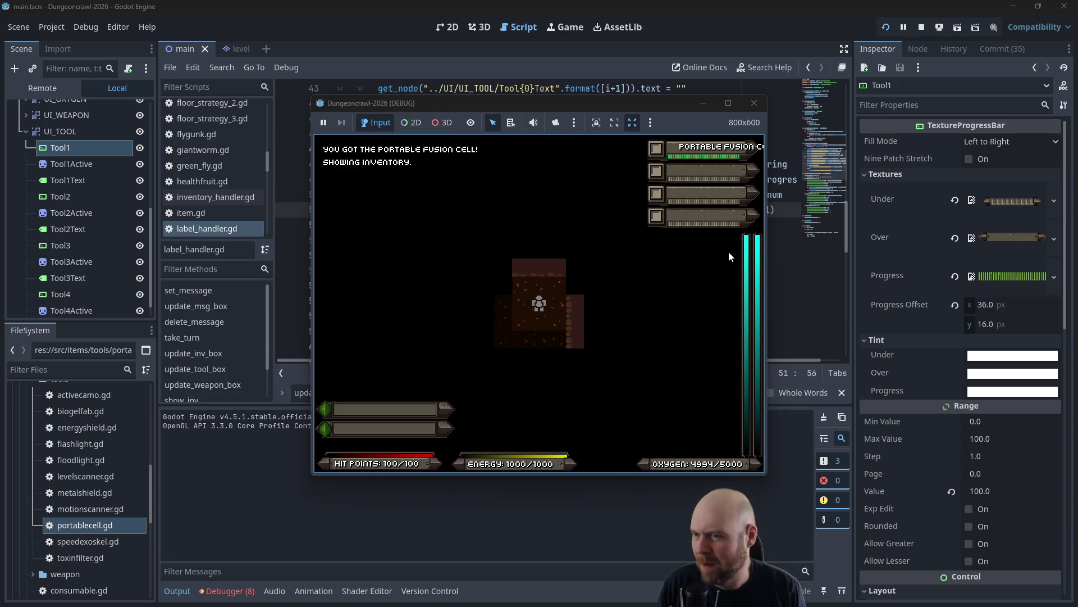
key("1")
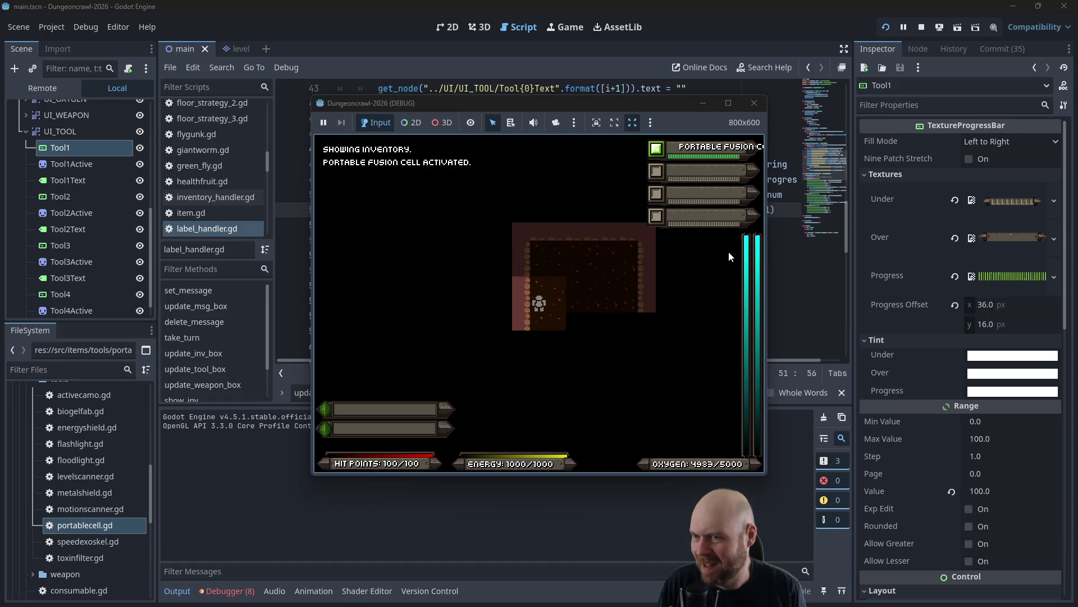
key("Right")
key("Right")
key("Right")
key("Left")
key("Left")
key("Left")
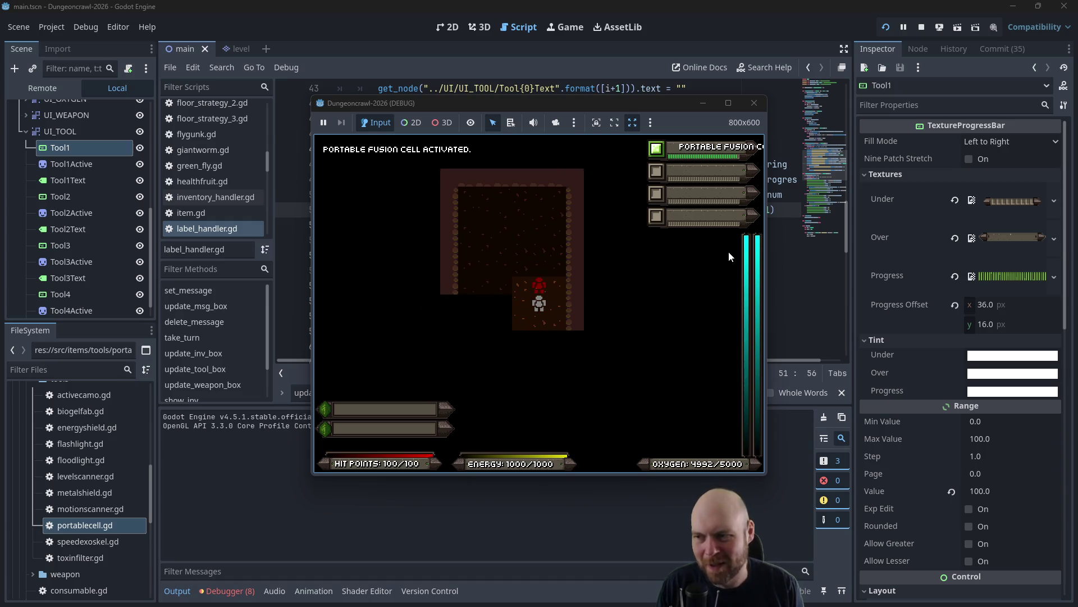
key("Right")
key("Right")
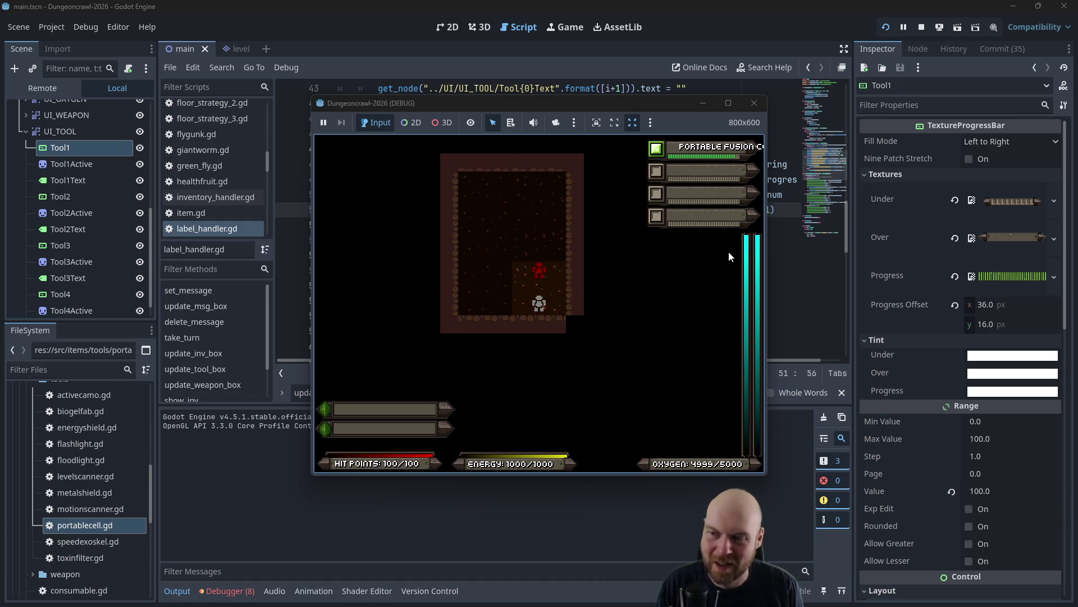
key("Up")
key("Right")
key("Up")
key("Up")
key("1")
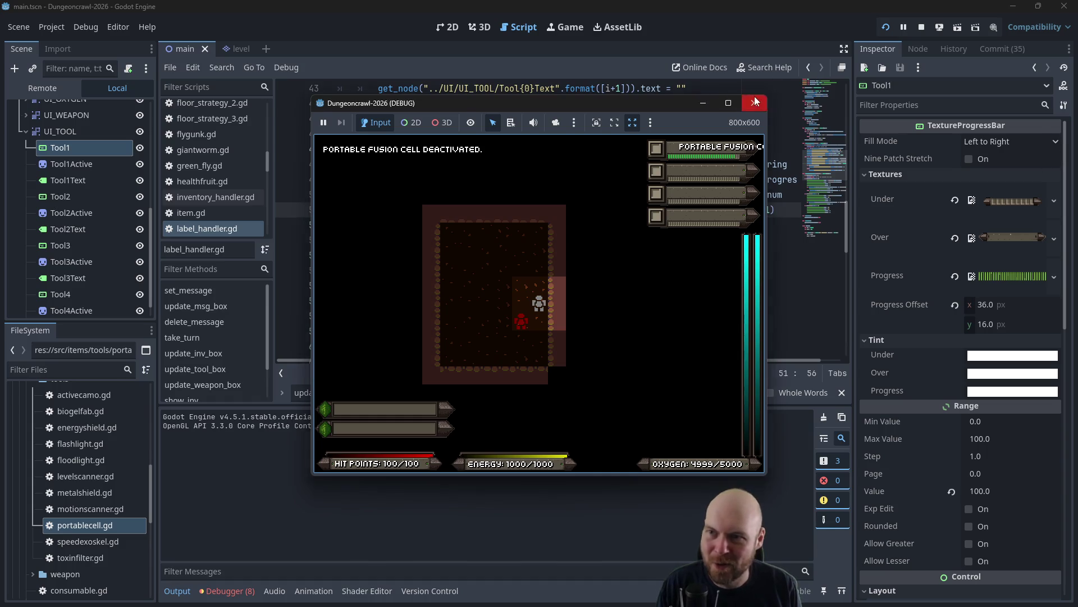
left_click(751, 102)
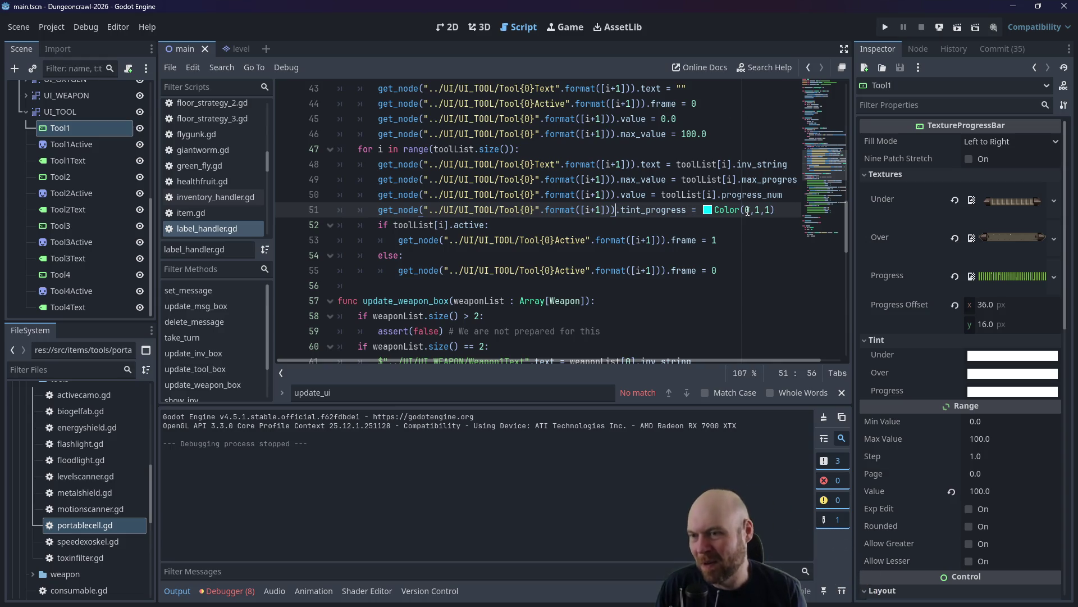
Change line 51's tint colour to Color(1,0,0) and save label_handler.gd.
key("Delete")
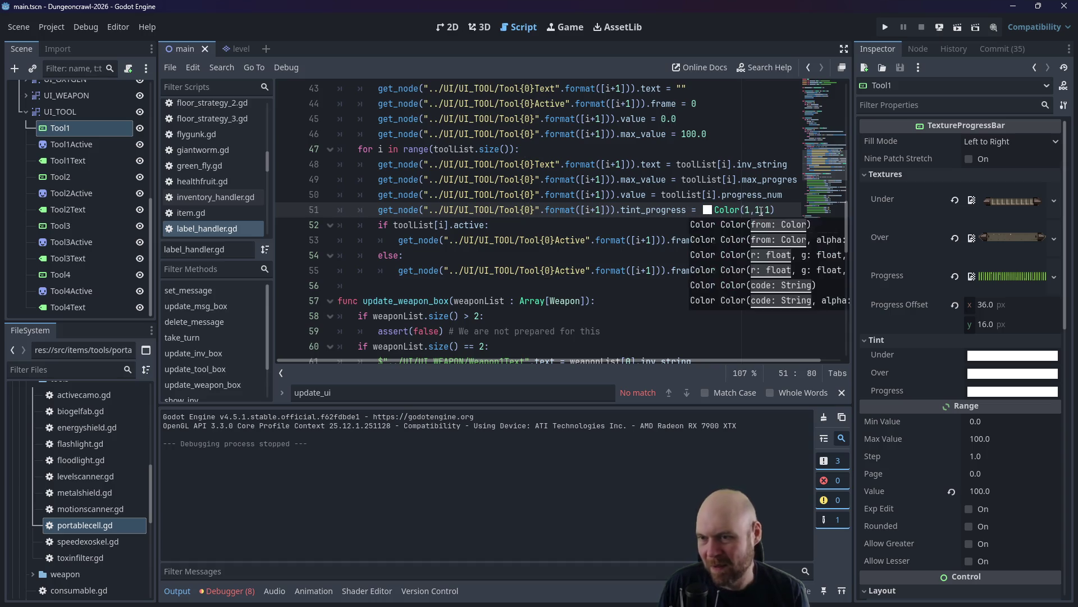
type("1")
key("Delete")
type("0")
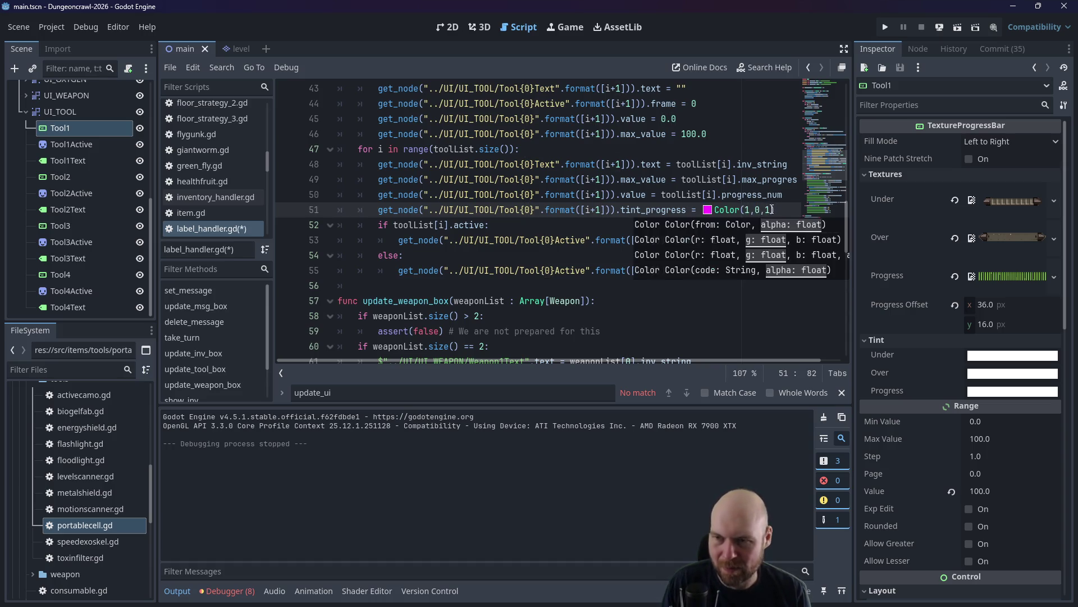
key("Delete")
type("0")
key("ctrl+s")
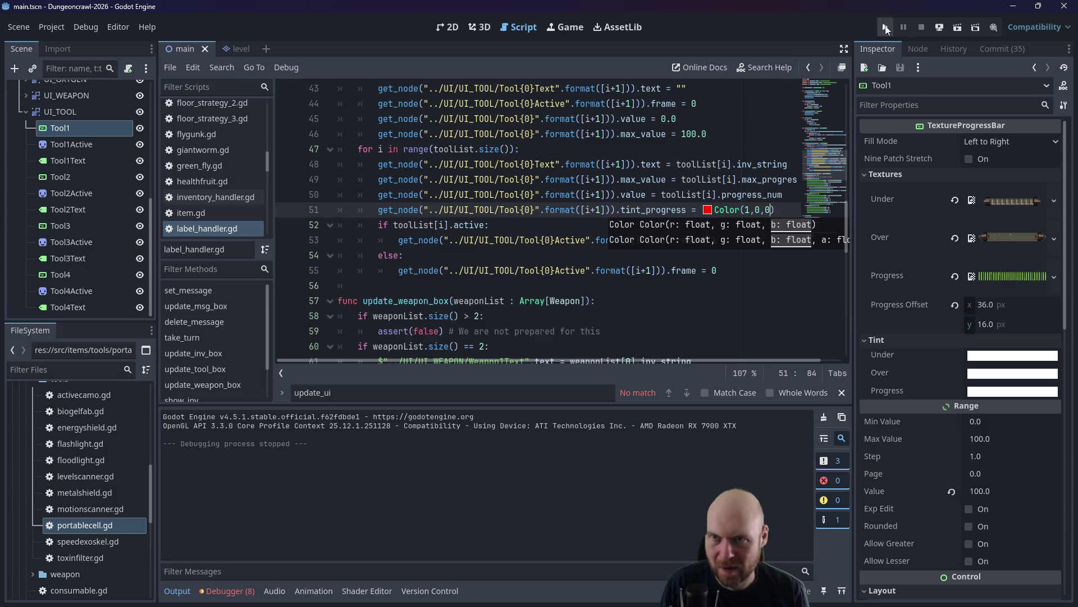
Test the red tint with Floodlight and Portable Fusion Cell, then select the Color(1,0,0) expression.
left_click(886, 28)
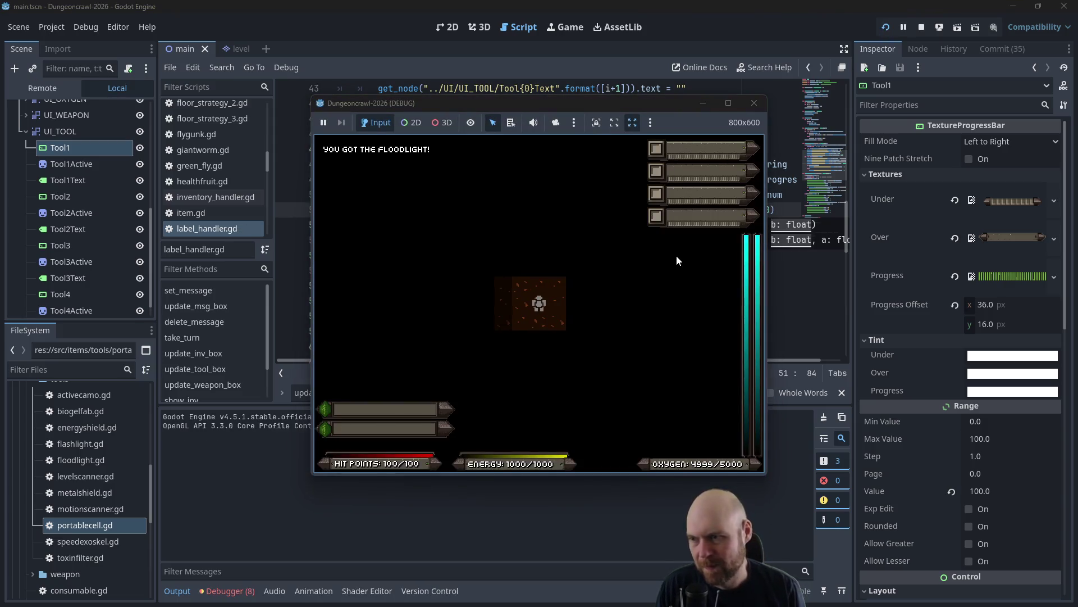
key("i")
key("1")
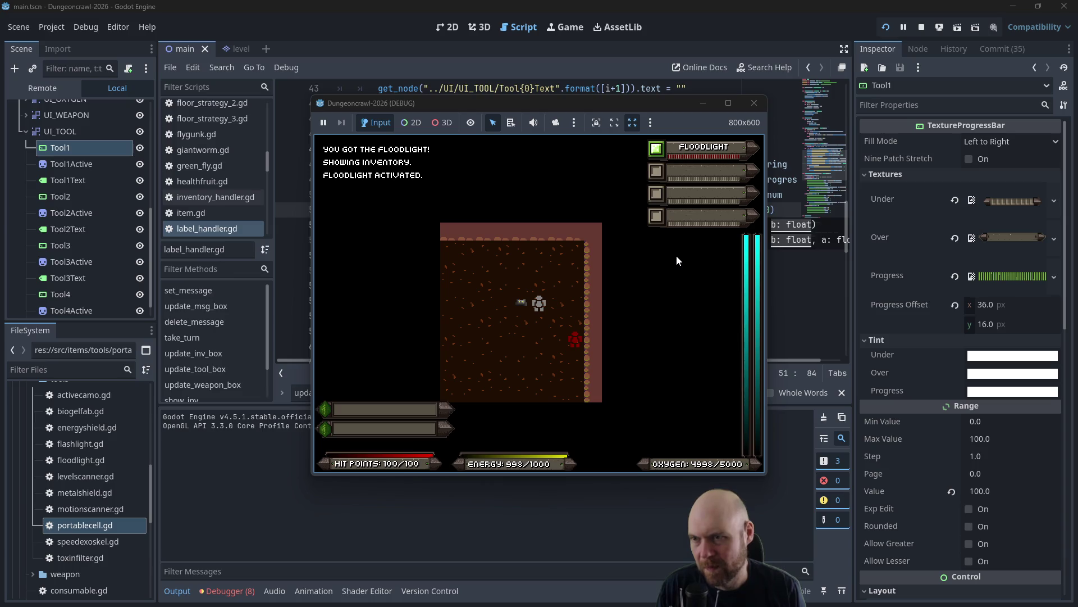
key("Left")
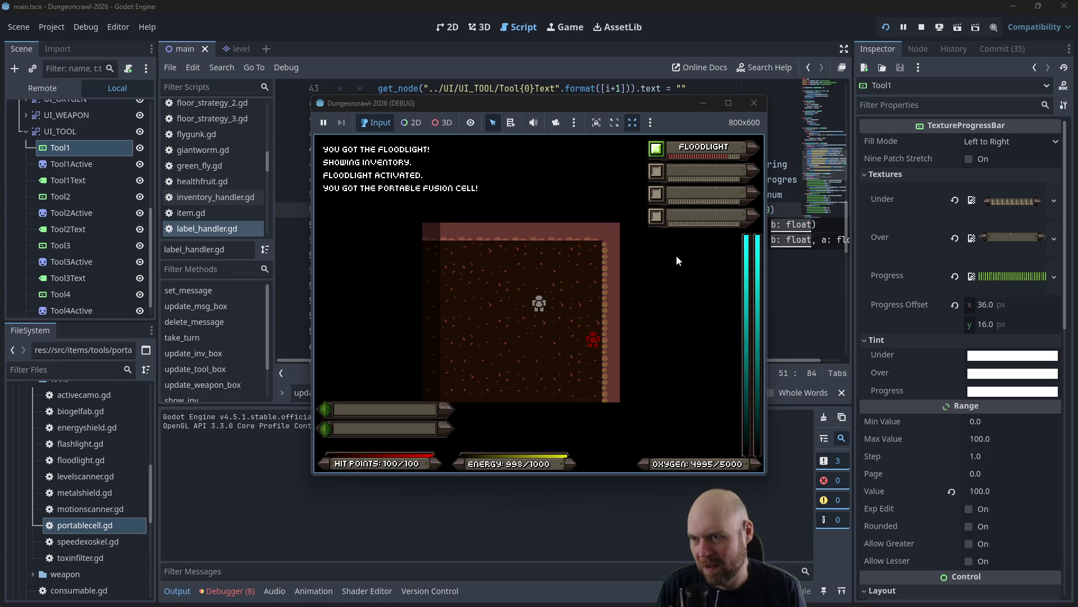
key("i")
key("1")
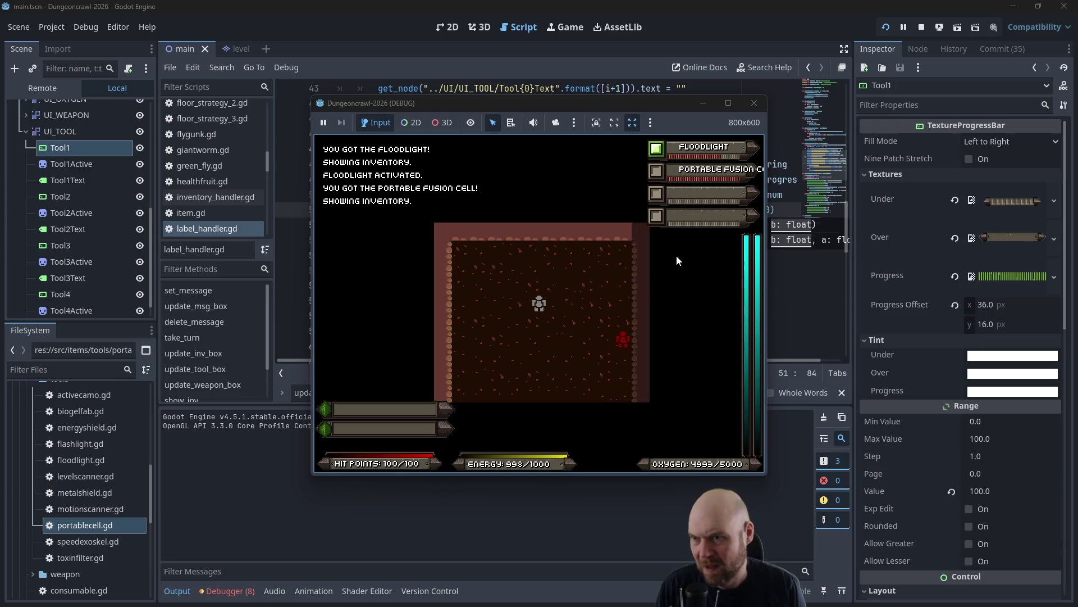
key("1")
key("1")
key("2")
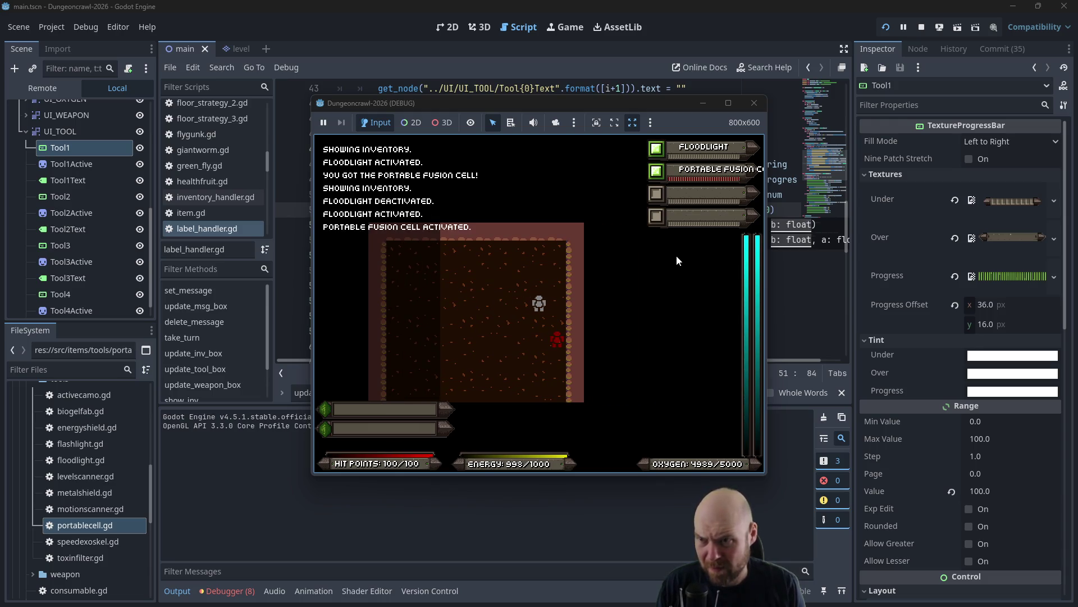
key("Right")
key("Right")
key("Right")
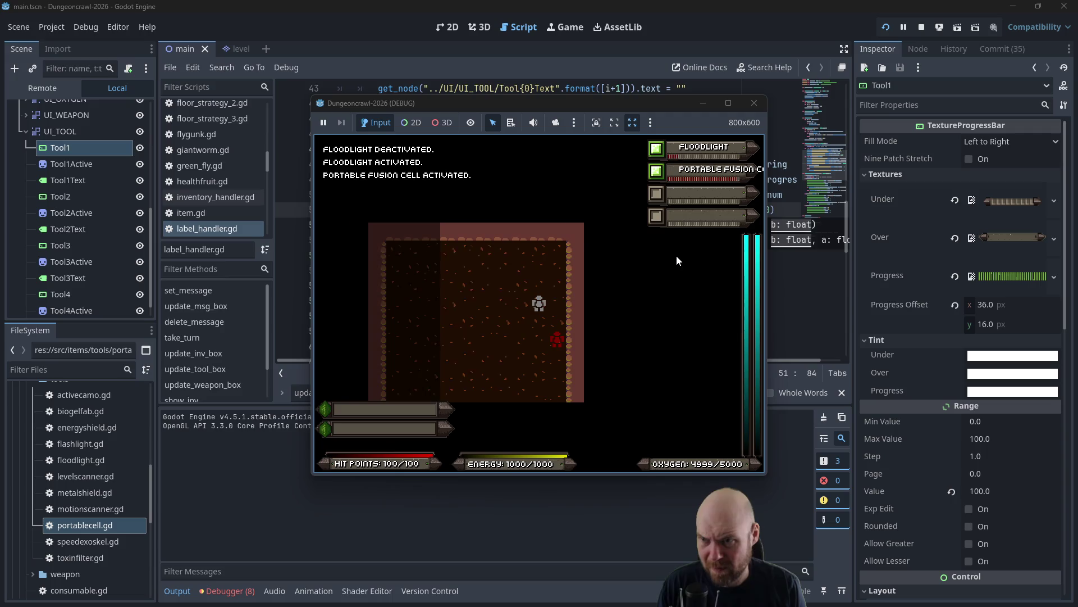
key("Left")
key("Left")
key("Left")
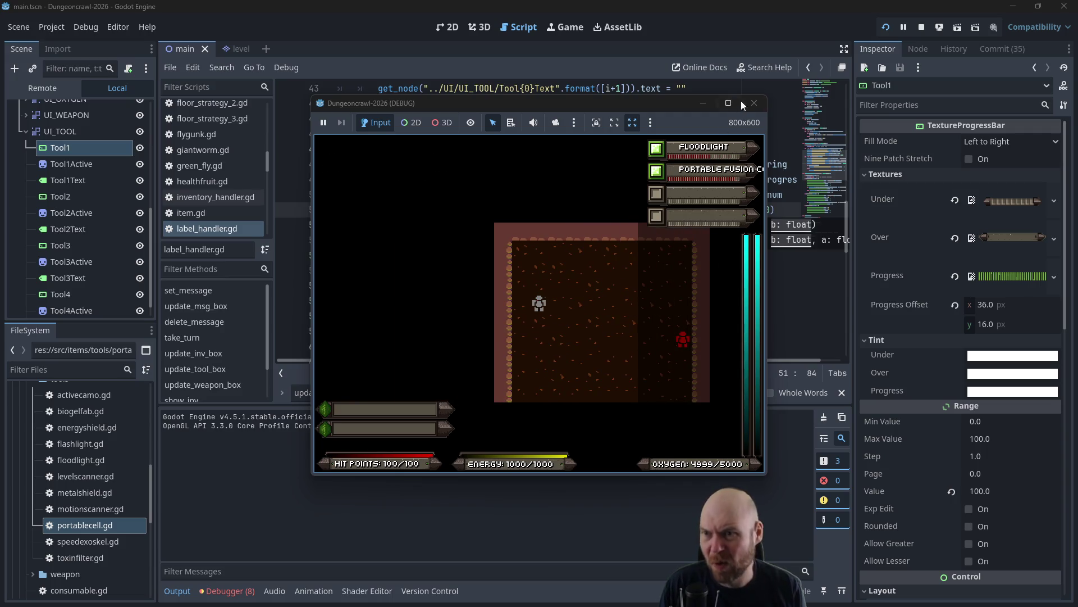
left_click(755, 103)
left_click(766, 210)
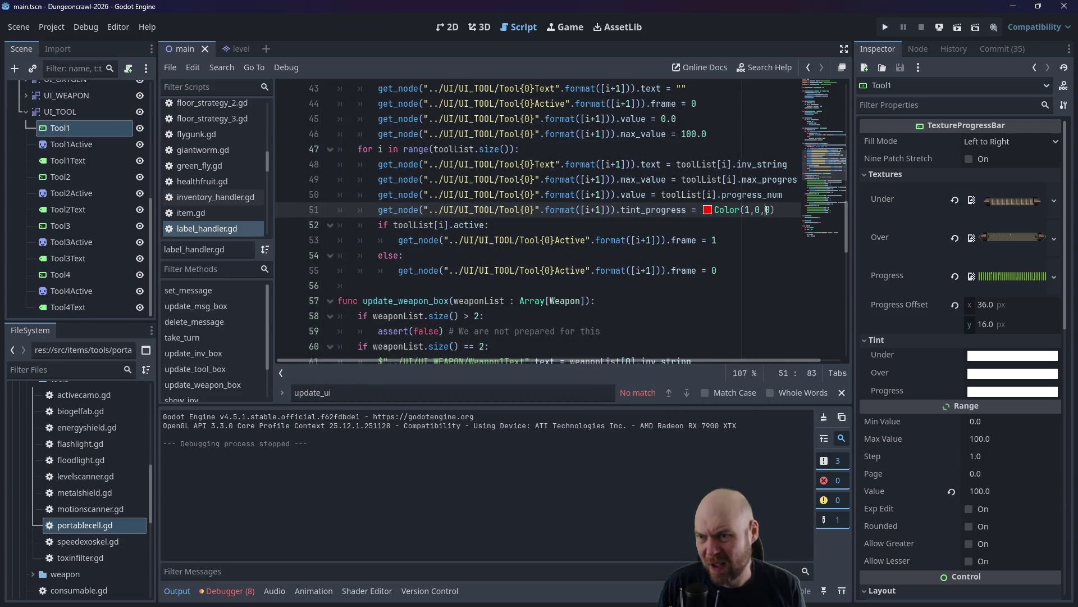
left_click_drag(781, 210, 714, 209)
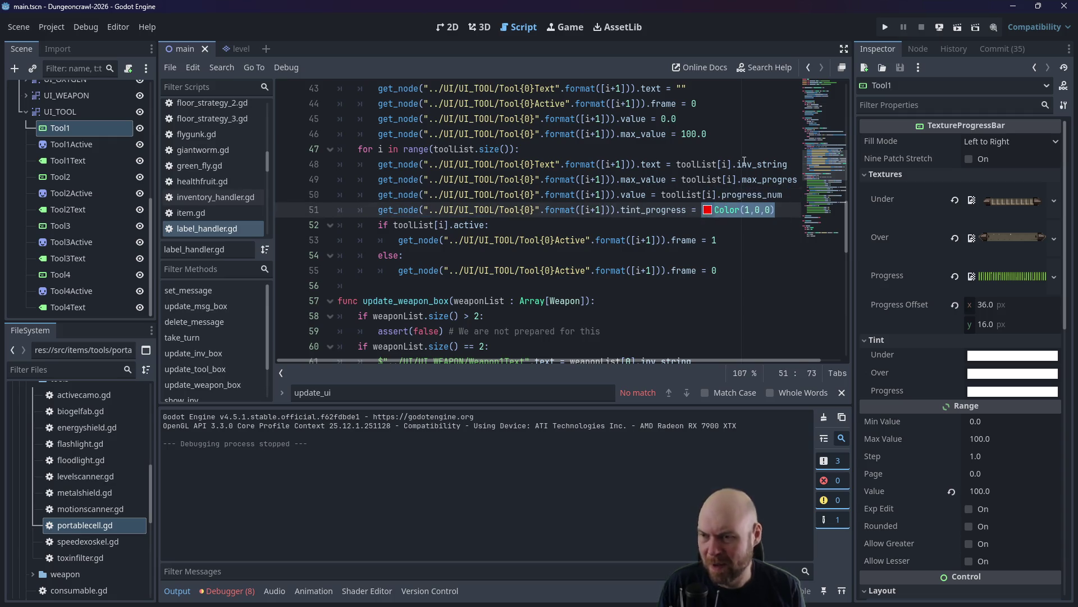
Replace Color(1,0,0) with toolList[i].get_progress_tint() on line 51 and save.
type("too")
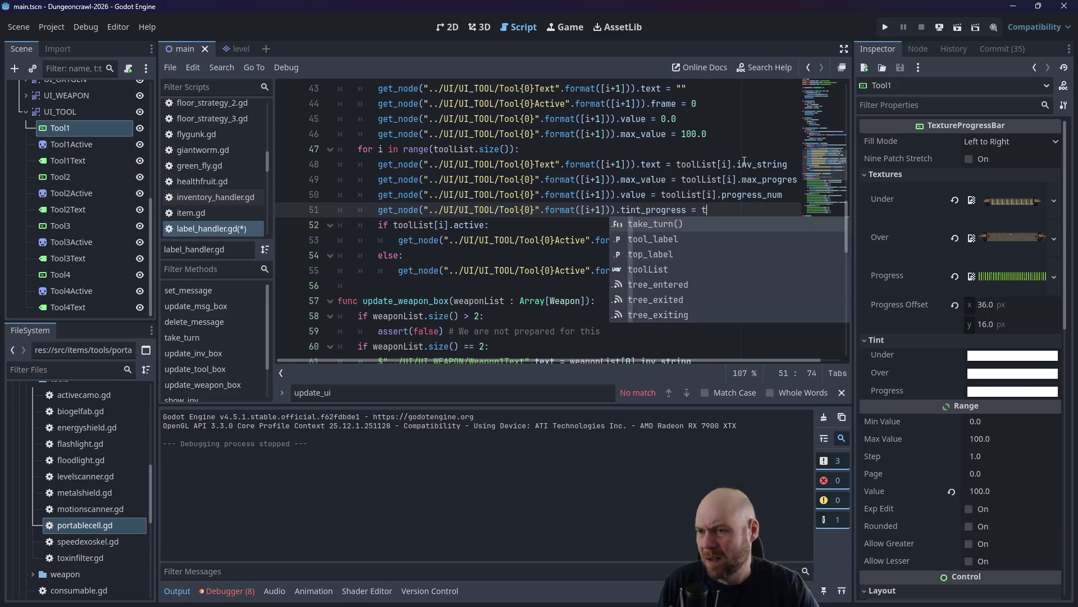
type("lList[i")
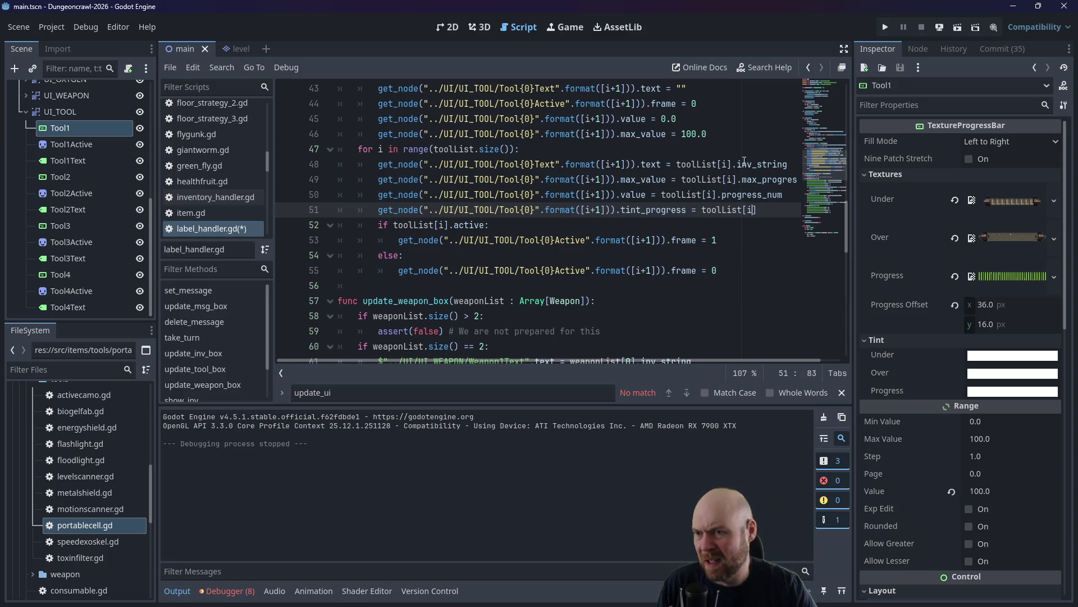
type("].ge")
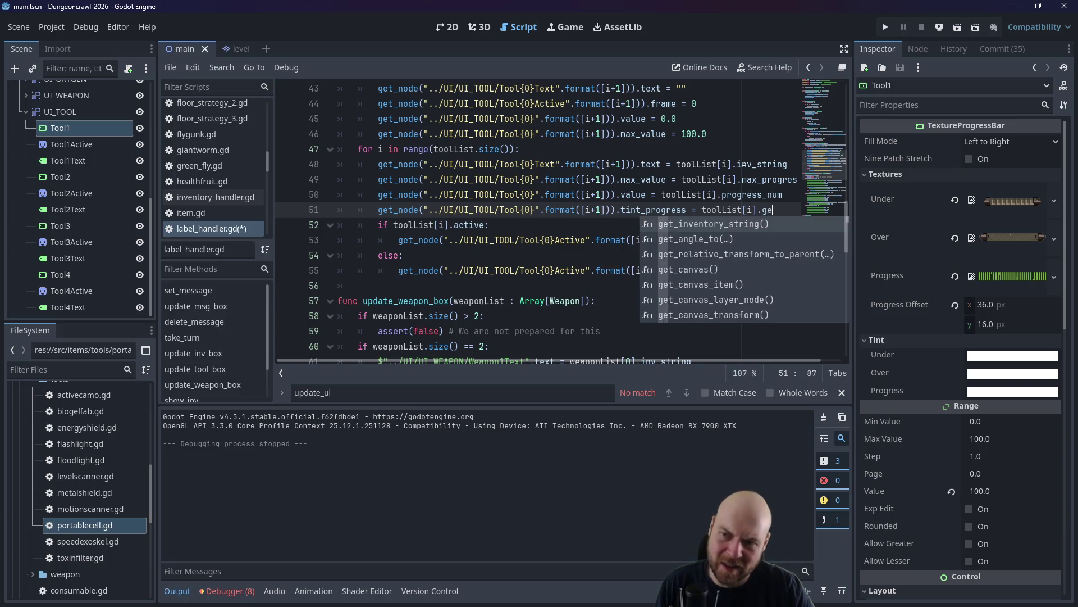
type("t_progre")
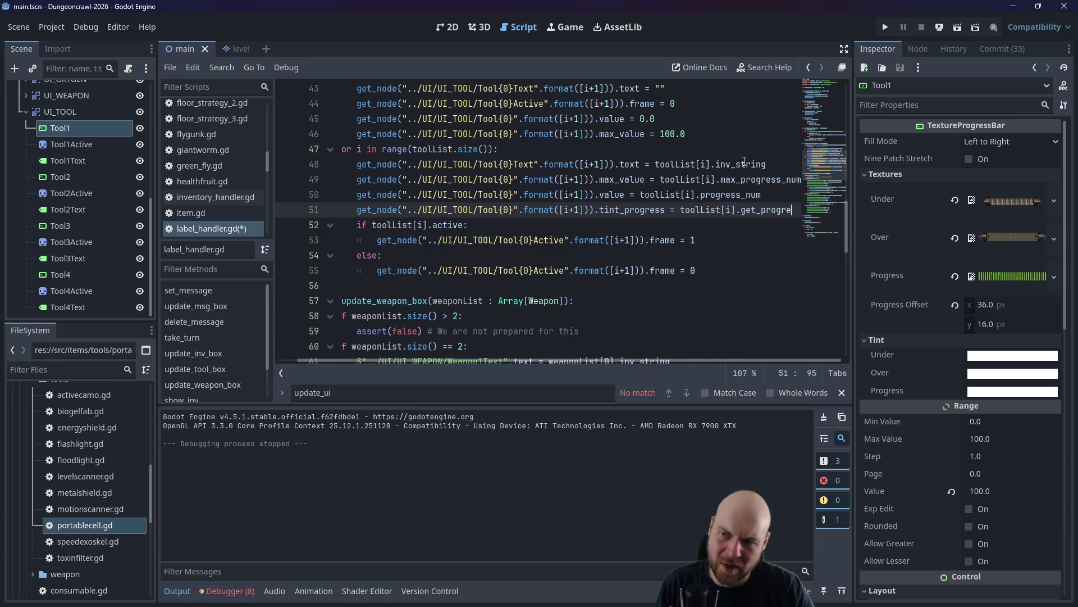
type("ss_tint()")
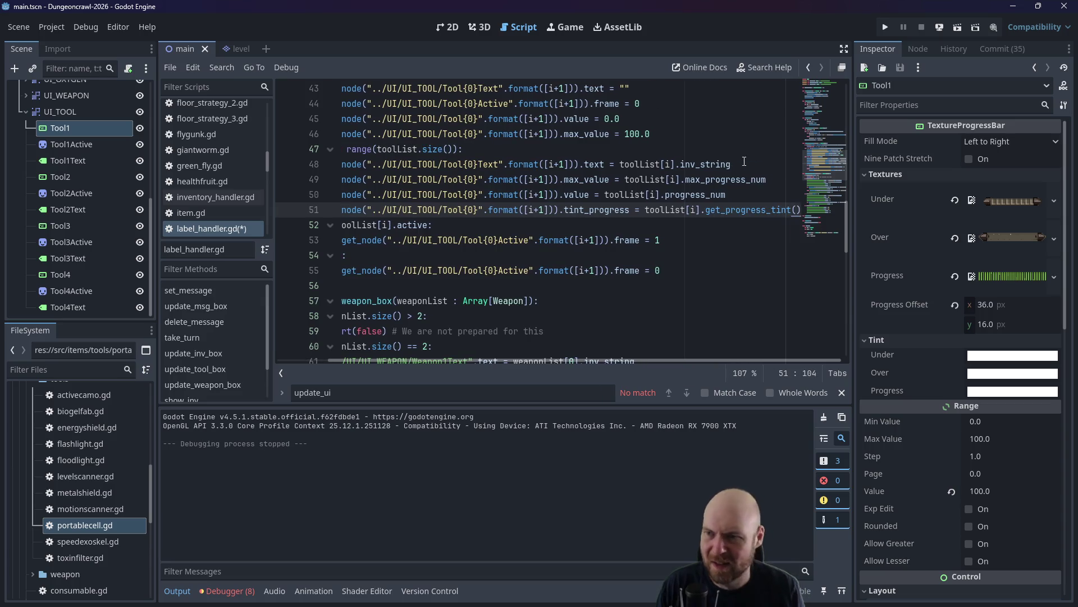
key("ctrl+s")
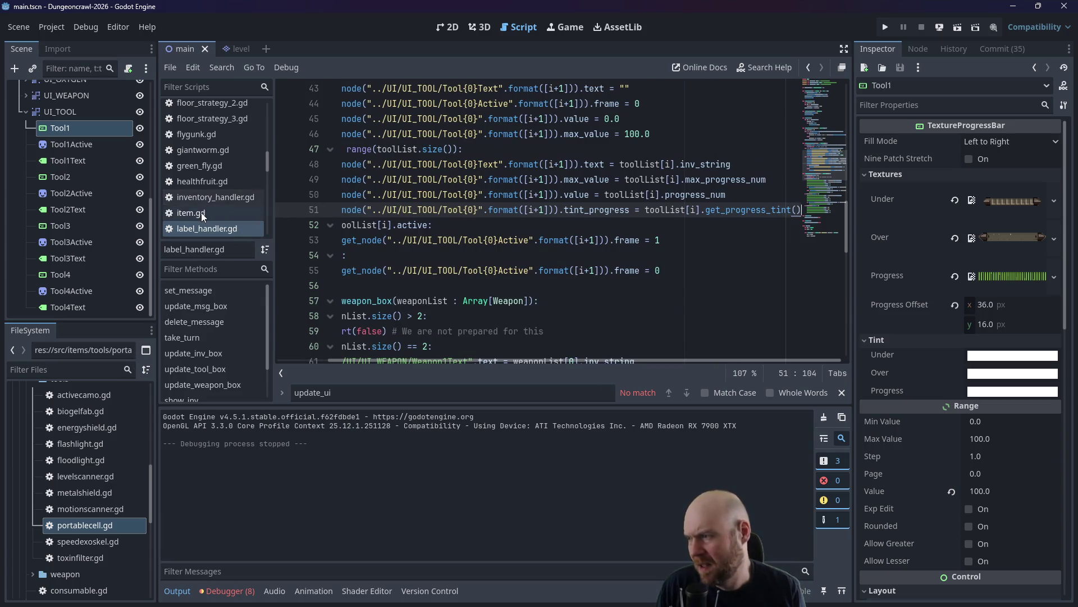
scroll(58, 477, "up", 3)
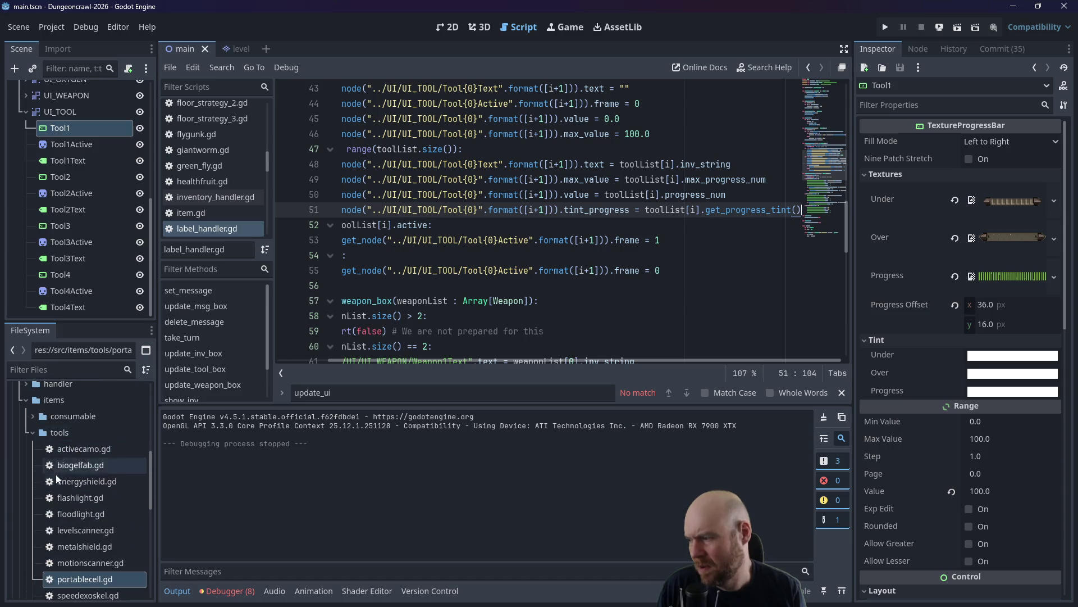
scroll(56, 478, "down", 3)
Open tool.gd and start a get_progress_tint() function after take_turn on line 20.
double_click(68, 534)
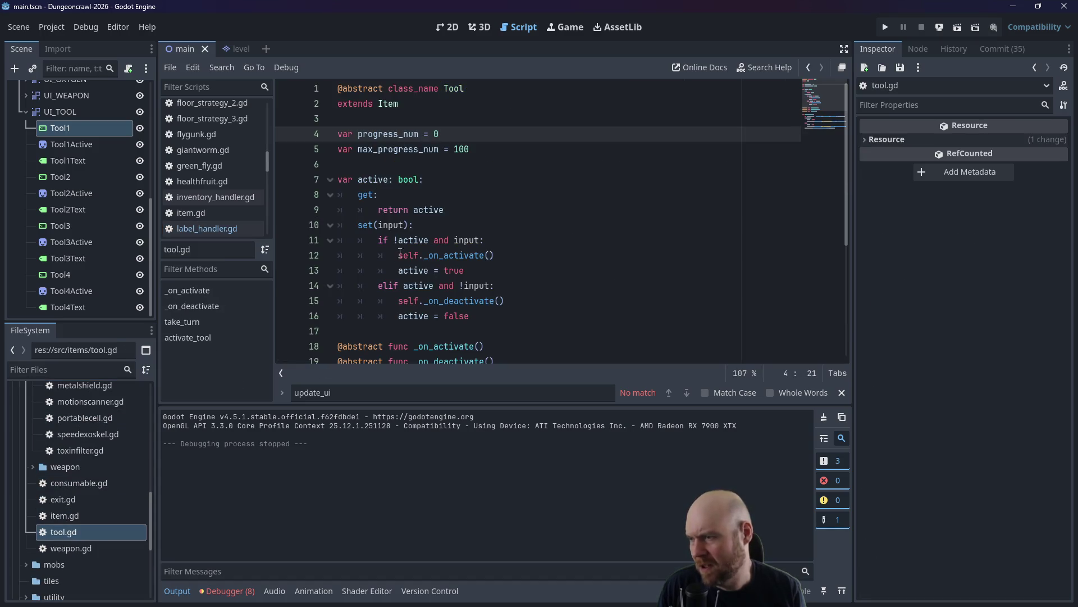
scroll(399, 253, "down", 2)
left_click(502, 286)
key("Return")
key("Return")
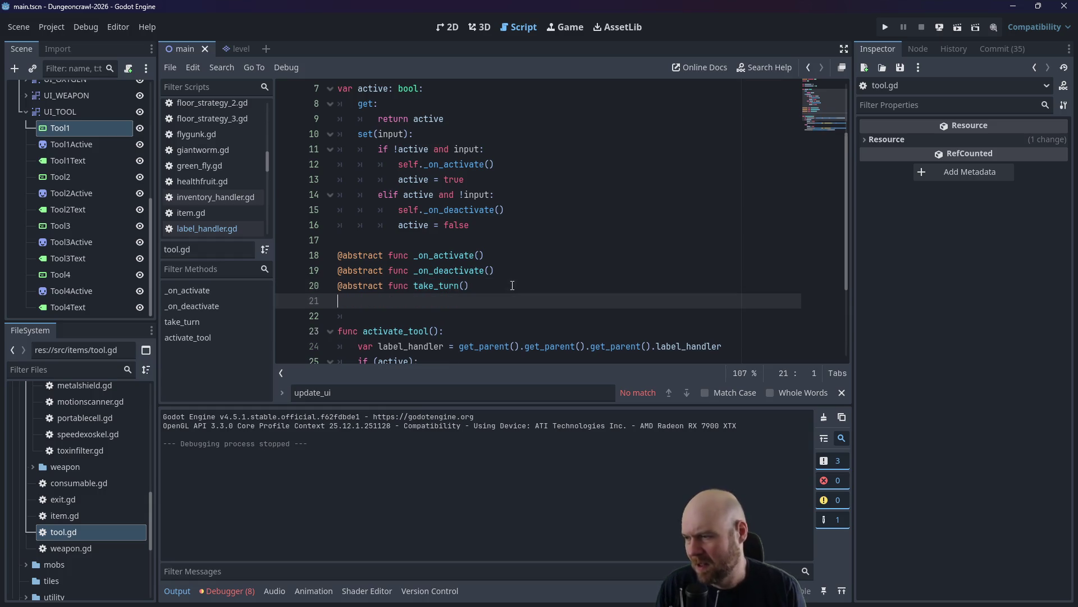
type("func get_progres")
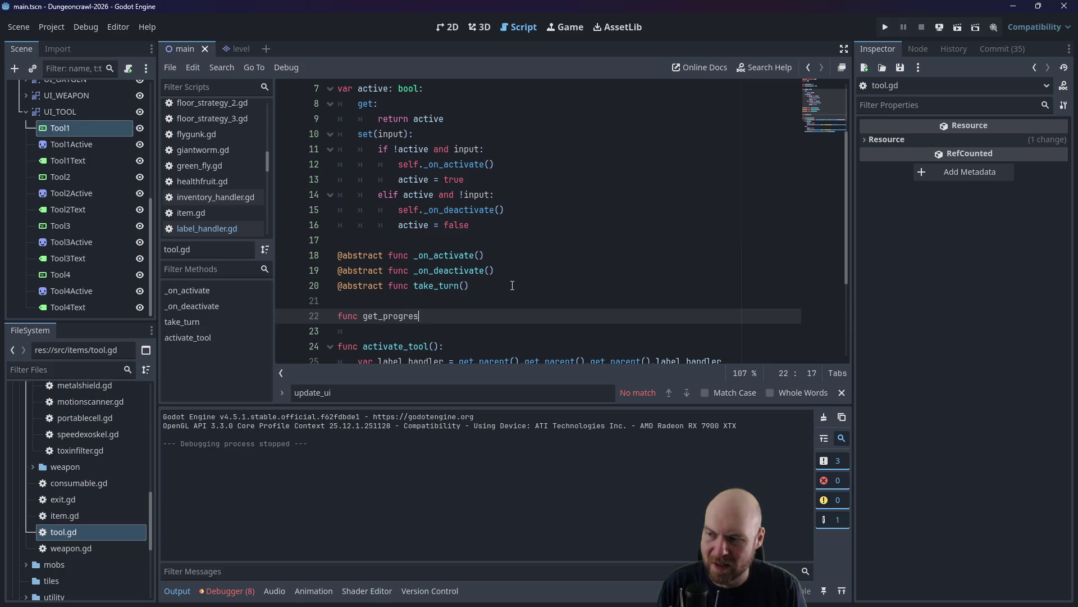
type("_tint():")
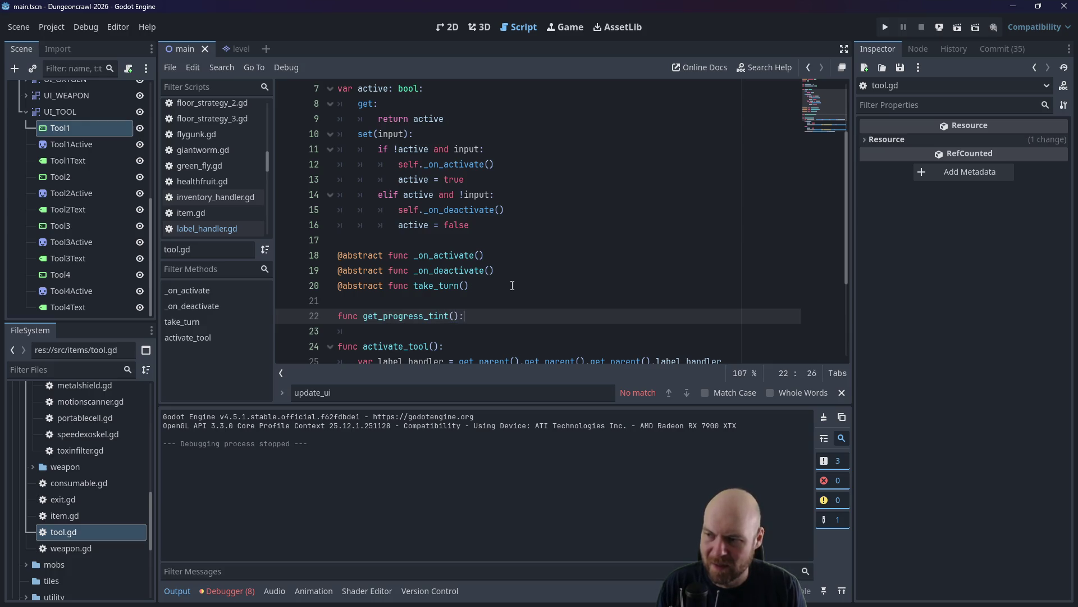
Make get_progress_tint() return Color(0,1,0,1), then save and run the game.
key("Return")
type("turn Color.")
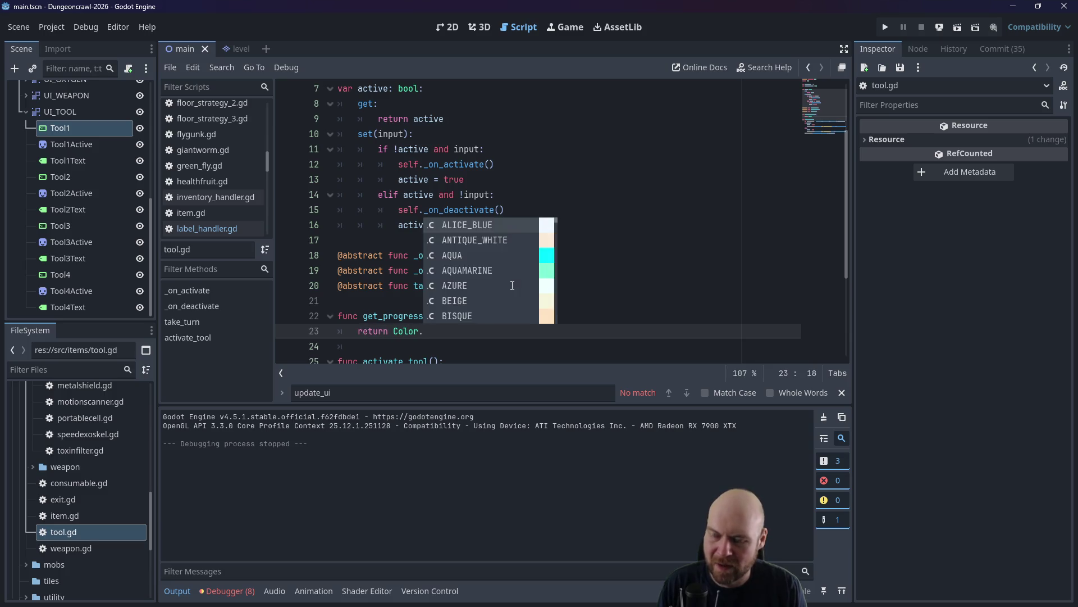
key("BackSpace")
type("(")
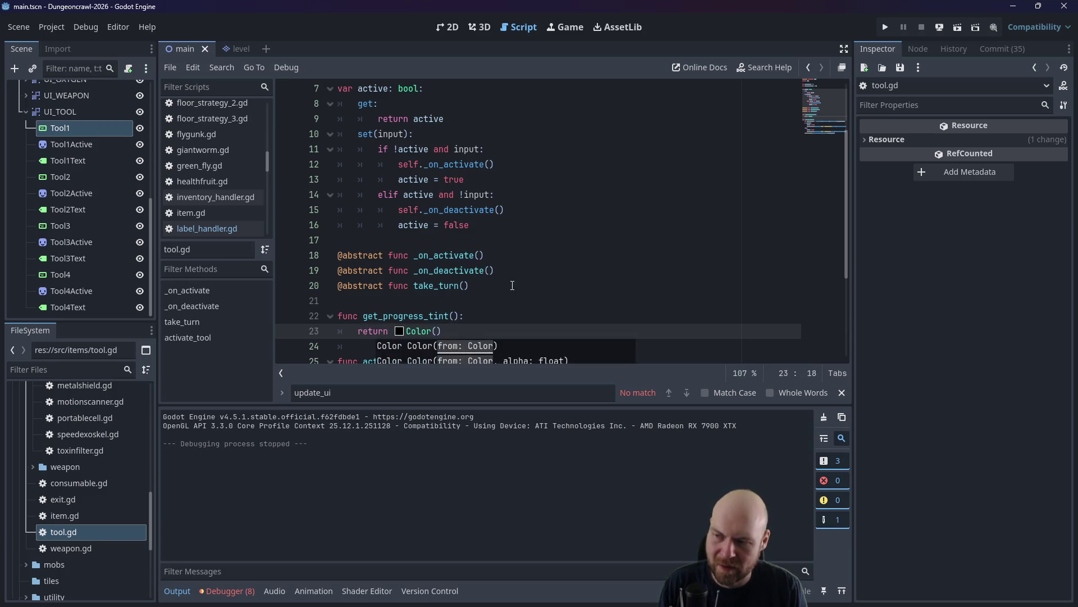
type("1,1")
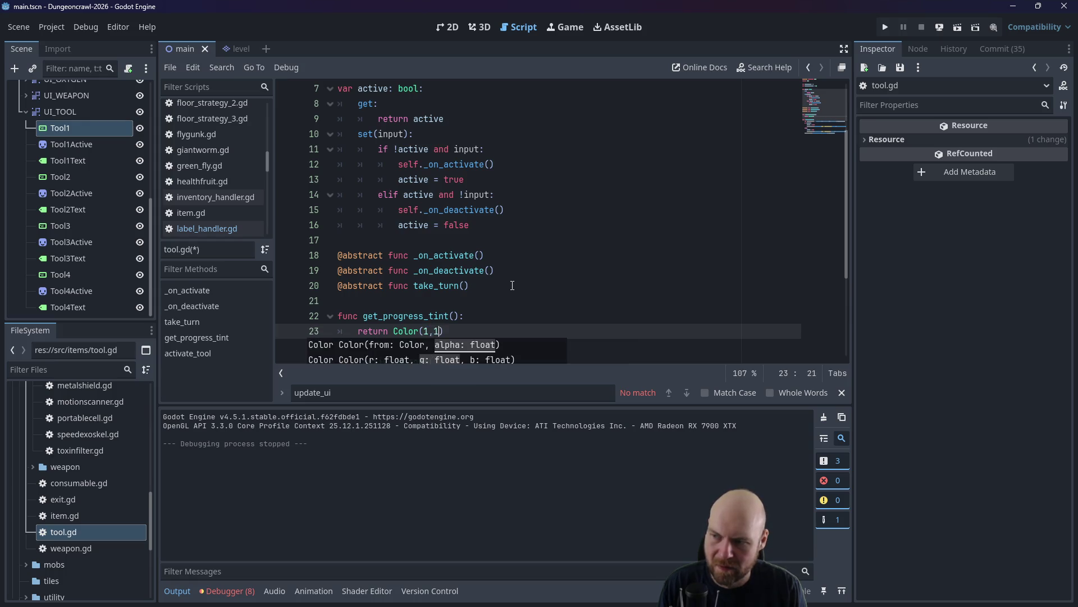
key("BackSpace")
key("BackSpace")
key("BackSpace")
type("0,1")
key("Left")
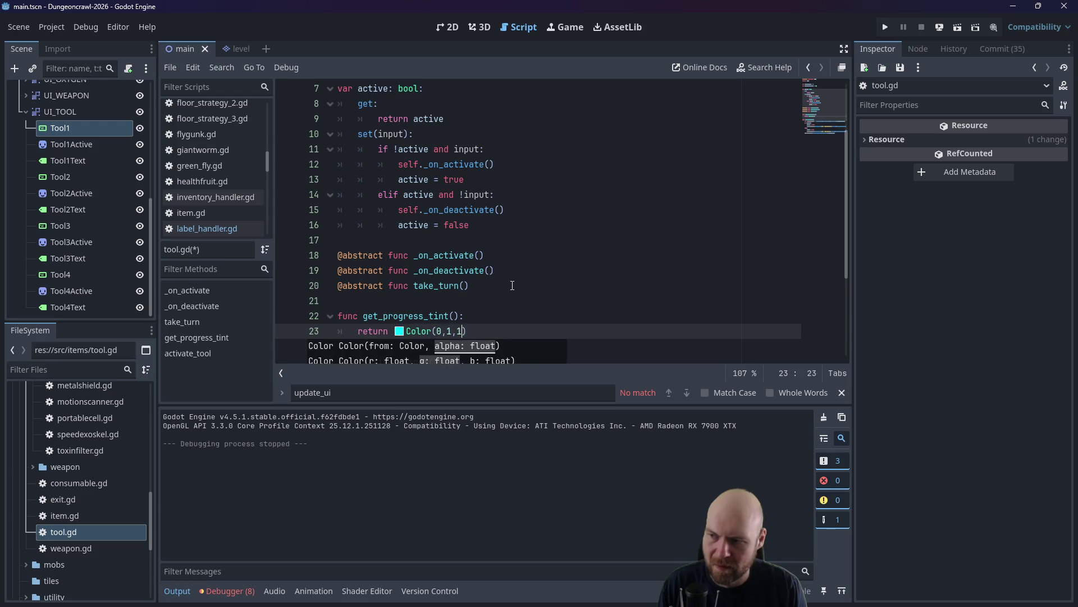
type(",0,")
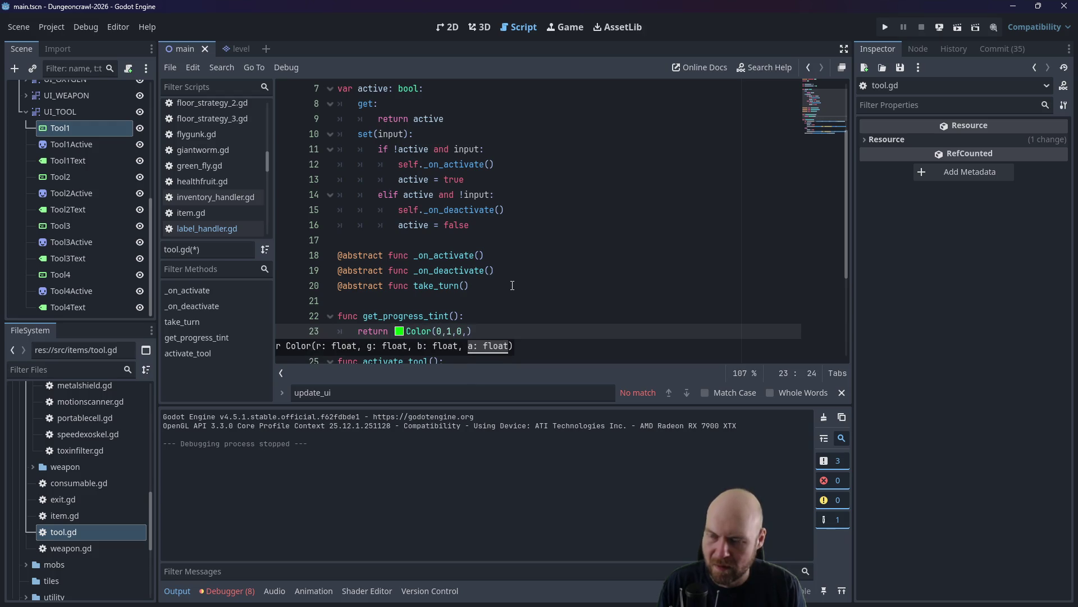
type("1")
left_click(512, 286)
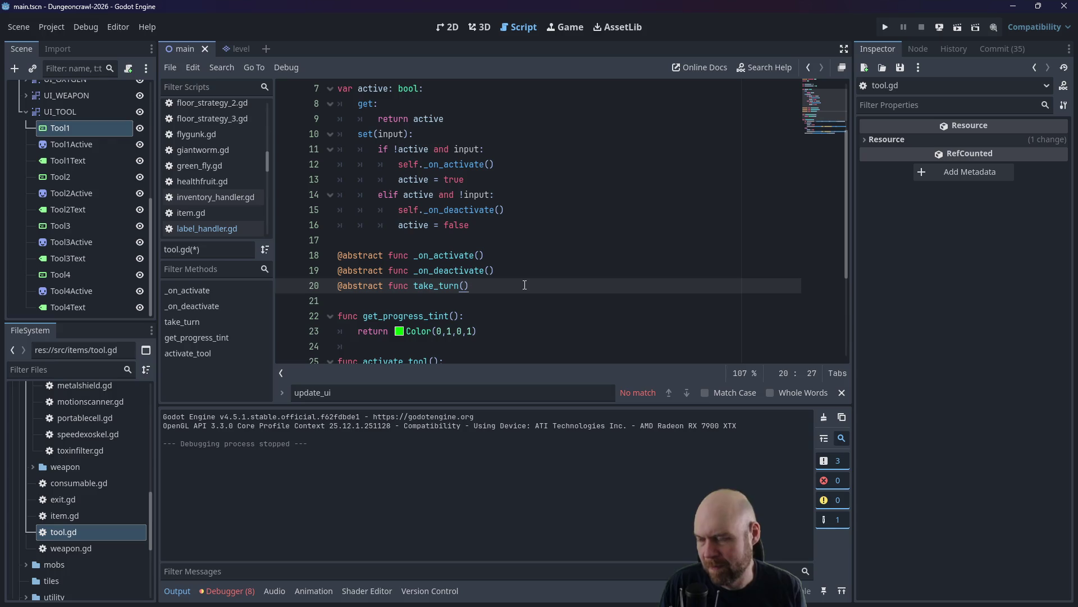
key("F5")
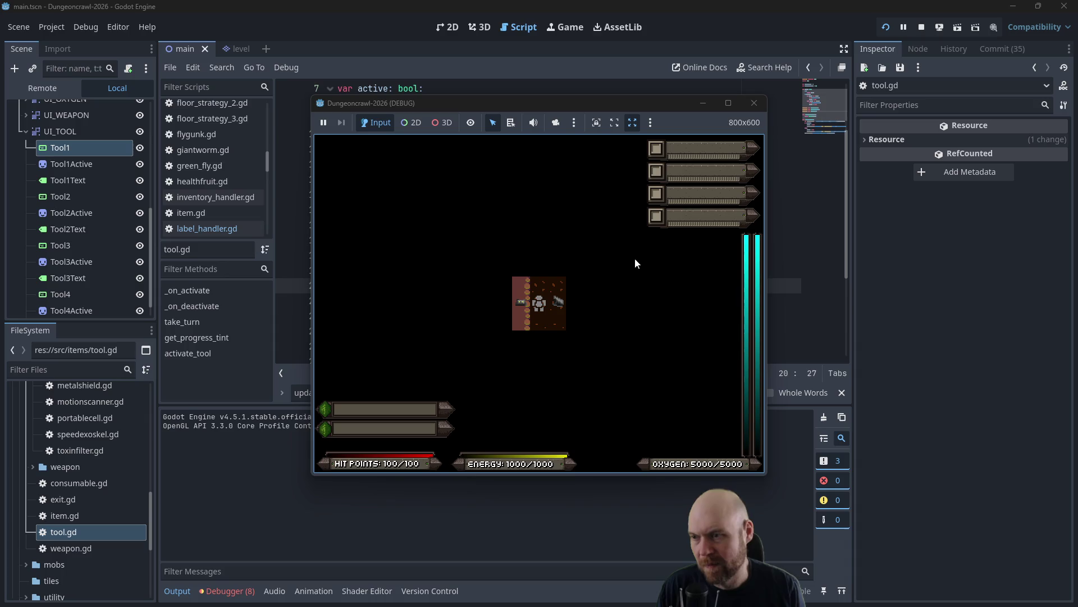
Activate the Floodlight in game to check its green bar, then close the game back to tool.gd.
key("i")
key("1")
key("1")
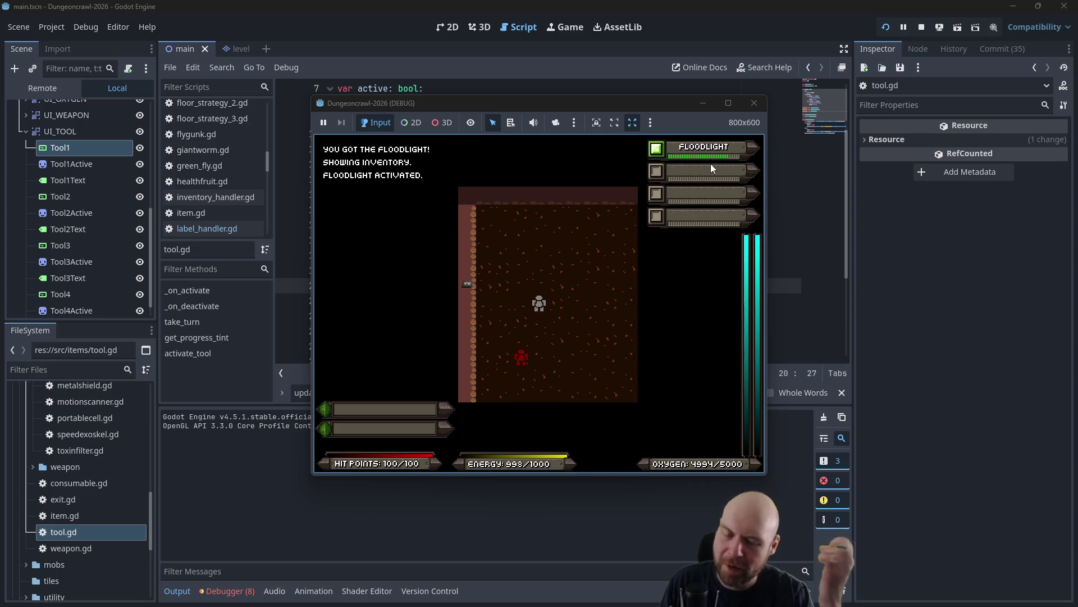
left_click(762, 103)
left_click(521, 243)
scroll(522, 246, "down", 2)
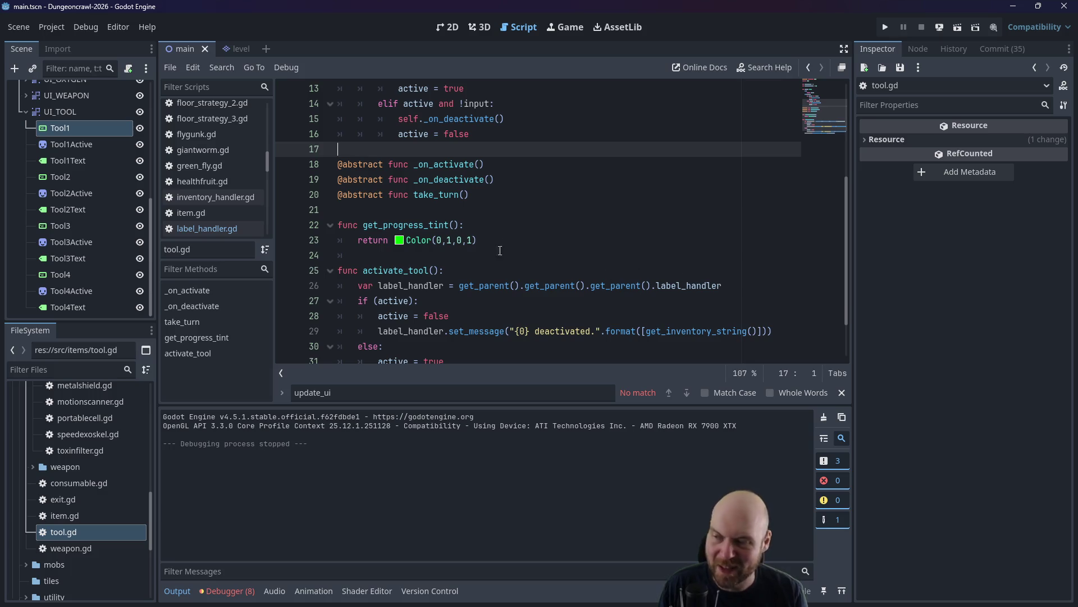
Set the tint's green value to 0.75 and test-run the game.
left_click(454, 240)
key("BackSpace")
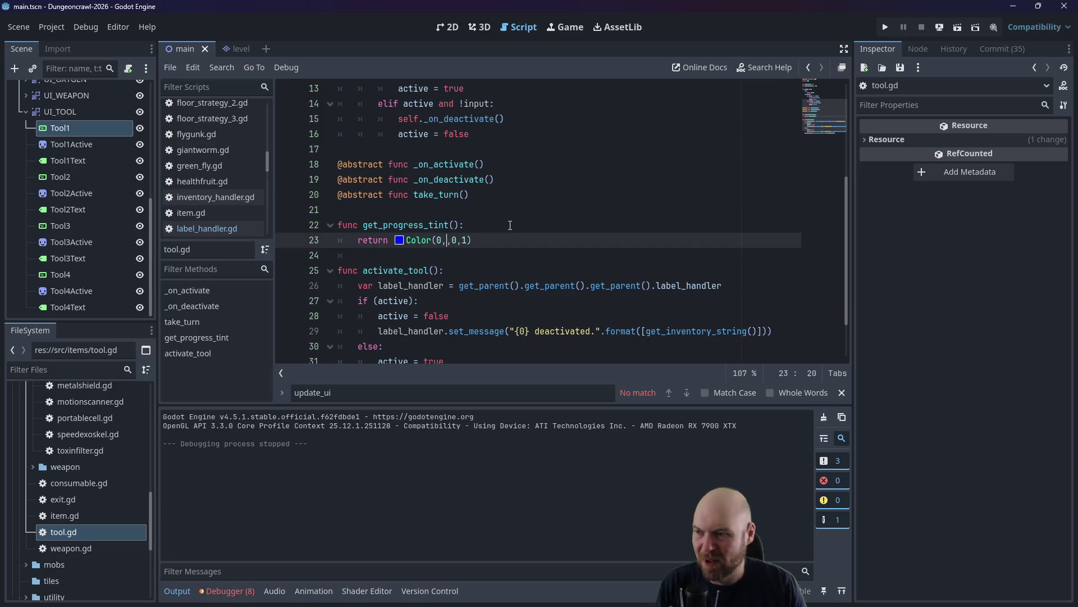
type("0.75")
left_click(510, 225)
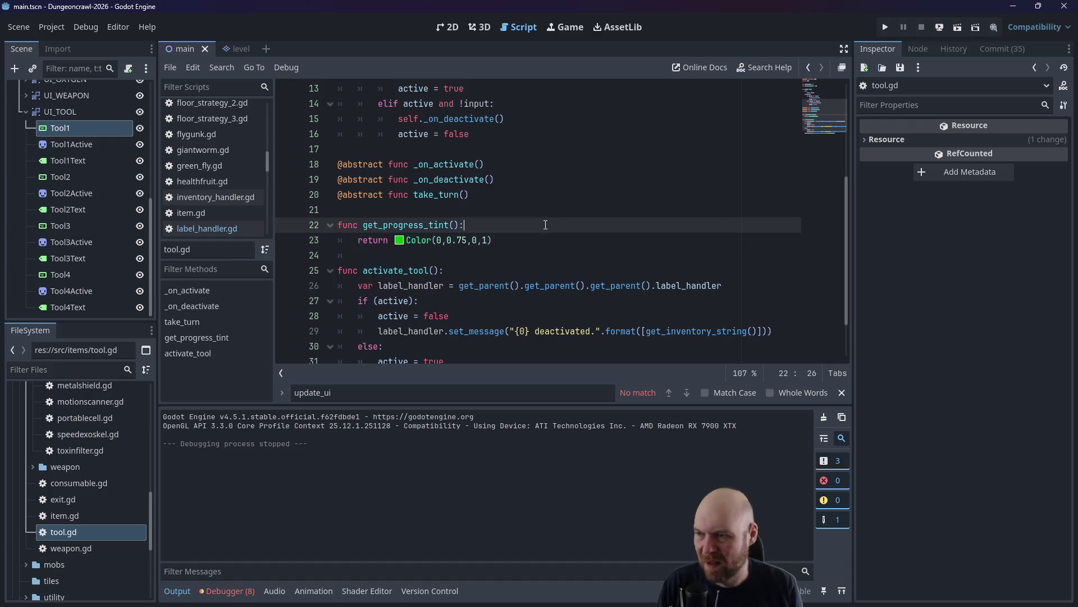
left_click(883, 28)
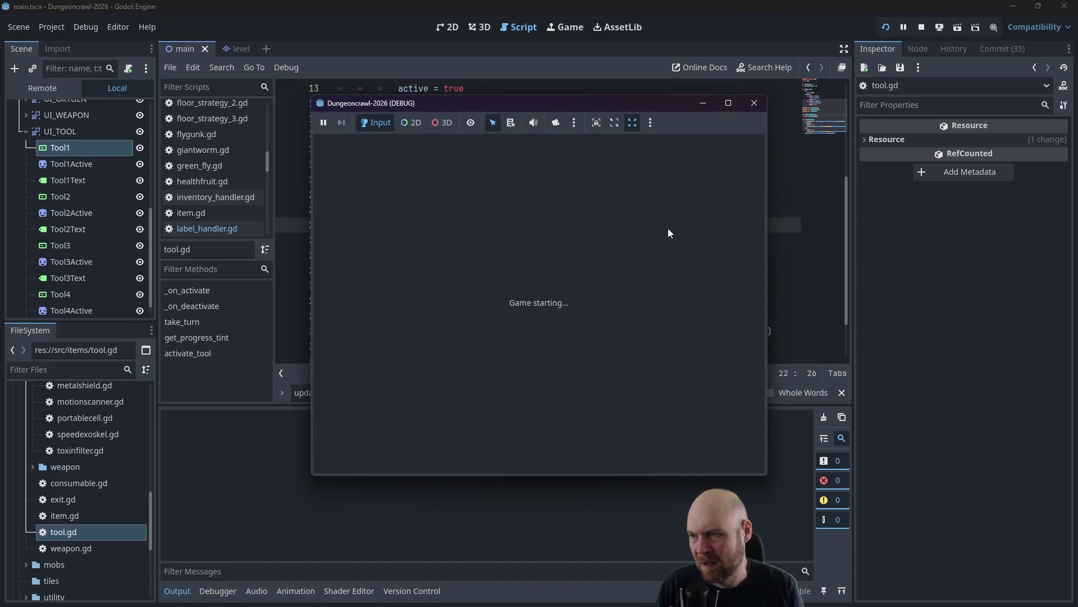
key("i")
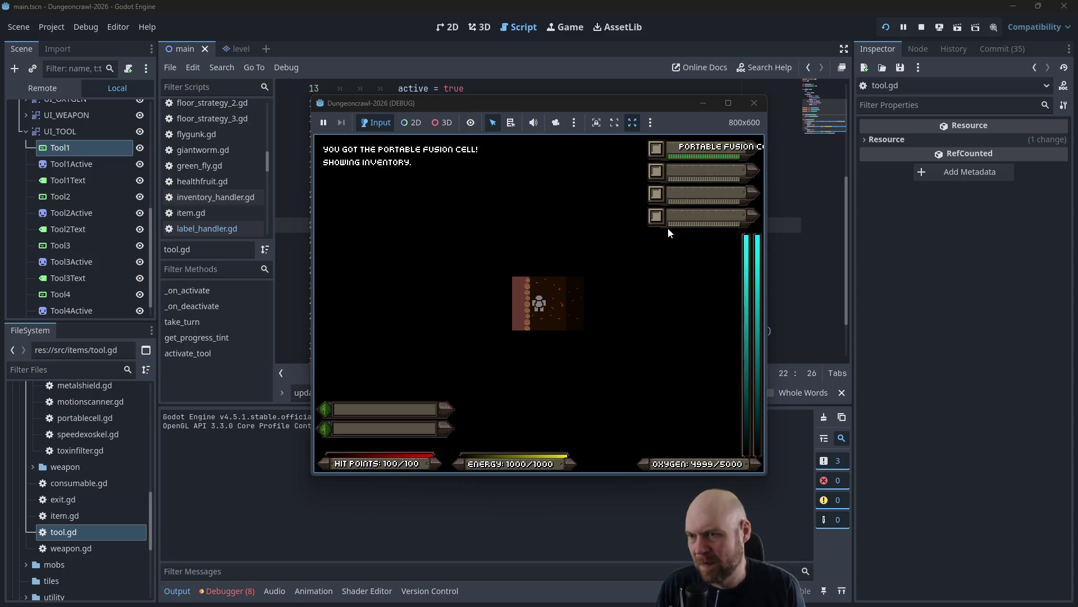
key("Right")
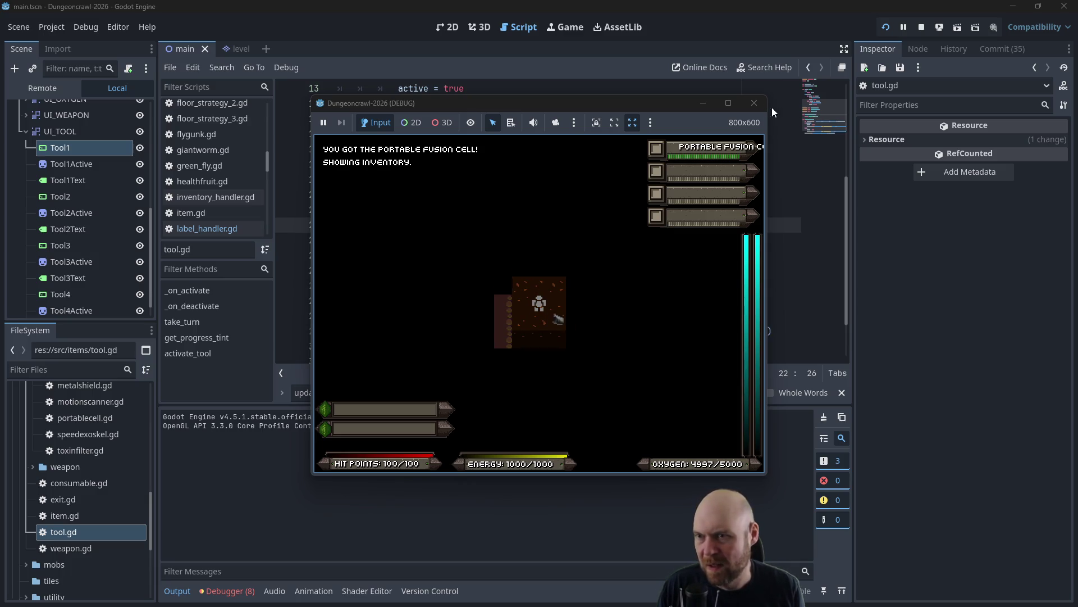
left_click(754, 103)
Change the green value to 0.8, save, and test it with the floodlight lit.
left_click_drag(456, 240, 461, 240)
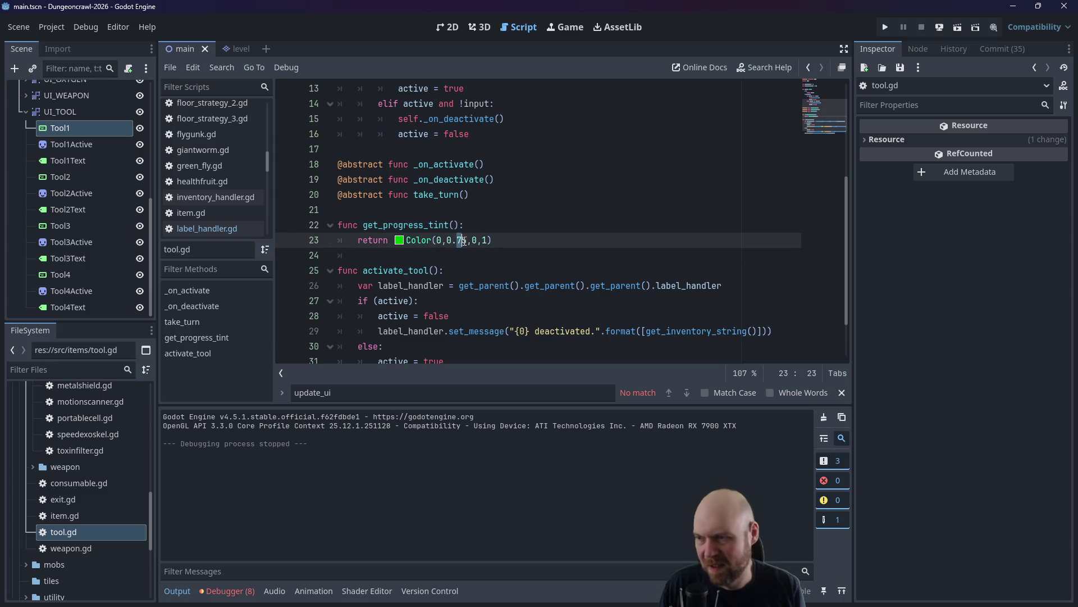
type("8")
key("Delete")
key("Up")
key("Up")
key("ctrl+s")
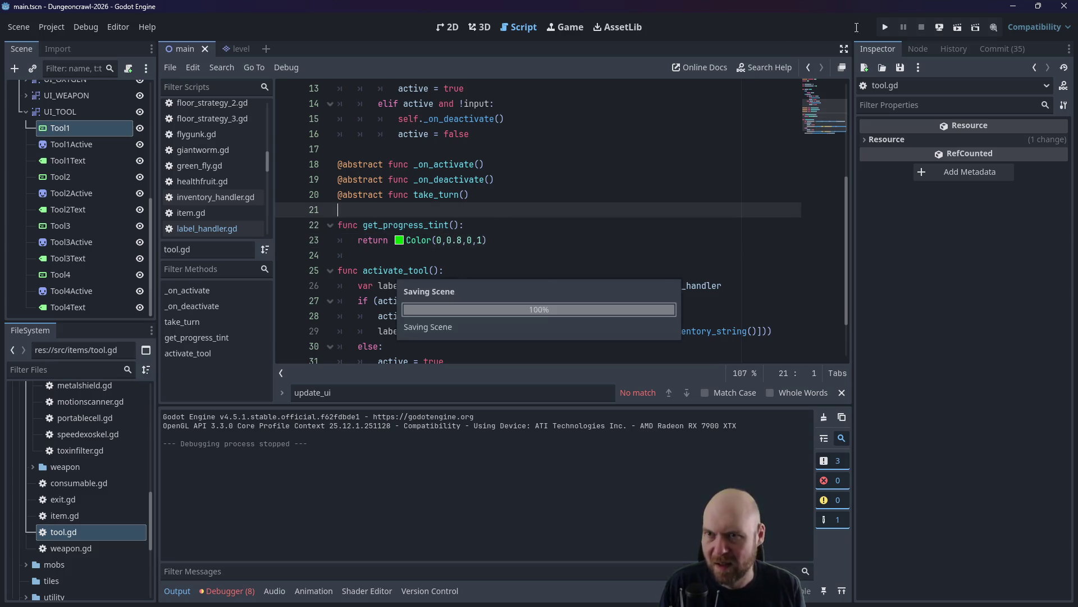
left_click(886, 27)
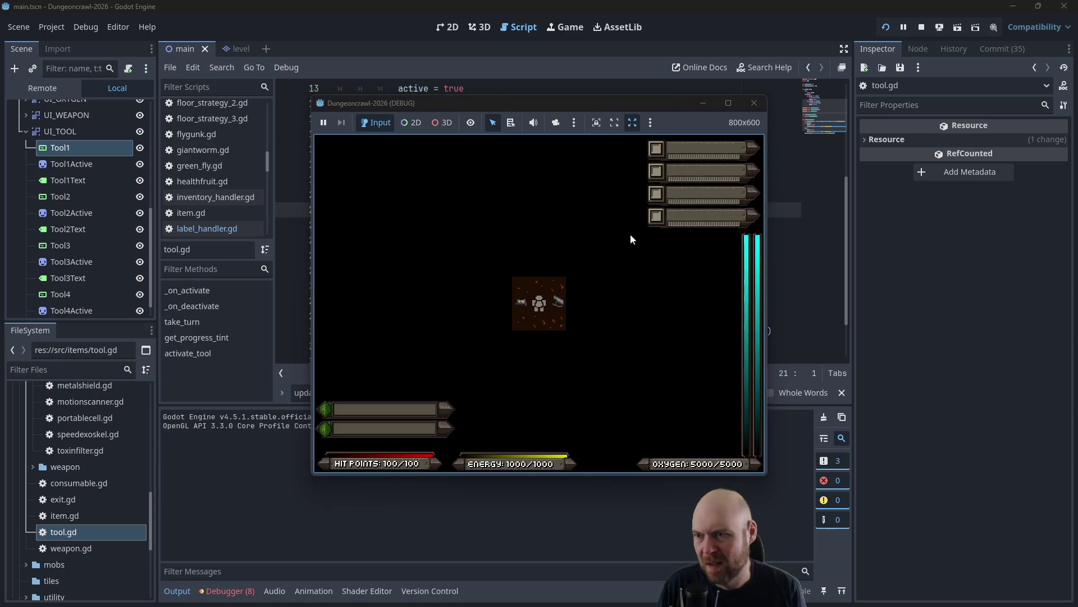
key("Right")
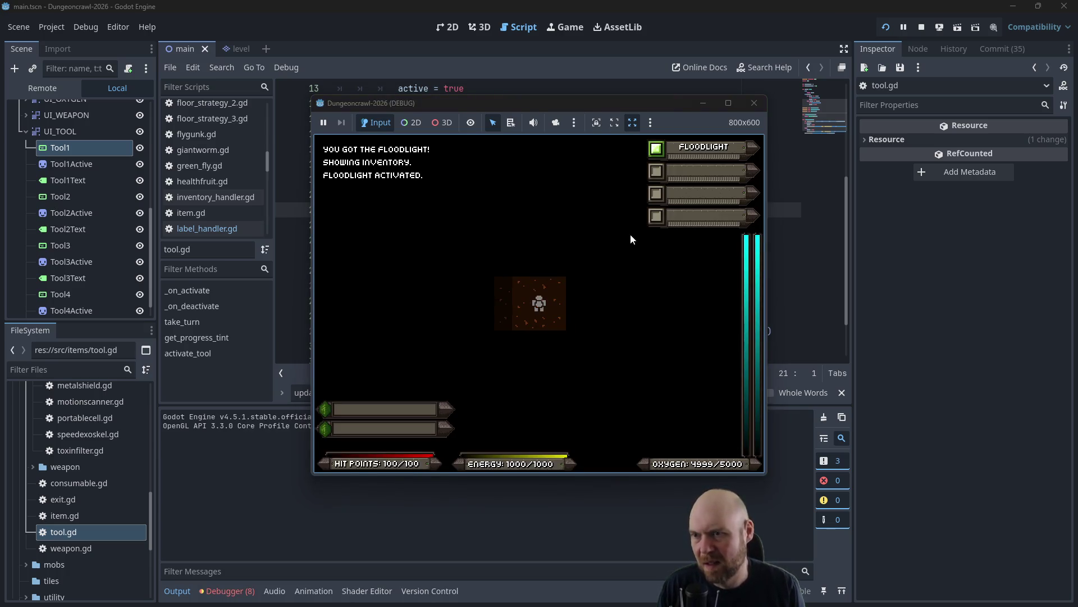
key("Right")
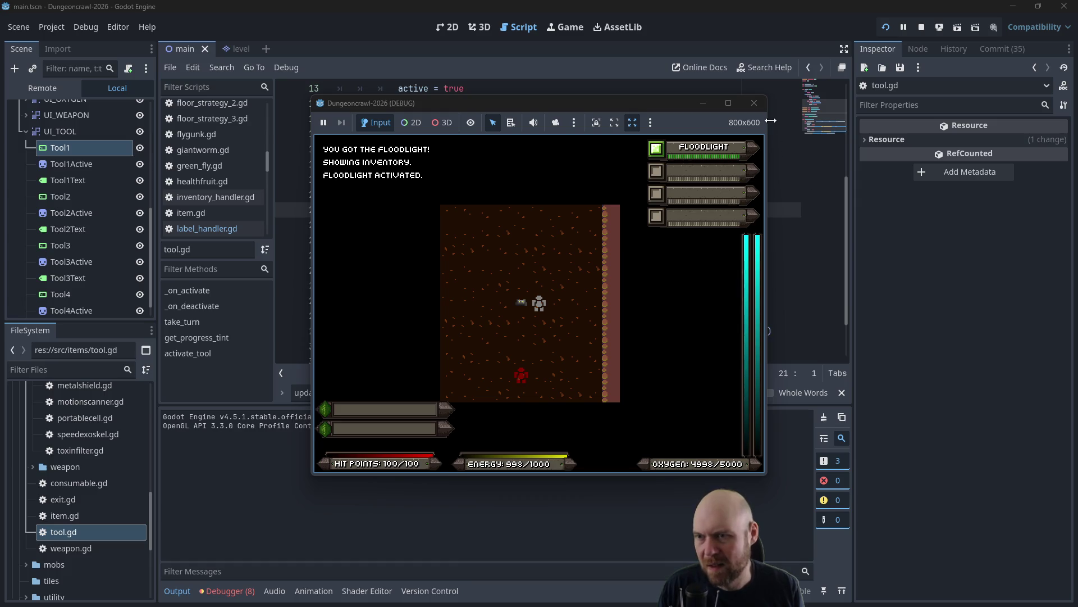
left_click(754, 103)
Change the green value to 0.9, test-run, and select the Color(0,0.9,0,1) expression.
left_click(463, 241)
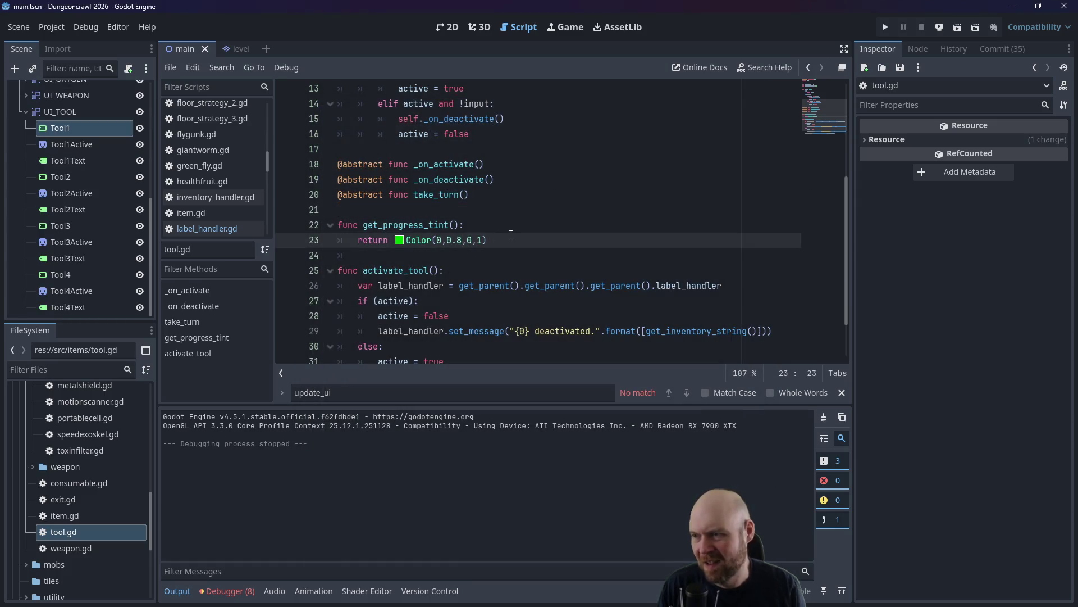
key("BackSpace")
type("9")
left_click(562, 179)
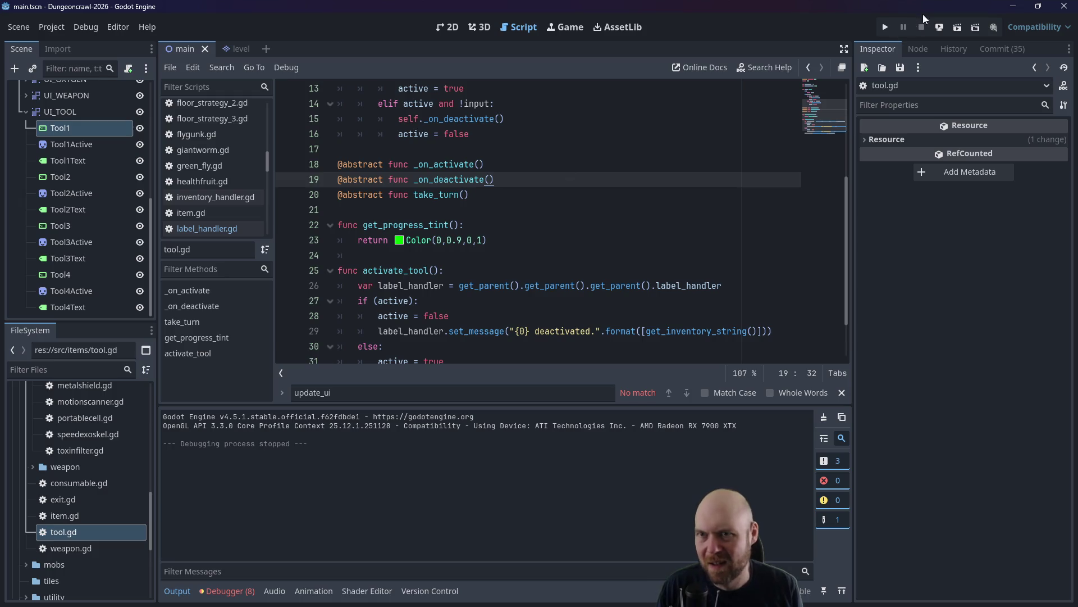
left_click(887, 25)
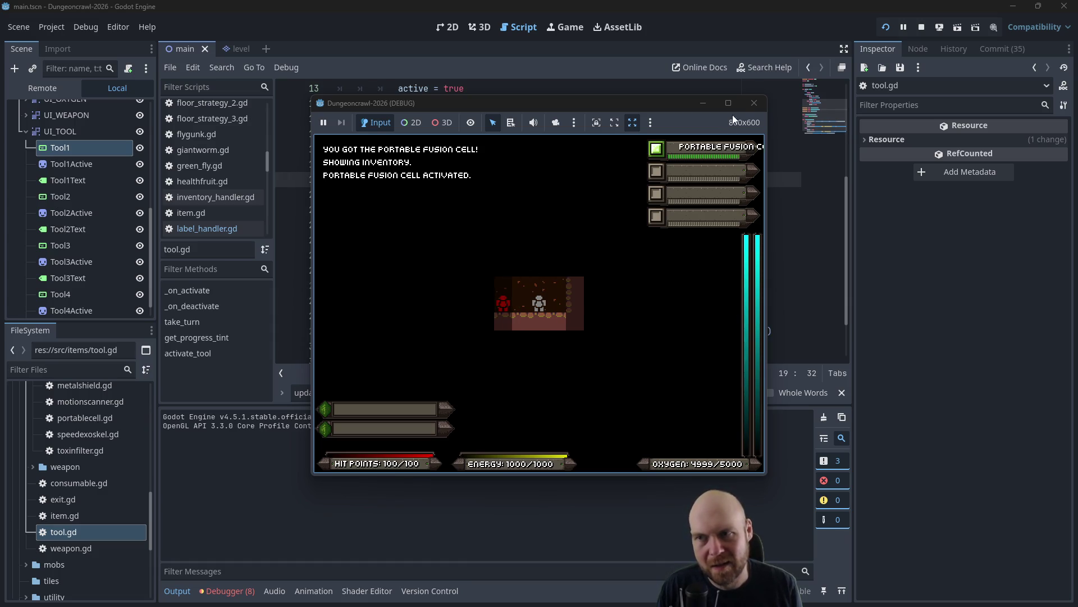
key("F8")
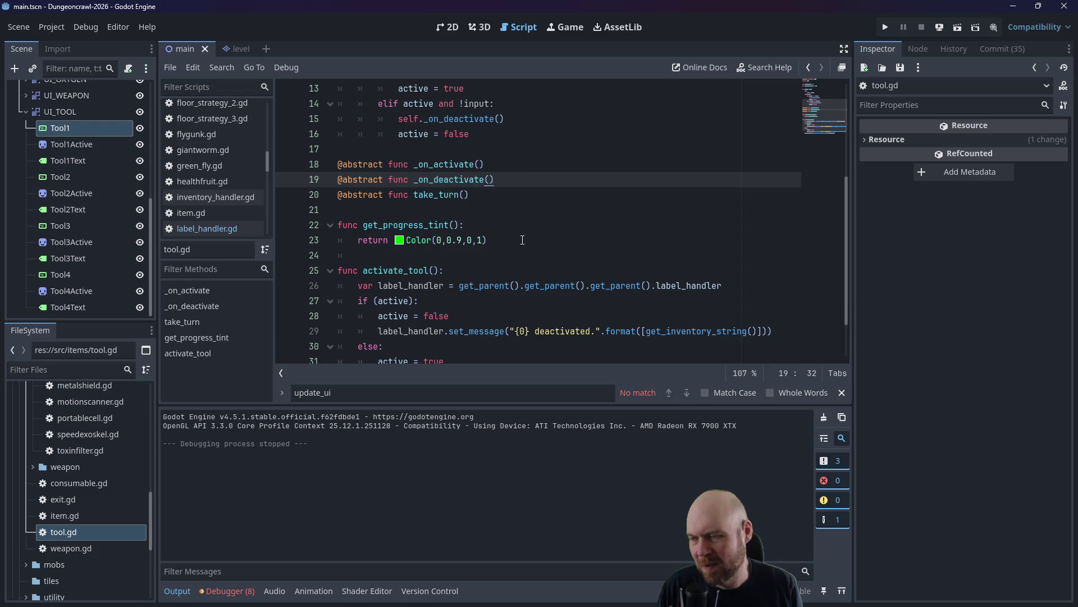
left_click(522, 240)
key("ctrl+shift+Left")
key("ctrl+shift+Left")
key("ctrl+shift+Left")
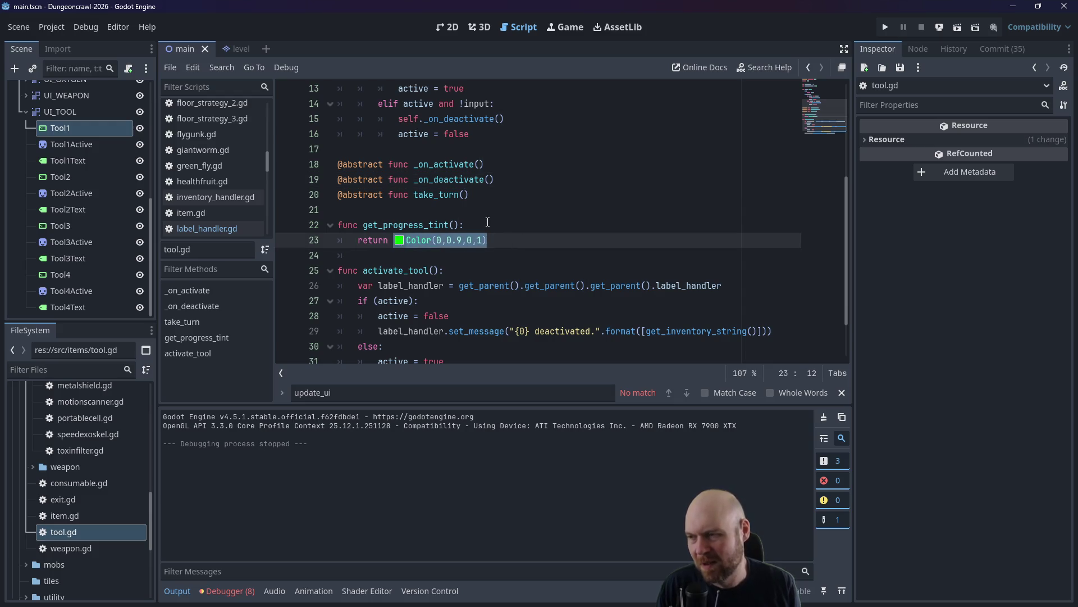
Comment out the green return line, add 'return null', and test it in a game run.
key("End")
key("ctrl+k")
key("Return")
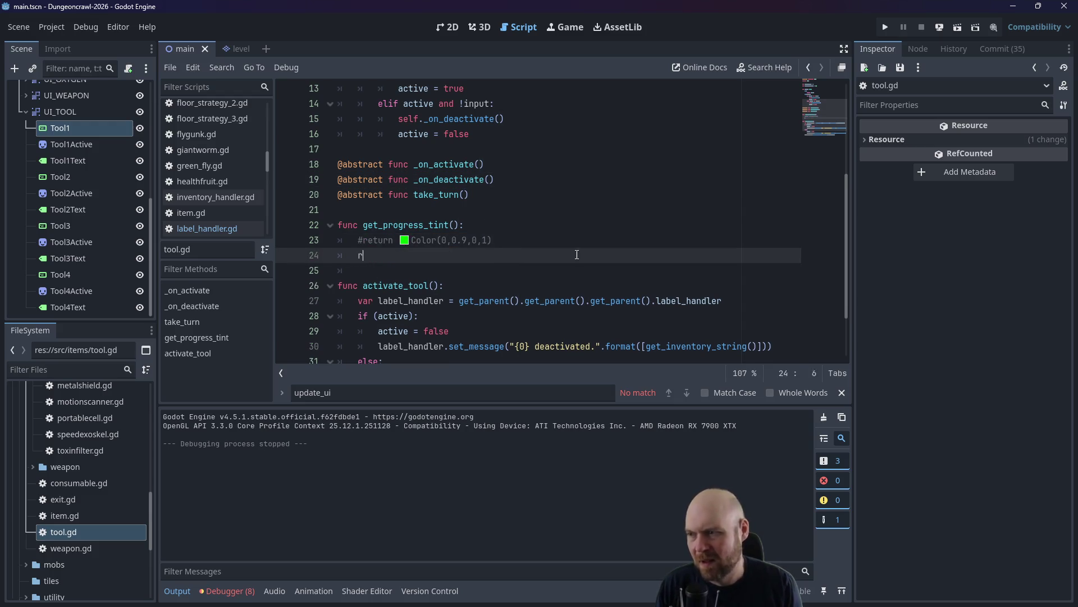
type("return null")
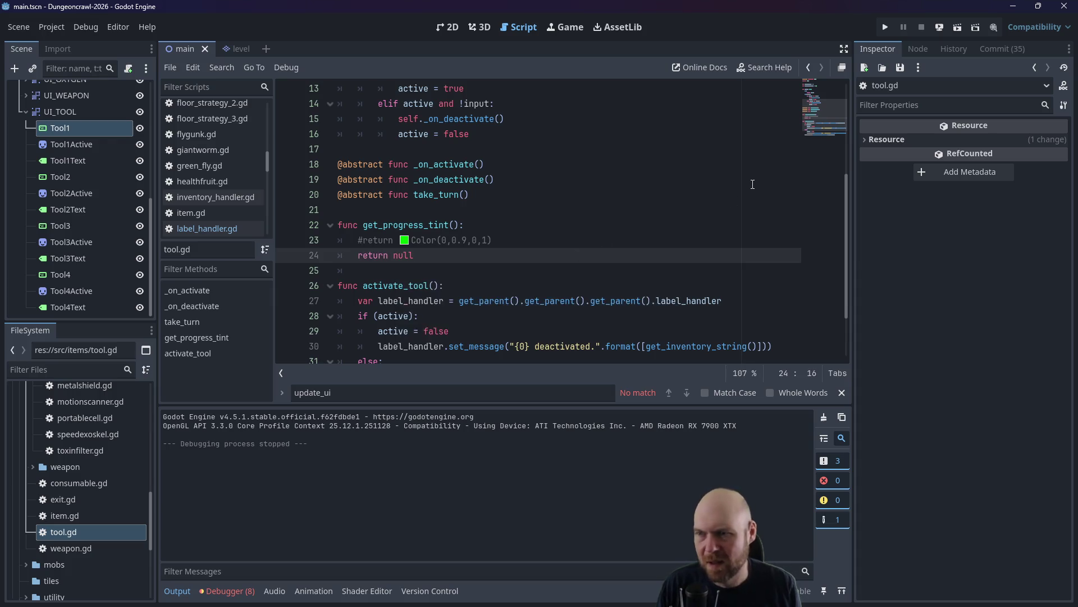
left_click(885, 29)
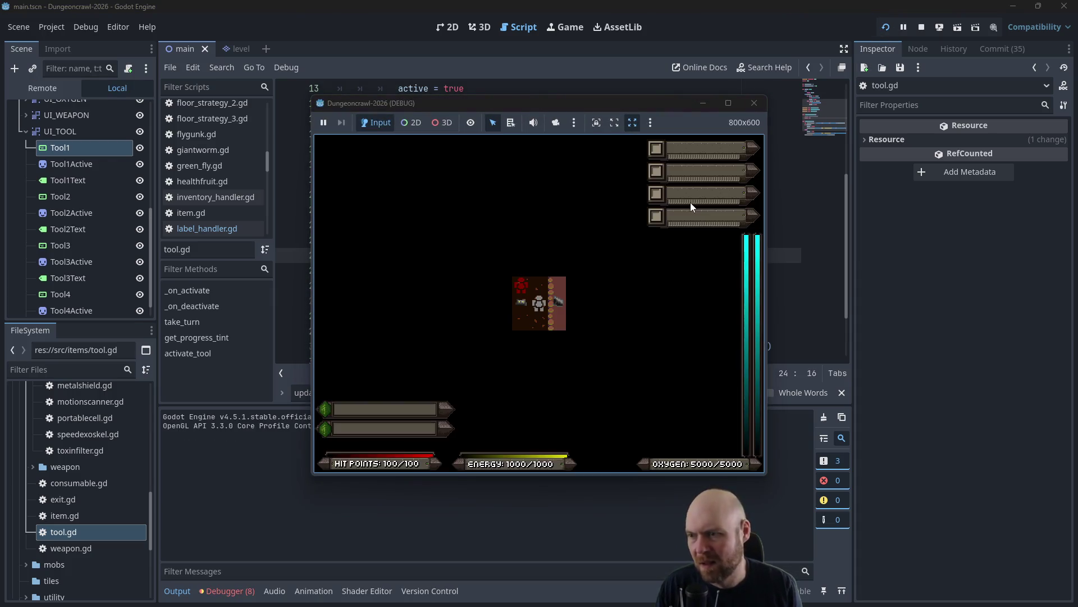
key("i")
key("1")
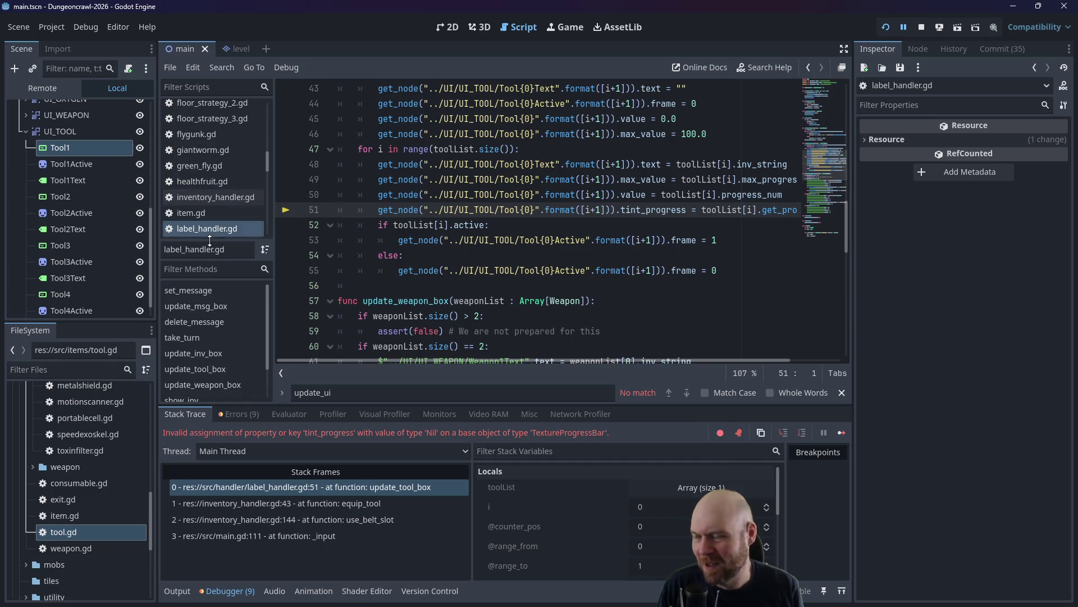
Replace null with Color(1,1,1) in tool.gd and relaunch the game.
double_click(73, 534)
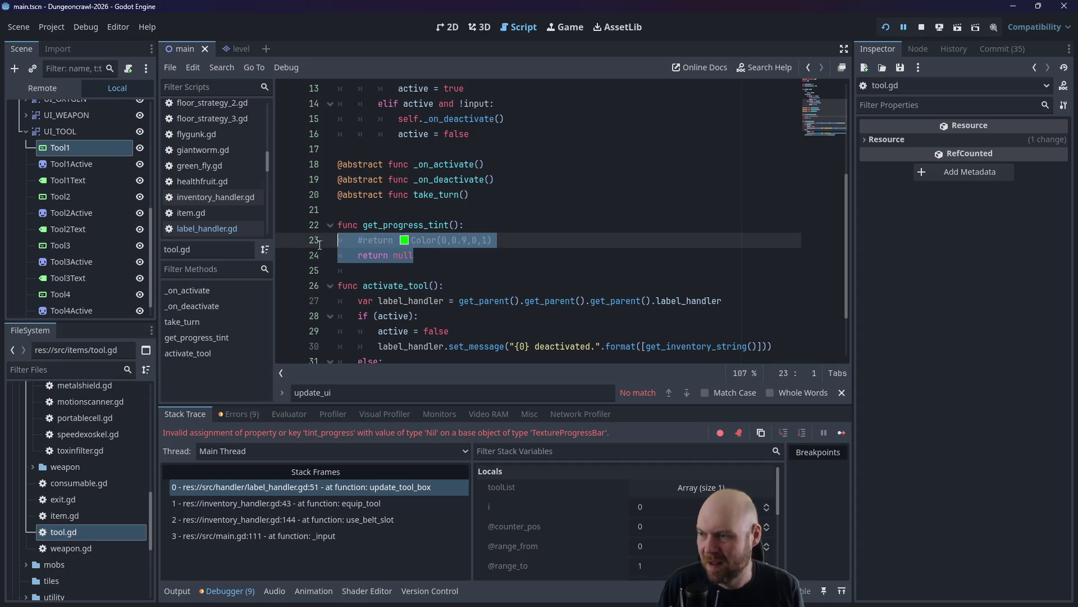
left_click_drag(415, 259, 393, 254)
type("Color(1,1,1")
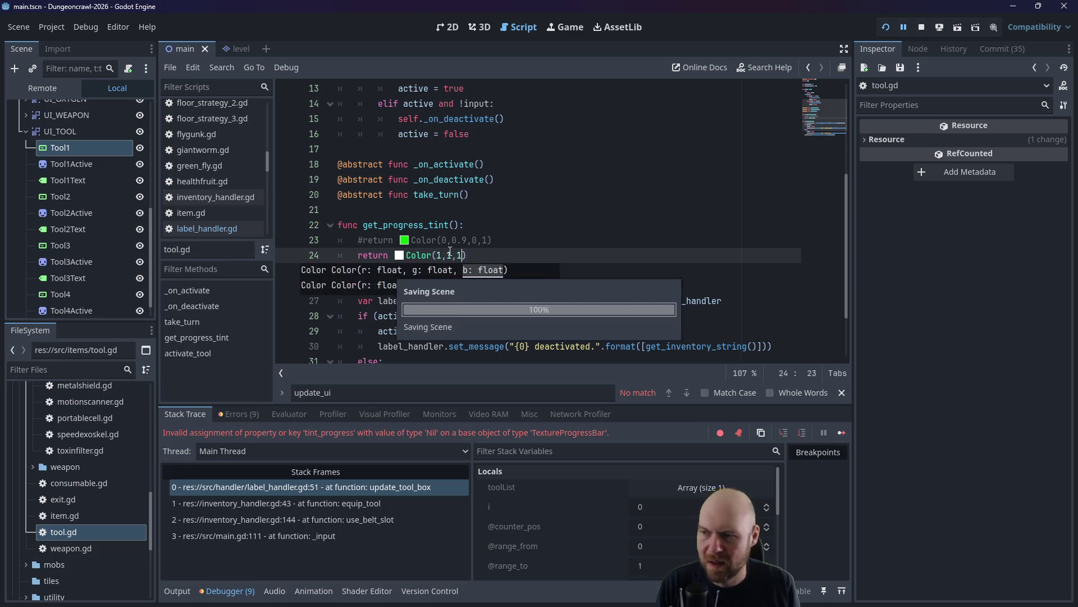
key("F5")
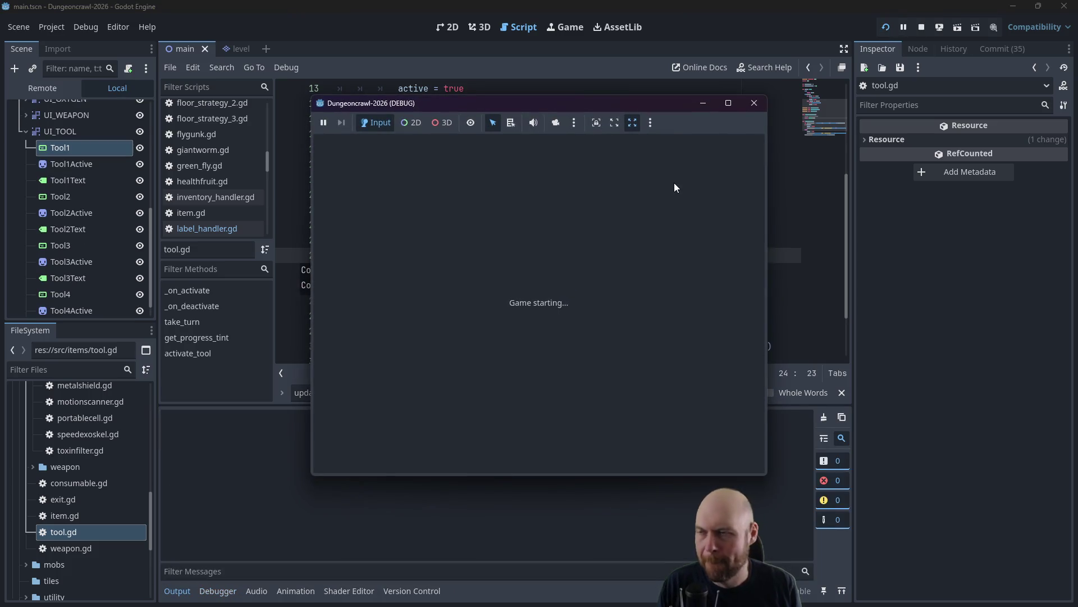
Restart the game, activate the Floodlight and Portable Fusion Cell, then switch to the Obsidian Plan note.
key("Down")
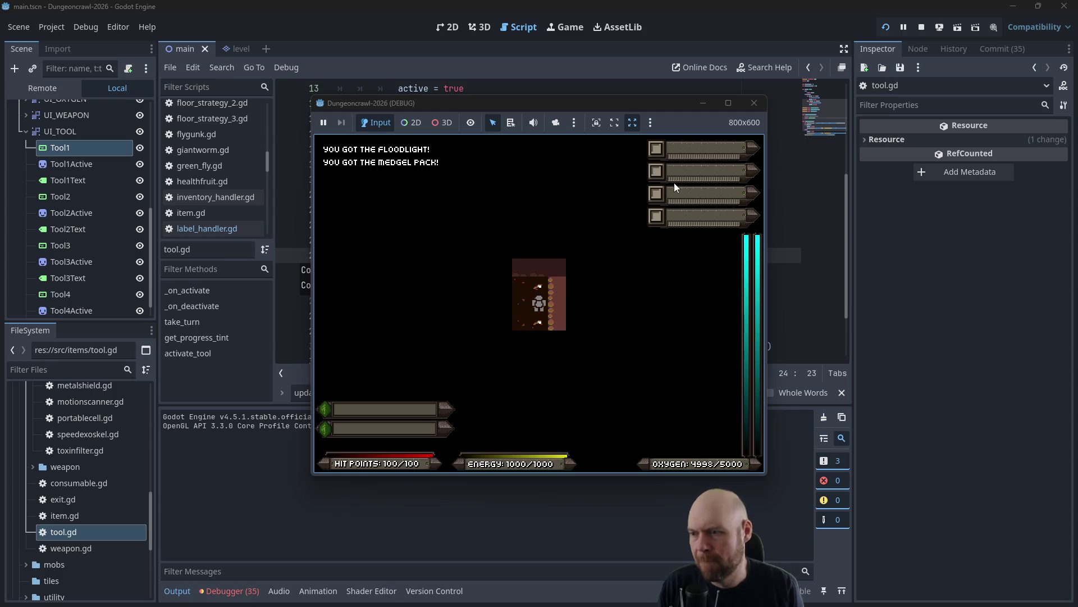
left_click(754, 103)
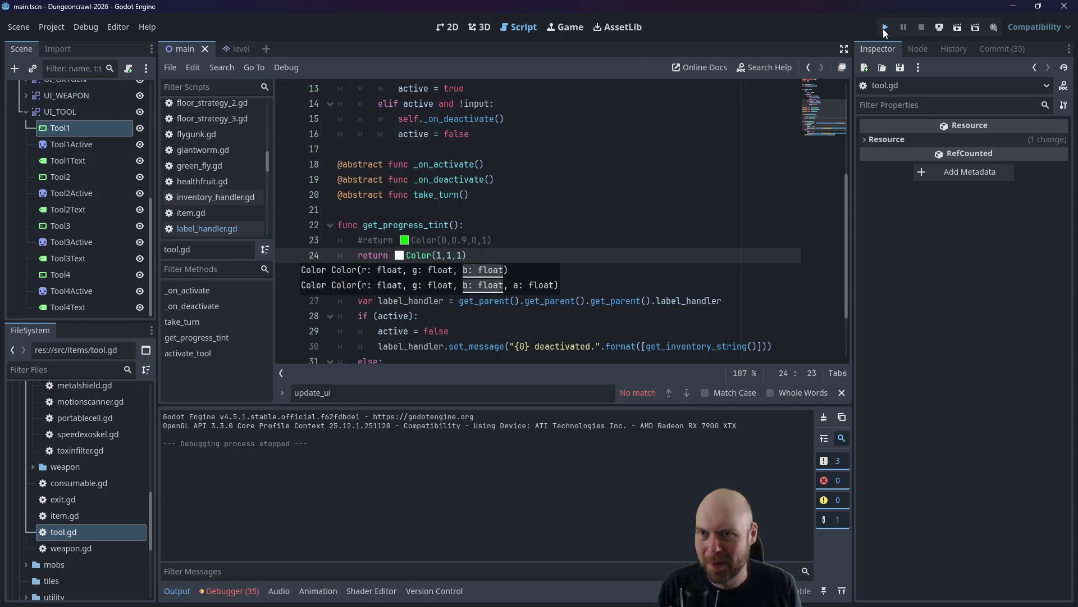
left_click(884, 27)
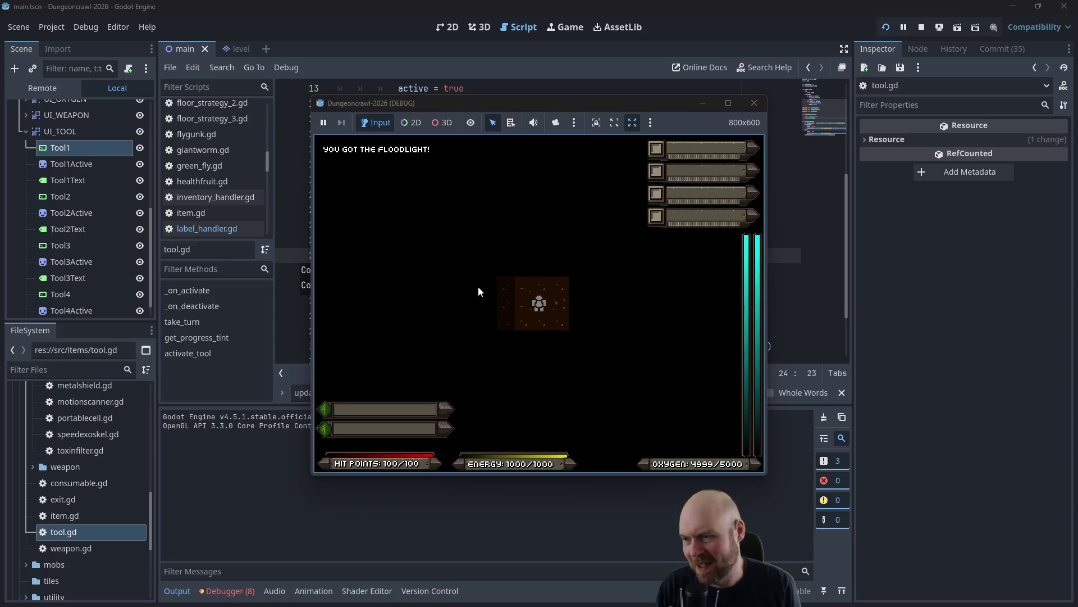
key("1")
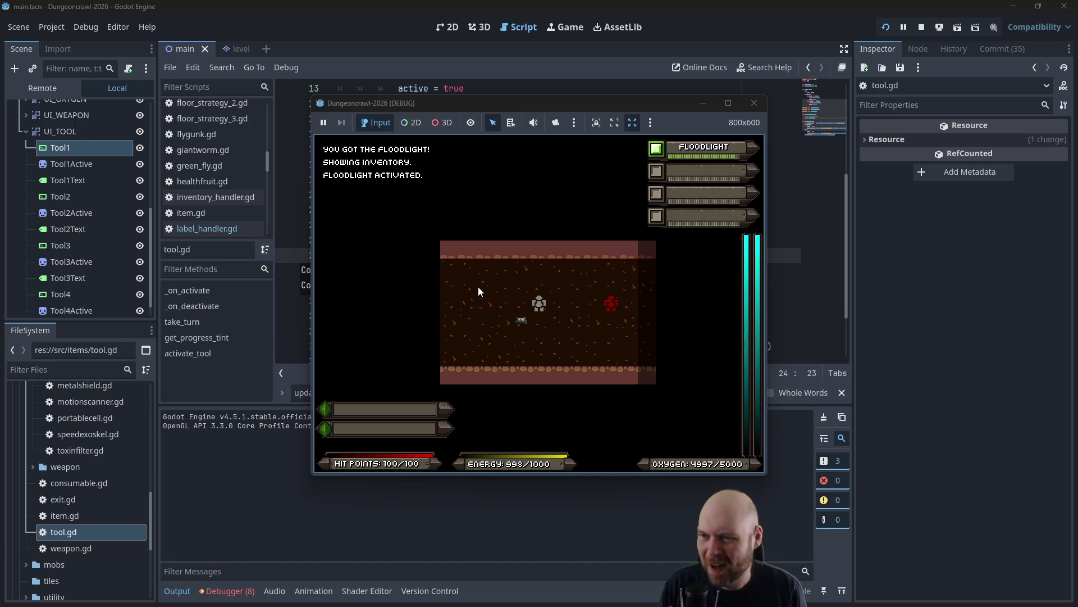
key("Left")
key("Down")
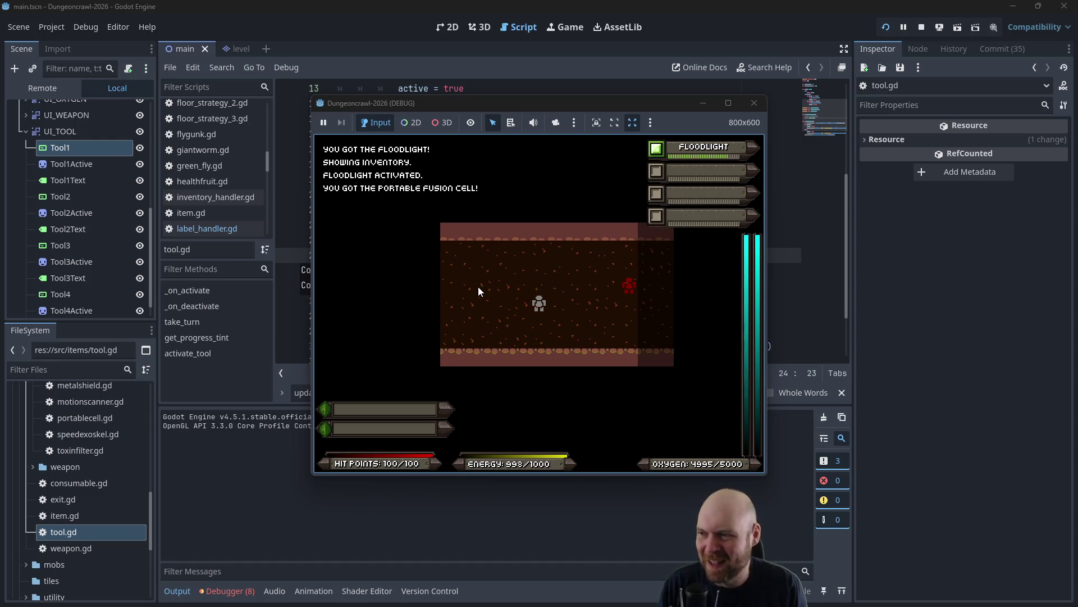
key("1")
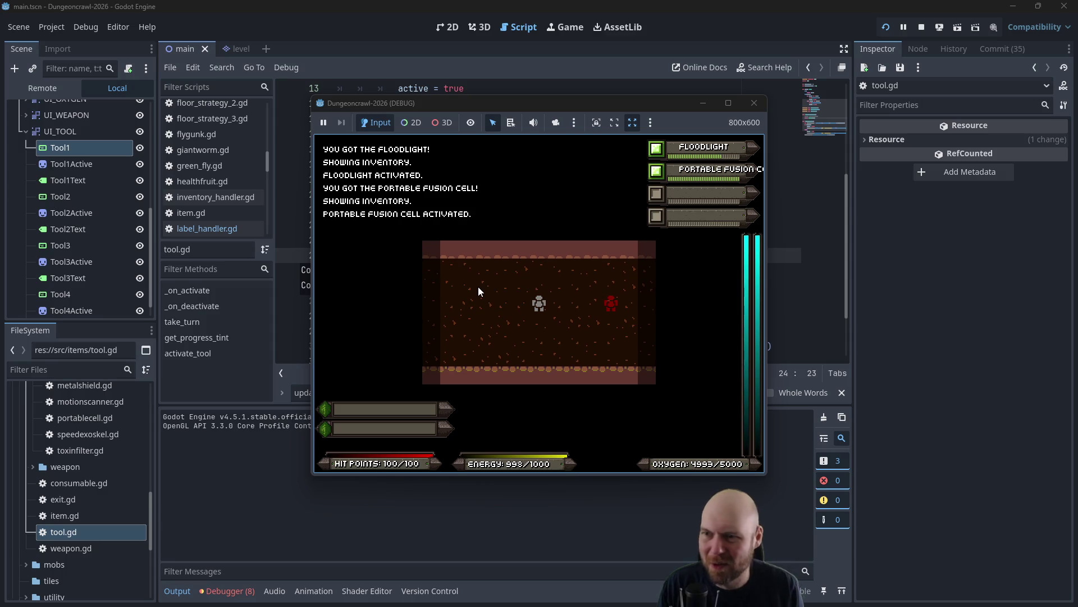
key("alt+Tab")
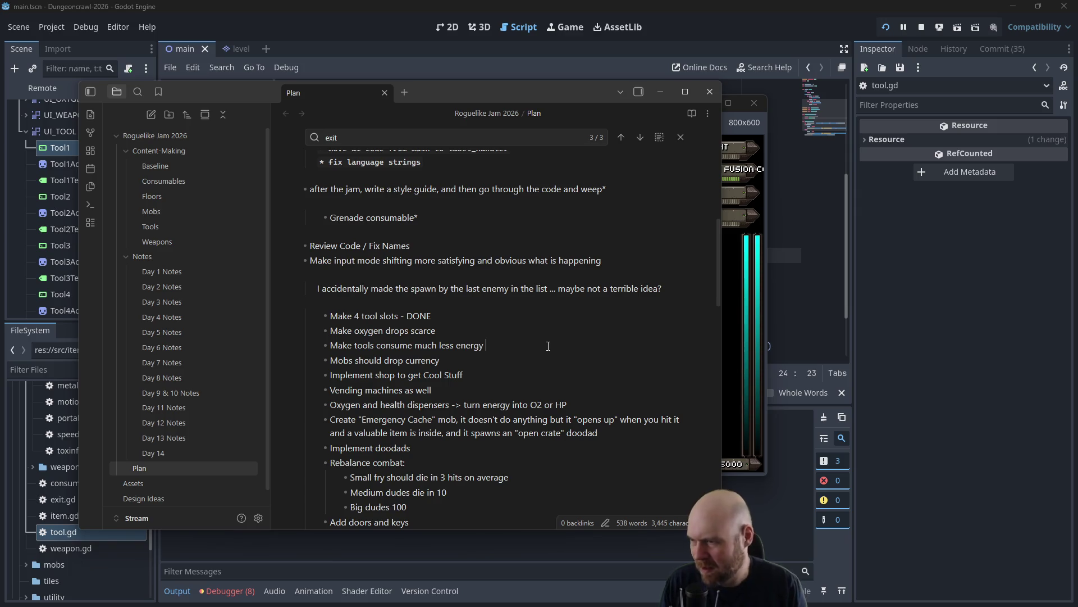
Mark the energy item as 'Make tools consume much less energy - DONE'.
type("- DONE")
scroll(526, 334, "up", 1)
scroll(527, 334, "up", 4)
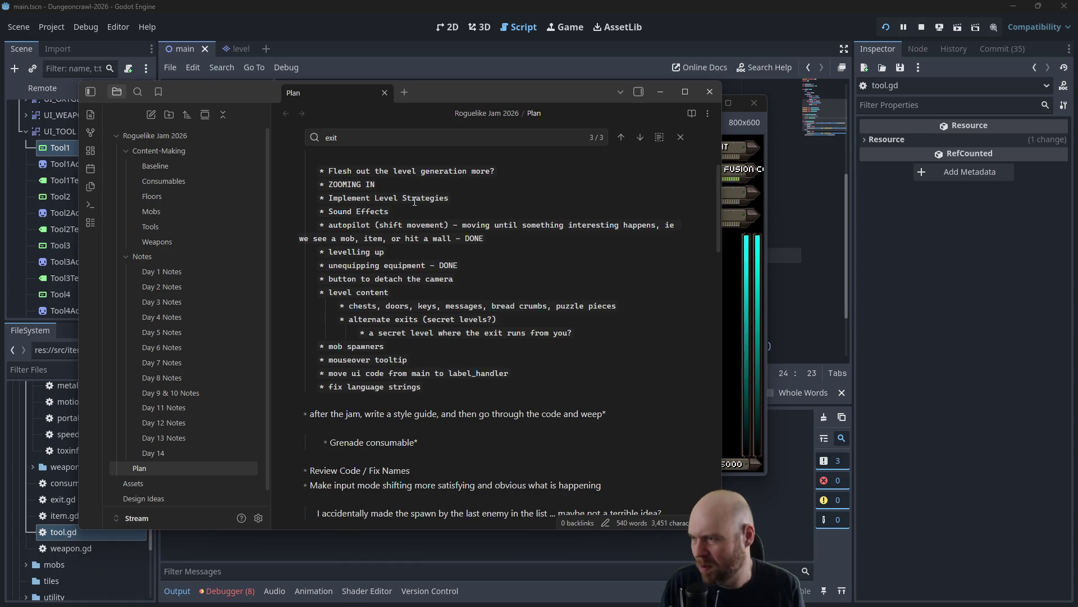
scroll(471, 236, "down", 7)
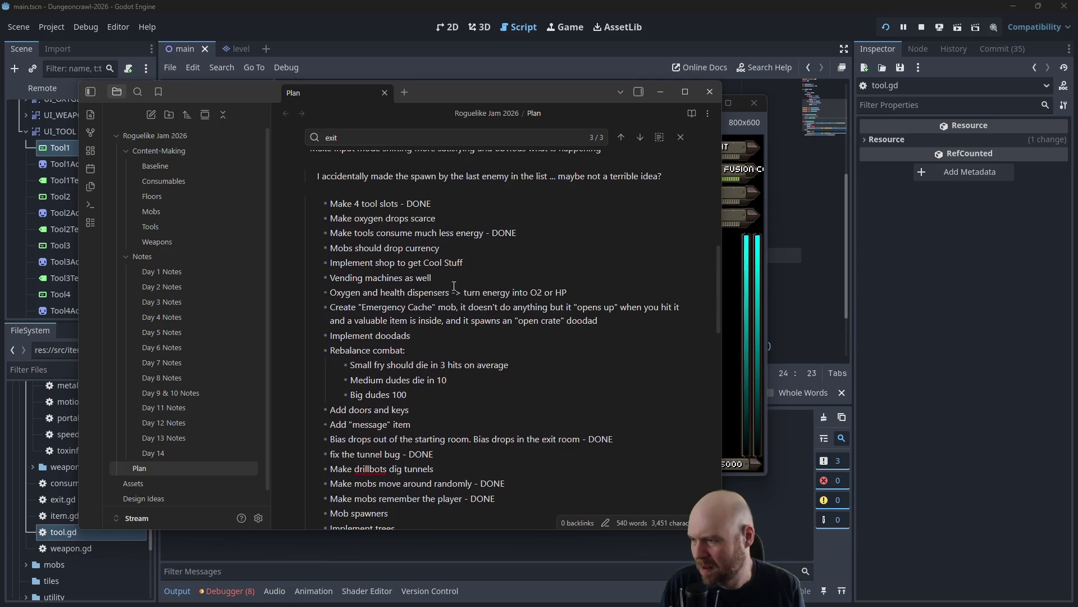
scroll(441, 295, "down", 2)
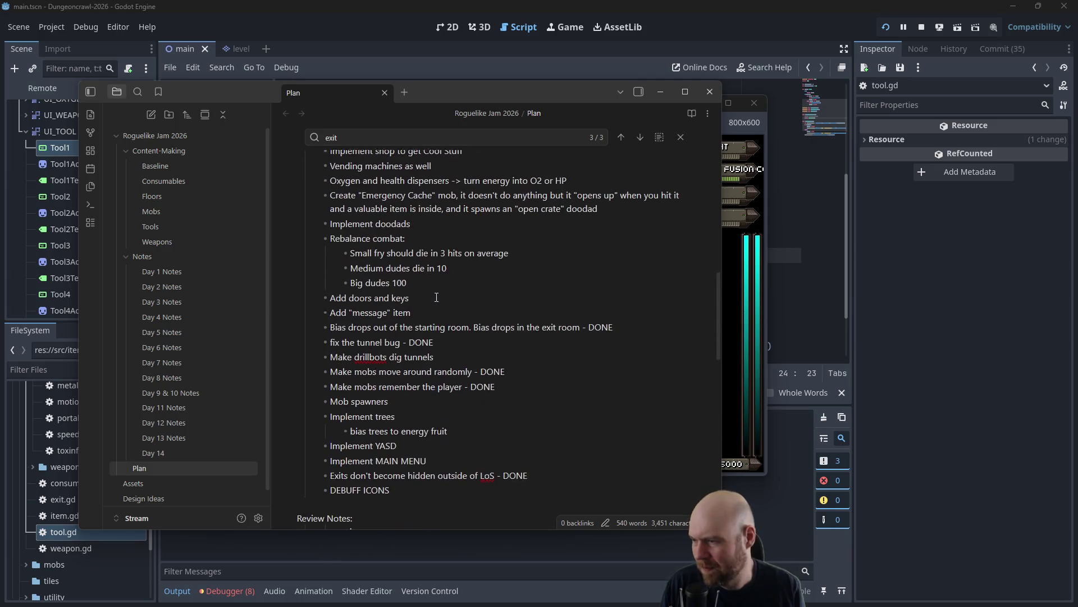
scroll(444, 297, "down", 1)
scroll(451, 301, "up", 2)
scroll(451, 300, "up", 1)
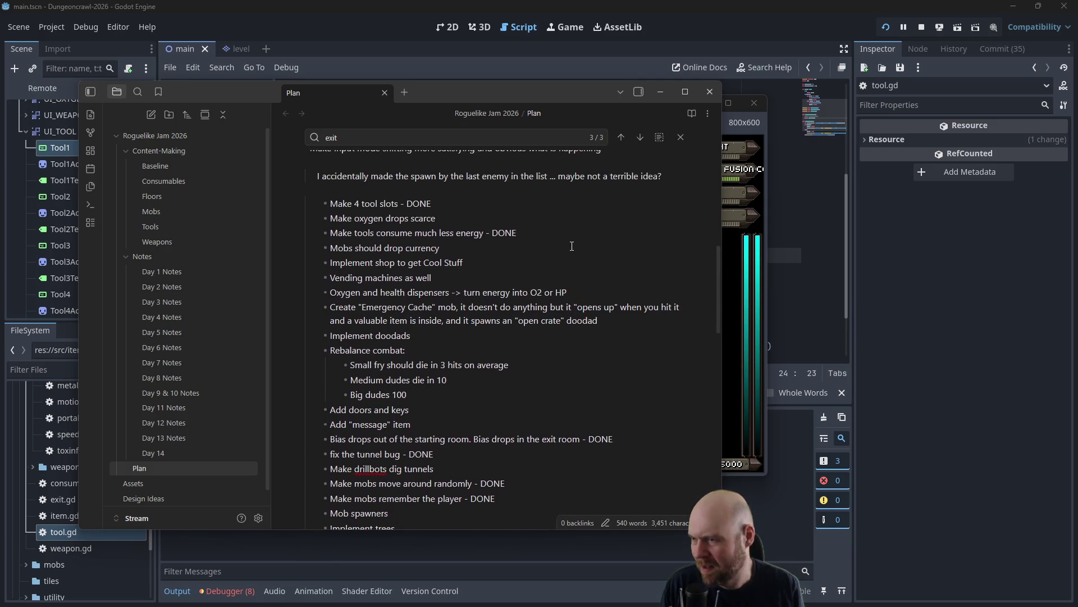
Add the task 'Make tools adjust the progress bar color' on a new line below it.
key("Return")
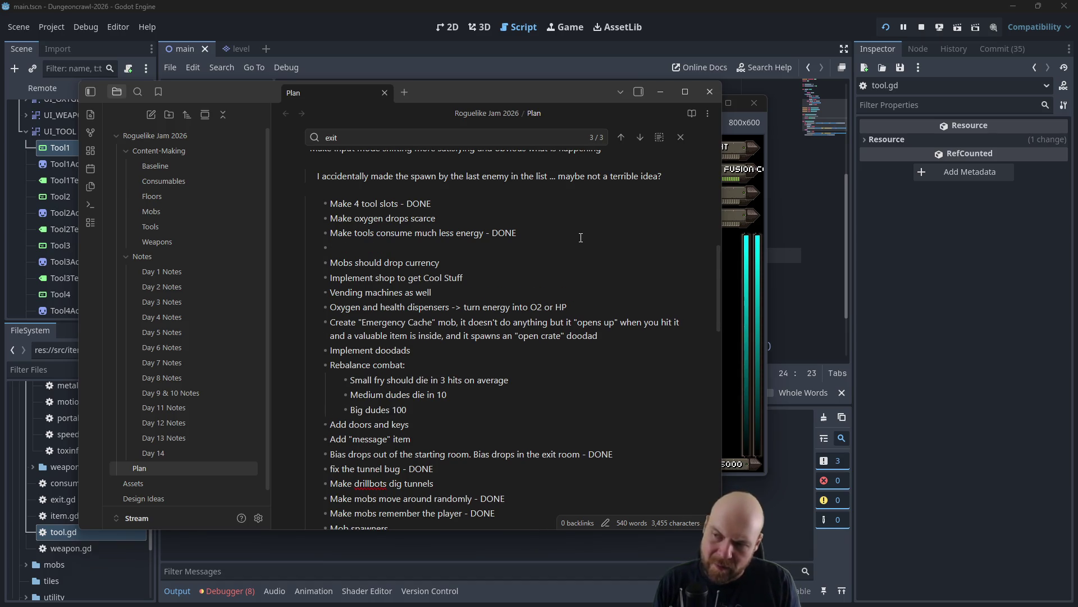
type("Make tools adjust")
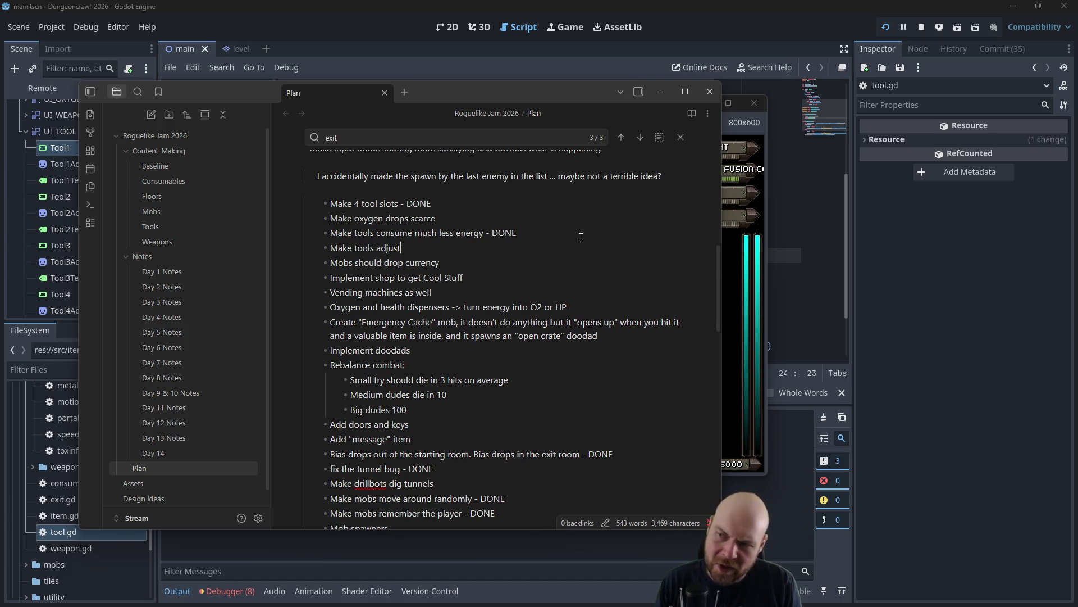
type(" the progress bar color")
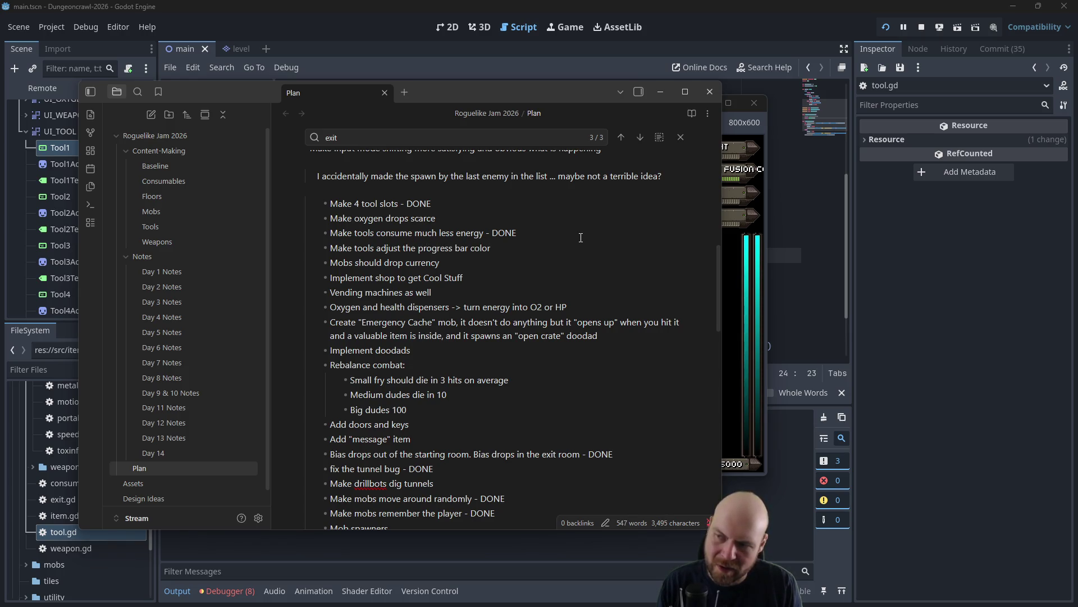
key("BackSpace")
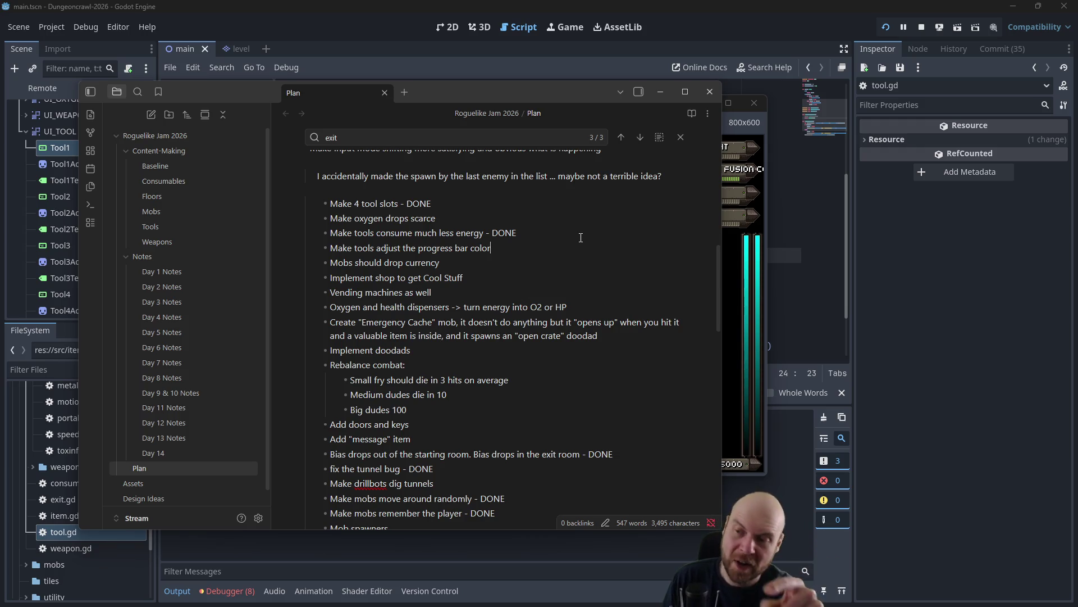
Save tool.gd with get_progress_tint returning white, test-run and stop the game, then return to Plan.
left_click(713, 48)
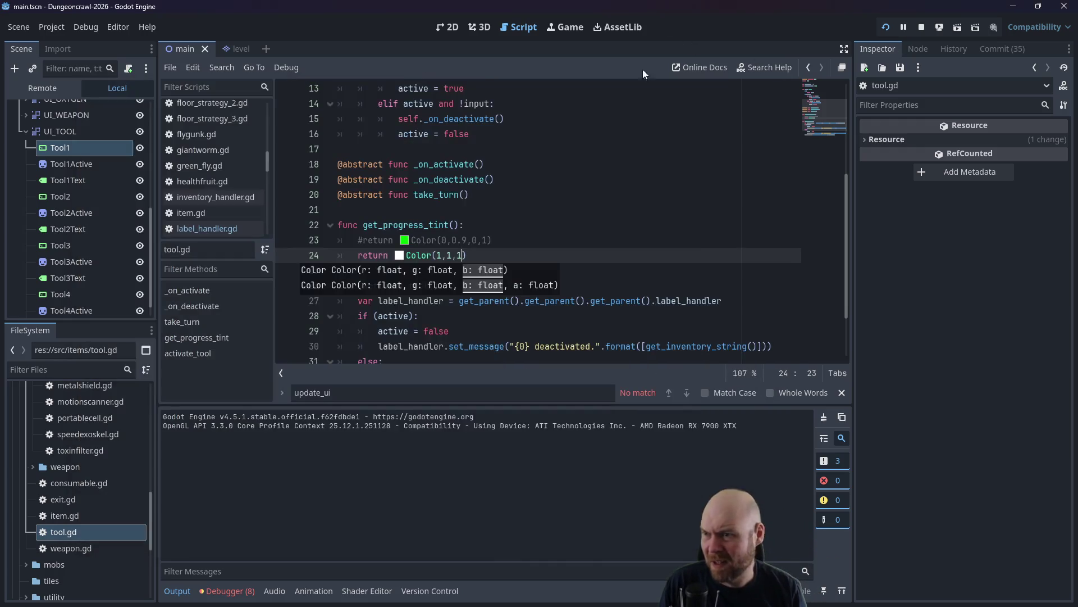
left_click(482, 255)
key("ctrl+s")
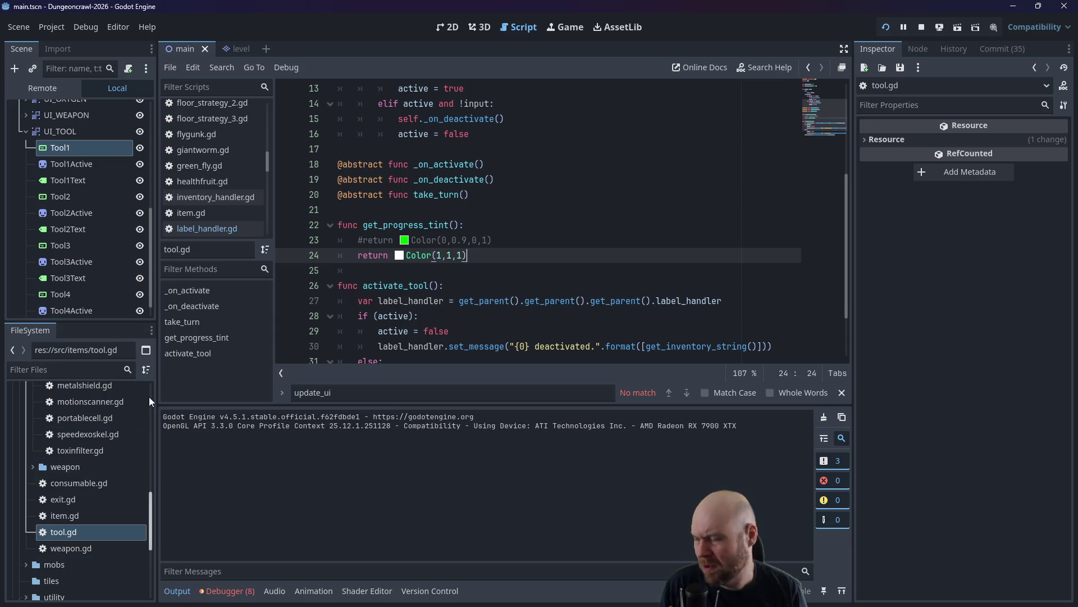
key("alt+Tab")
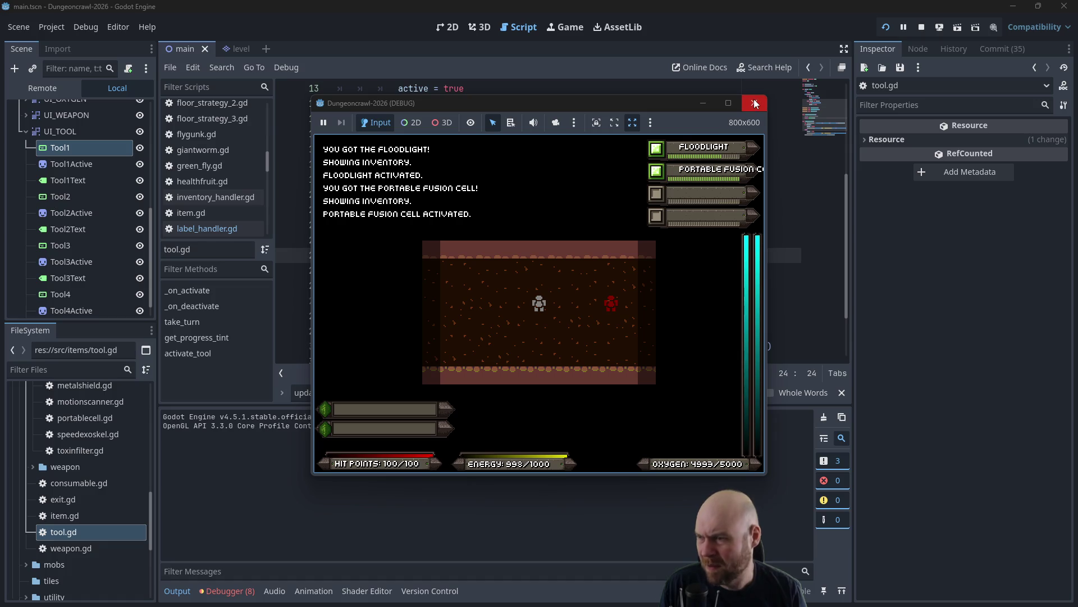
left_click(755, 102)
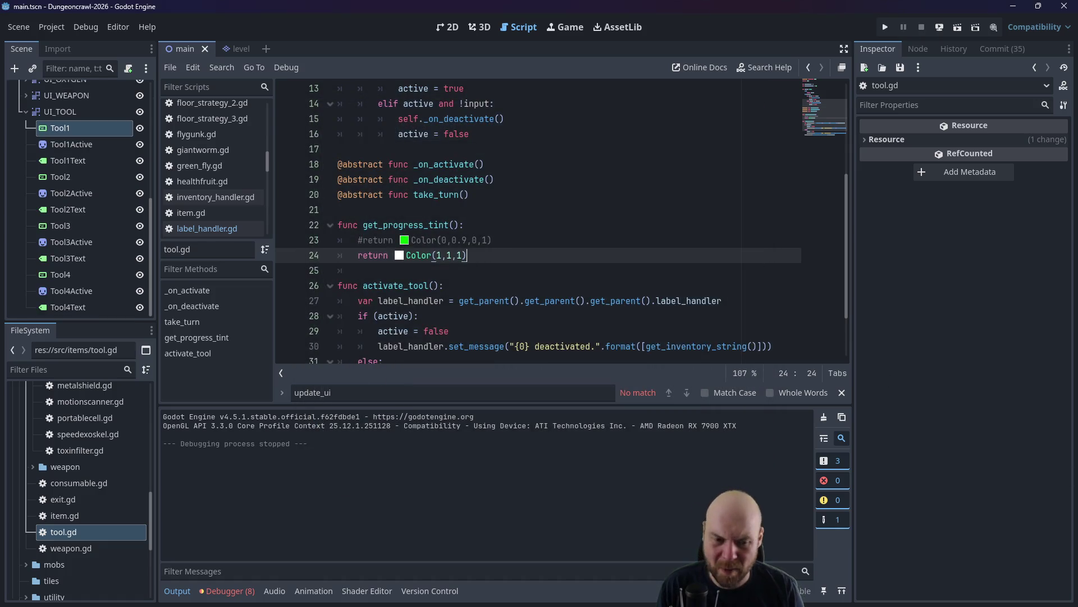
key("alt+Tab")
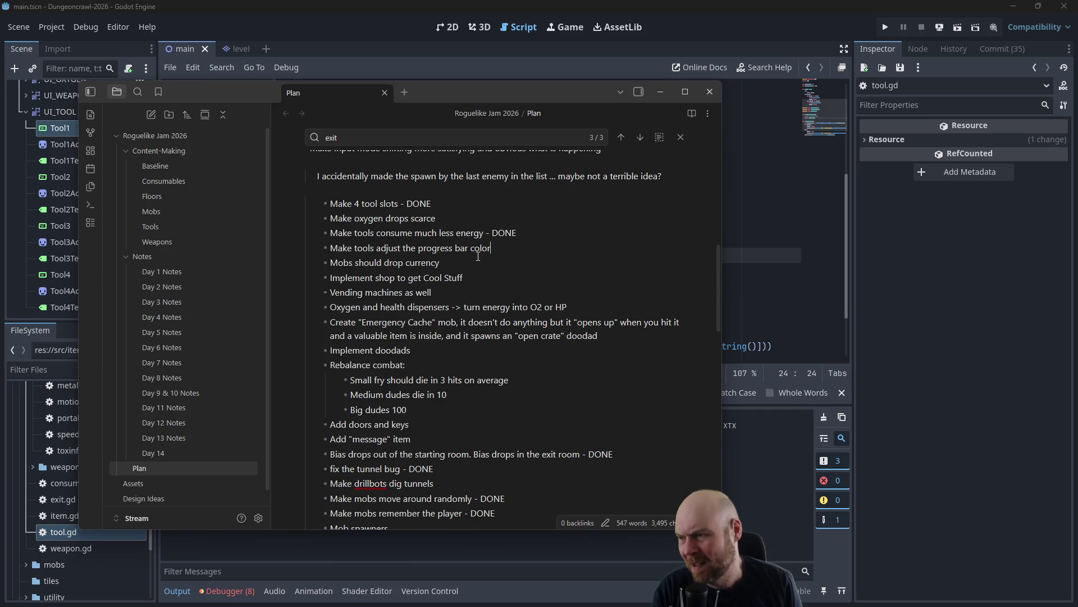
Look over the oxygen drops and levelling up tasks in Plan, then go back to Godot's tool.gd.
left_click(433, 218)
scroll(443, 223, "up", 8)
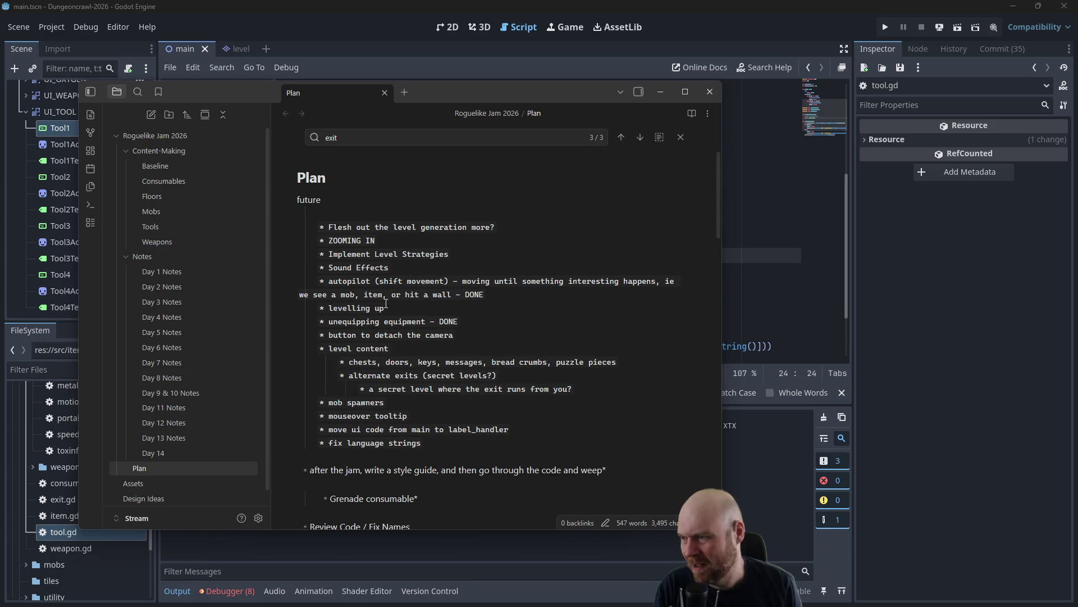
left_click(394, 309)
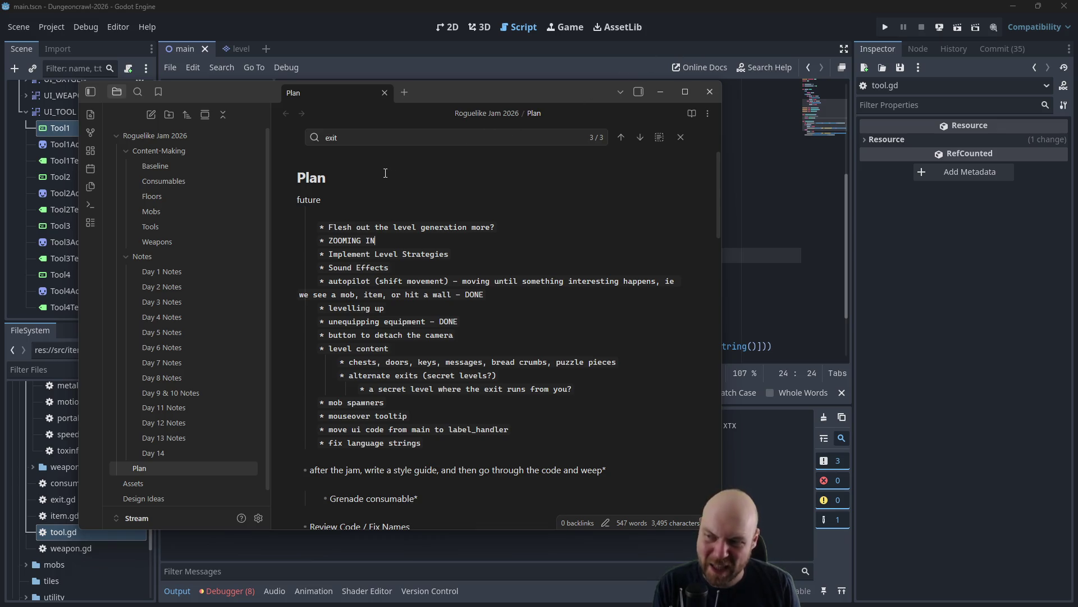
left_click(846, 27)
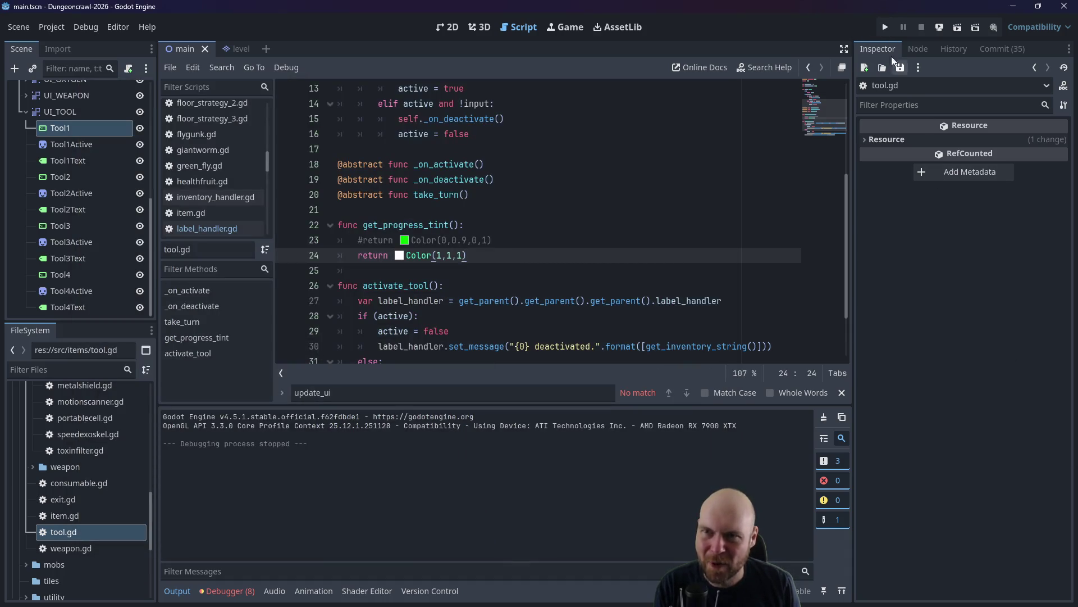
Test-run the game again, maximize its window, stop it, and bring the Plan note forward.
left_click(885, 28)
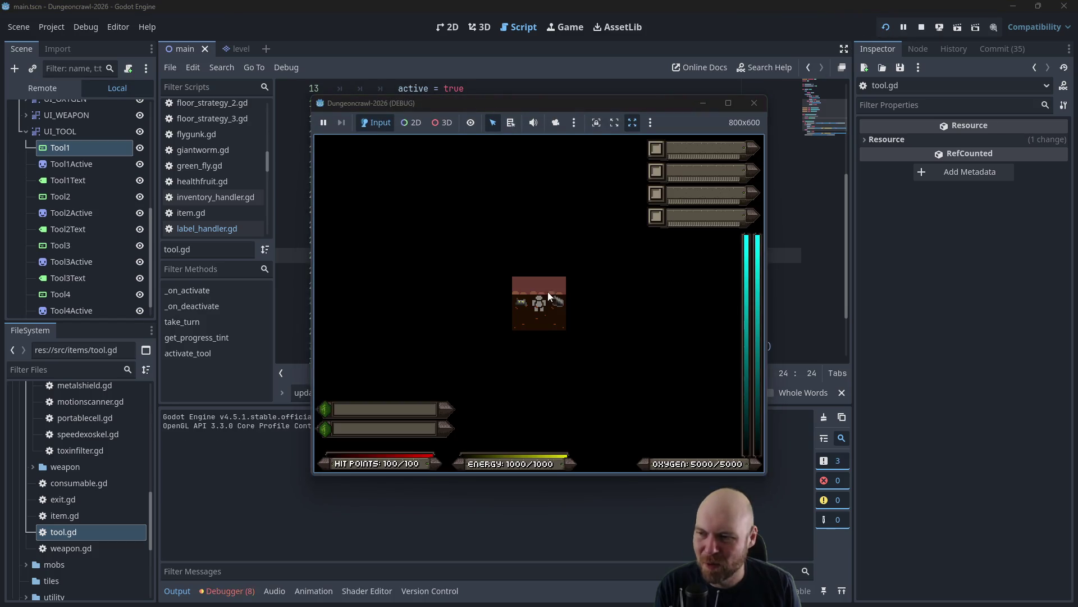
left_click(535, 300)
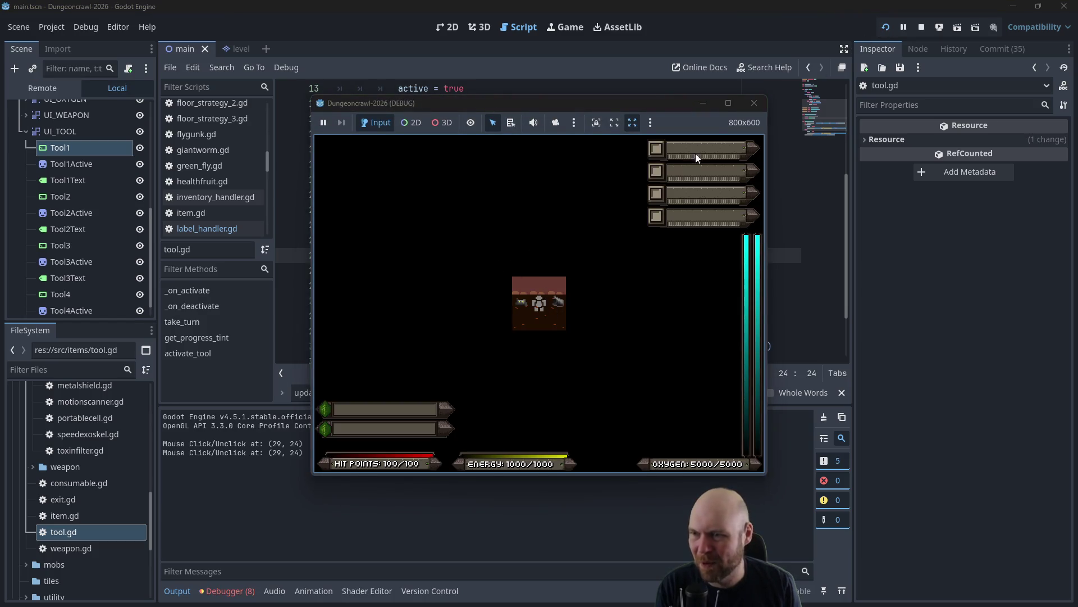
left_click(728, 103)
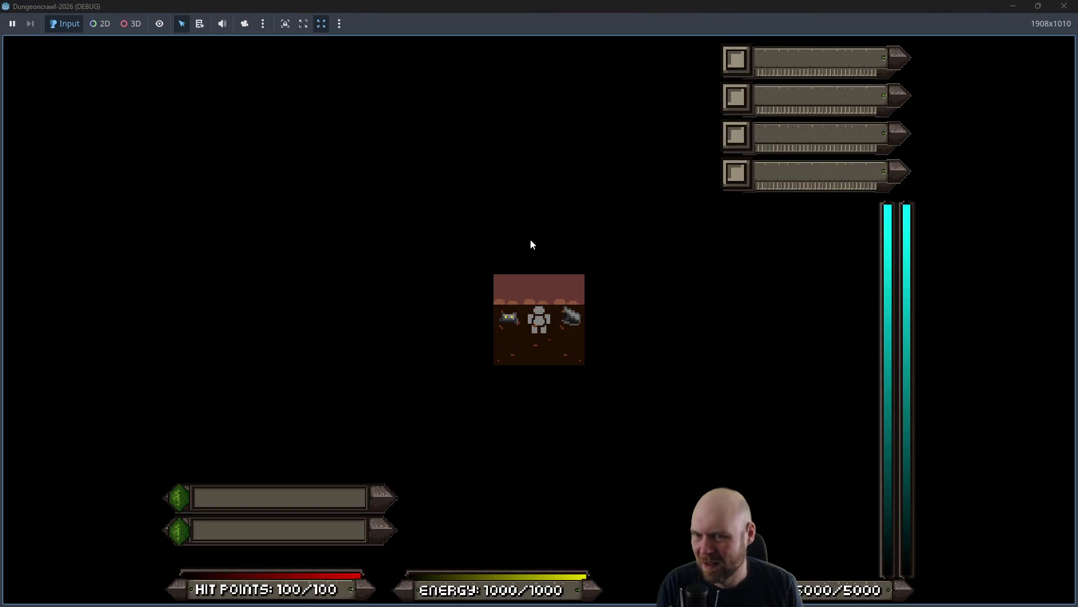
left_click(1065, 6)
key("alt+Tab")
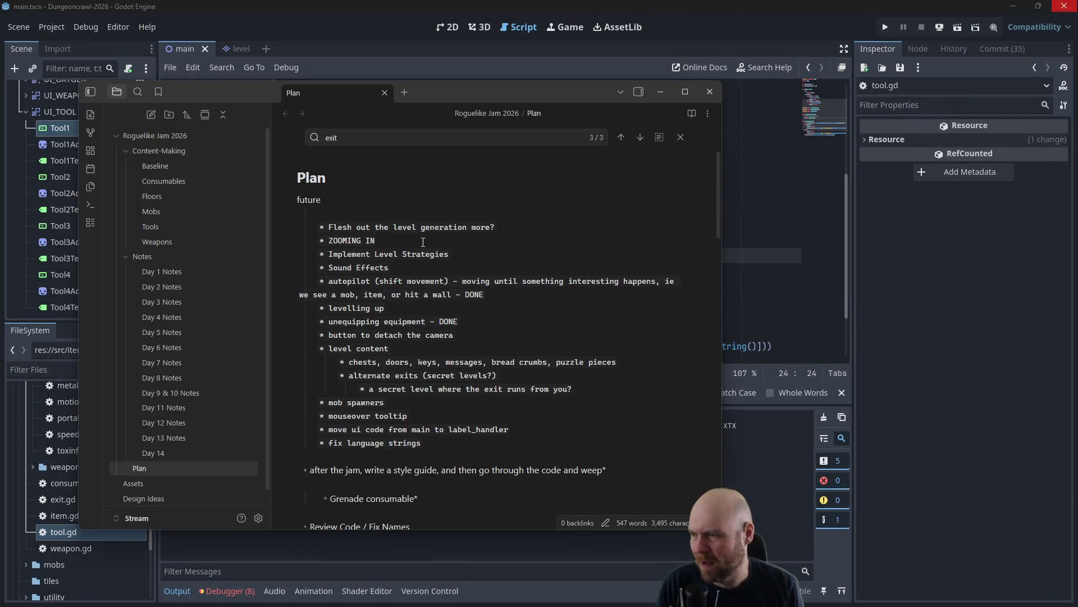
Append 'DONE (todo, zooming out)' to the ZOOMING IN item, then check the level content line.
type("DONE (todo, ")
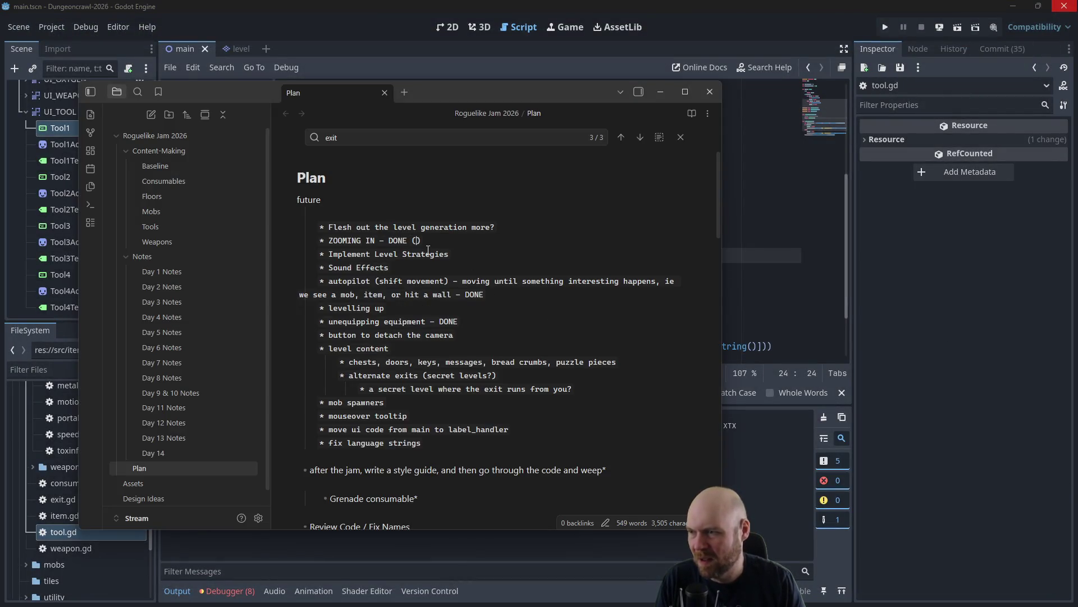
type("zooming out")
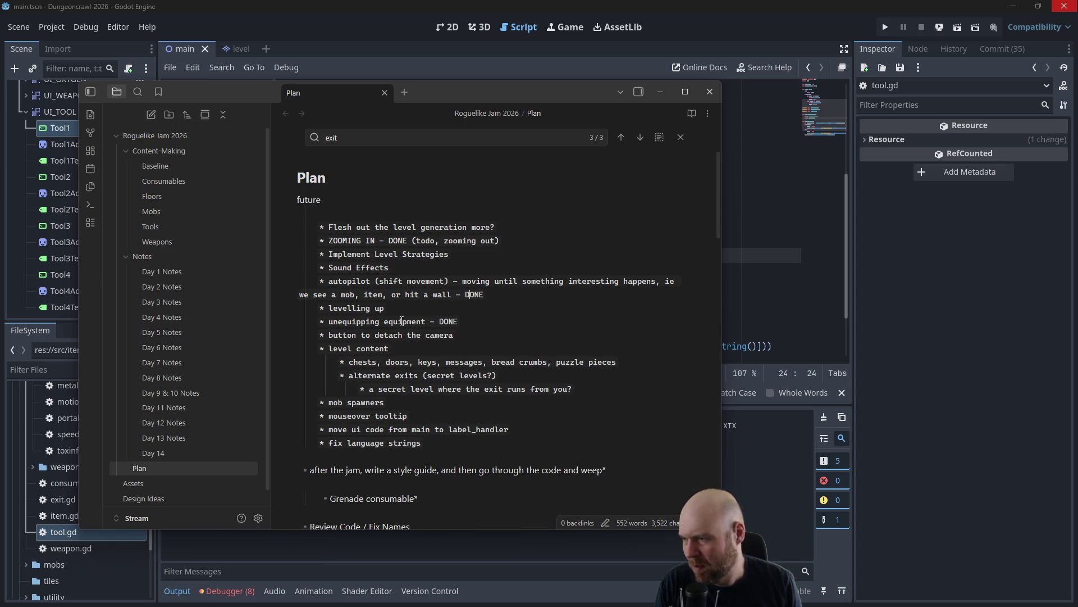
left_click(411, 351)
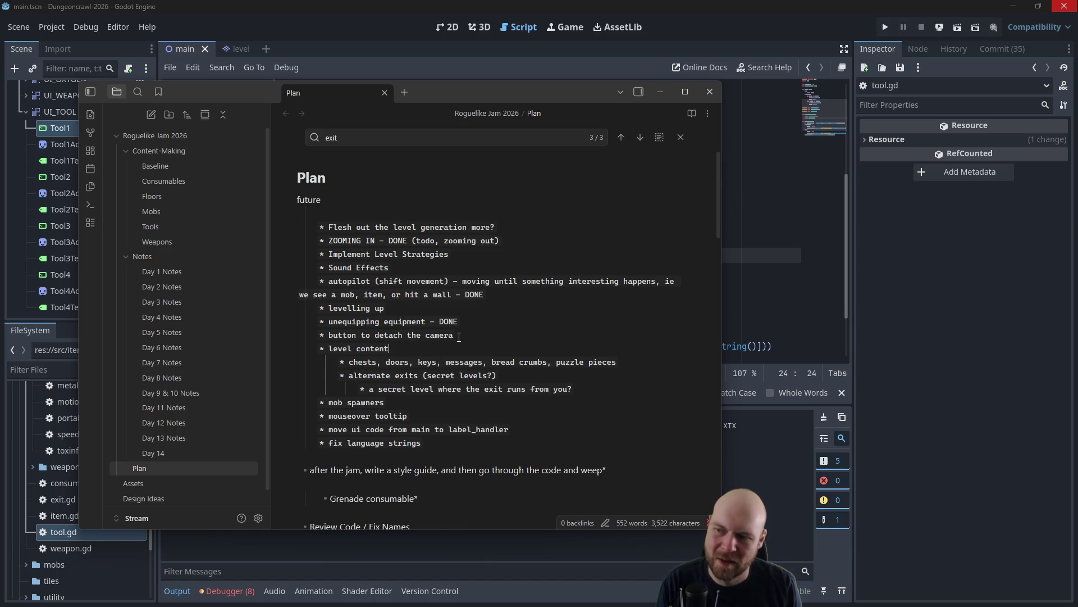
triple_click(430, 336)
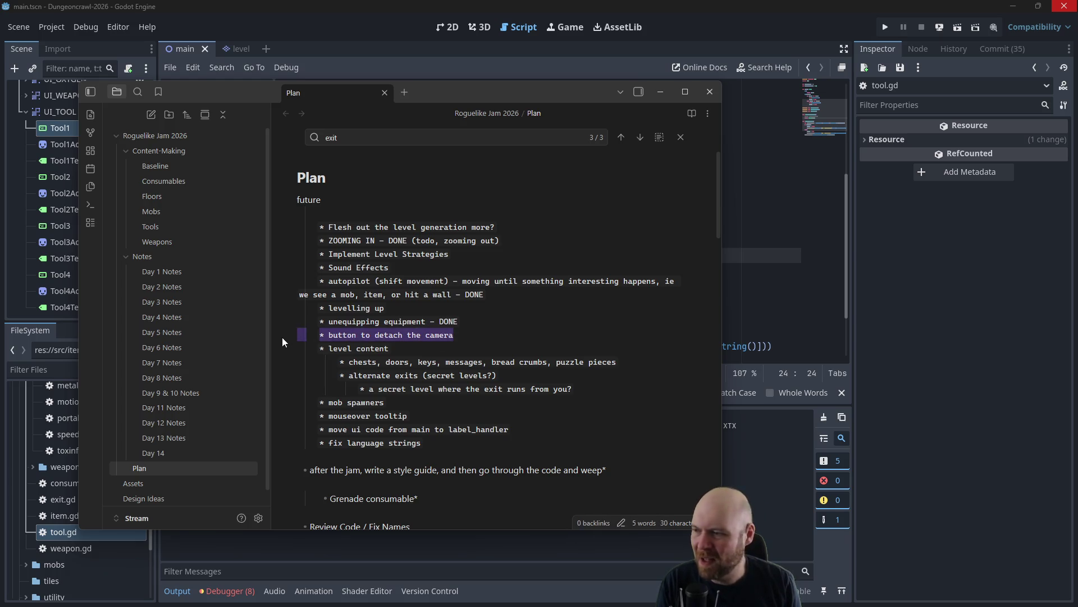
left_click(432, 345)
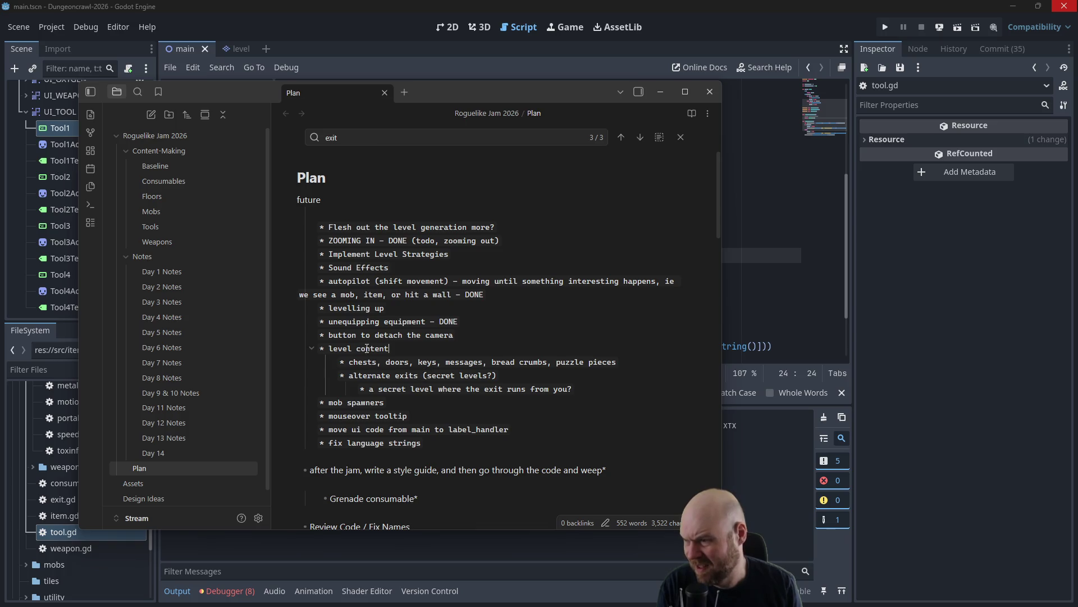
Scroll through the remaining tasks: mob spawners, Review Code, and 'Vending machines as well'.
left_click(383, 402)
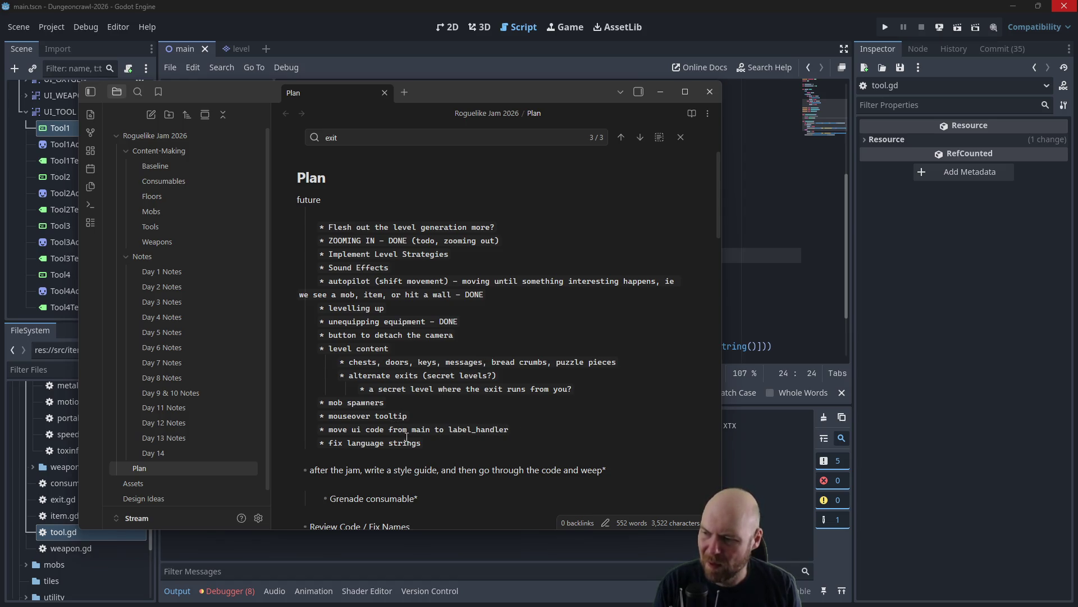
scroll(431, 444, "down", 1)
scroll(431, 444, "down", 3)
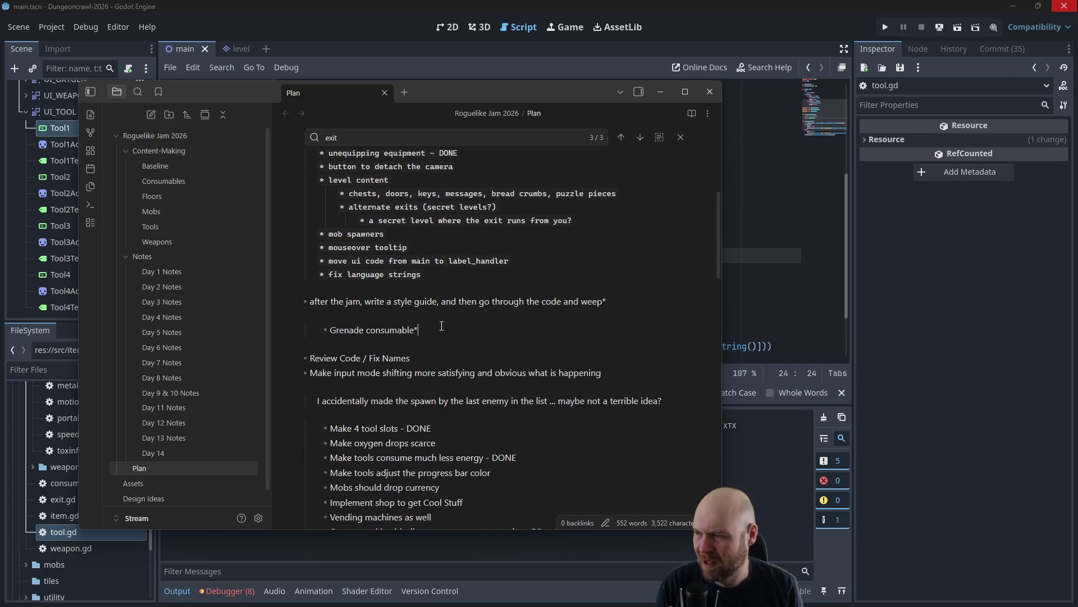
scroll(419, 320, "down", 2)
left_click(419, 299)
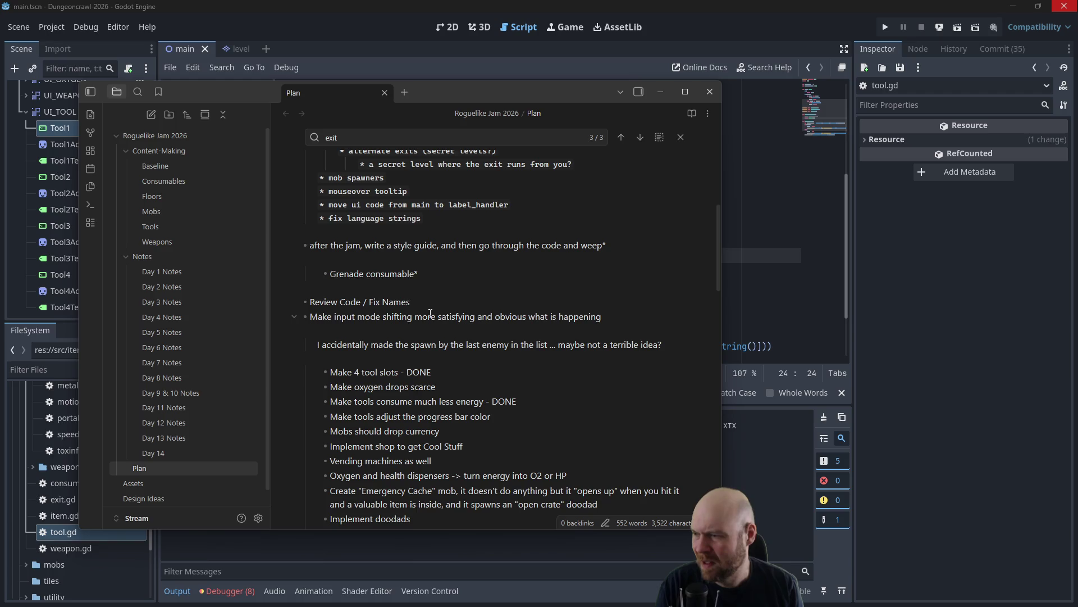
scroll(432, 344, "down", 4)
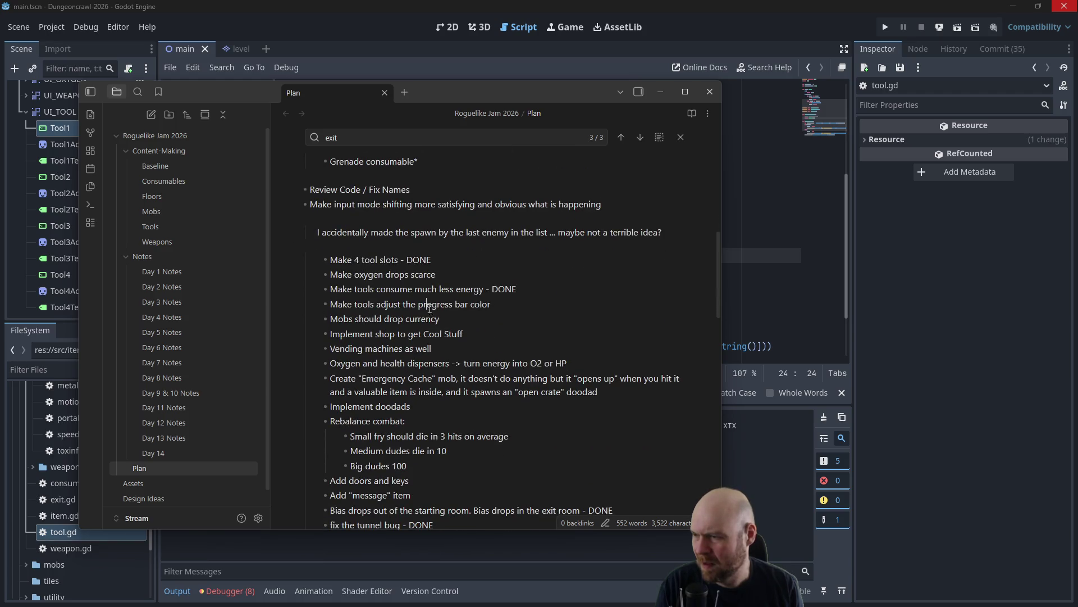
scroll(436, 319, "down", 2)
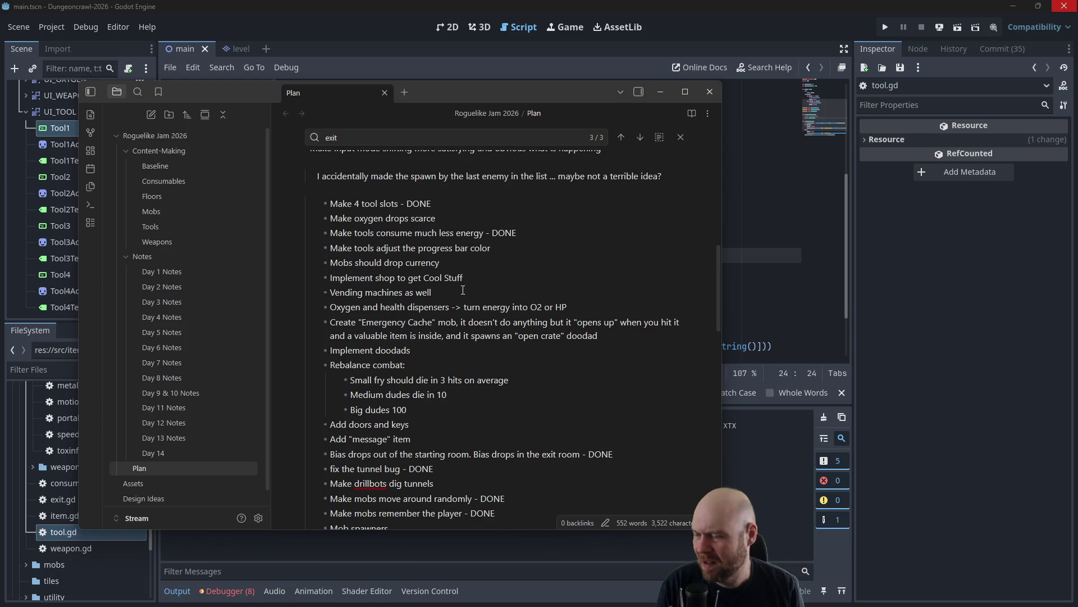
left_click(464, 296)
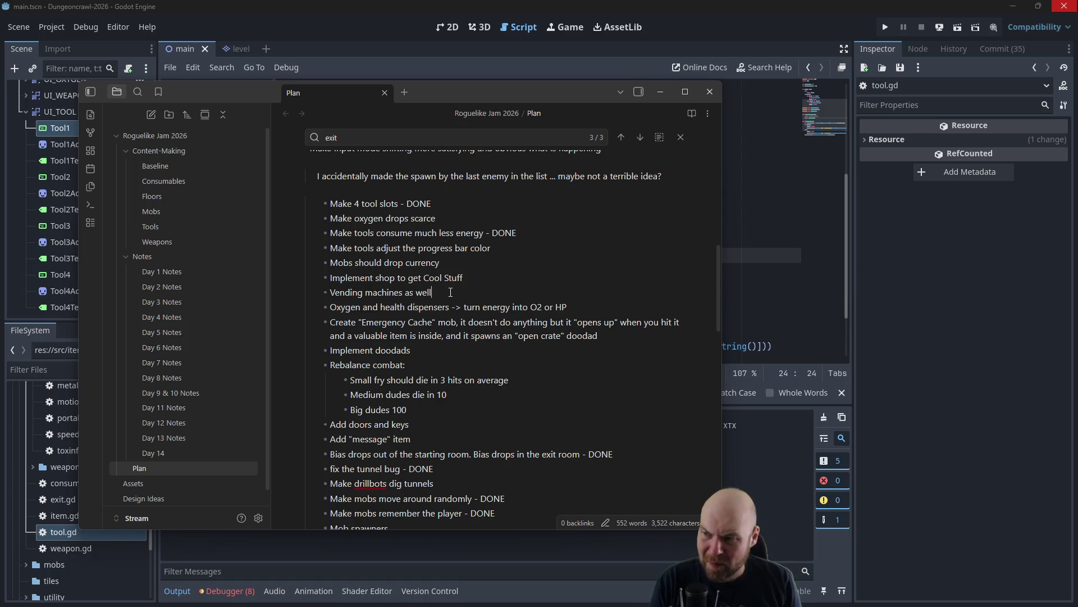
scroll(450, 292, "down", 2)
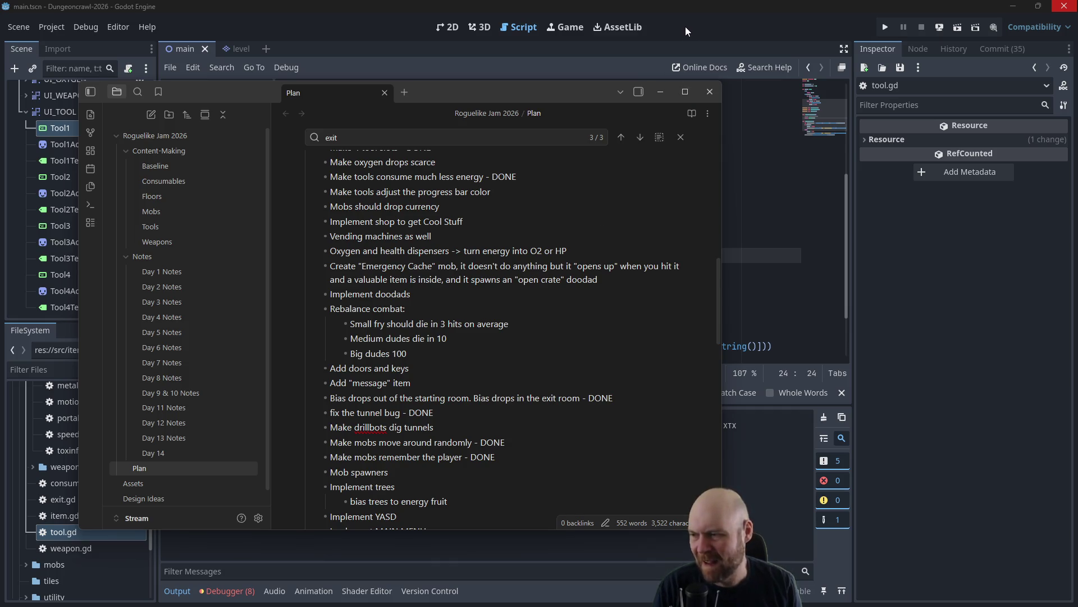
Test-run the game, equip the Portable Fusion Cell and Floodlight into the first two slots, then close it.
left_click(884, 28)
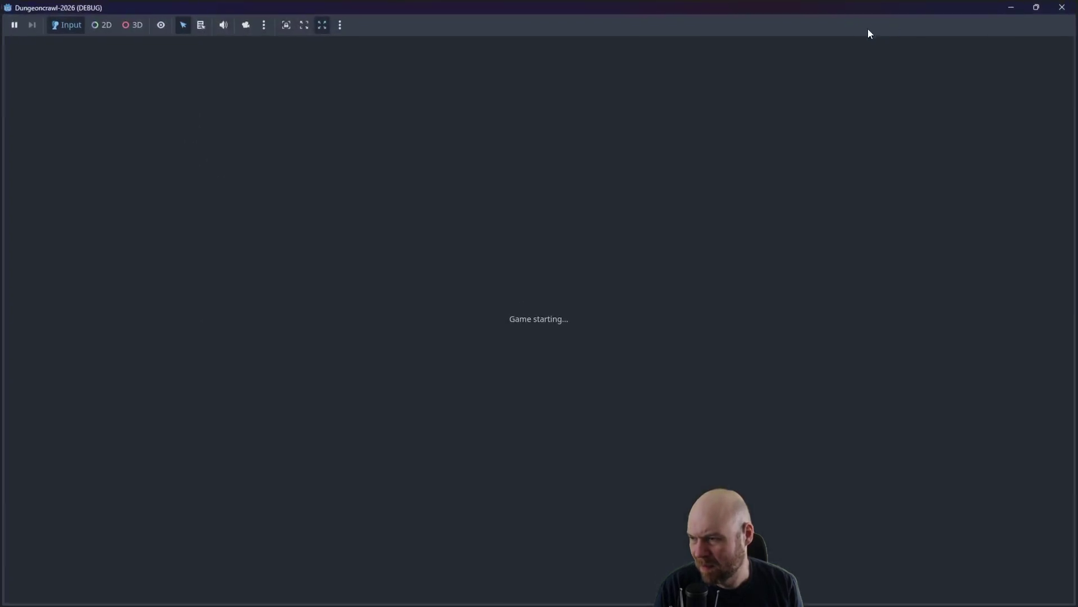
key("Right")
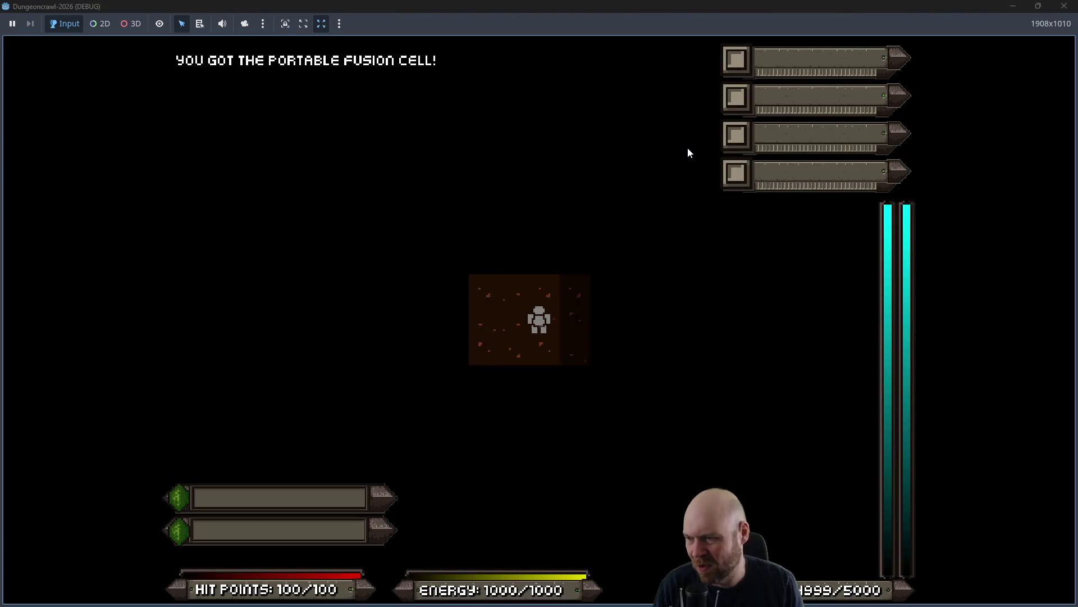
key("i")
key("1")
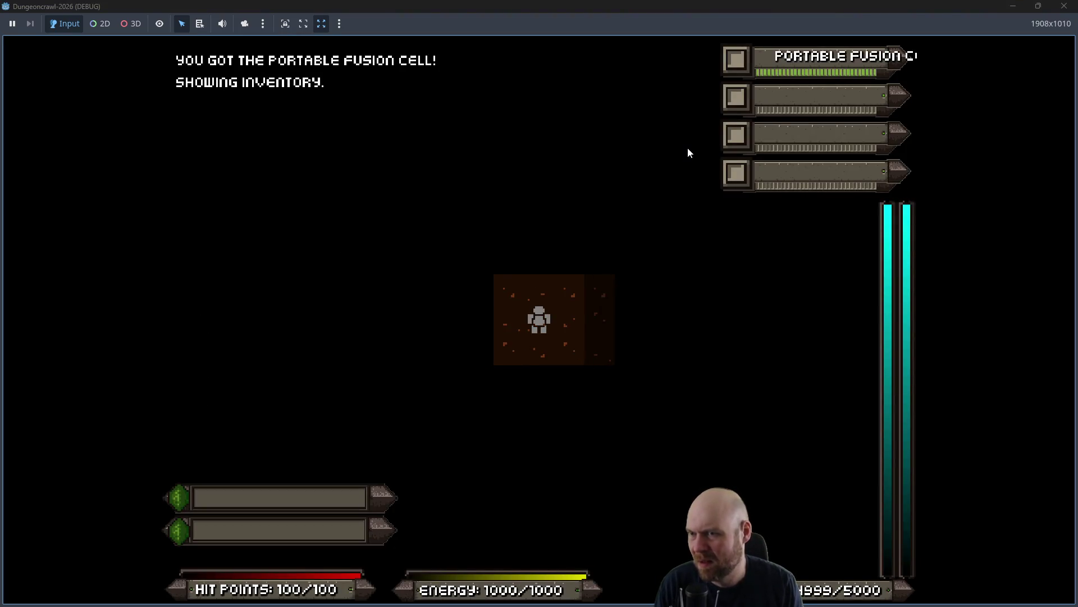
key("Left")
key("i")
key("1")
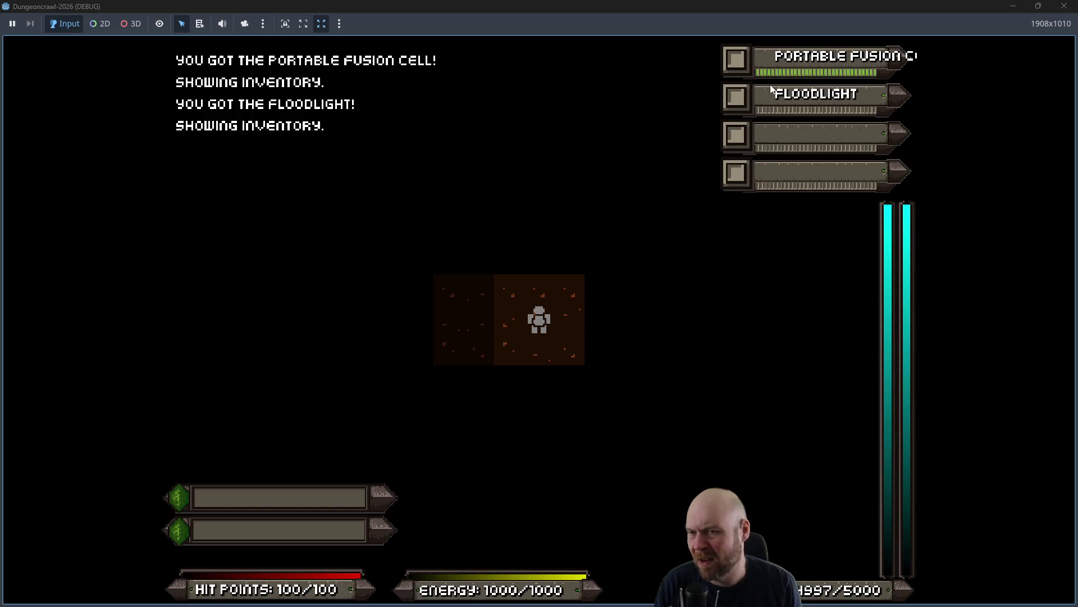
key("Left")
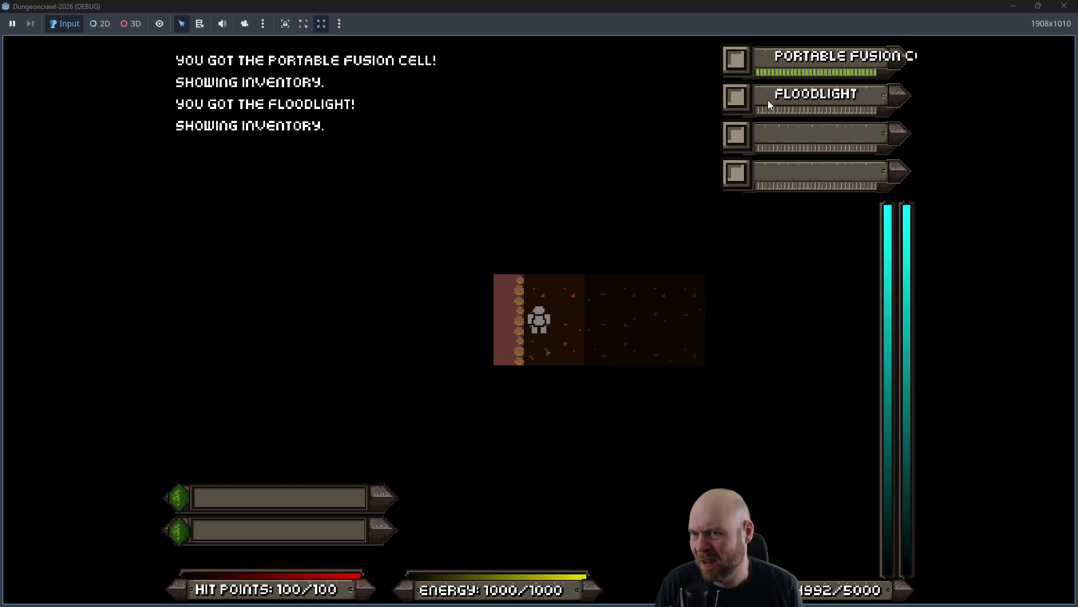
left_click(1063, 7)
left_click(433, 264)
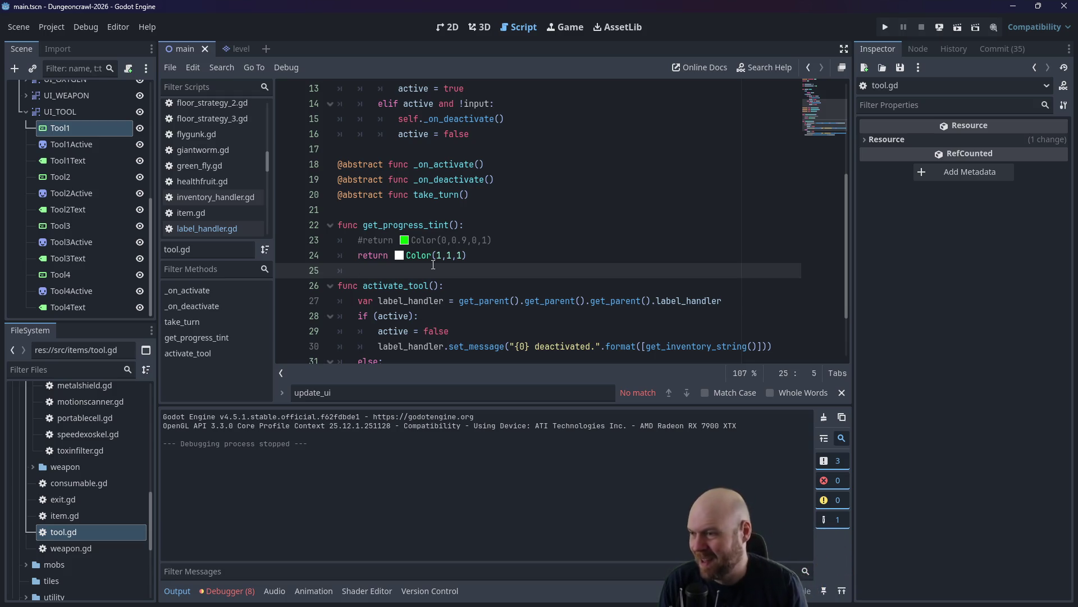
Browse tool.gd around the green Color value and line 24.
left_click(473, 240)
left_click(525, 255)
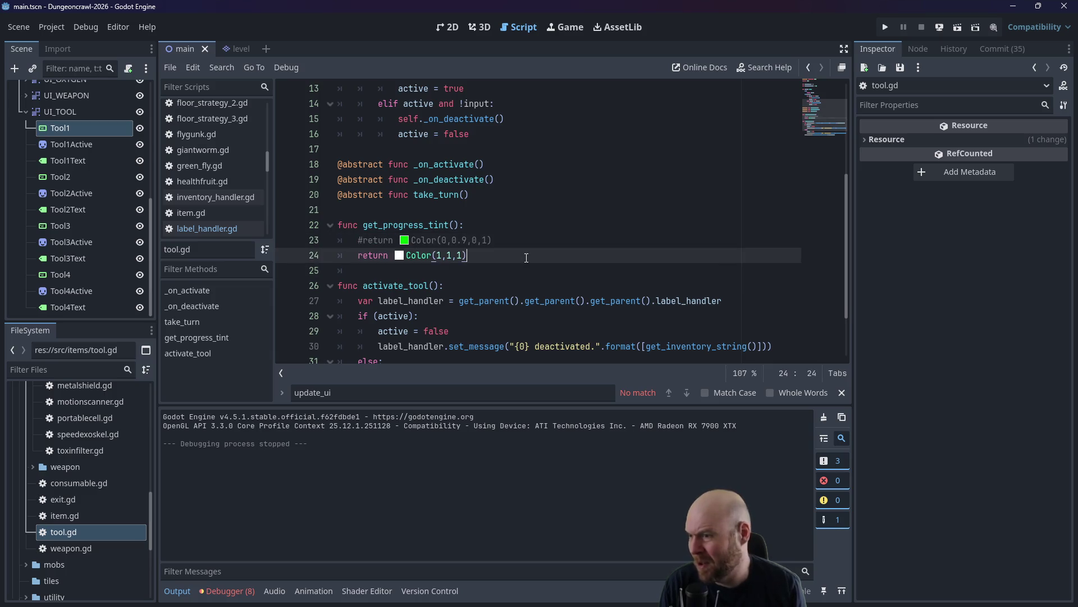
scroll(525, 256, "up", 4)
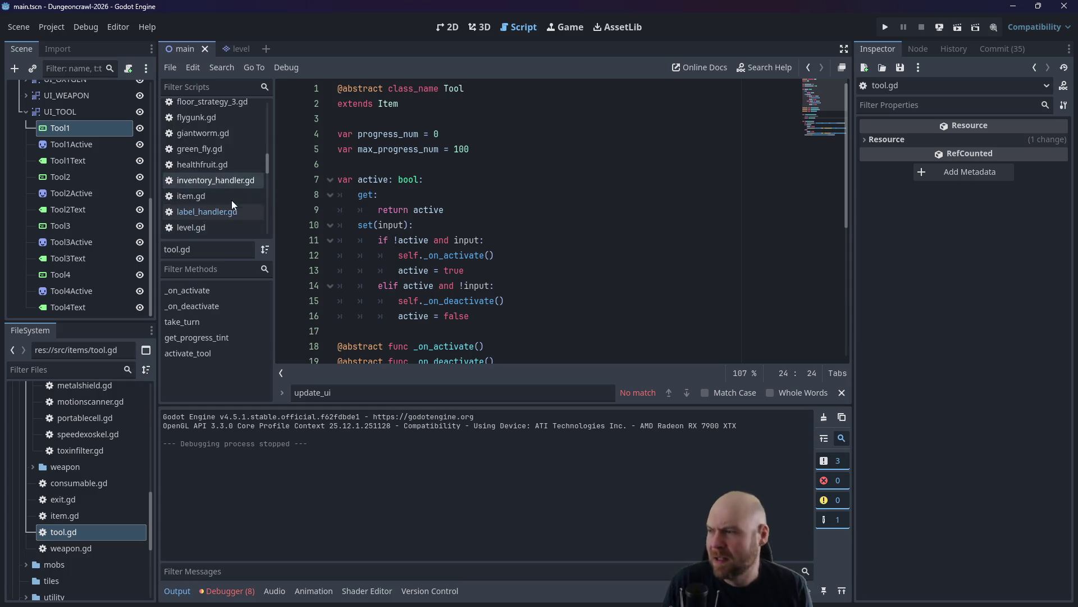
scroll(231, 197, "down", 4)
scroll(233, 196, "down", 3)
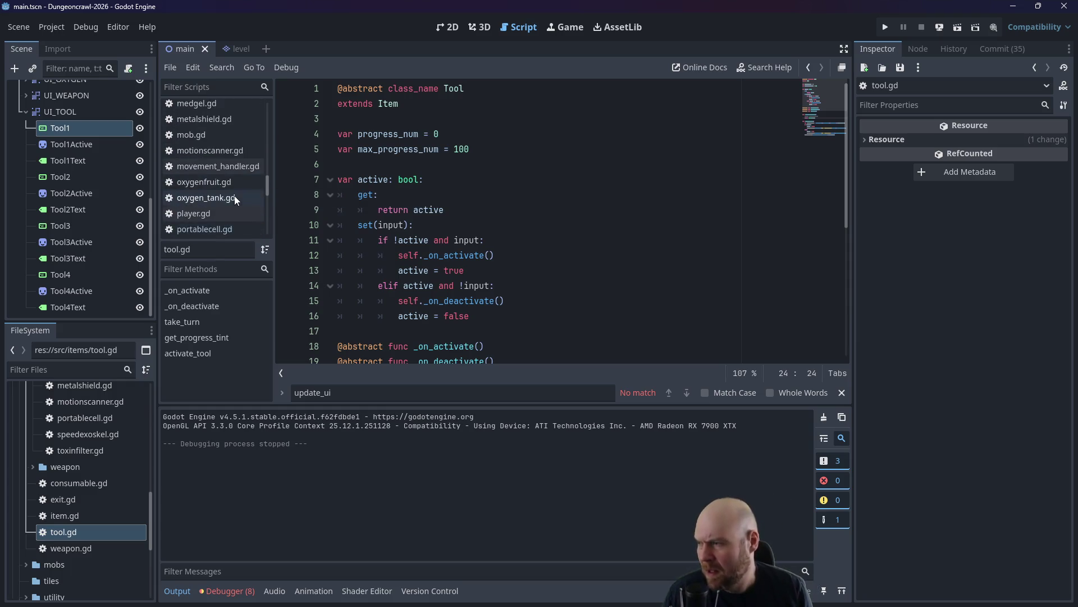
scroll(232, 191, "down", 6)
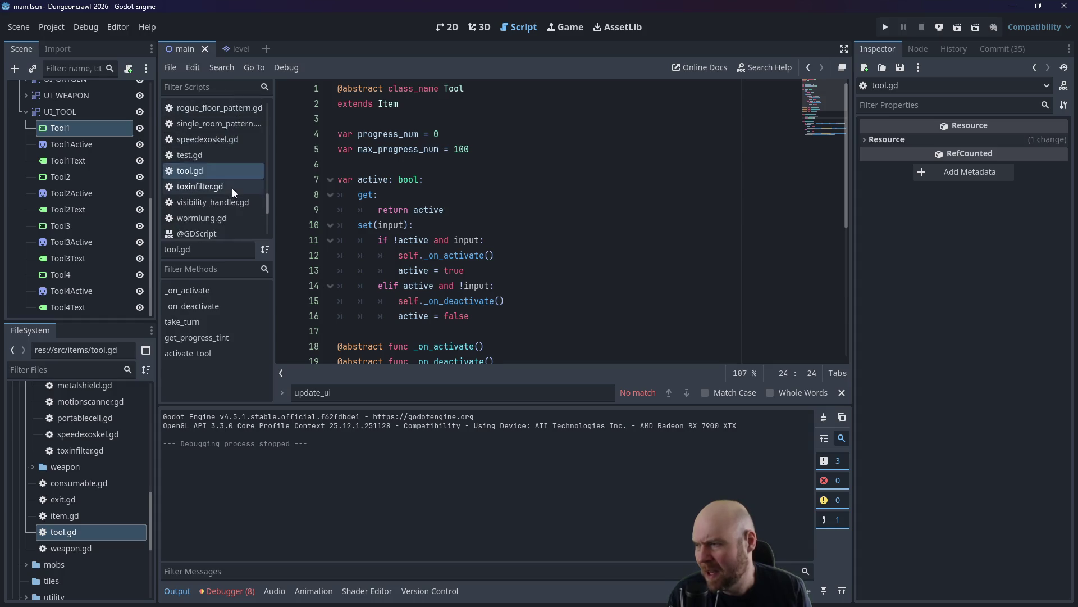
scroll(234, 186, "down", 1)
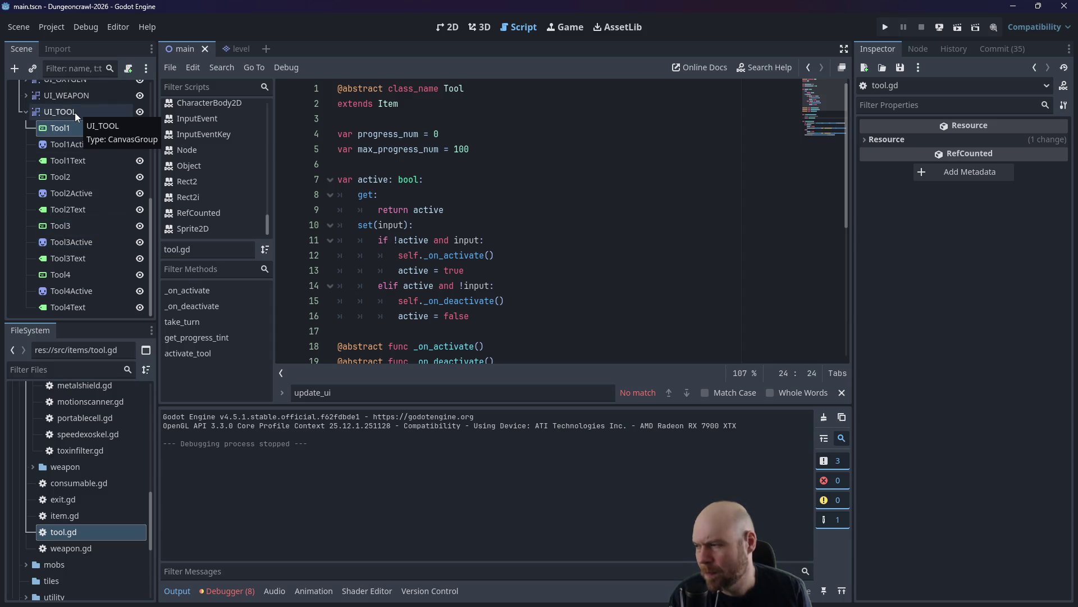
scroll(105, 171, "up", 4)
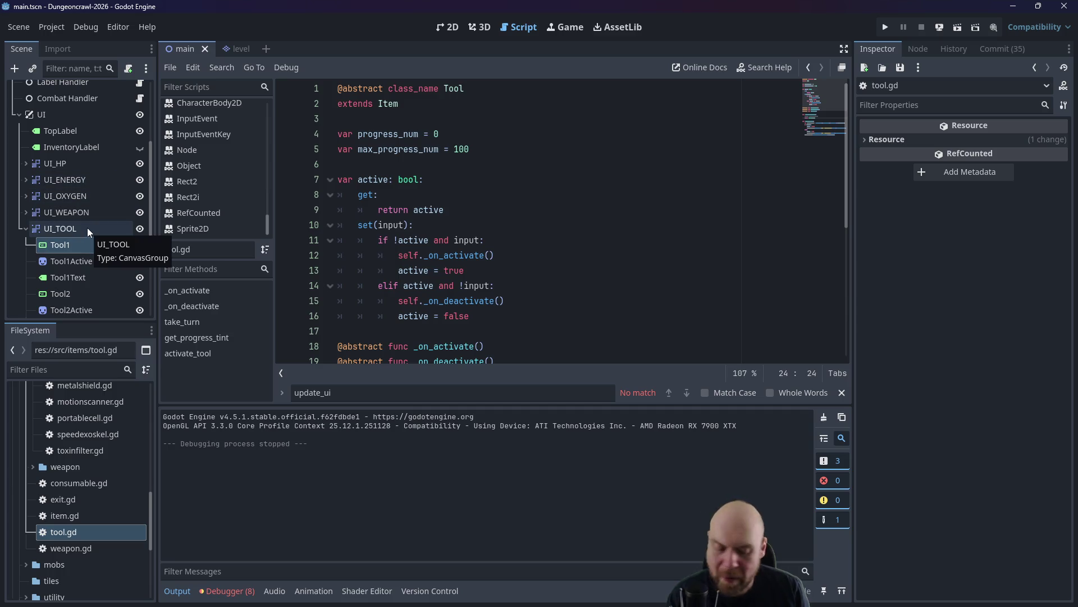
scroll(76, 255, "down", 3)
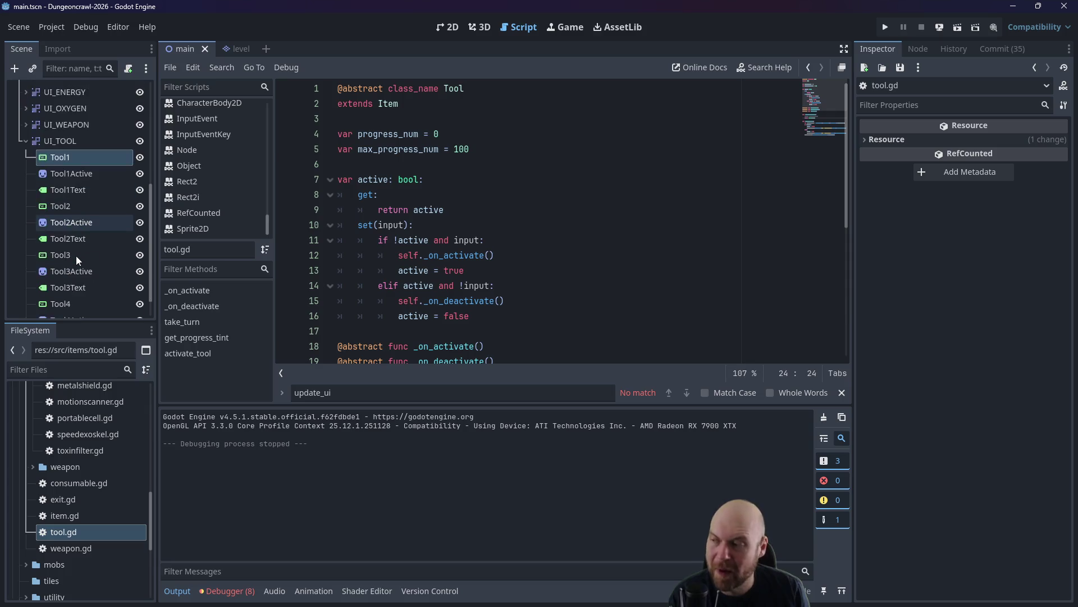
scroll(76, 255, "down", 1)
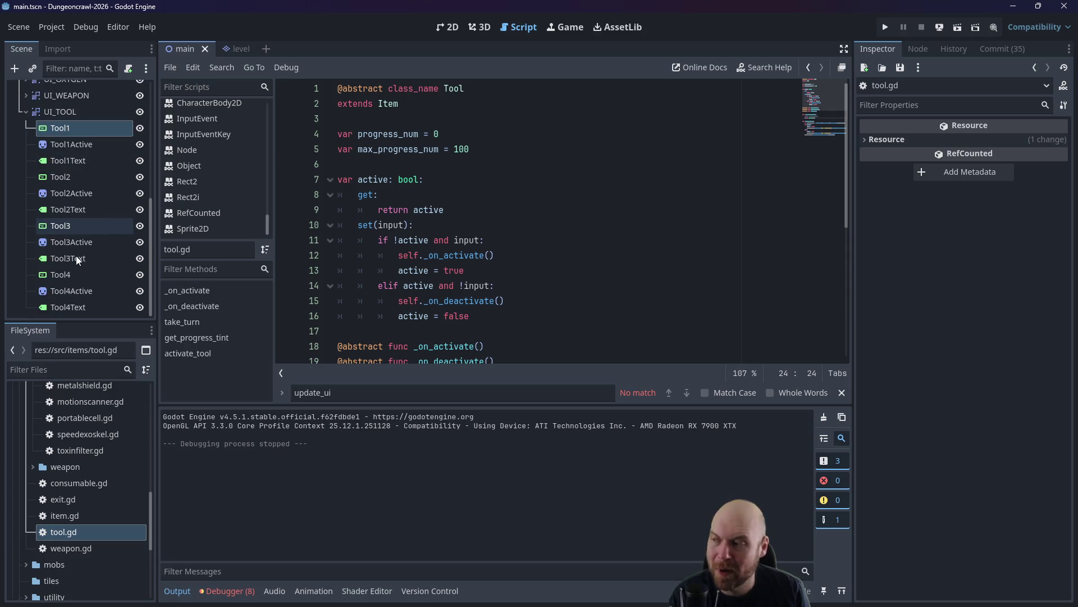
Collapse UI_TOOL and expand UI_WEAPON to list the Weapon1 and Weapon2 nodes with their Active and Text children.
left_click(25, 112)
left_click(26, 292)
scroll(28, 285, "down", 1)
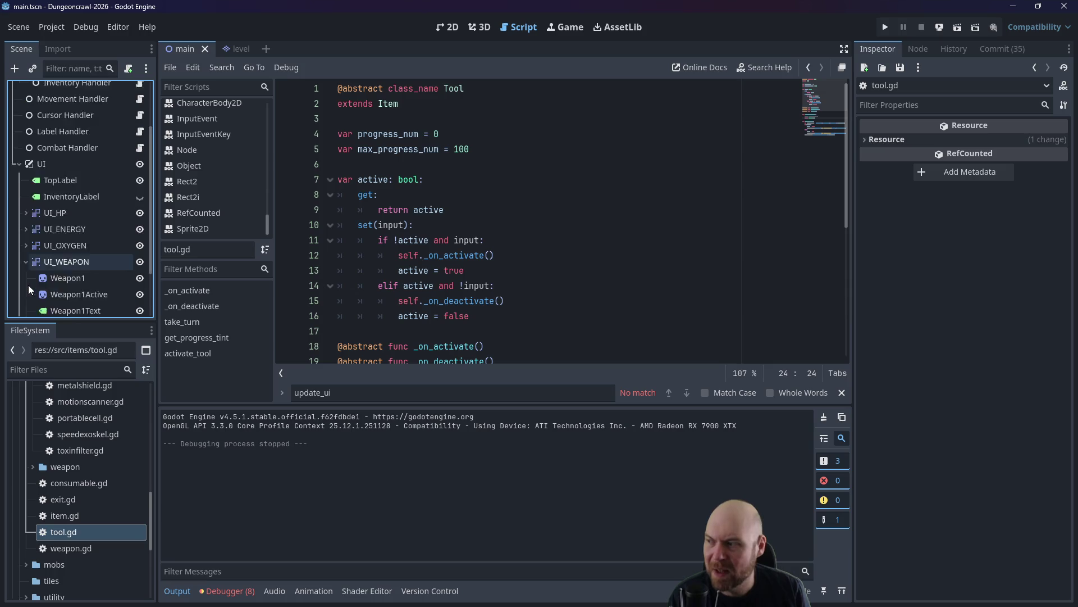
scroll(28, 285, "down", 2)
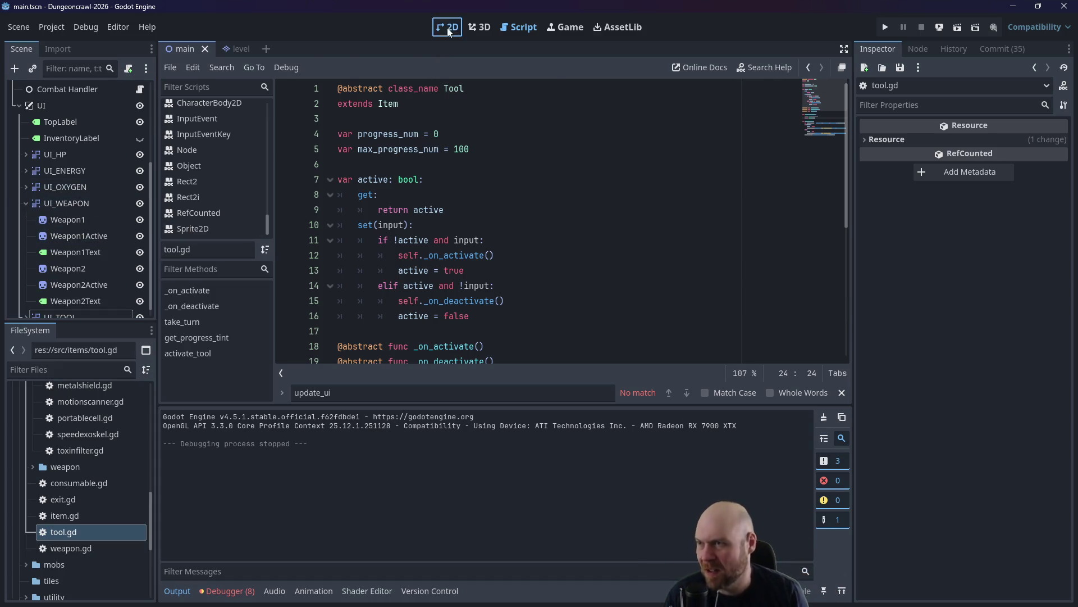
In the 2D view of the weapon slots, add a Node2D under UI_WEAPON right after Weapon1Text.
key("ctrl+F1")
left_click_drag(346, 228, 678, 376)
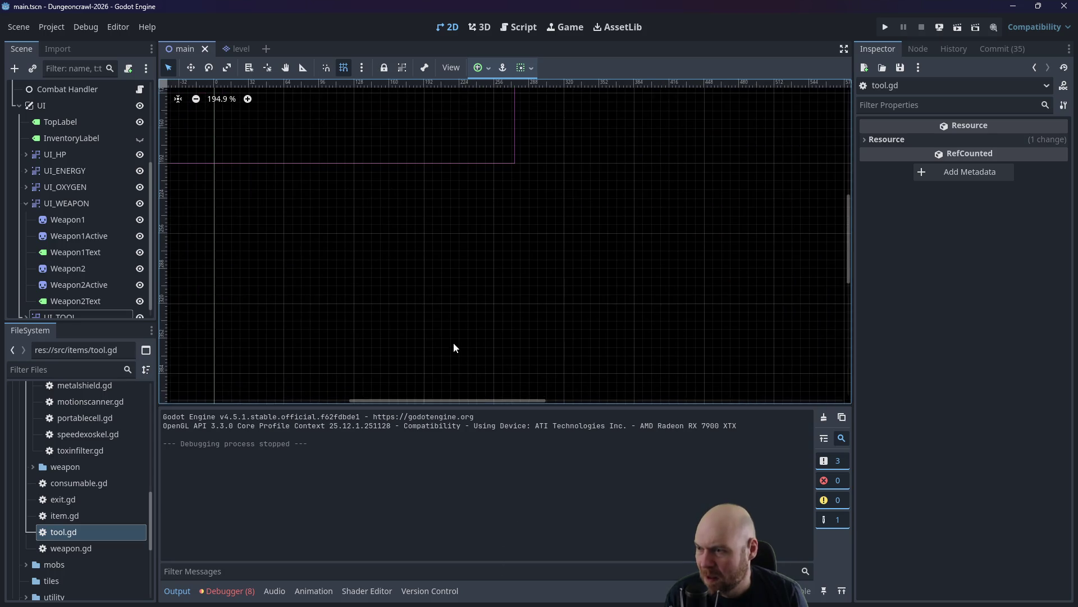
left_click_drag(453, 343, 595, 217)
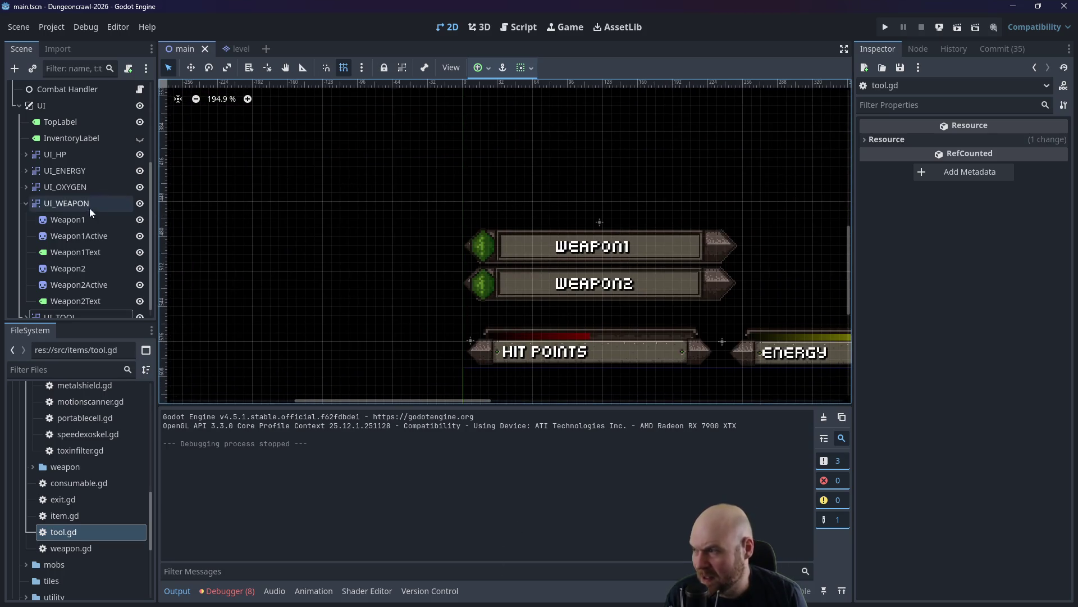
right_click(66, 209)
left_click(105, 218)
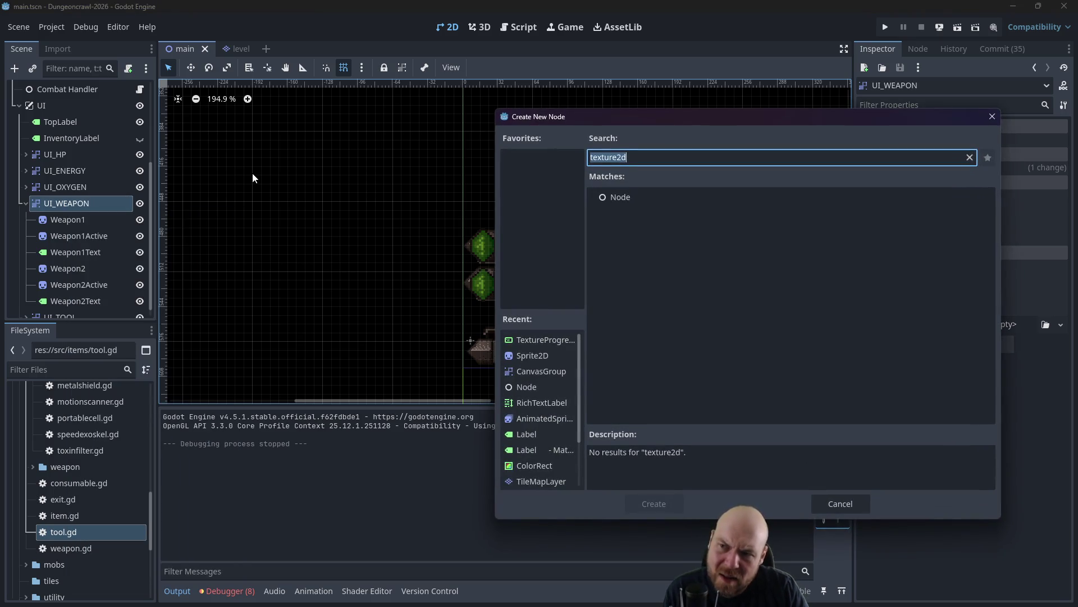
type("Node2d")
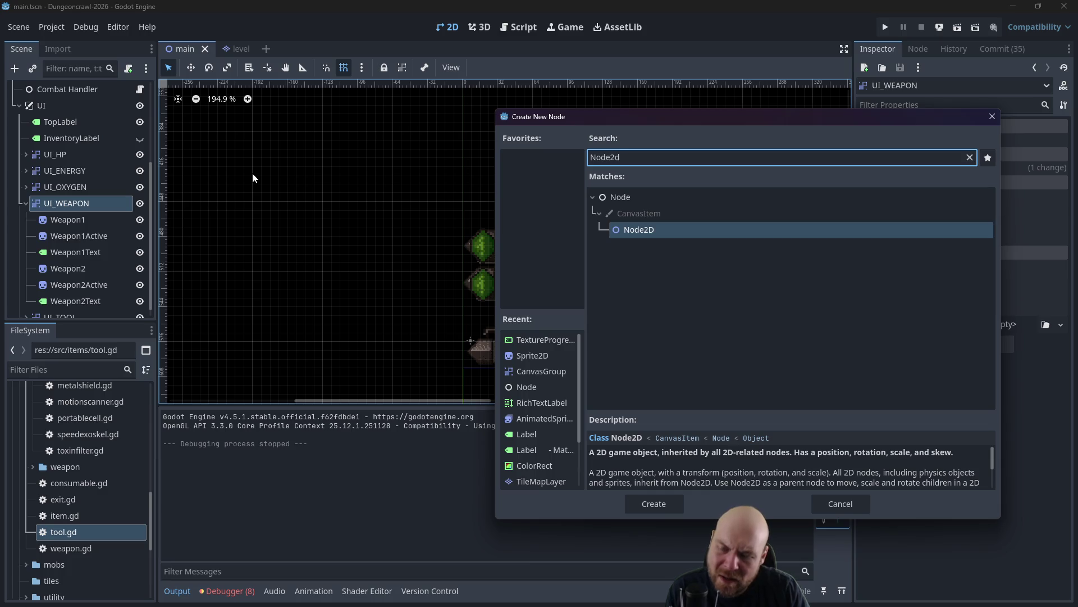
key("Return")
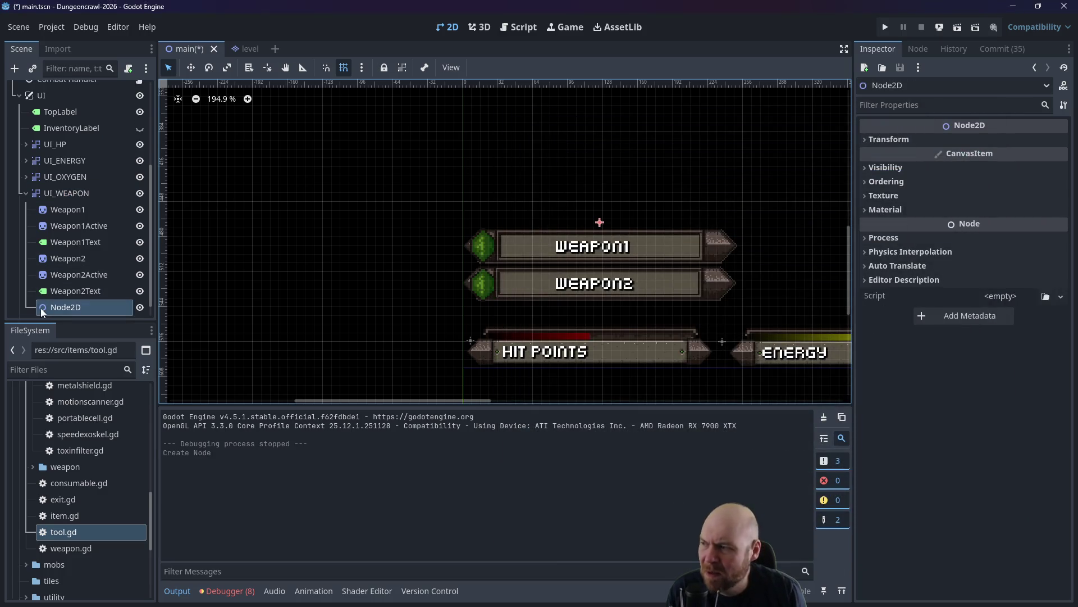
left_click_drag(45, 307, 59, 254)
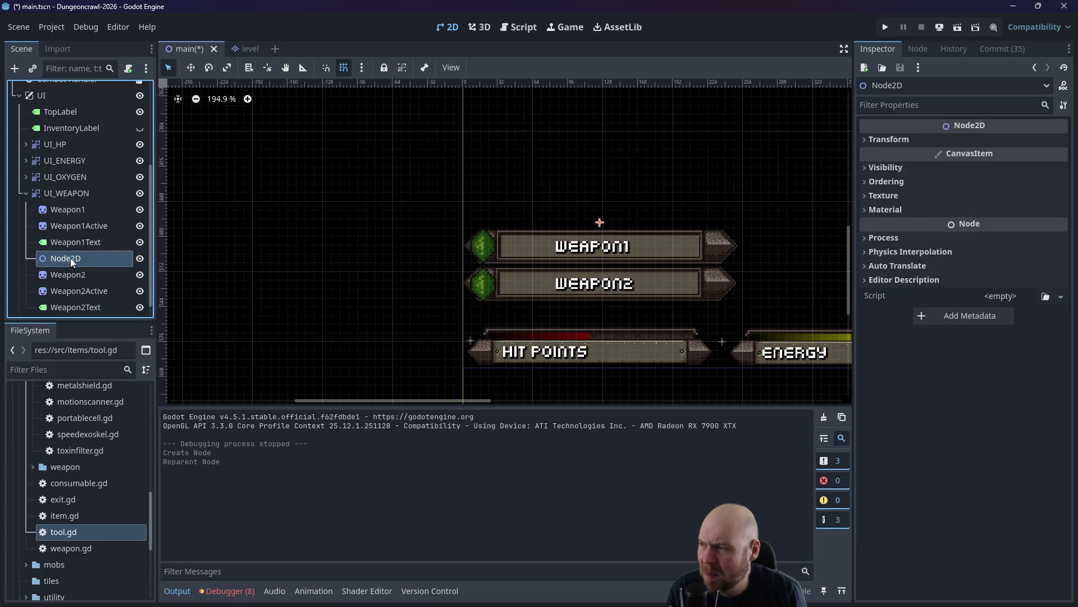
Rename the new Node2D to Weapon1Icon.
double_click(78, 258)
type("Weapon1Gra")
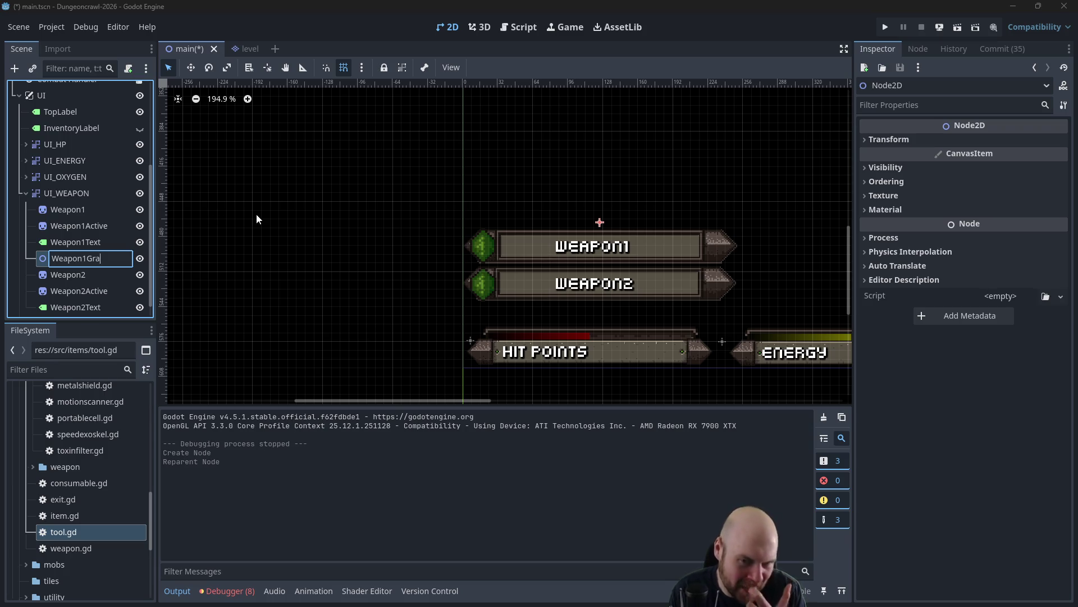
key("BackSpace")
key("BackSpace")
key("BackSpace")
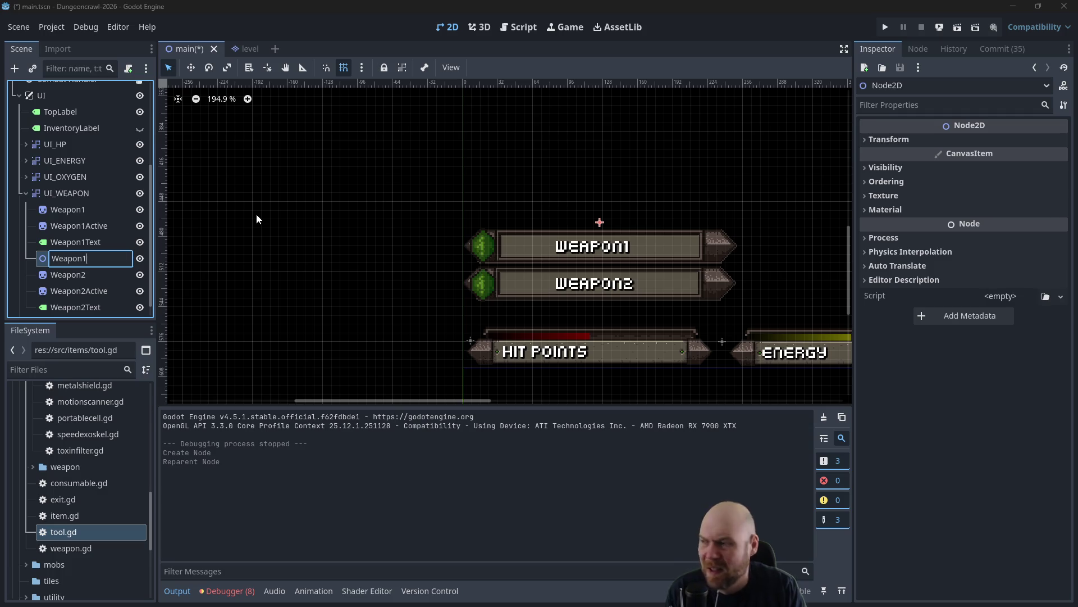
type("Icon")
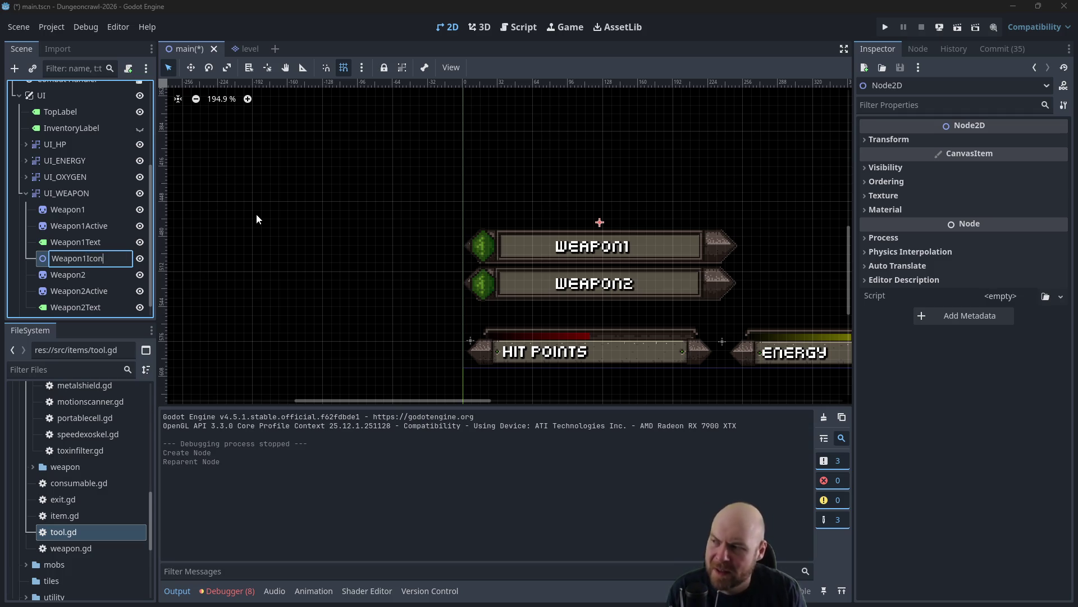
left_click(256, 214)
left_click_drag(598, 147, 592, 152)
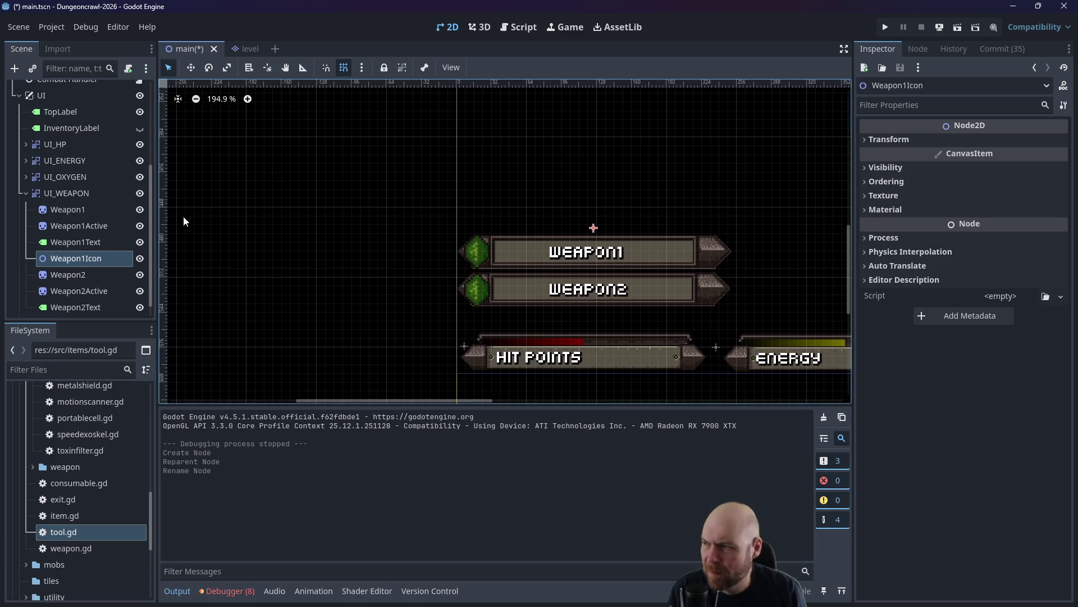
Move Weapon1Icon into the Weapon1 slot at (-85, 13), temporarily hiding its sibling nodes.
left_click(104, 256)
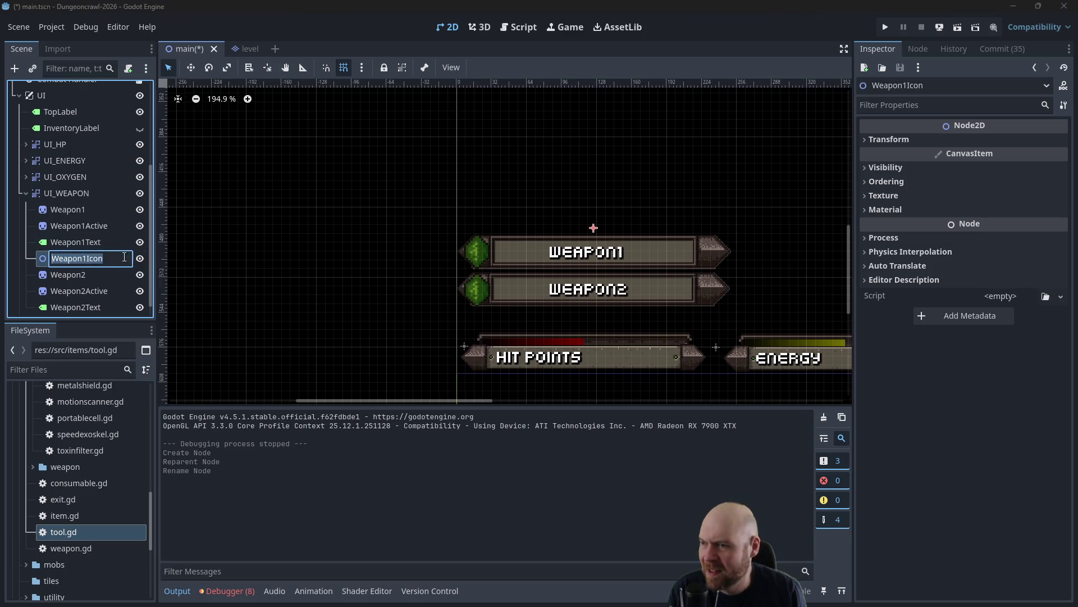
left_click(140, 241)
left_click(141, 225)
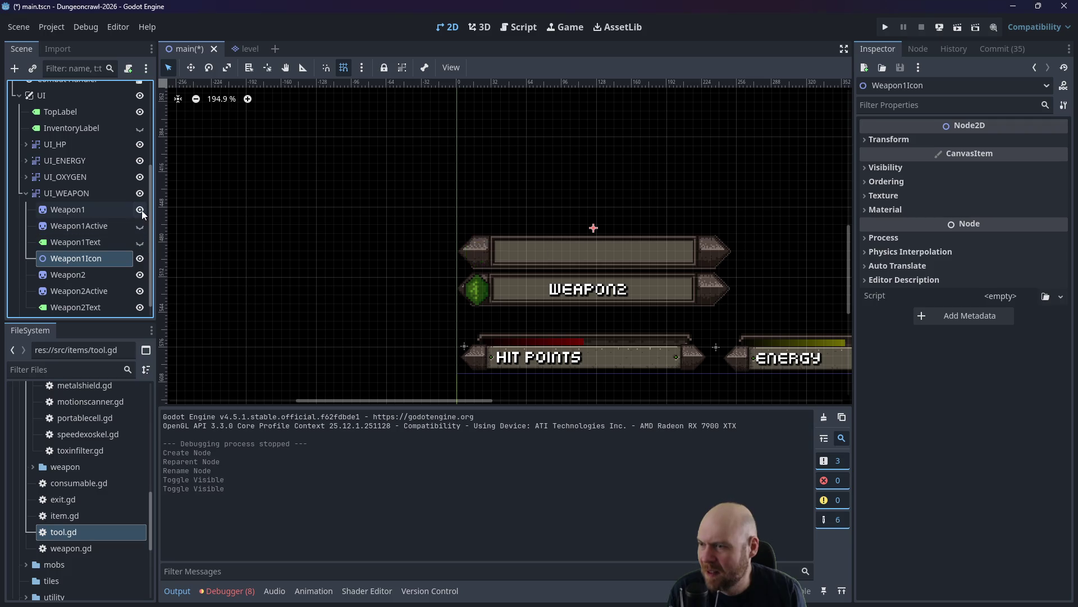
left_click(142, 210)
double_click(140, 258)
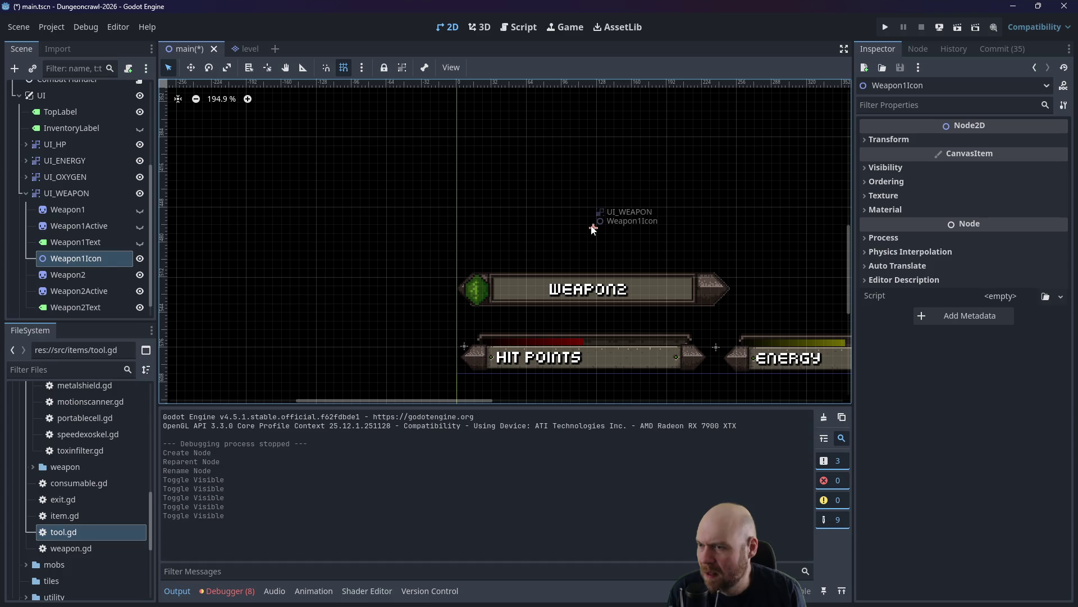
left_click_drag(591, 228, 576, 234)
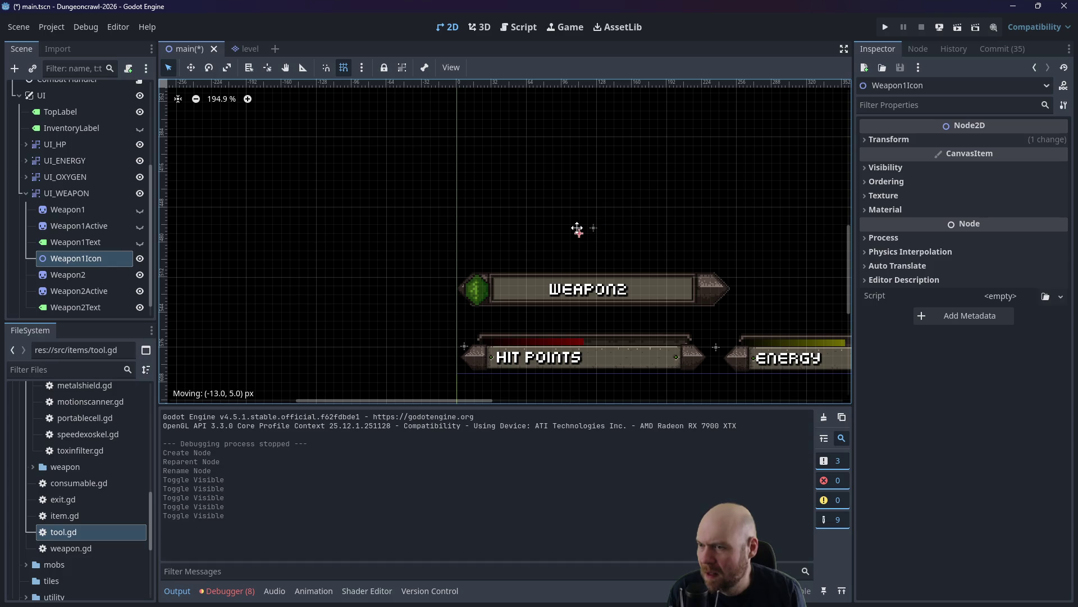
left_click(141, 243)
left_click(141, 226)
left_click(140, 210)
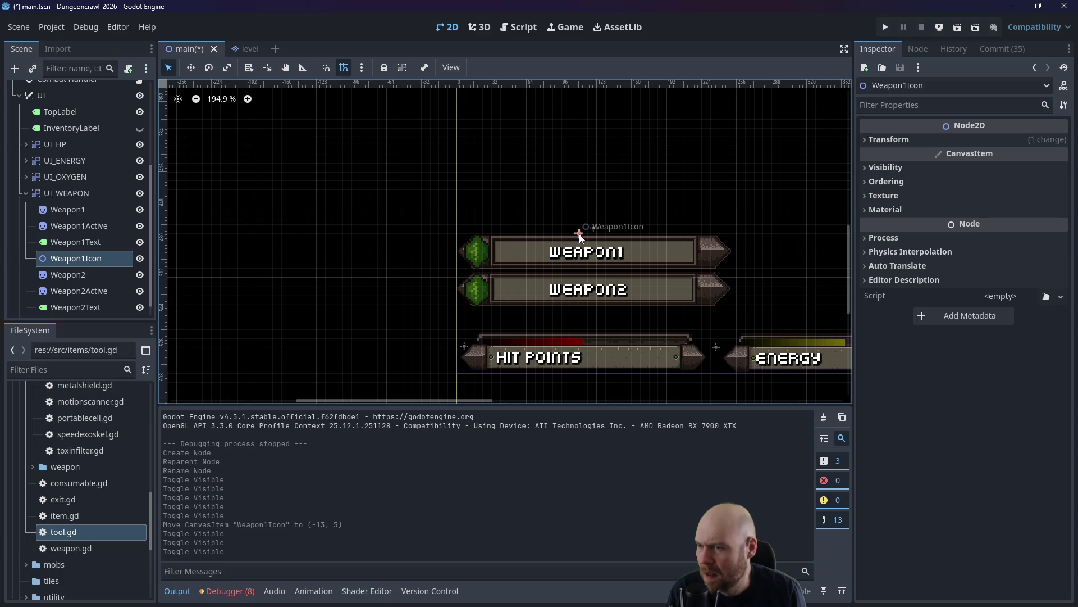
left_click_drag(578, 233, 500, 245)
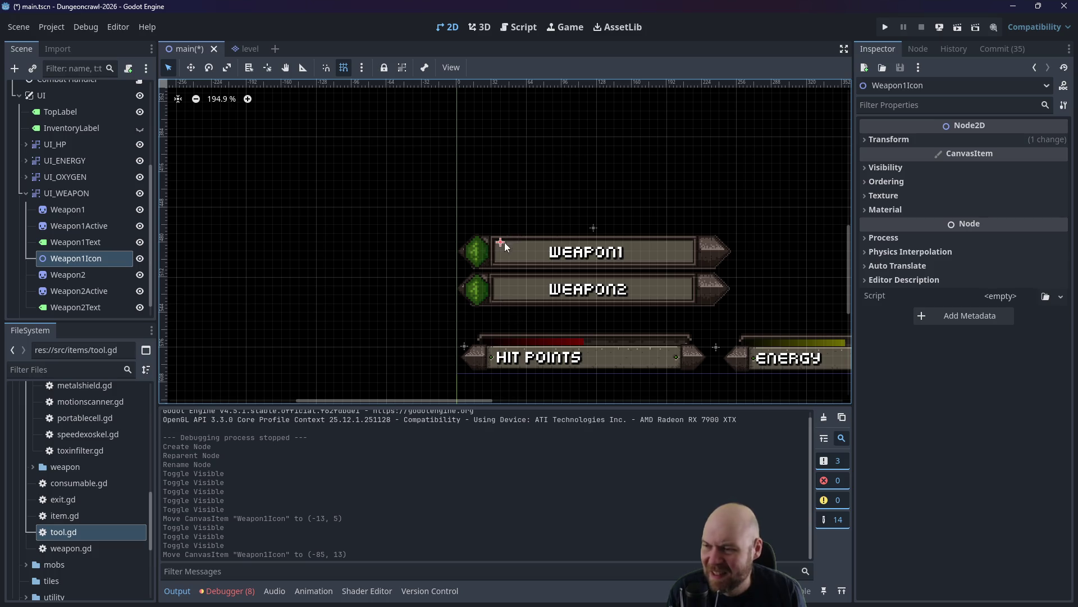
Paste a copy, Weapon1Icon2, below Weapon2Text and place it at (-85, 45) beside WEAPON2.
scroll(113, 264, "down", 1)
left_click(93, 241)
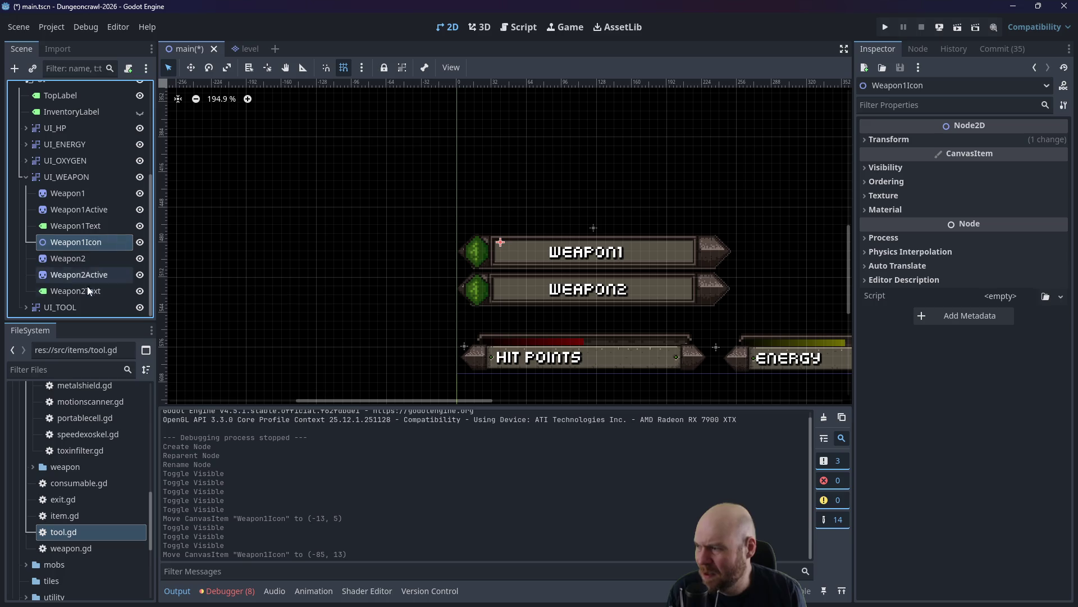
key("ctrl+v")
mouse_move(100, 257)
left_mouse_down()
mouse_move(84, 307)
mouse_move(83, 296)
left_mouse_up()
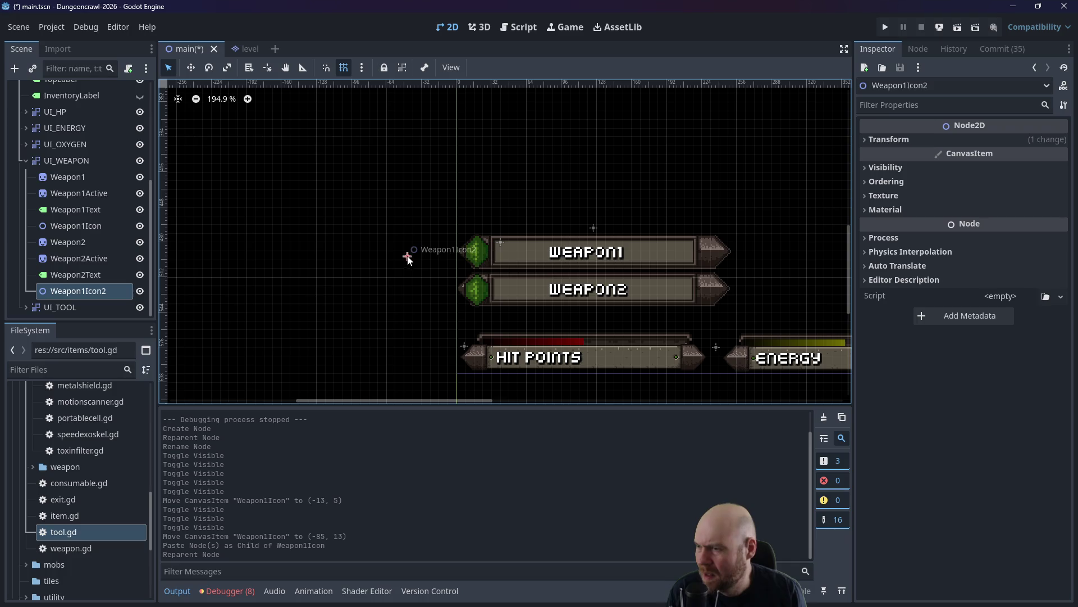
left_click_drag(408, 257, 496, 278)
left_click(510, 172)
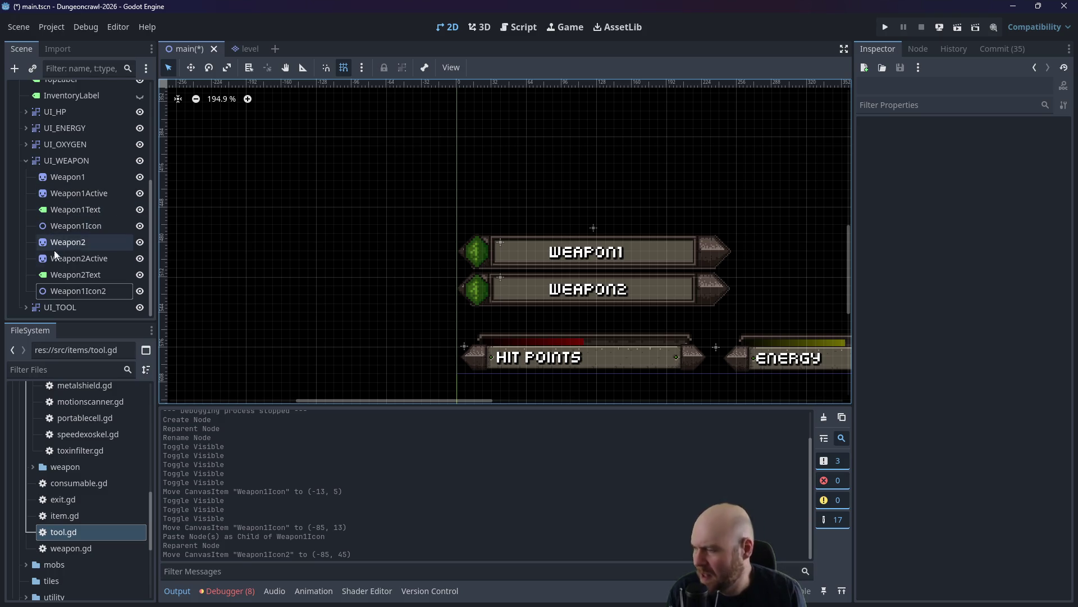
scroll(54, 253, "up", 3)
left_click(29, 219)
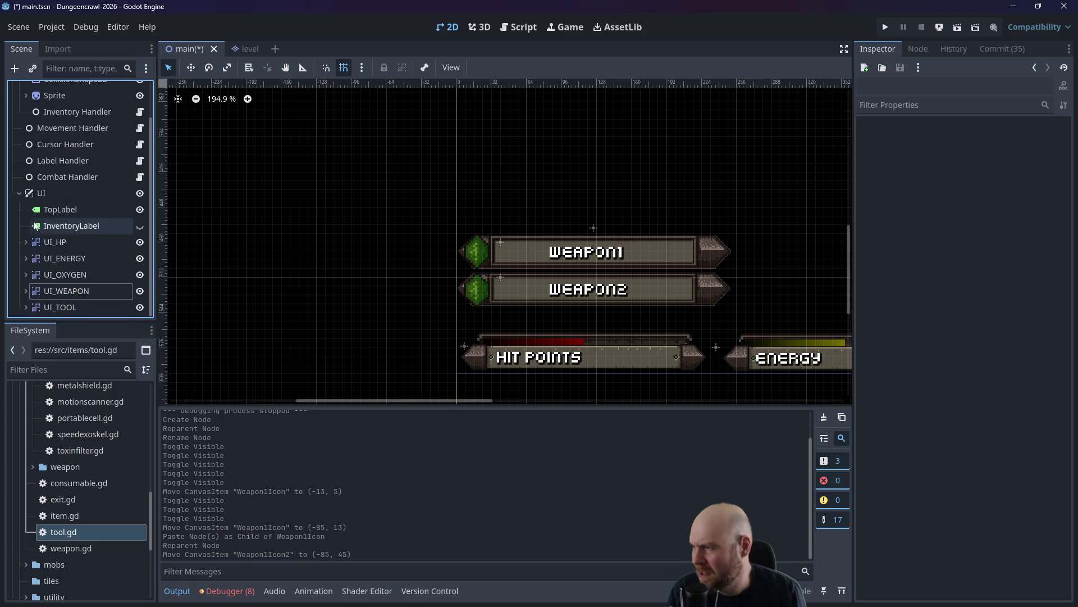
Open Label Handler's script and read through label_handler.gd's update_weapon_box function.
scroll(40, 225, "up", 3)
left_click(19, 237)
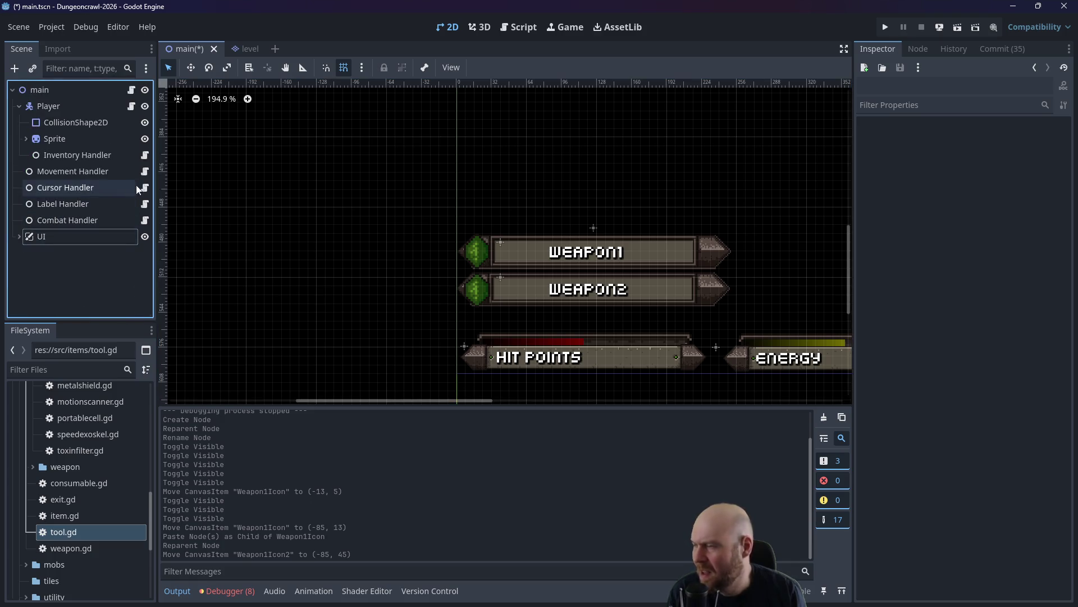
left_click(144, 204)
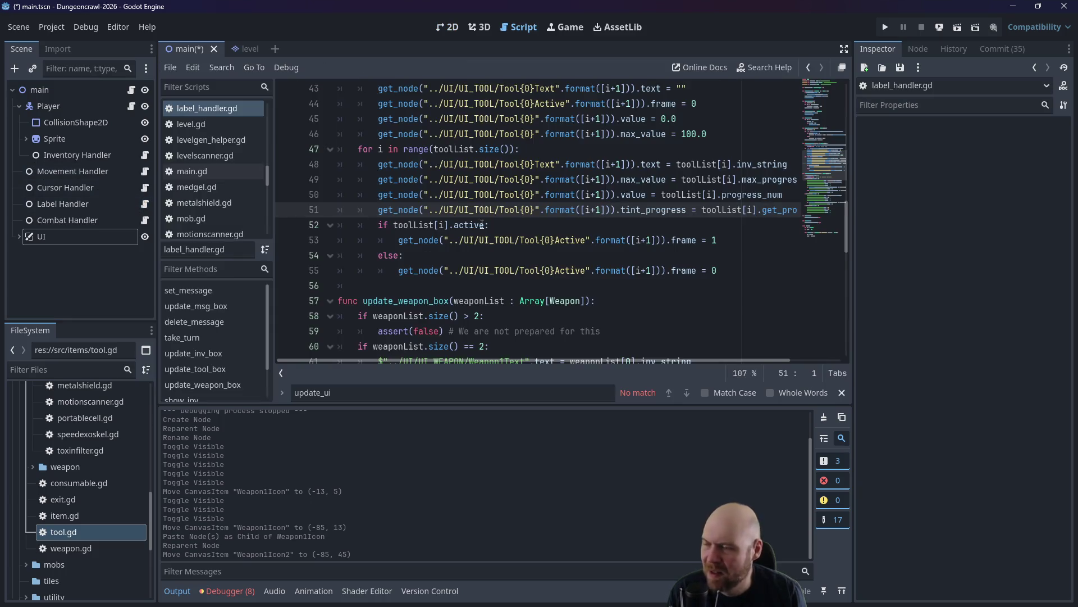
scroll(482, 225, "down", 2)
scroll(569, 232, "down", 2)
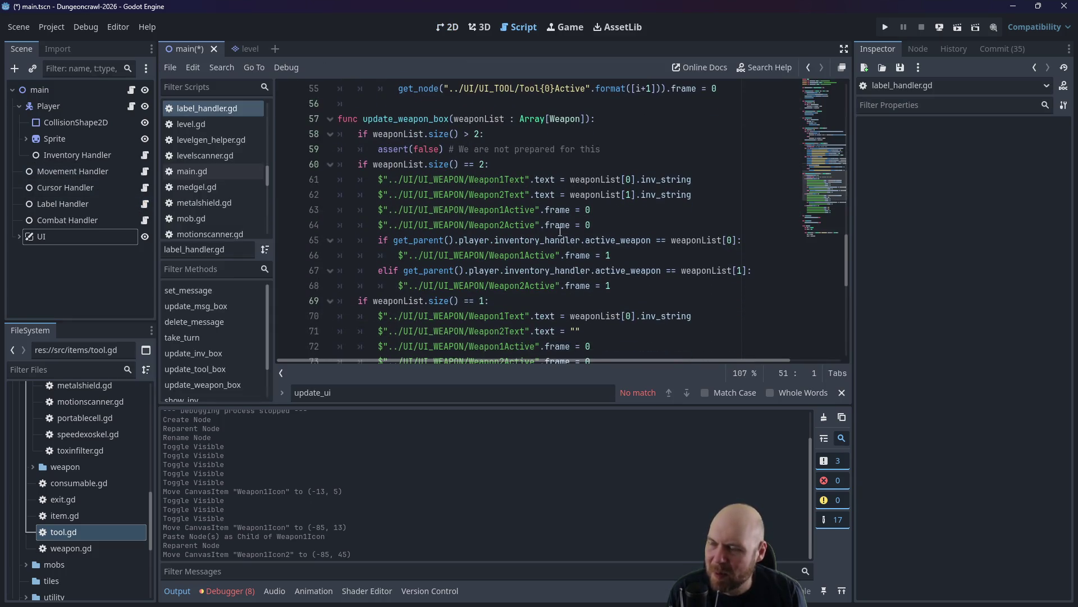
scroll(560, 231, "down", 2)
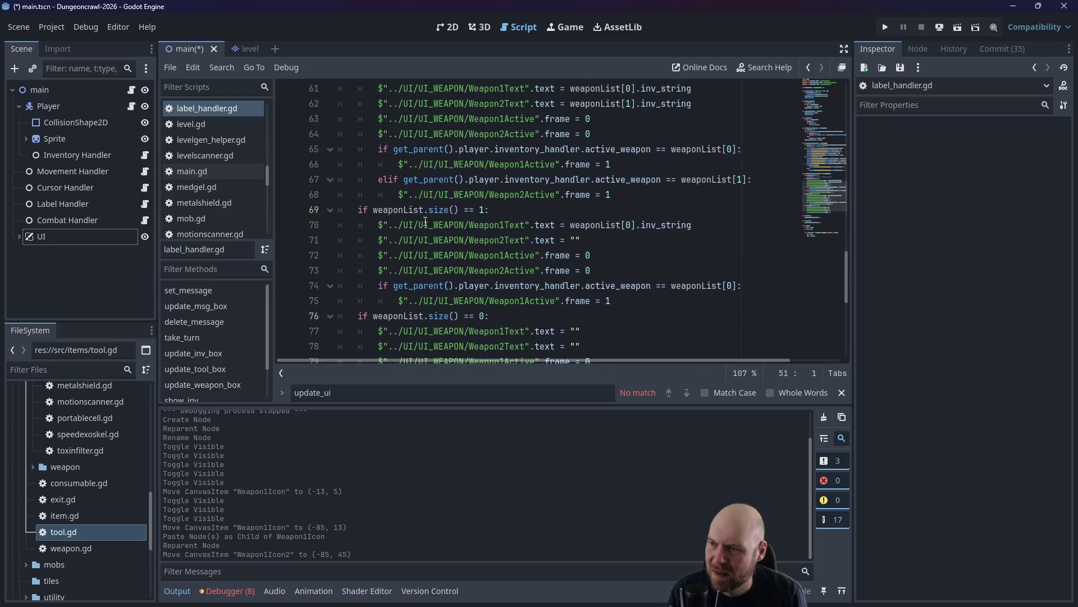
scroll(426, 222, "up", 2)
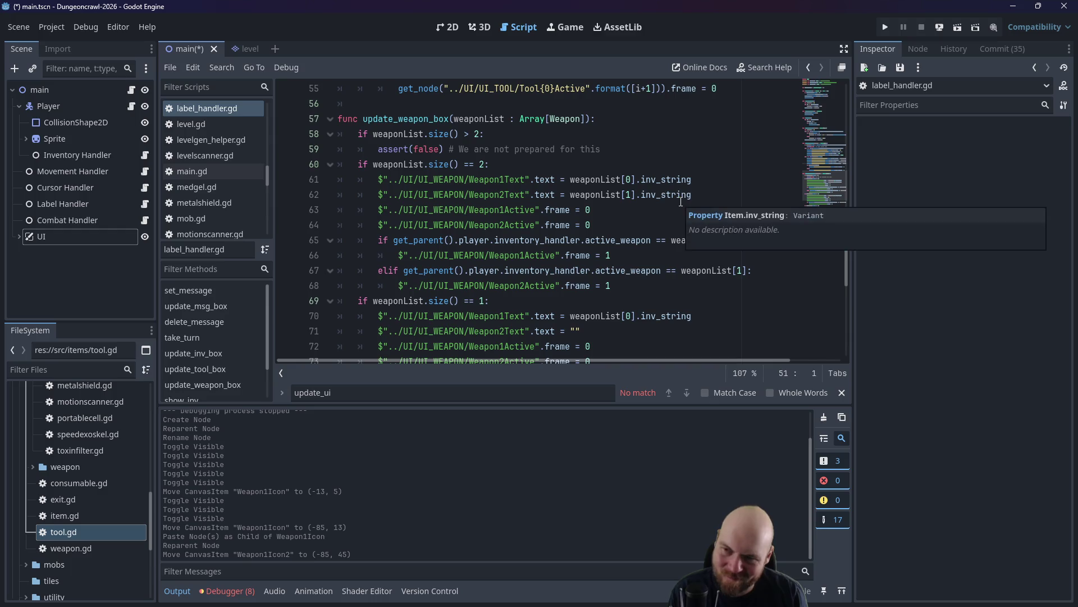
scroll(509, 214, "up", 2, "ctrl")
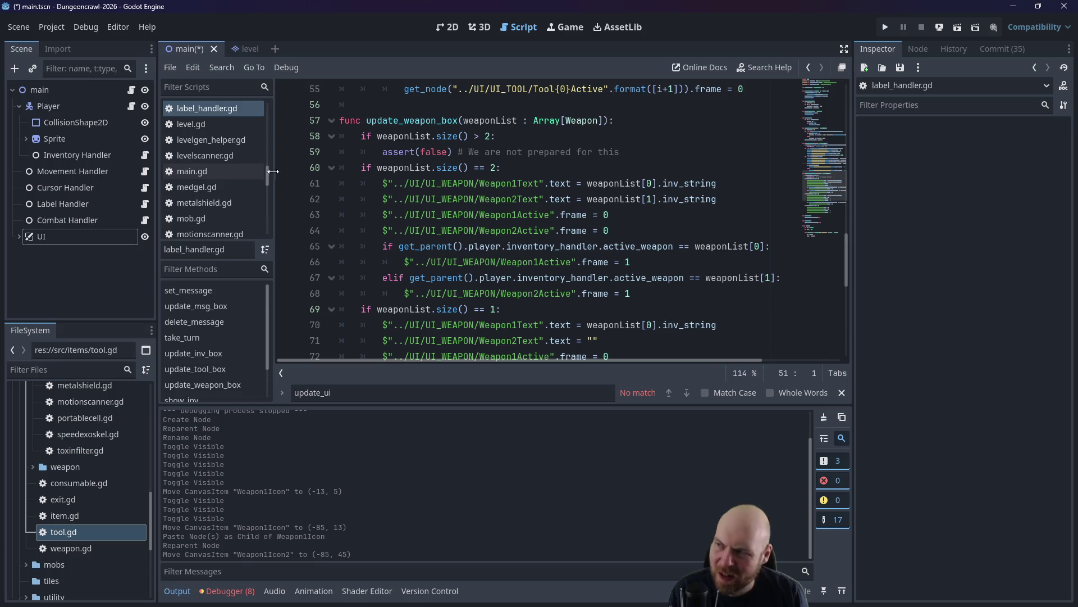
scroll(226, 195, "up", 1)
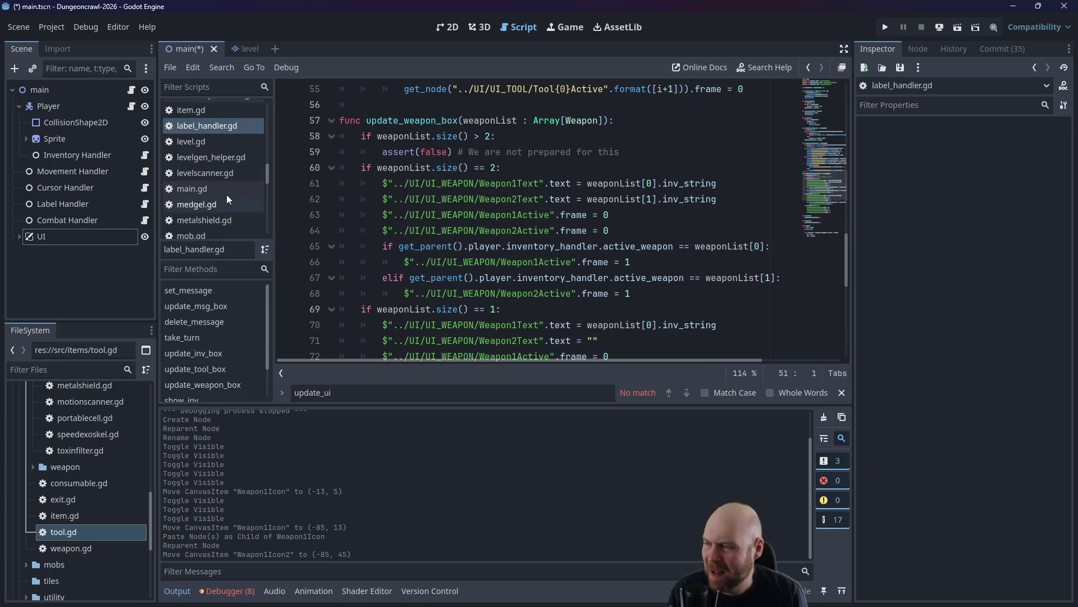
Open inventory_handler.gd from the Inventory Handler node and scroll through it.
left_click(84, 160)
left_click(83, 159)
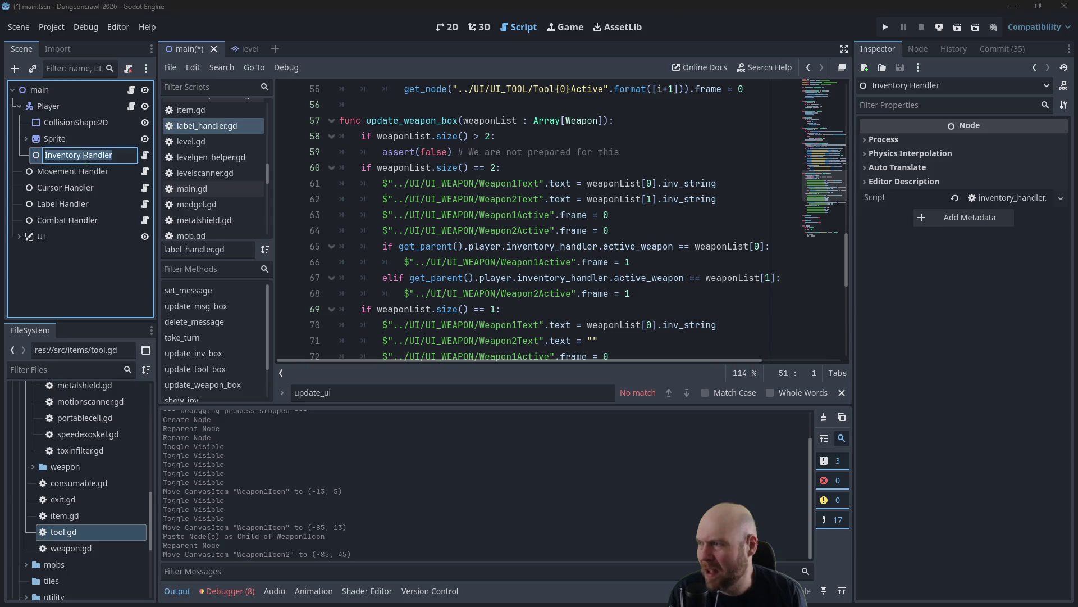
left_click(145, 155)
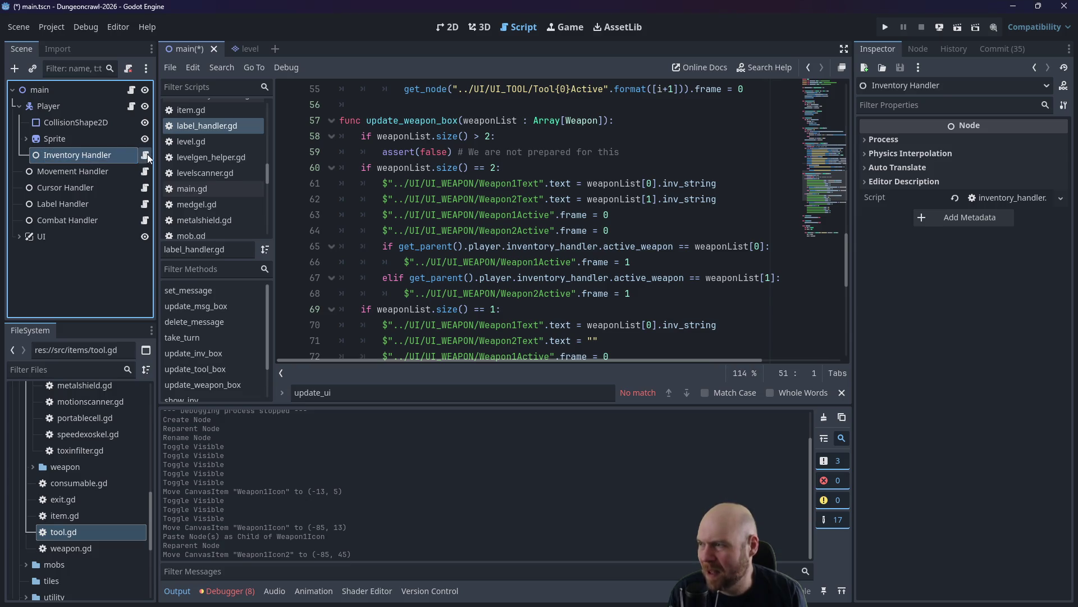
left_click(145, 155)
scroll(426, 185, "down", 6)
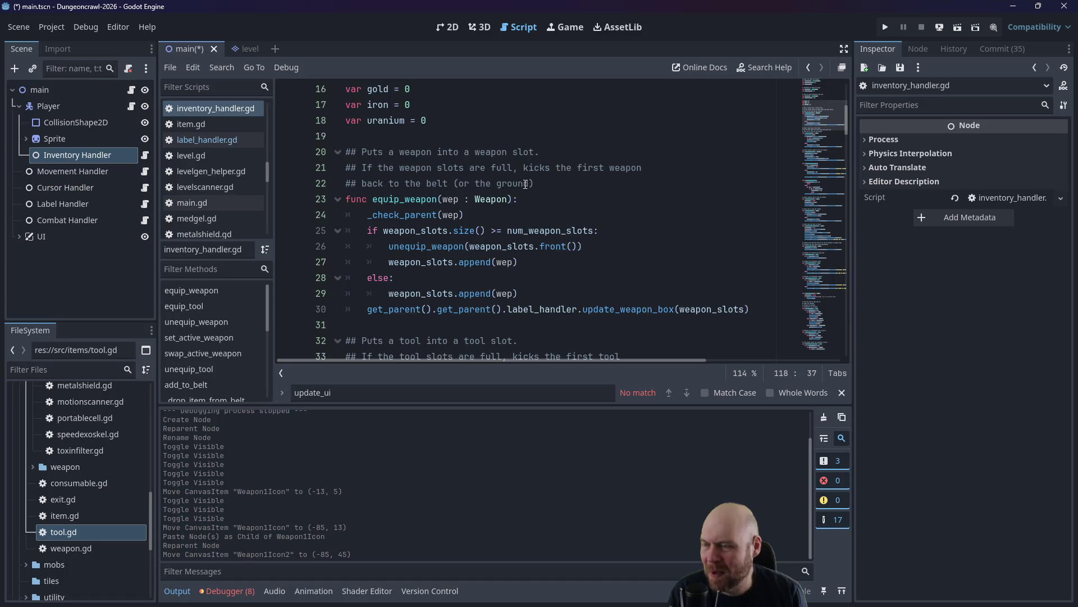
scroll(401, 169, "down", 3)
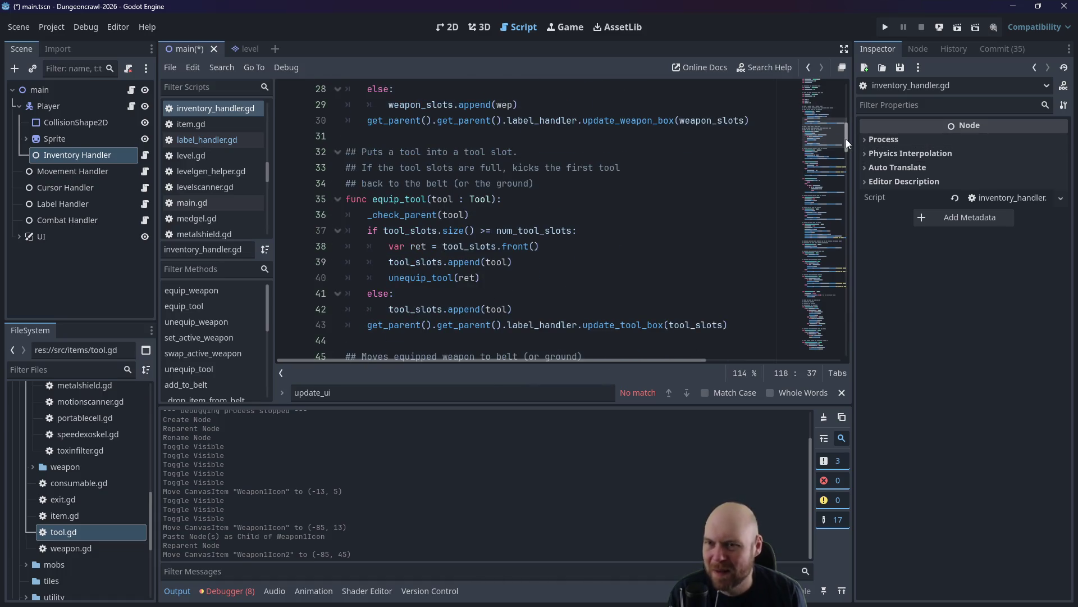
mouse_move(845, 140)
left_mouse_down()
mouse_move(848, 152)
mouse_move(847, 95)
left_mouse_up()
Re-expand UI and UI_WEAPON in the Scene tree and return to label_handler.gd at line 64.
double_click(53, 203)
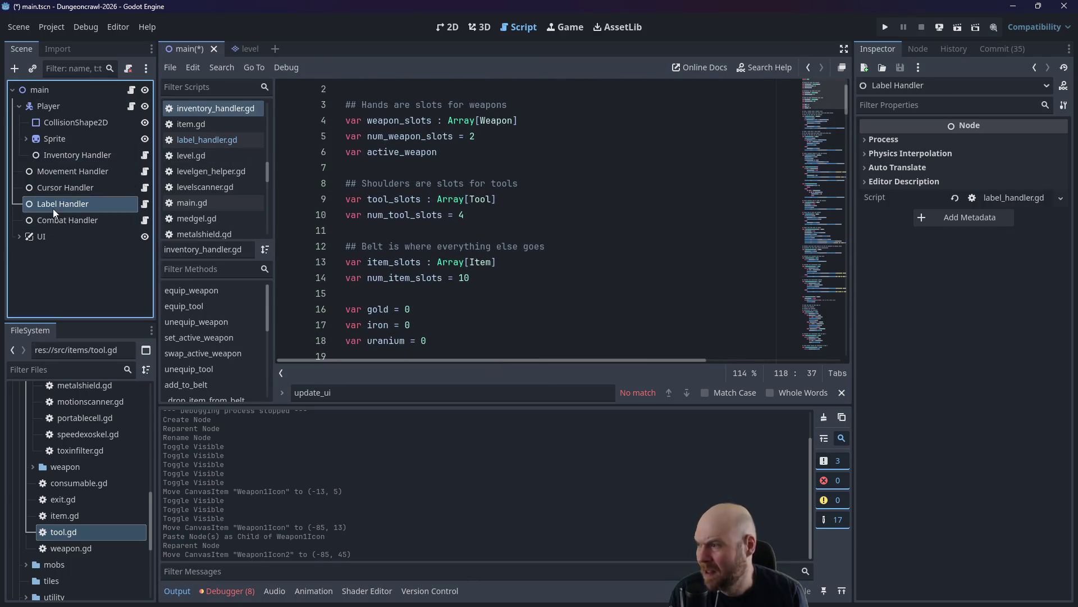
left_click(85, 207)
left_click(20, 203)
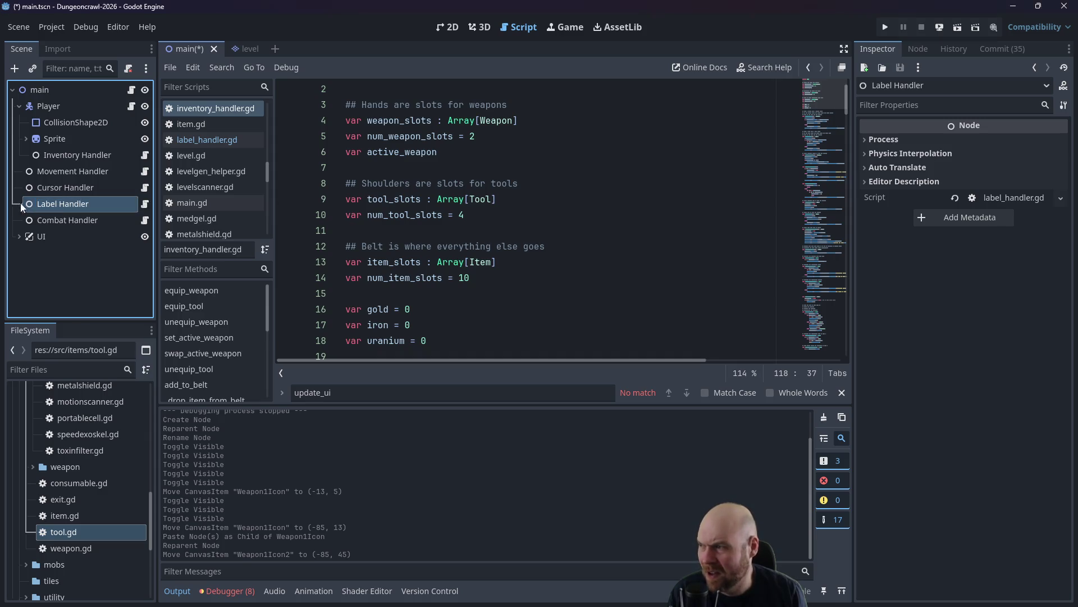
scroll(462, 213, "up", 1)
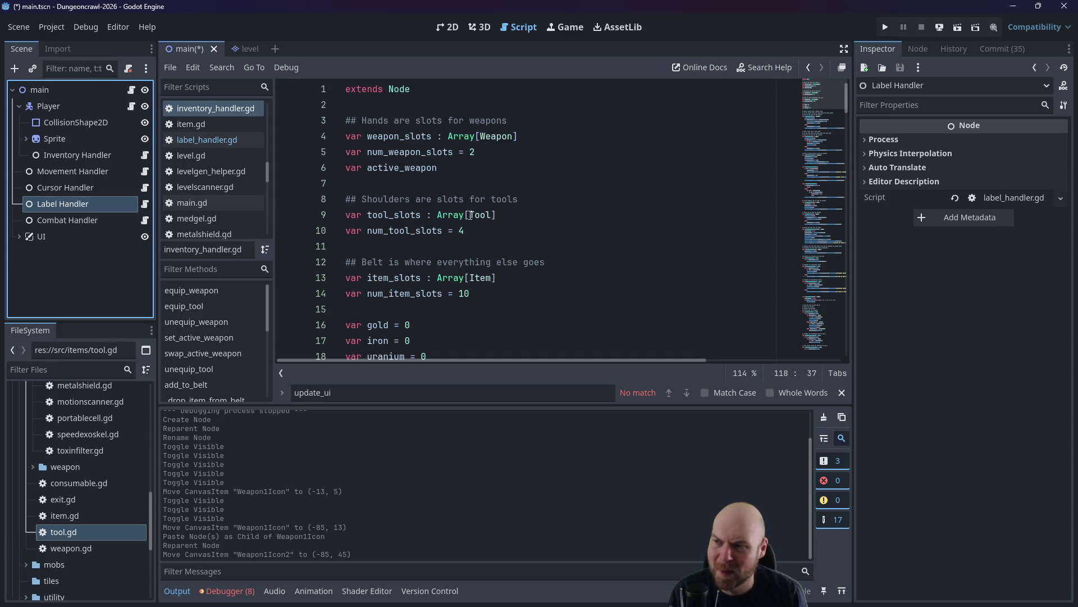
scroll(470, 215, "down", 3)
left_click(37, 241)
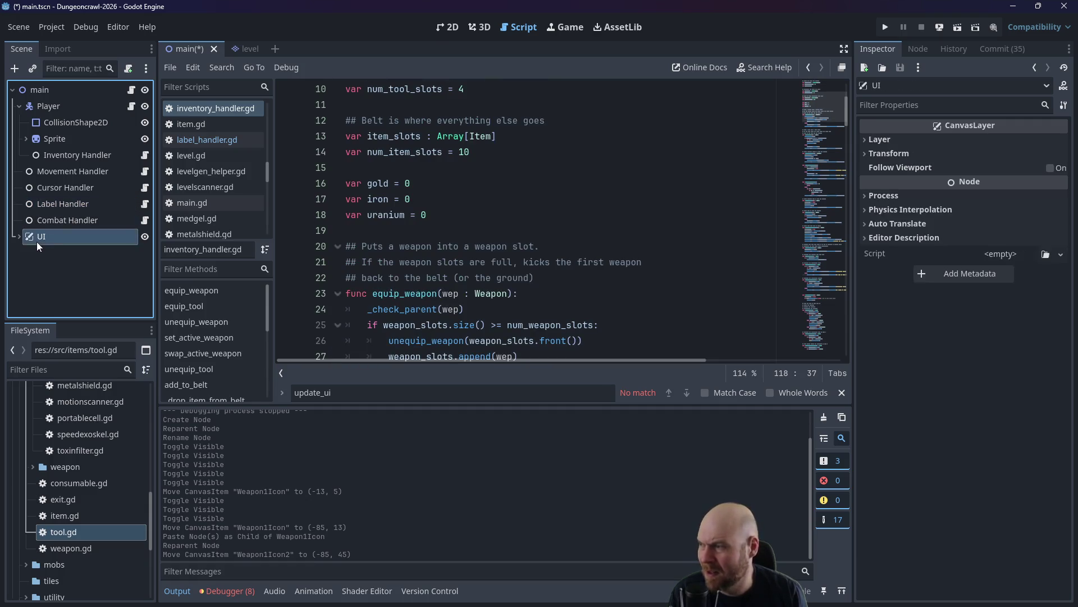
left_click(21, 238)
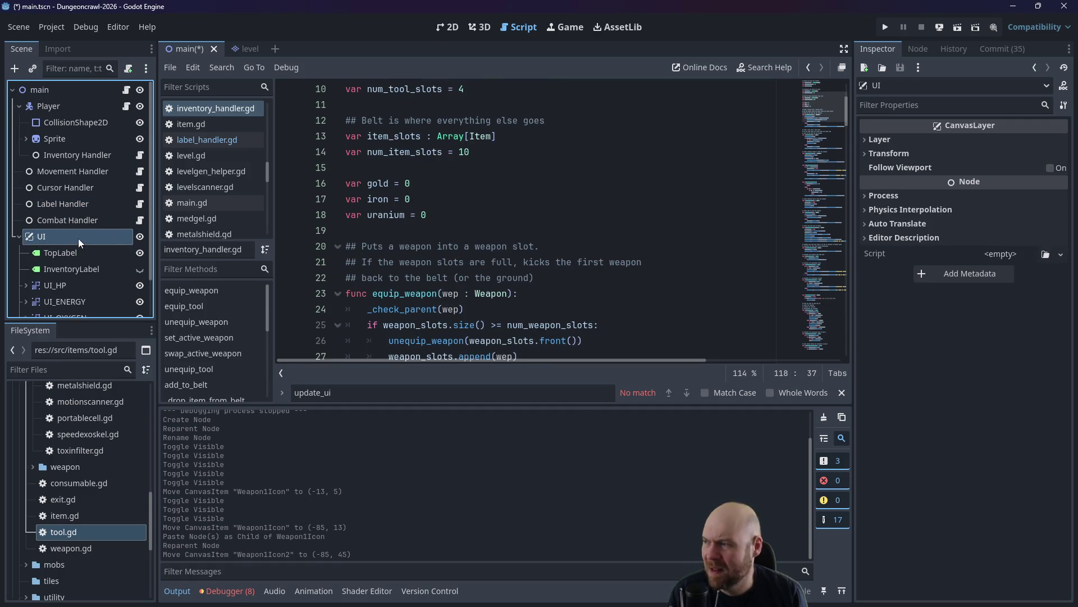
scroll(79, 238, "down", 2)
left_click(24, 290)
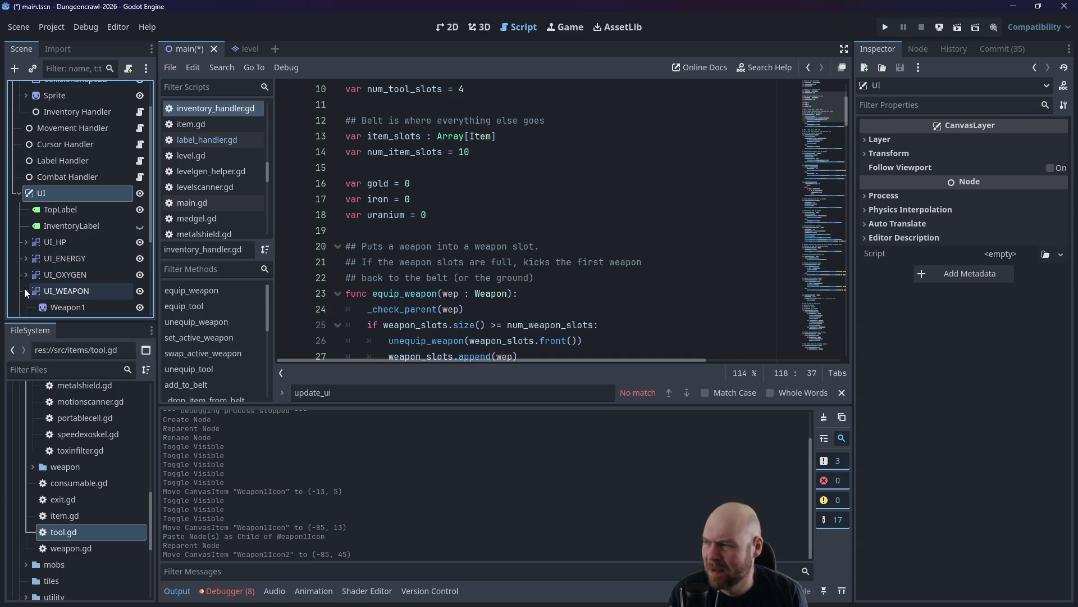
left_click(217, 142)
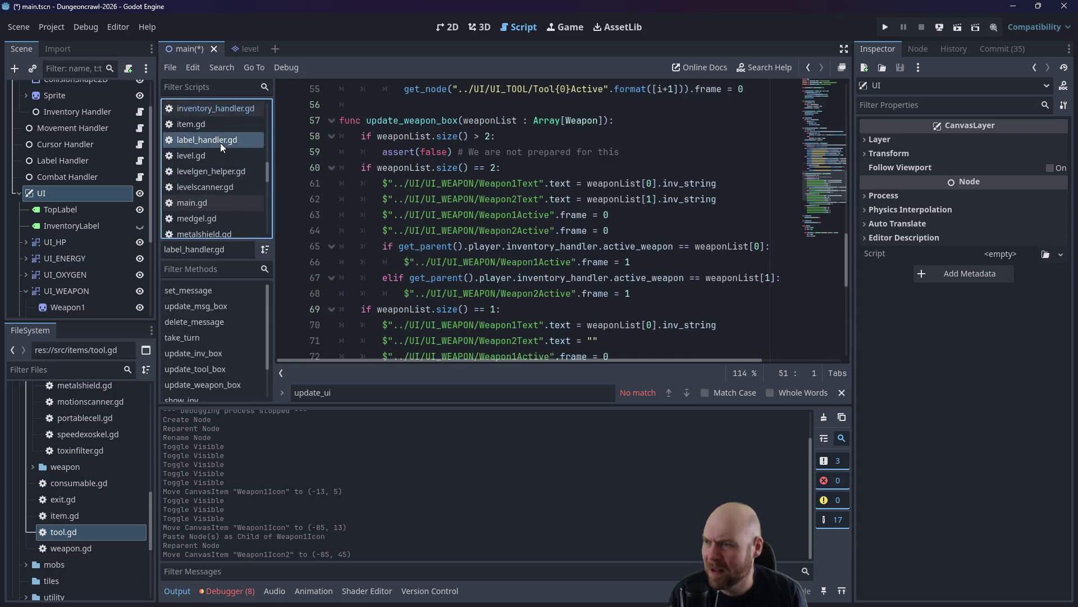
scroll(618, 191, "down", 1)
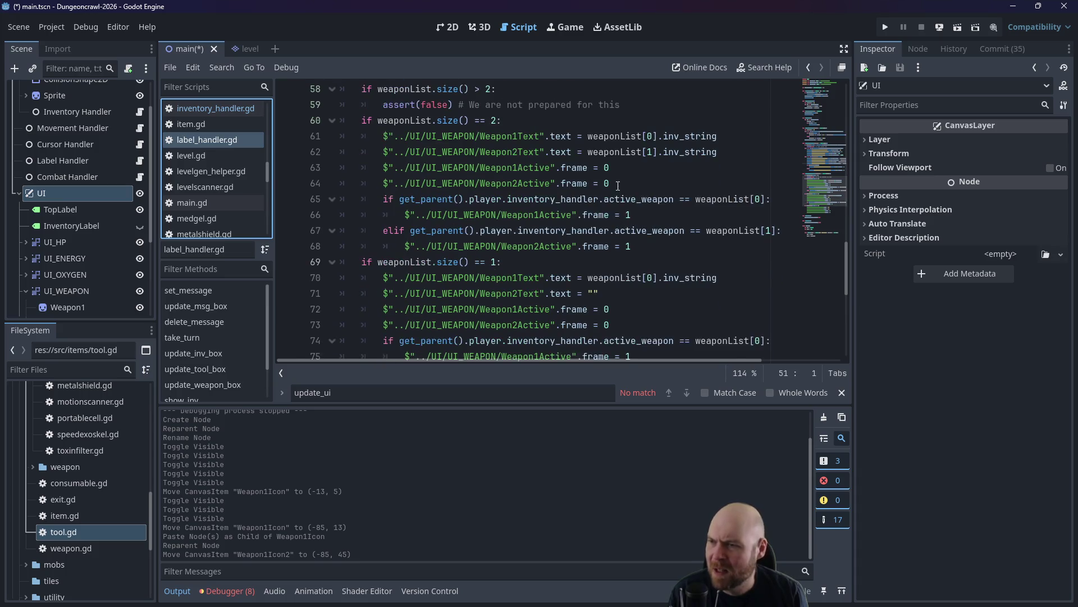
left_click(656, 182)
Add line 65 with the node path $"../UI/UI_WEAPON/Weapon1Icon" in label_handler.gd.
key("Return")
type("$")
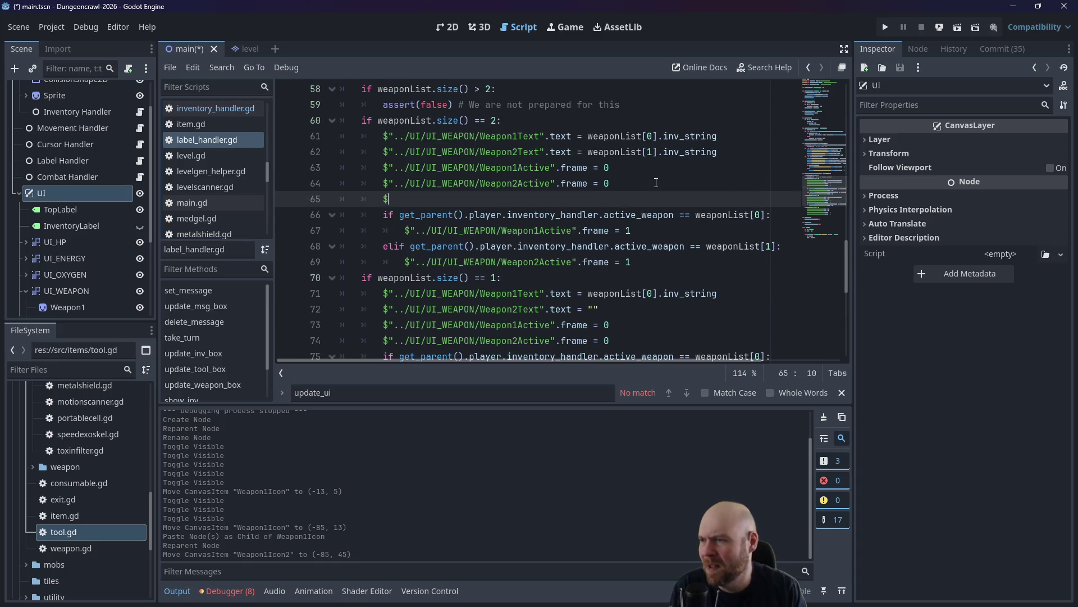
type("\"../UI")
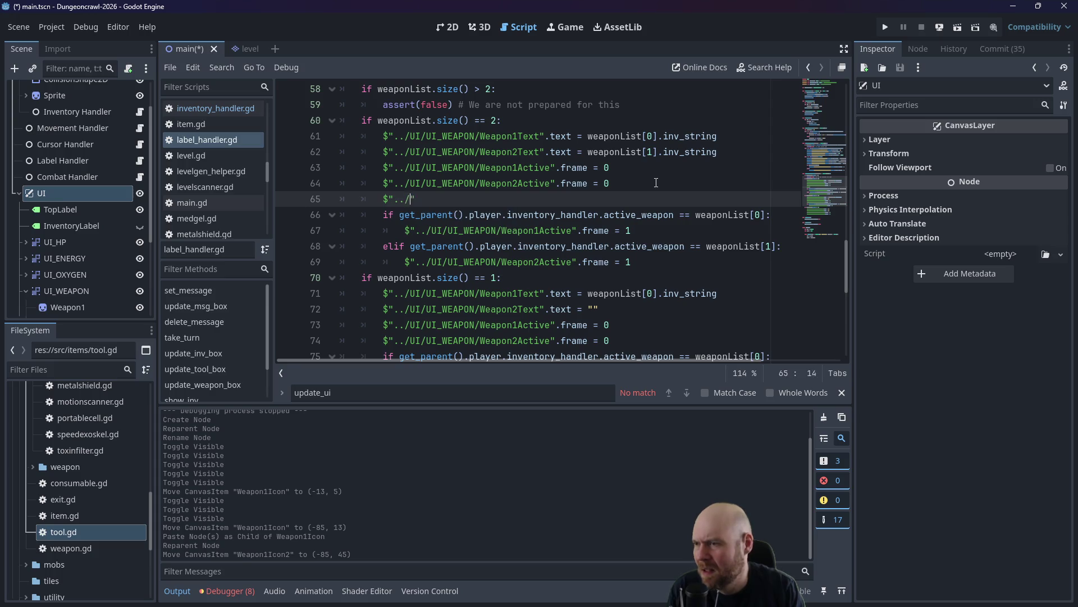
type("/UI_WEAPON/")
type("Weapon2")
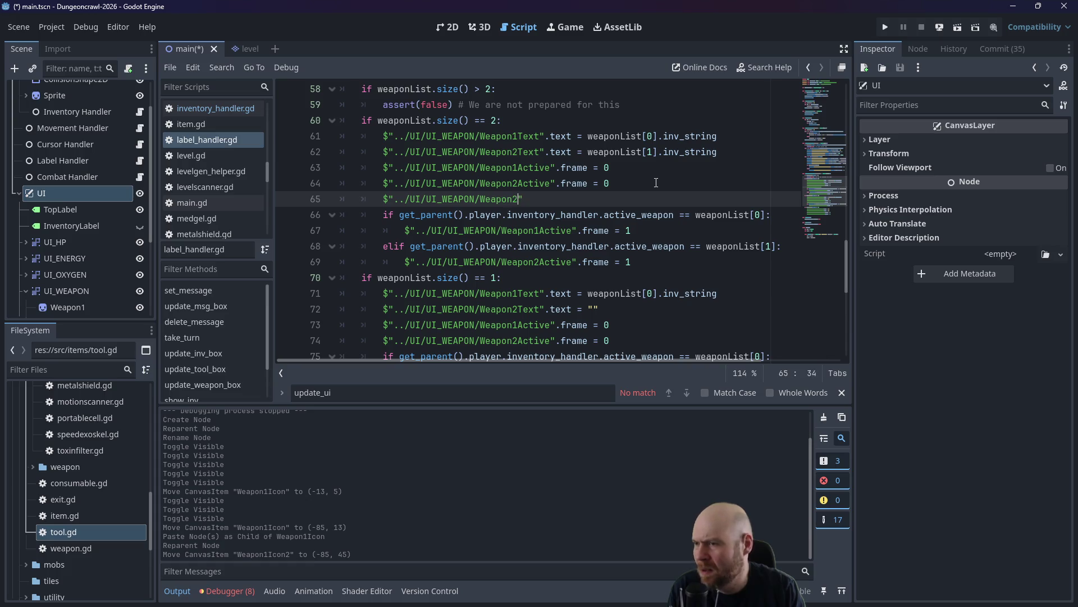
key("BackSpace")
type("2")
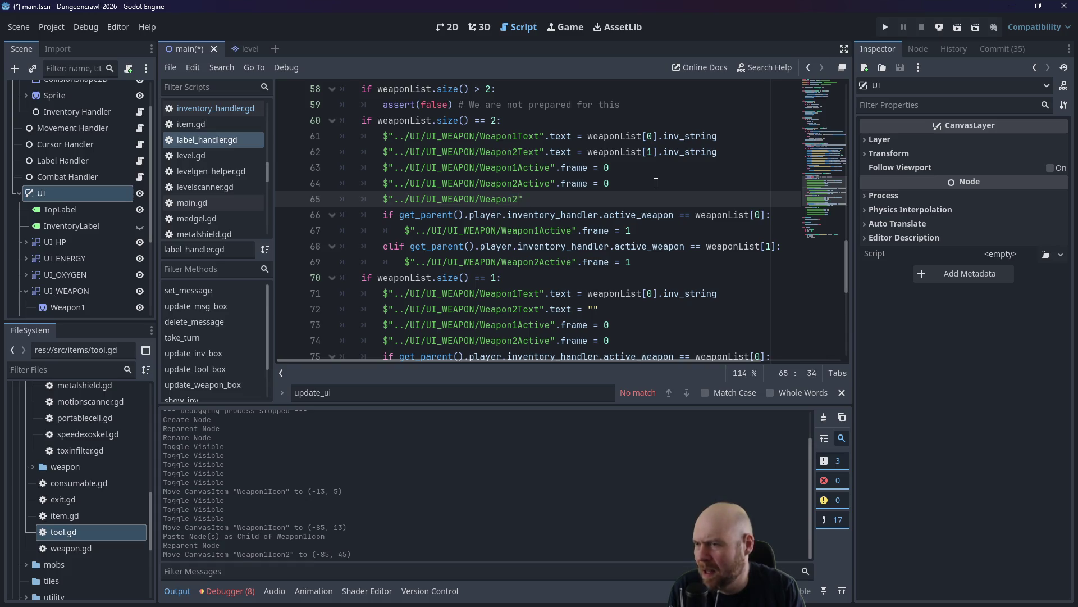
key("BackSpace")
type("1Icon\"")
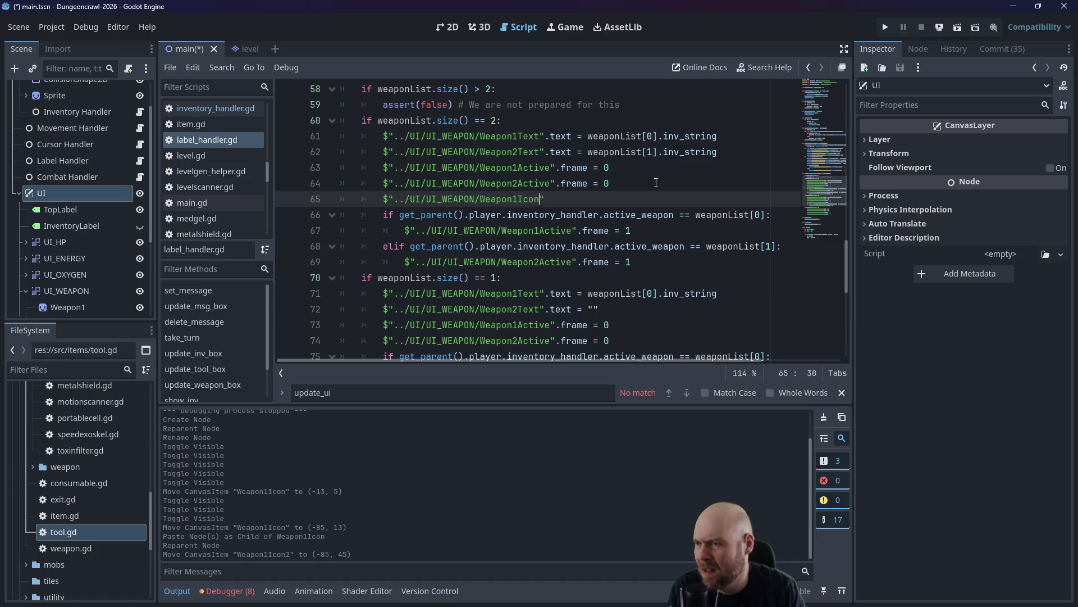
type(".")
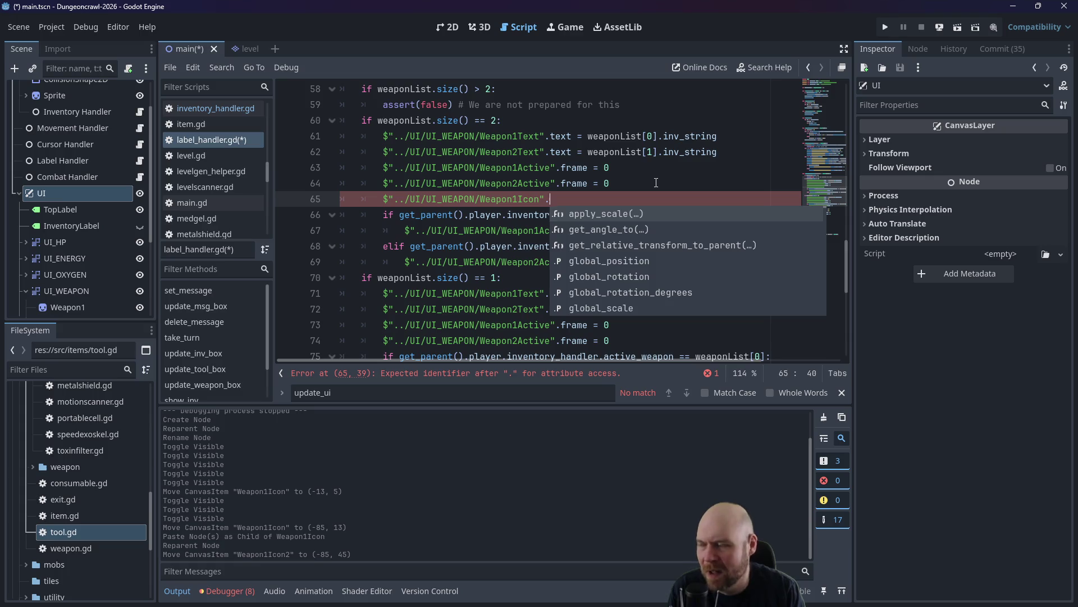
key("BackSpace")
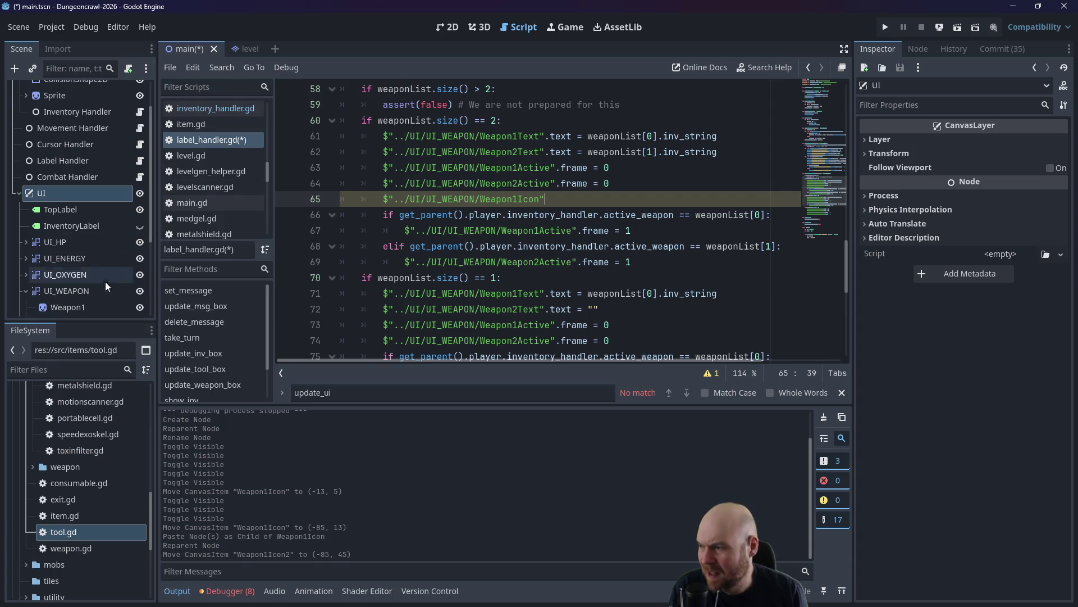
left_click(448, 27)
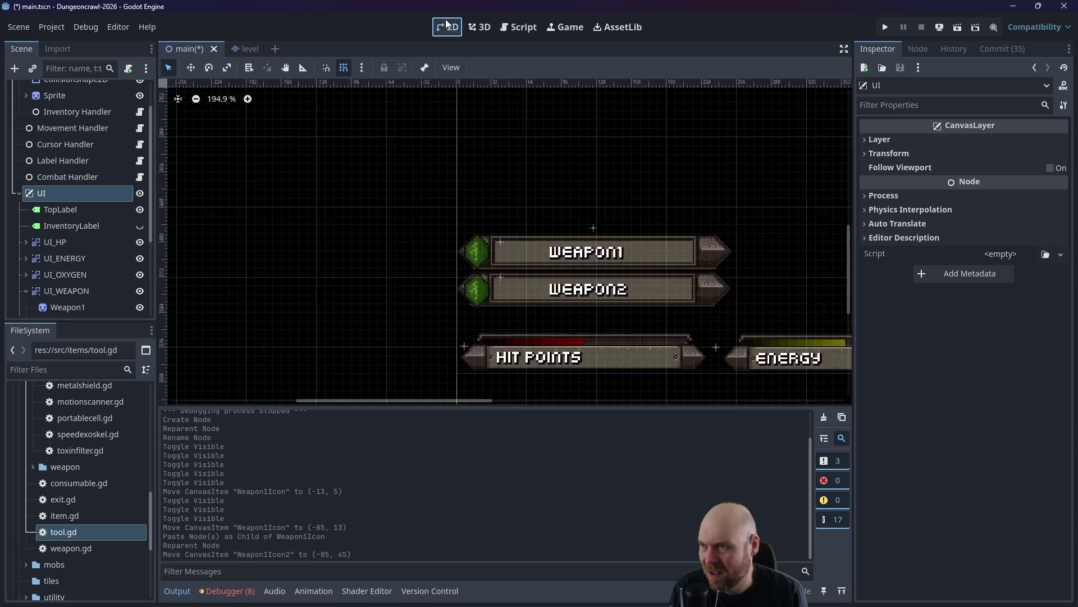
Adjust Weapon1Icon in the first slot and place the copied icon marker in the second weapon slot.
scroll(503, 254, "up", 3)
scroll(503, 253, "up", 2)
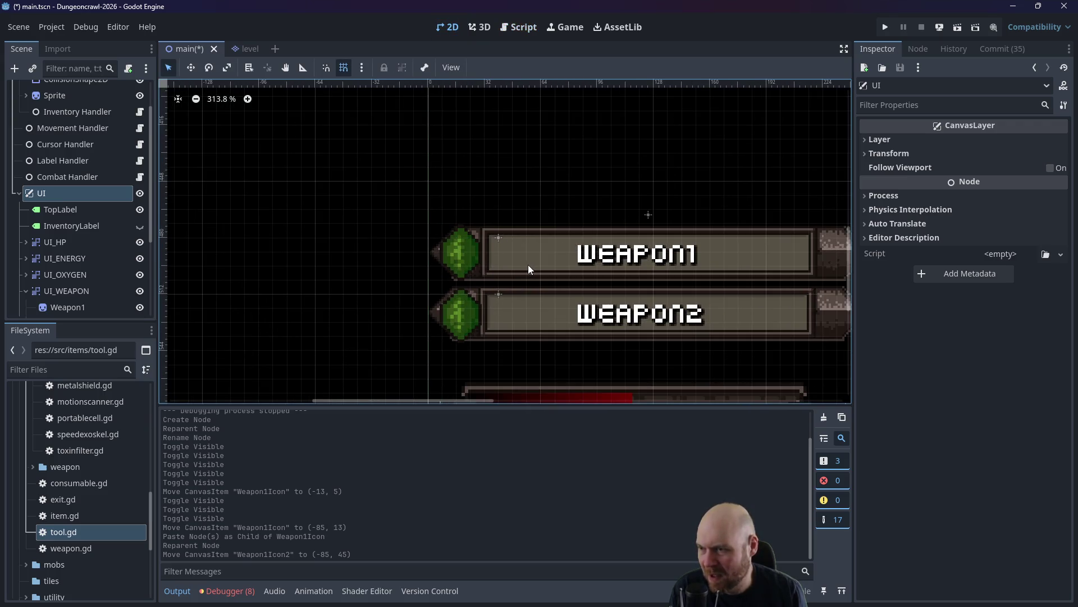
left_click_drag(497, 238, 511, 248)
left_click_drag(498, 294, 512, 308)
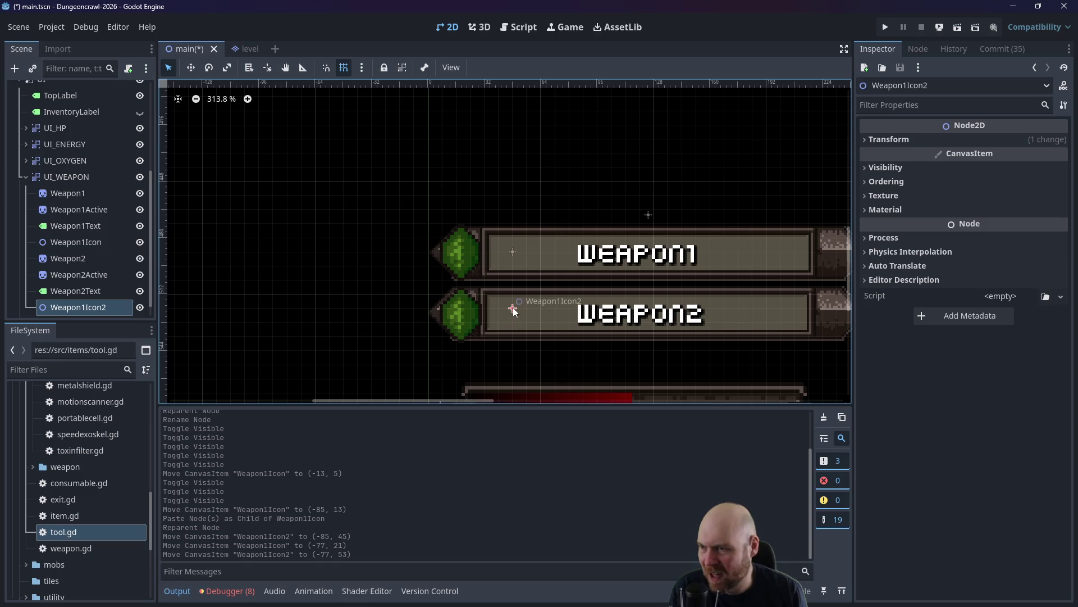
left_click(565, 127)
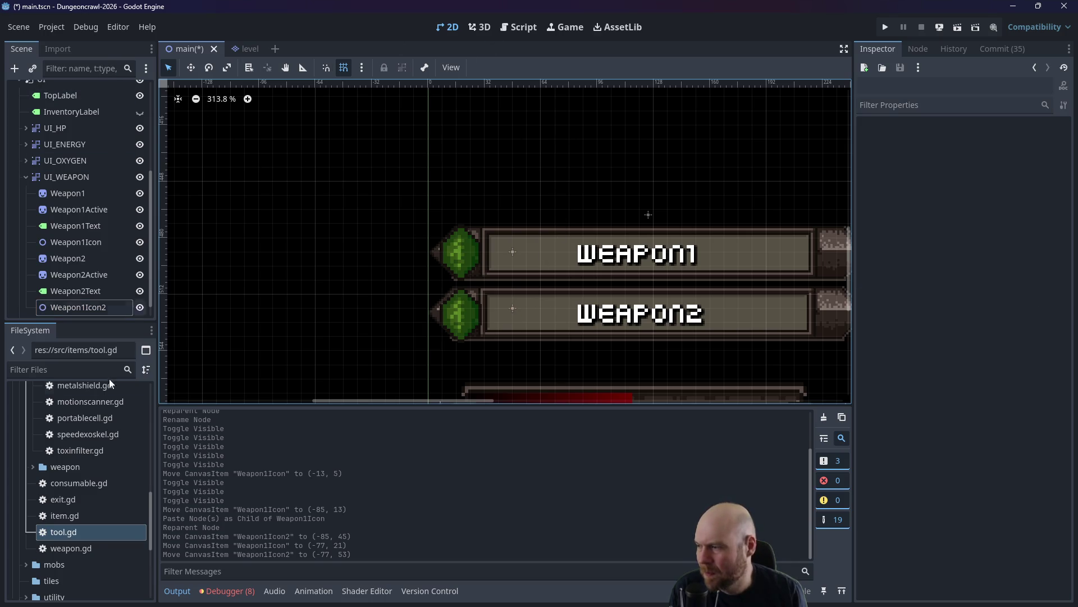
Rename the copied Weapon1Icon2 node to Weapon2Icon in the Scene tree.
left_click(87, 536)
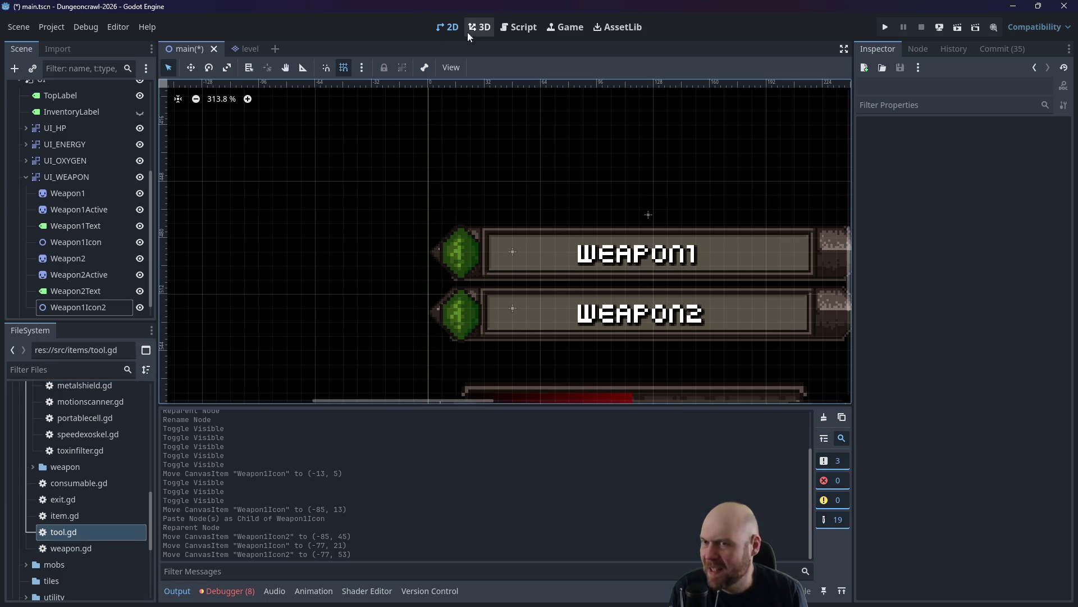
scroll(110, 445, "down", 2)
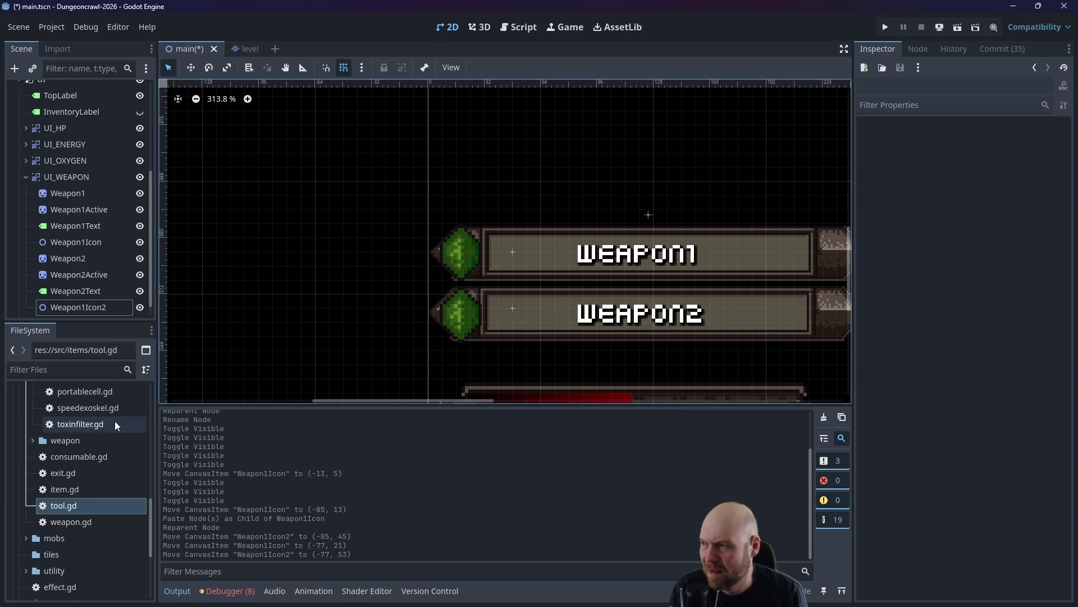
double_click(103, 307)
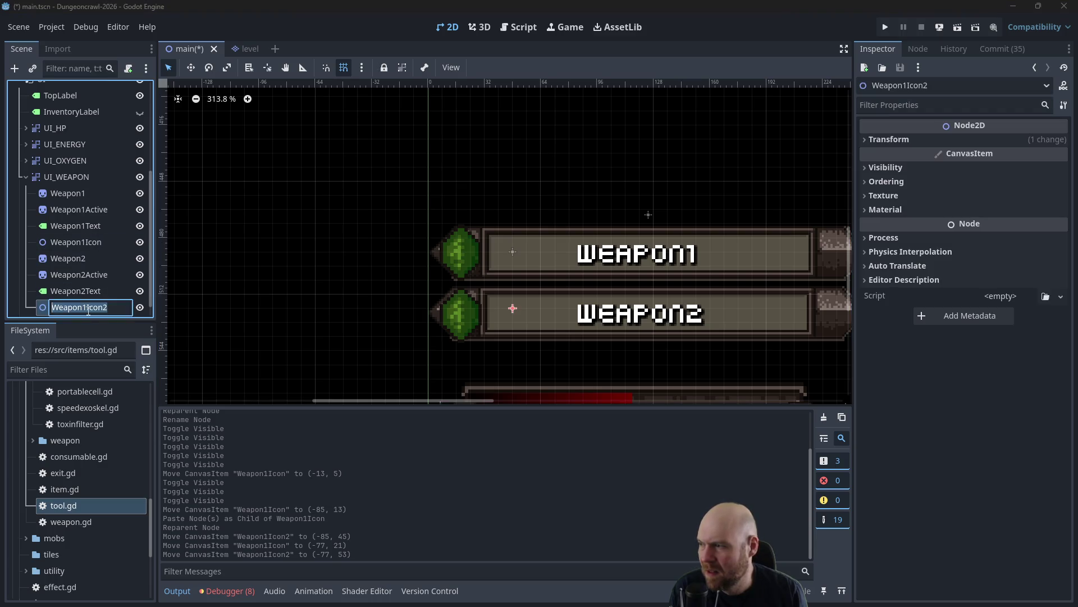
key("End")
key("Left")
key("Left")
key("Left")
key("BackSpace")
type("2")
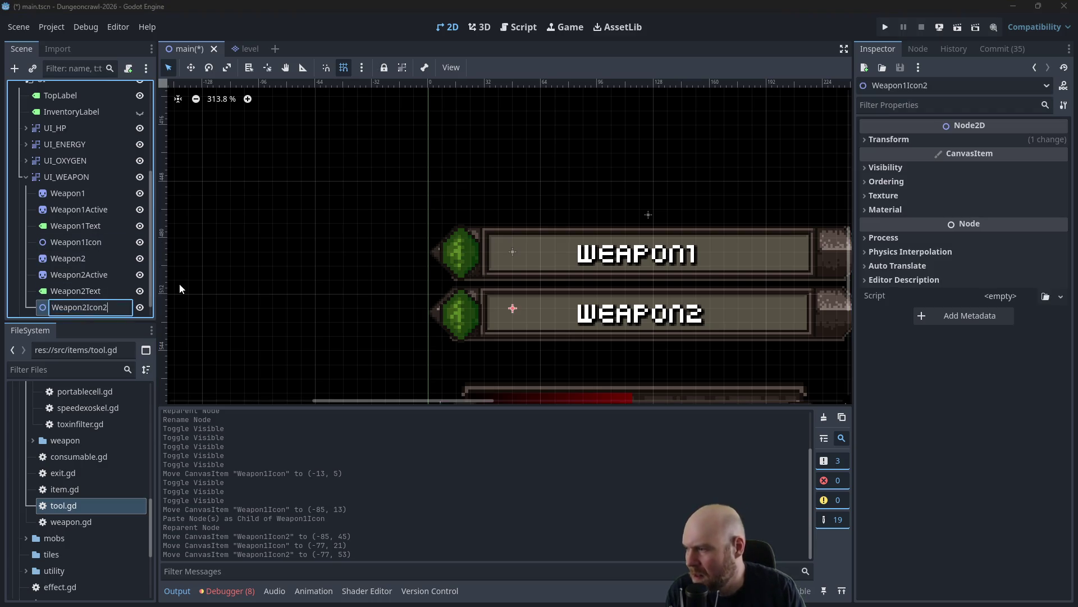
key("End")
key("BackSpace")
key("Return")
left_click(522, 28)
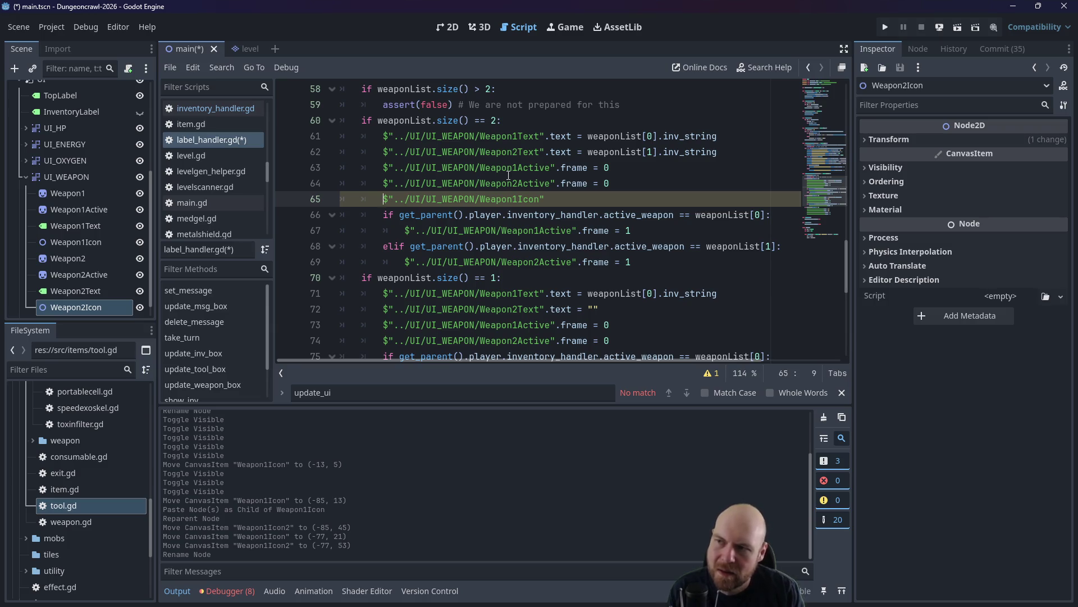
Set weaponList[0].position to the Weapon1Icon position and weaponList[0].visible = true in the two-weapon branch.
type("weaponList[0")
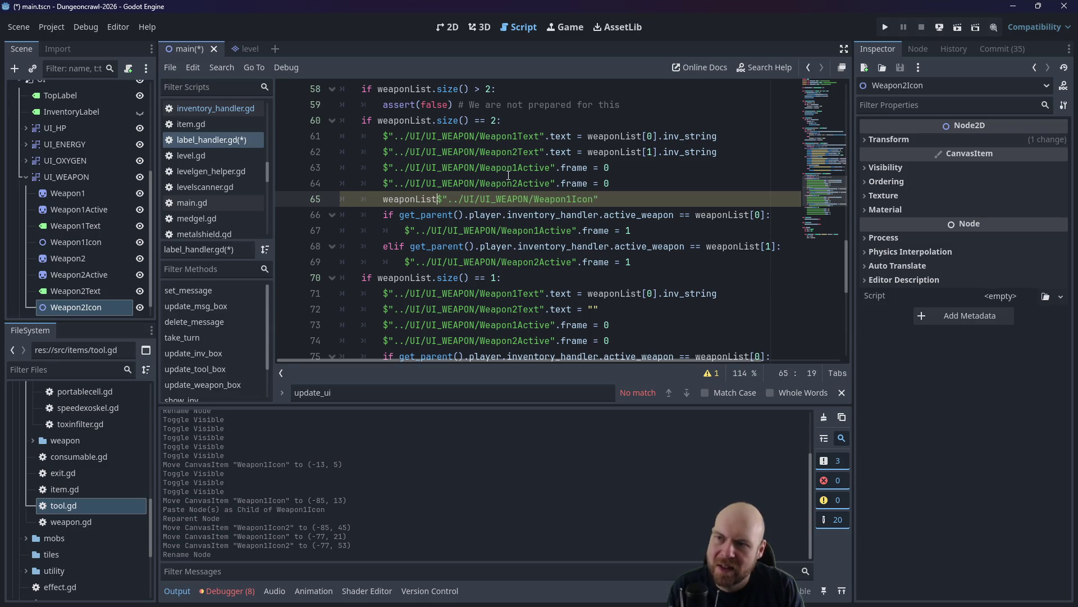
type("].")
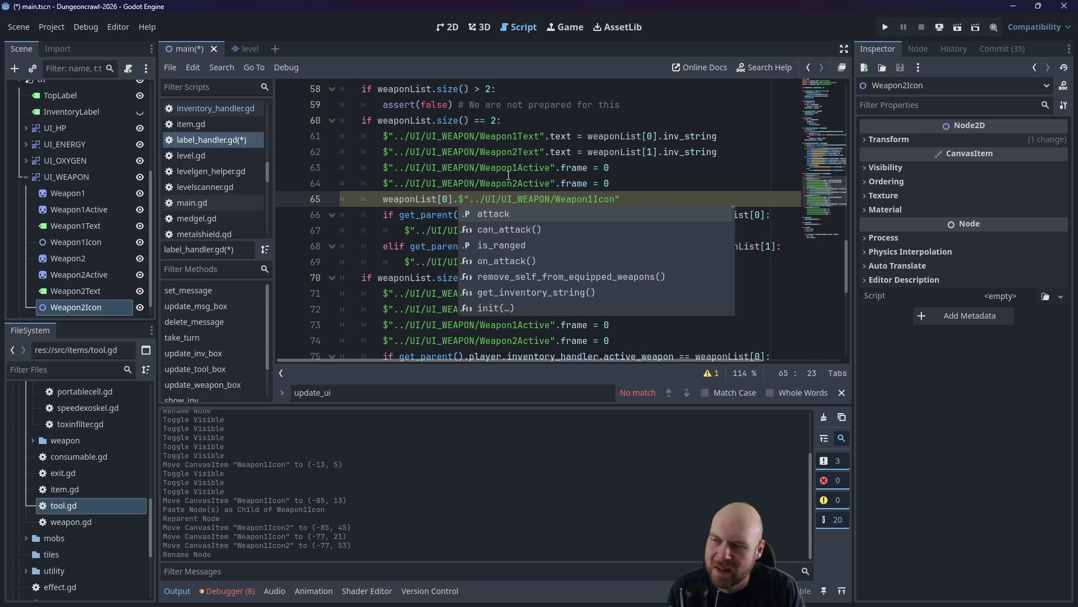
type("position =")
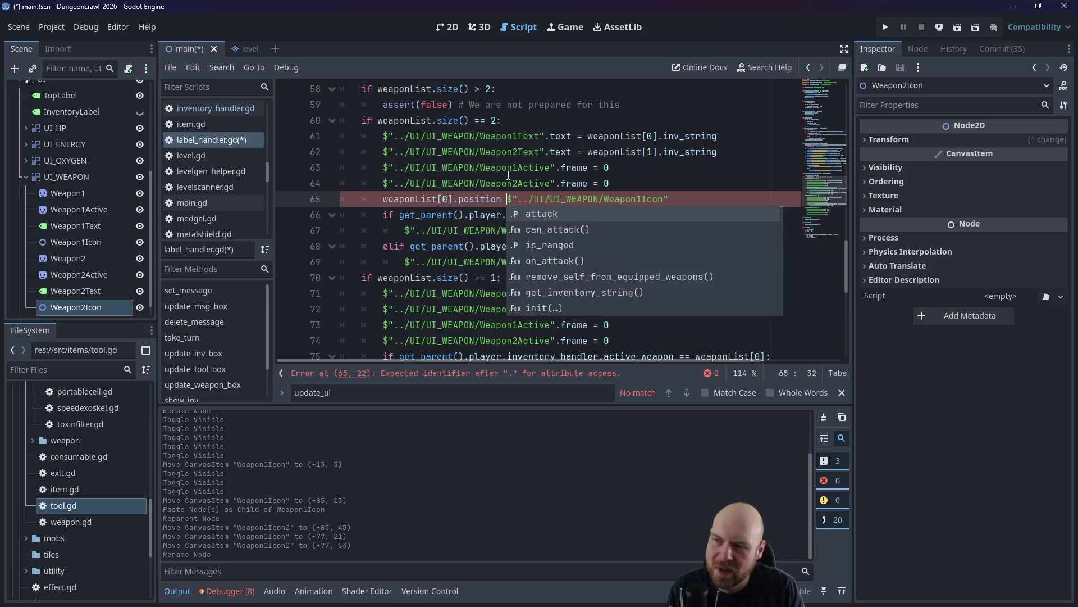
key("Right")
key("Right")
key("Right")
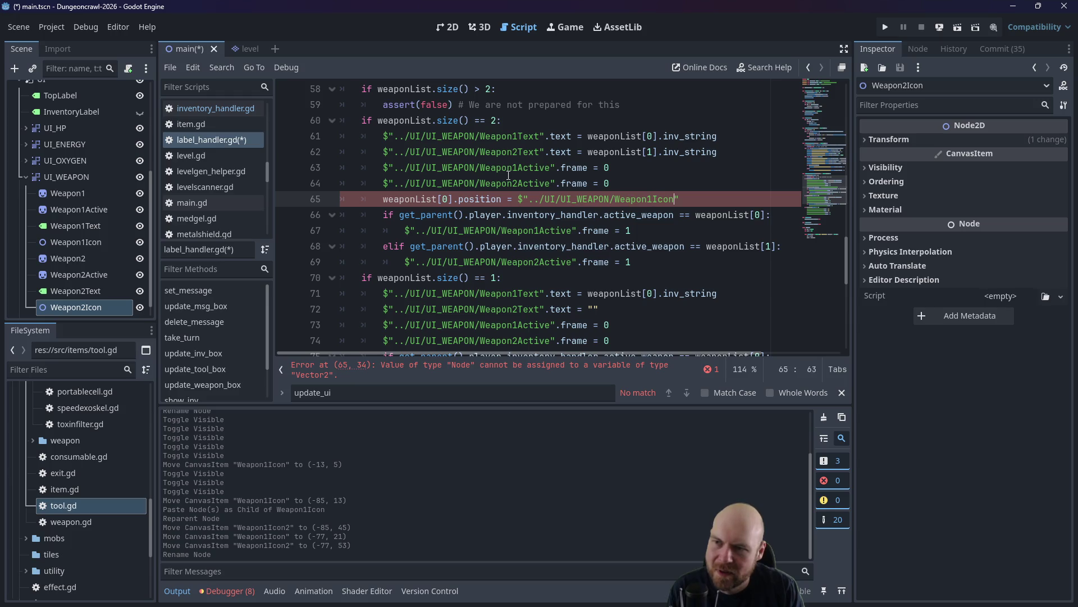
type(".position")
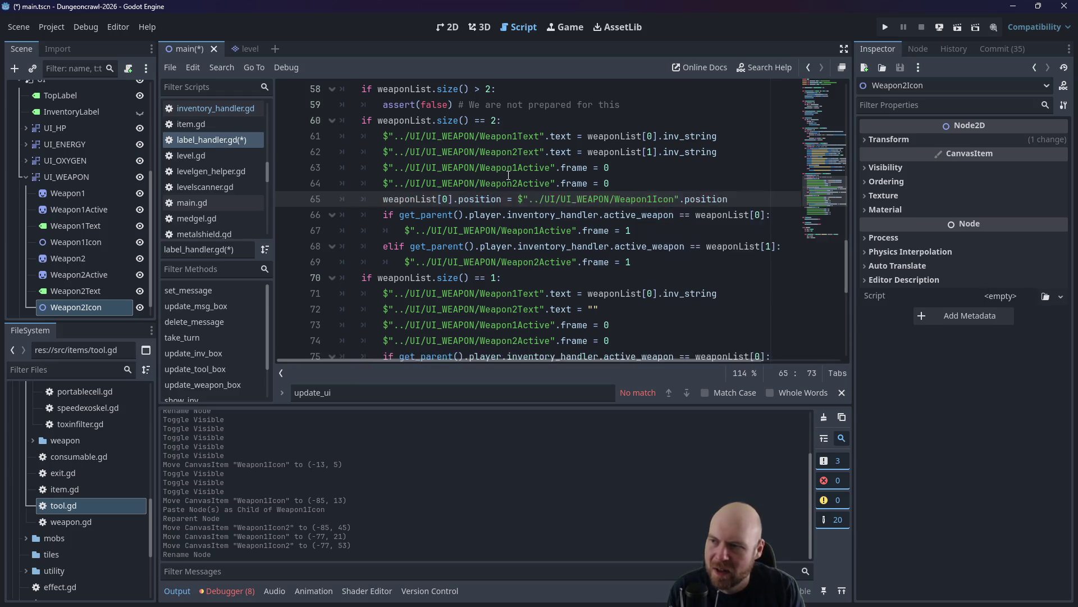
key("Return")
type("List[0]")
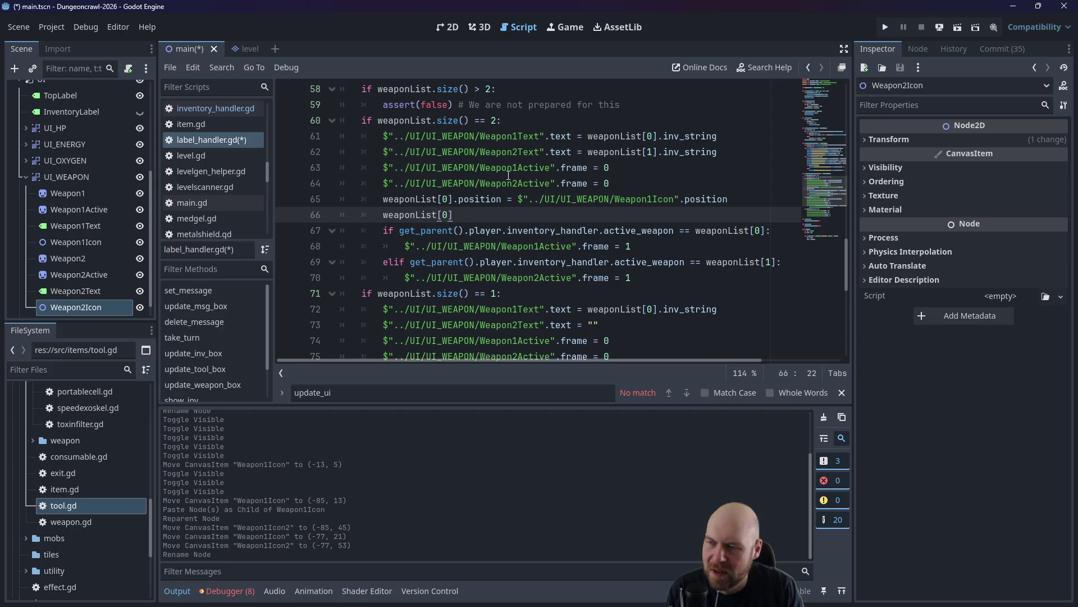
type(".visible = true")
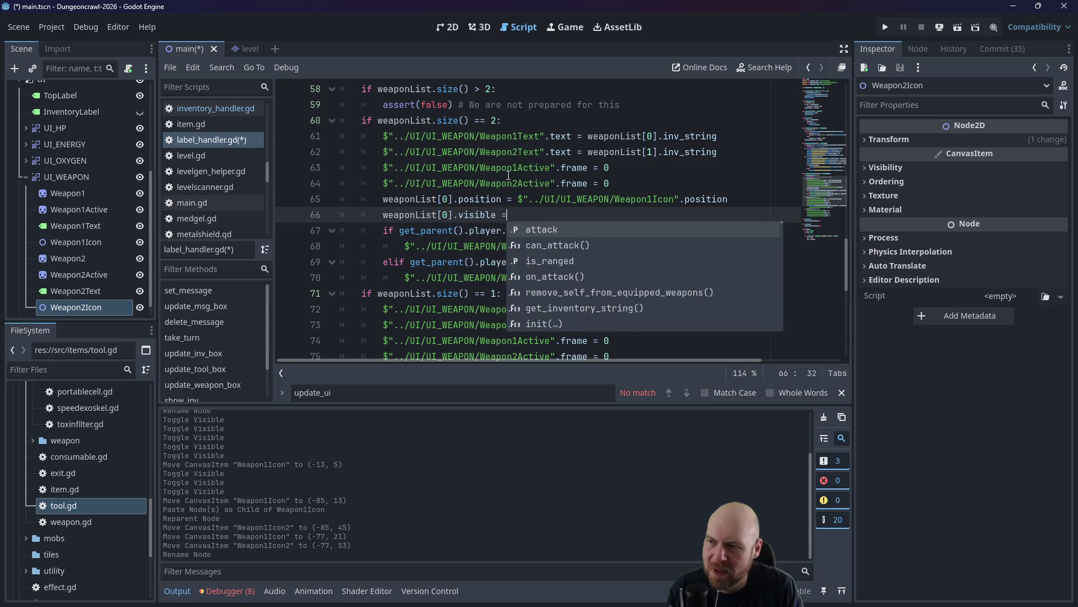
key("Return")
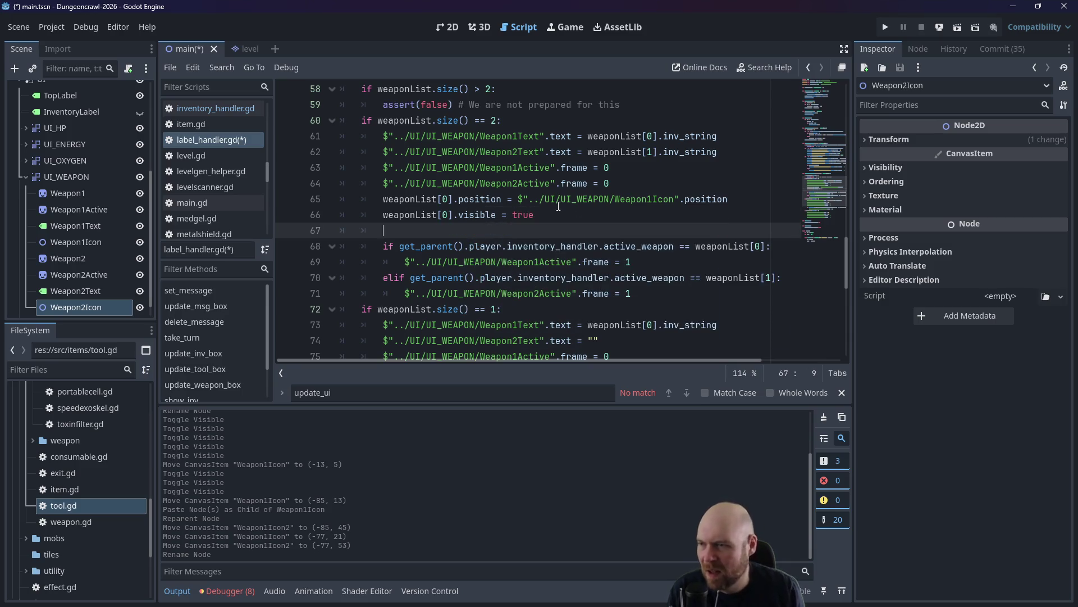
Duplicate those two lines for weaponList[1], using the Weapon2Icon position.
mouse_move(536, 215)
left_mouse_down()
mouse_move(339, 214)
mouse_move(331, 203)
left_mouse_up()
key("ctrl+c")
left_click(387, 230)
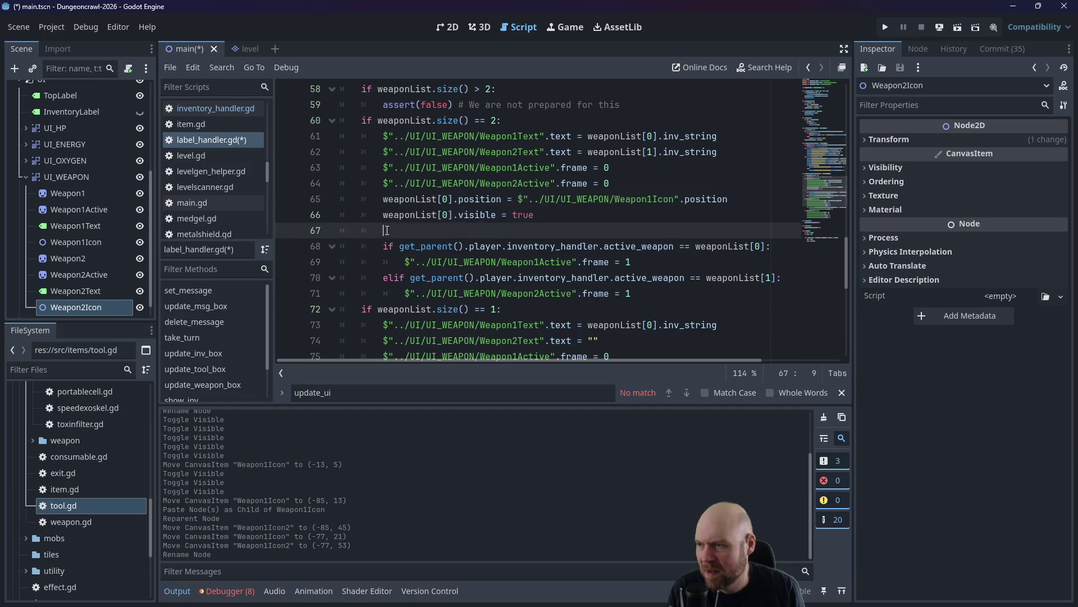
key("ctrl+v")
key("Up")
key("shift+Tab")
key("Home")
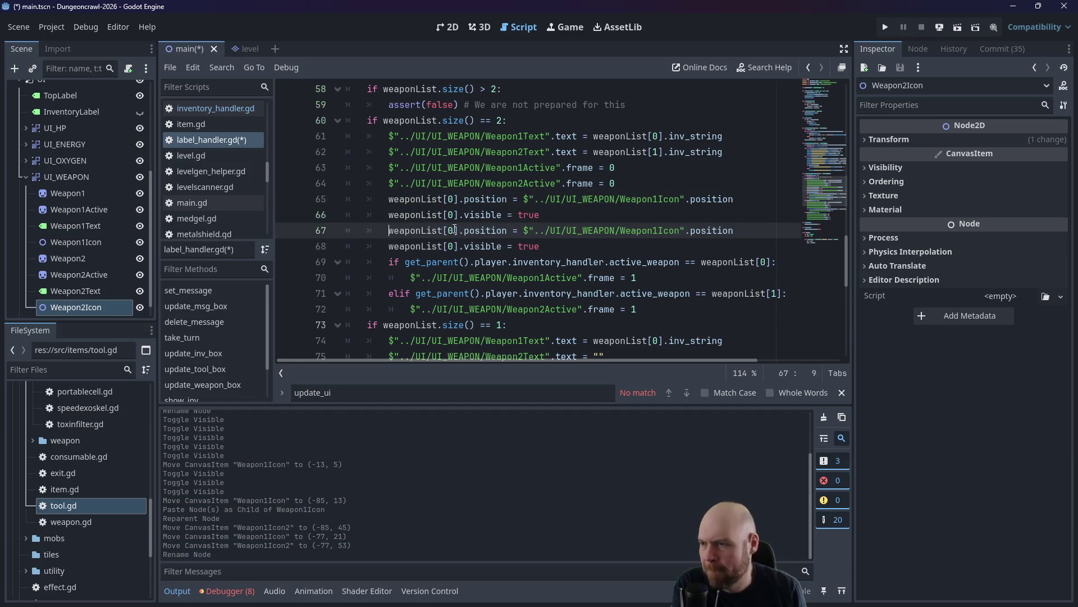
double_click(454, 231)
key("ctrl+d")
type("1")
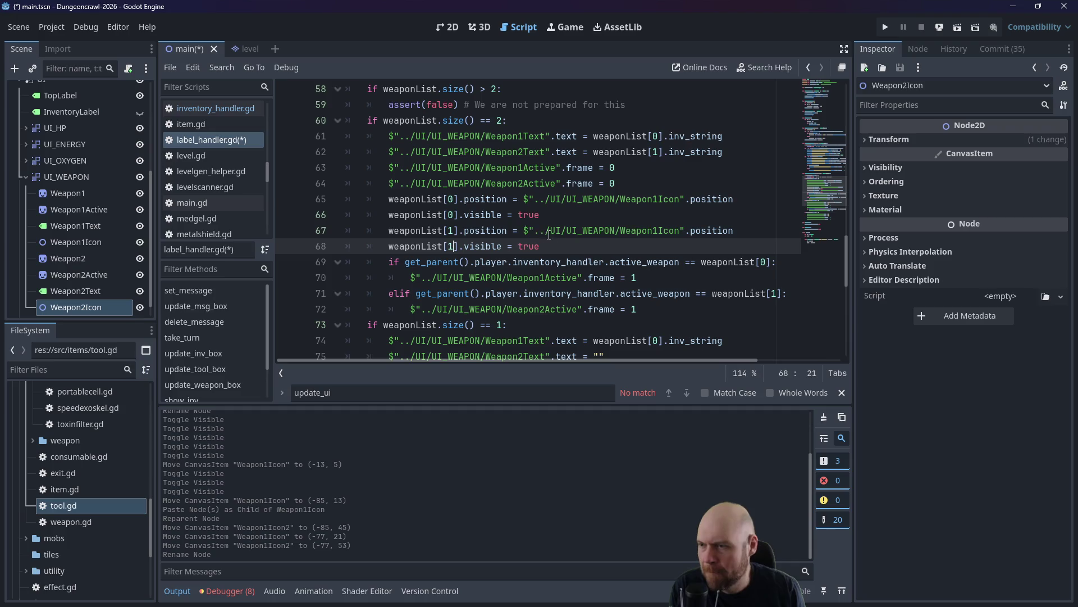
left_click(658, 230)
key("BackSpace")
type("2")
left_click(596, 247)
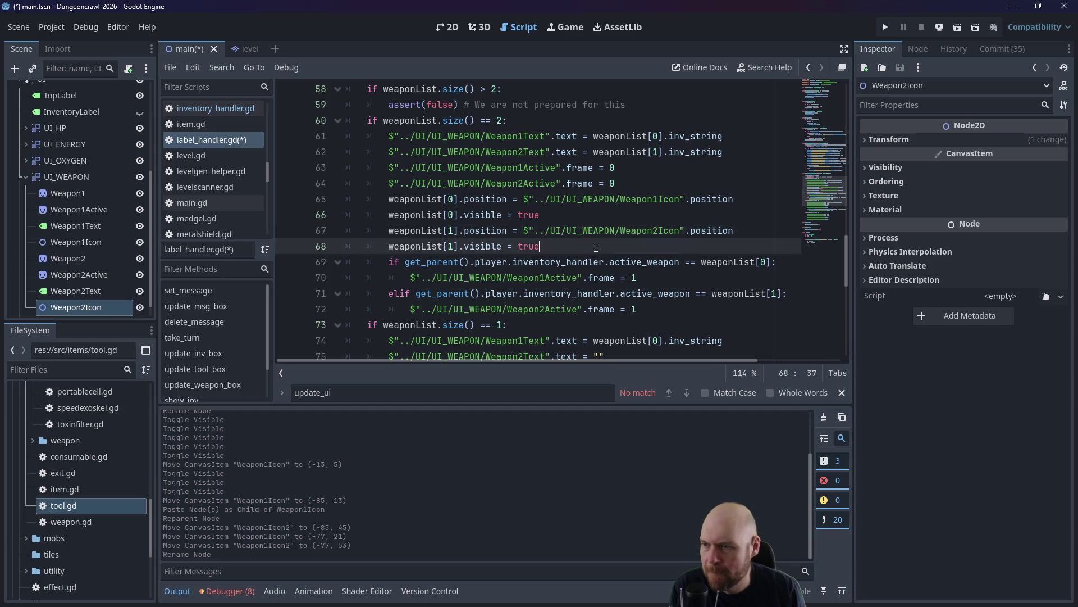
Add the first weapon's position and visibility lines to the single-weapon branch at line 76.
mouse_move(541, 215)
left_mouse_down()
mouse_move(393, 216)
mouse_move(287, 199)
left_mouse_up()
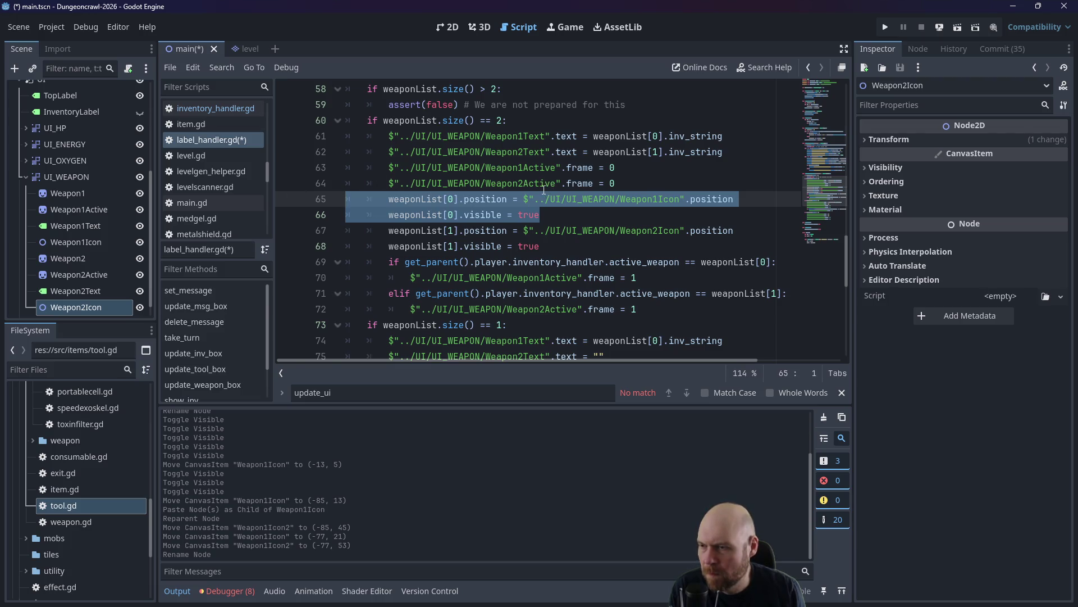
scroll(538, 191, "down", 3)
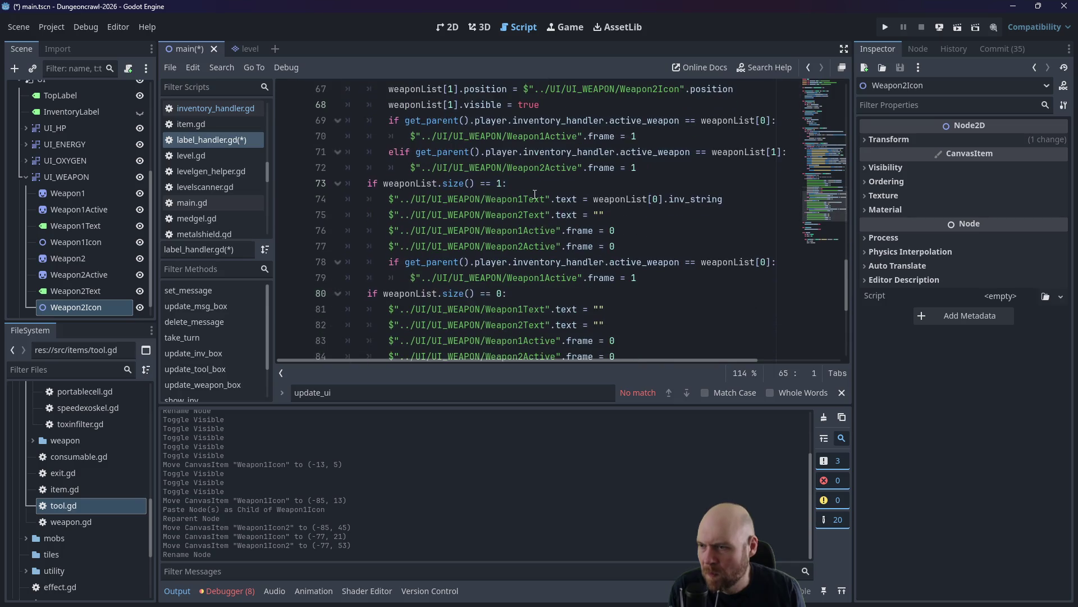
left_click(629, 217)
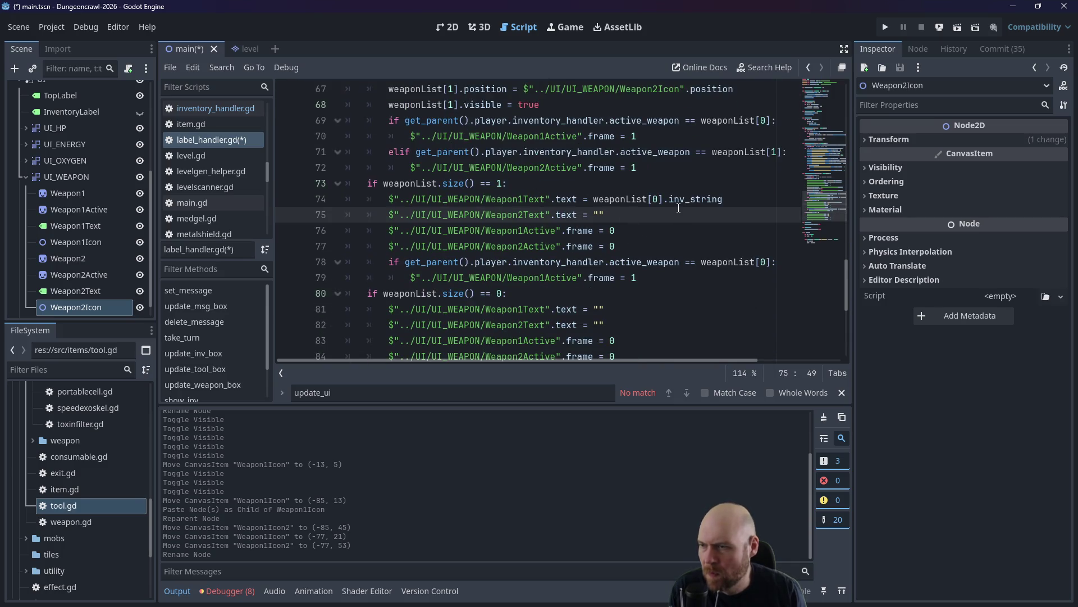
key("Return")
key("ctrl+v")
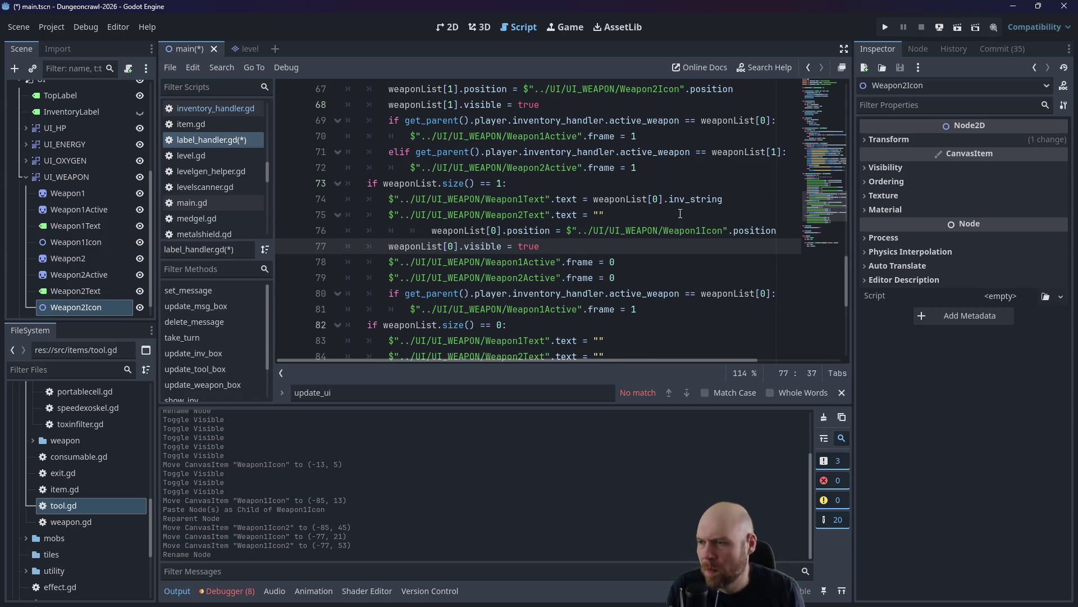
key("Up")
key("Home")
key("BackSpace")
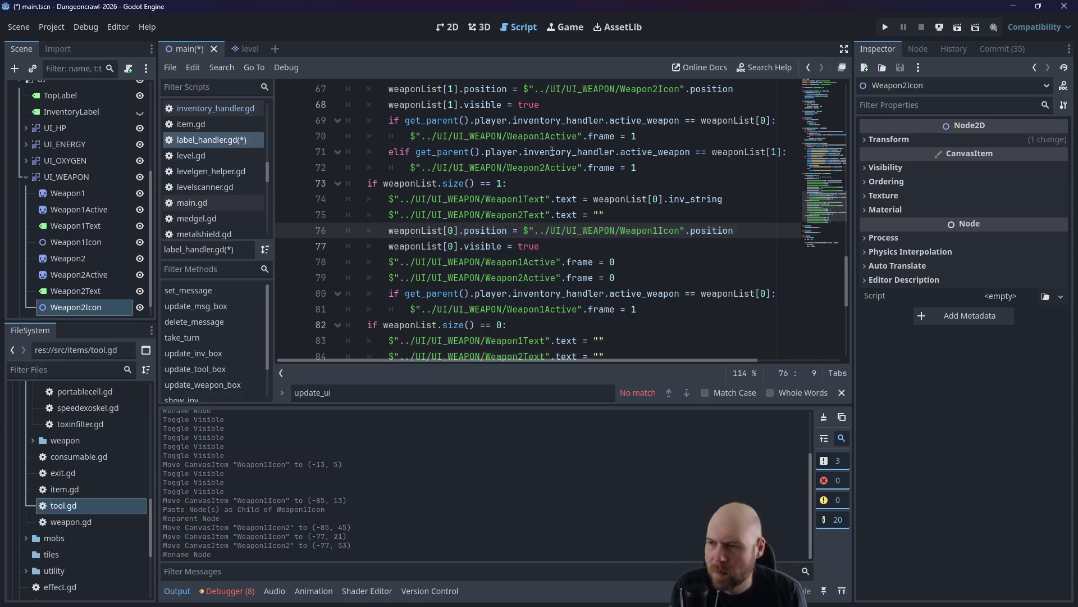
Save the scene and script, then run the game to test the weapon icons.
key("Down")
key("End")
key("ctrl+s")
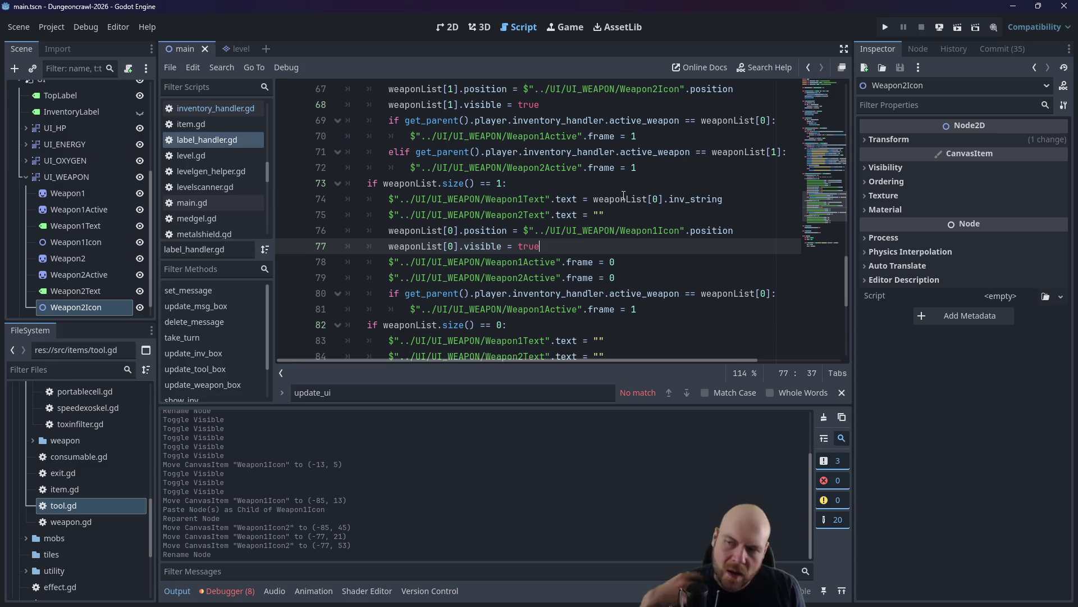
scroll(606, 232, "down", 1)
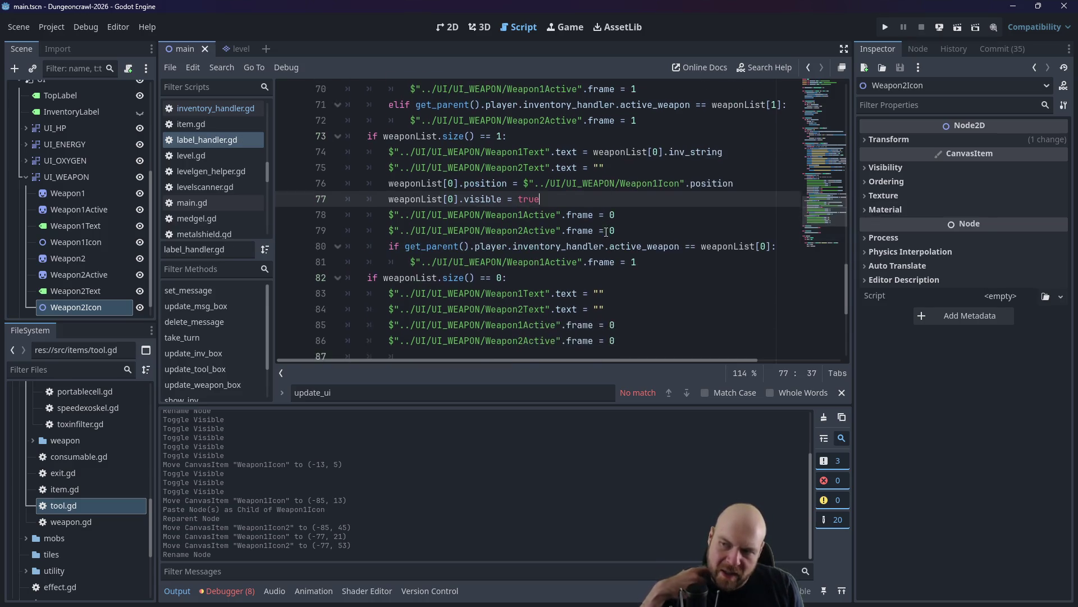
scroll(598, 231, "down", 1)
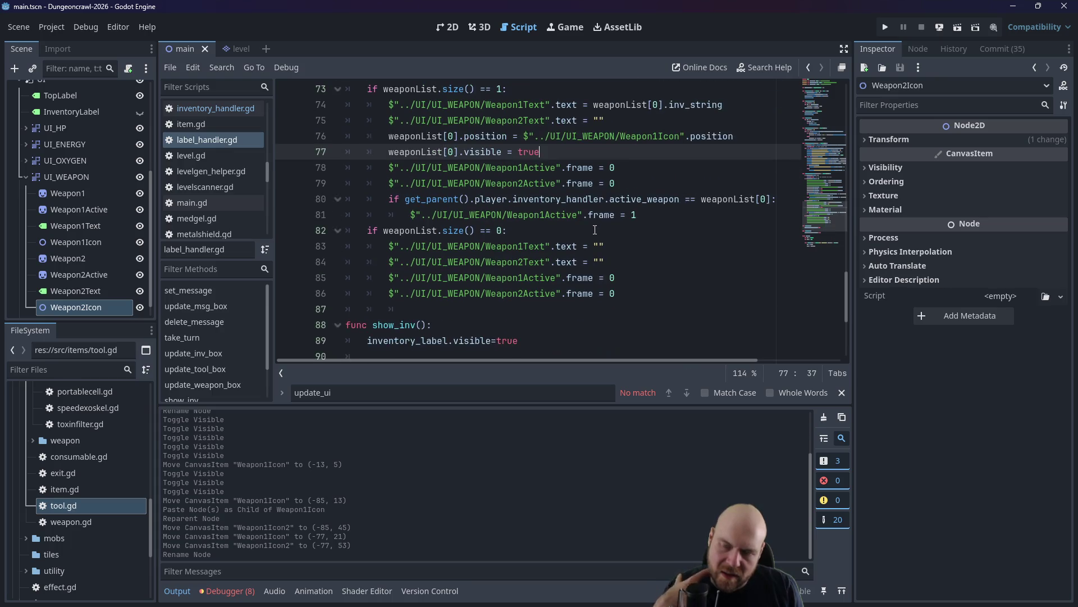
scroll(595, 230, "up", 2)
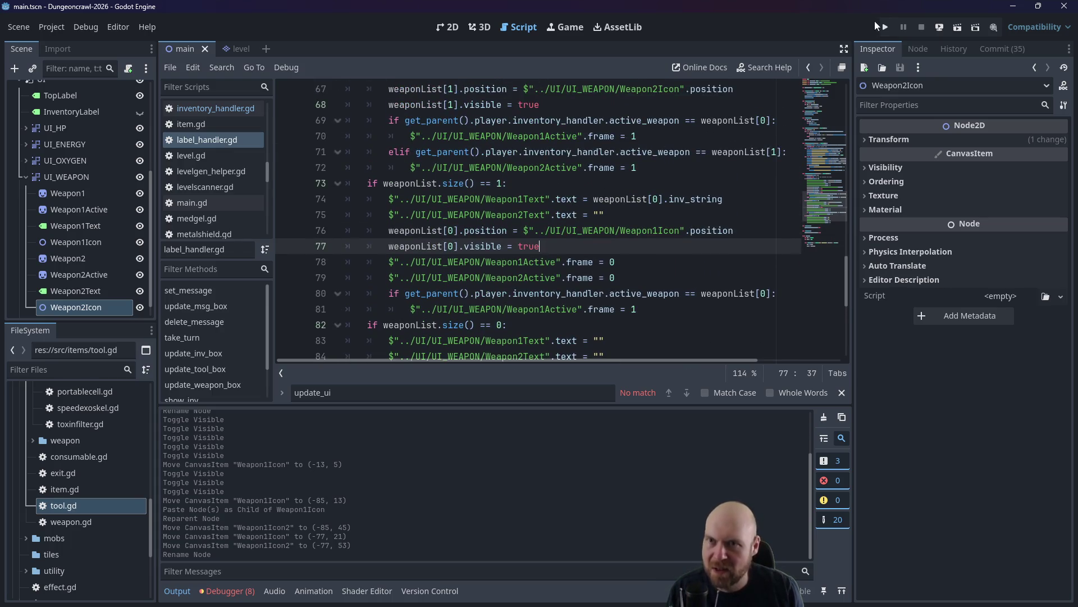
left_click(887, 27)
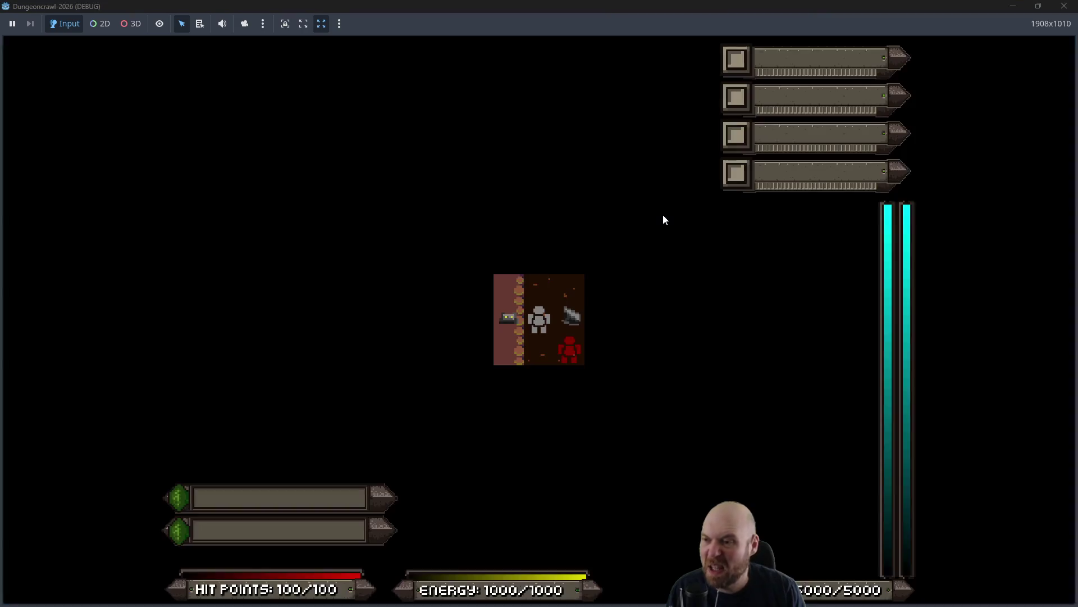
Walk the player through the rooms, collecting the floodlight, a medgel pack and an oxygen tank.
key("Right")
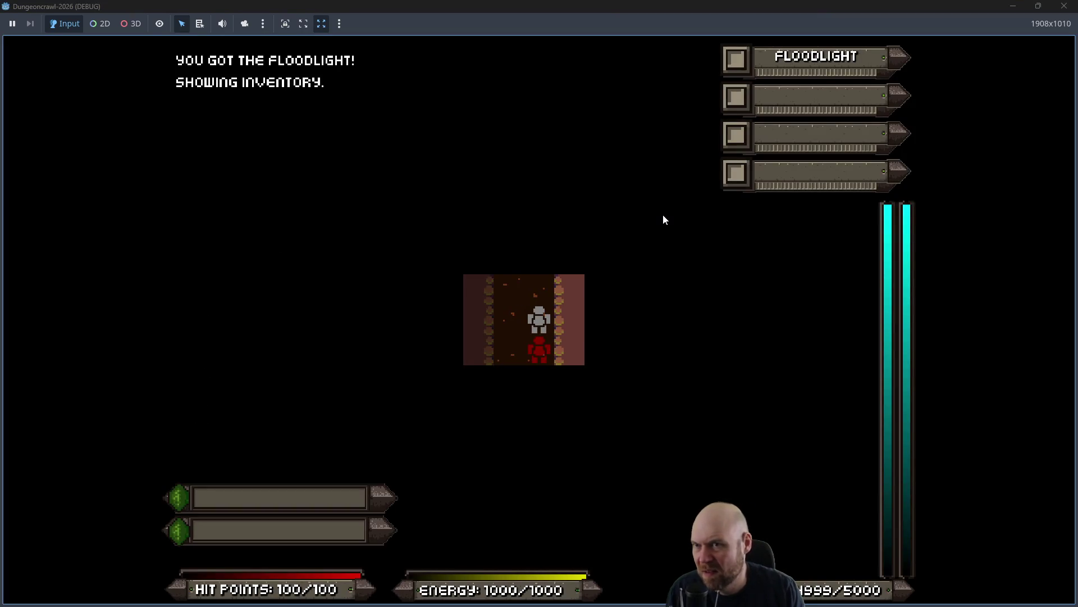
key("Left")
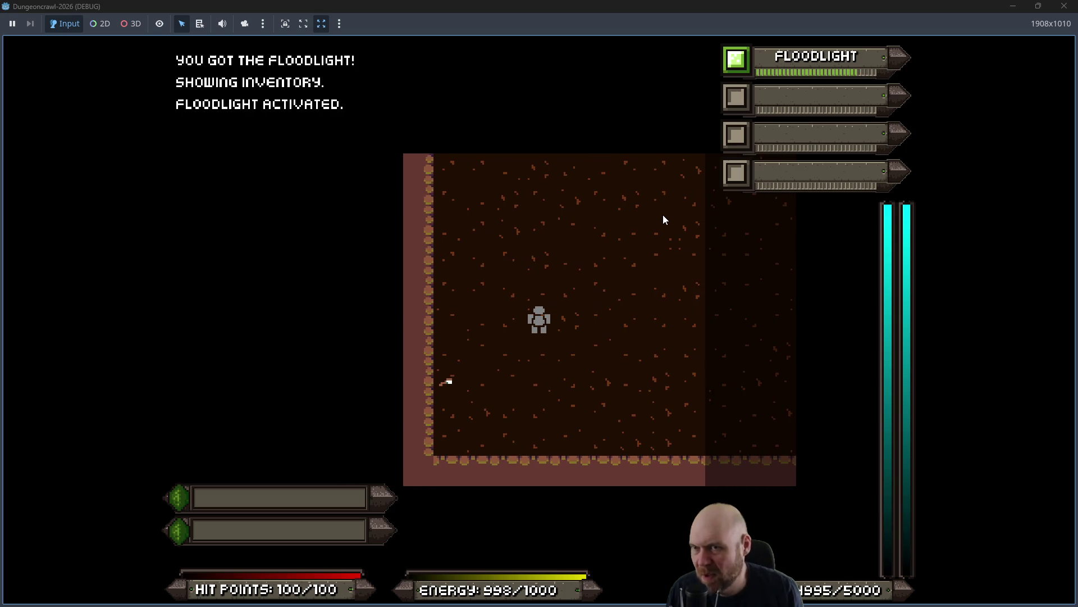
key("Up")
key("Up")
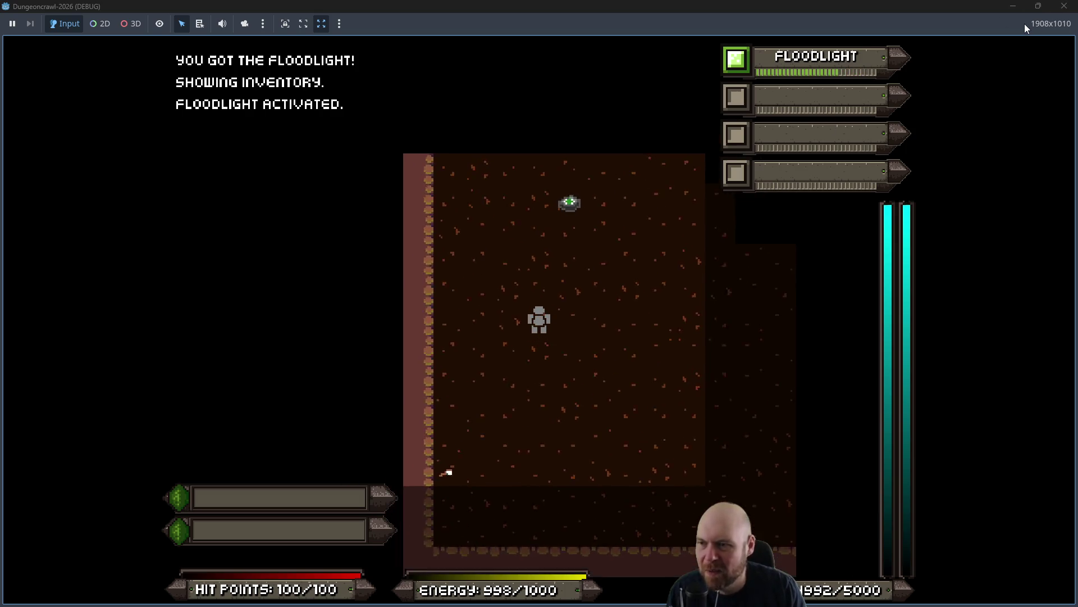
key("Up")
key("Left")
key("Up")
key("Right")
key("Up")
key("Right")
key("Right")
key("Up")
key("Up")
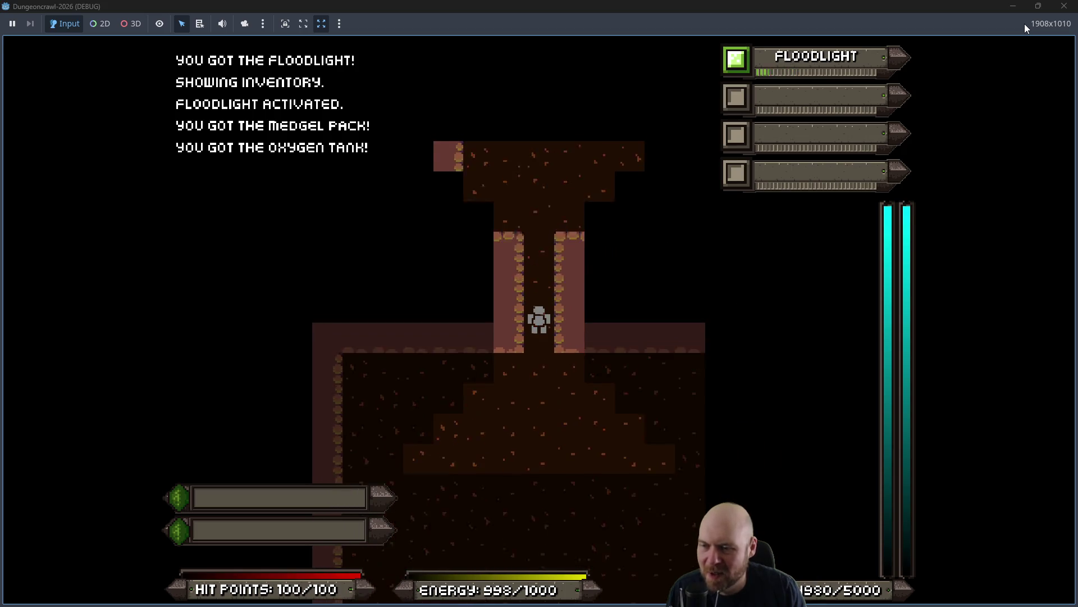
key("Up")
key("Up")
key("Up")
key("Up")
key("Up")
key("Up")
key("Up")
key("Up")
key("Right")
key("Up")
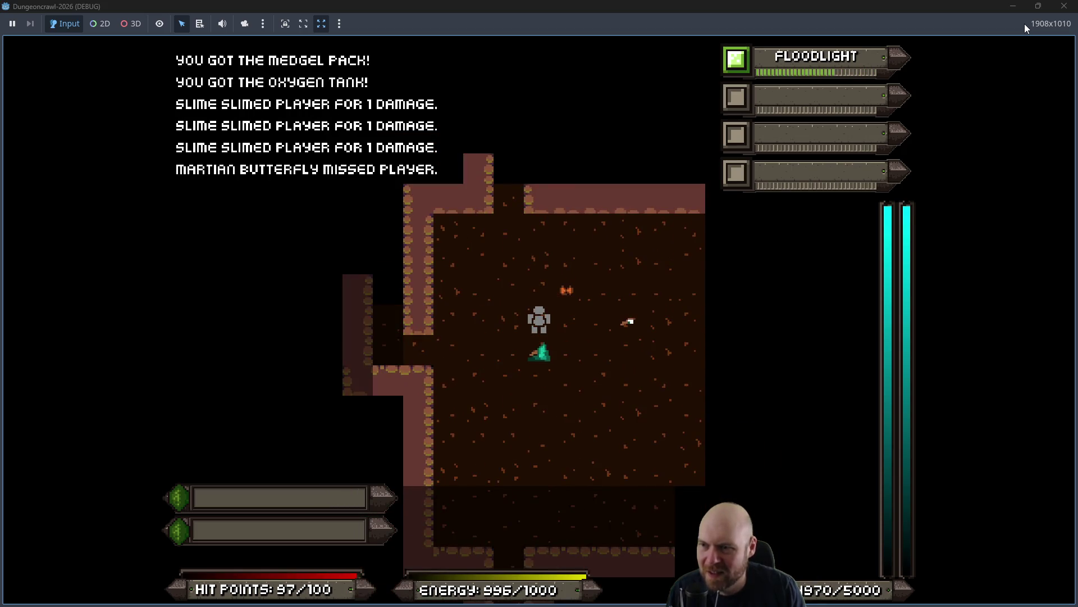
key("Up")
key("Up")
key("Up")
key("Up")
key("Up")
key("Up")
key("Up")
key("Up")
key("Up")
key("Up")
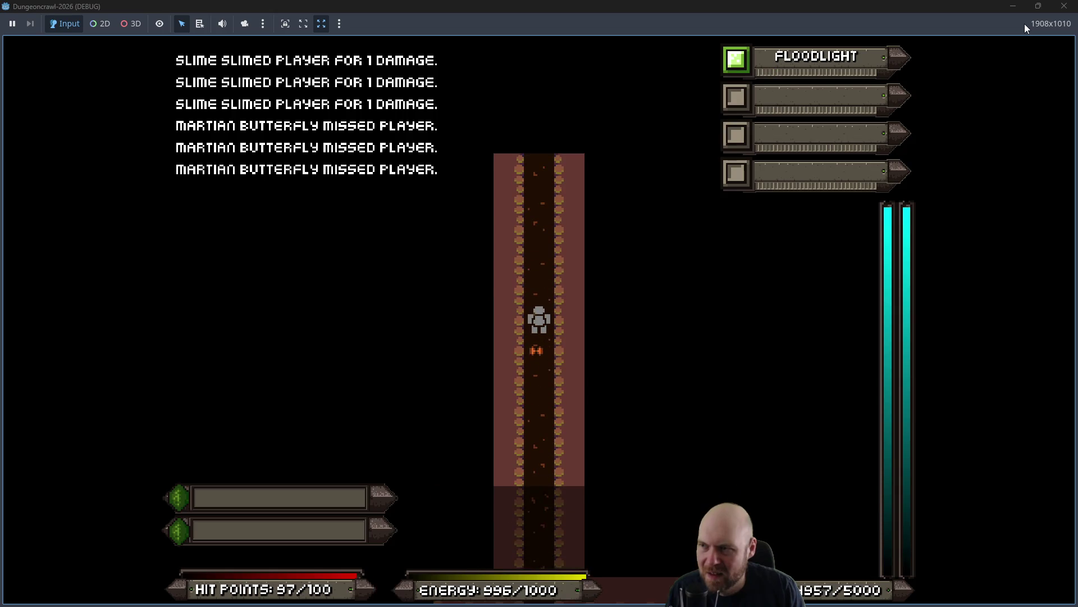
key("Up")
key("Up")
key("Up")
key("Up")
key("Right")
key("Right")
key("Right")
key("Right")
key("Right")
key("Right")
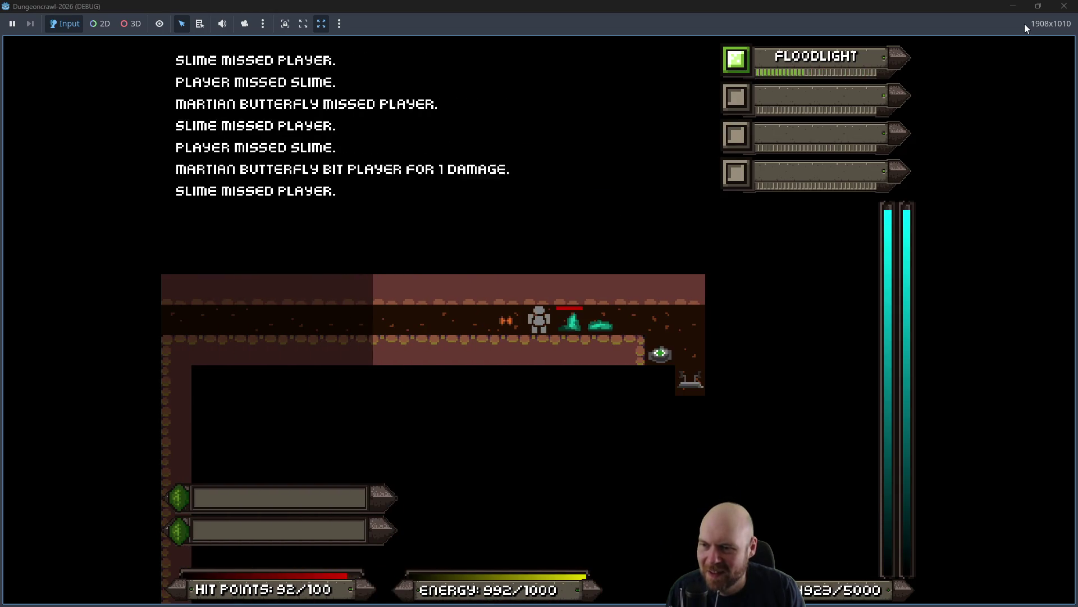
key("Right")
key("Right")
Defeat the Martian butterfly and pick up the Medgel Packs and Terrain Scanner.
key("Left")
key("Left")
key("Left")
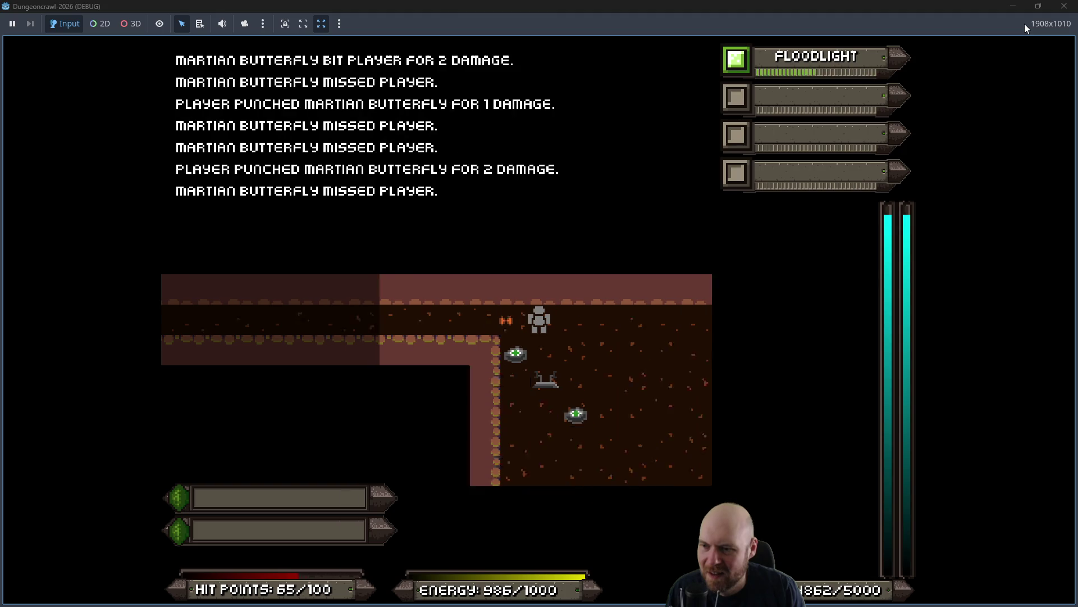
key("Left")
key("Left")
key("Left")
key("Left")
key("Left")
key("Down")
key("Down")
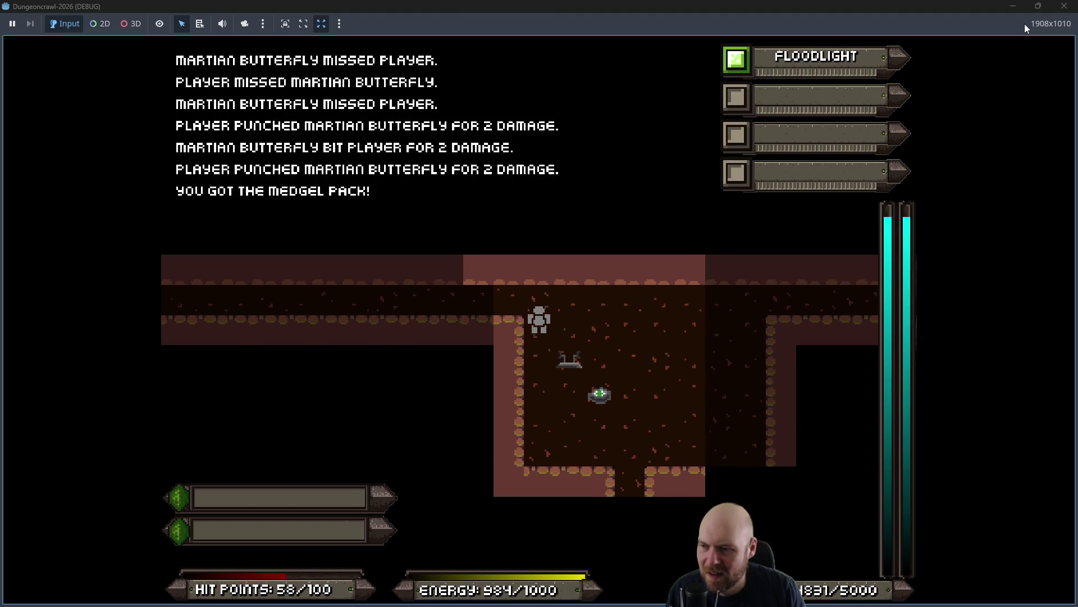
key("Down")
key("Down")
key("Right")
key("Down")
key("Right")
key("Right")
key("Down")
key("Down")
key("Down")
key("Down")
key("Down")
key("Down")
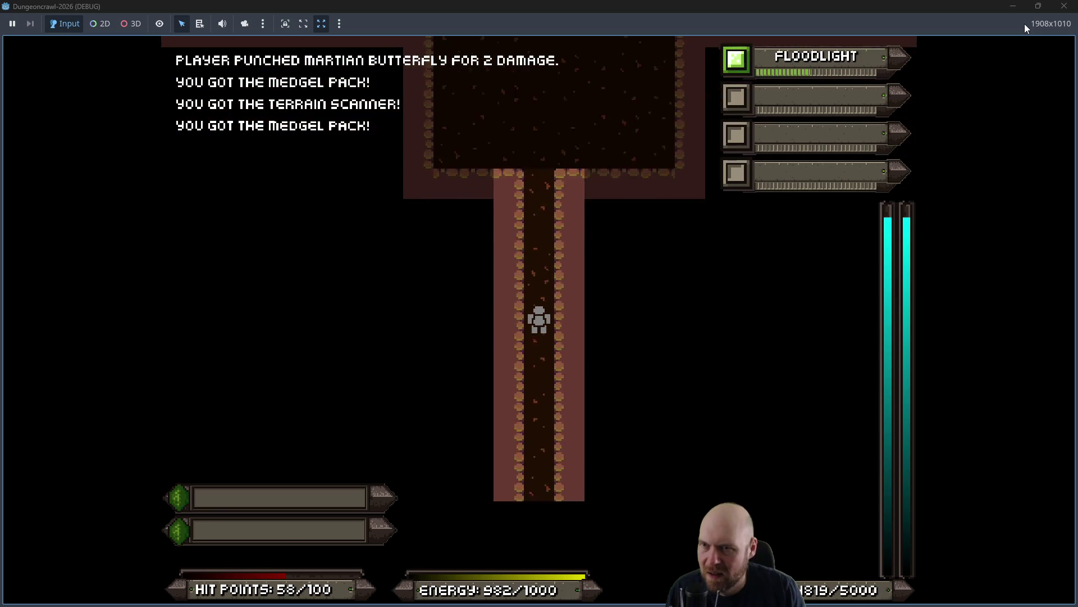
key("Down")
key("Down")
key("Down")
key("Down")
key("Down")
Activate the Terrain Scanner from the inventory, fight the slime and enemies, then stop the test run.
key("Down")
key("Down")
key("Down")
key("Down")
key("Down")
key("Down")
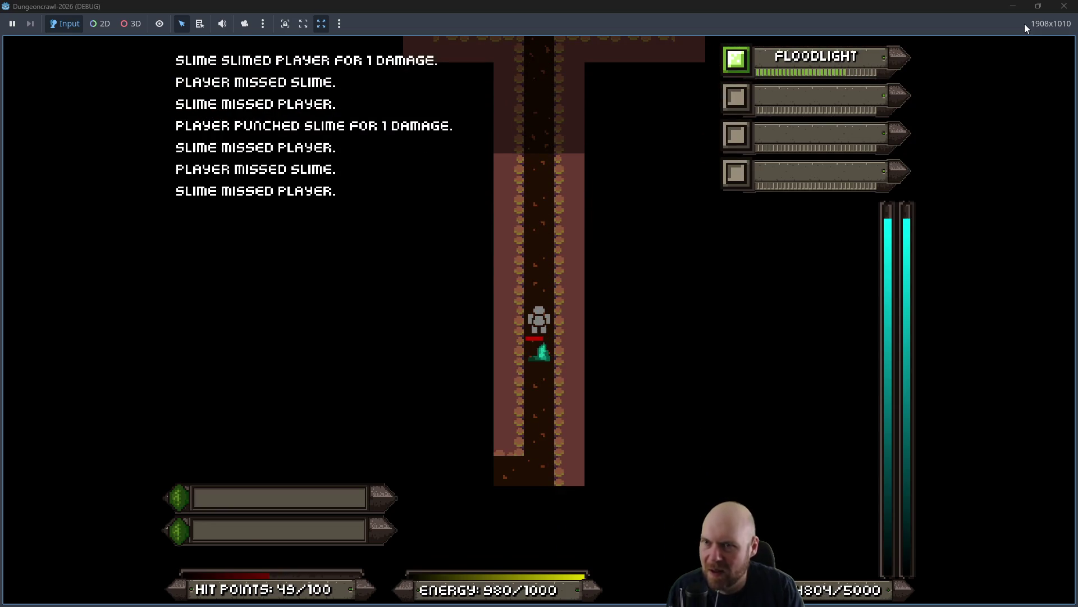
key("i")
key("4")
key("2")
key("Down")
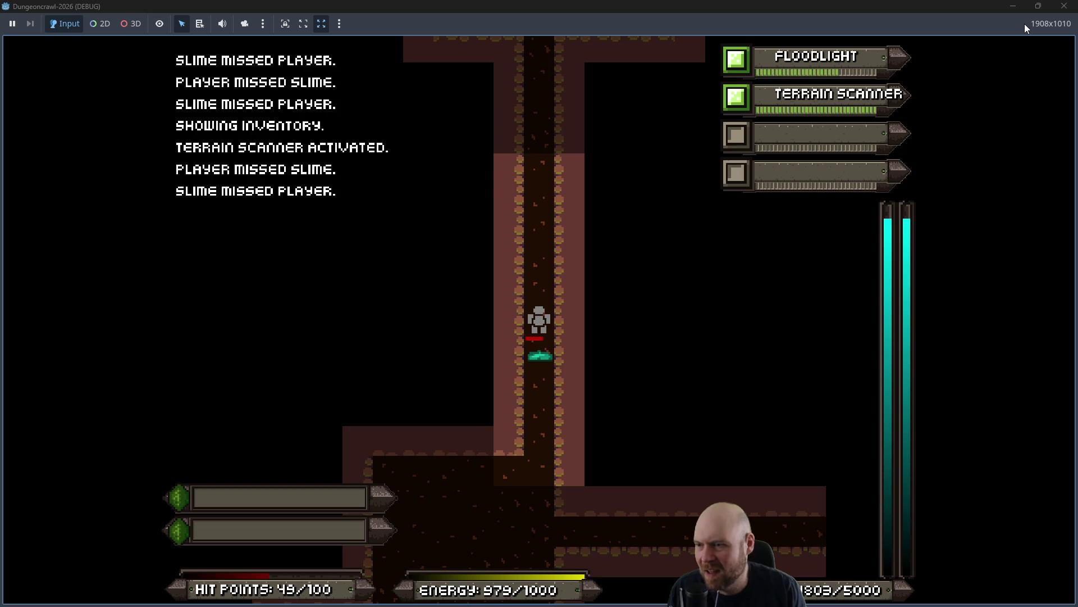
key("Down")
key("Down")
key("Down")
key("Down")
key("Down")
key("Down")
key("Left")
key("Down")
key("Left")
key("Down")
key("Down")
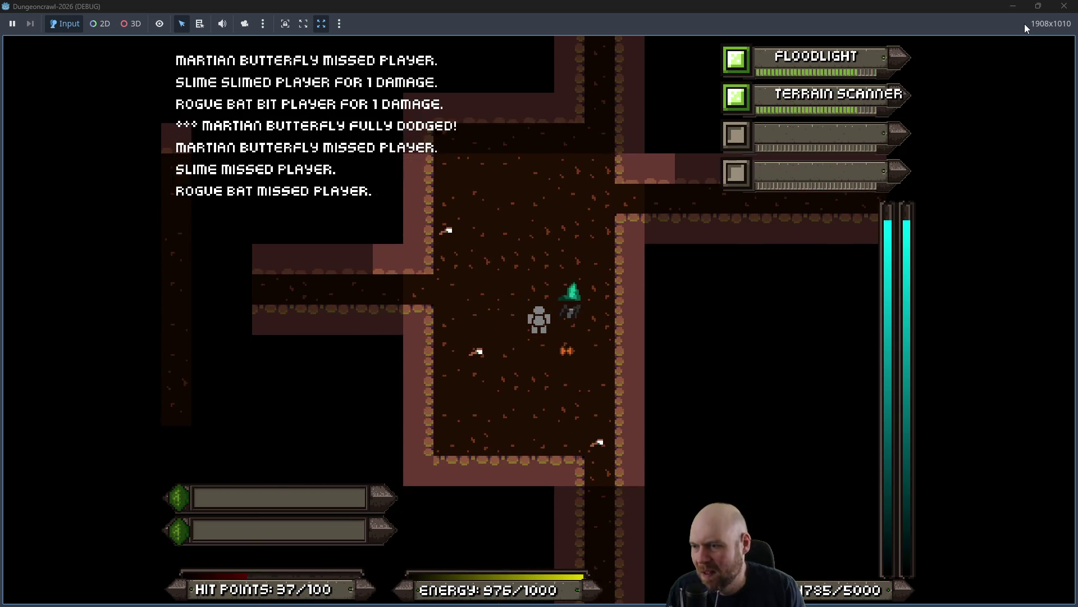
key("Right")
key("Right")
key("F8")
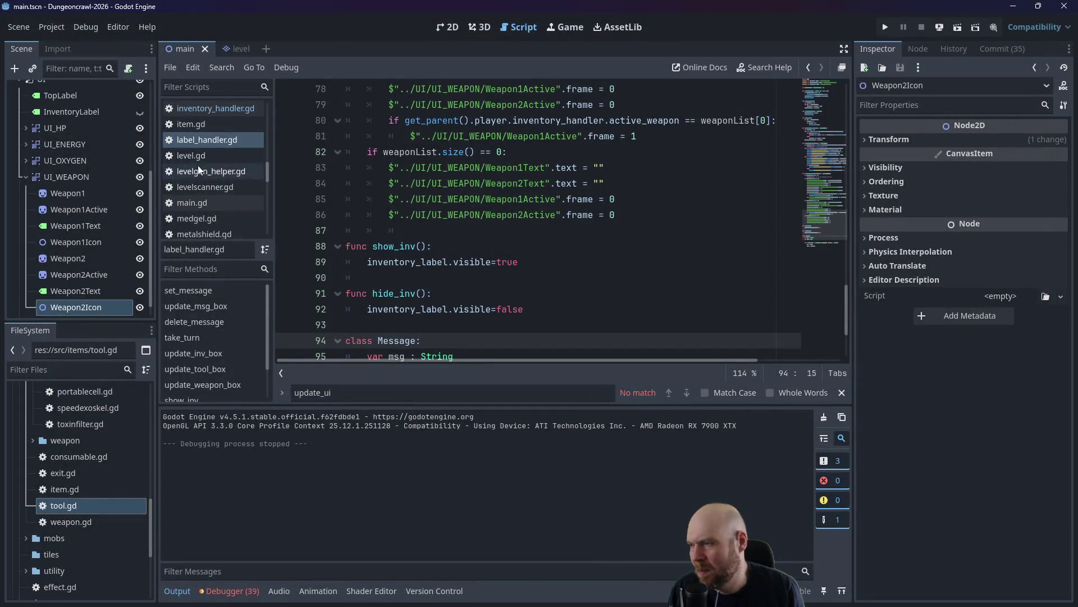
Duplicate the PortableCell spawn block (lines 26–29) in floor_strategy_0.gd.
scroll(191, 174, "up", 2)
scroll(191, 178, "up", 4)
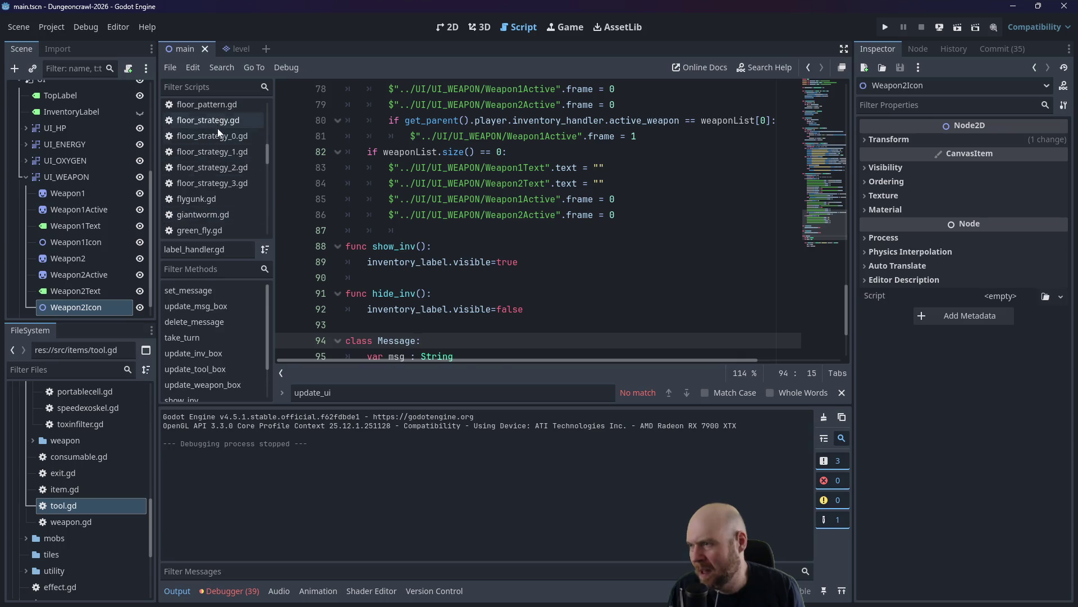
left_click(218, 136)
scroll(386, 196, "down", 5)
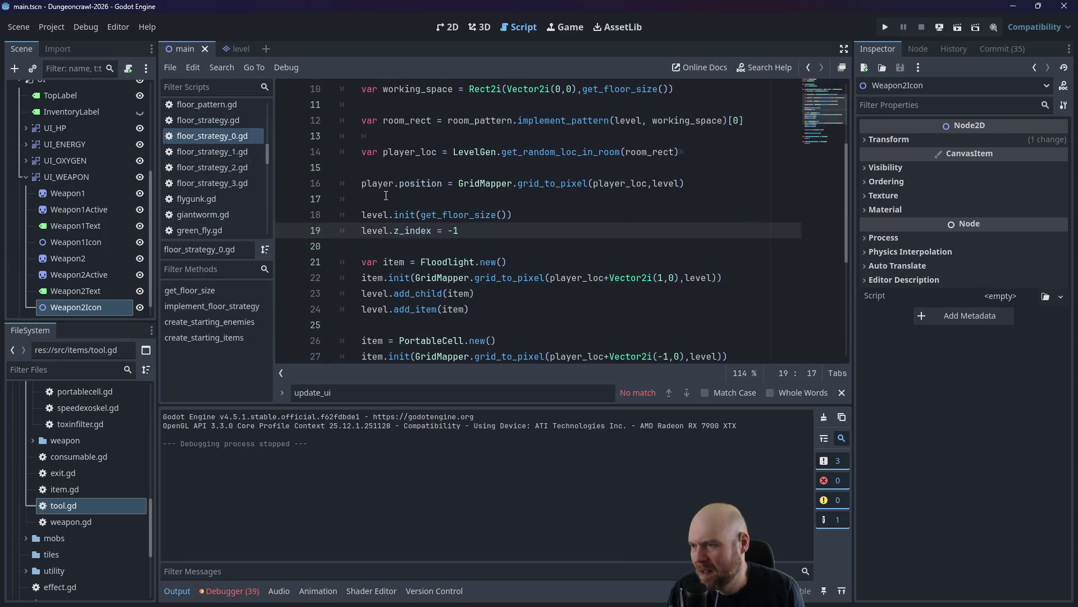
scroll(385, 195, "down", 1)
mouse_move(480, 240)
left_mouse_down()
mouse_move(296, 212)
mouse_move(294, 202)
left_mouse_up()
key("ctrl+c")
left_click(486, 257)
key("Return")
key("Return")
key("Up")
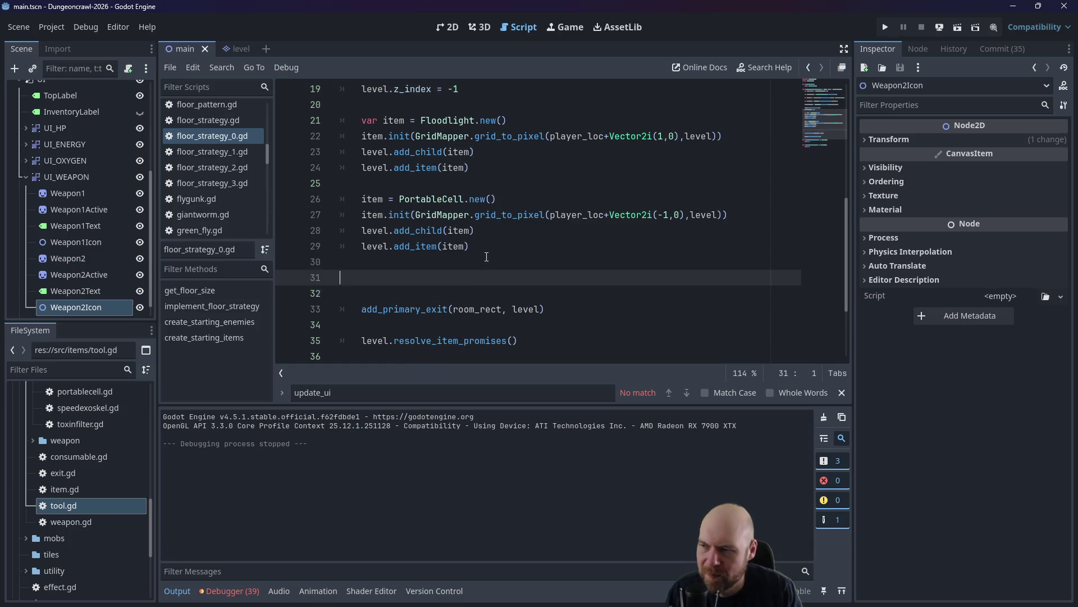
key("ctrl+v")
Change the pasted block's class to O2Rifle and its offset to Vector2i(0,1).
left_click(407, 277)
double_click(406, 277)
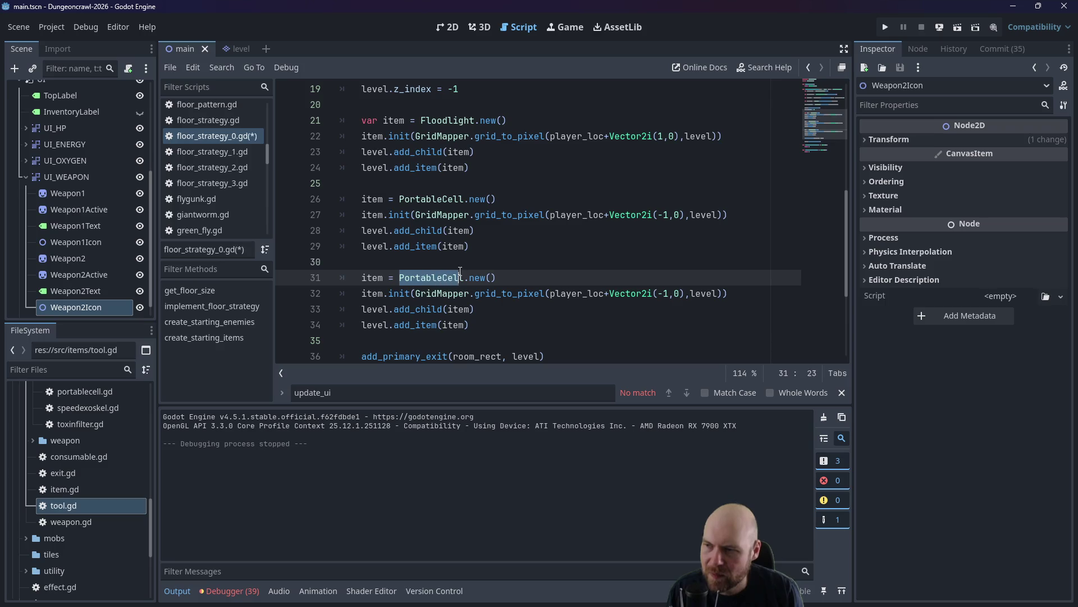
left_click_drag(463, 277, 400, 282)
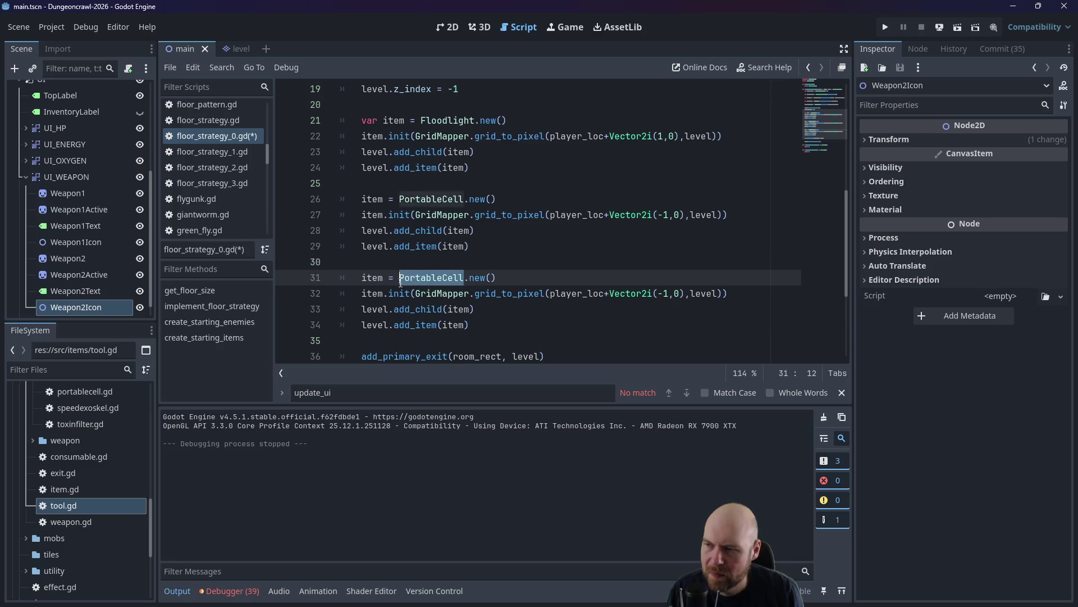
type("O2Rif")
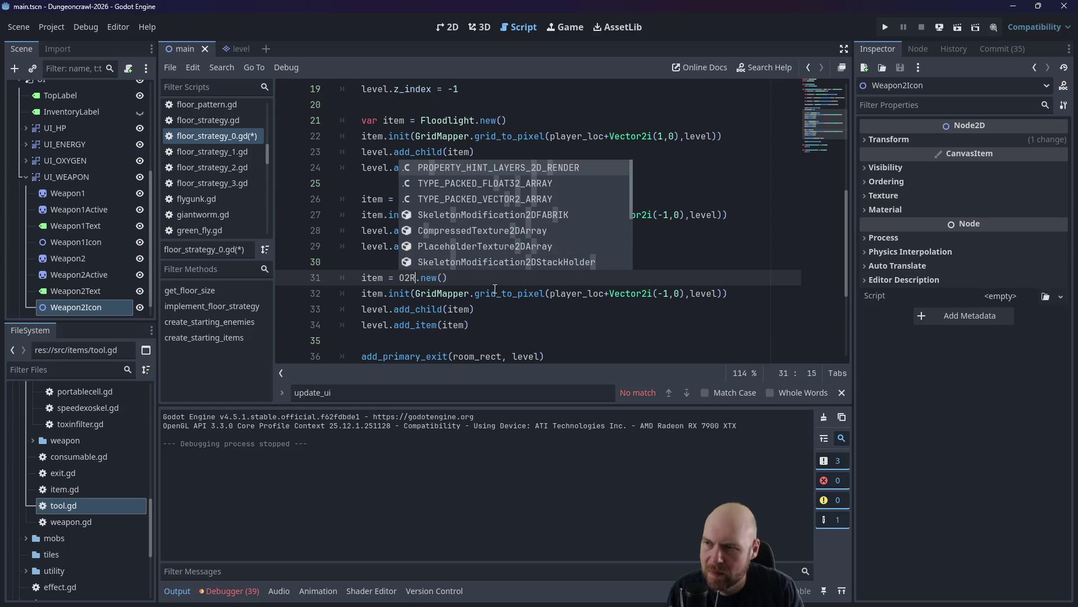
type("le")
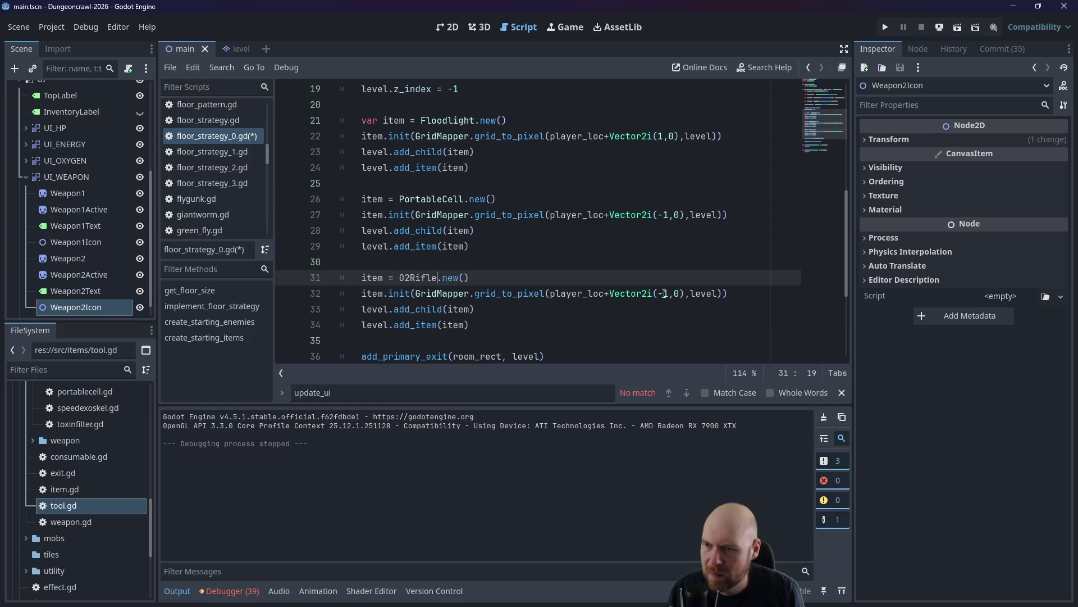
double_click(664, 294)
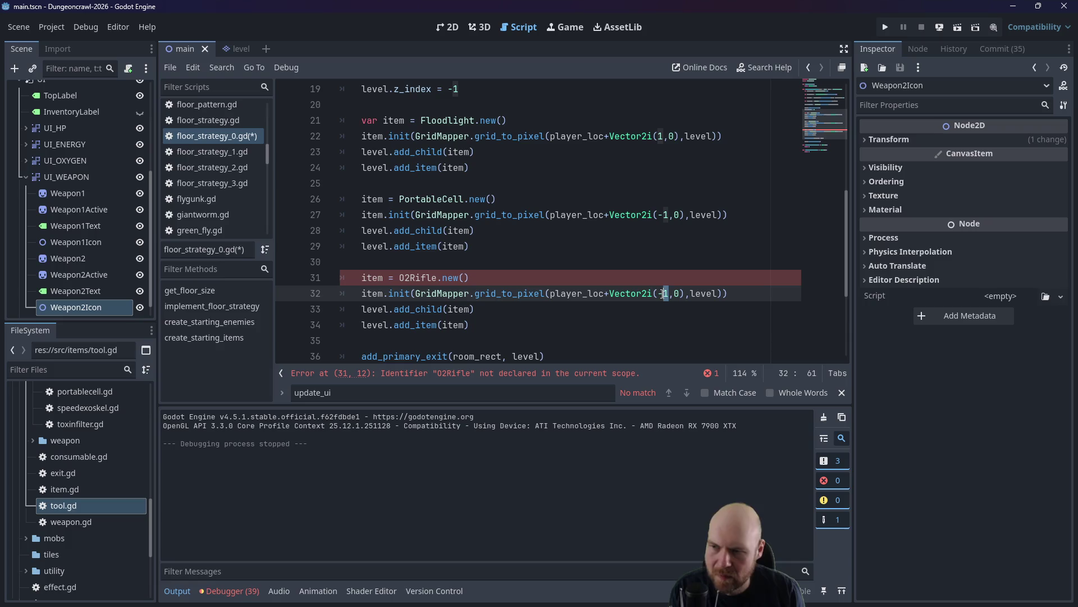
key("shift+Left")
type("0")
double_click(672, 293)
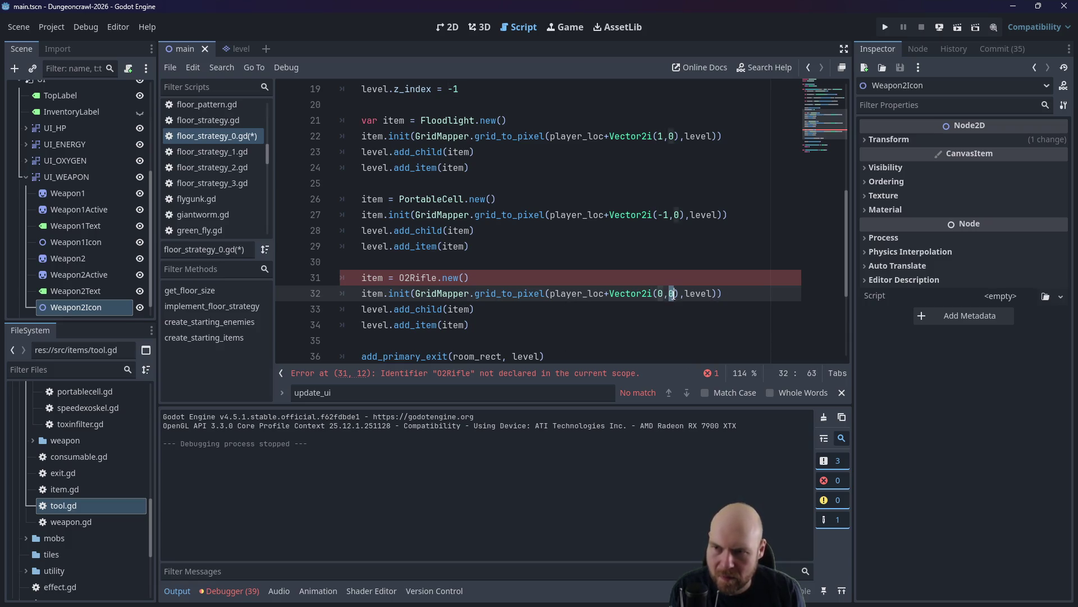
type("1")
Correct the class name to OxideGun, checking the weapon folder, and save the script.
left_click(416, 277)
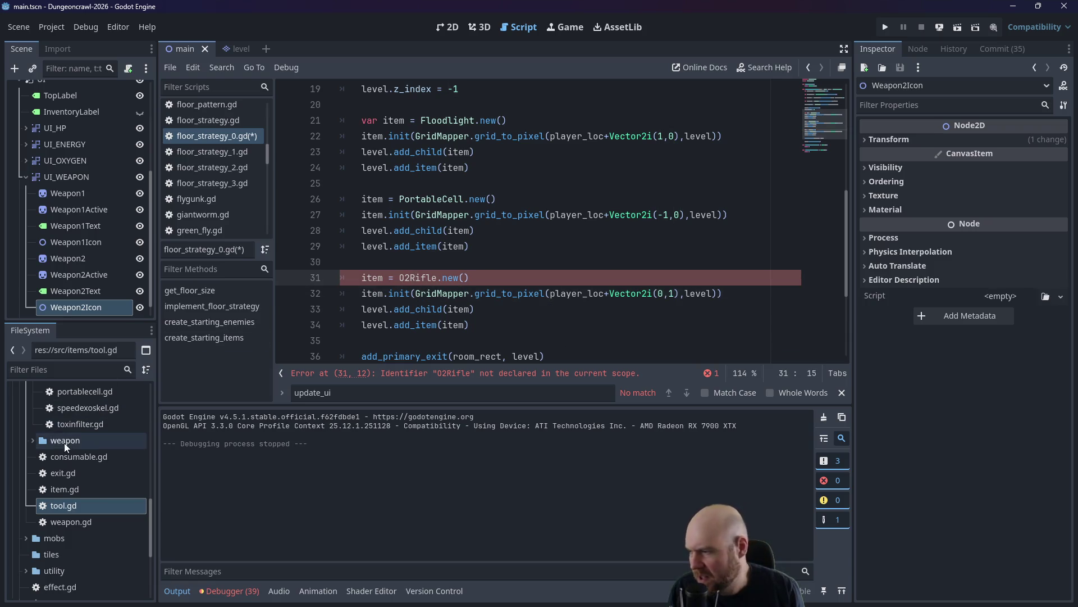
left_click(33, 440)
left_click(32, 439)
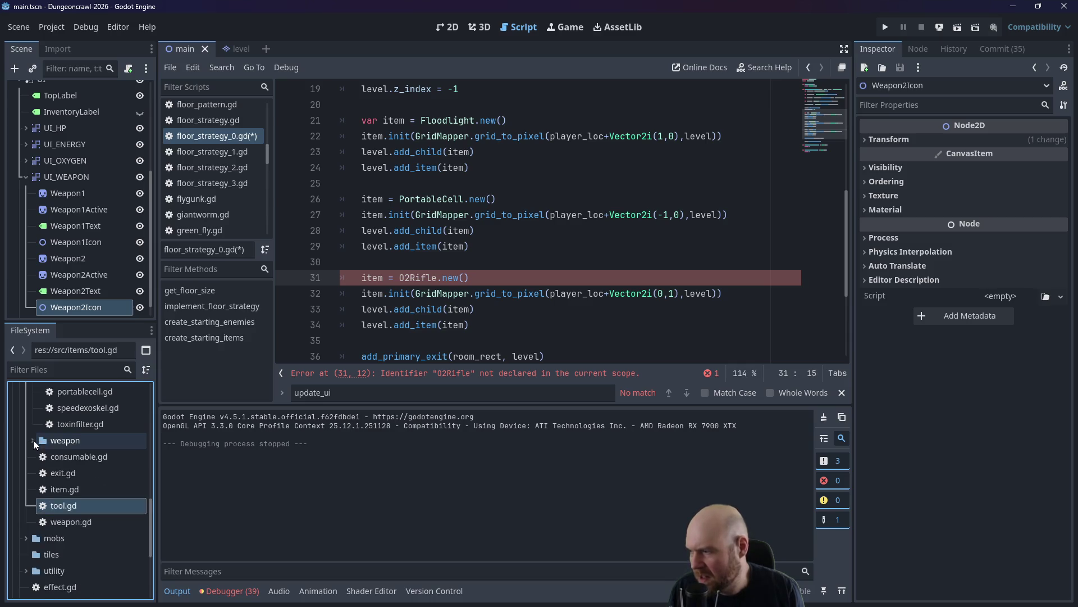
double_click(402, 277)
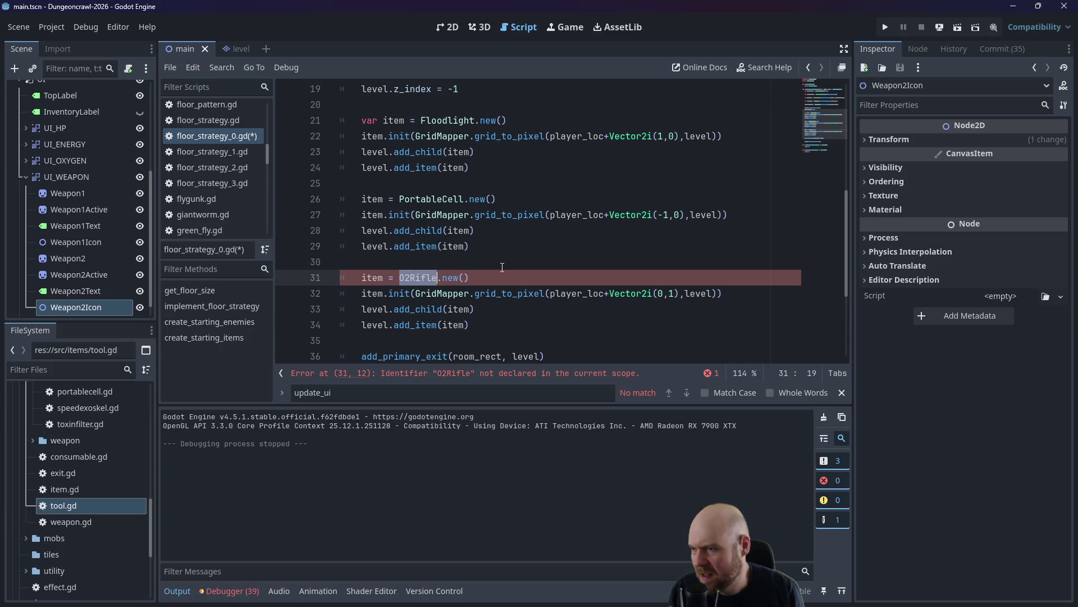
type("OxideGun")
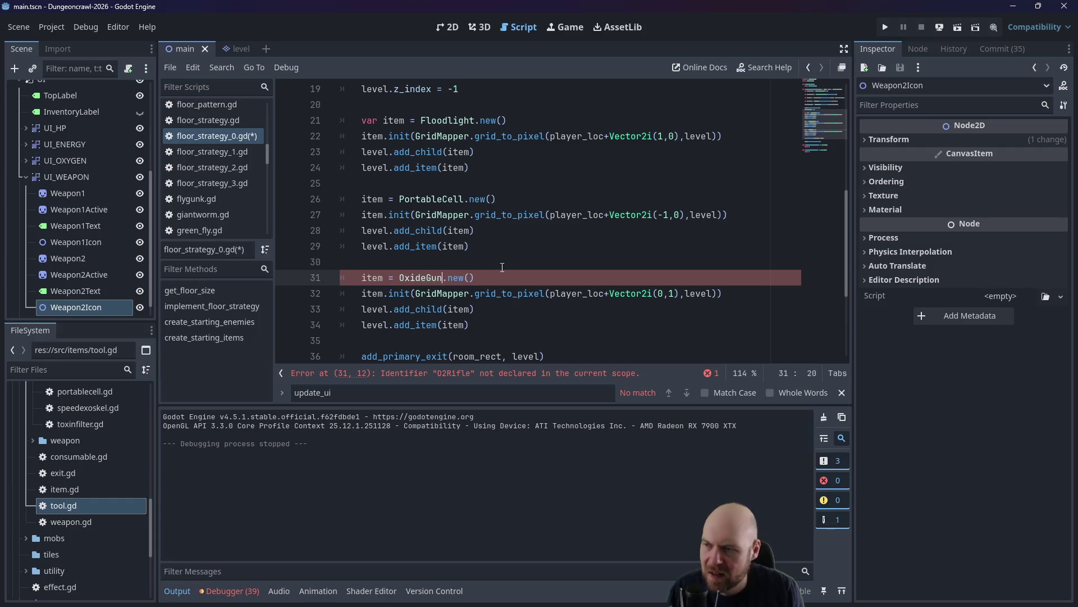
left_click(502, 267)
key("ctrl+s")
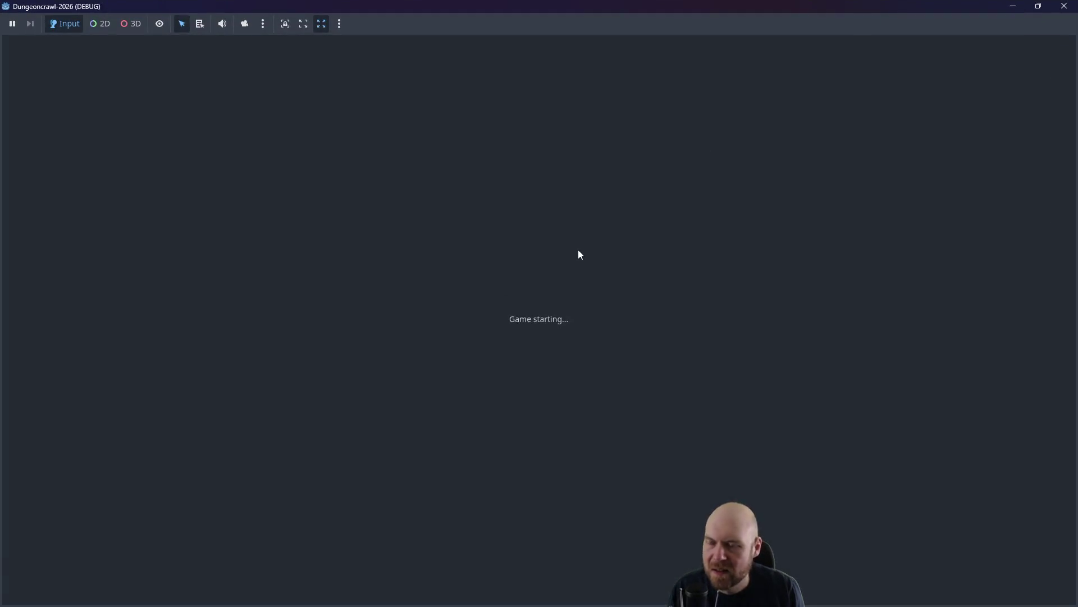
Step onto the O2 rifle, ready it with key 1, and move one tile left.
key("Down")
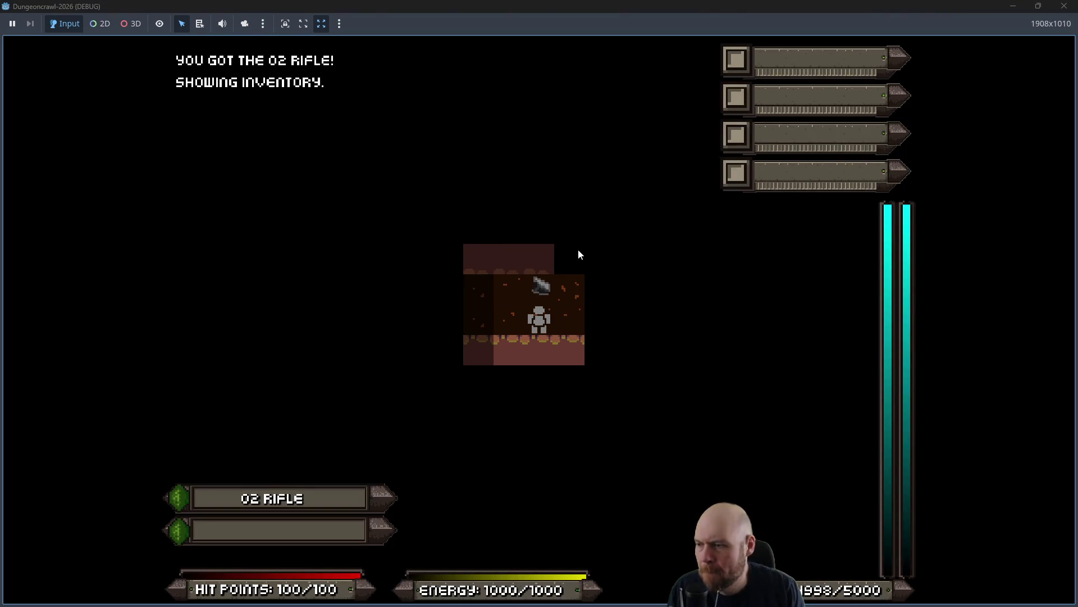
key("1")
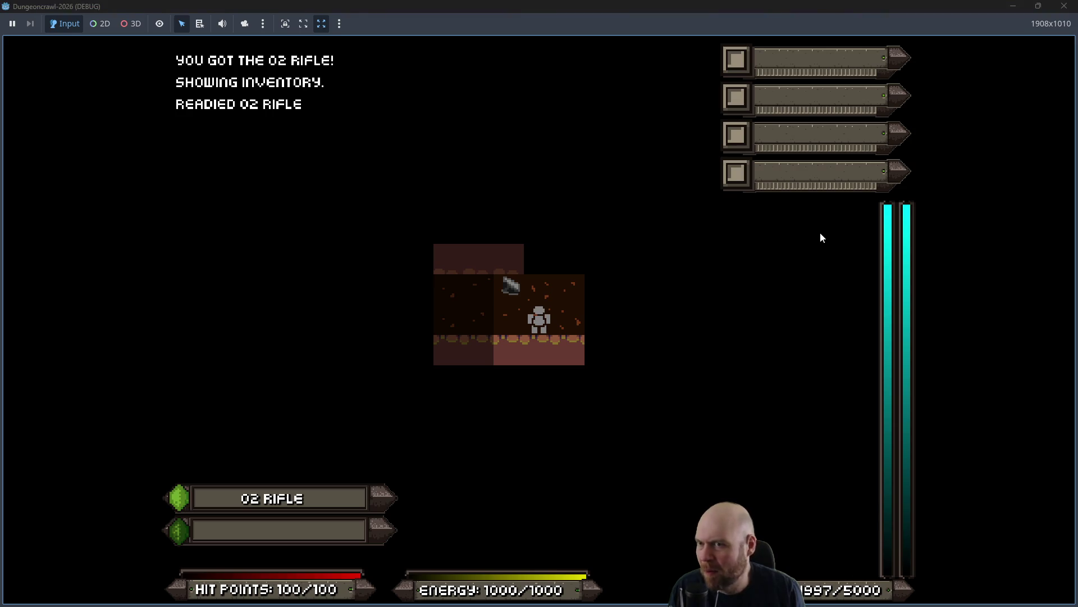
key("Left")
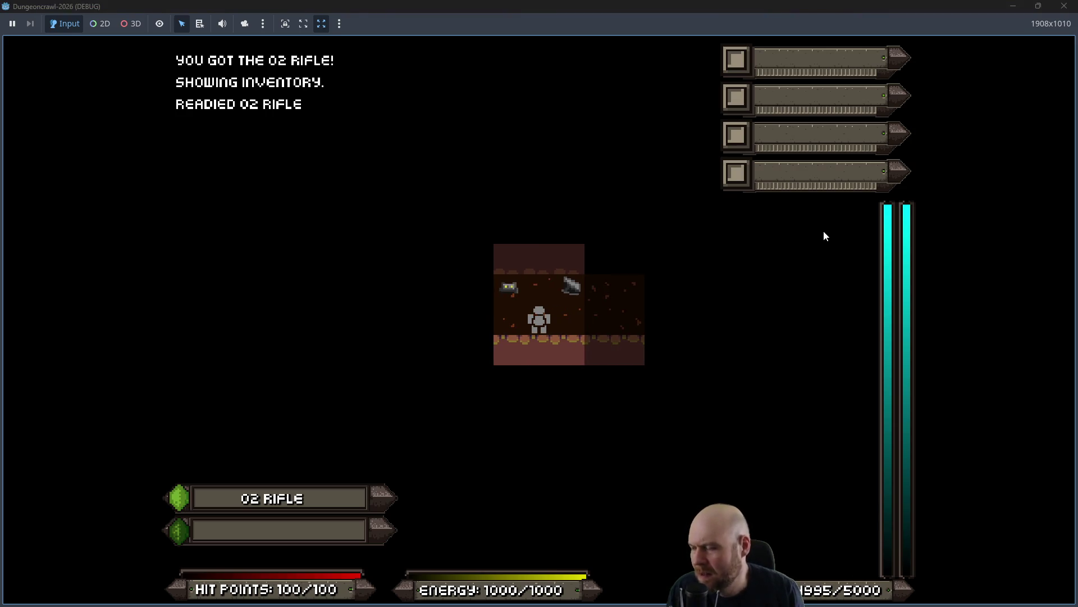
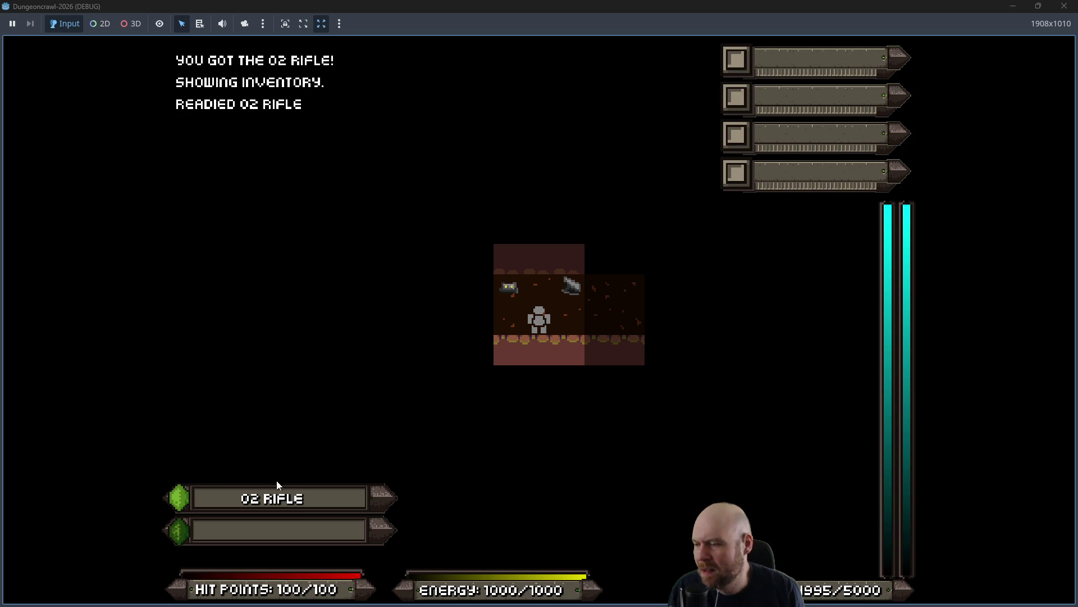
Stop the running game and open label_handler.gd in the script editor.
left_click(1059, 11)
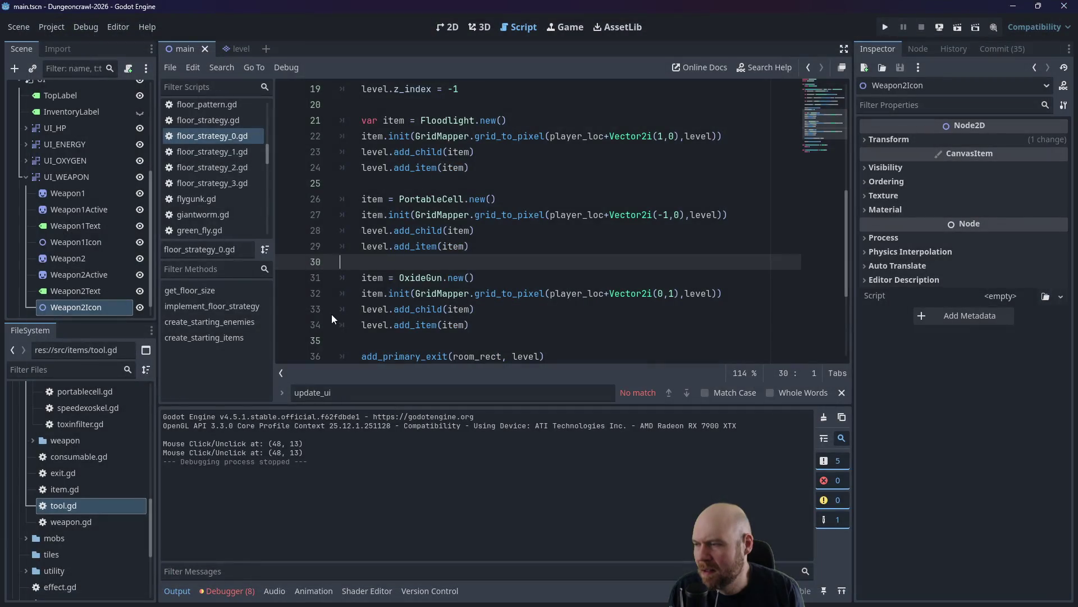
left_click(453, 29)
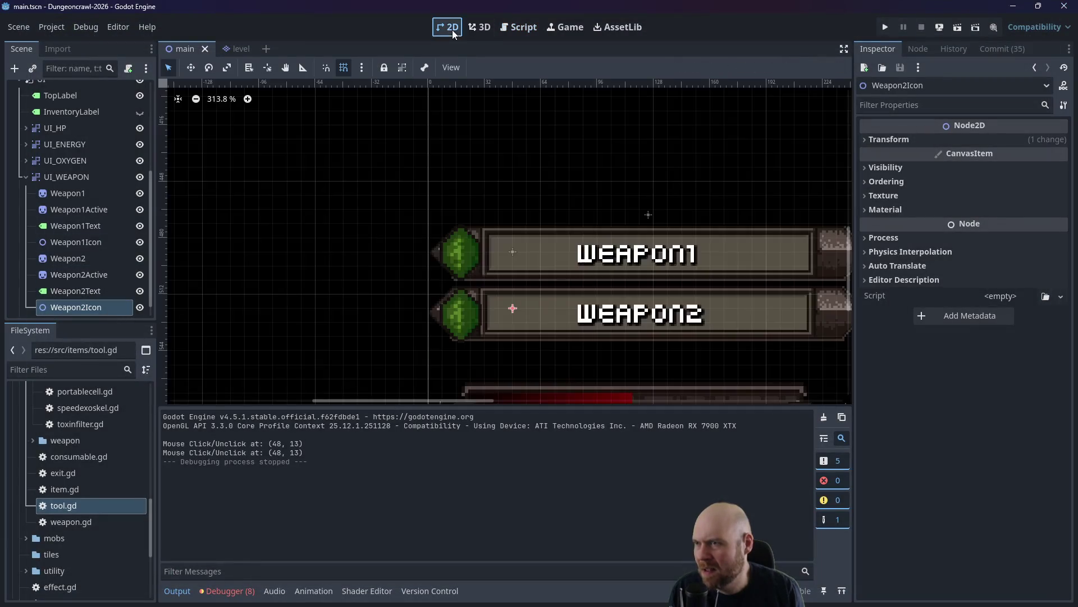
left_click(511, 29)
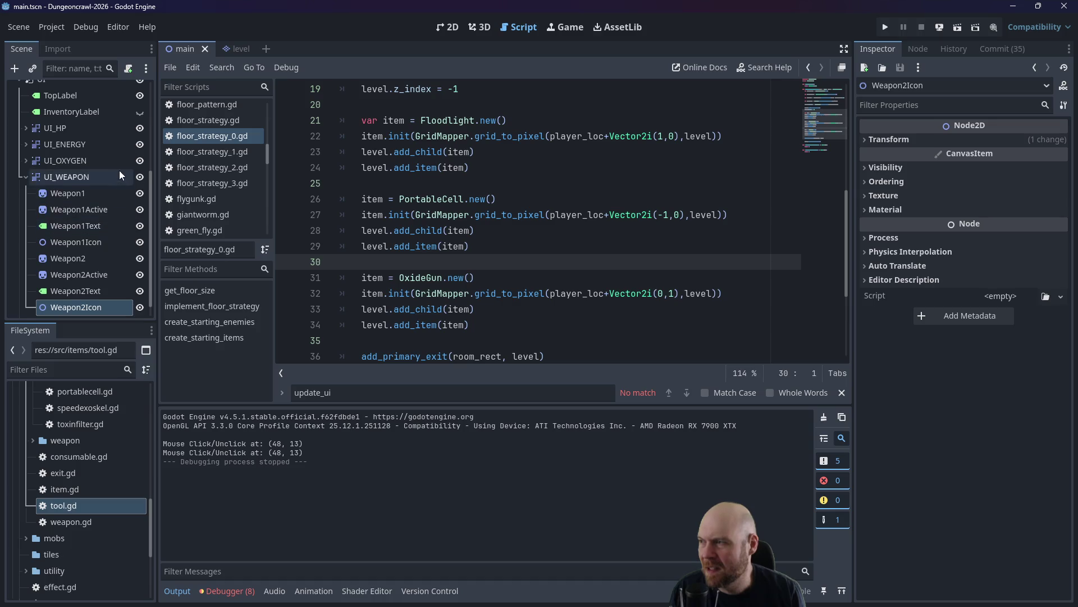
scroll(119, 170, "up", 3)
left_click(139, 134)
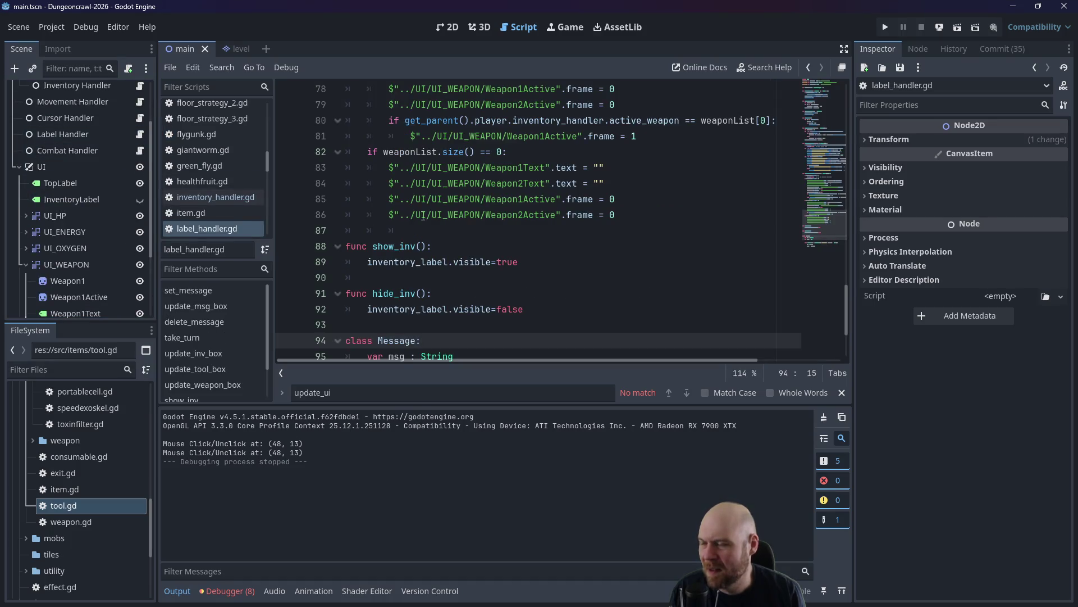
Add 'weaponList[0].z_index = 2' after line 77 of label_handler.gd, then save and run with F5.
scroll(549, 249, "up", 2)
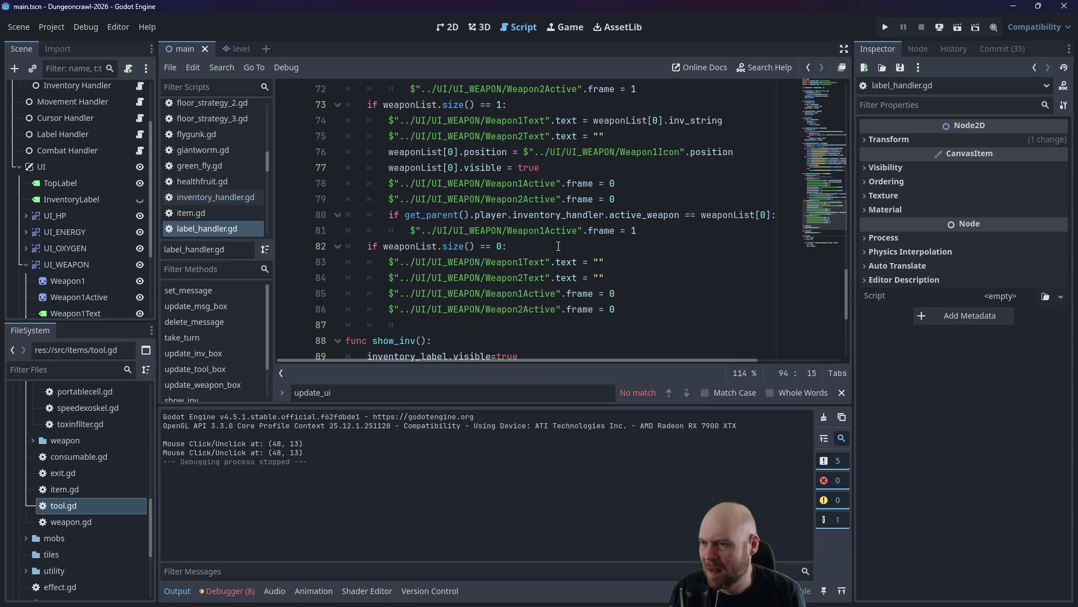
scroll(558, 246, "up", 3)
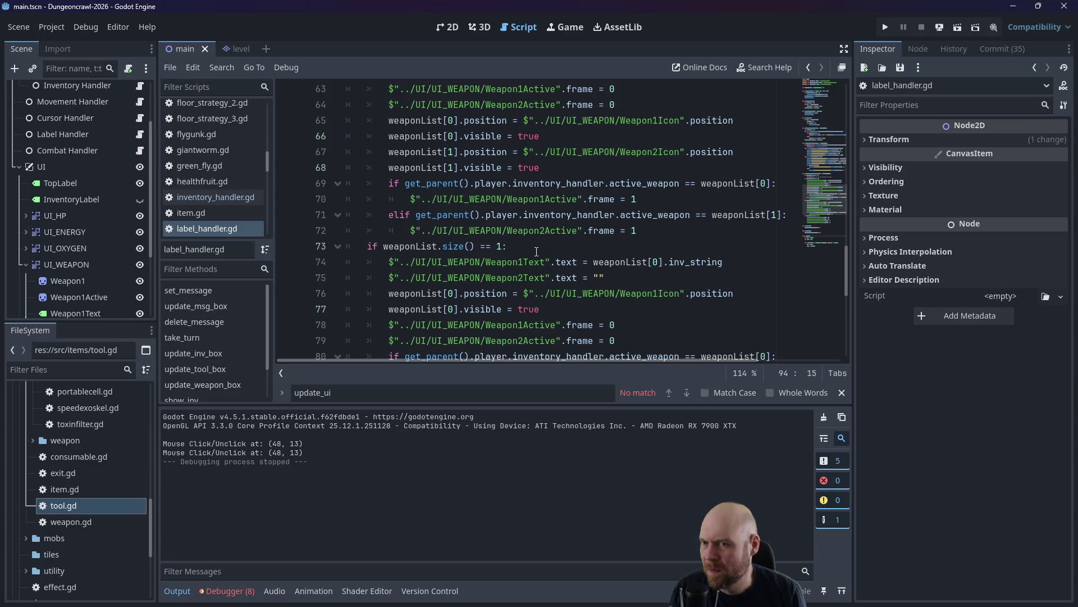
left_click(541, 139)
left_click(556, 309)
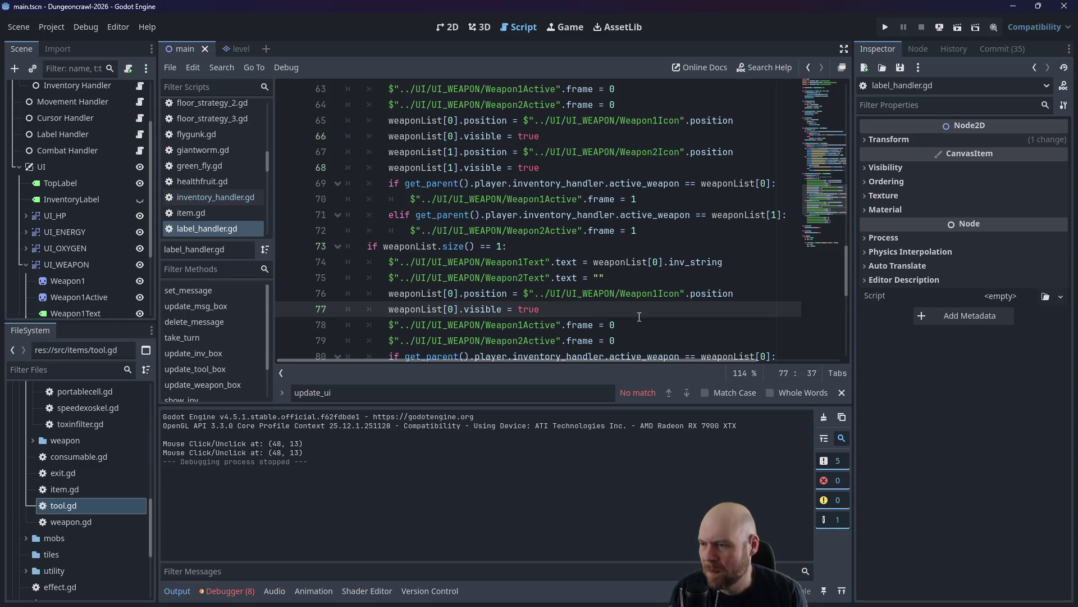
key("Return")
type("weaponList[0].")
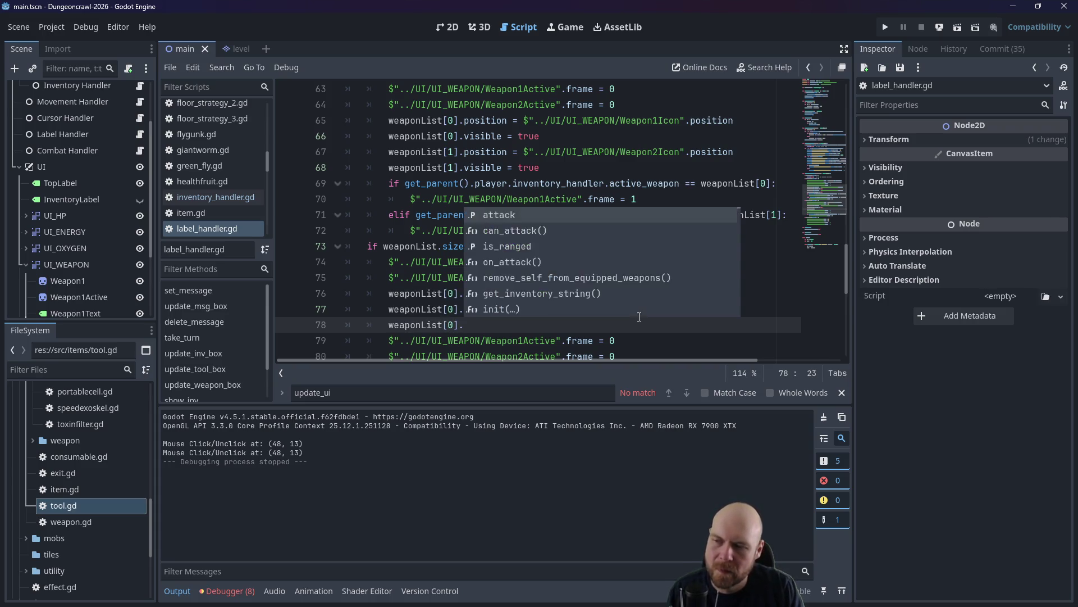
type("z_index = 2")
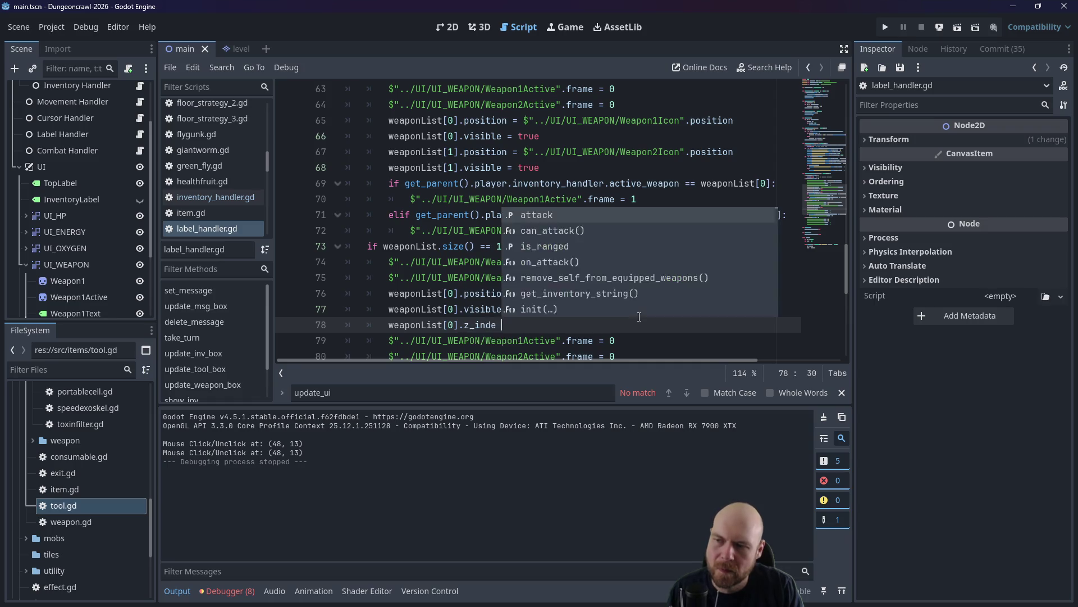
key("F5")
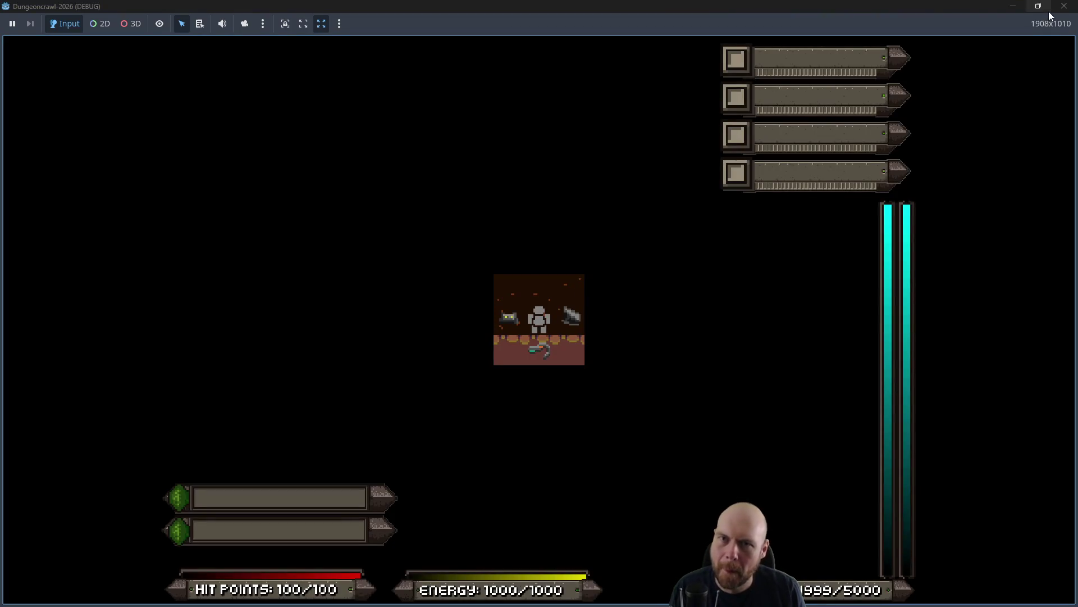
Restart the game, pick up the O2 rifle into the first weapon slot, ready it, then close the window.
left_click(1064, 6)
key("F5")
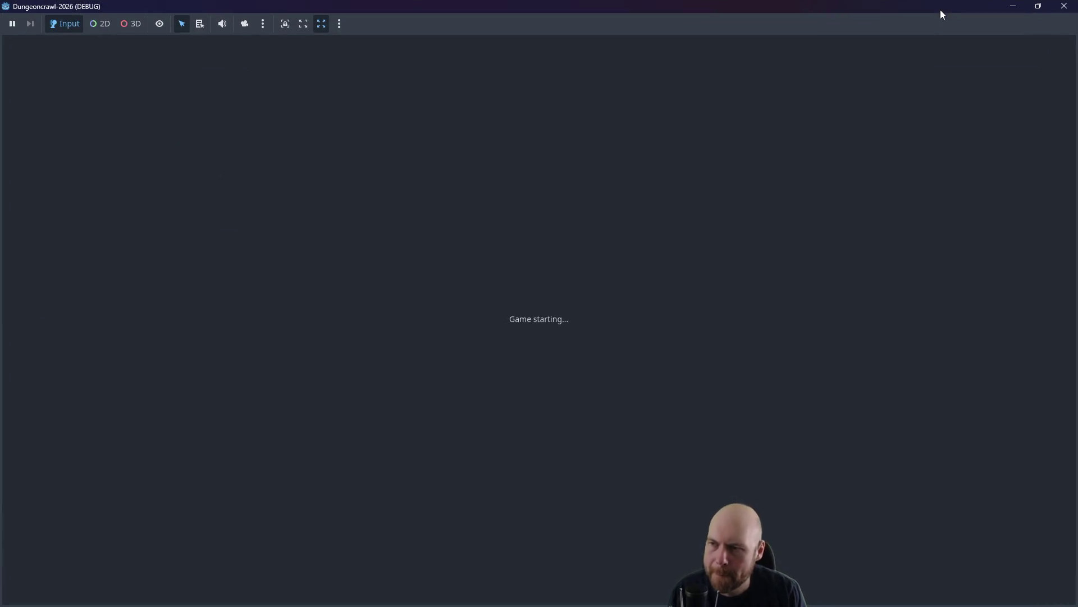
key("Down")
key("i")
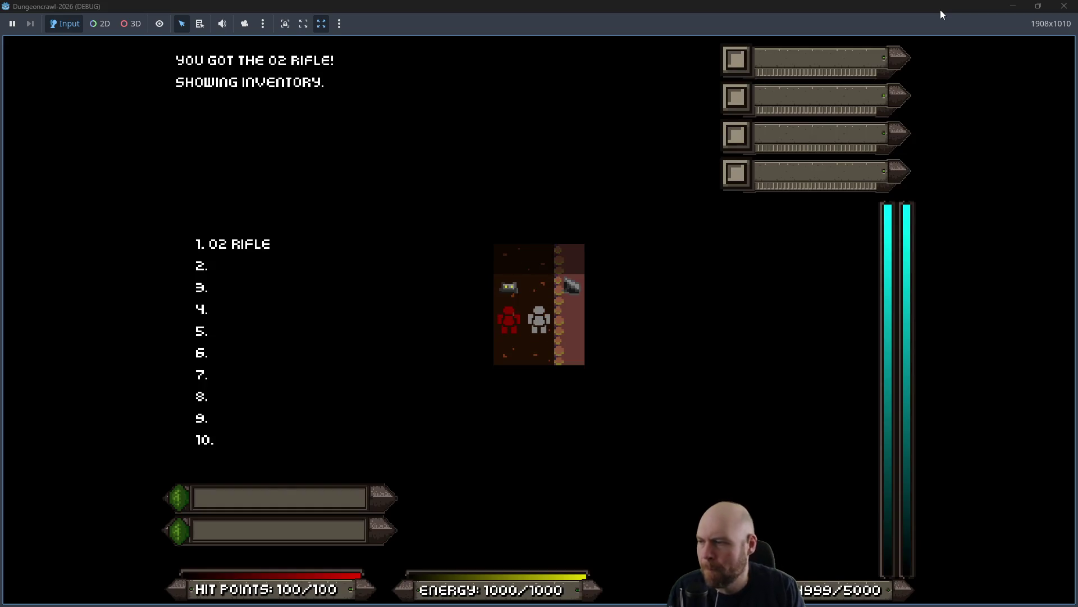
key("1")
key("Left")
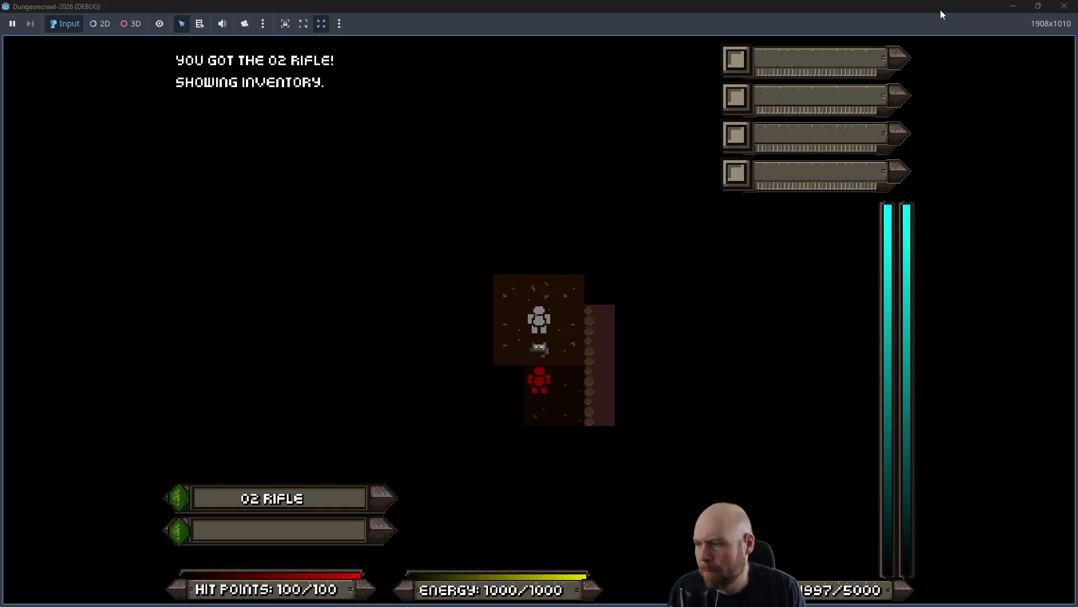
key("1")
key("Left")
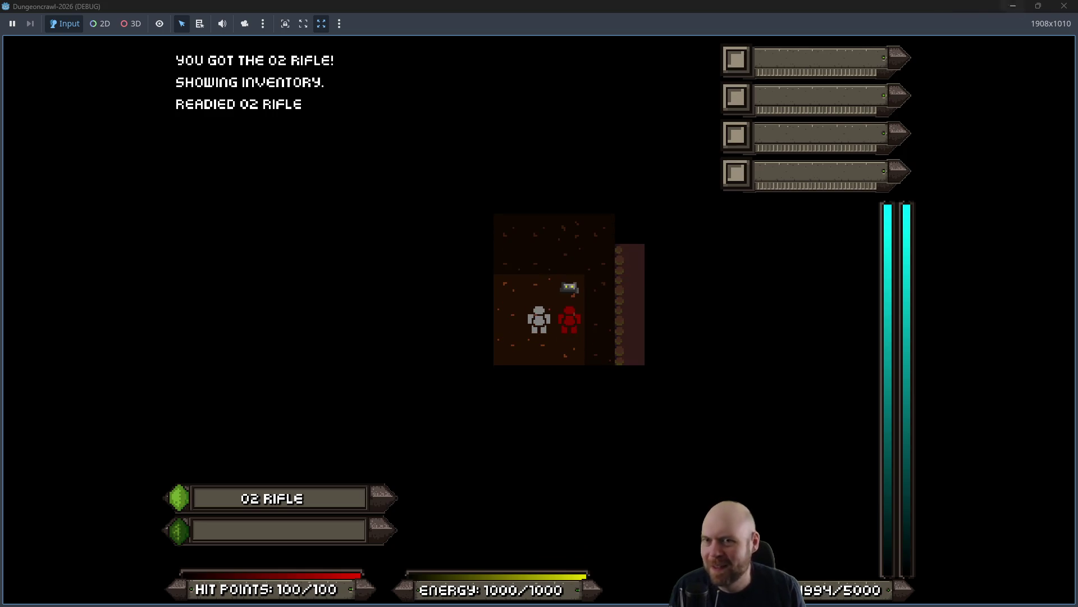
left_click(1065, 6)
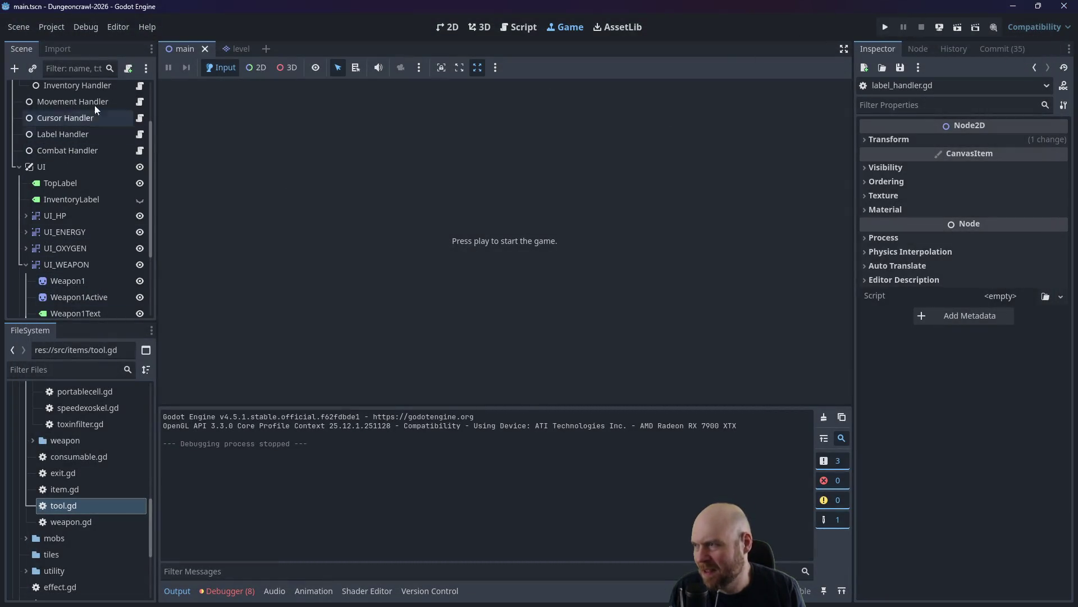
Change line 78's z_index value to 20 and run the game.
left_click(514, 29)
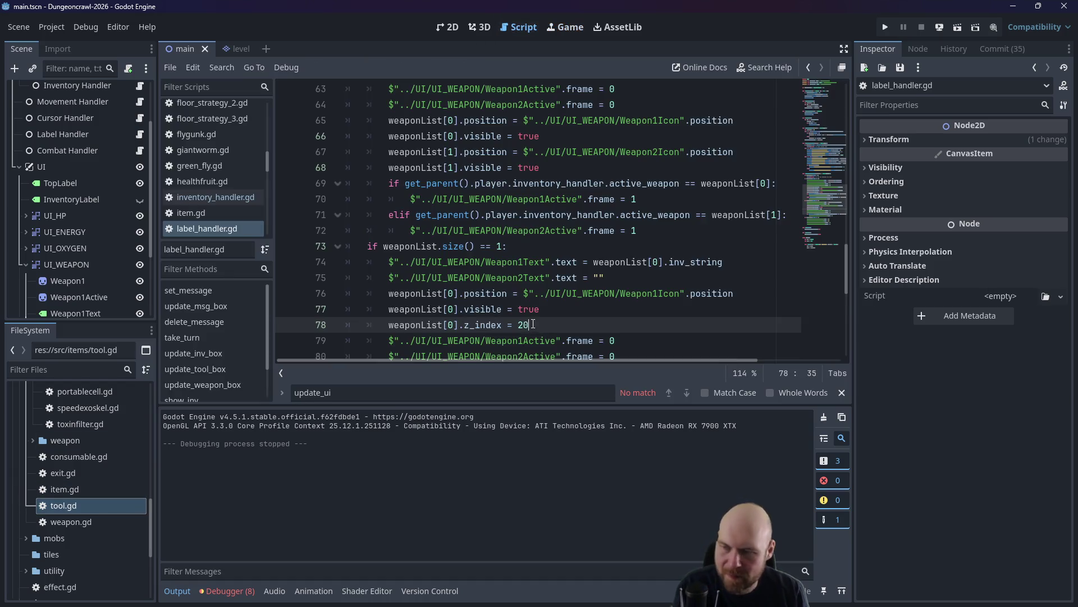
type("+ 1")
left_click(886, 28)
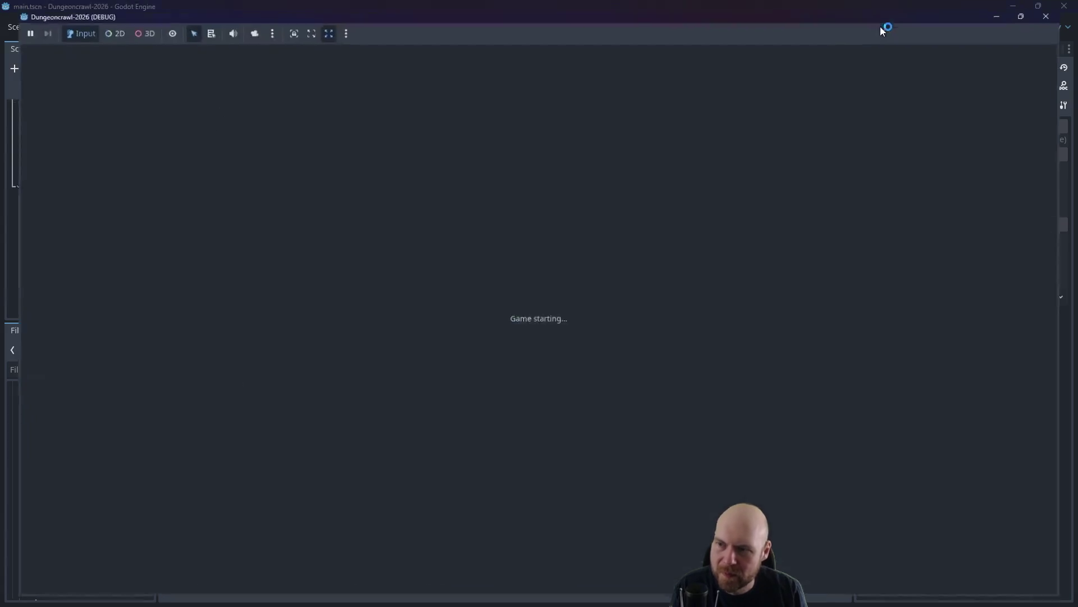
Walk onto the O2 rifle, toggle it readied and unreadied, then close the game window.
key("Down")
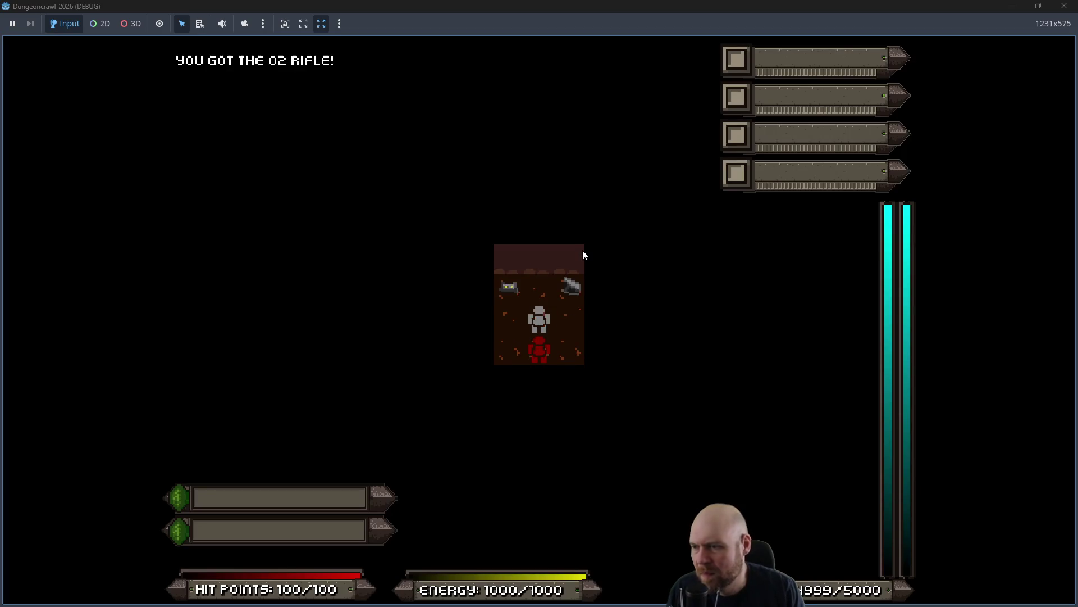
key("Right")
key("1")
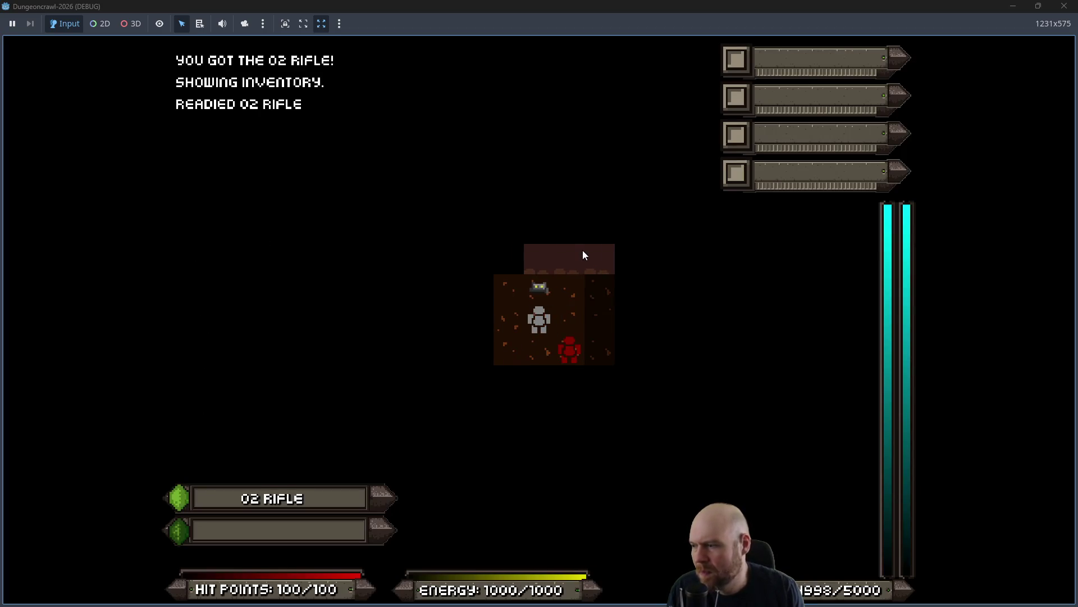
key("Right")
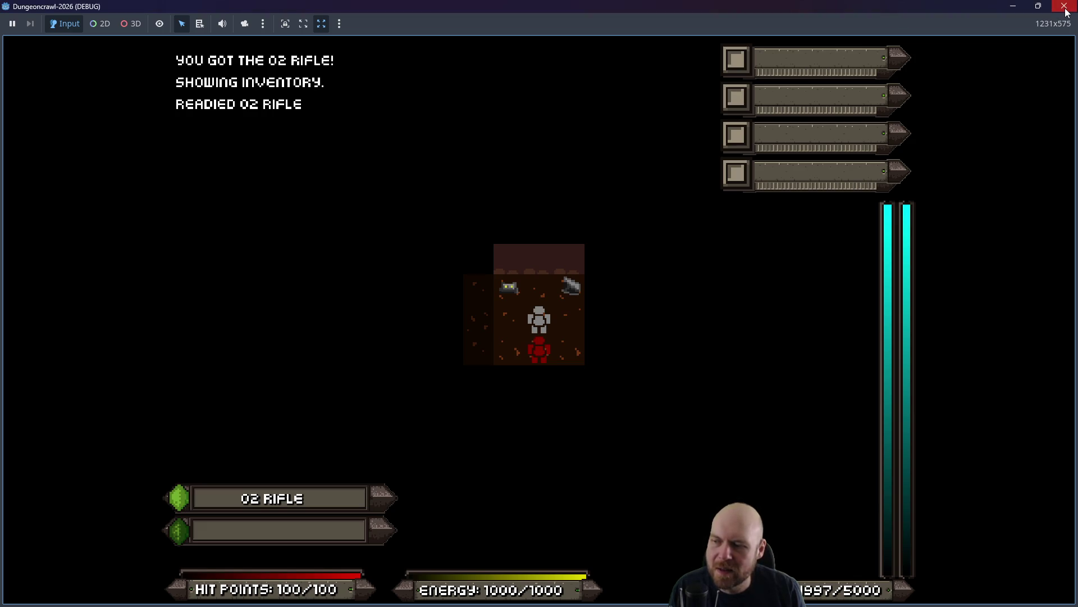
key("1")
key("1")
key("1")
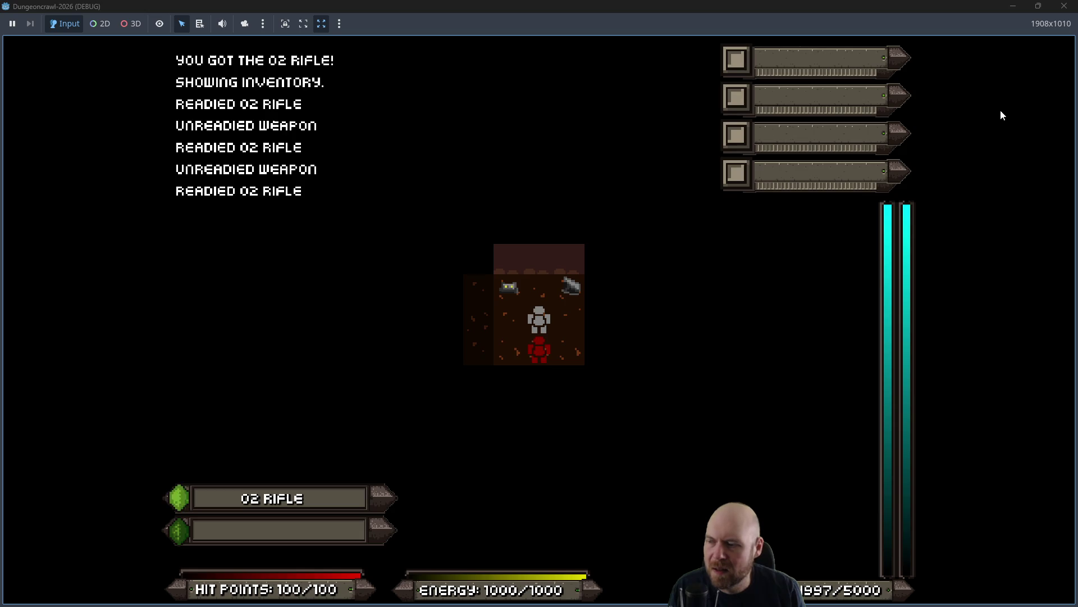
key("1")
key("1")
key("1")
left_click(1064, 6)
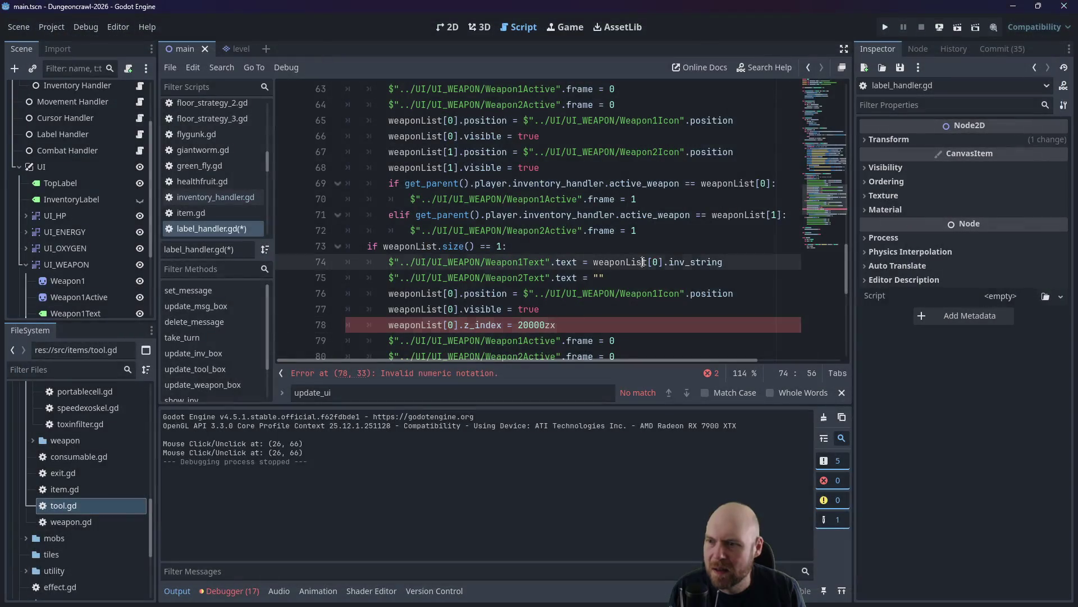
Replace the z_index line with print(weaponList[0].position), save, and run the game.
left_click_drag(556, 325, 345, 325)
key("BackSpace")
key("BackSpace")
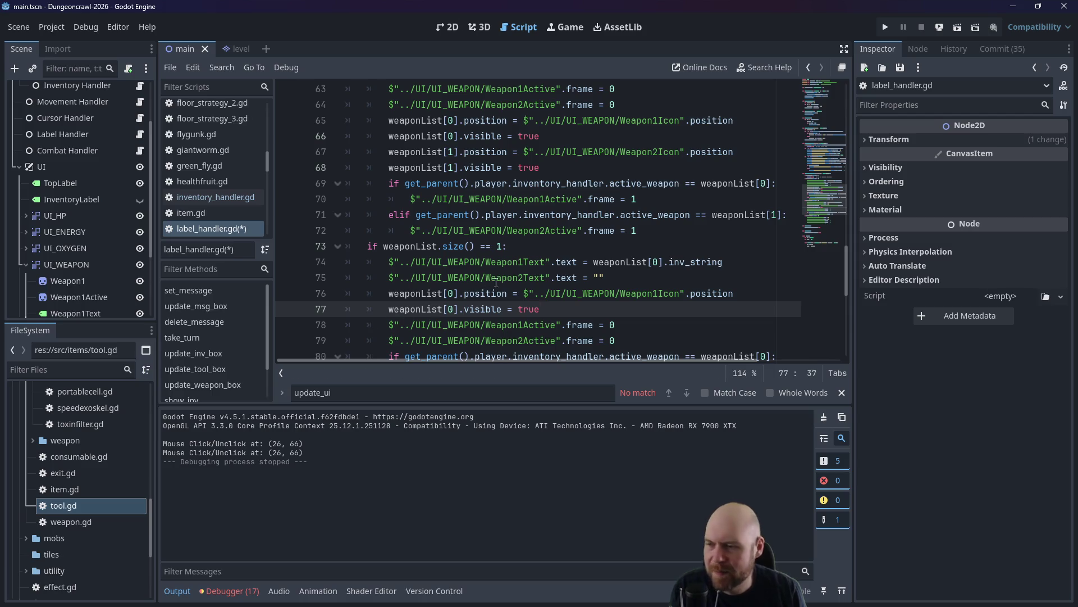
key("ctrl+s")
key("Return")
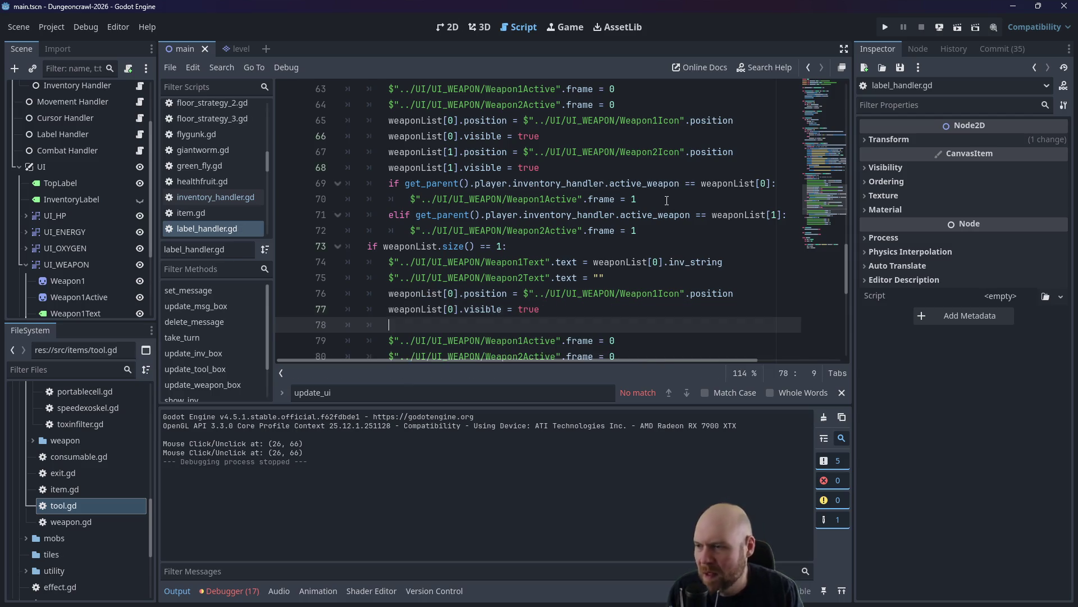
type("print(")
type("weaponList[1].")
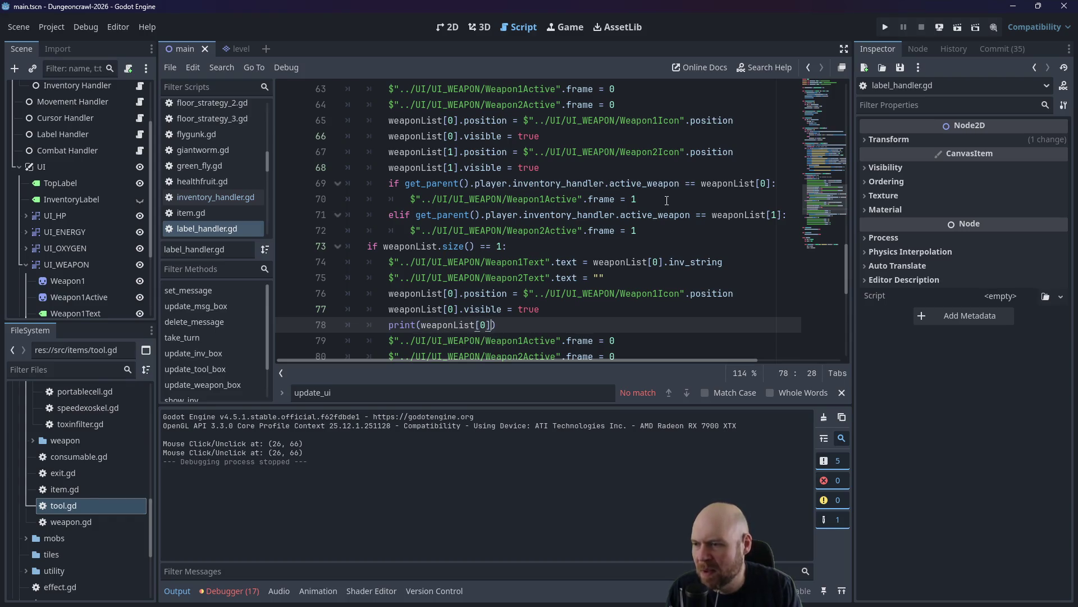
type("position")
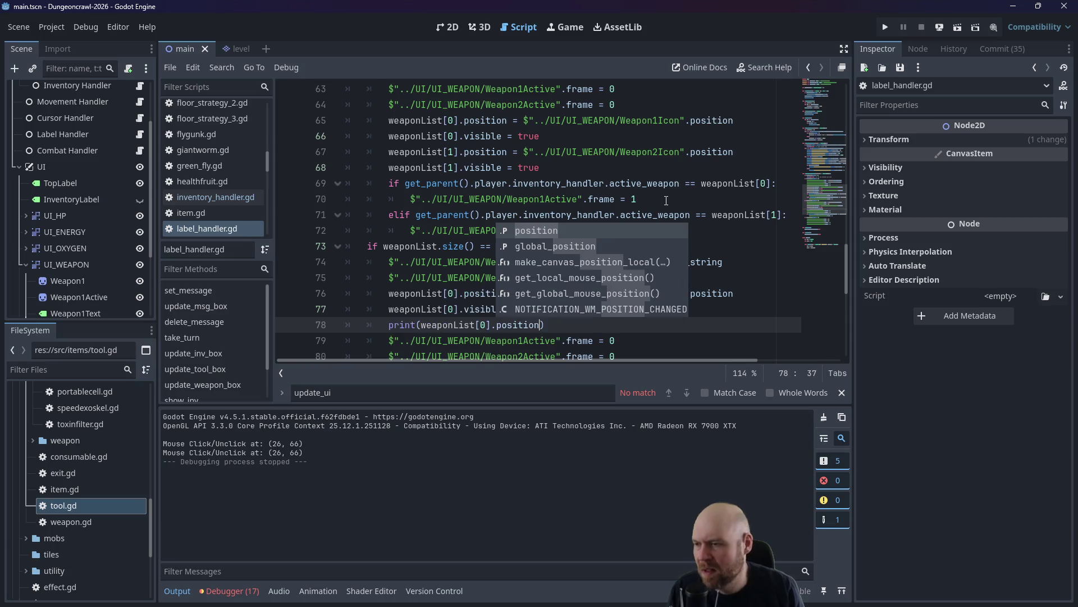
left_click(583, 173)
left_click(885, 27)
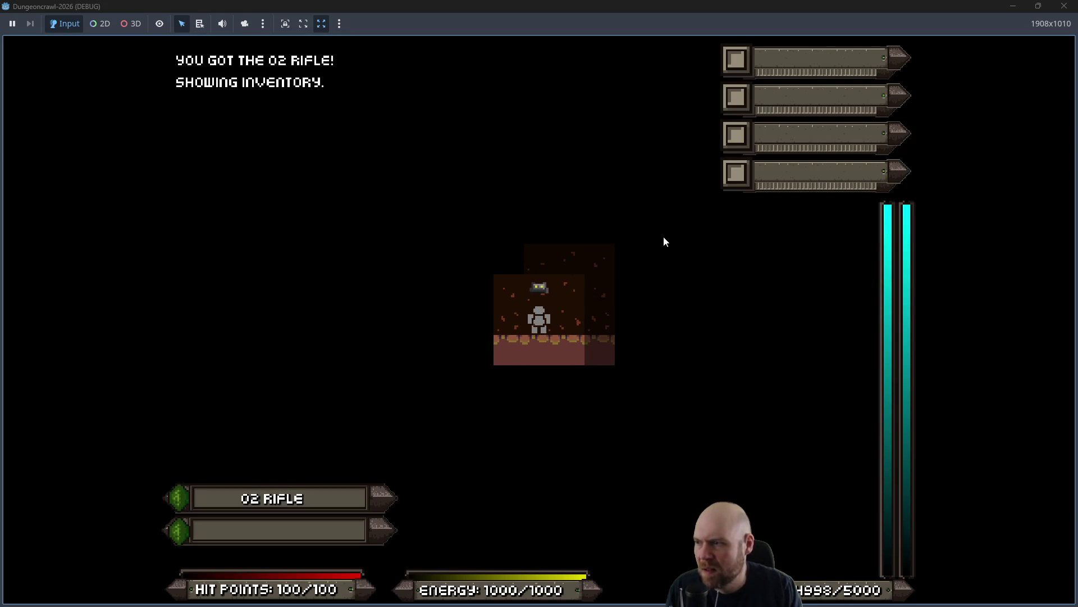
Shrink the game window and toggle the O2 rifle readied and unreadied several times with R.
left_click(1037, 6)
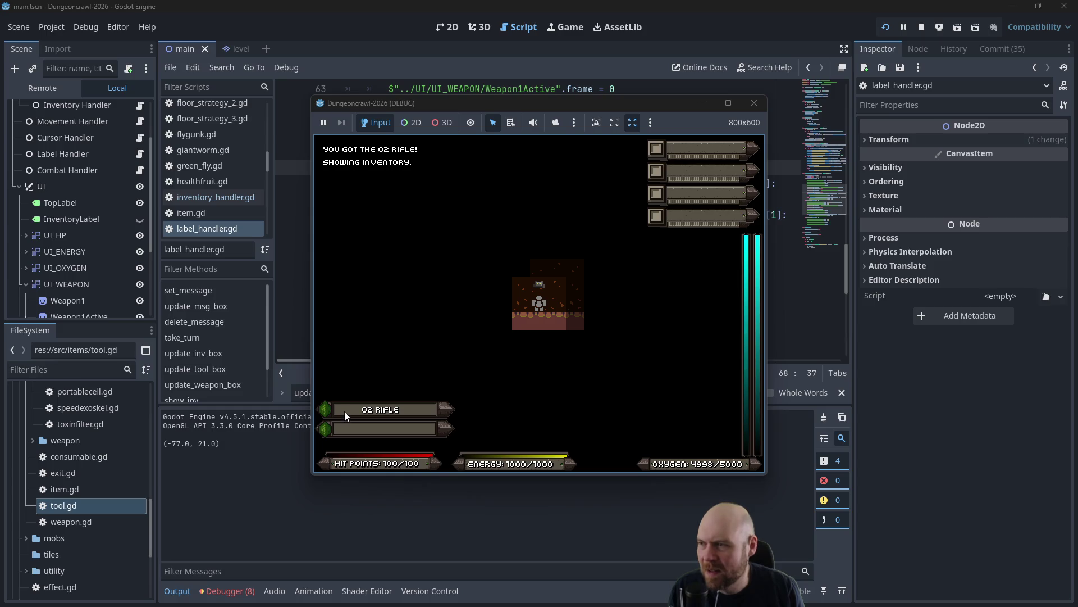
left_click(346, 410)
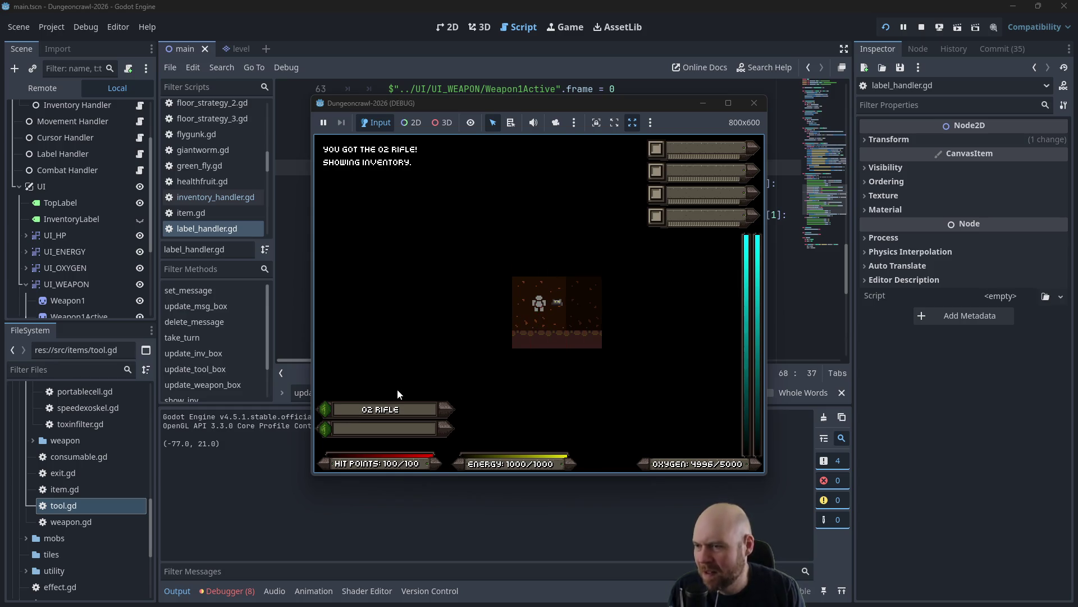
key("r")
key("r")
key("r")
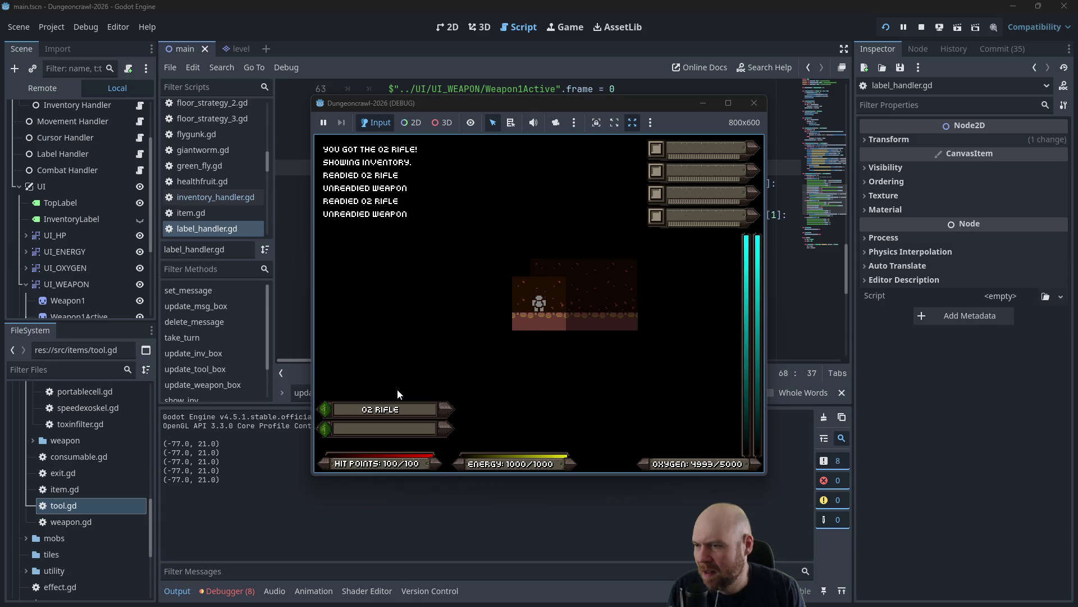
key("r")
key("r")
key("r")
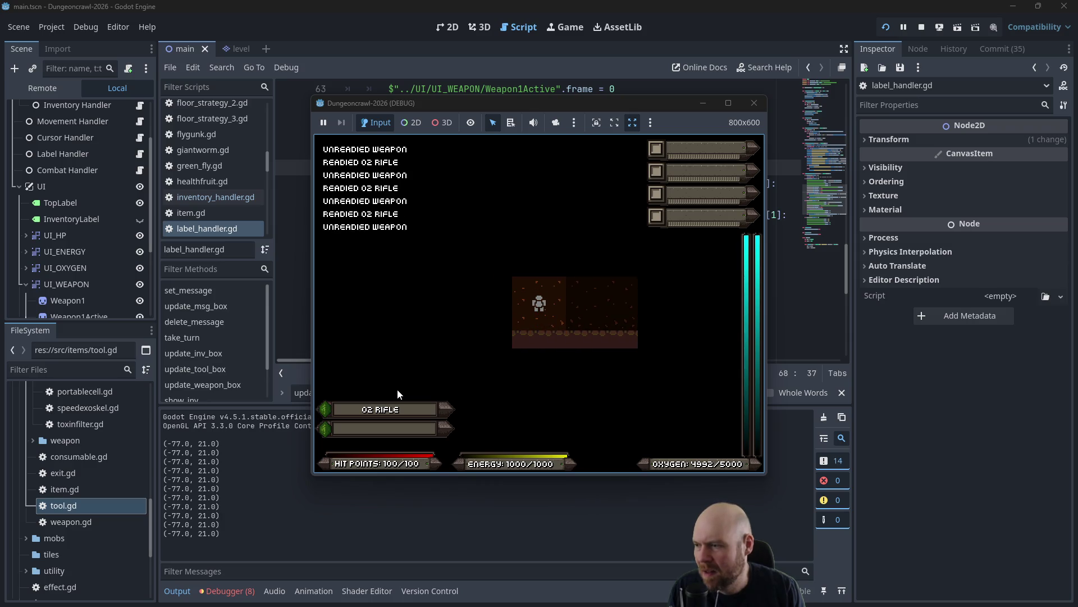
key("r")
key("r")
key("r")
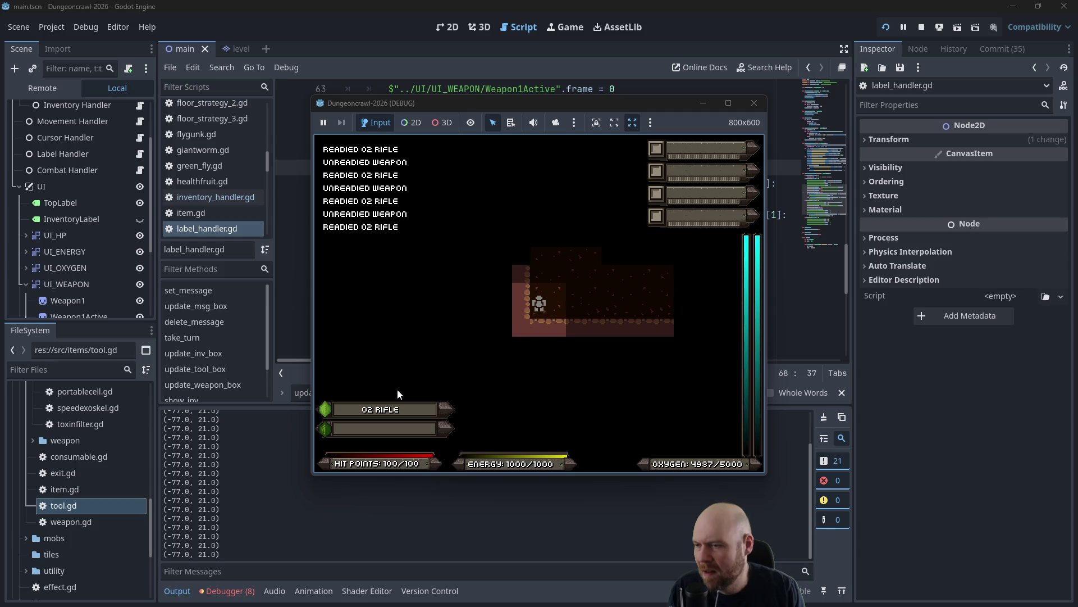
key("r")
key("r")
key("r")
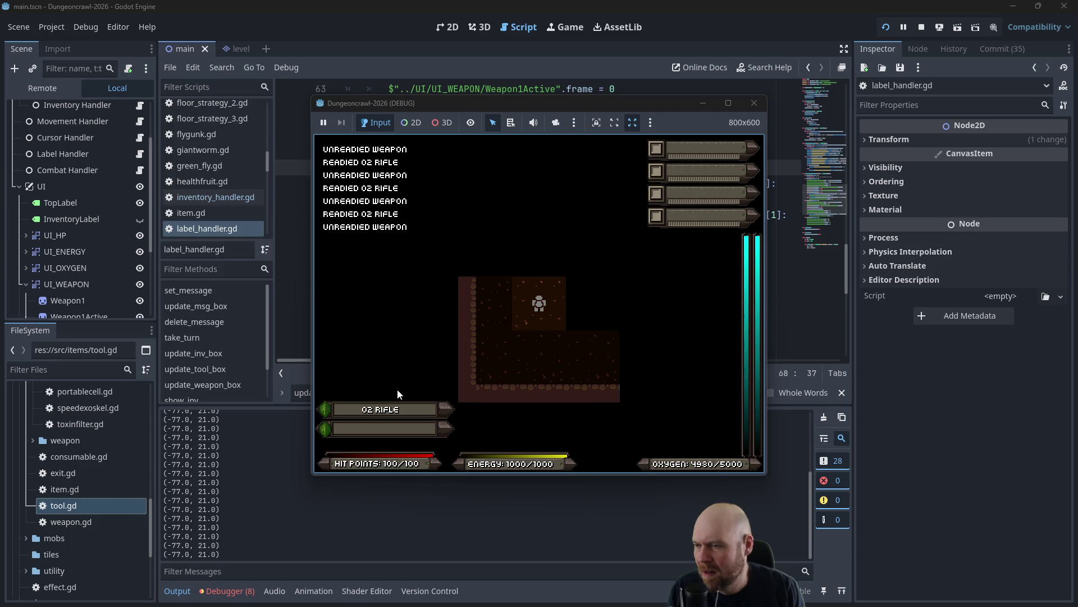
key("r")
key("r")
key("r")
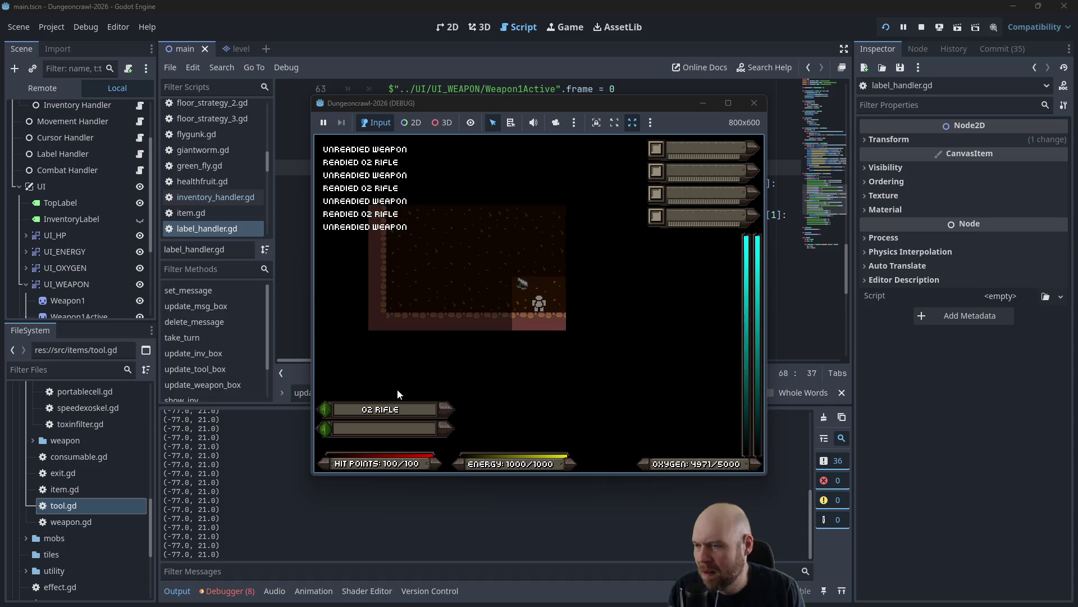
key("r")
key("r")
key("r")
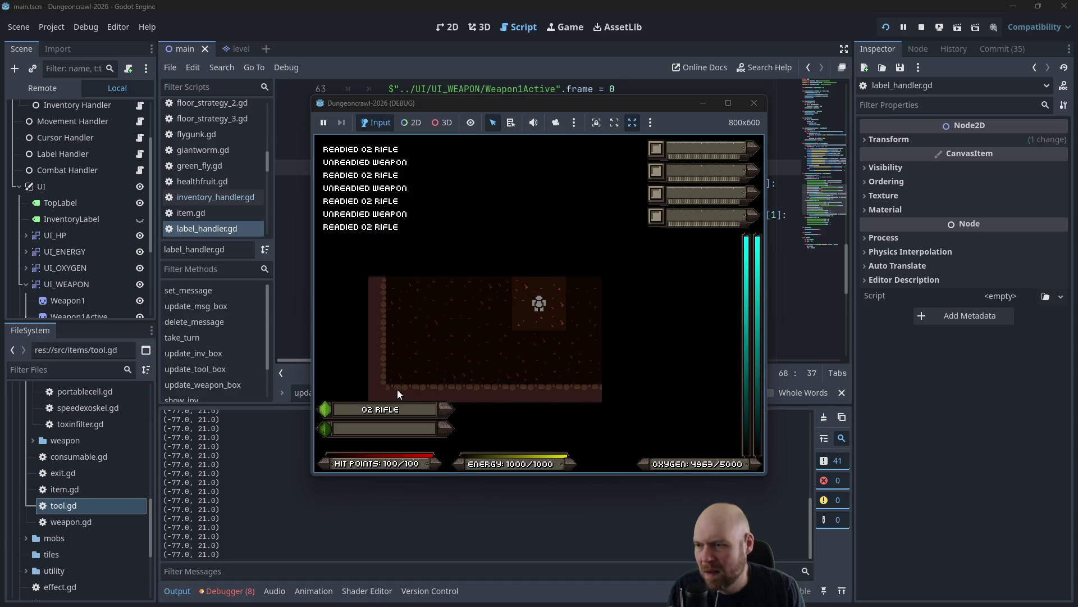
Collect the Floodlight into the tool slot and pick up the Portable Fusion Cell.
key("Down")
key("Down")
key("Down")
key("Right")
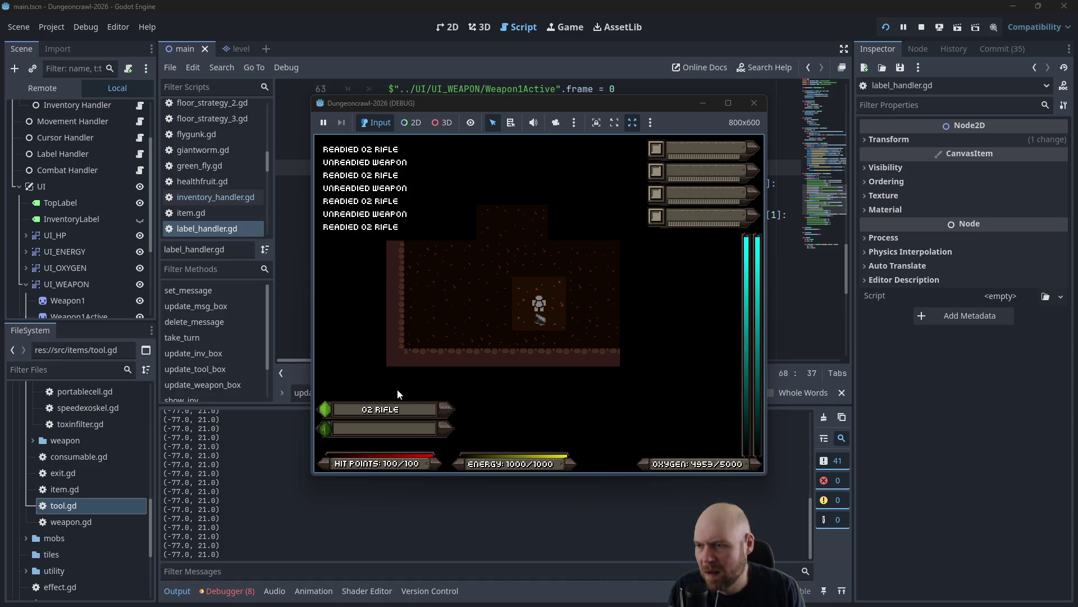
key("i")
key("1")
key("Left")
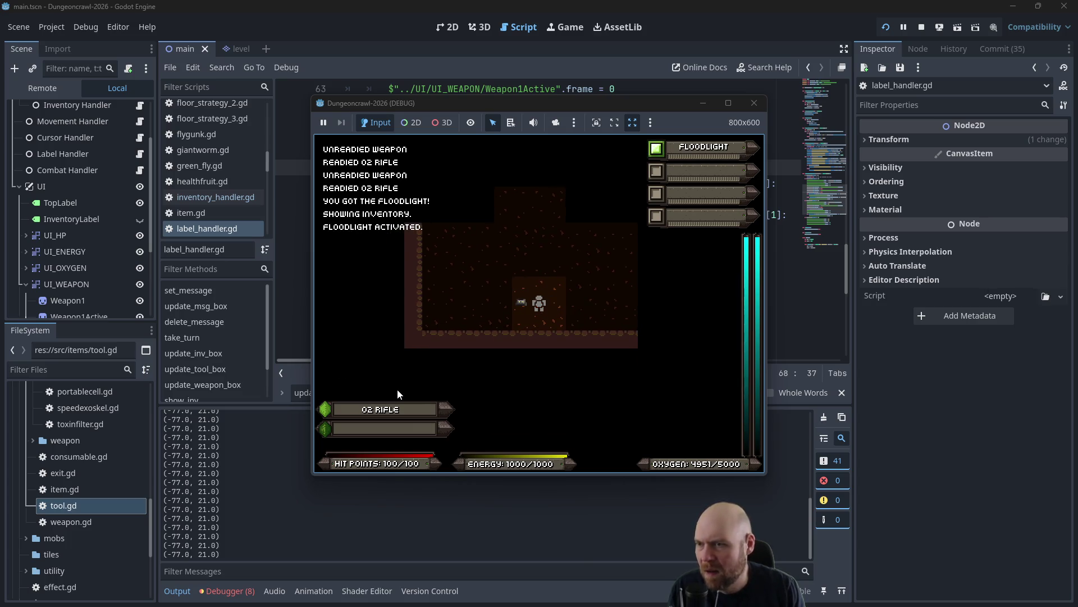
key("Left")
key("Up")
key("Up")
key("Up")
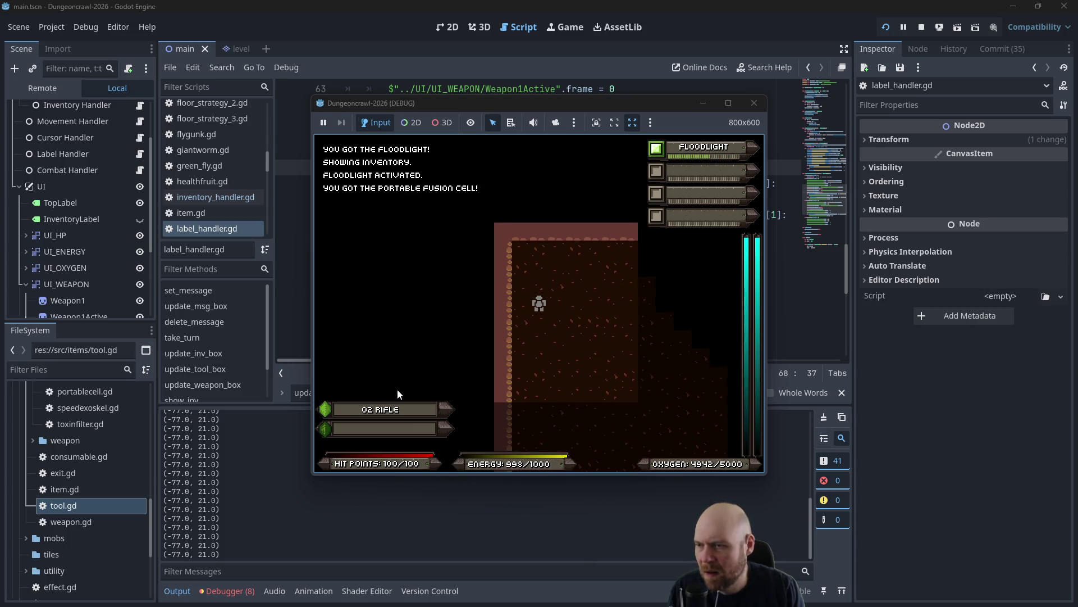
key("Right")
key("Right")
key("Right")
key("Down")
key("Down")
key("Down")
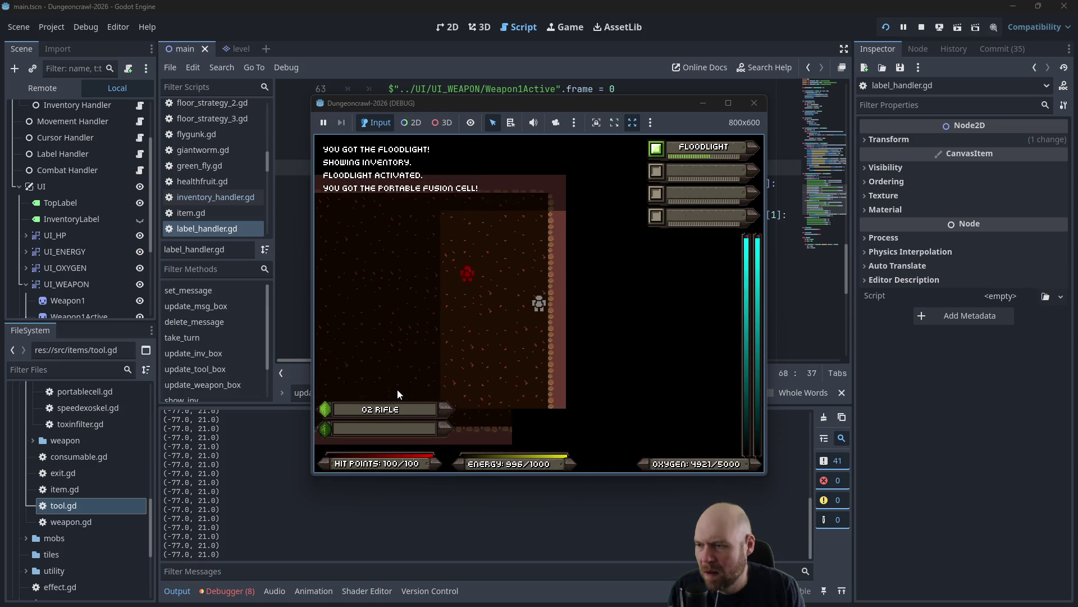
Toggle the O2 rifle again, click its weapon slot, then stop the game.
key("Down")
key("Down")
key("Down")
key("Left")
key("Left")
key("Left")
key("r")
key("r")
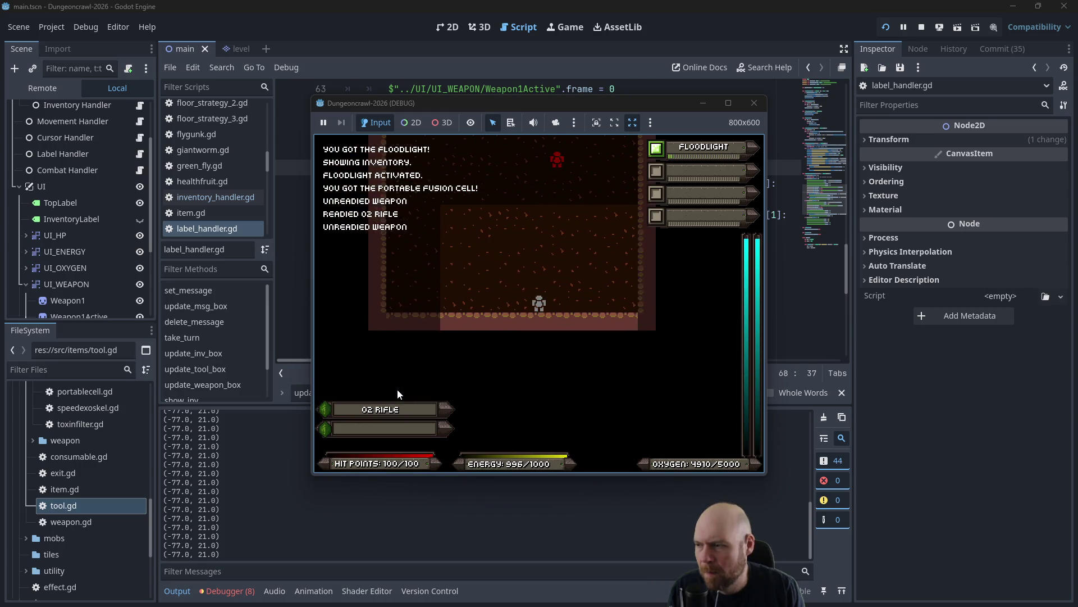
key("Left")
key("Left")
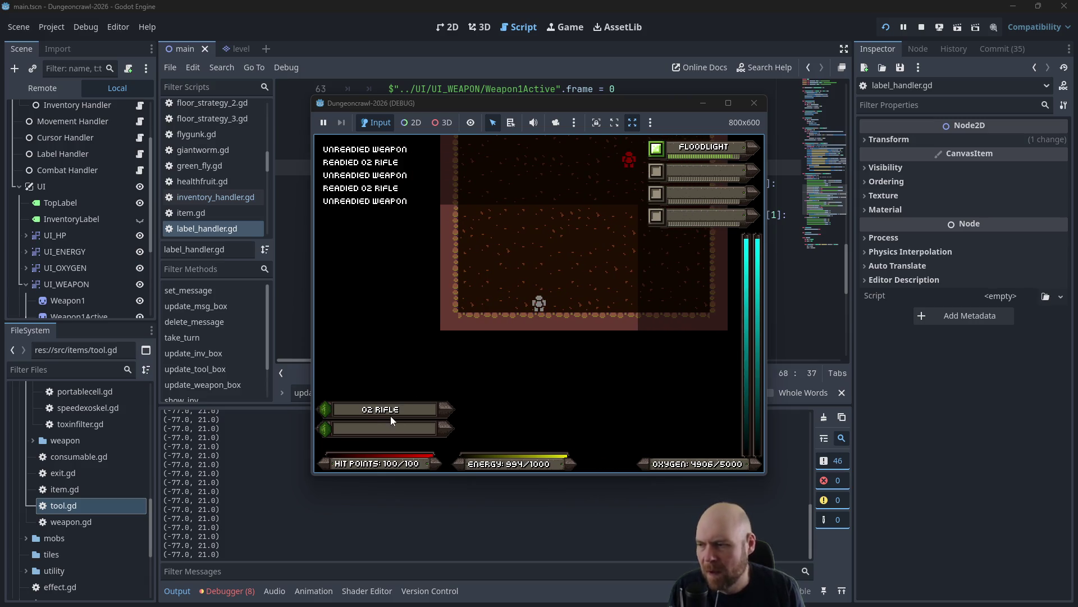
left_click(345, 409)
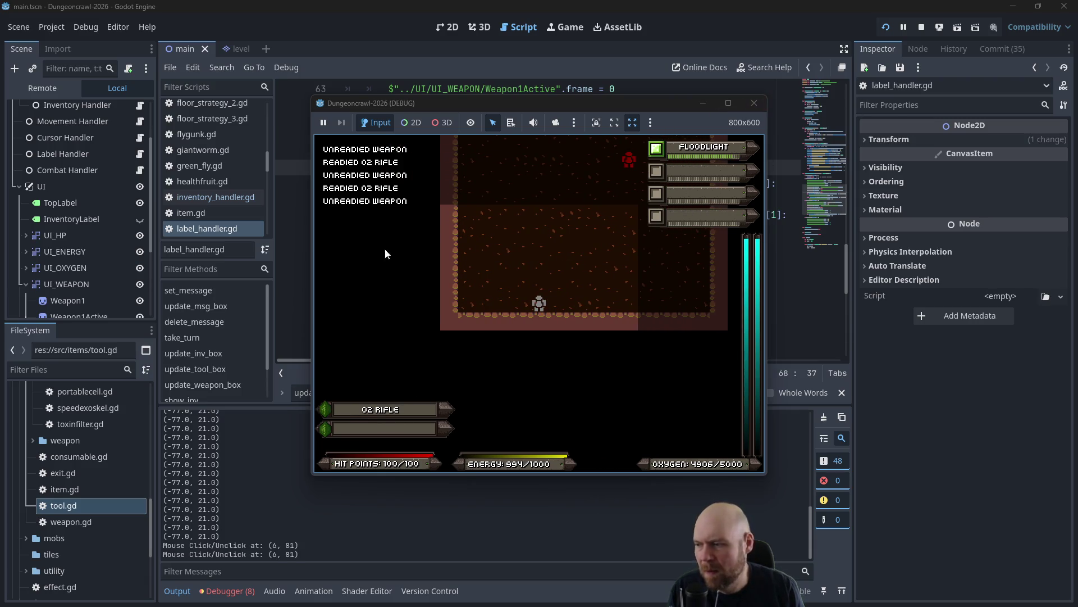
left_click(753, 110)
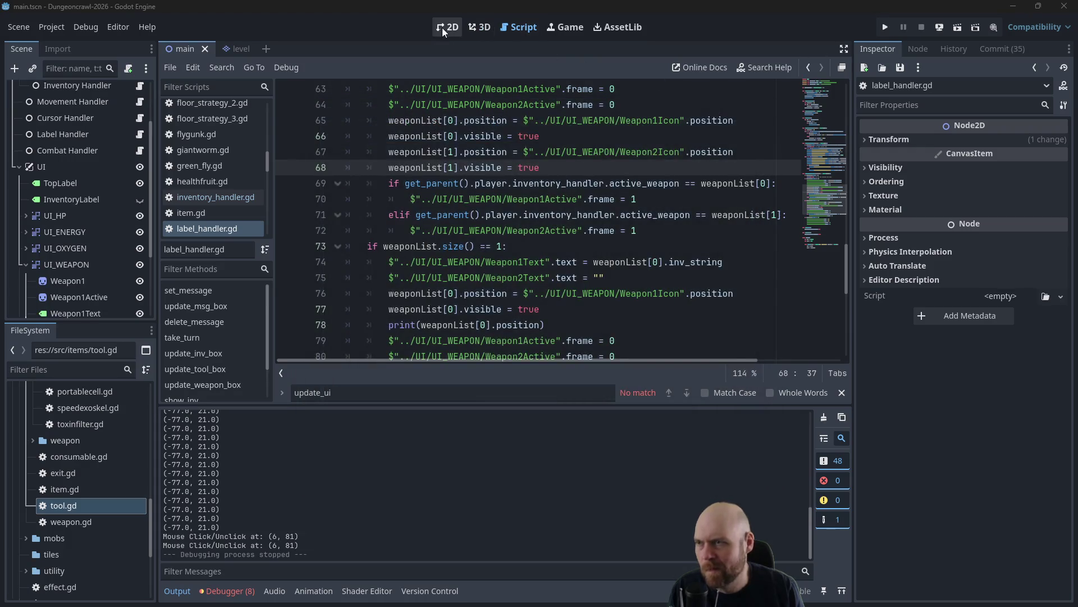
Inspect the weapon, oxygen and tool bars in the 2D view, briefly toggling InventoryLabel's visibility.
left_click(442, 28)
scroll(493, 234, "down", 5)
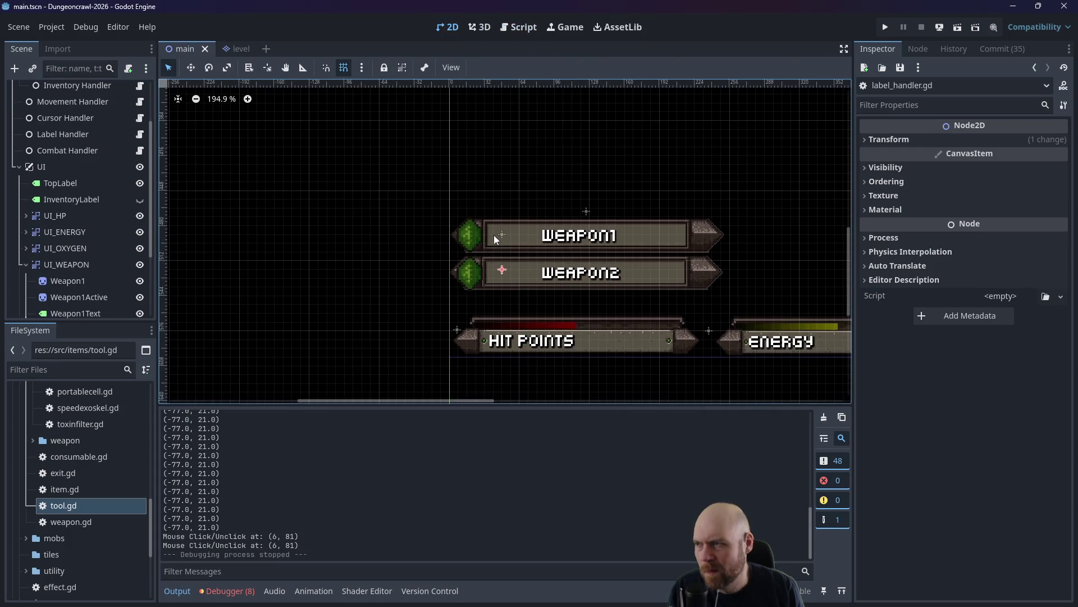
scroll(483, 234, "down", 5)
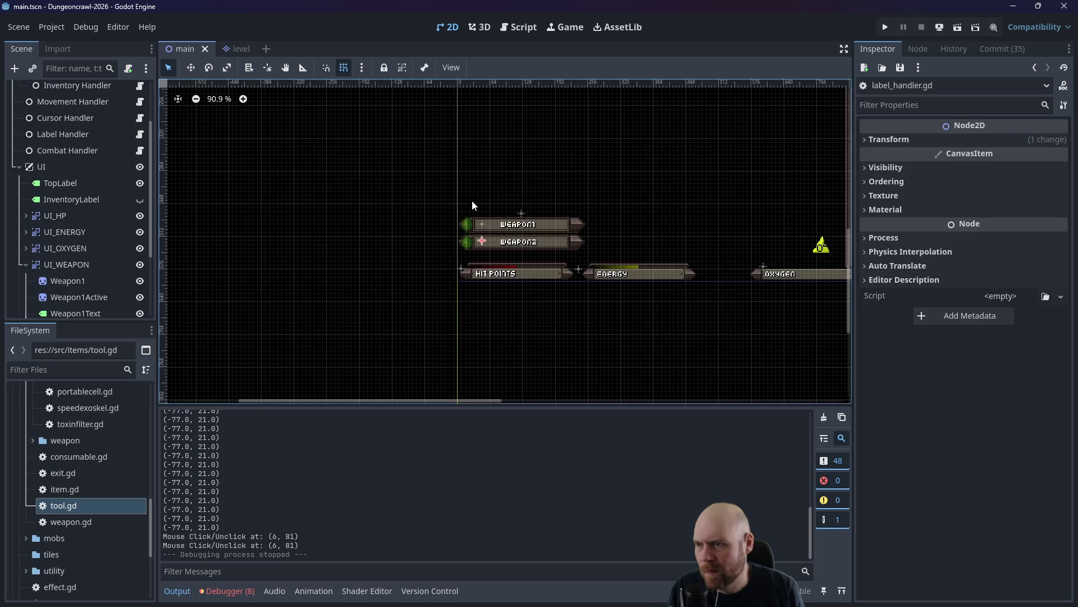
mouse_move(480, 191)
left_mouse_down()
mouse_move(490, 199)
mouse_move(482, 236)
left_mouse_up()
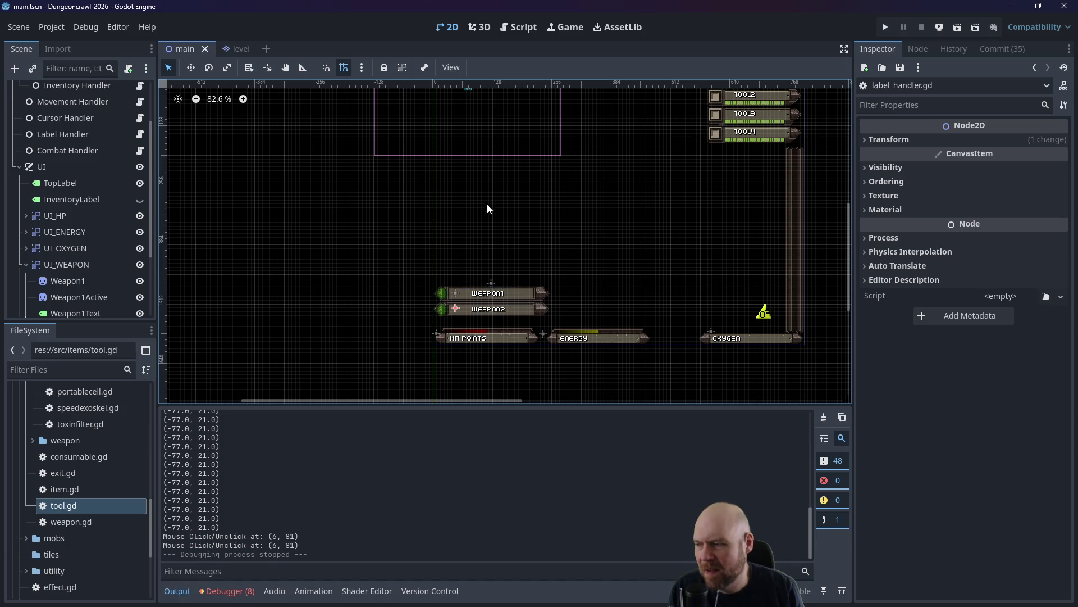
mouse_move(487, 203)
left_mouse_down()
mouse_move(460, 301)
mouse_move(511, 204)
left_mouse_up()
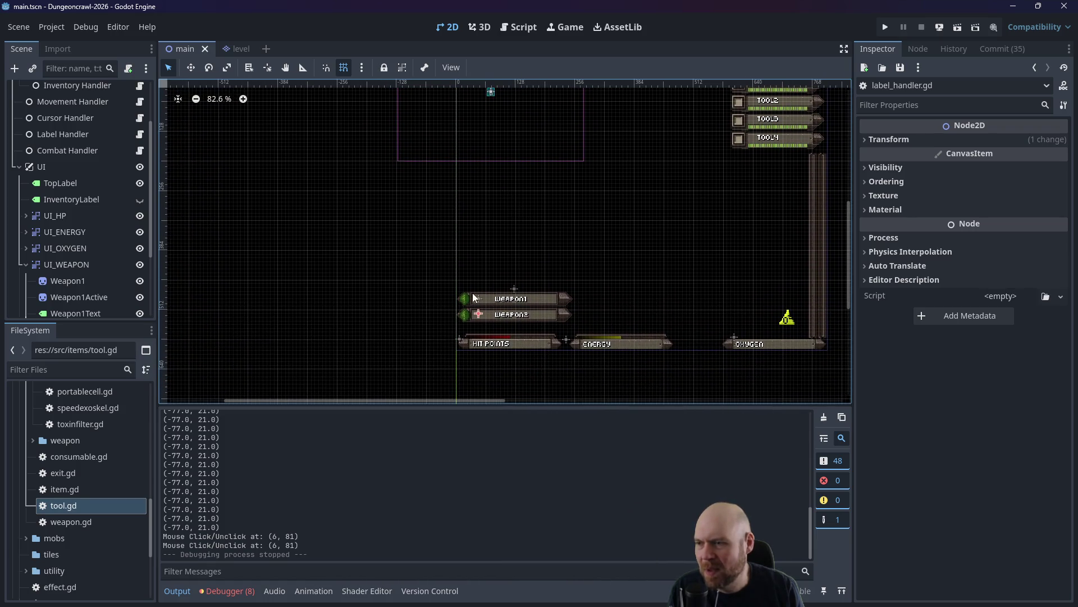
left_click(139, 199)
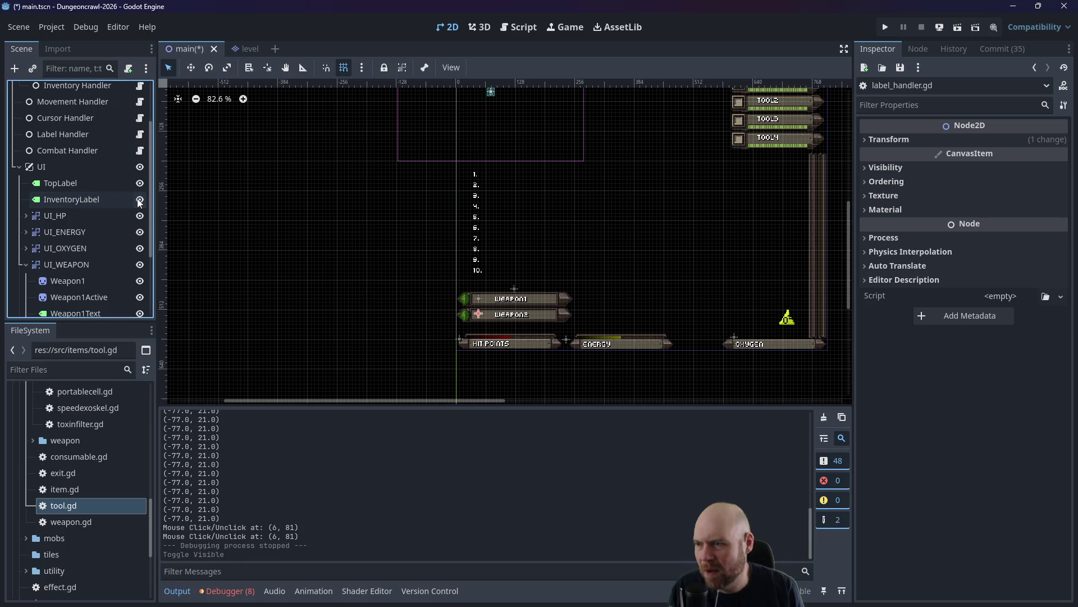
left_click(139, 199)
scroll(396, 224, "up", 1)
scroll(410, 251, "up", 6)
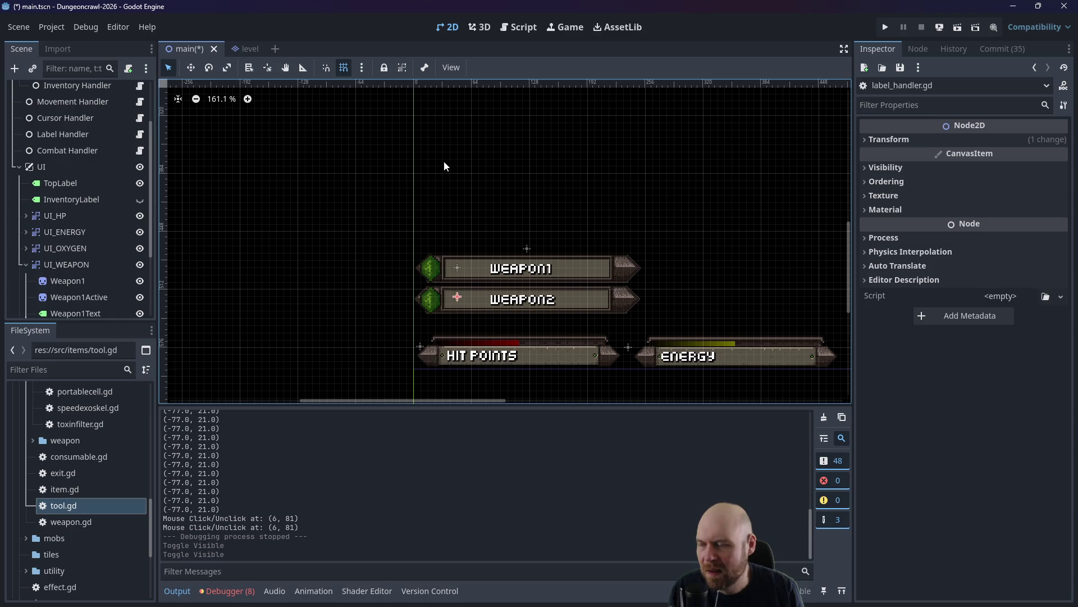
scroll(444, 161, "down", 4)
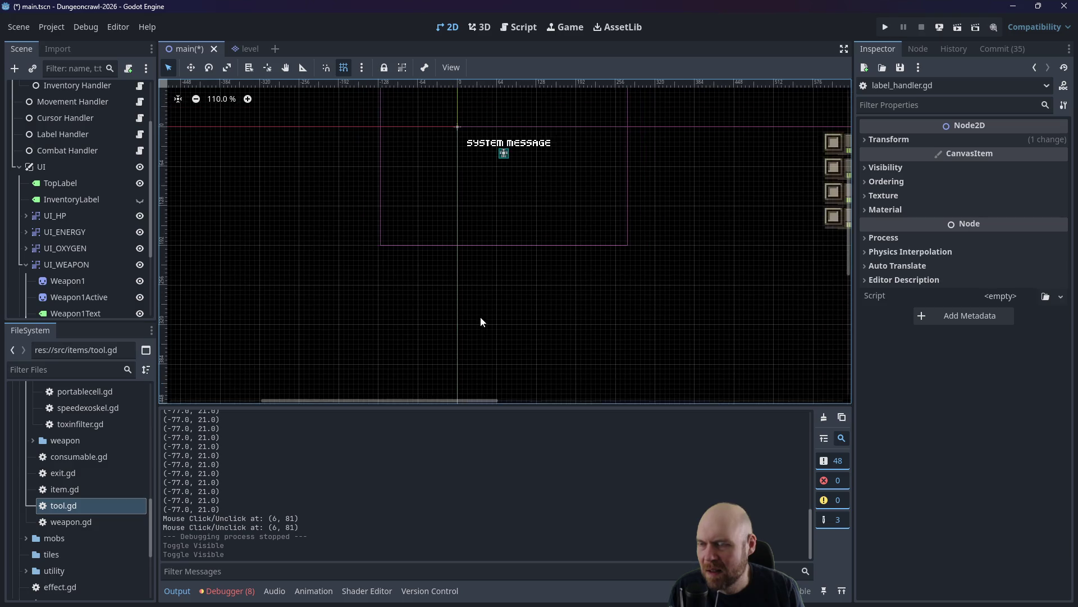
scroll(488, 314, "down", 2)
left_click_drag(494, 312, 462, 214)
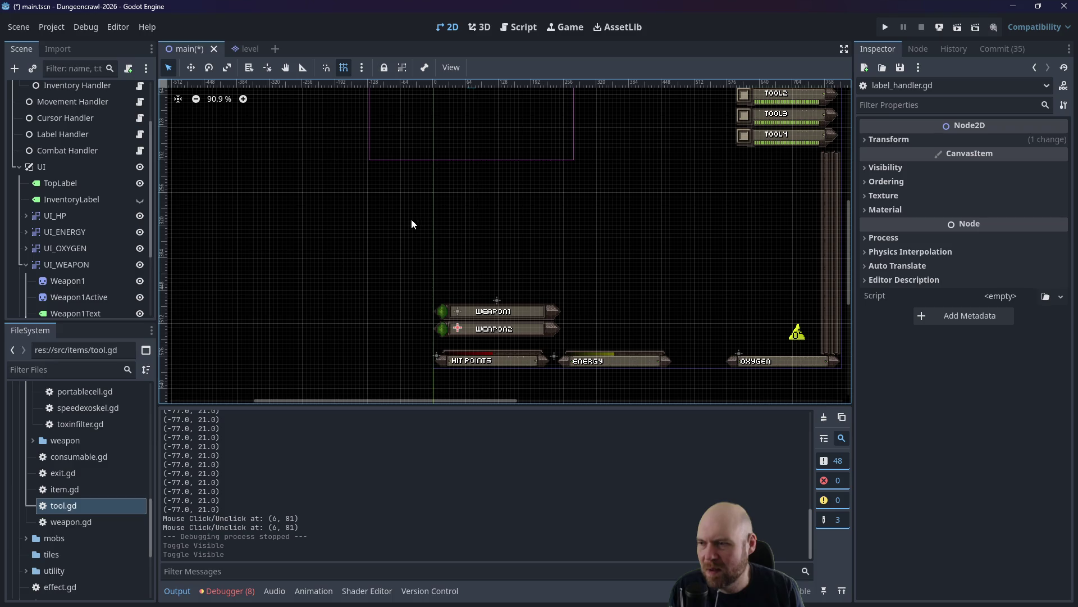
scroll(74, 141, "up", 4)
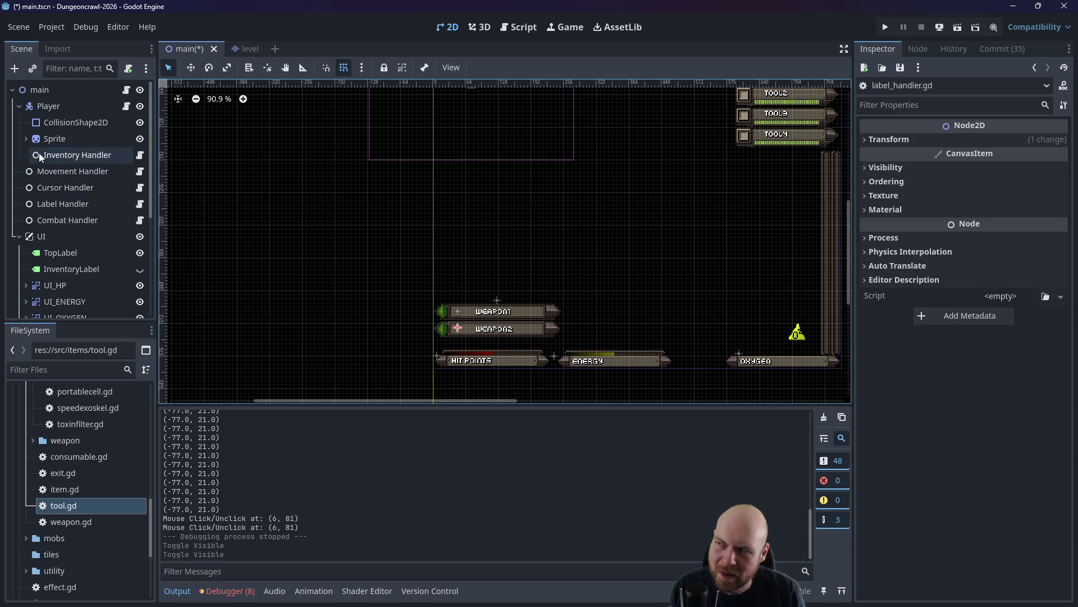
Expand and collapse the Sprite node to check its Camera2D child in the Scene dock.
left_click(26, 139)
left_click(26, 139)
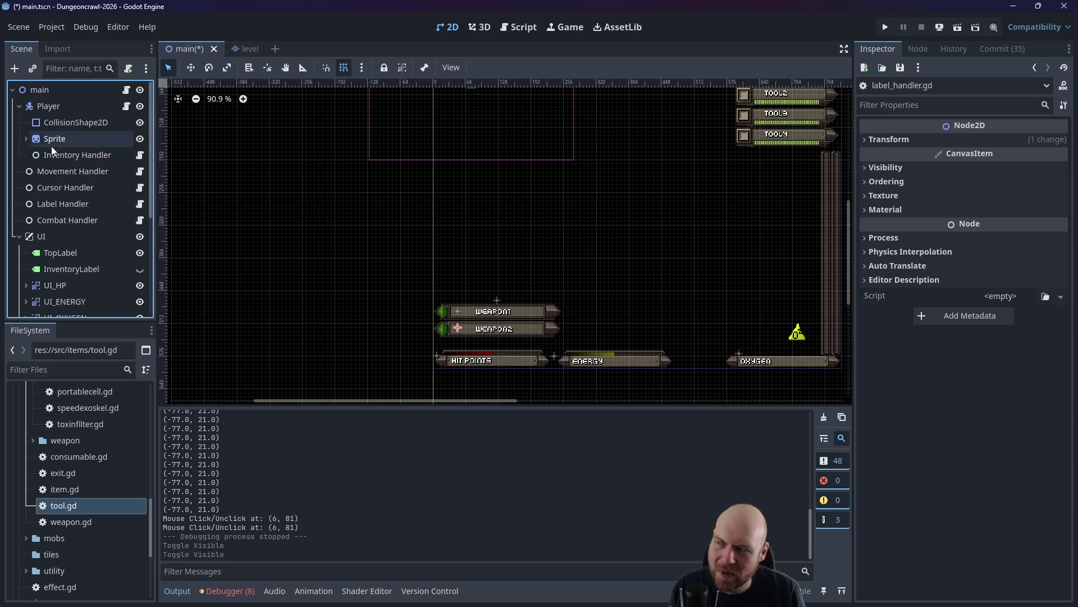
left_click(23, 137)
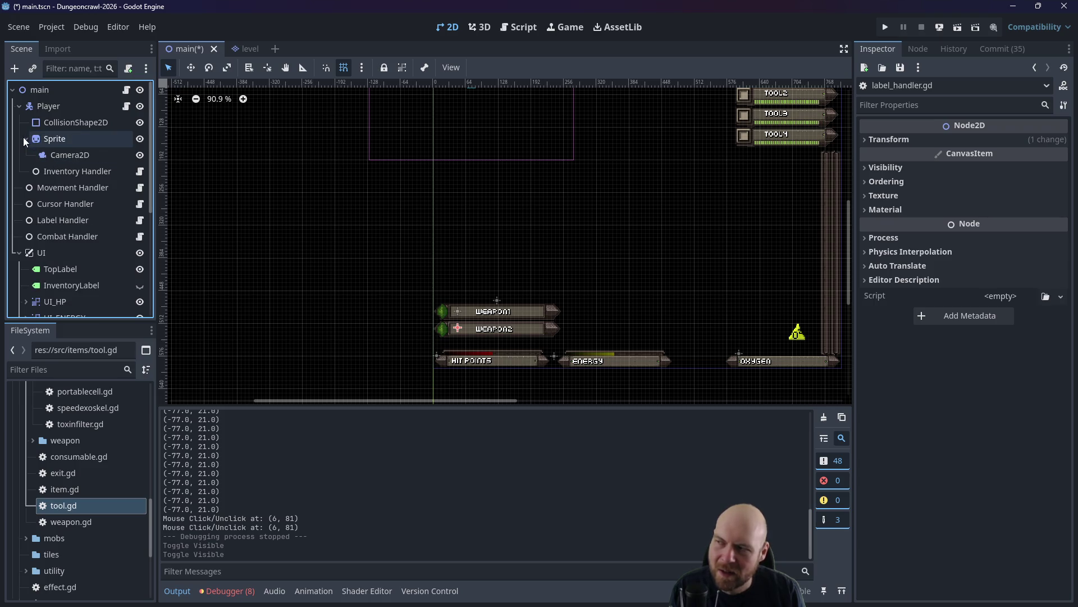
left_click(23, 137)
scroll(585, 227, "right", 2)
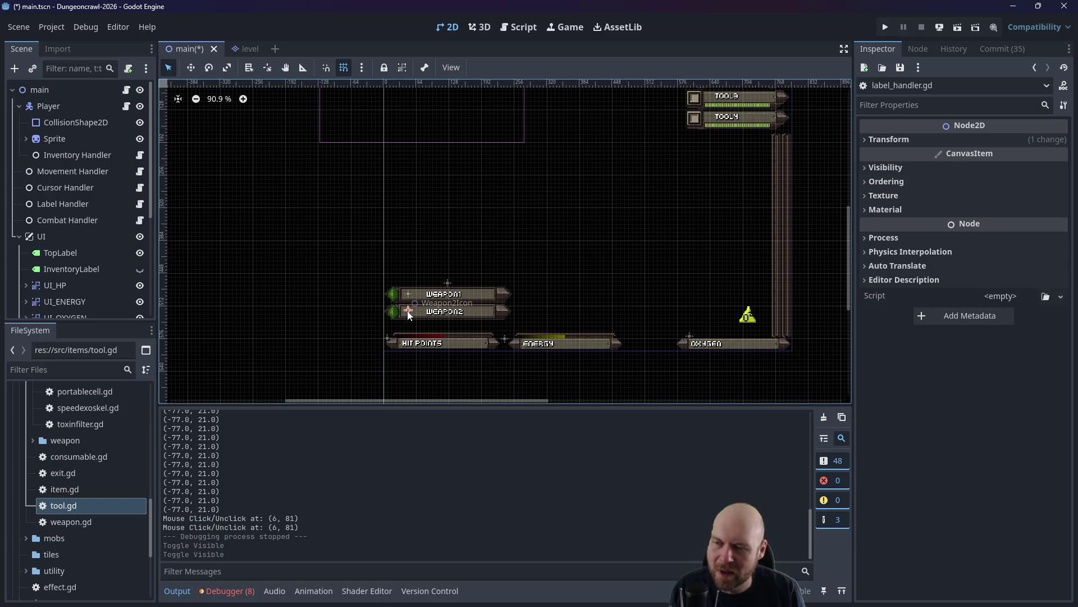
scroll(99, 271, "down", 5)
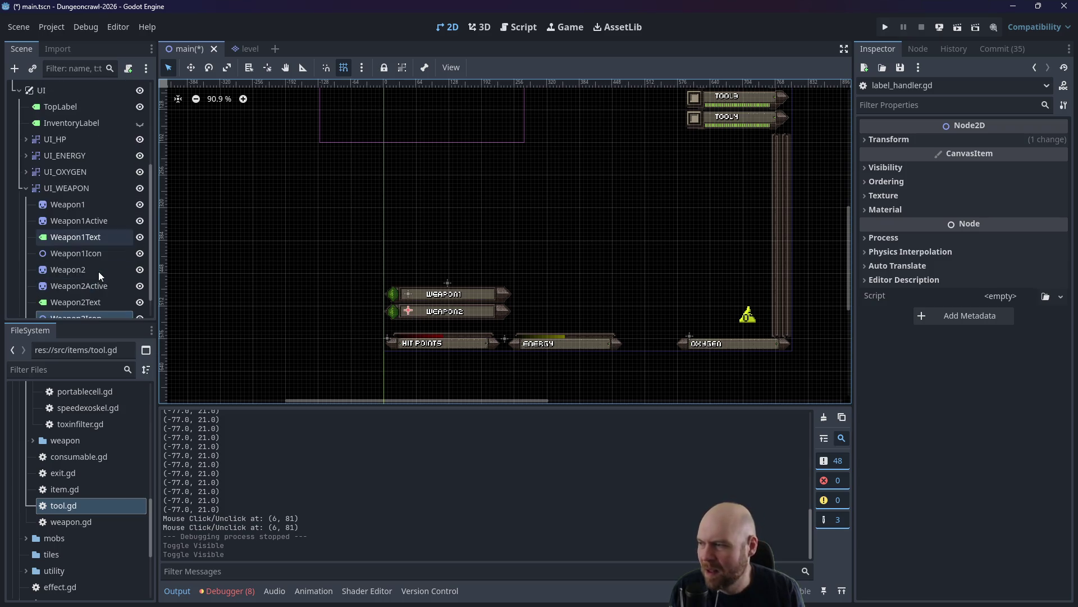
scroll(112, 266, "up", 2)
scroll(129, 268, "down", 3)
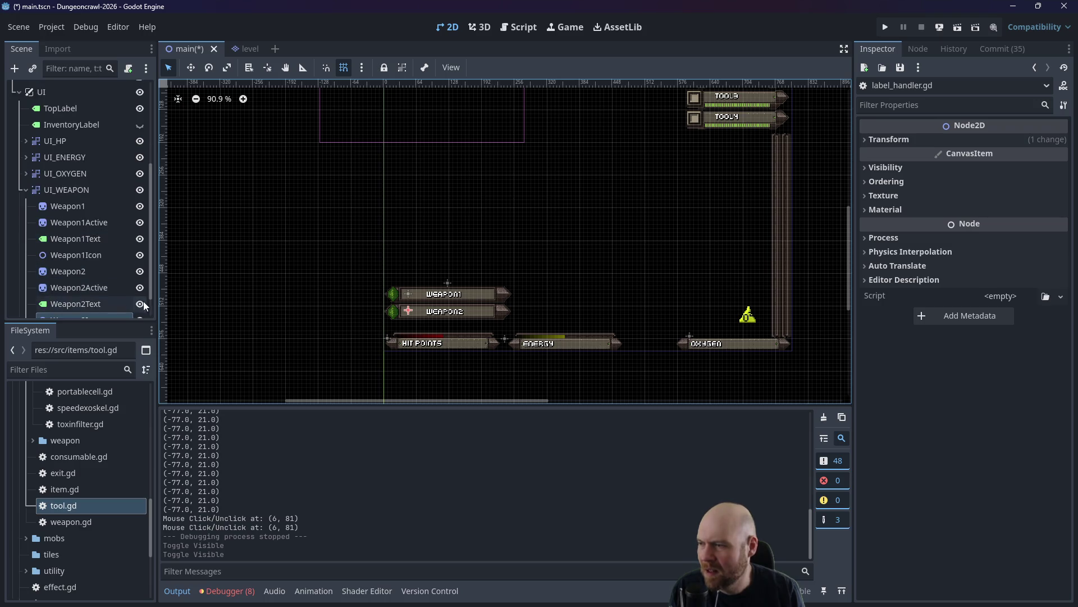
Hide Weapon2Text, Weapon2Active and Weapon2, deselect, and run the game.
left_click(140, 300)
left_click(140, 287)
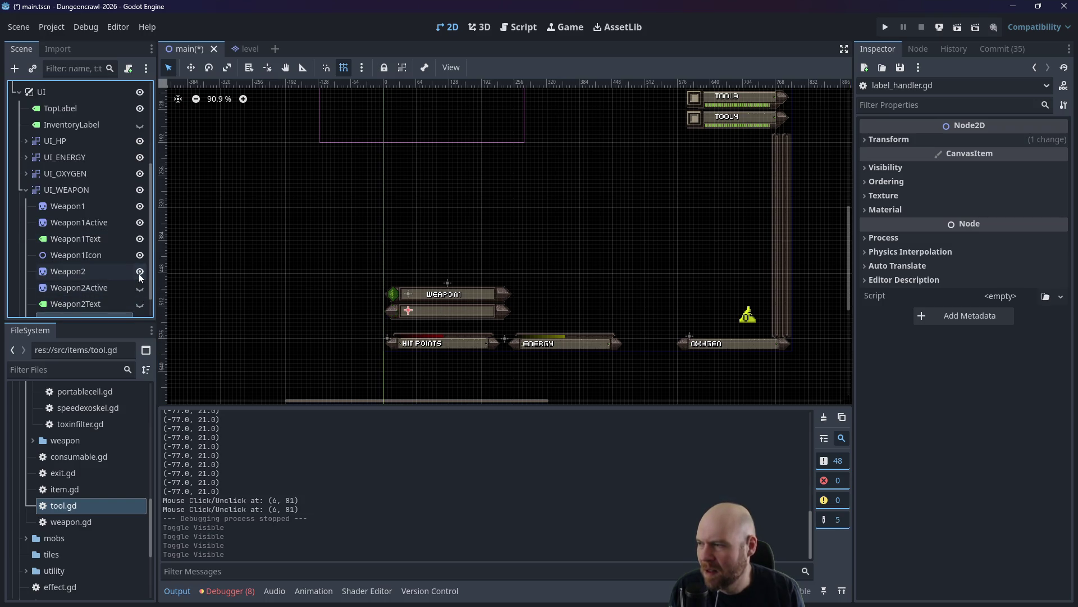
left_click(140, 272)
scroll(138, 273, "down", 2)
left_click(556, 211)
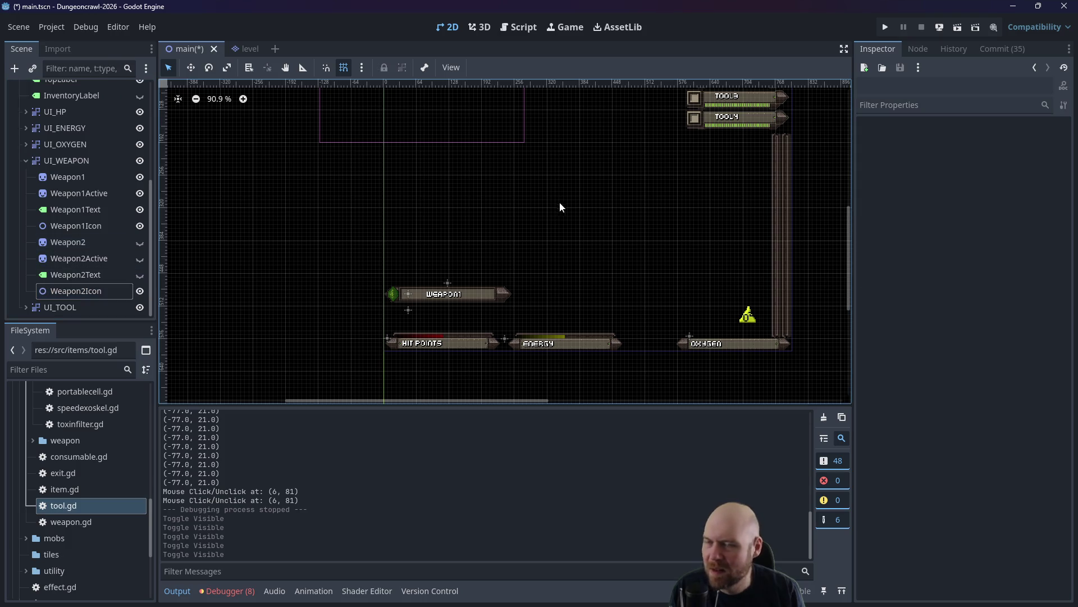
left_click(885, 27)
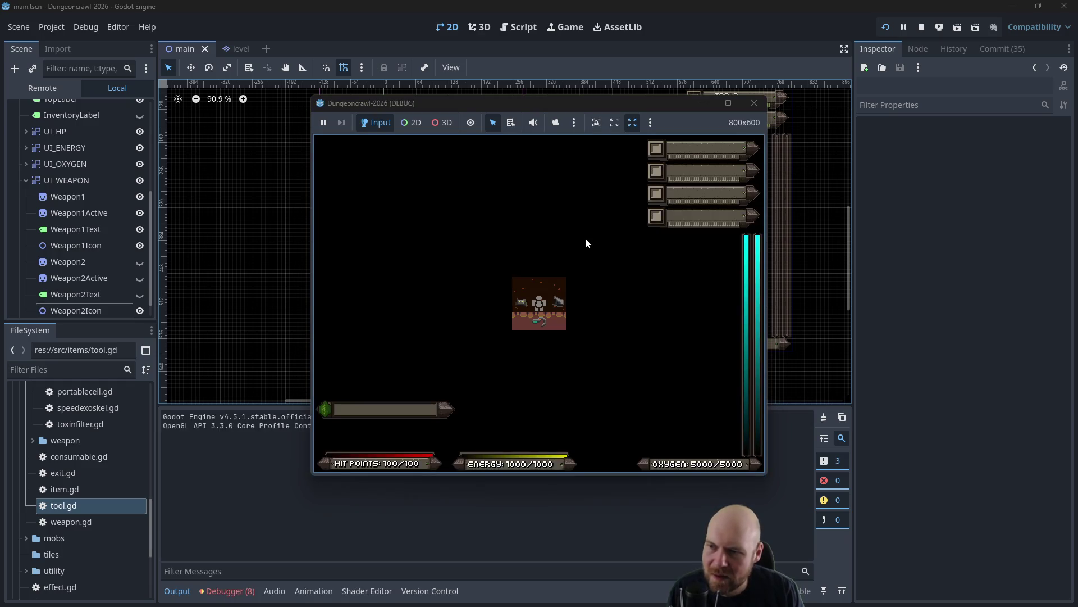
Restart the game, pick up the O2 rifle, then stop the run.
left_click(758, 108)
key("F5")
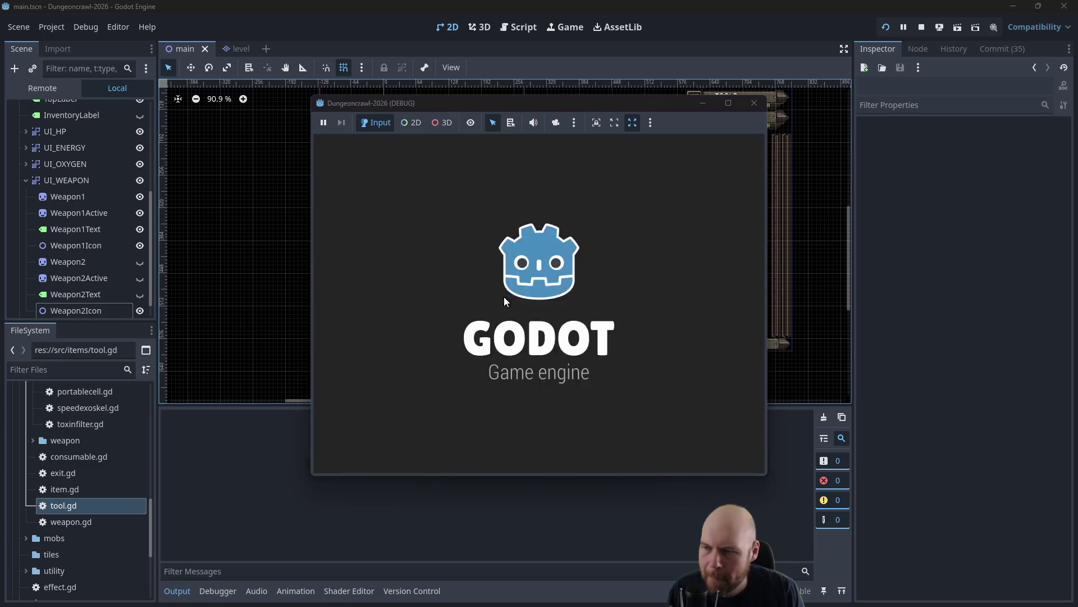
key("1")
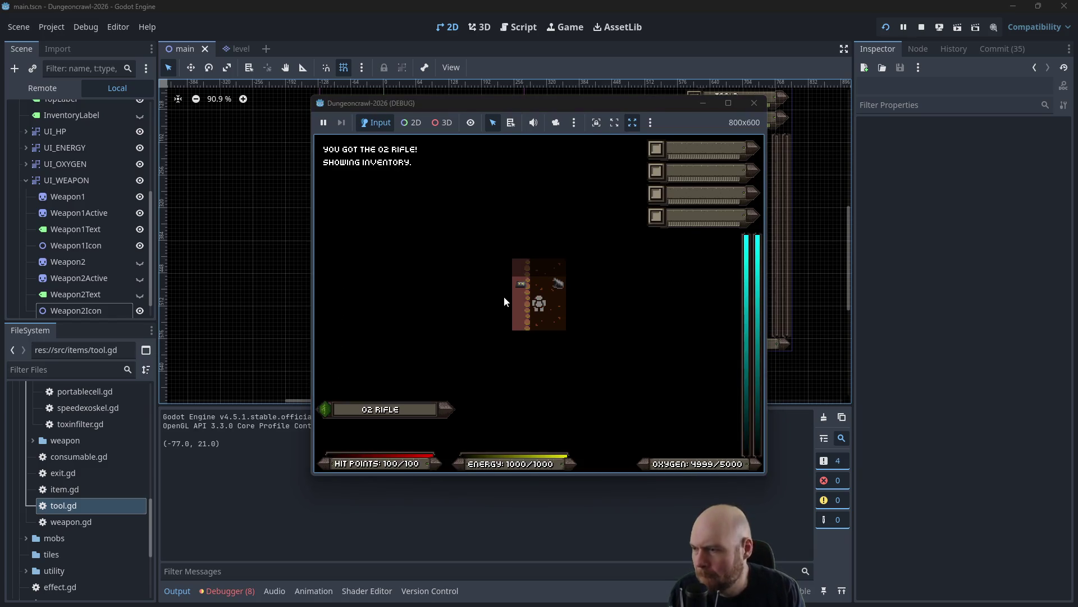
key("Up")
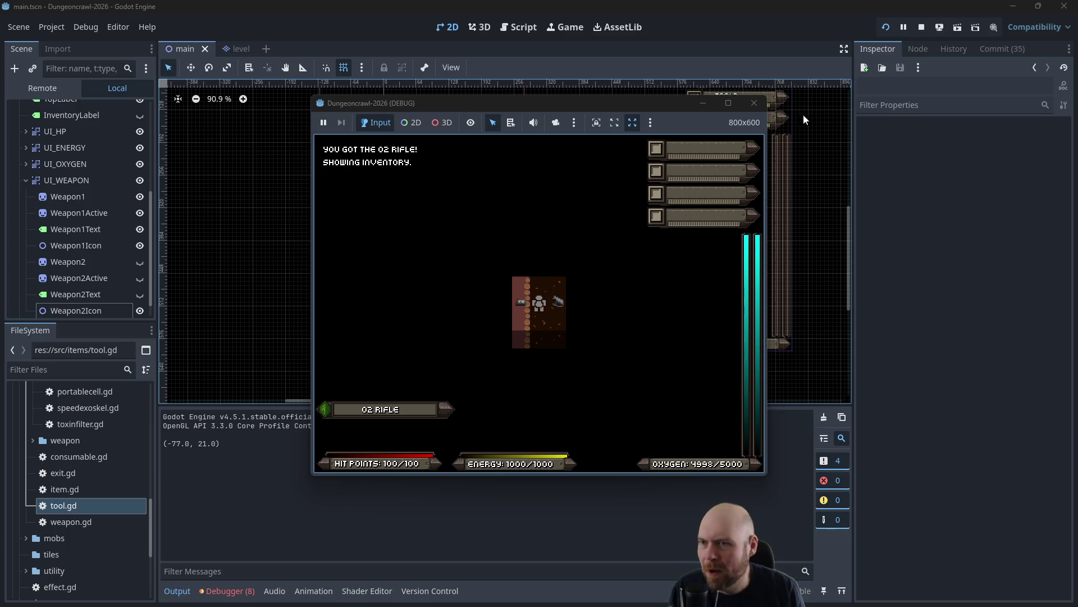
left_click(754, 103)
Hide Weapon1Icon, Weapon1Text, Weapon1Active and the Weapon1 panel, then run the game.
left_click(140, 225)
left_click(140, 209)
left_click(139, 192)
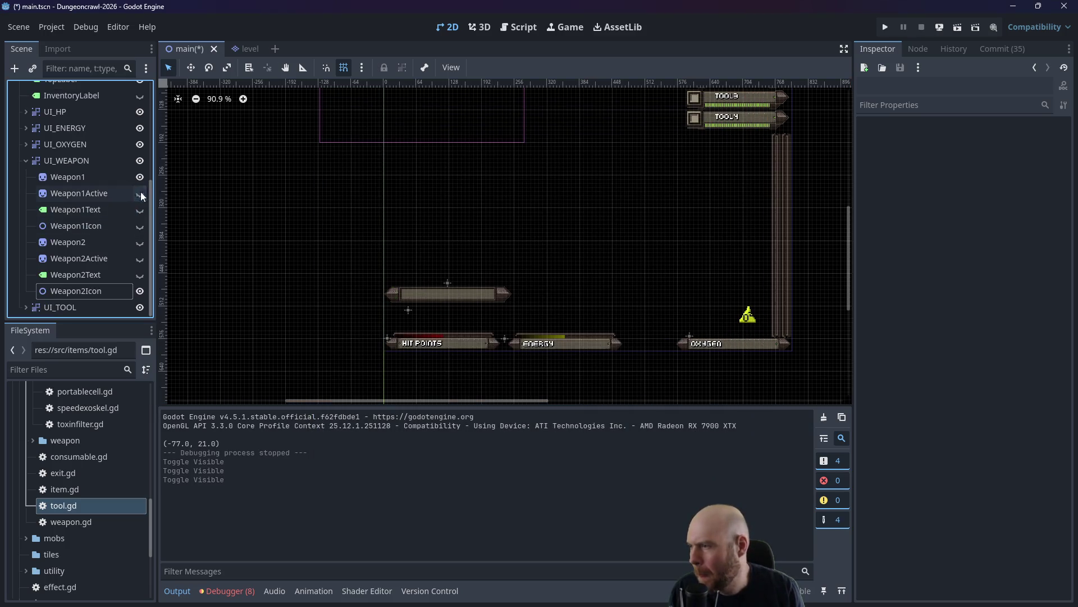
left_click(140, 176)
left_click(885, 27)
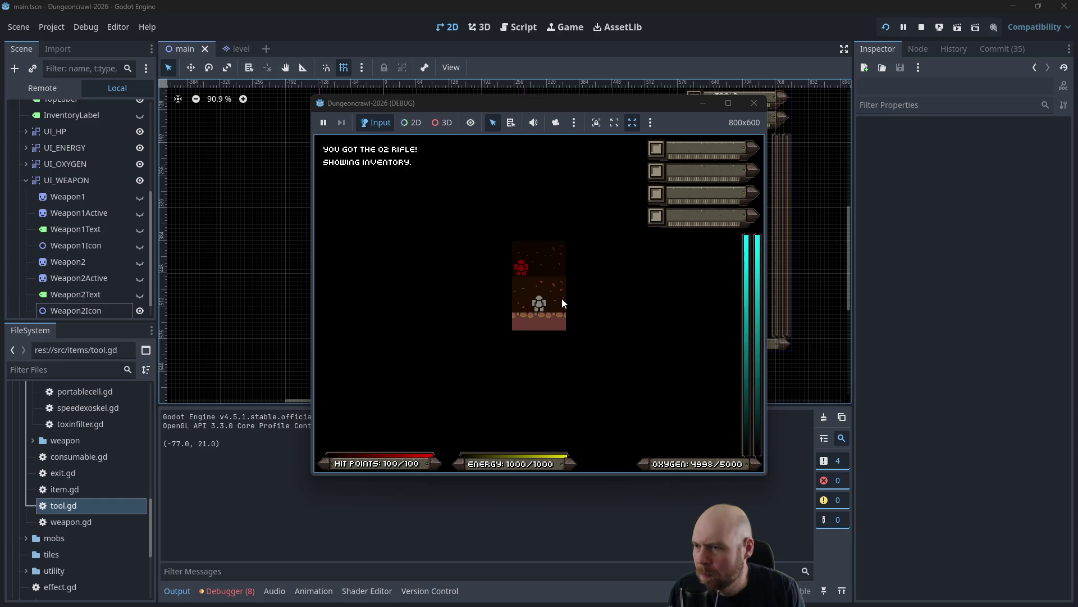
Toggle the O2 rifle readied and unreadied, then close the game window.
key("1")
key("1")
key("1")
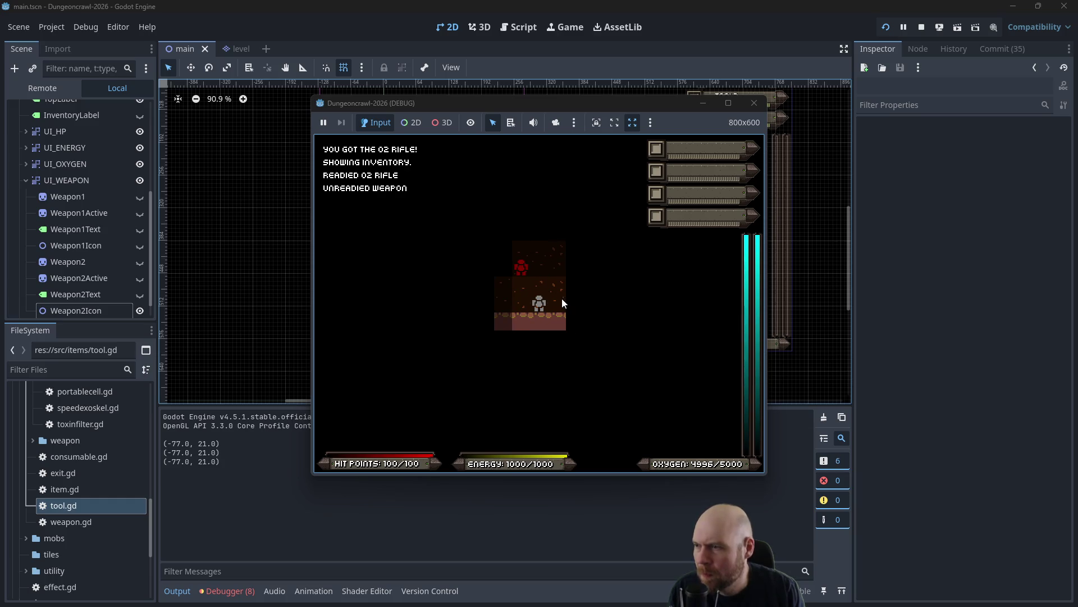
key("1")
key("1")
key("1")
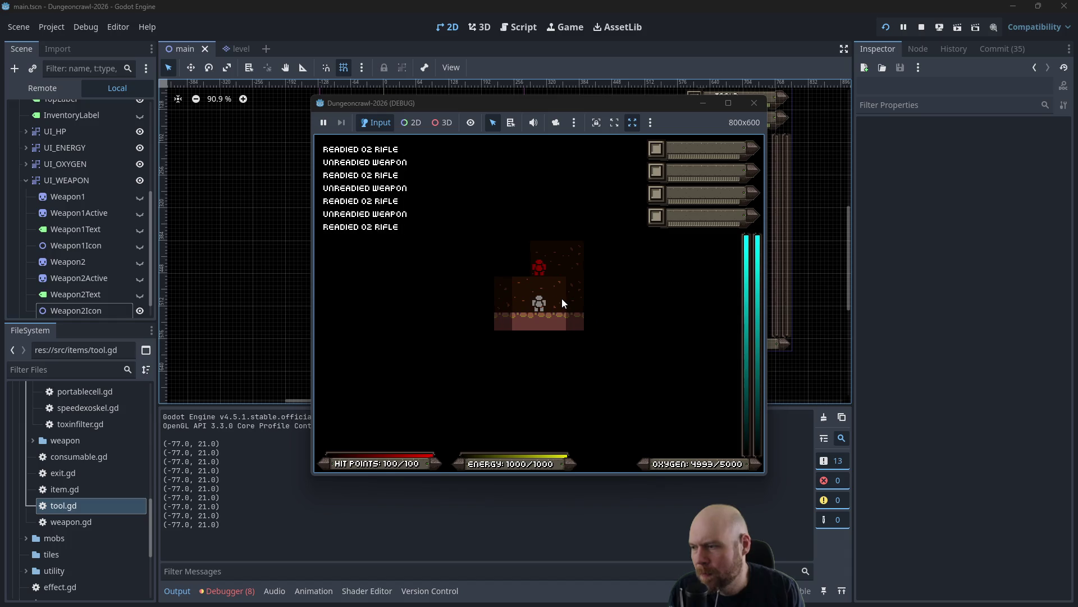
key("1")
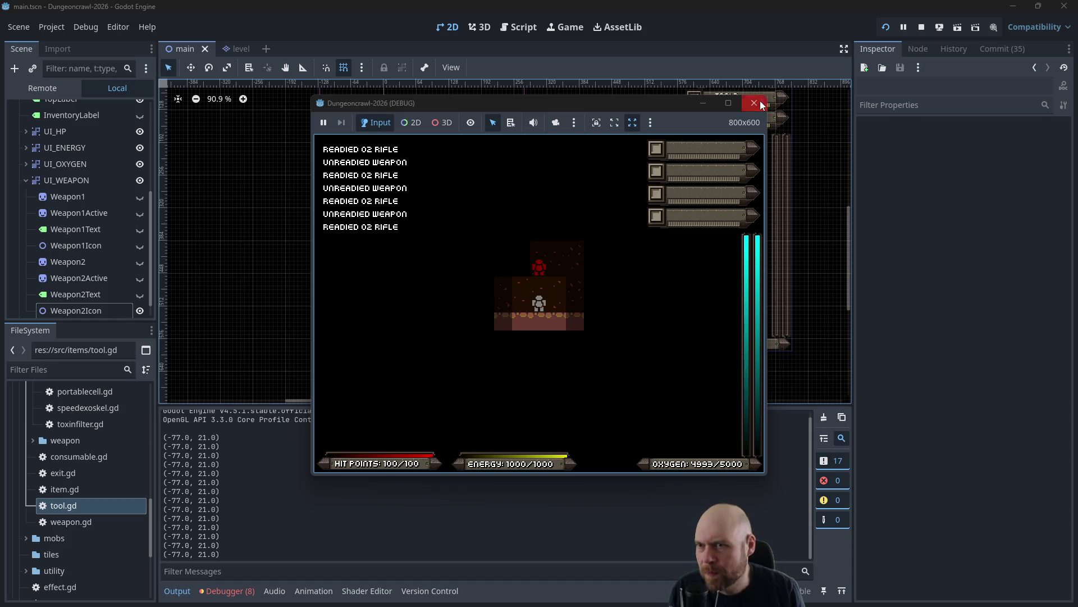
left_click(754, 102)
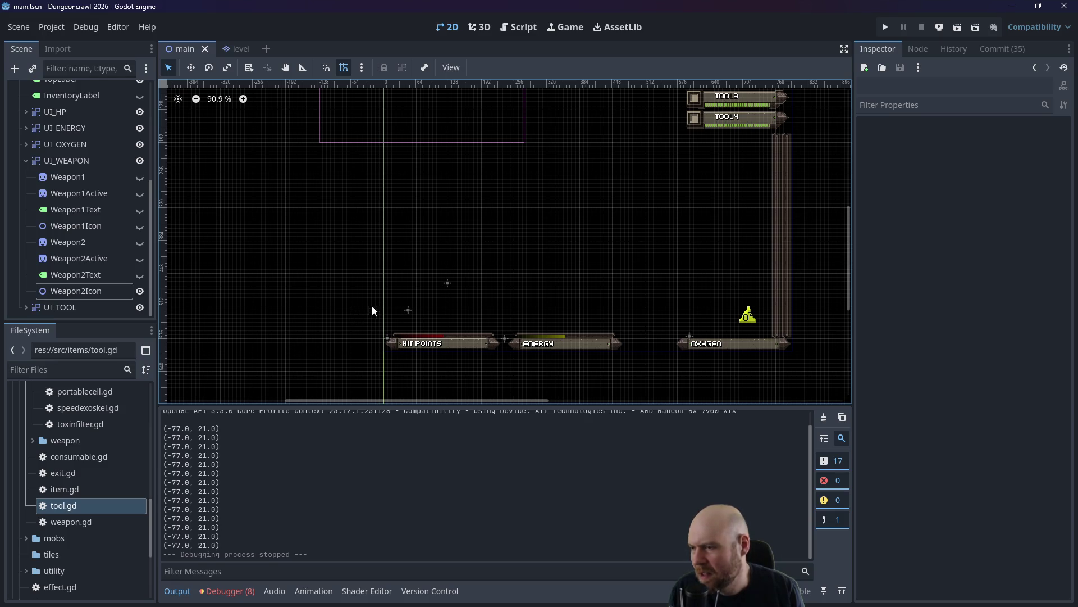
Revert Weapon2Icon's Transform position to (0, 0) in the Inspector, then save and run the game.
left_click(408, 312)
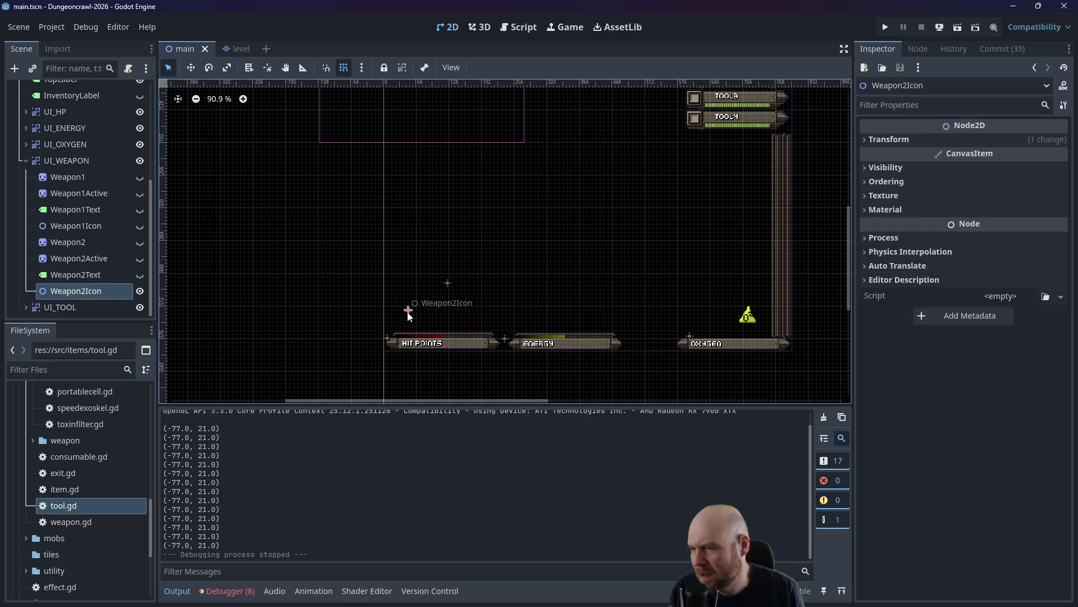
left_click(891, 141)
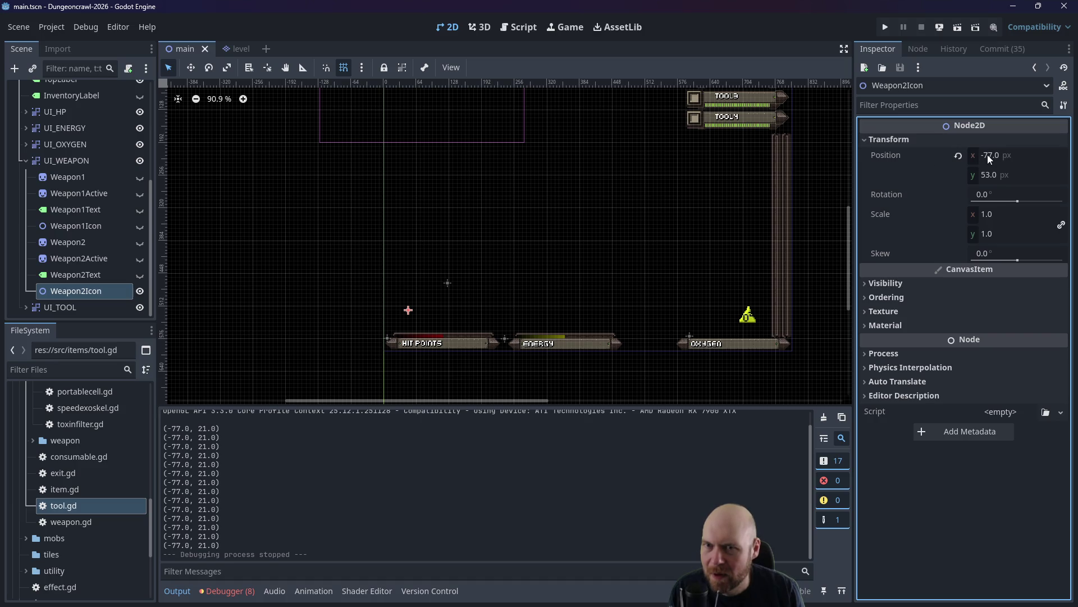
left_click(957, 157)
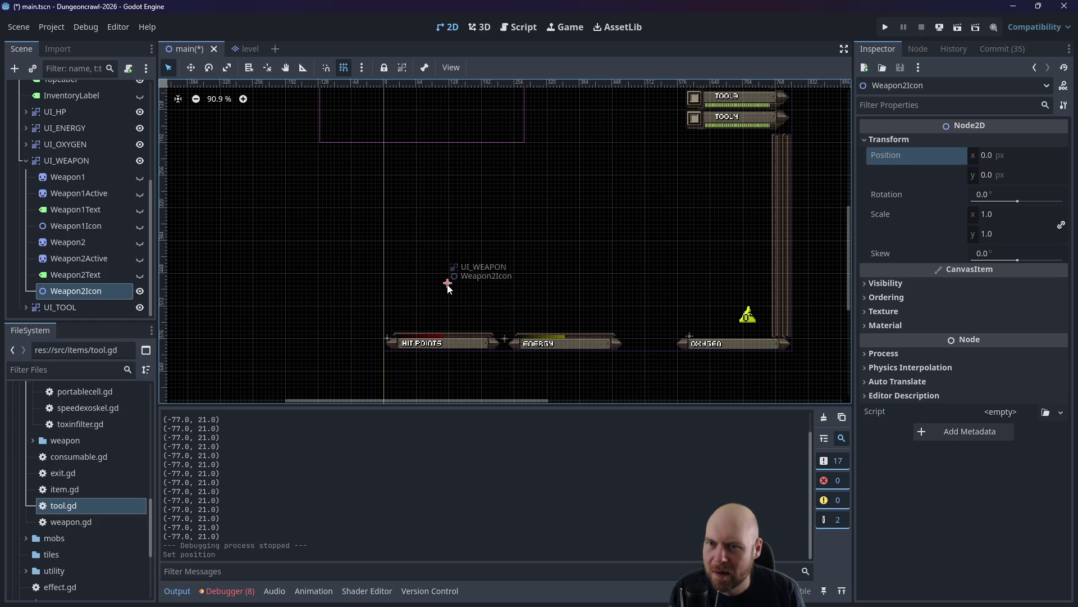
scroll(403, 319, "down", 4)
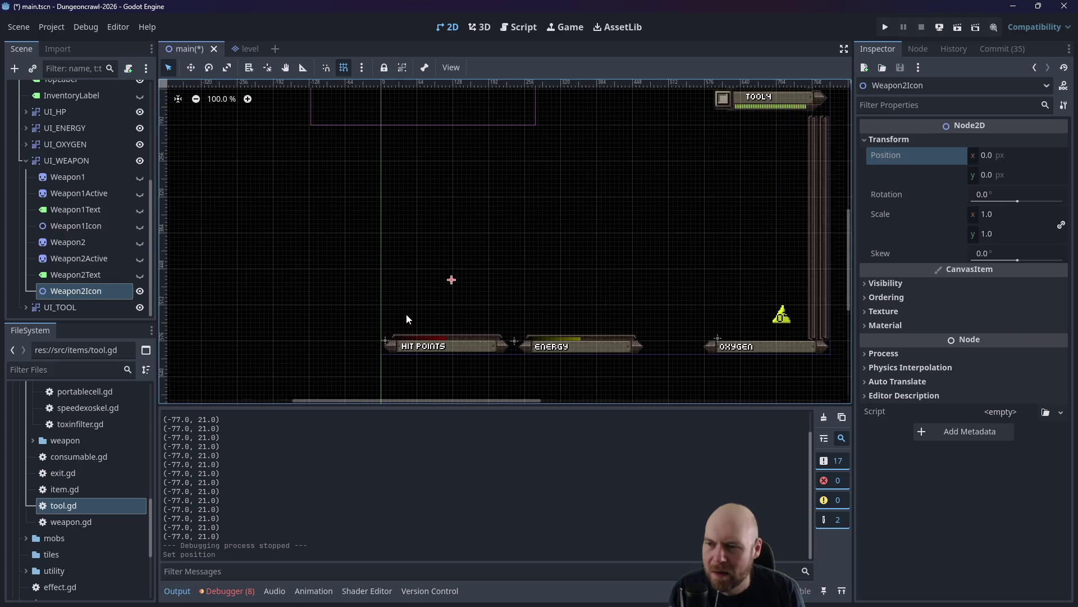
scroll(405, 314, "up", 7)
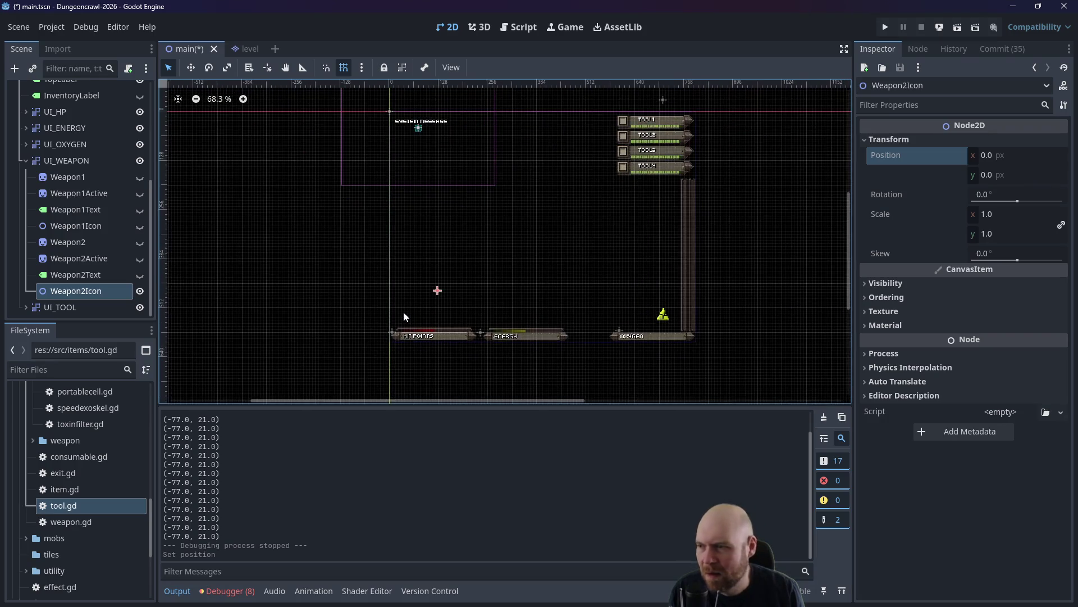
scroll(402, 324, "up", 2)
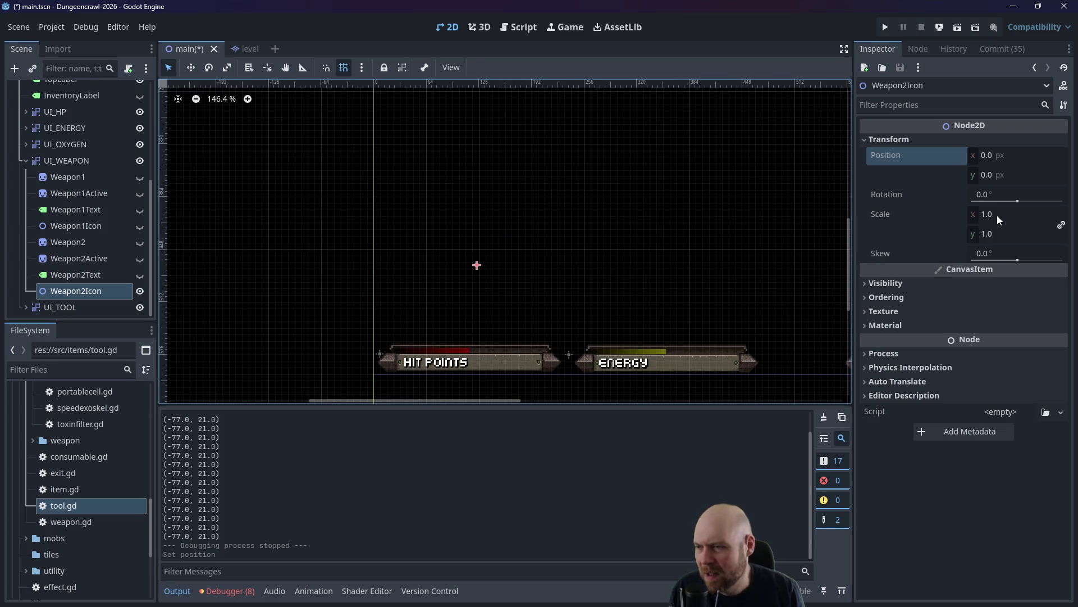
left_click(885, 27)
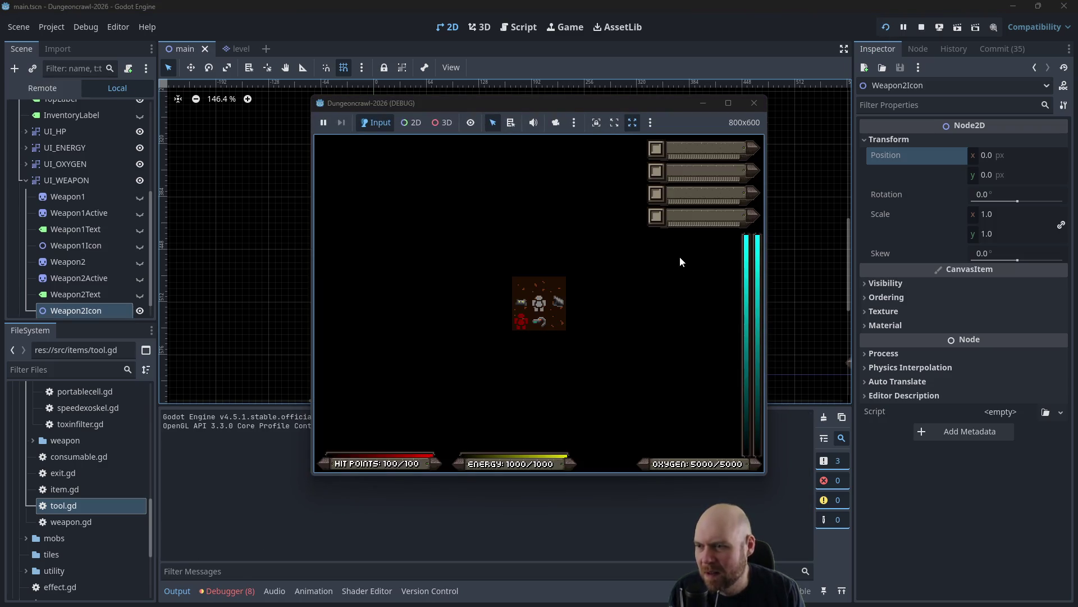
Pick up and ready the O2 rifle in the running game, then close the window.
key("Down")
key("i")
key("Escape")
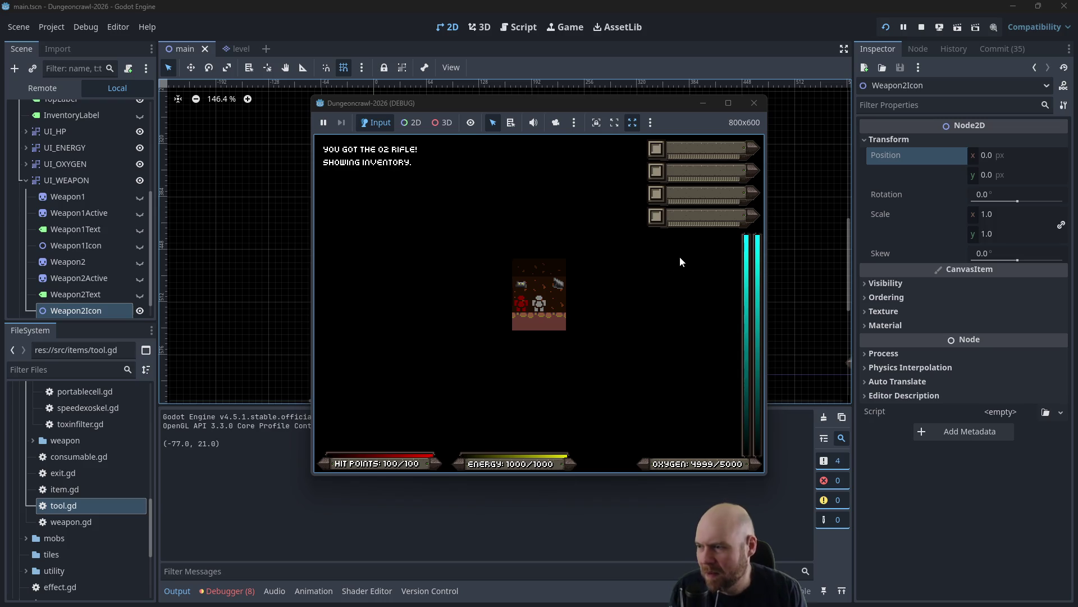
key("Up")
key("Up")
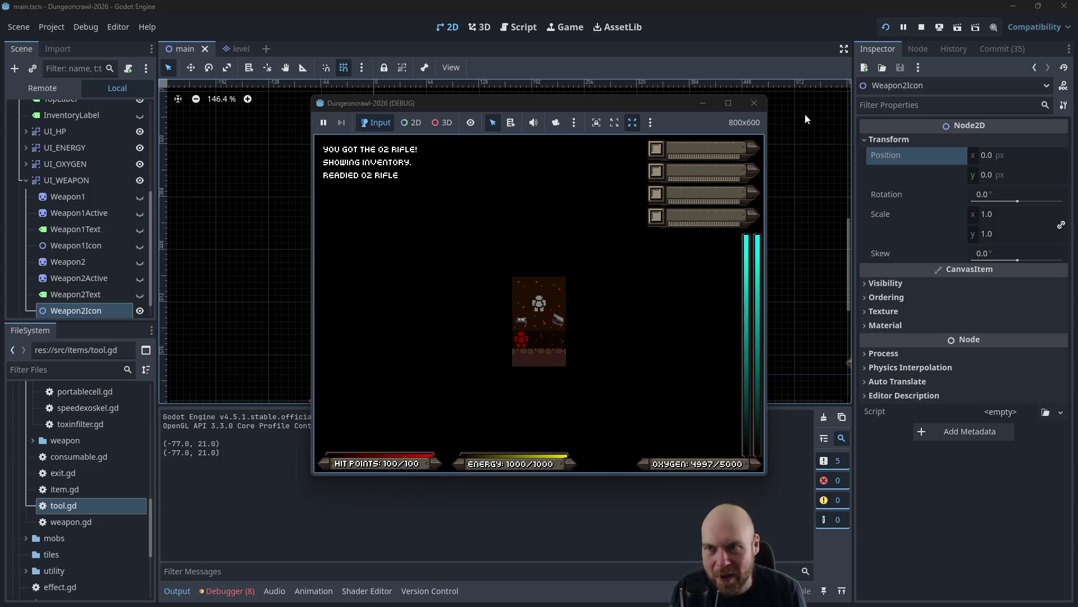
left_click(756, 103)
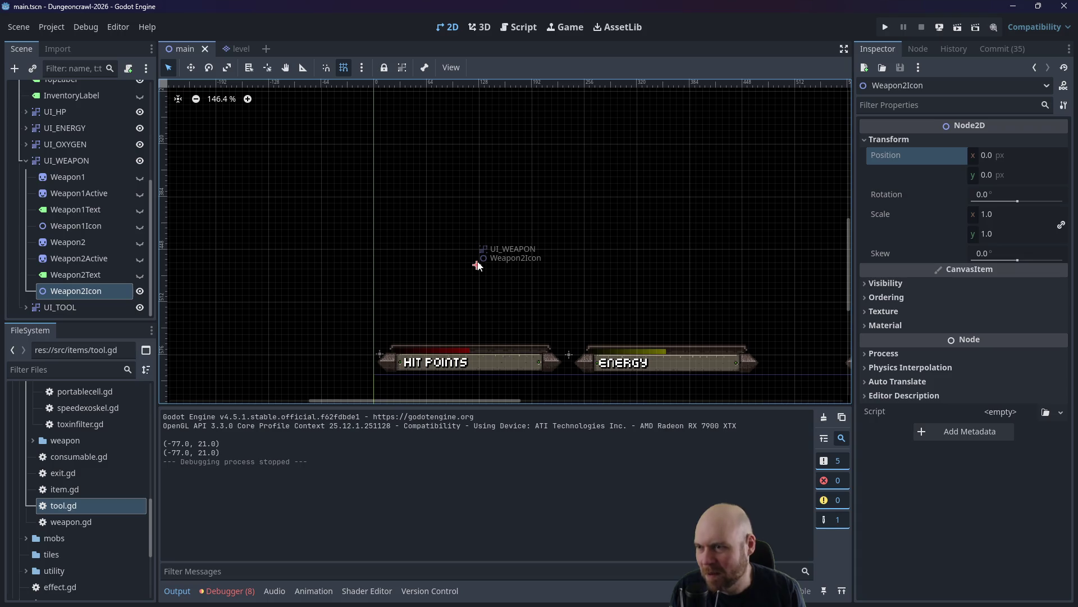
Undo Weapon2Icon's position reset and make all Weapon1 and Weapon2 nodes visible again.
key("ctrl+z")
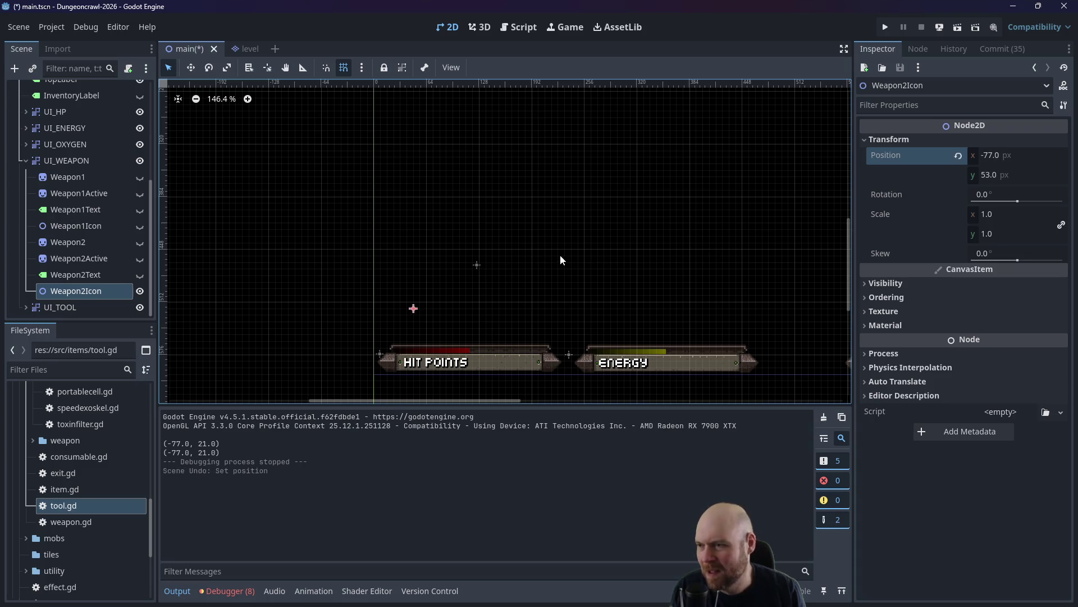
left_click(81, 229)
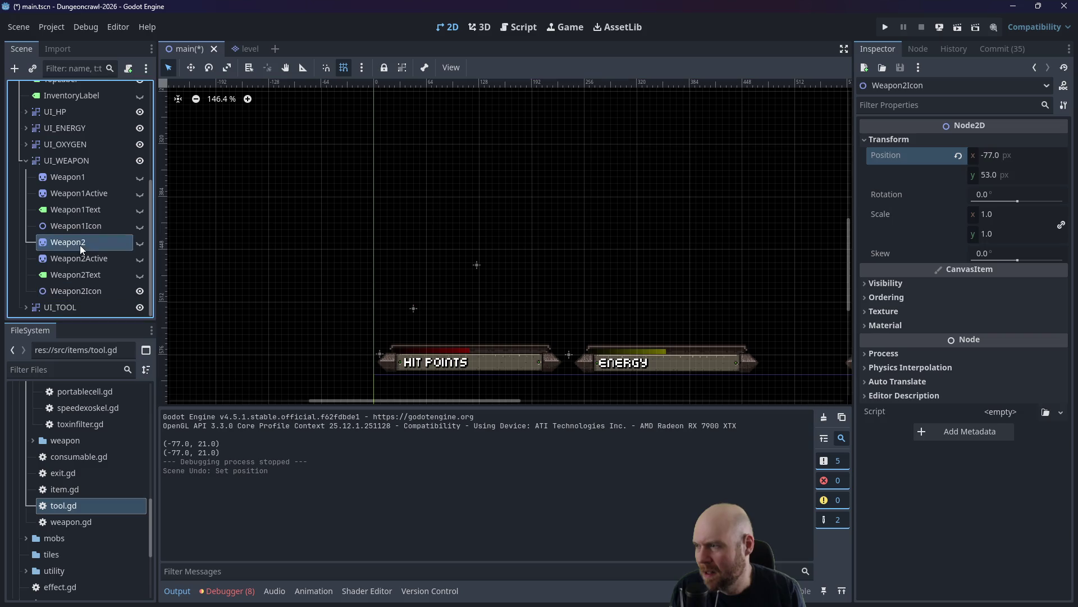
left_click(140, 225)
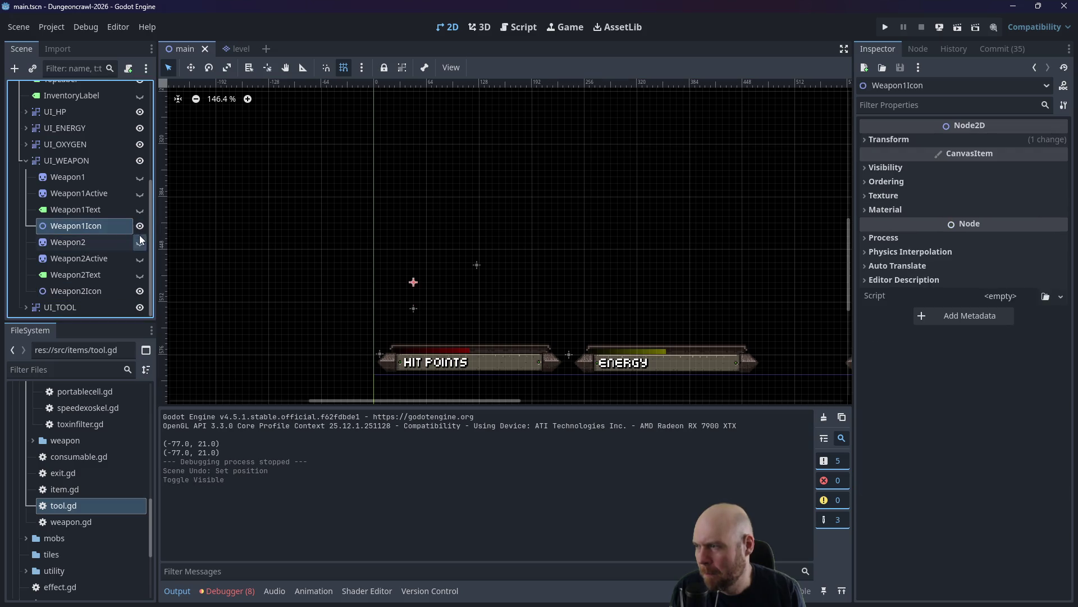
left_click(139, 242)
left_click(140, 258)
left_click(140, 274)
left_click(140, 209)
left_click(140, 192)
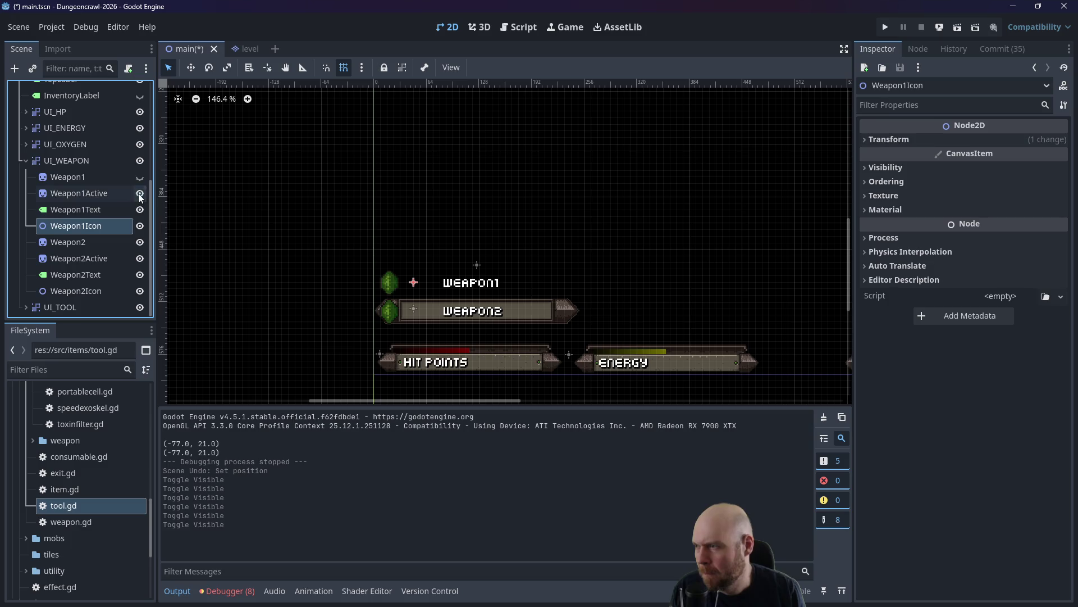
left_click(140, 177)
Revert Weapon1Icon's Transform position to (0, 0), then save and run the game.
double_click(104, 230)
left_click(864, 136)
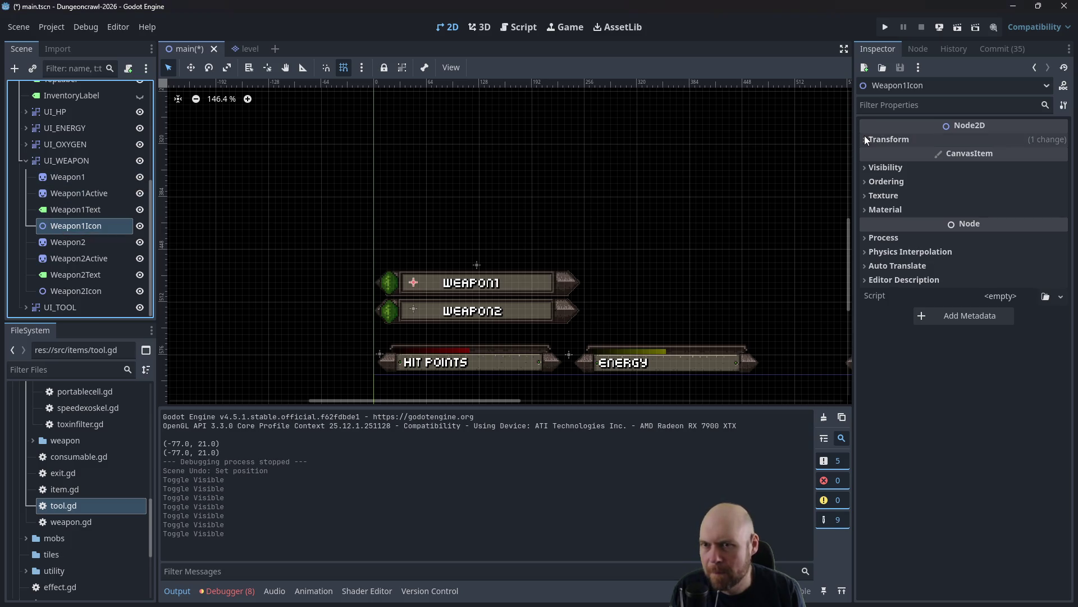
left_click(865, 140)
left_click(958, 157)
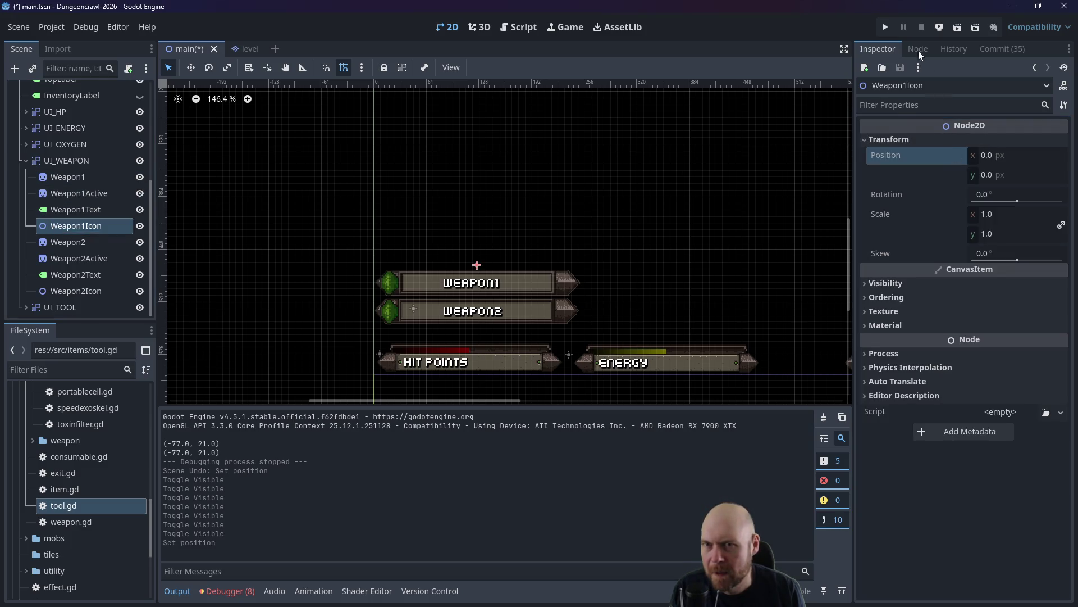
left_click(883, 28)
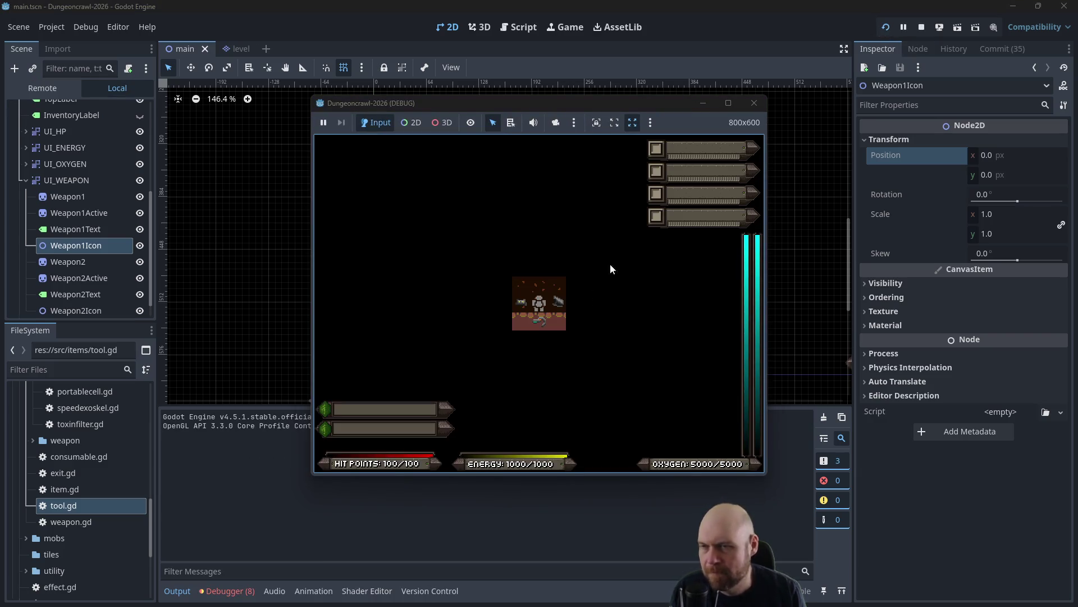
Relaunch the game and ready the O2 Rifle in the first weapon bar.
left_click(763, 100)
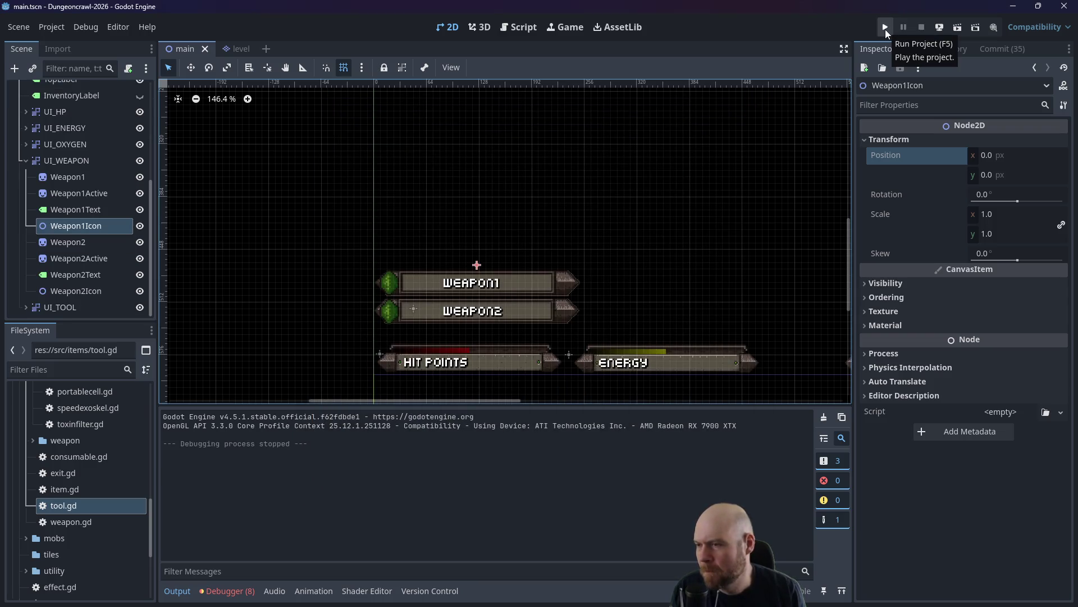
left_click(886, 32)
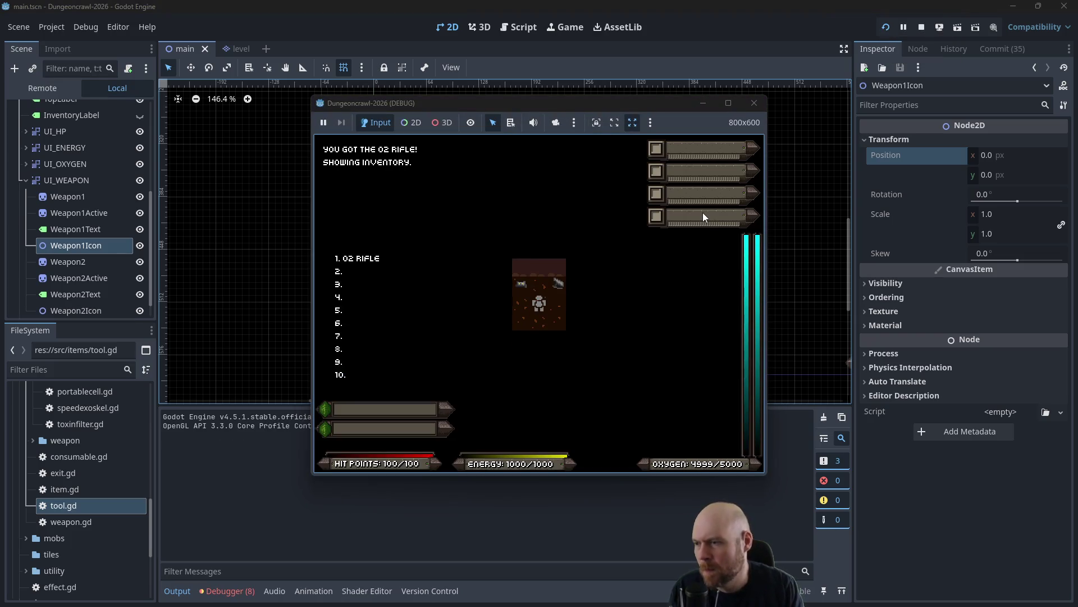
key("1")
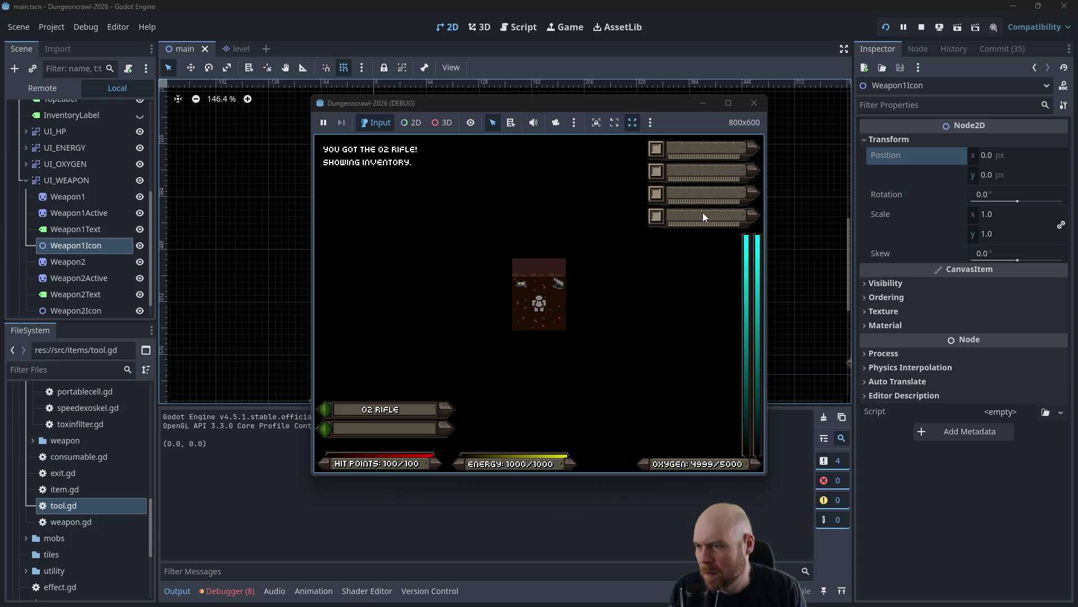
key("1")
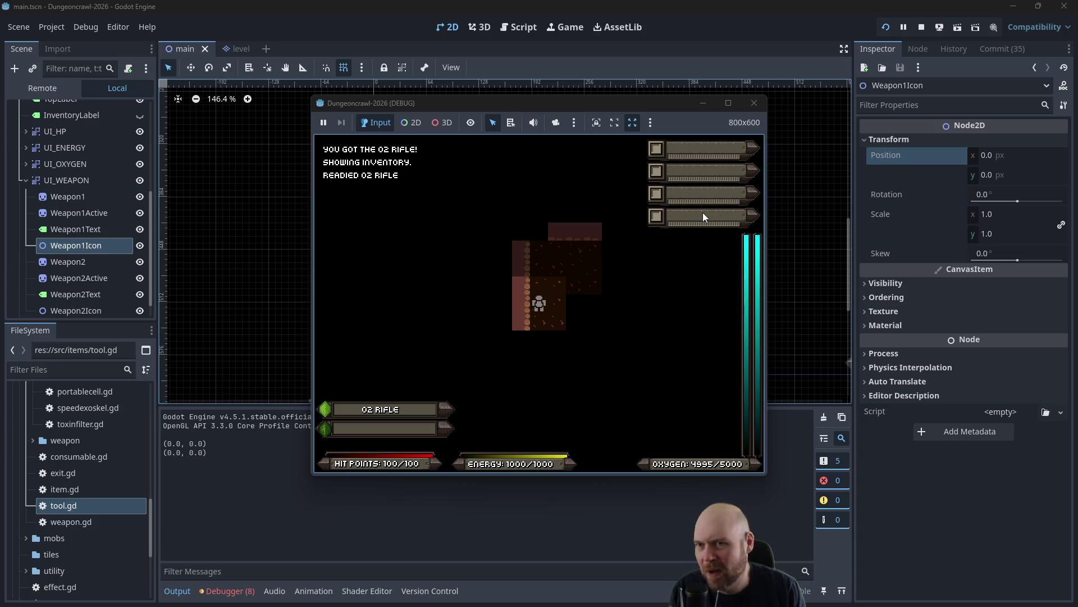
left_click_drag(428, 102, 505, 172)
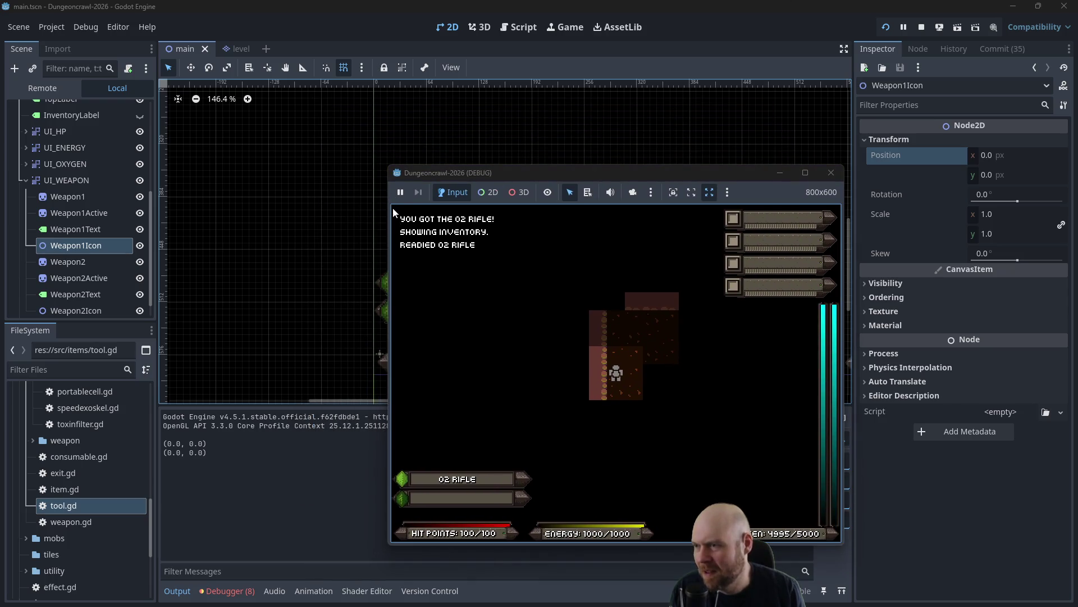
Walk the player through the dungeon to pick up the Portable Fusion Cell, then stop the game.
key("Up")
key("Up")
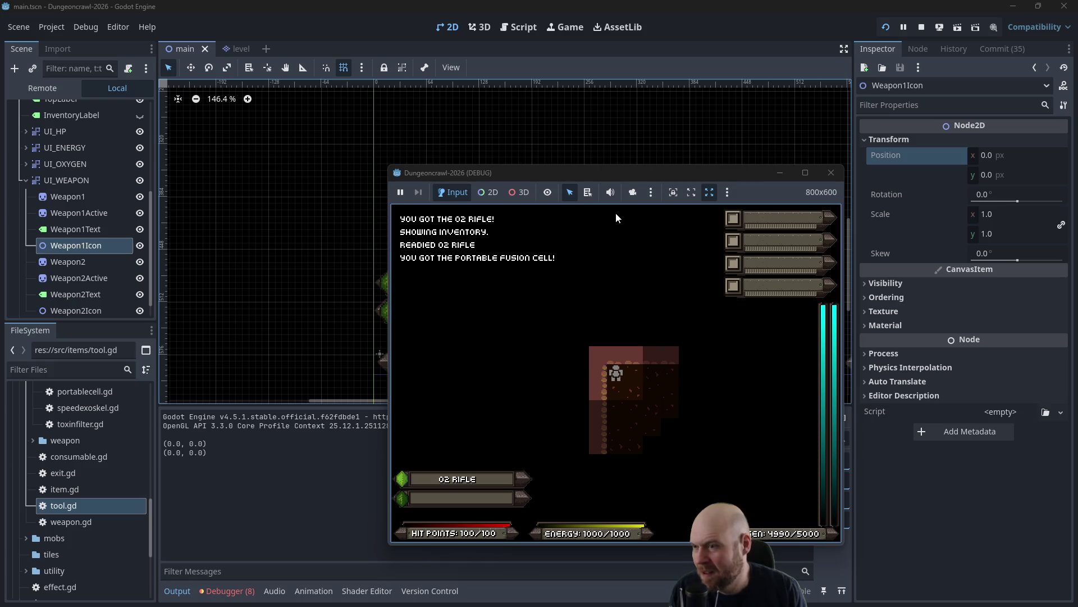
key("Up")
key("Up")
key("Up")
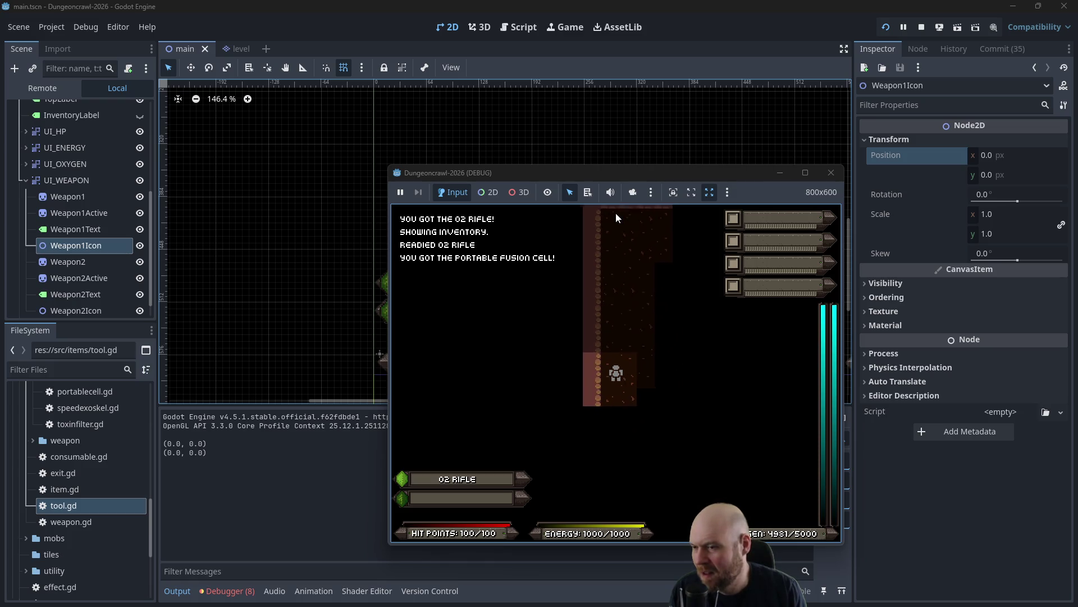
key("Down")
key("Right")
key("Right")
key("Right")
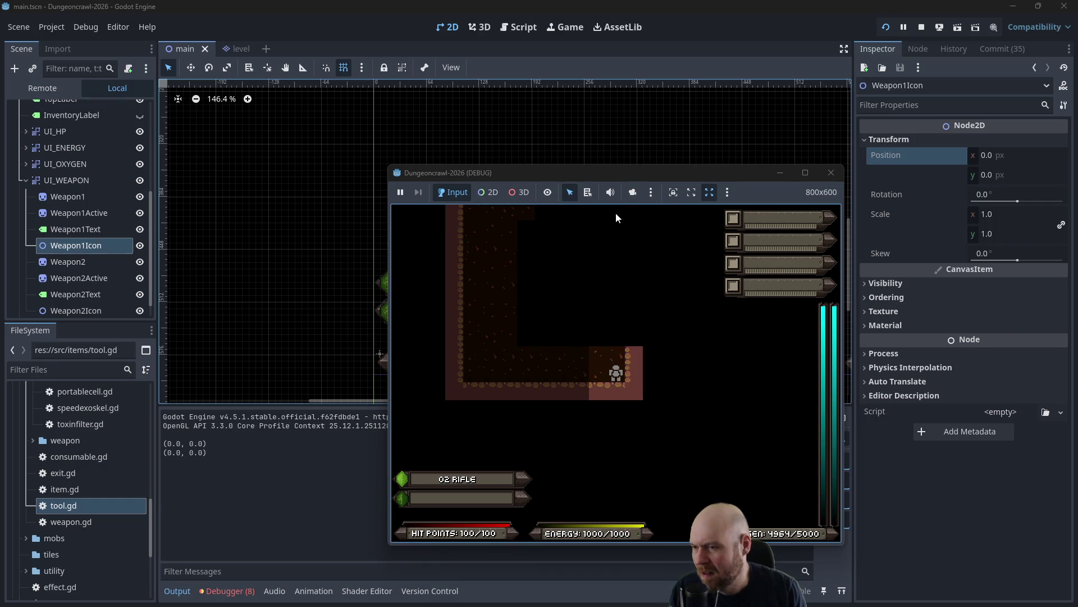
key("Down")
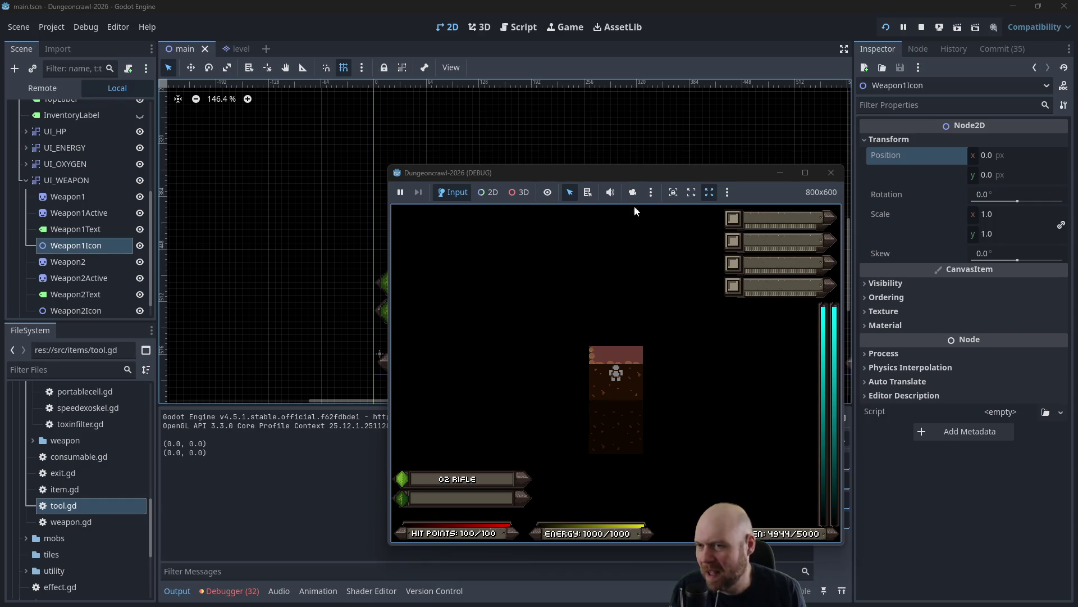
left_click(831, 172)
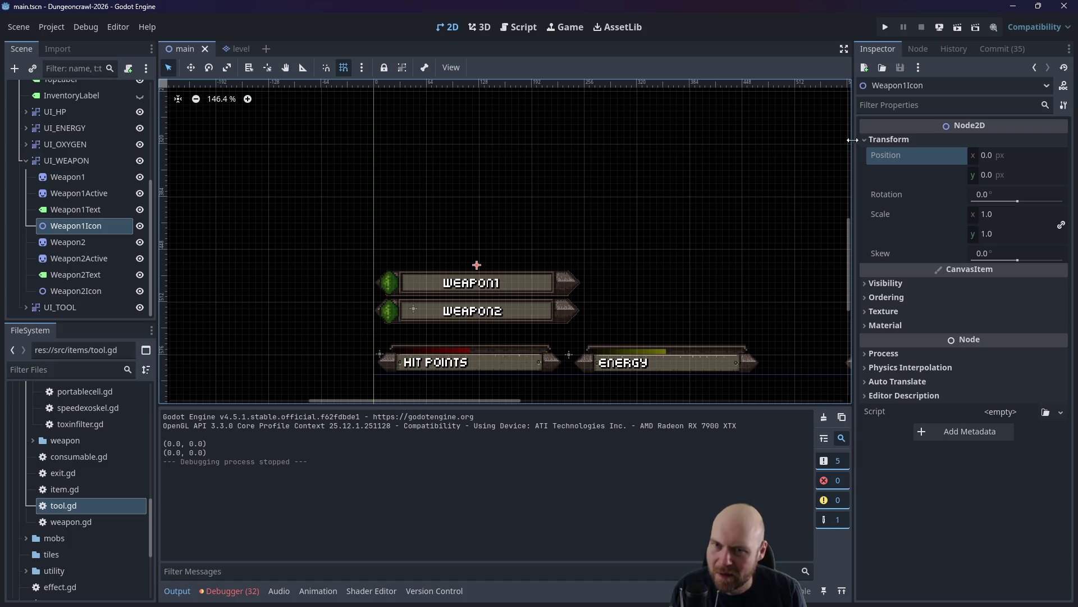
Undo the position and visibility changes, then redo them to restore Weapon1.
left_click(690, 161)
key("ctrl+z")
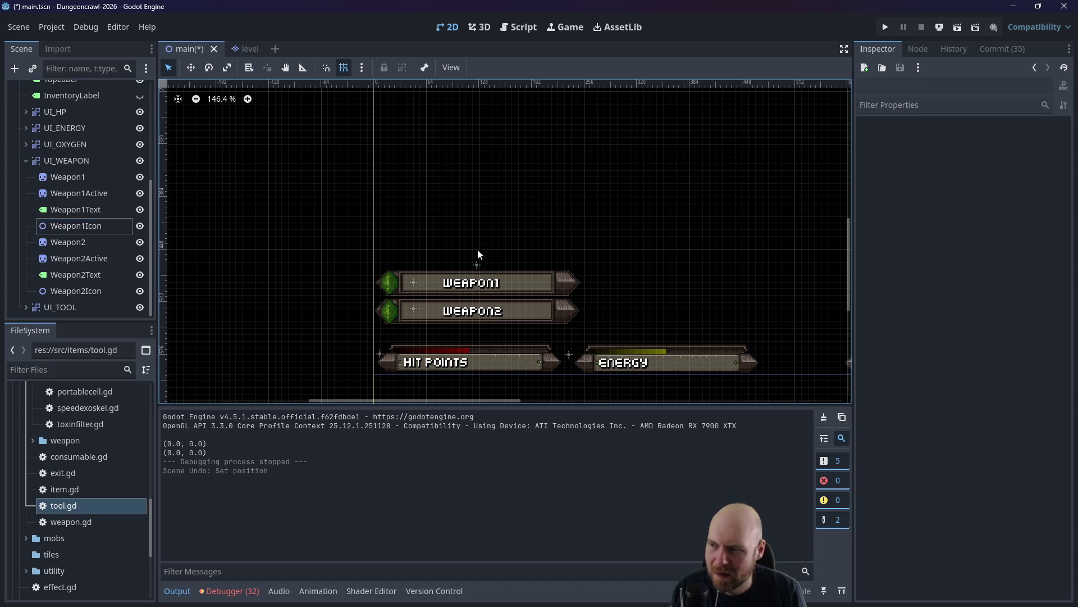
key("ctrl+z")
key("ctrl+shift+z")
key("ctrl+shift+z")
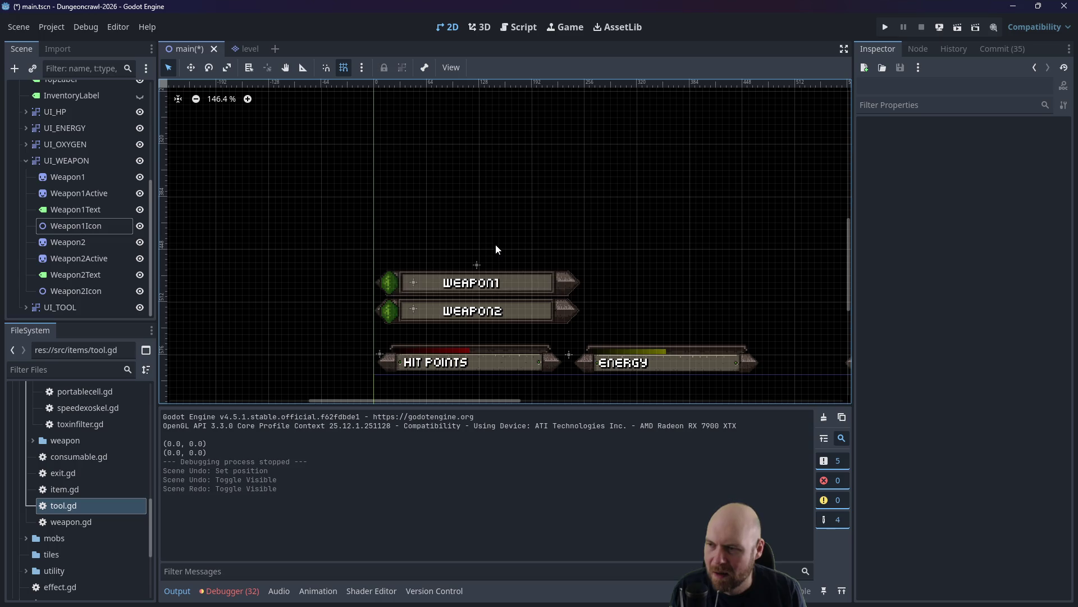
Move Weapon1Icon onto the Weapon1 bar at (-77, 21), then open the Label Handler's script.
left_click(477, 265)
left_click_drag(477, 266, 414, 283)
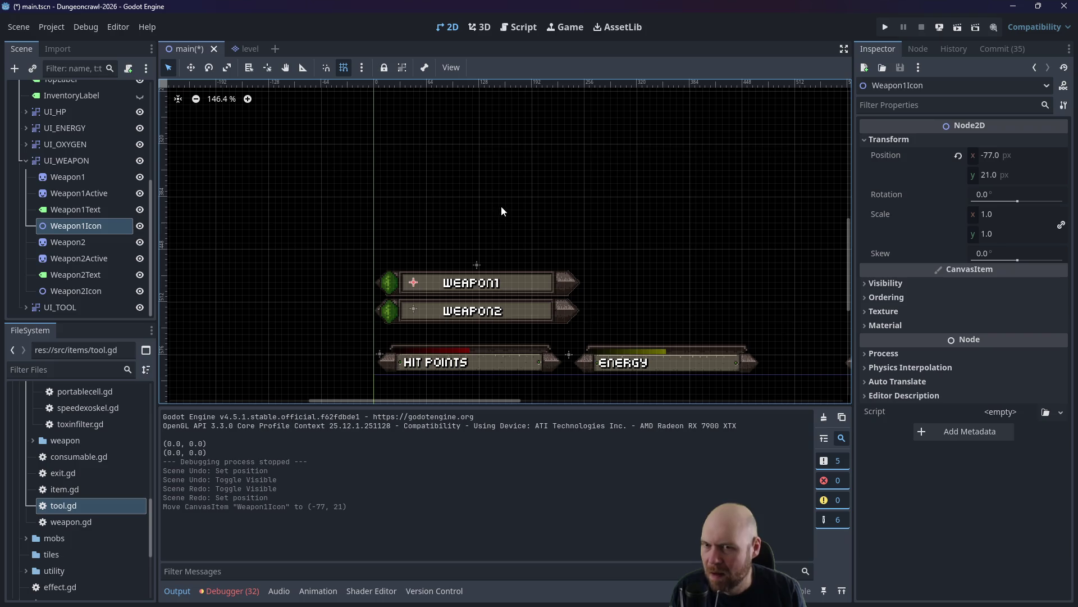
scroll(109, 204, "up", 5)
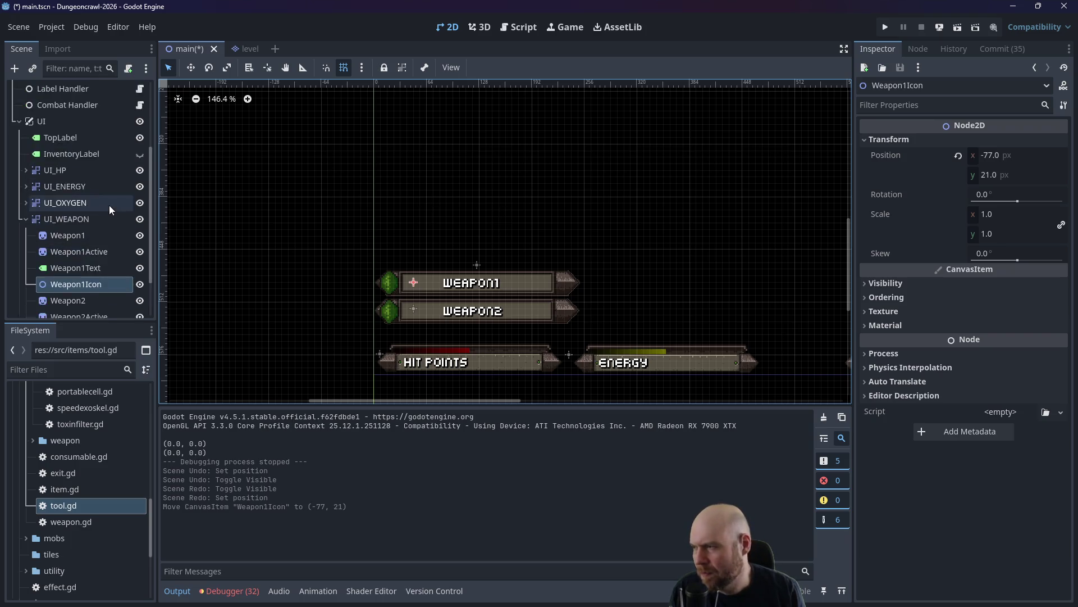
scroll(109, 204, "down", 2)
double_click(72, 174)
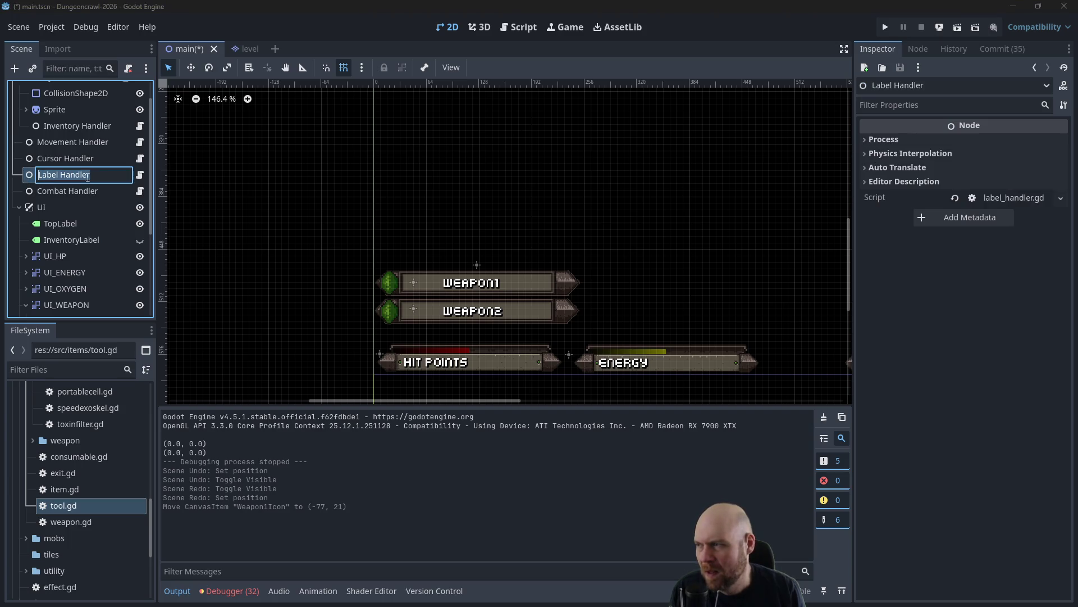
left_click(141, 174)
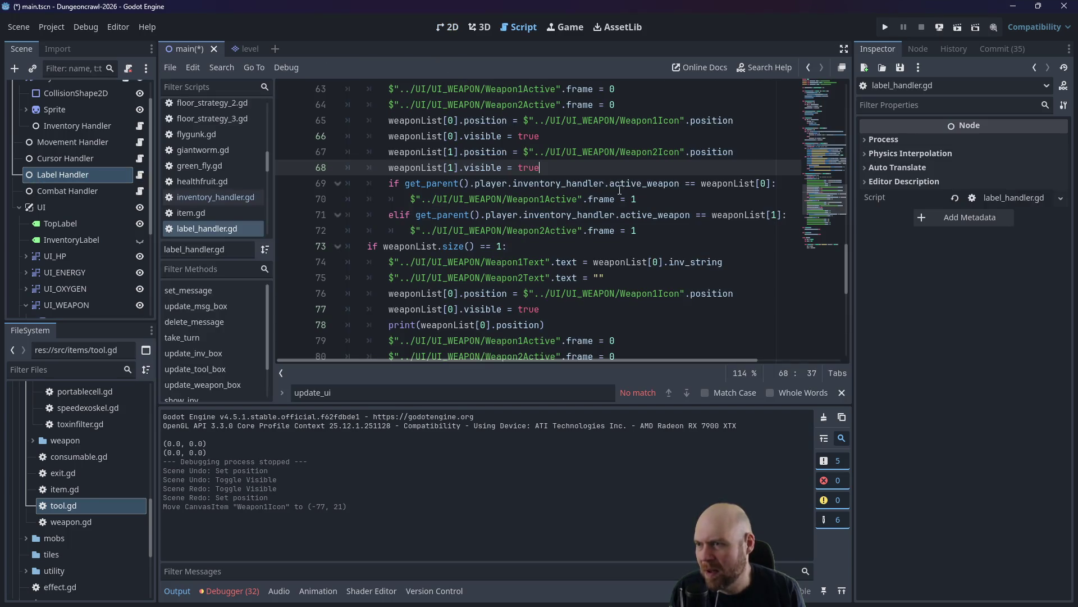
Look over lines 76–82 of label_handler.gd and settle at the end of line 77.
scroll(625, 222, "down", 2)
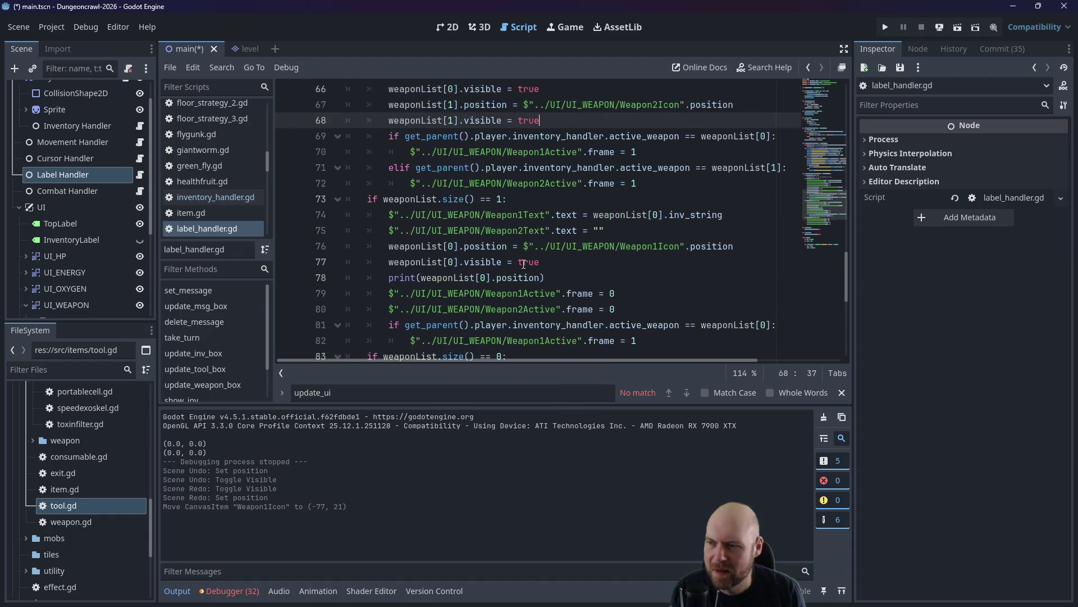
left_click(657, 260)
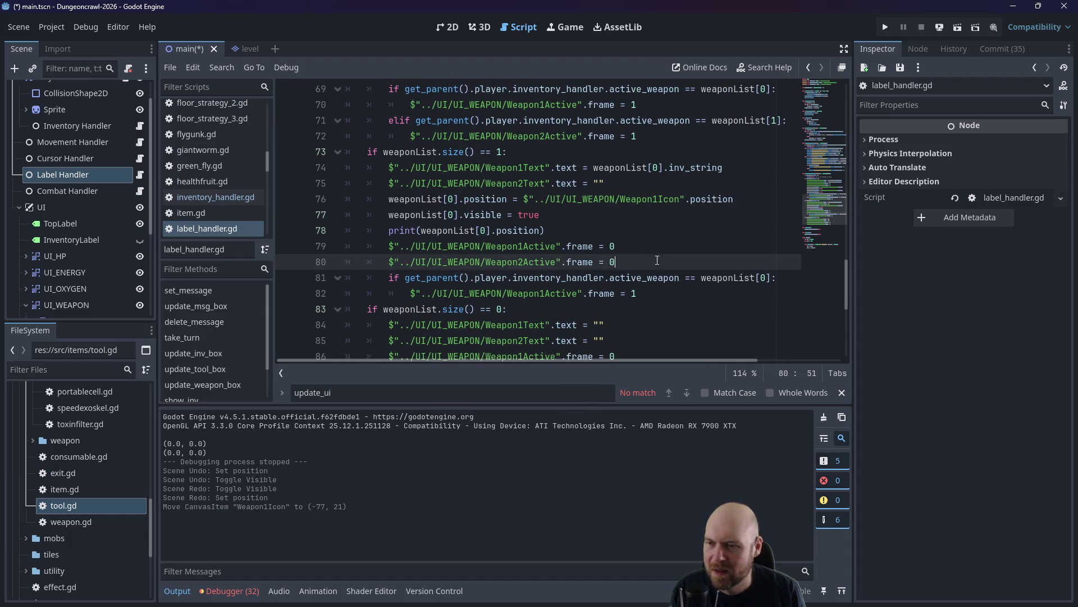
left_click(634, 292)
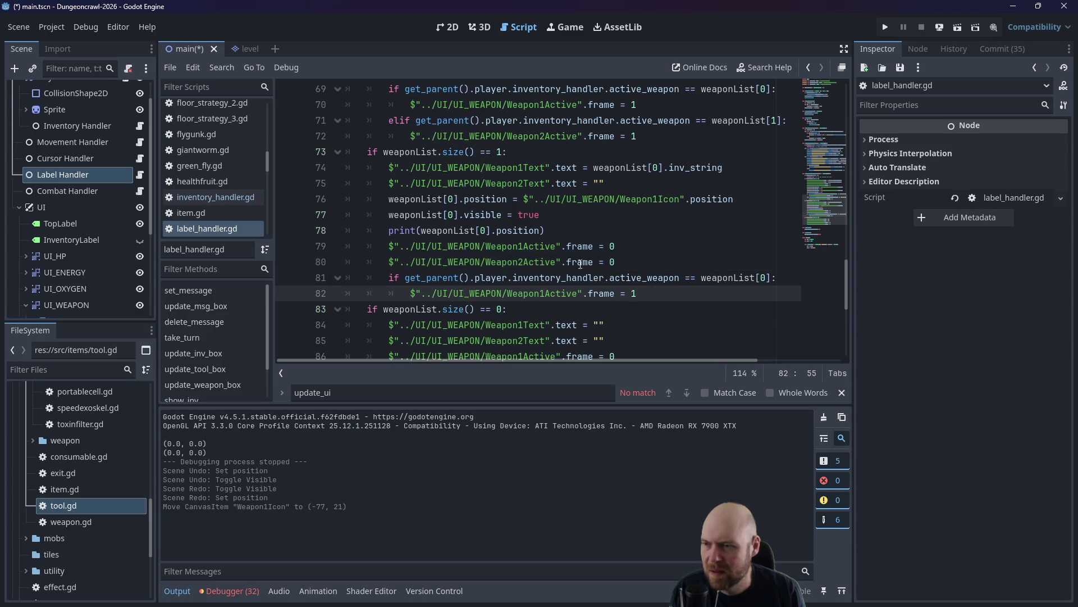
scroll(624, 261, "down", 2)
scroll(613, 260, "up", 2)
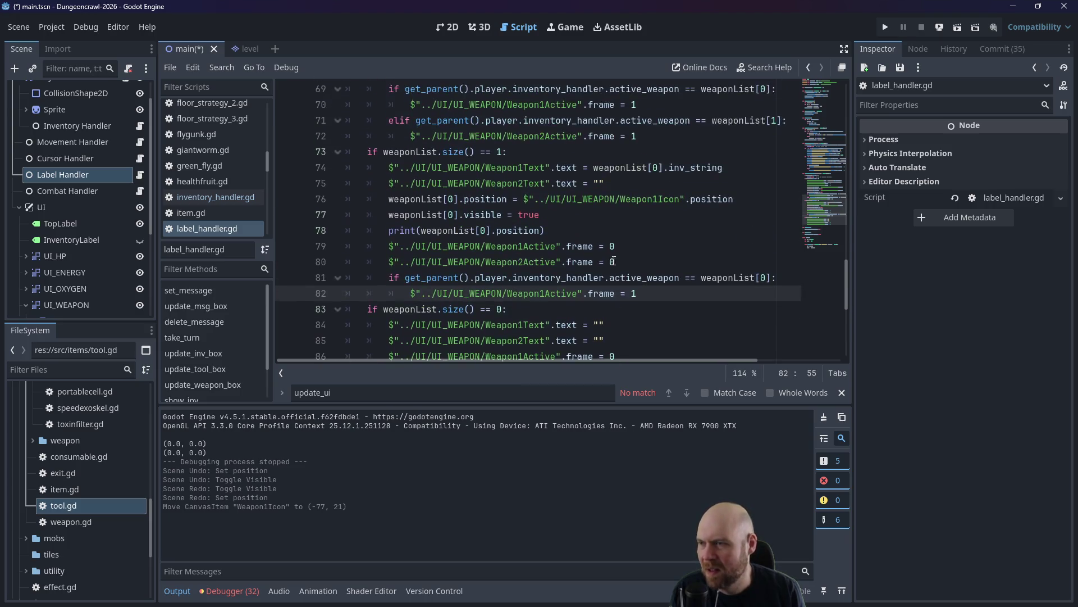
left_click(553, 219)
scroll(438, 280, "up", 1)
scroll(439, 279, "down", 1)
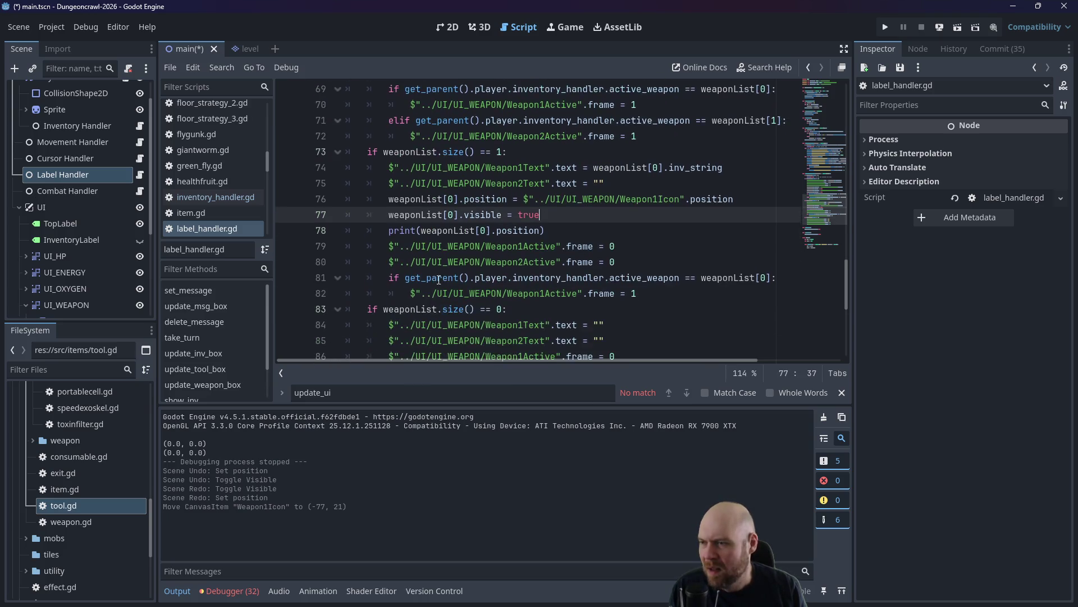
left_click(400, 235)
left_click(599, 211)
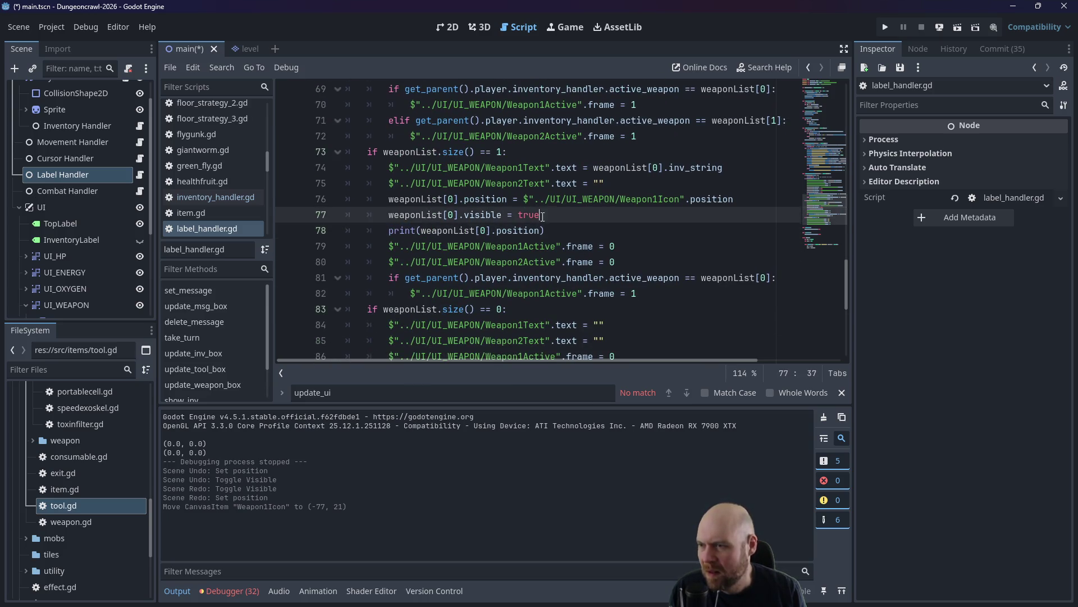
Start a new line 78 with 'weaponList[0].add_pa', then erase the unfinished code.
key("Return")
type("weapon")
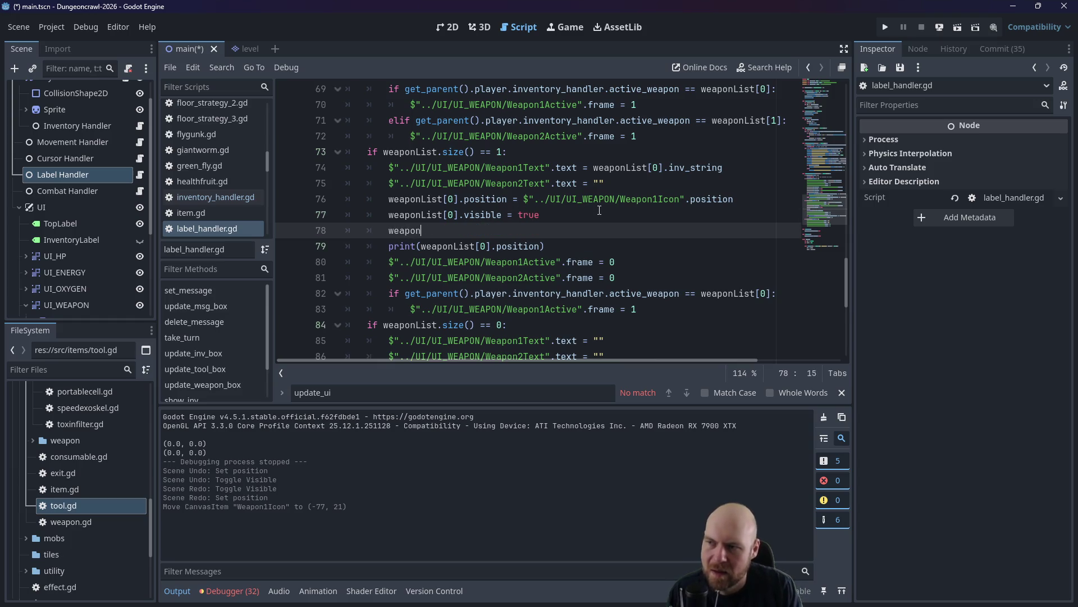
type("List[0]")
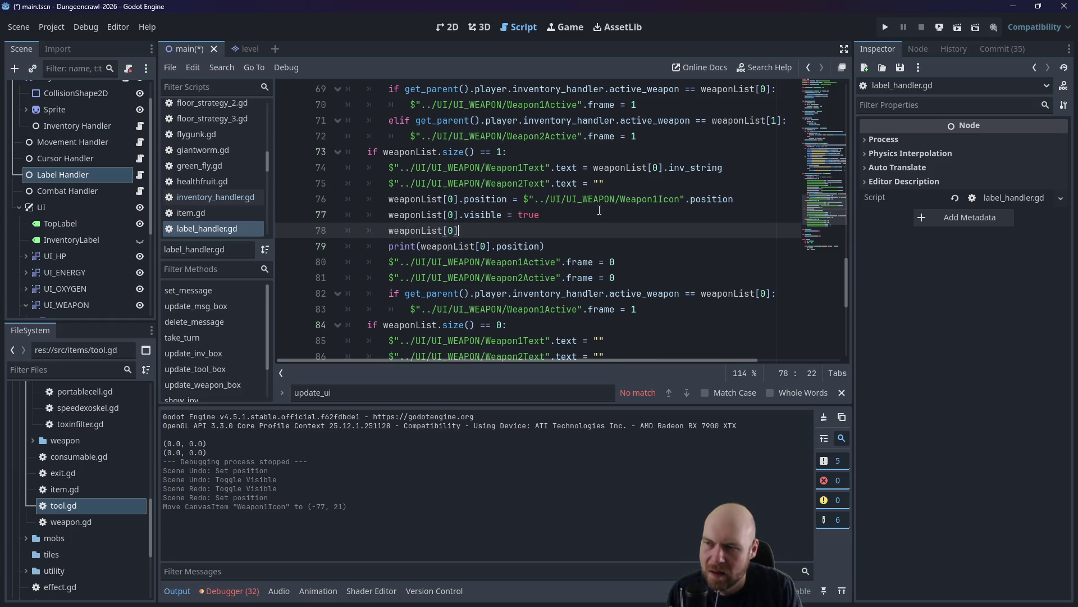
type(".add_pa")
key("BackSpace")
key("BackSpace")
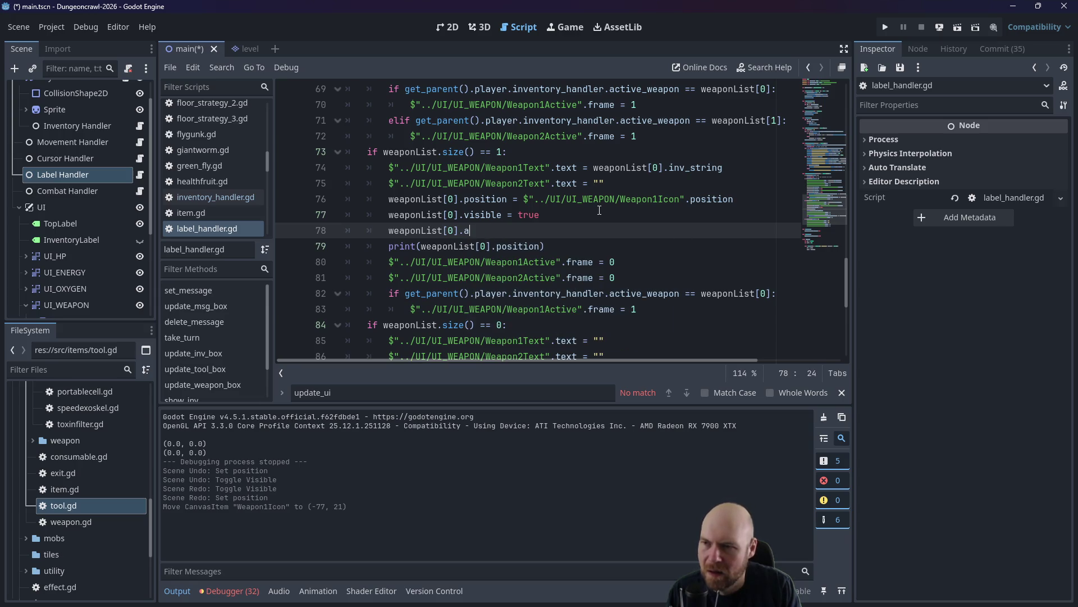
key("BackSpace")
key("BackSpace")
key("BackSpace")
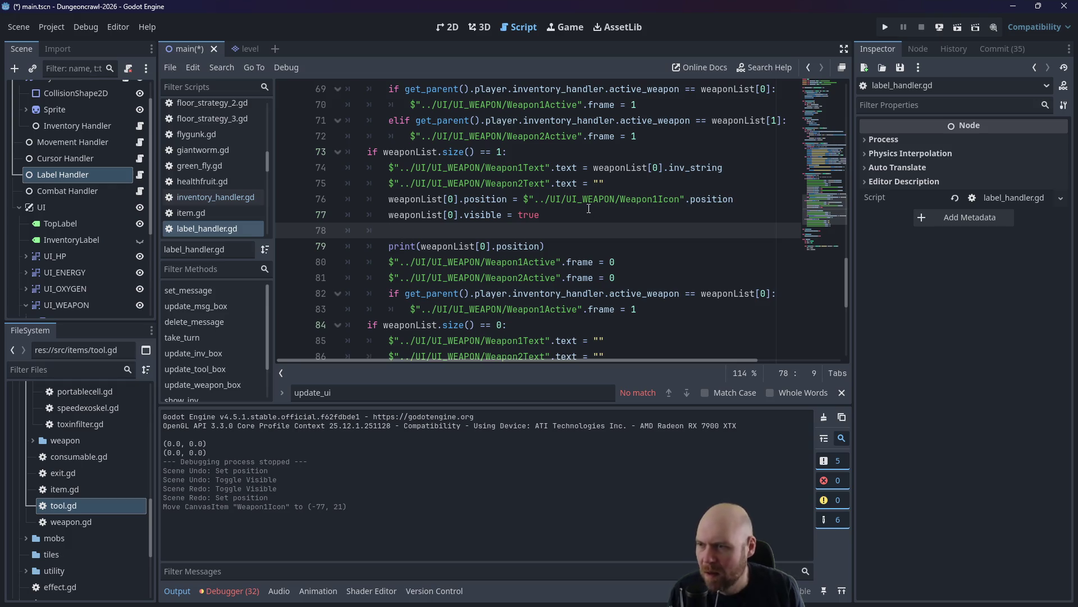
Write line 78 as the Weapon1Icon node path's add_child(weaponList[0].position) call.
left_click_drag(524, 199, 686, 196)
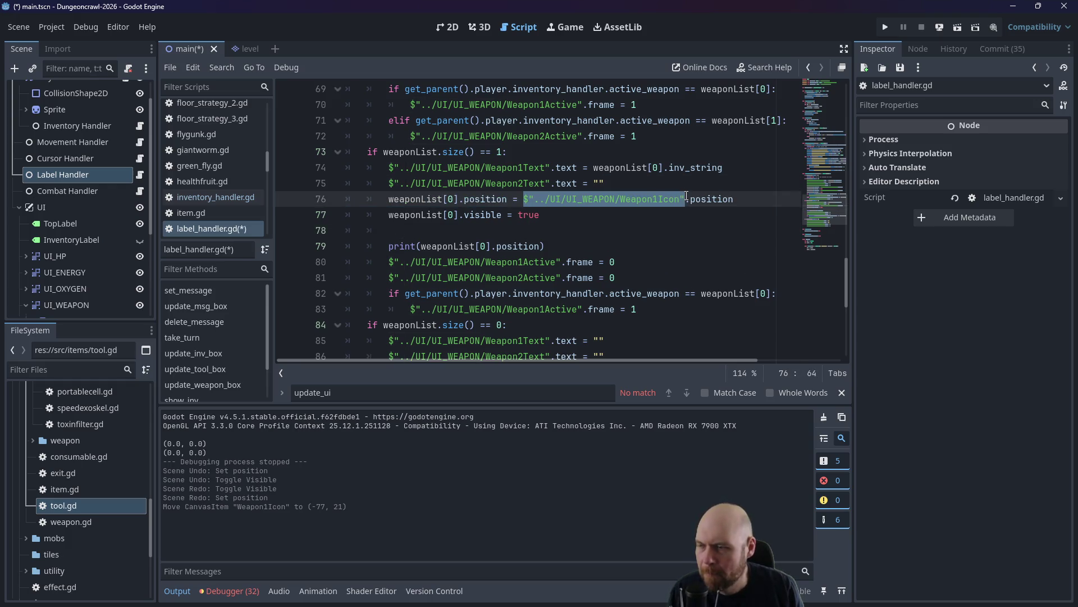
key("ctrl+c")
left_click(416, 230)
key("ctrl+v")
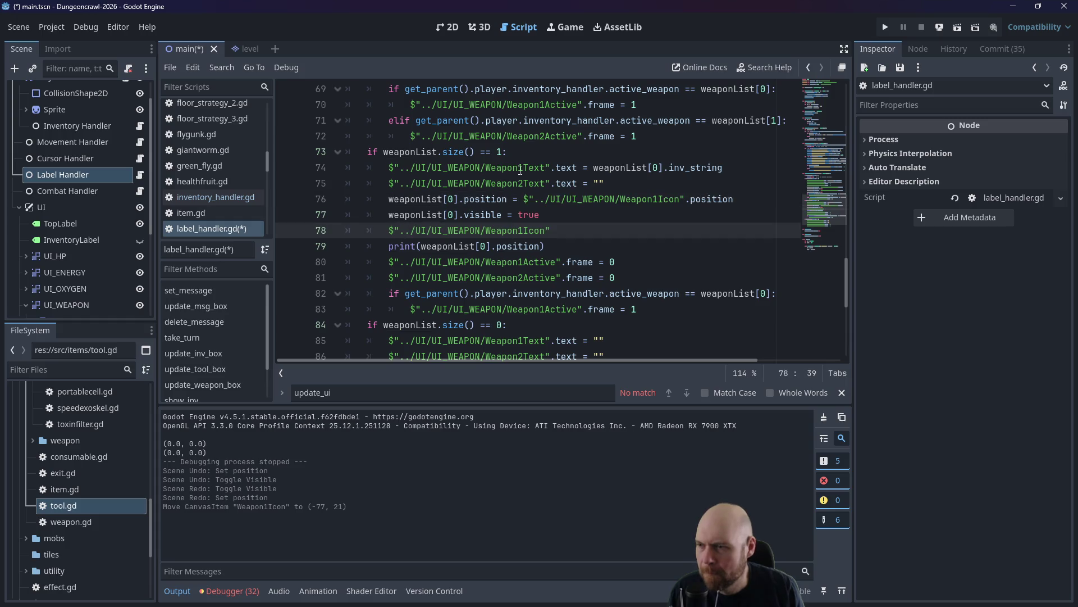
type(".add_chi")
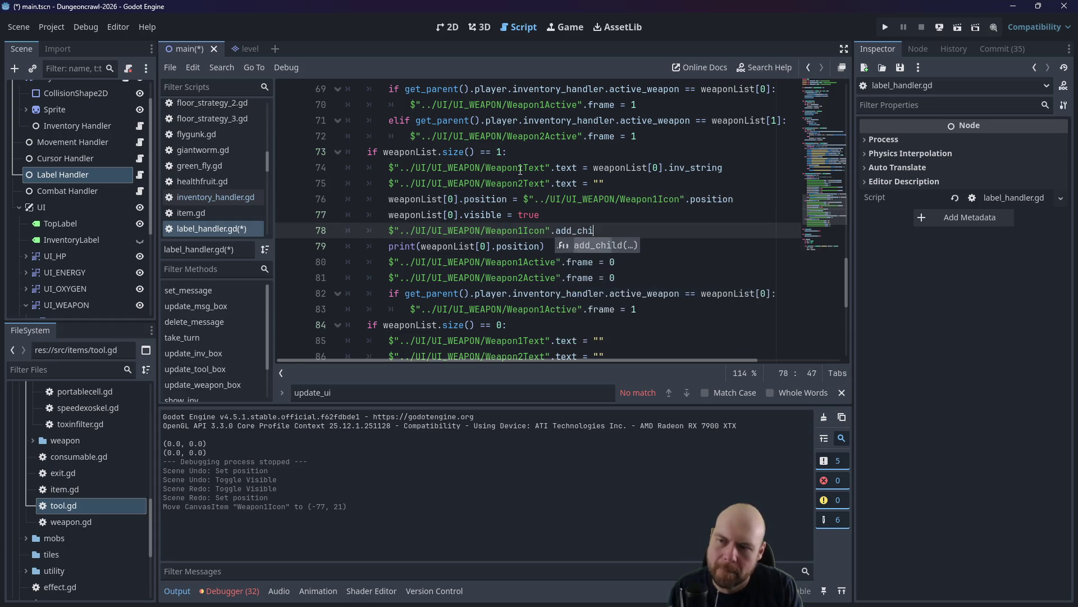
type("ld(")
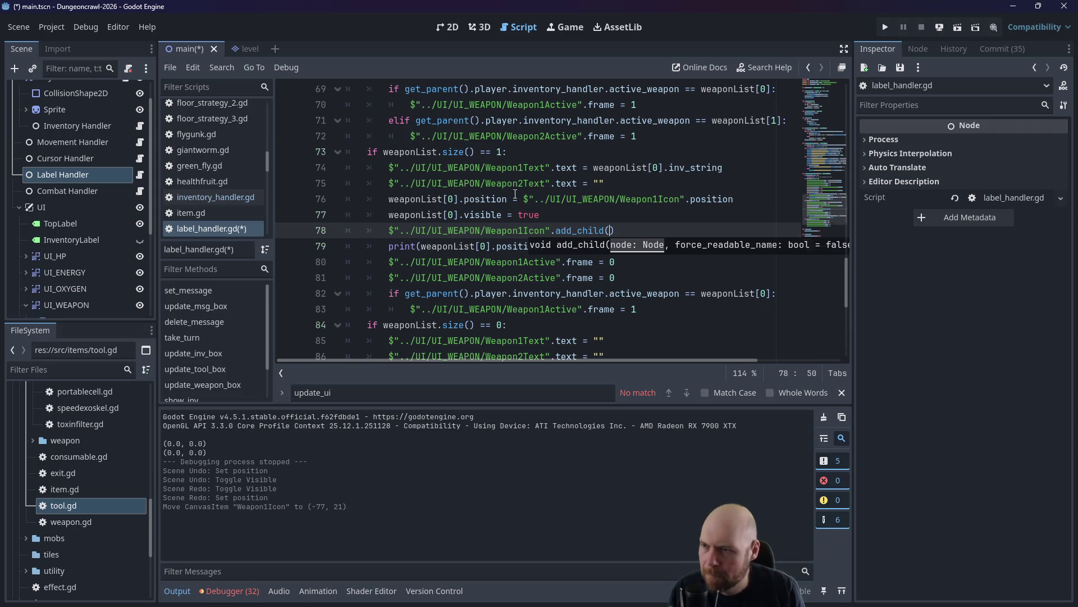
left_click_drag(508, 198, 388, 199)
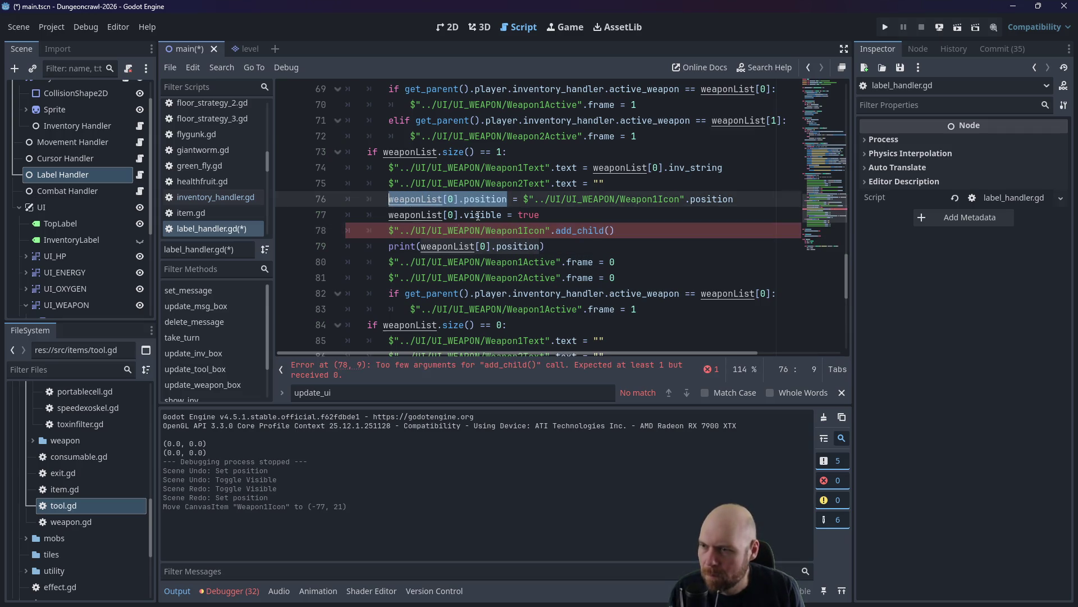
key("ctrl+c")
left_click(609, 230)
key("ctrl+v")
Comment out the position line 76 and save label_handler.gd.
key("Up")
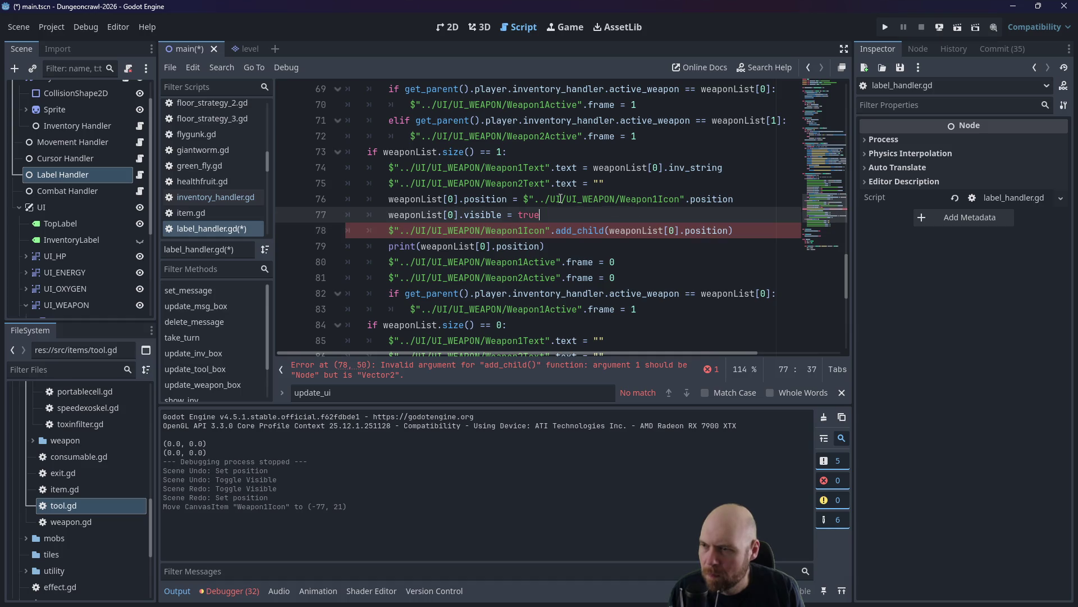
left_click(392, 198)
type("#")
key("ctrl+s")
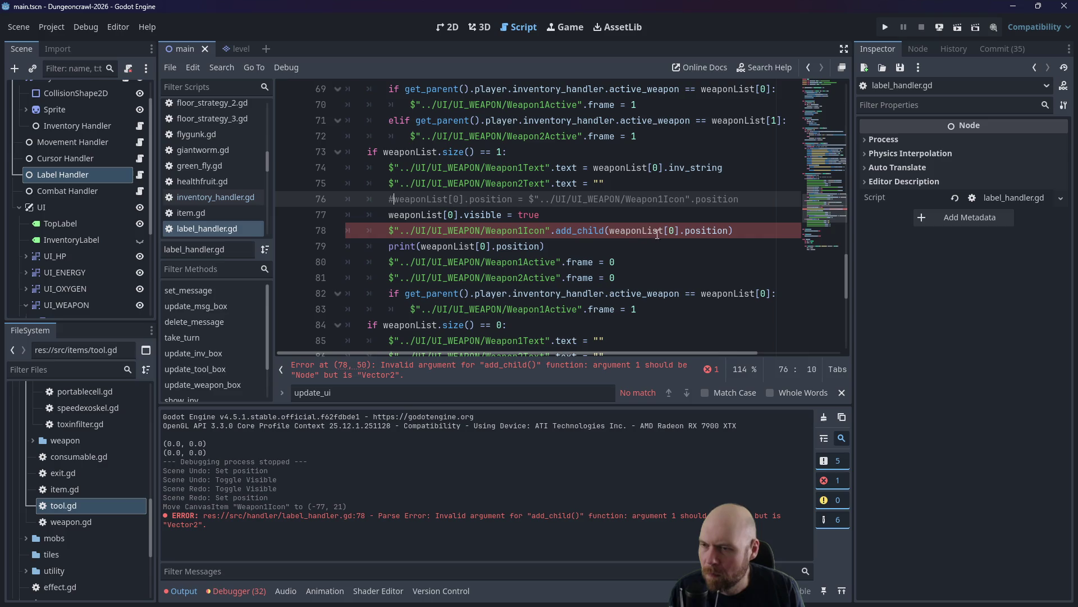
Delete '.position' from the add_child argument and run the game with F5.
left_click_drag(679, 230, 730, 230)
key("BackSpace")
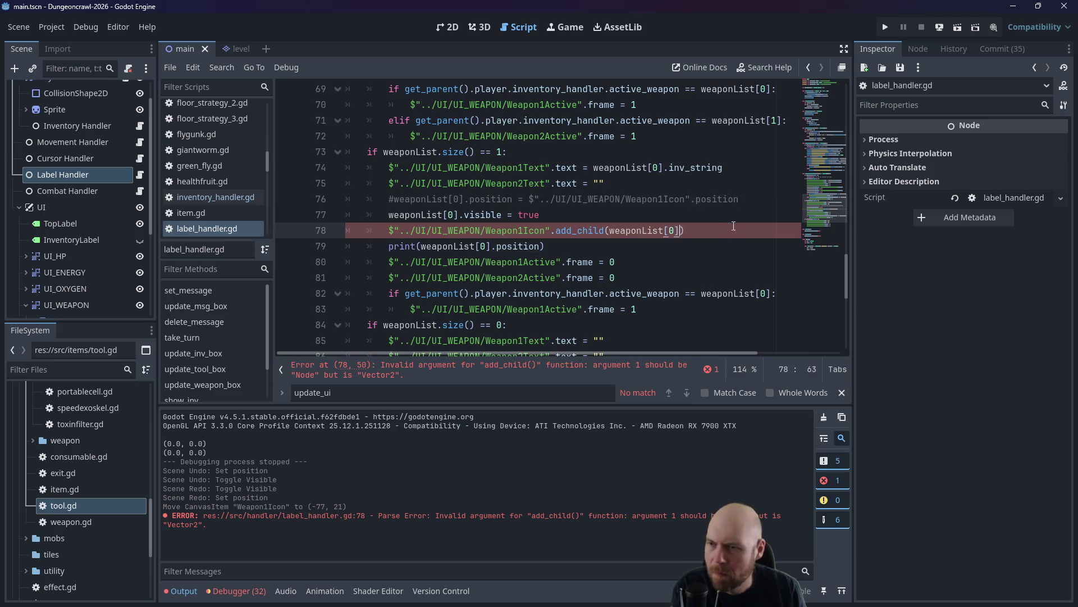
key("F5")
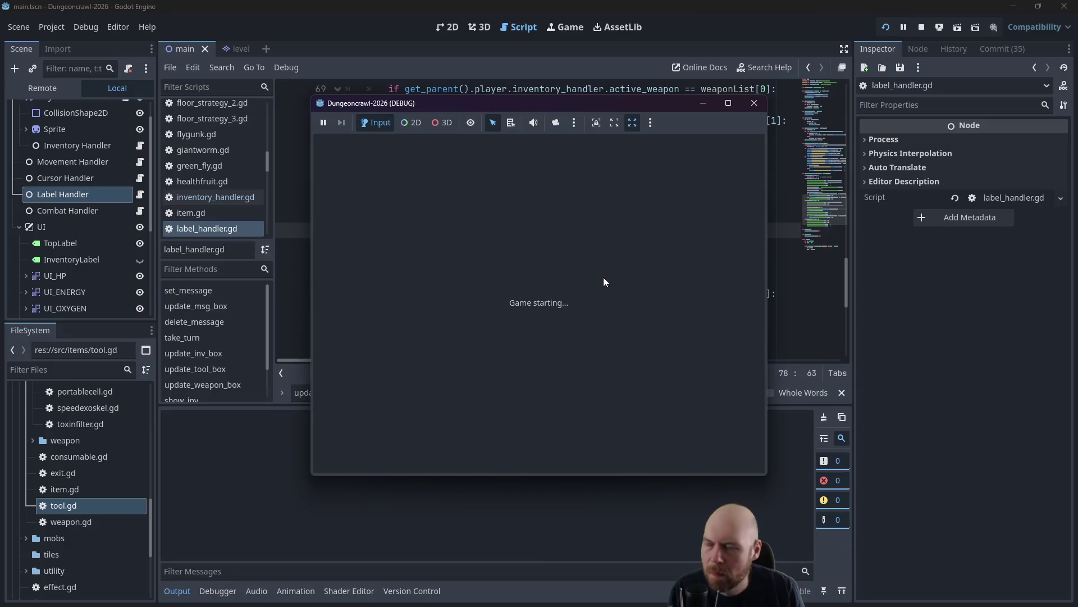
key("Left")
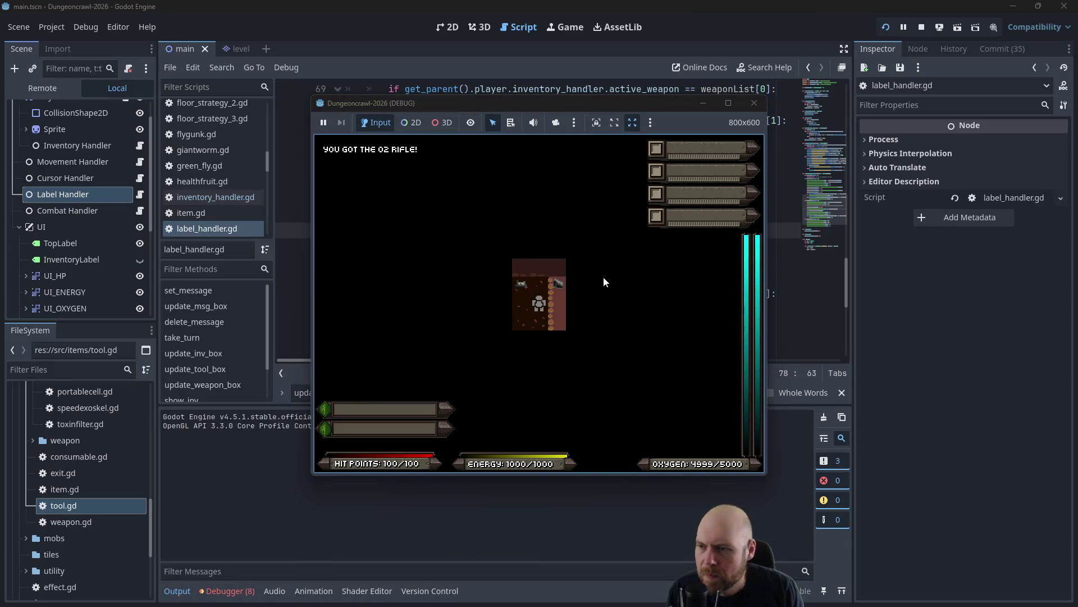
key("i")
key("1")
key("Up")
key("1")
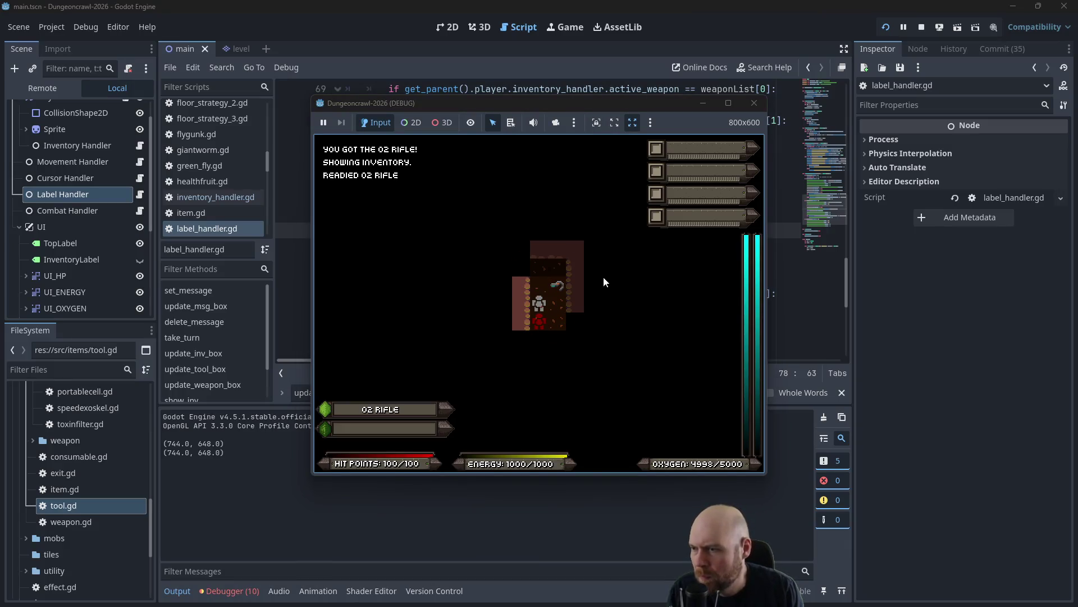
key("1")
key("1")
key("1")
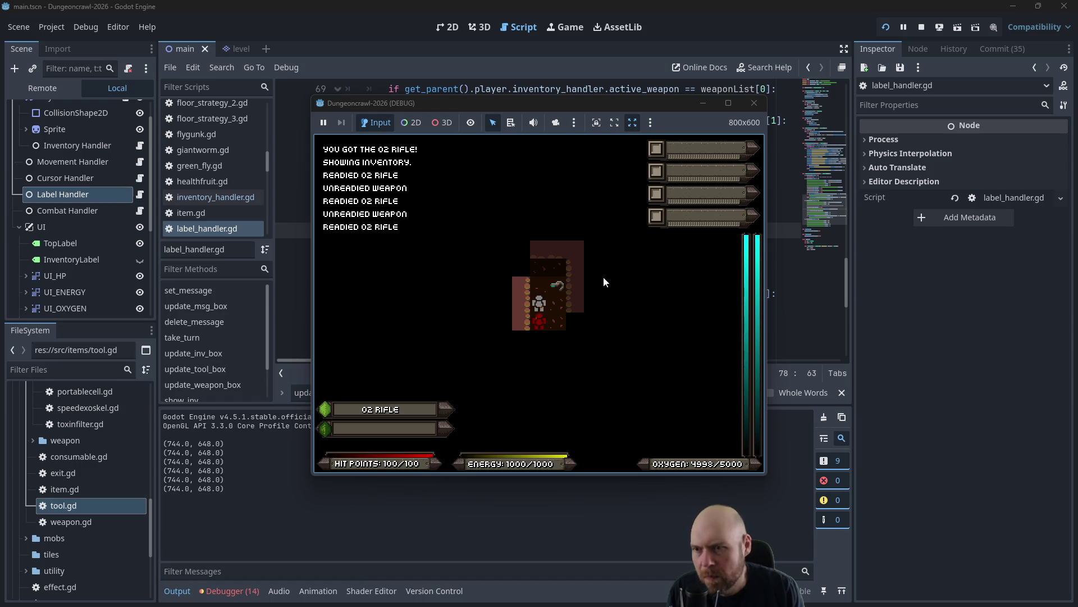
key("Right")
key("Down")
key("1")
key("1")
key("Left")
key("Down")
key("1")
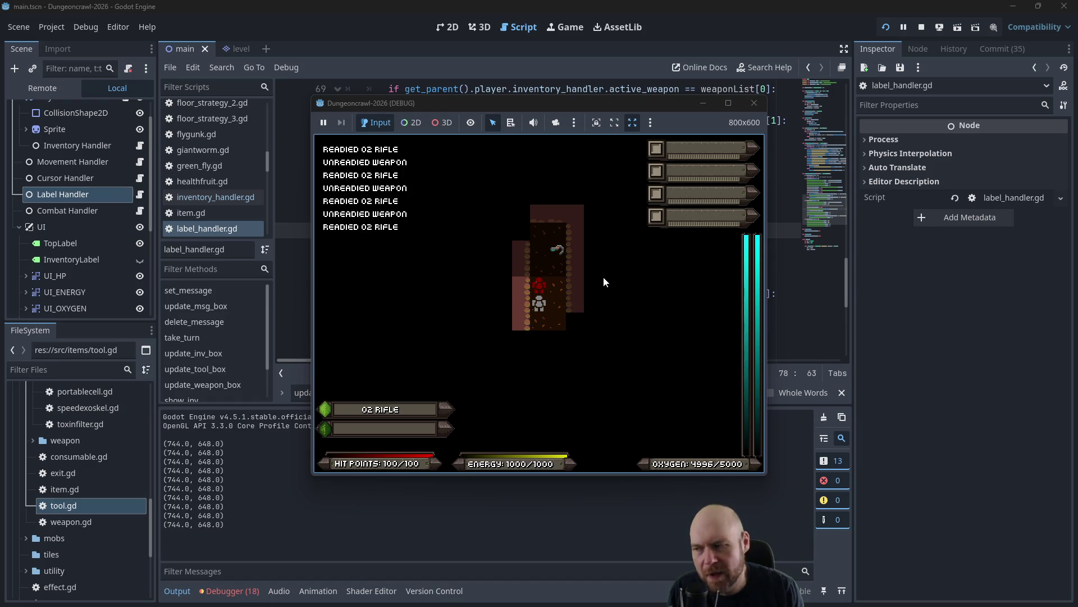
key("1")
key("1")
key("1")
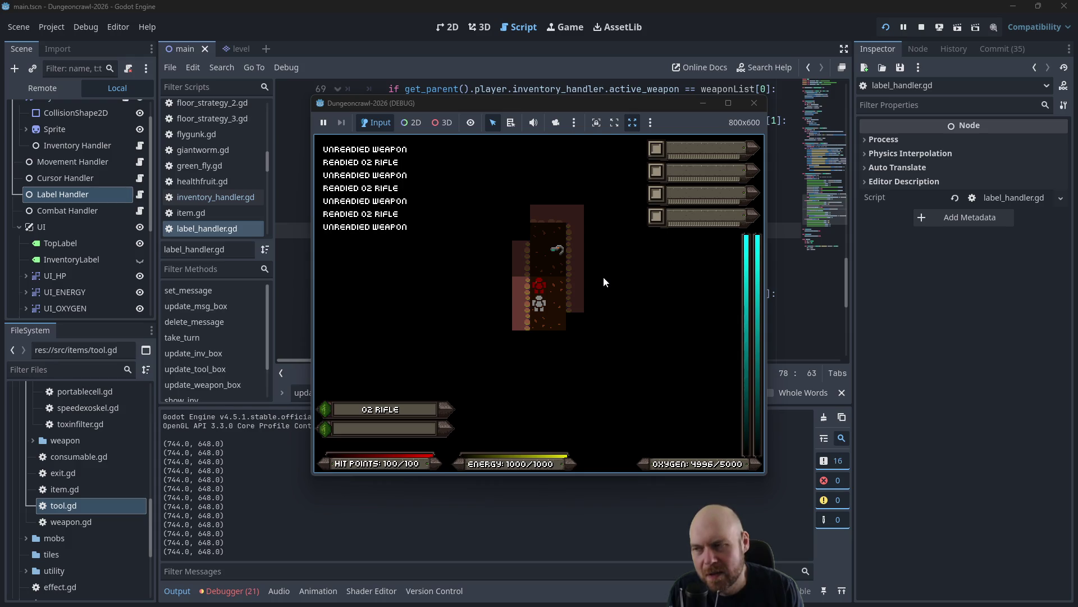
key("1")
key("1")
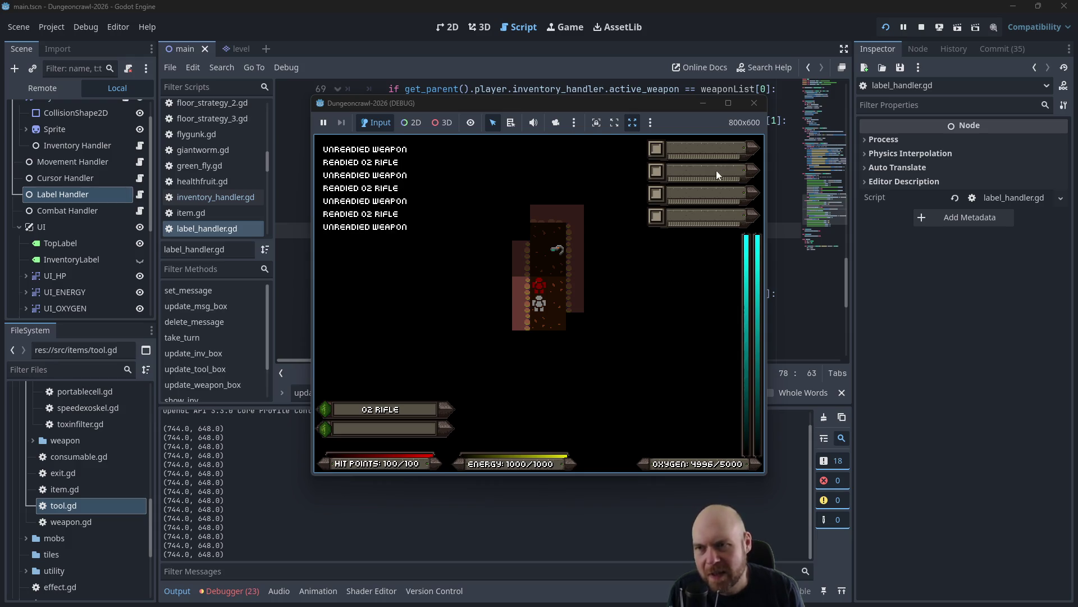
left_click(751, 104)
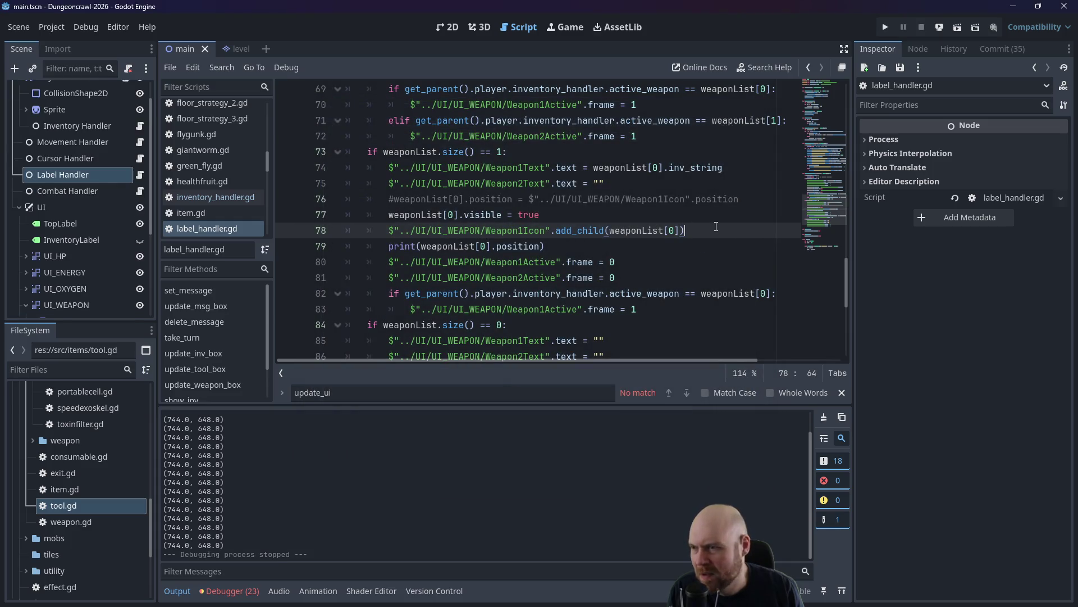
Uncomment line 76 so weaponList[0].position = Vector2(0.0,0.0), then run the game.
key("Down")
left_click(697, 218)
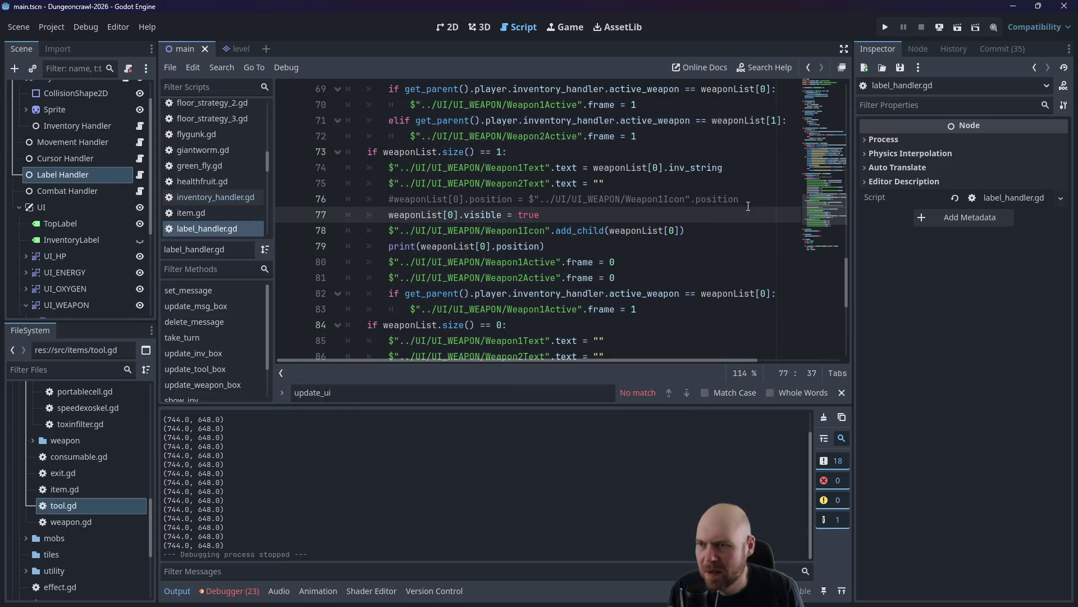
left_click(491, 198)
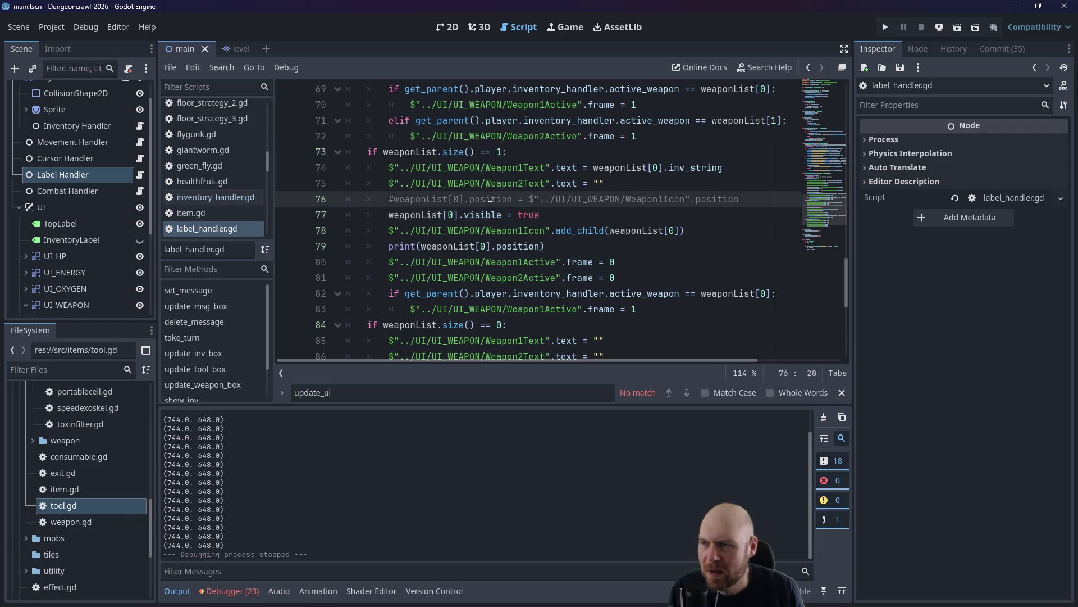
key("ctrl+k")
left_click_drag(525, 199, 757, 197)
type("Ve")
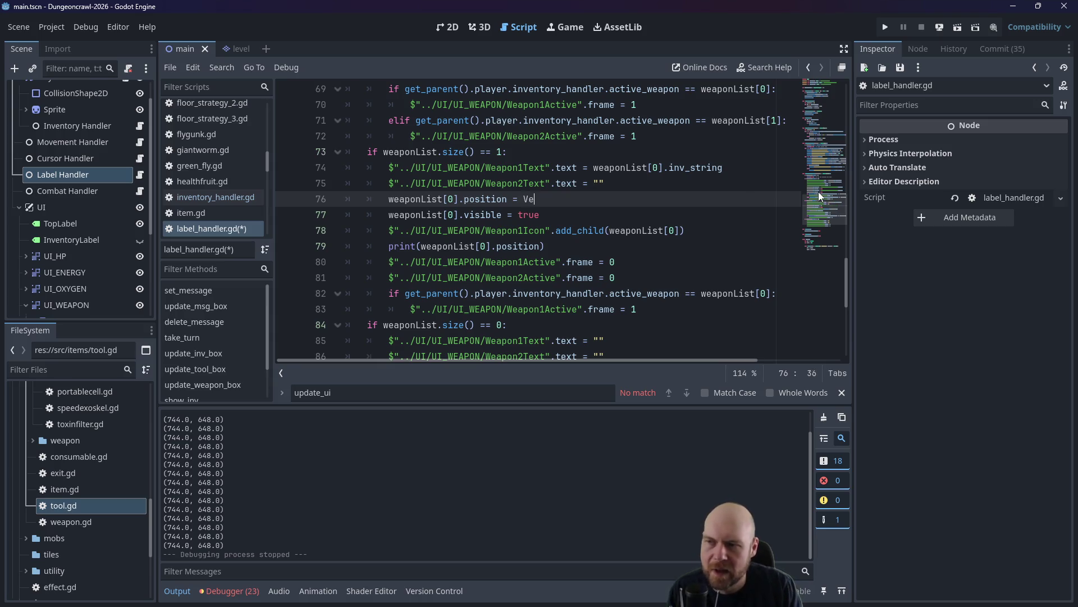
type("ctor2(0.0,0.0")
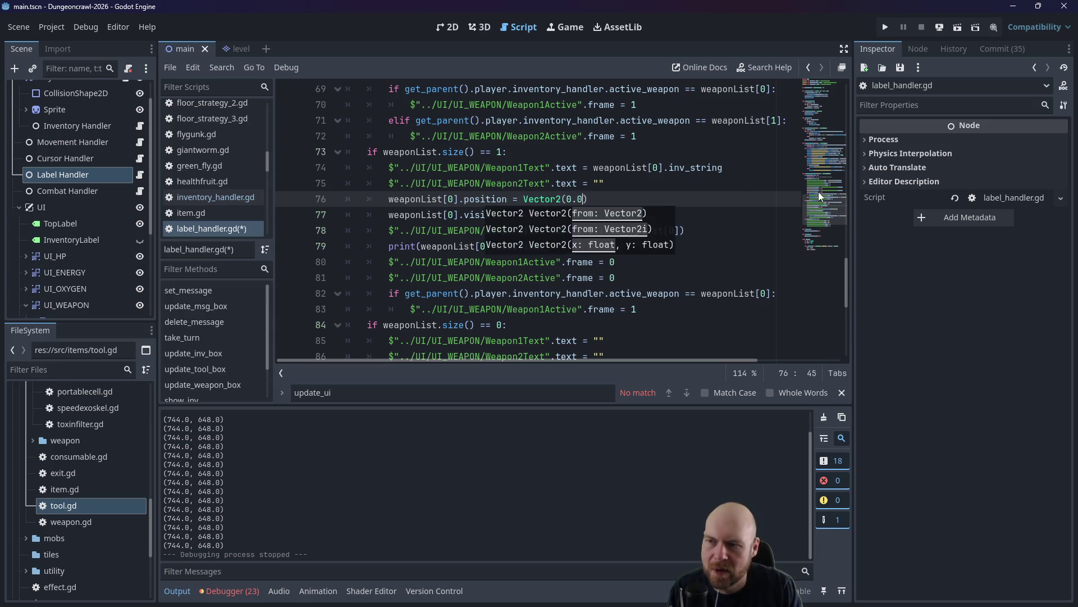
key("F5")
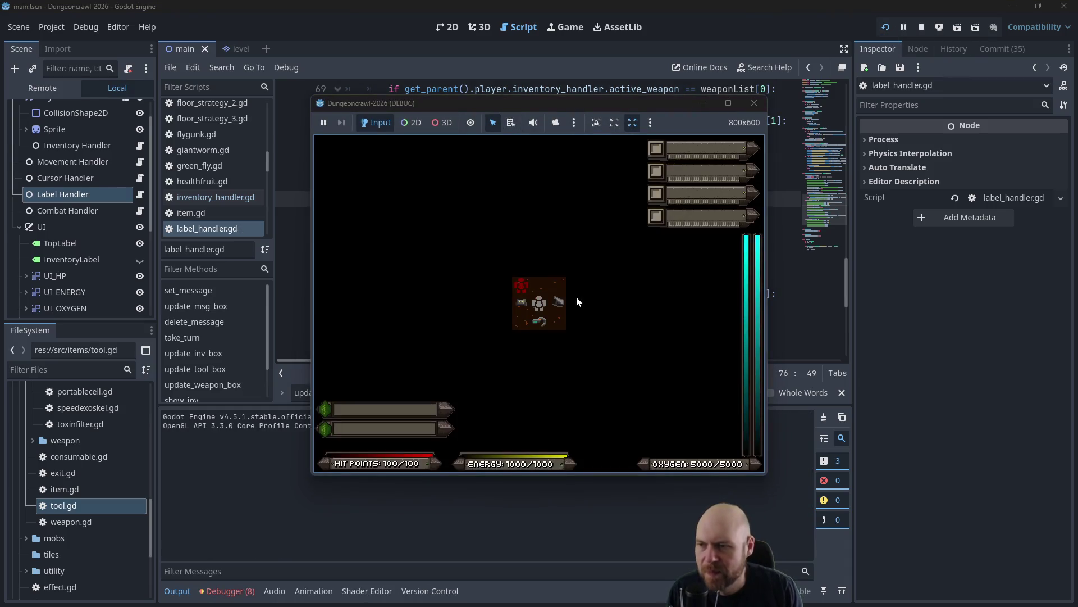
Open the inventory, toggle the O2 rifle with key 2 while walking around, then stop the game.
key("i")
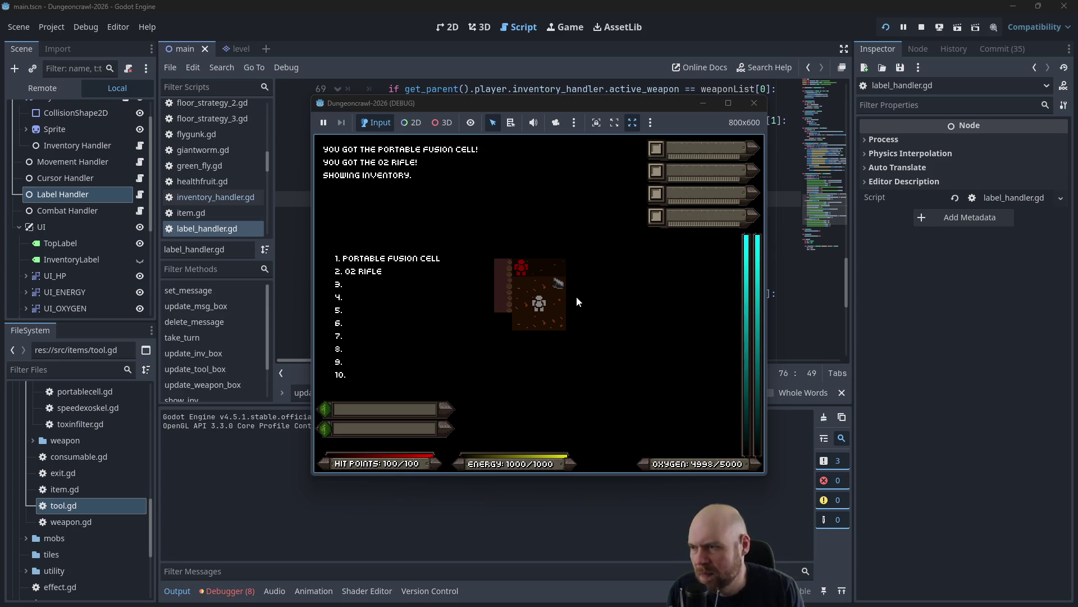
key("2")
key("2")
key("2")
key("2")
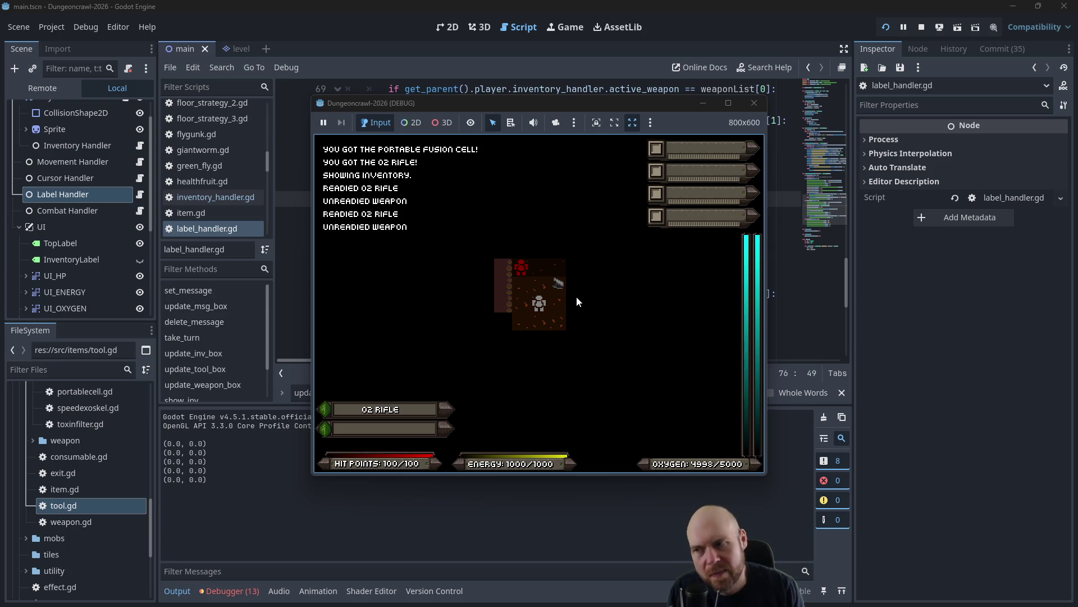
key("Up")
key("2")
key("2")
key("2")
key("Right")
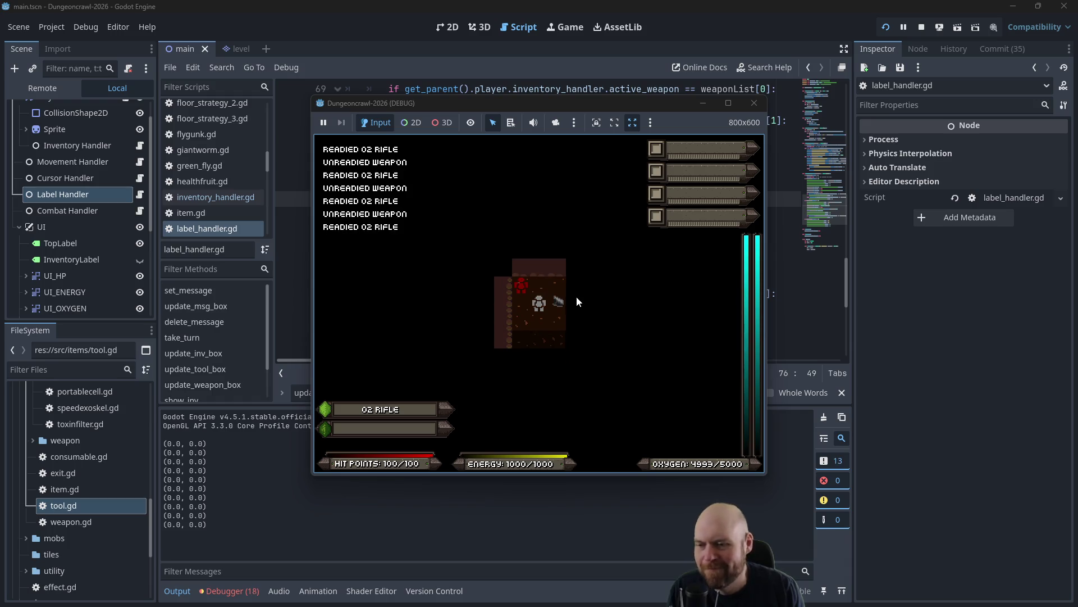
key("Down")
key("Down")
key("2")
key("Up")
key("2")
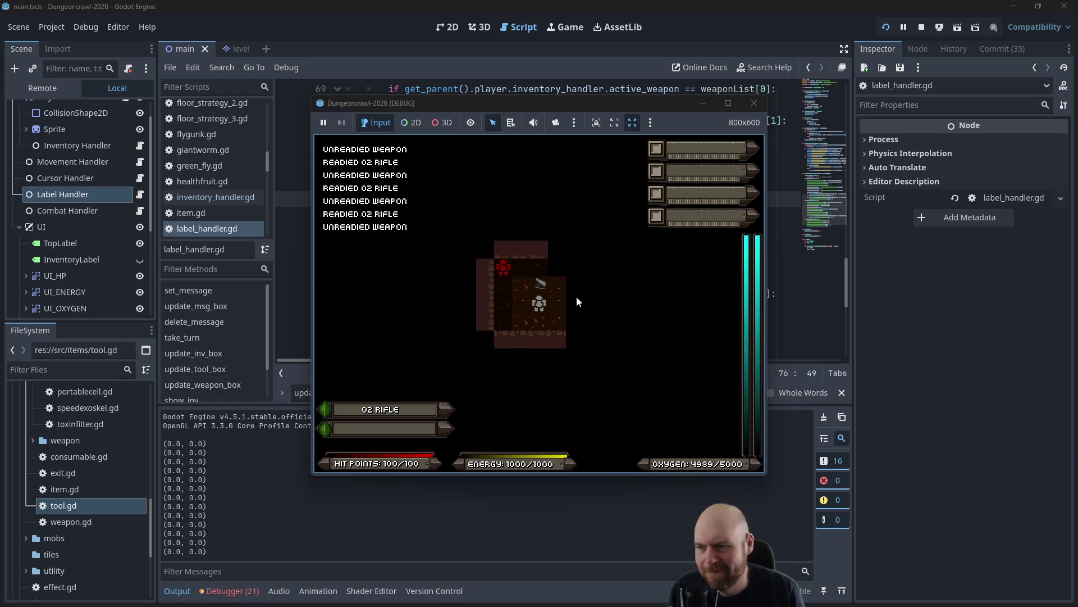
left_click(754, 103)
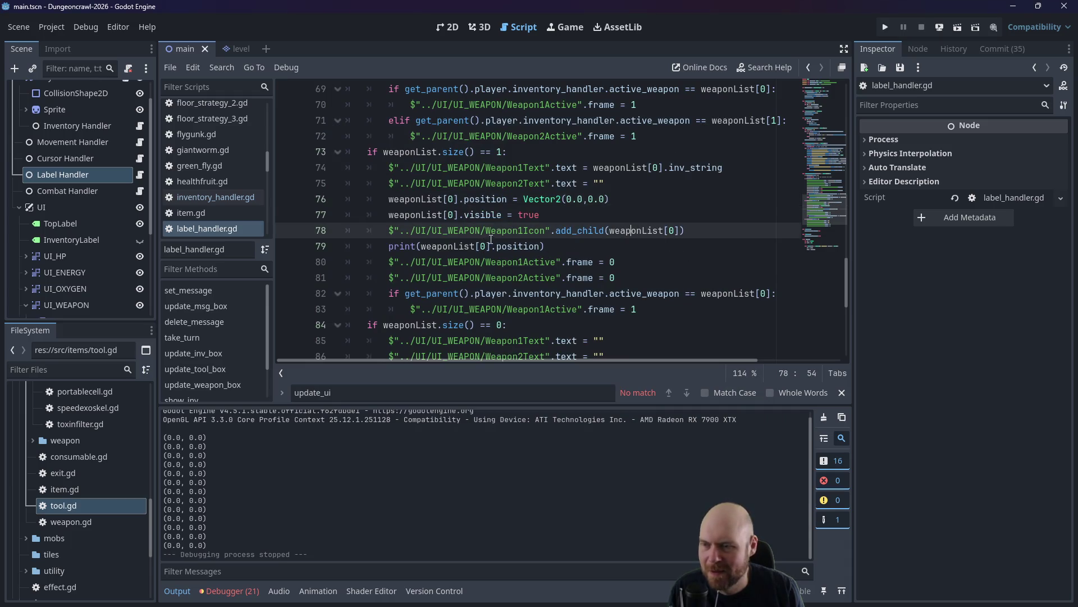
Move the add_child call from line 78 to just above the weapon position line.
mouse_move(699, 228)
left_mouse_down()
mouse_move(396, 216)
mouse_move(387, 230)
left_mouse_up()
key("ctrl+c")
key("BackSpace")
left_click(659, 193)
key("Up")
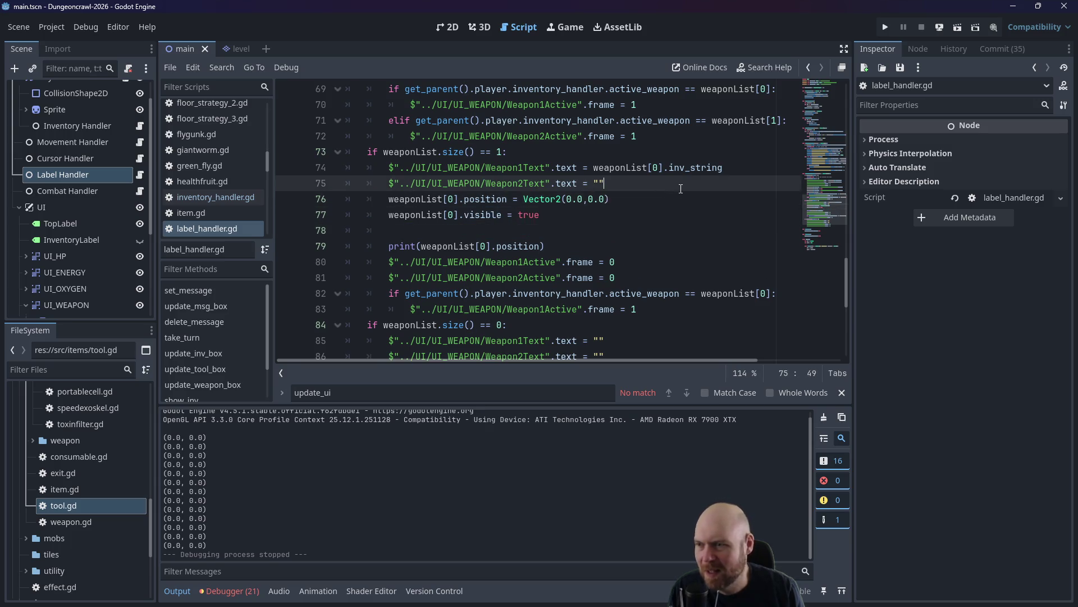
key("Return")
key("ctrl+v")
Test-run the game with the reordered lines, readying the O2 rifle, then stop it.
left_click(886, 28)
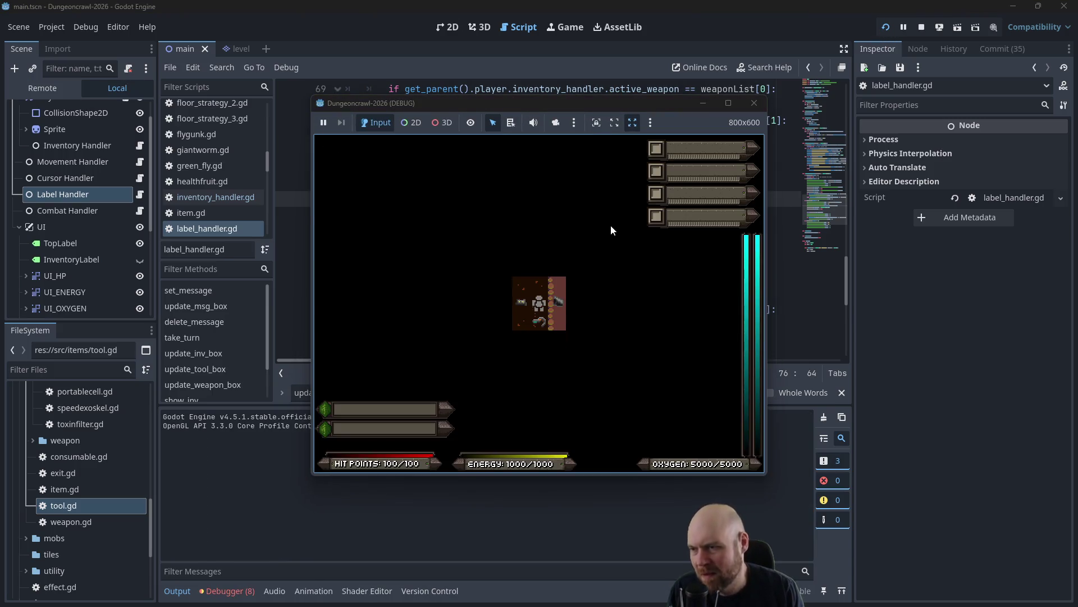
key("Down")
key("1")
key("1")
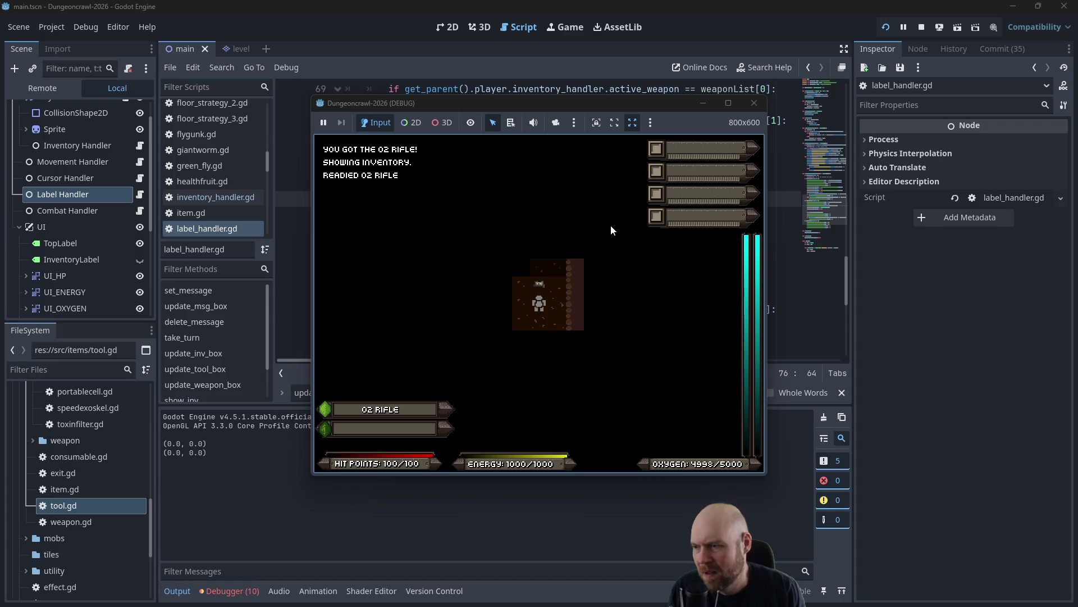
key("1")
key("1")
key("1")
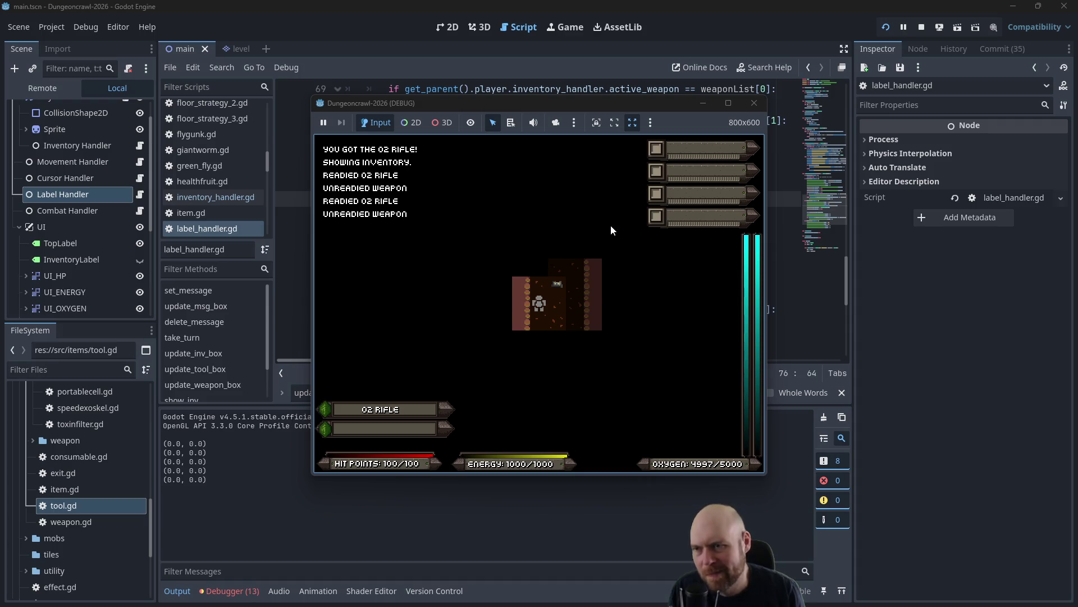
left_click(756, 106)
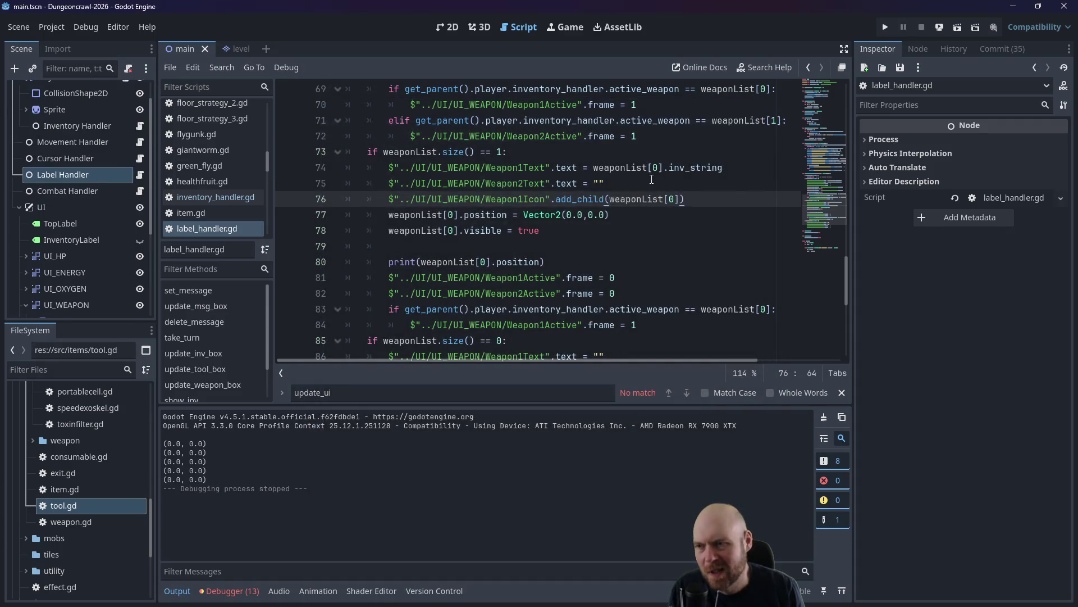
Review lines 73–77 and undo/redo to keep the add_child line in place.
left_click(629, 183)
left_click(629, 214)
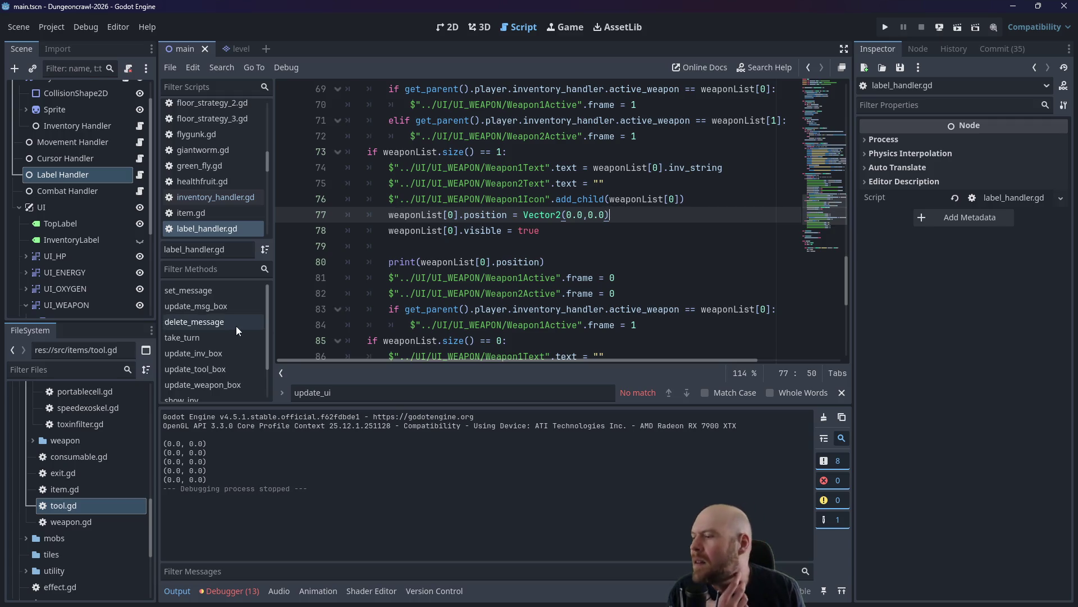
left_click(616, 153)
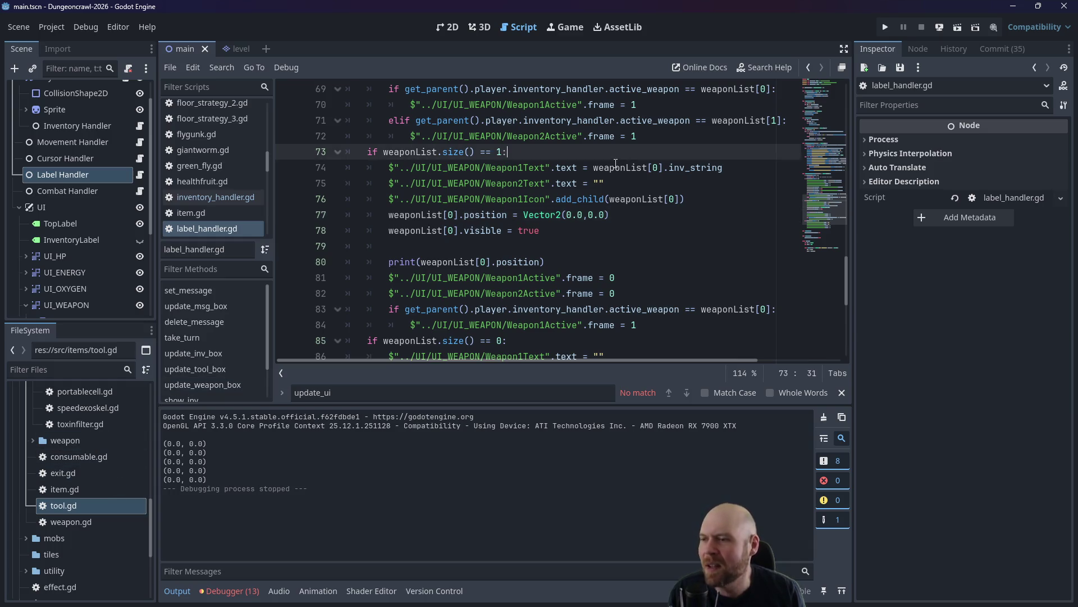
left_click(592, 215)
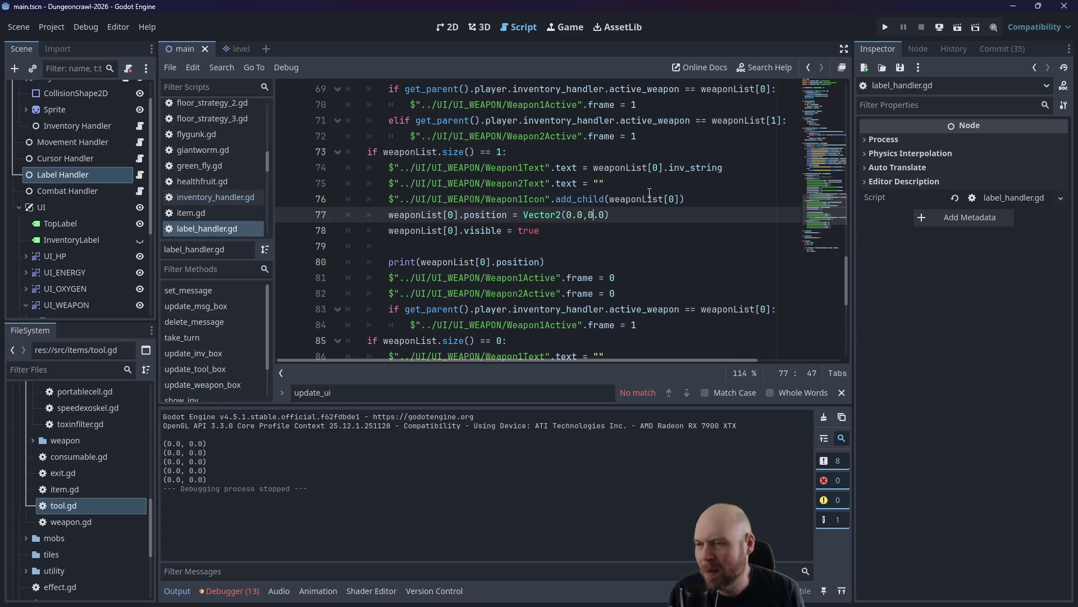
scroll(663, 192, "up", 1)
key("ctrl+z")
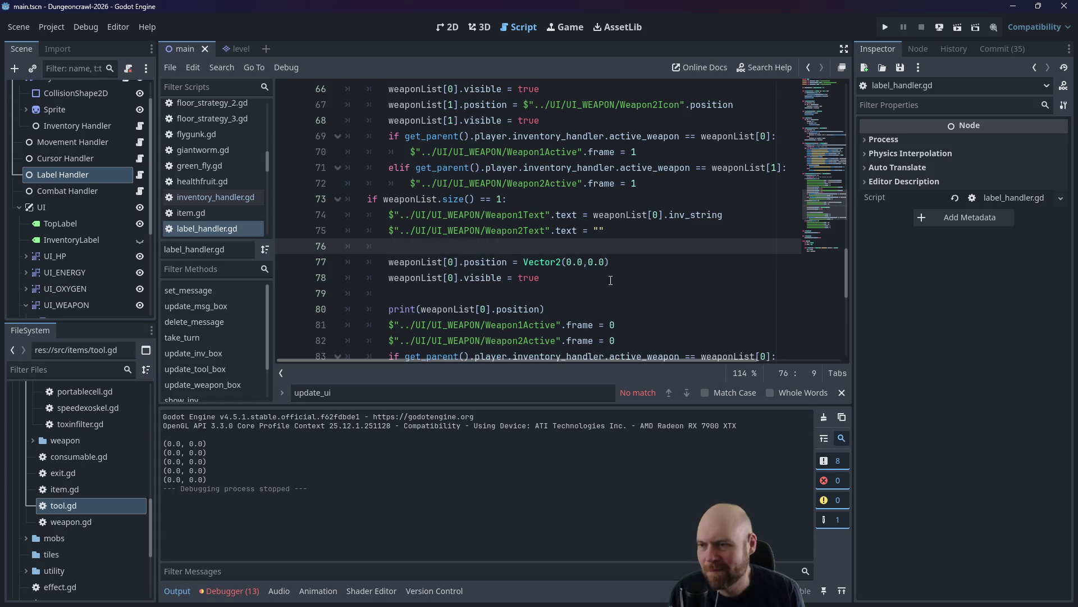
key("ctrl+y")
Delete the first weapon's position and visibility lines, then open weapon.gd.
left_click_drag(541, 278, 346, 262)
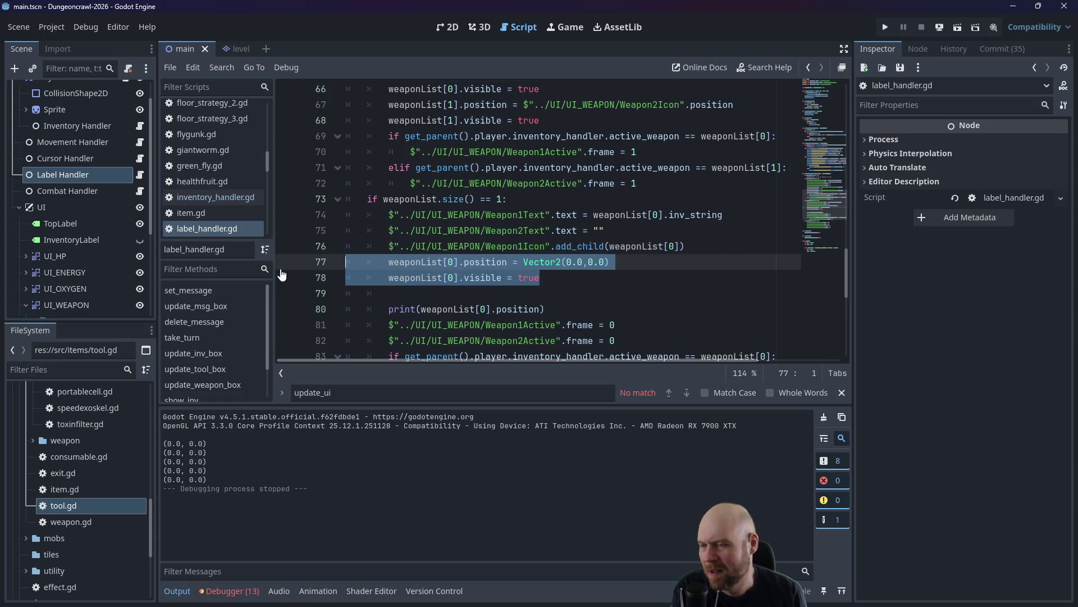
key("BackSpace")
key("BackSpace")
key("Delete")
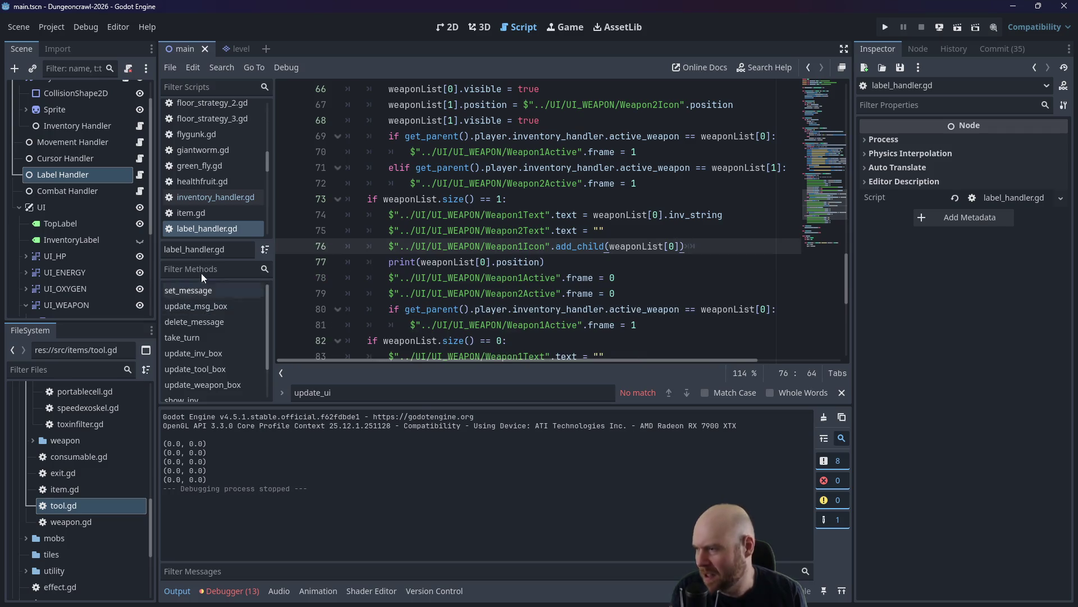
double_click(64, 521)
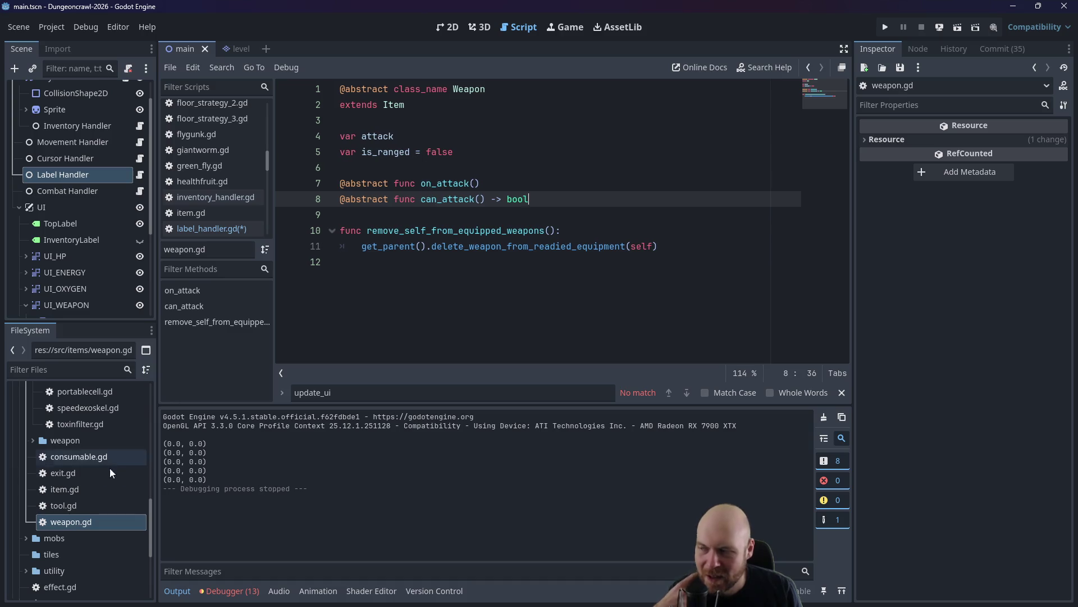
Open tool.gd from the FileSystem dock and read through it.
left_click(77, 504)
double_click(76, 504)
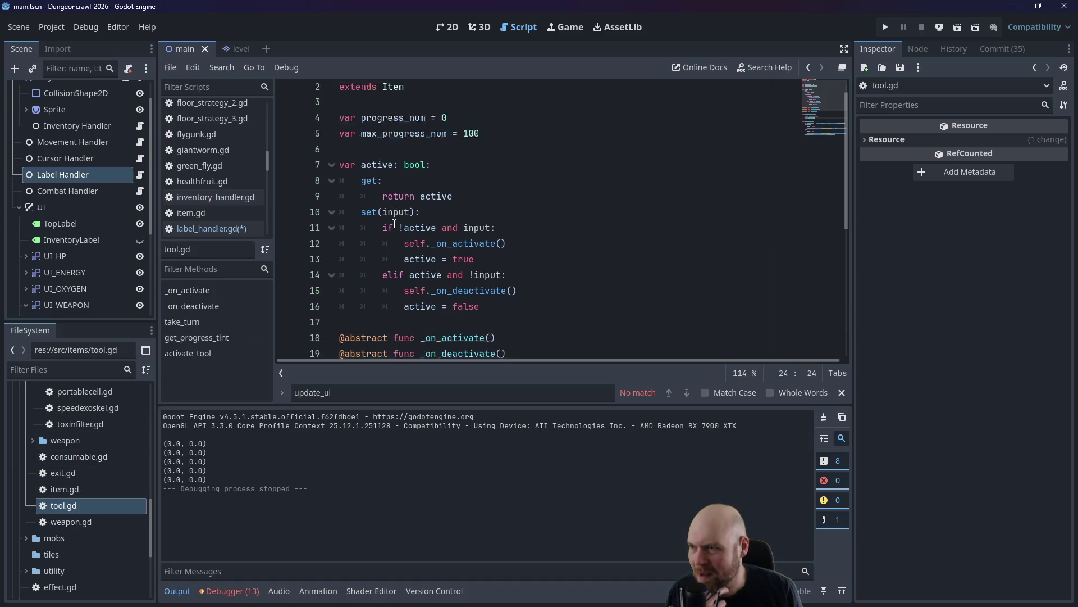
scroll(77, 456, "up", 3)
scroll(70, 497, "down", 2)
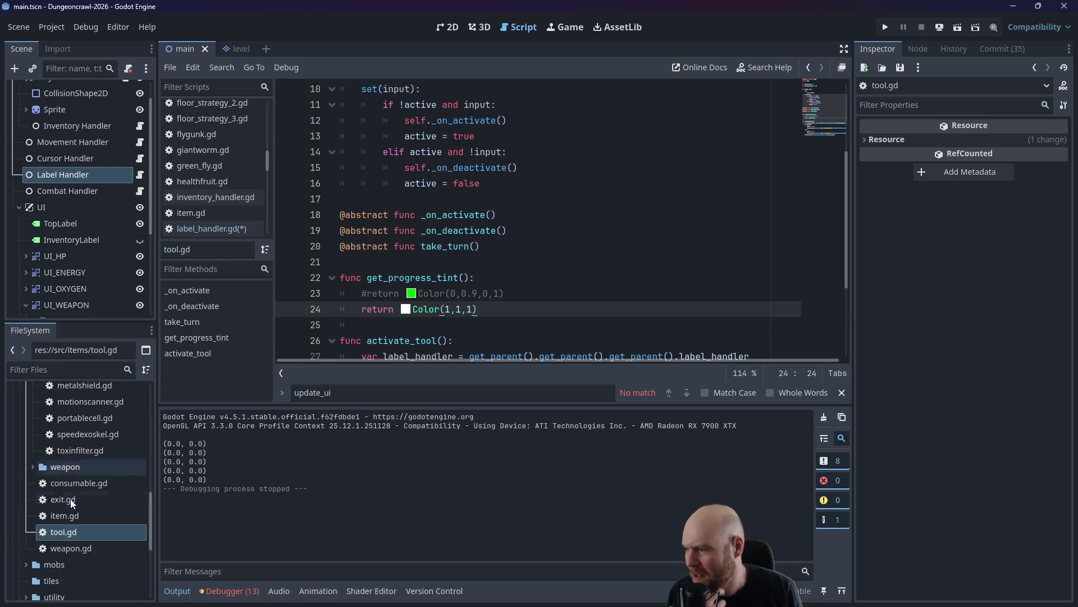
Open item.gd and review it, looking at its sprite variable.
double_click(69, 508)
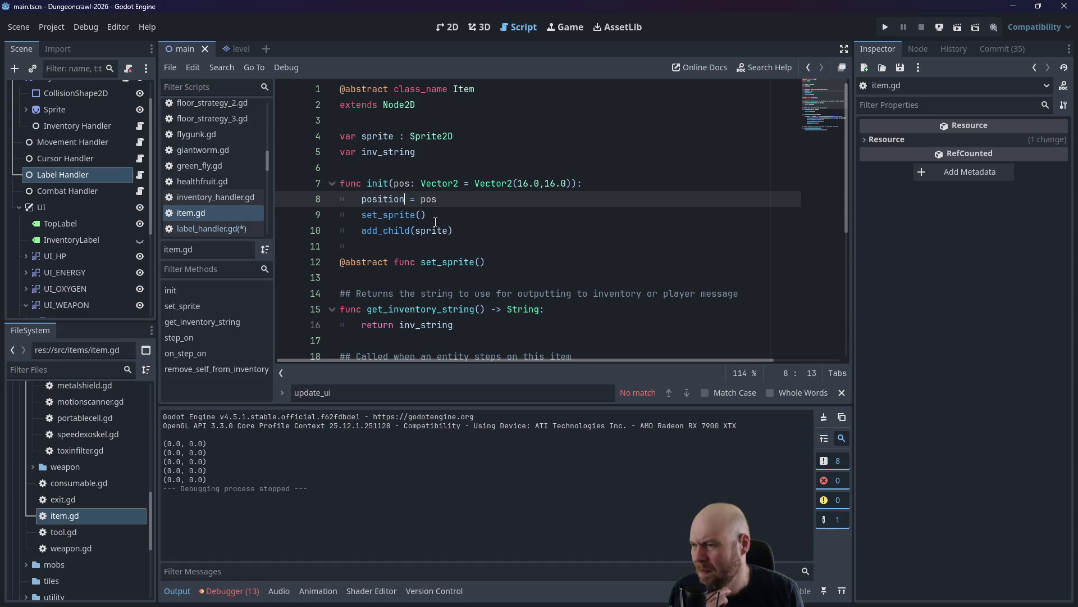
scroll(435, 223, "down", 2)
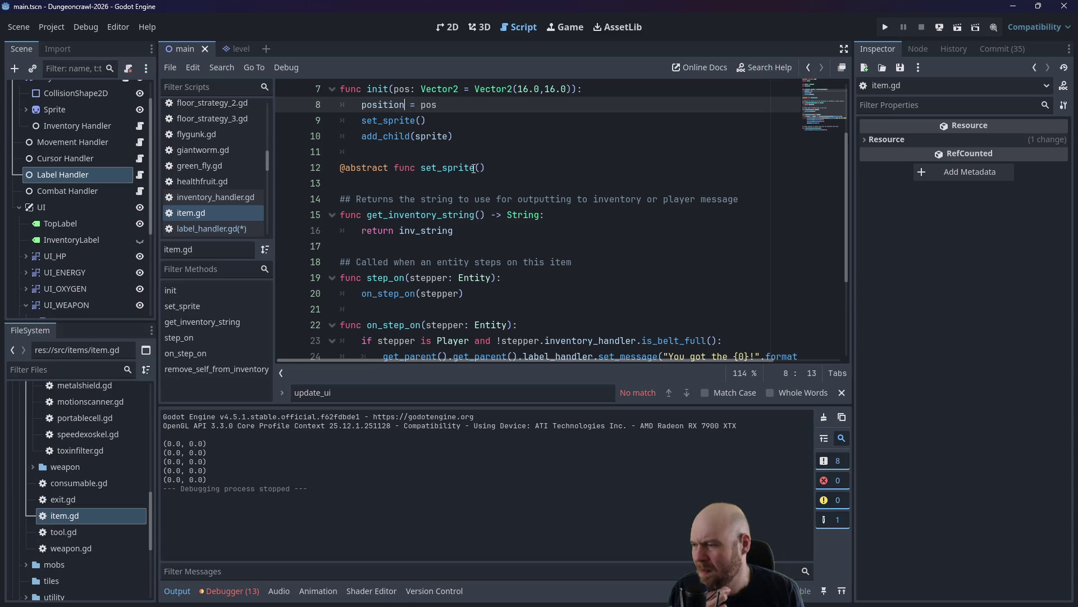
scroll(471, 172, "up", 1)
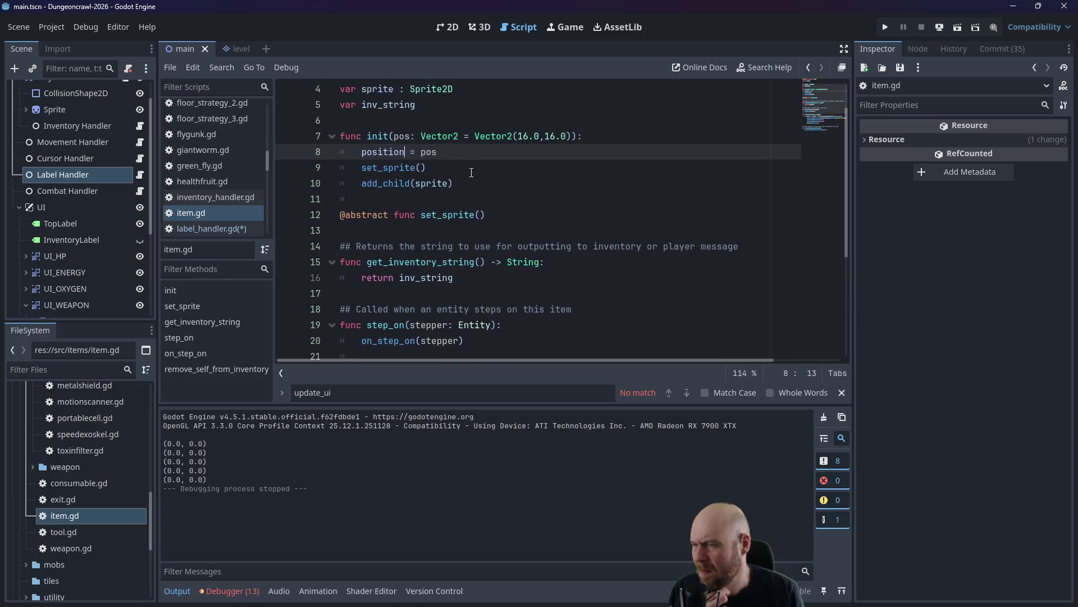
scroll(471, 173, "up", 1)
scroll(471, 173, "down", 5)
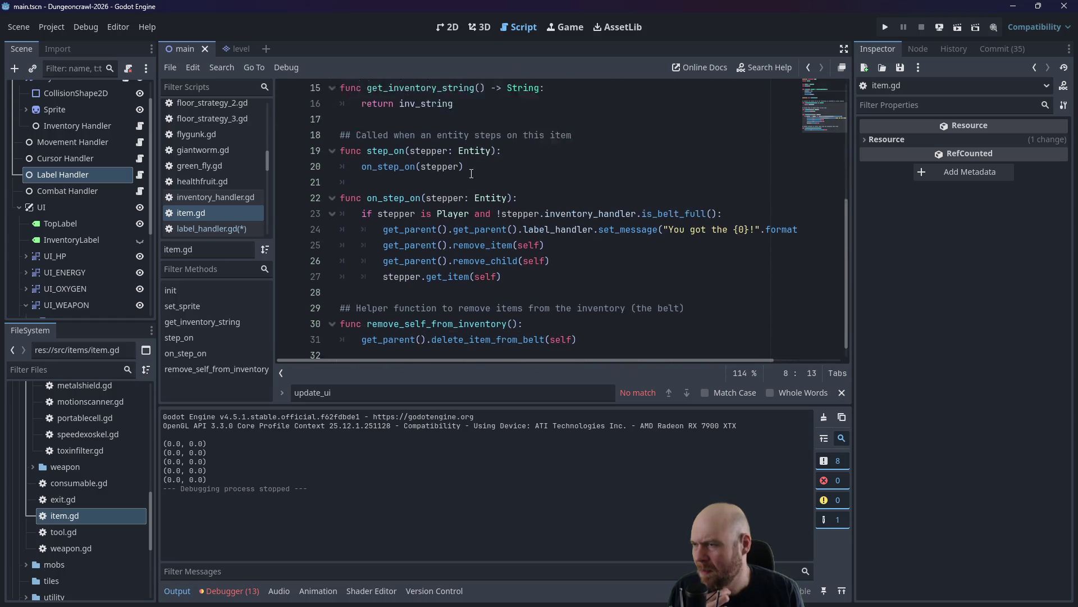
scroll(471, 173, "up", 5)
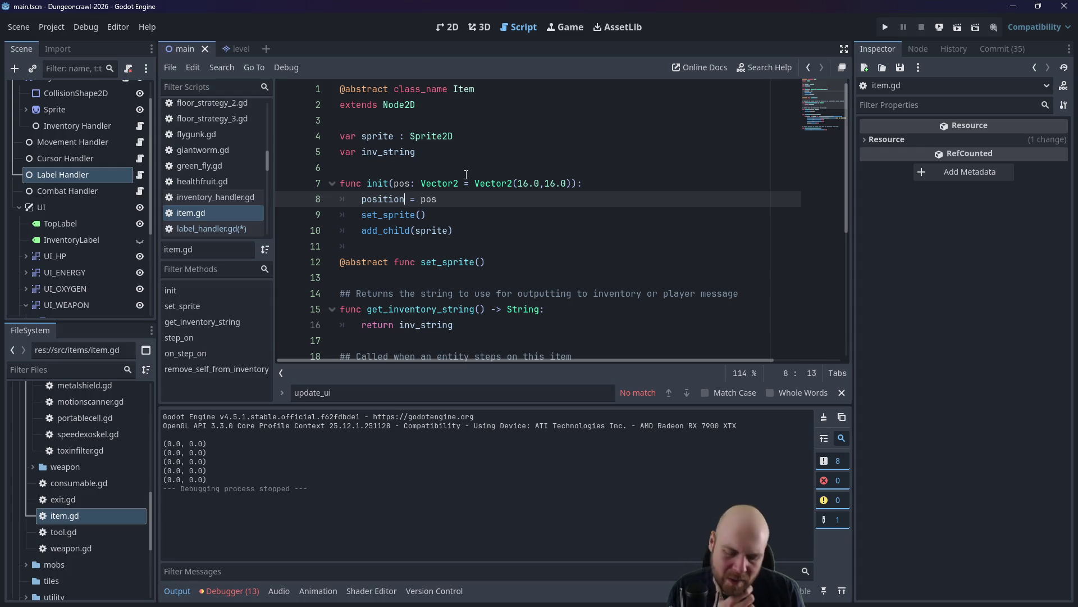
mouse_move(462, 182)
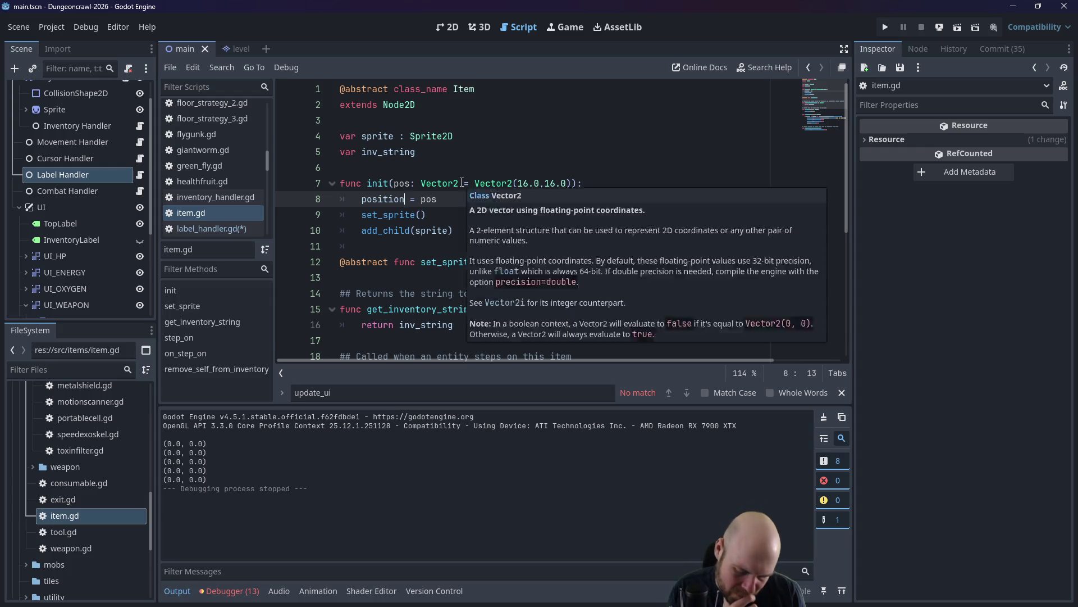
left_click(390, 137)
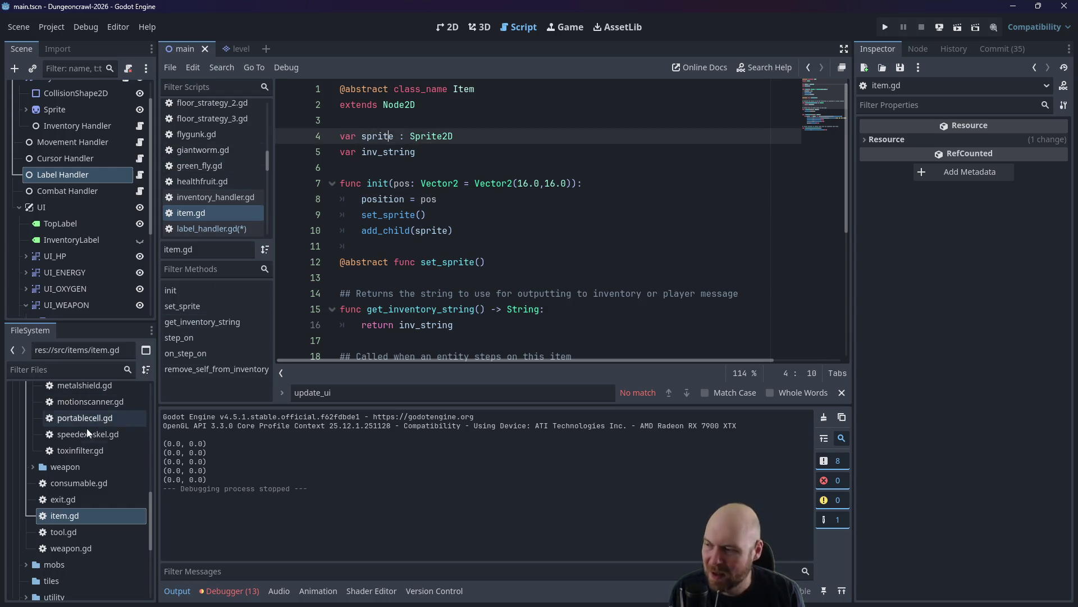
Scroll back to the top of item.gd and return to label_handler.gd.
scroll(90, 429, "up", 3)
scroll(91, 428, "up", 1)
scroll(222, 168, "up", 3)
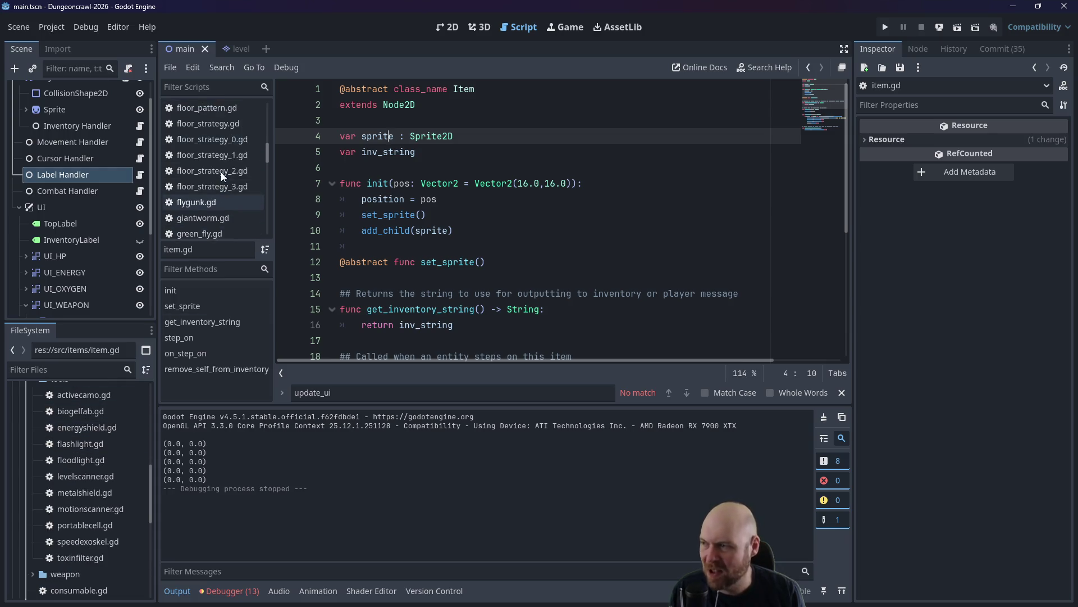
scroll(222, 174, "down", 5)
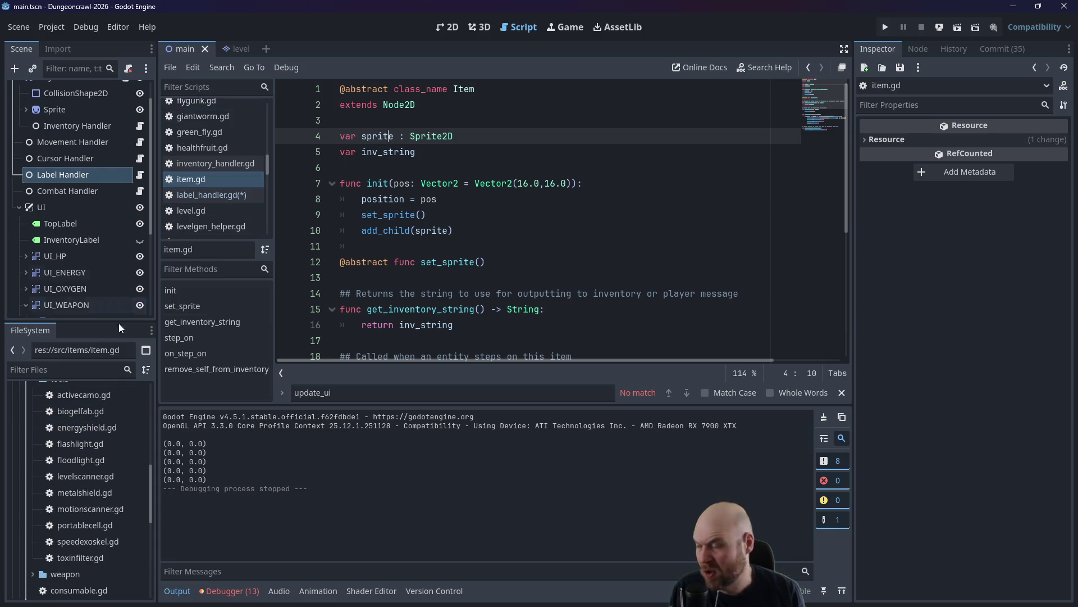
left_click(202, 194)
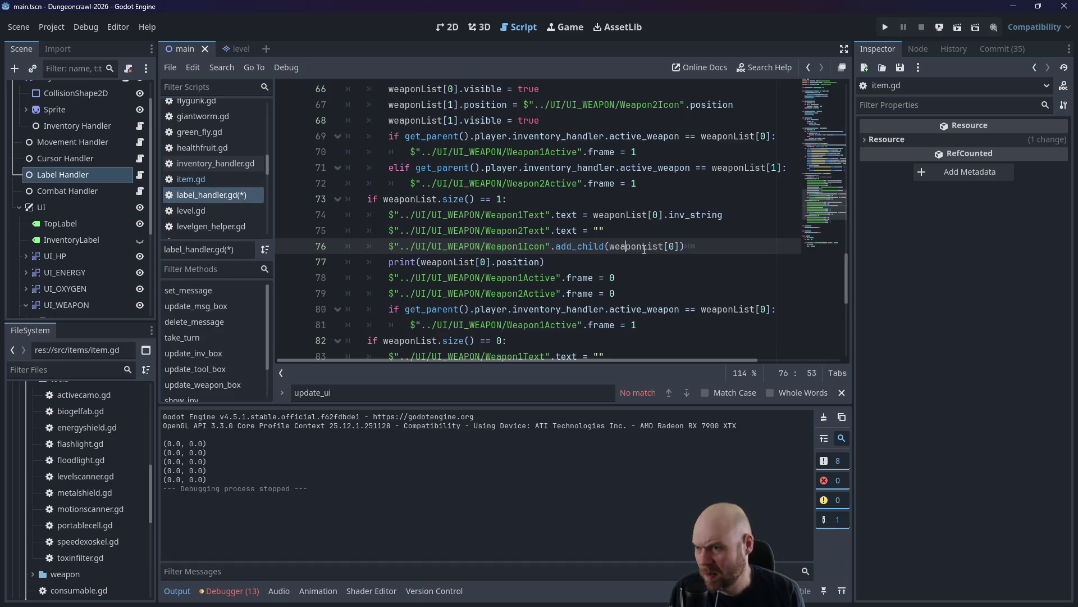
Change Weapon1Icon's type from Node2D to Sprite2D.
key("End")
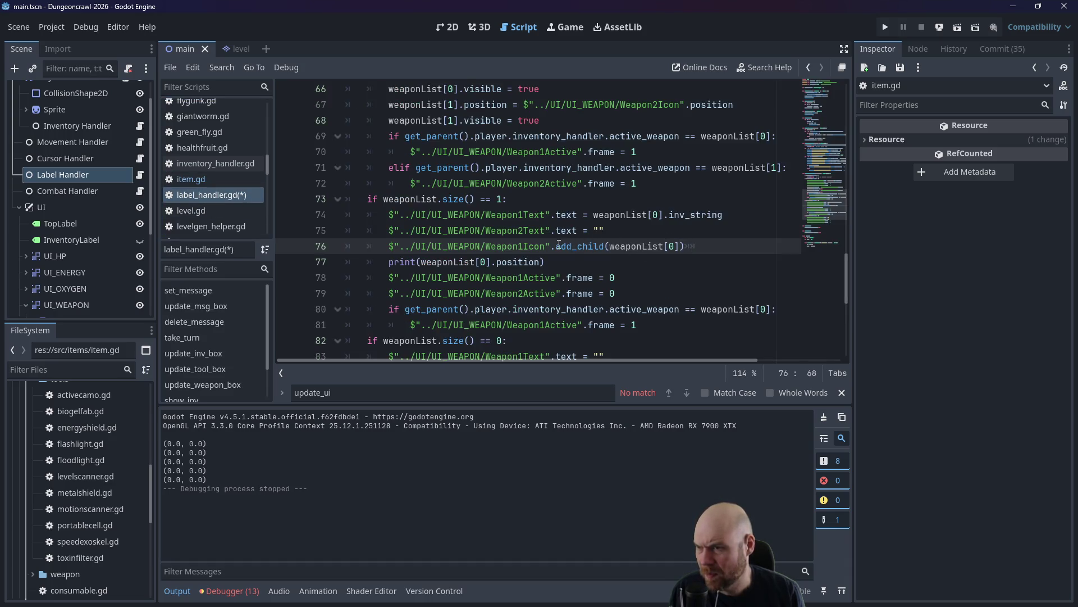
left_click_drag(557, 246, 692, 245)
scroll(83, 268, "down", 1)
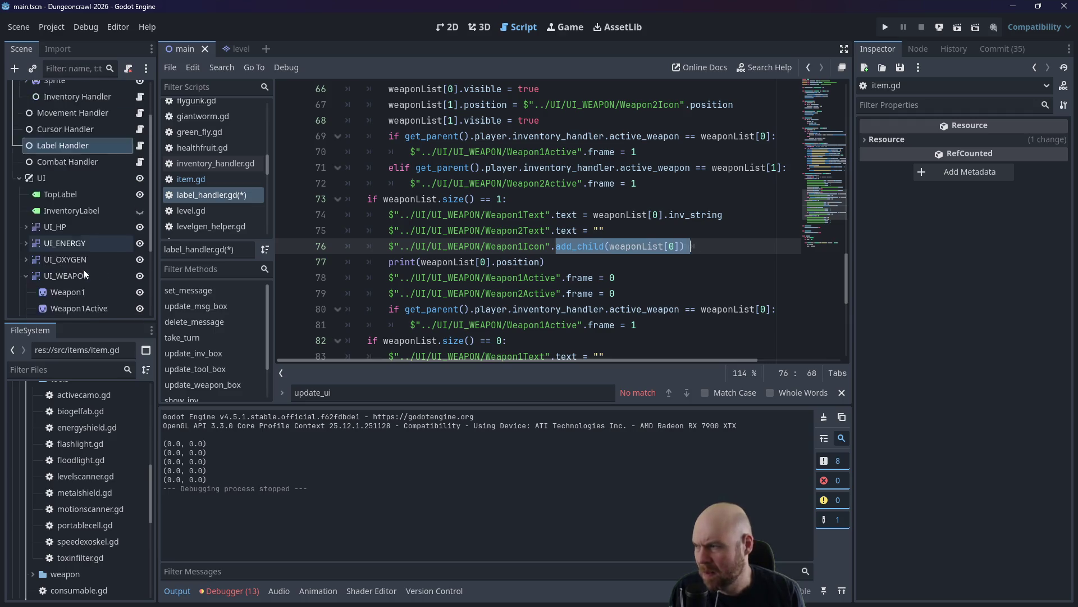
scroll(83, 270, "down", 2)
left_click(80, 281)
right_click(83, 281)
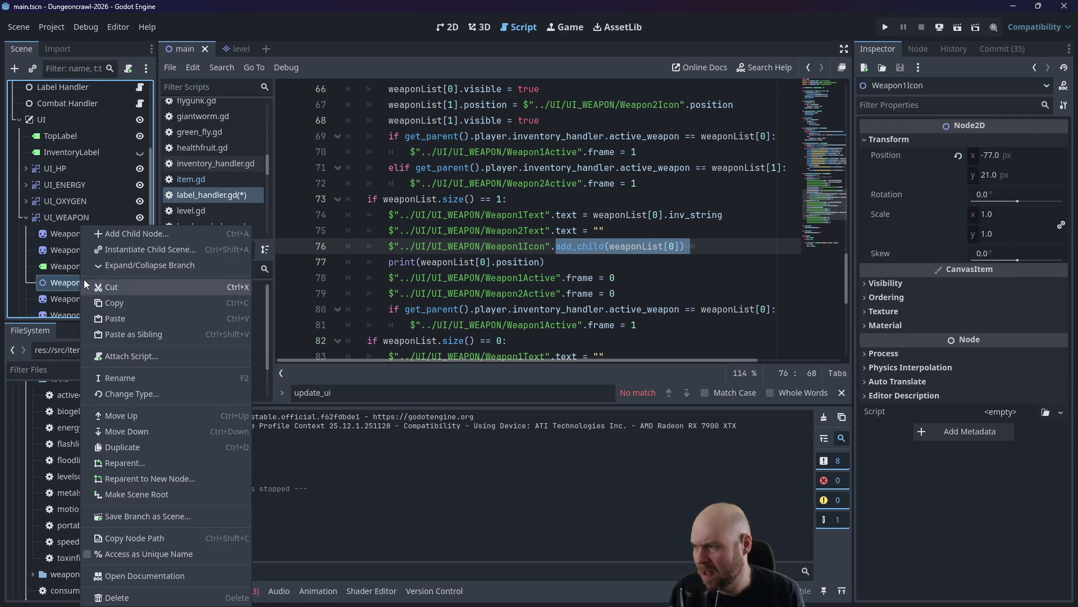
left_click(121, 393)
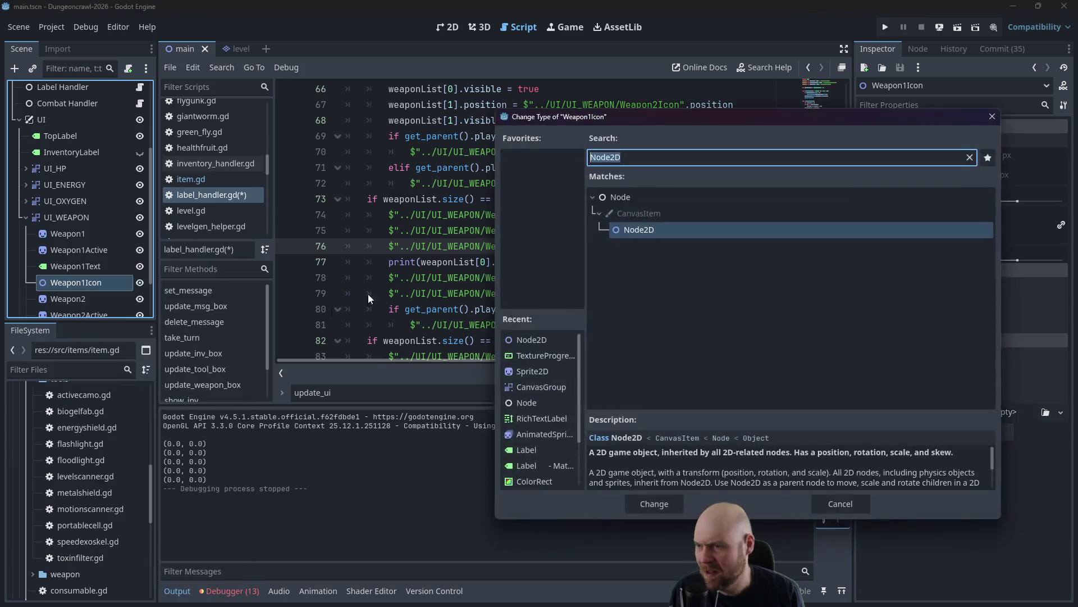
type("Sprite")
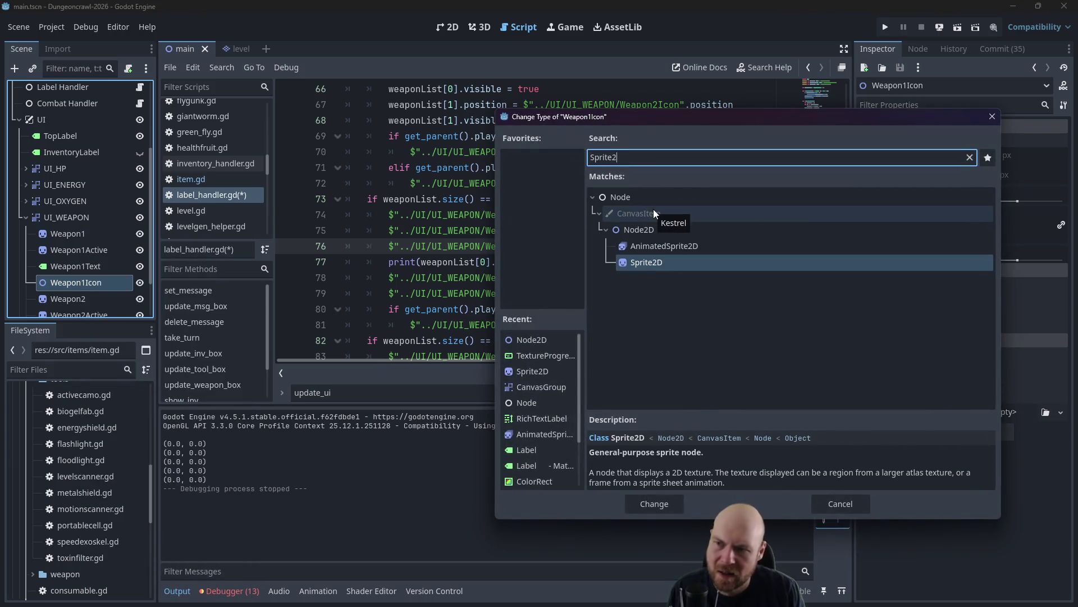
double_click(646, 262)
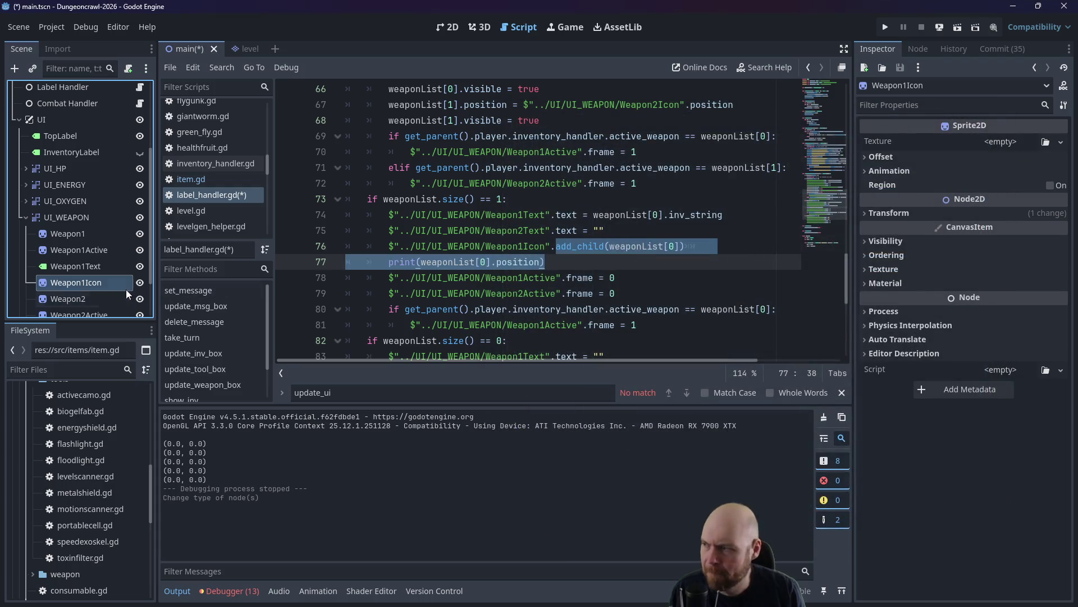
Convert Weapon2Icon to a Sprite2D node as well.
scroll(126, 289, "down", 3)
double_click(102, 289)
right_click(102, 289)
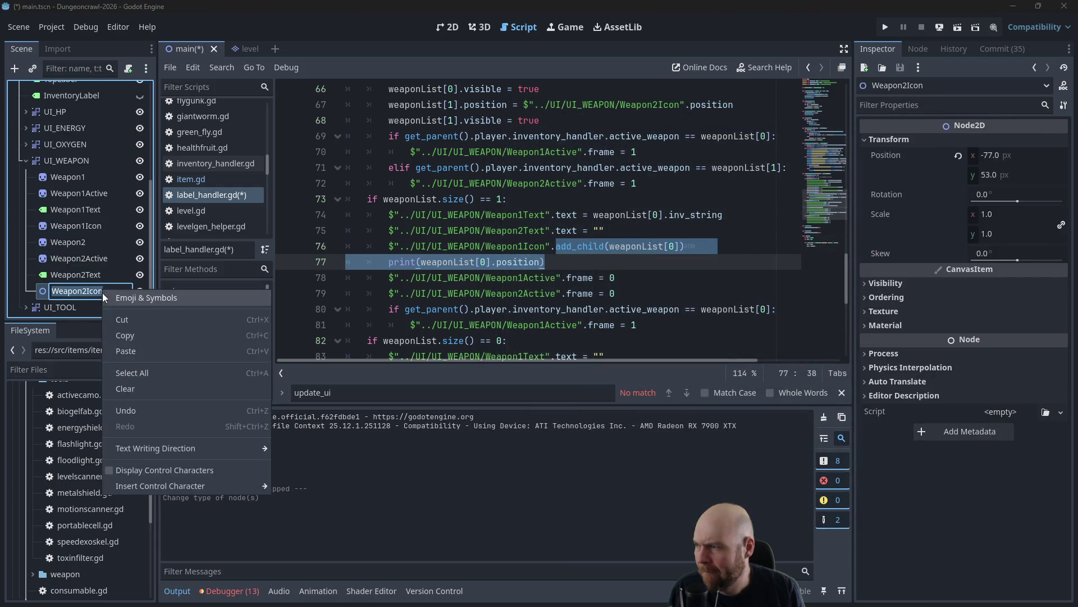
left_click(57, 332)
right_click(73, 288)
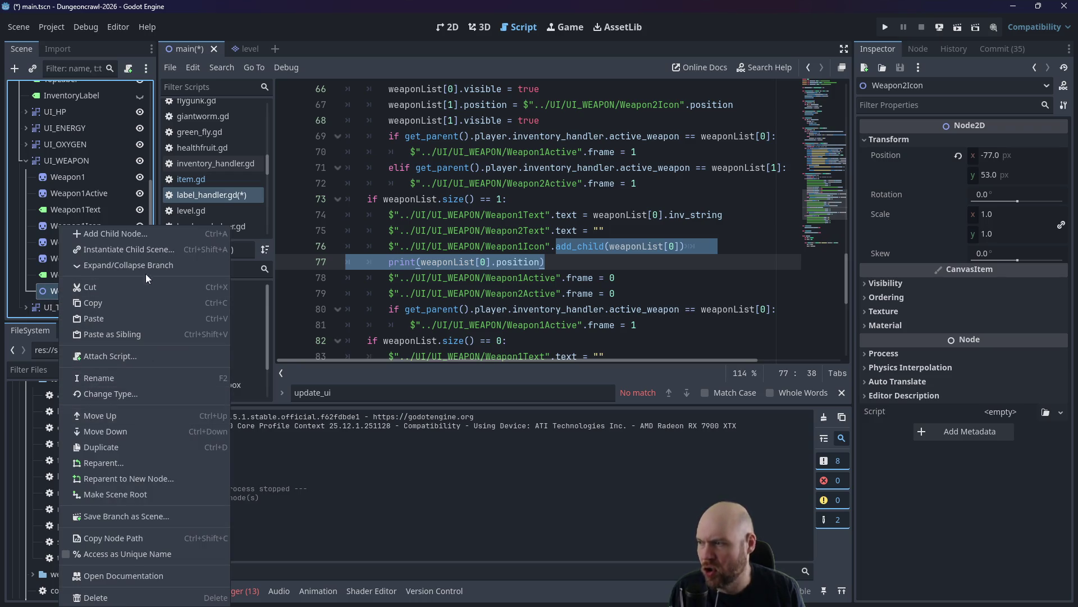
left_click(124, 391)
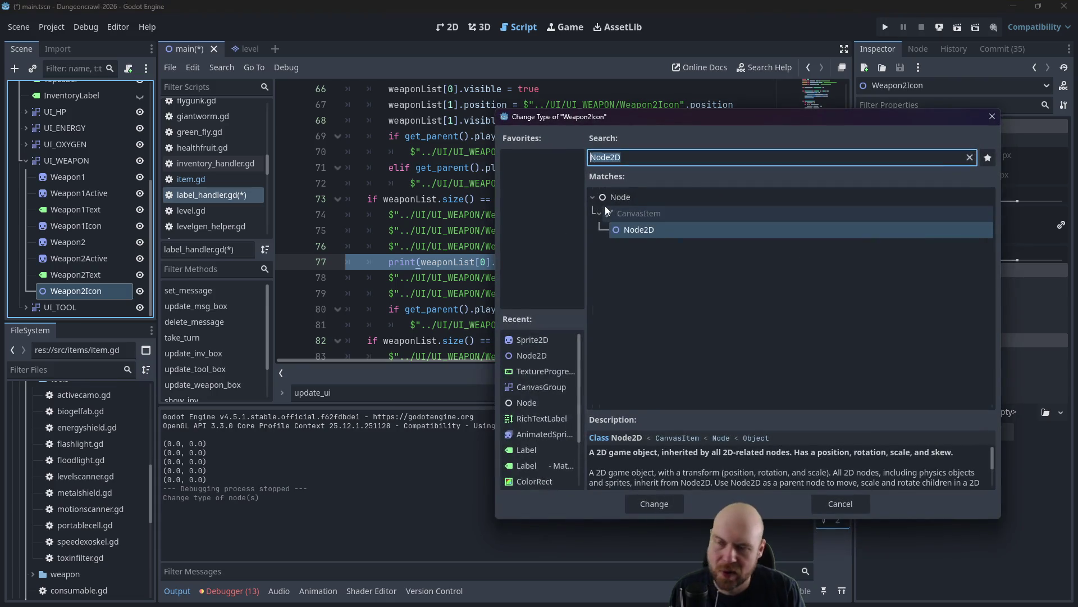
type("Sprite")
key("Return")
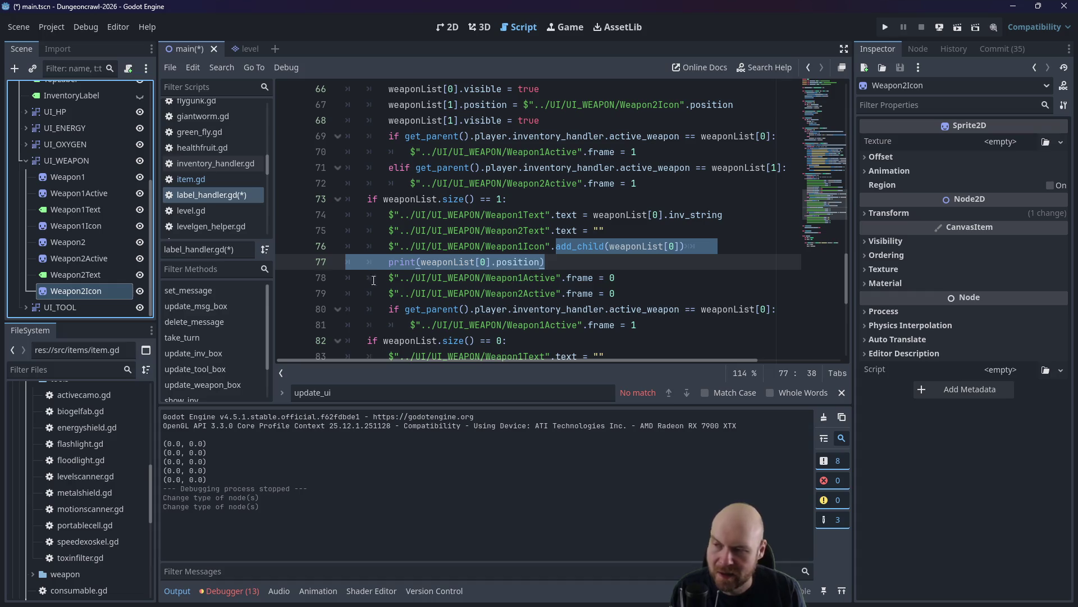
Remove the weapon-position debug print, then undo and redo the recent line-76 edits.
left_click(449, 248)
triple_click(492, 262)
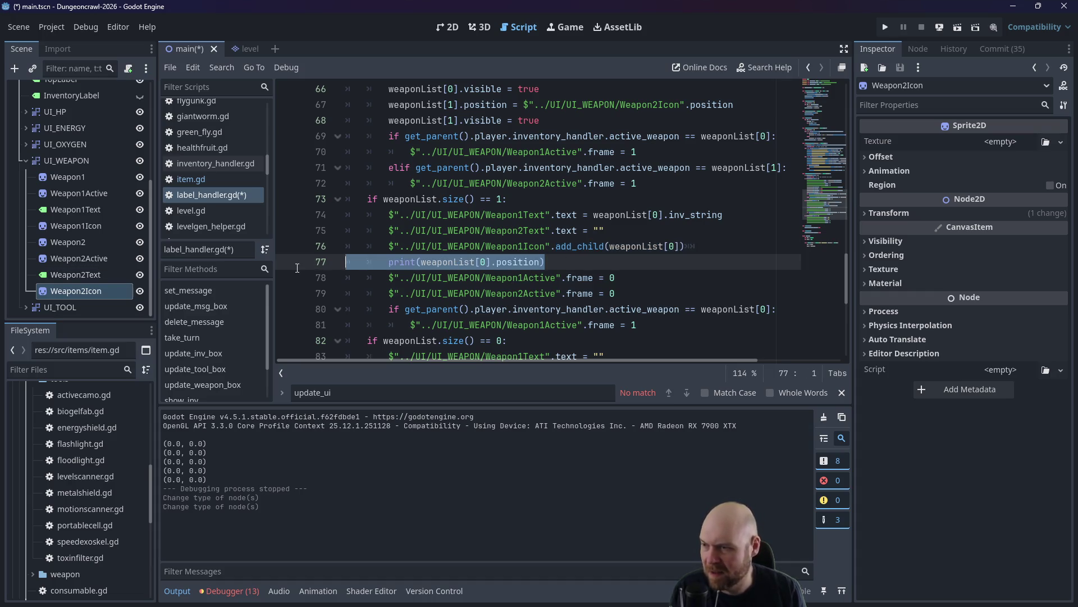
key("BackSpace")
key("BackSpace")
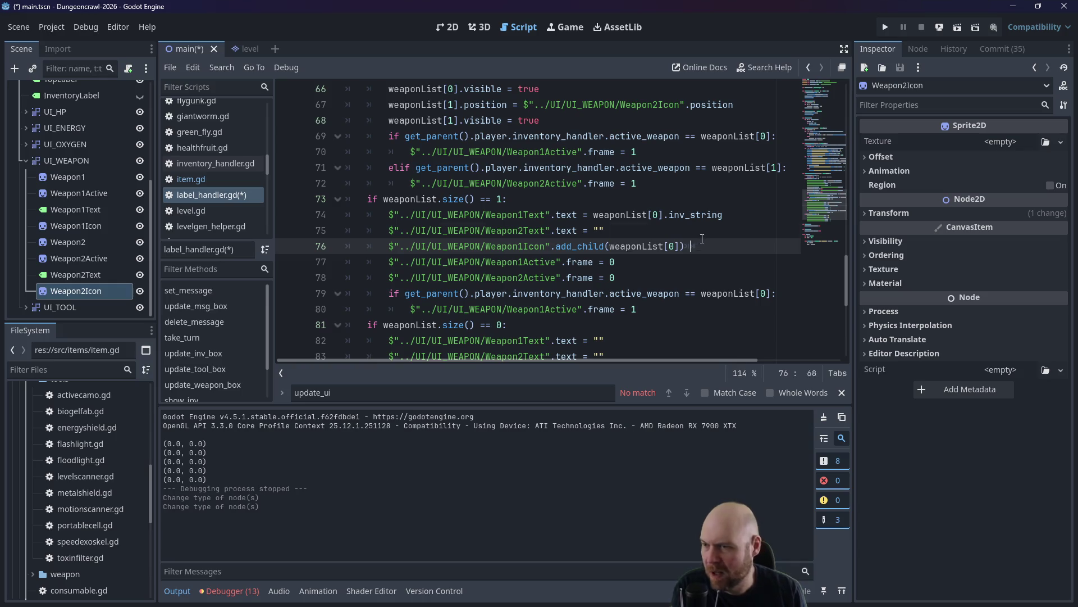
left_click_drag(681, 239, 701, 237)
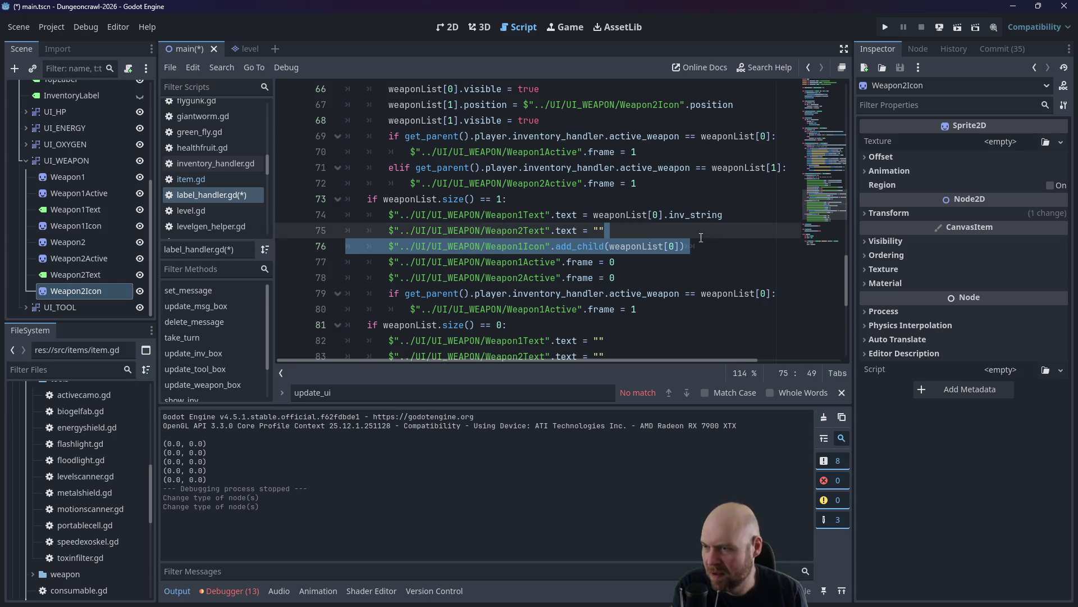
left_click(670, 246)
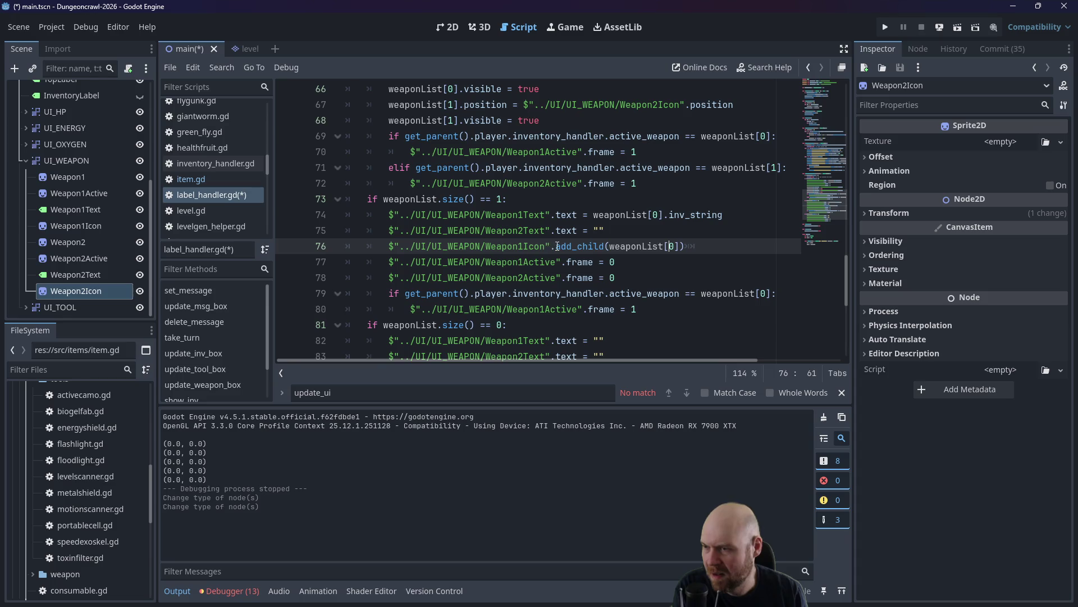
key("ctrl+z")
key("ctrl+z")
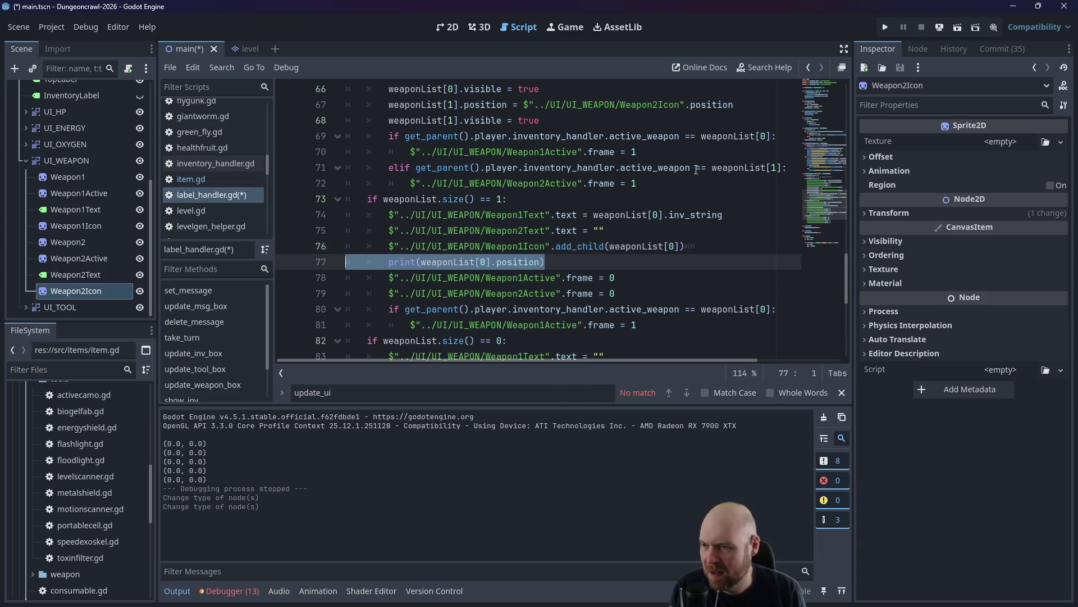
key("ctrl+z")
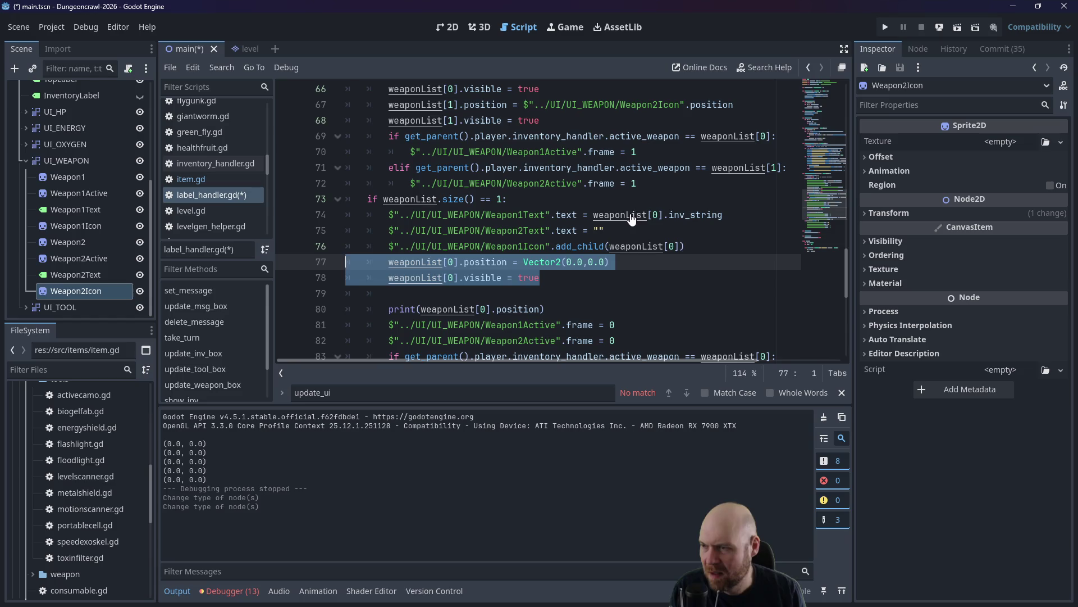
key("ctrl+z")
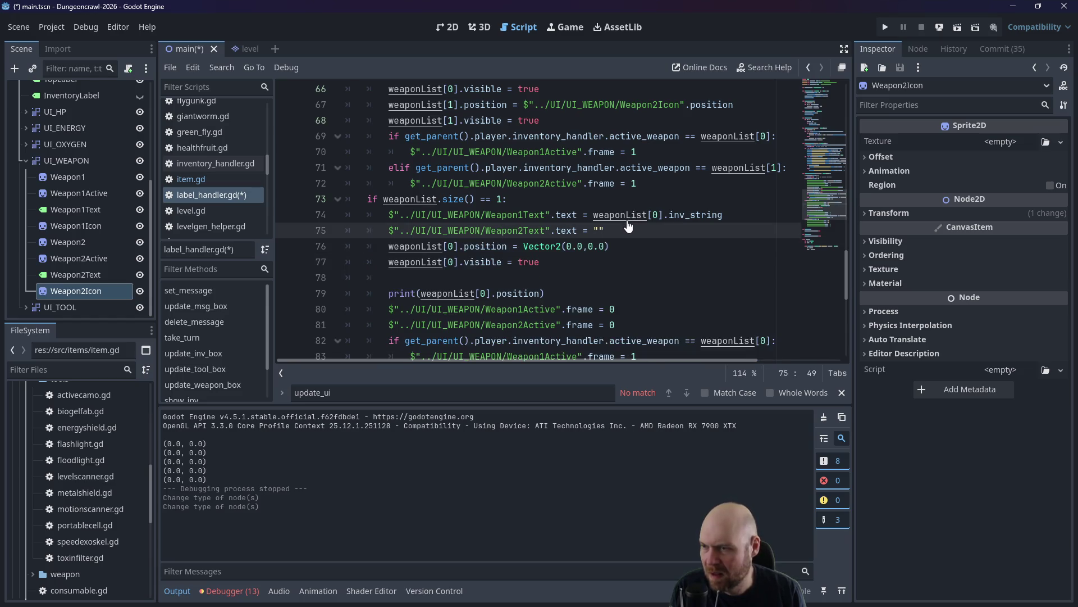
key("ctrl+y")
key("ctrl+y")
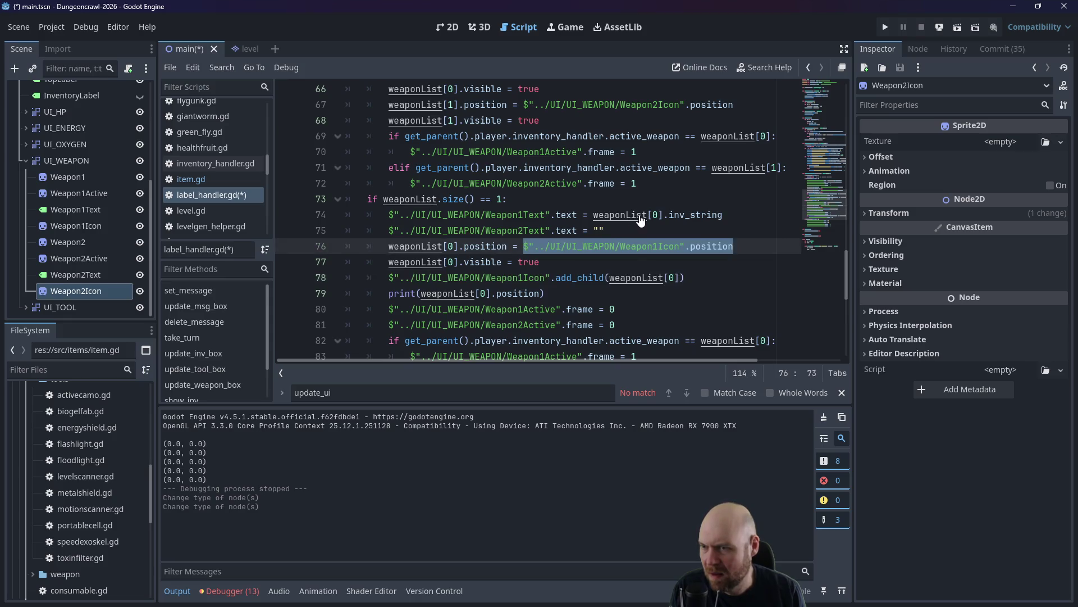
key("ctrl+y")
key("ctrl+y")
key("ctrl+y")
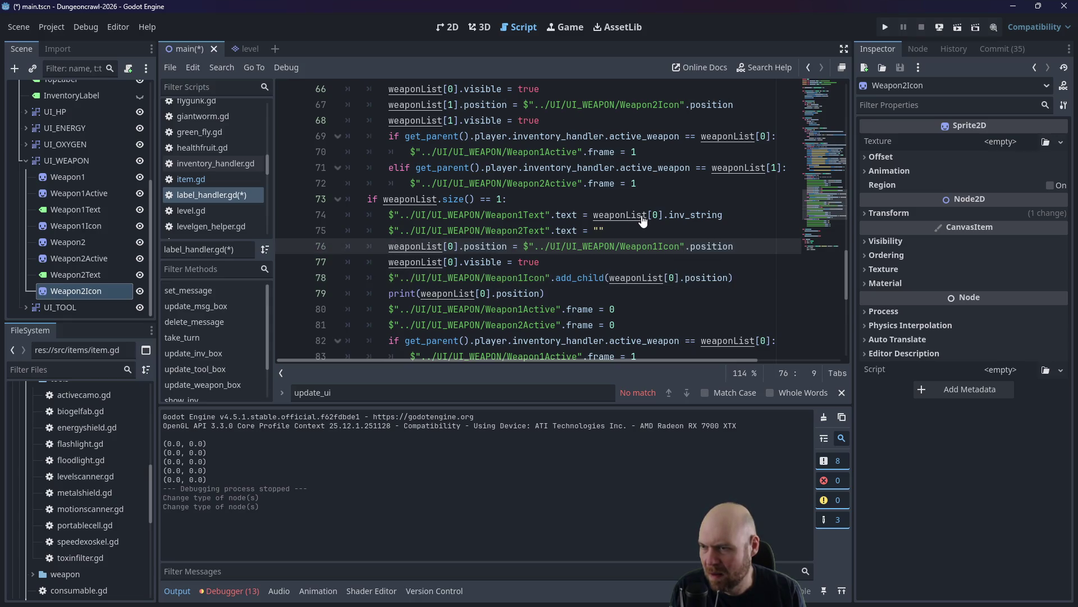
Delete the position and visibility lines and the add_child call after Weapon1Icon on line 76.
left_click(578, 246)
scroll(568, 244, "up", 2)
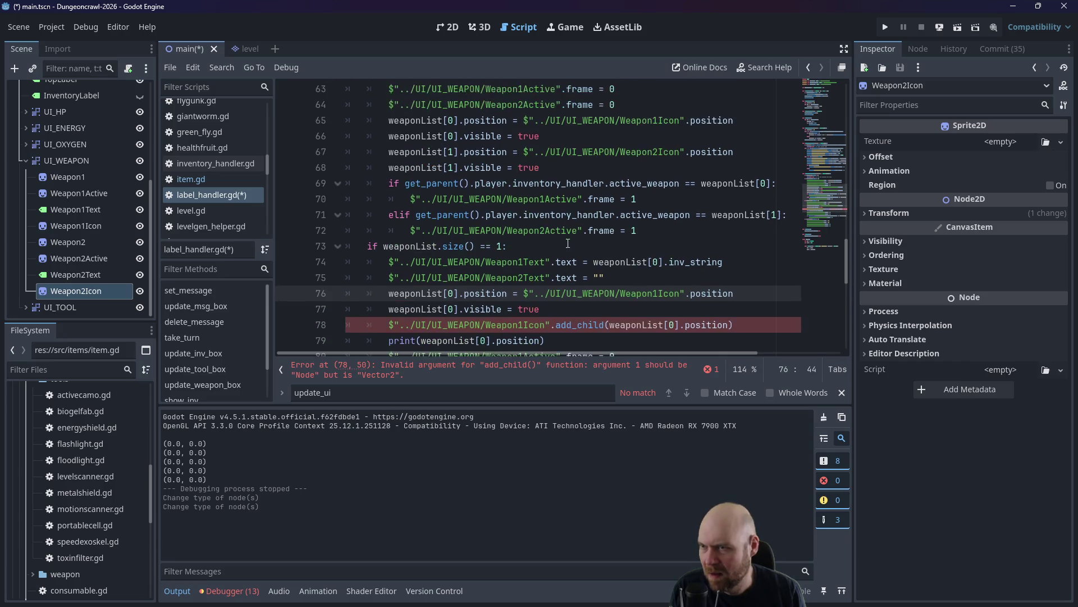
scroll(568, 243, "down", 2)
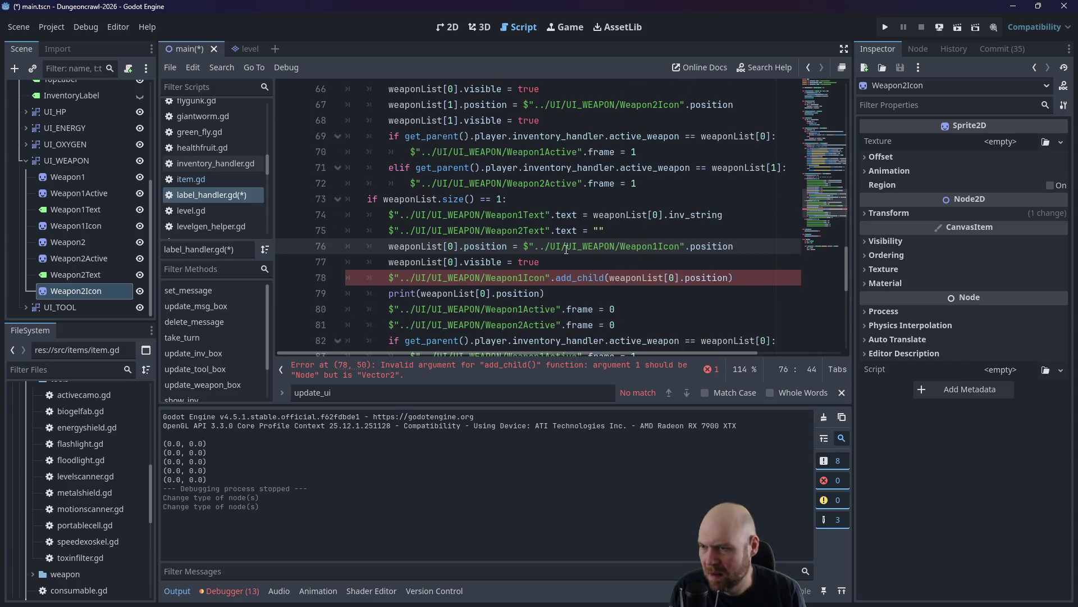
left_click_drag(540, 262, 272, 254)
key("BackSpace")
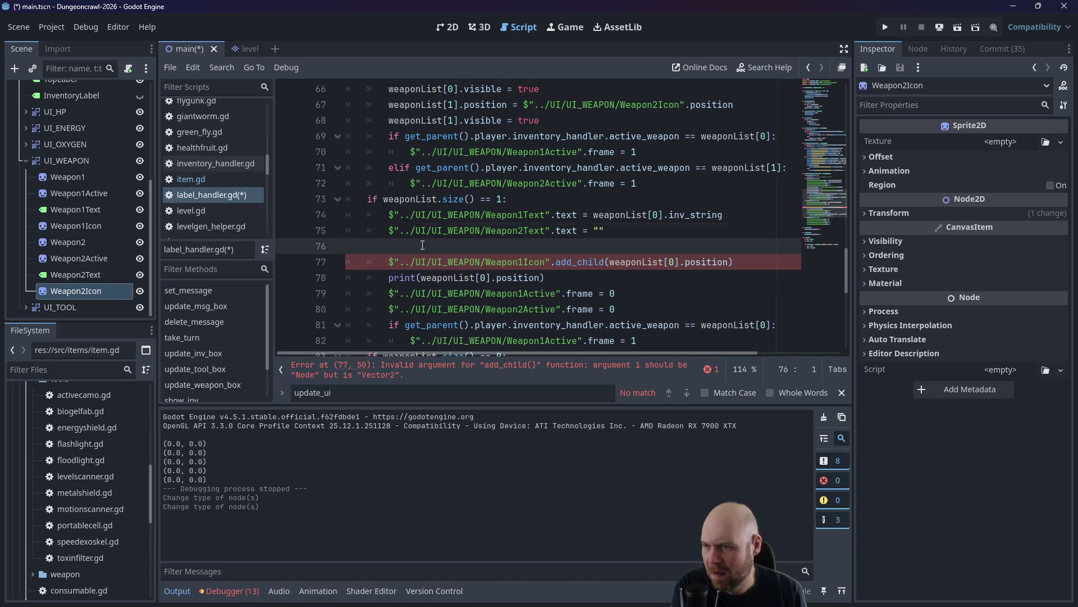
key("BackSpace")
left_click_drag(552, 246, 736, 245)
key("BackSpace")
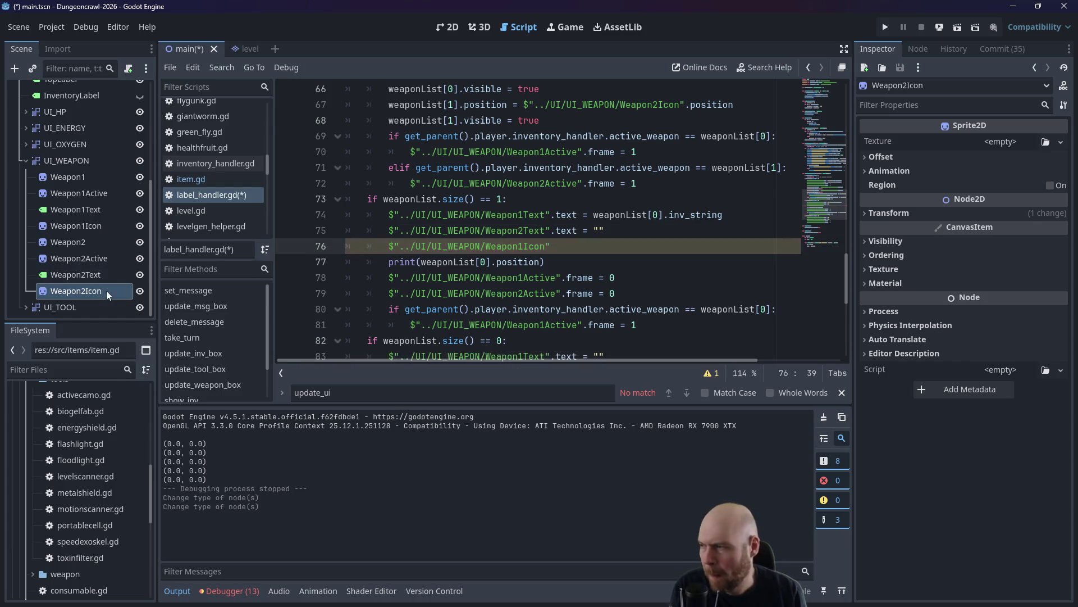
Make line 76 set Weapon1Icon's texture to weaponList[0].sprite (copied from line 74) and save.
left_click(78, 297)
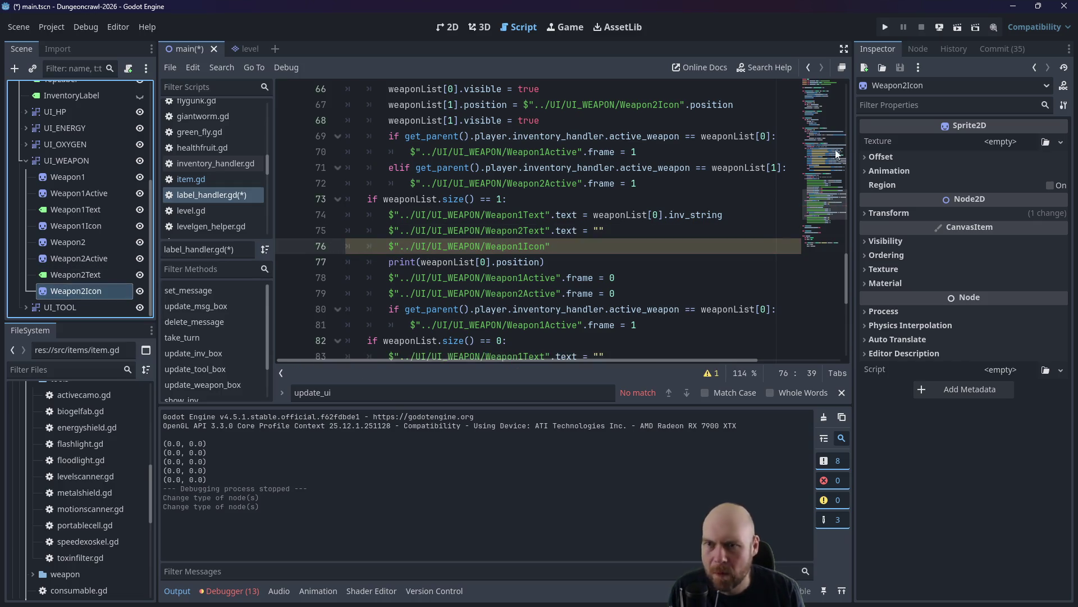
left_click(604, 246)
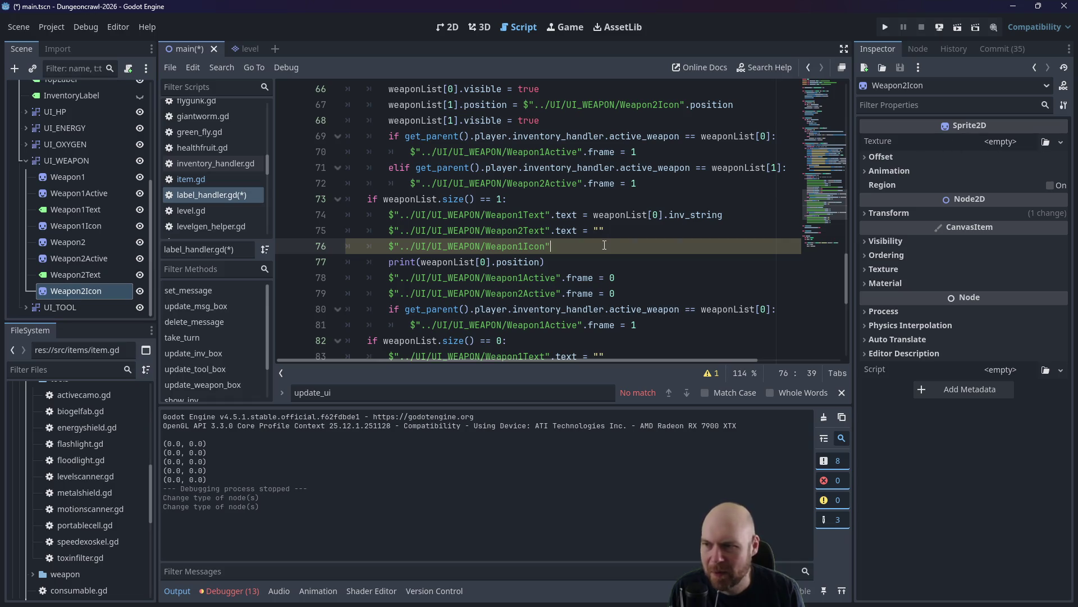
type(".texture =")
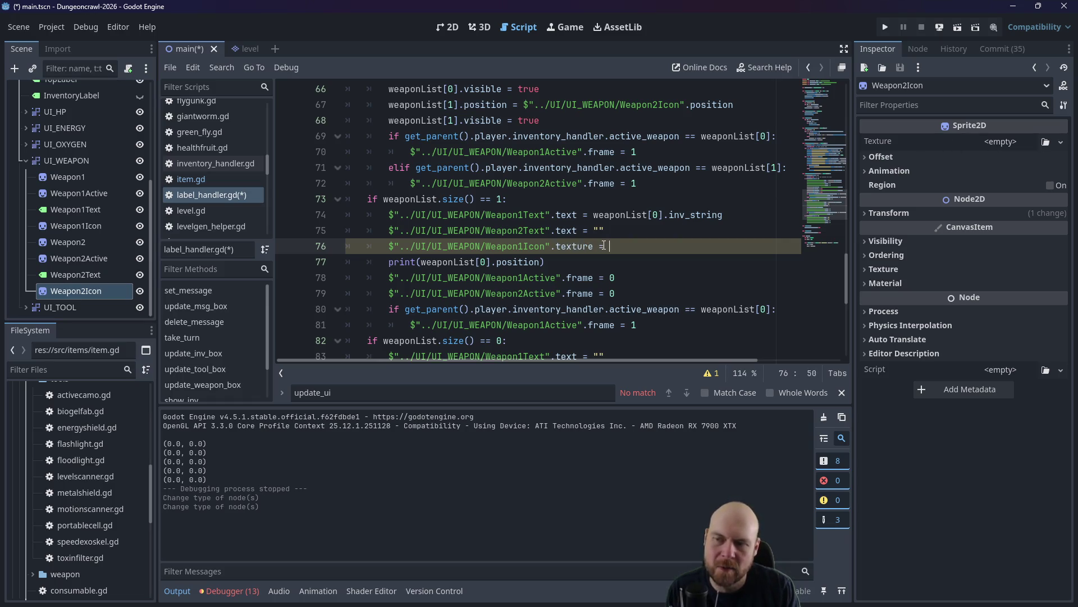
key("ctrl+space")
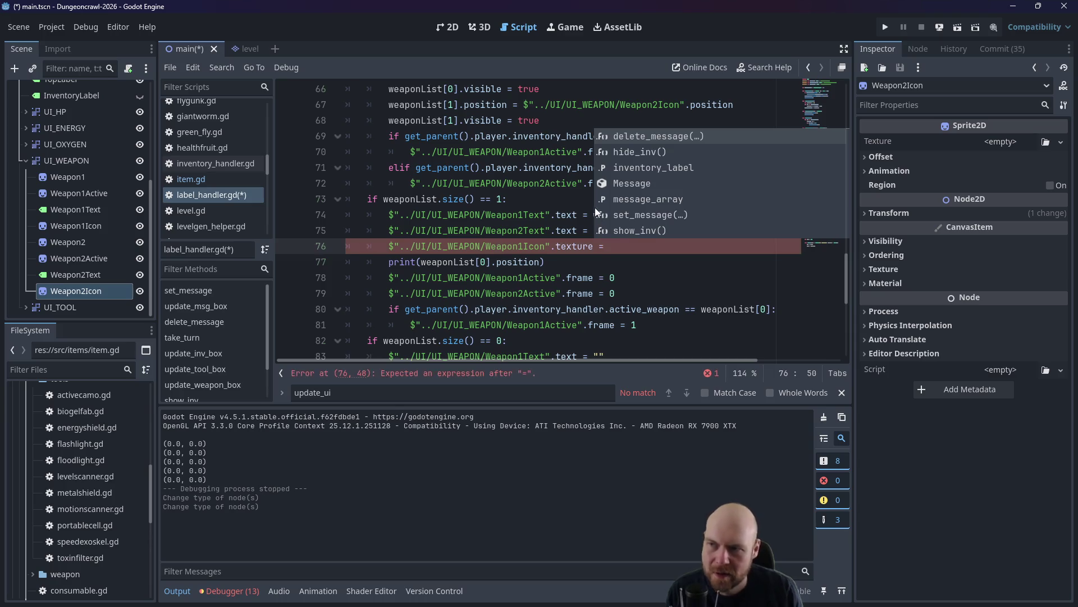
left_click(545, 211)
left_click_drag(594, 215, 663, 214)
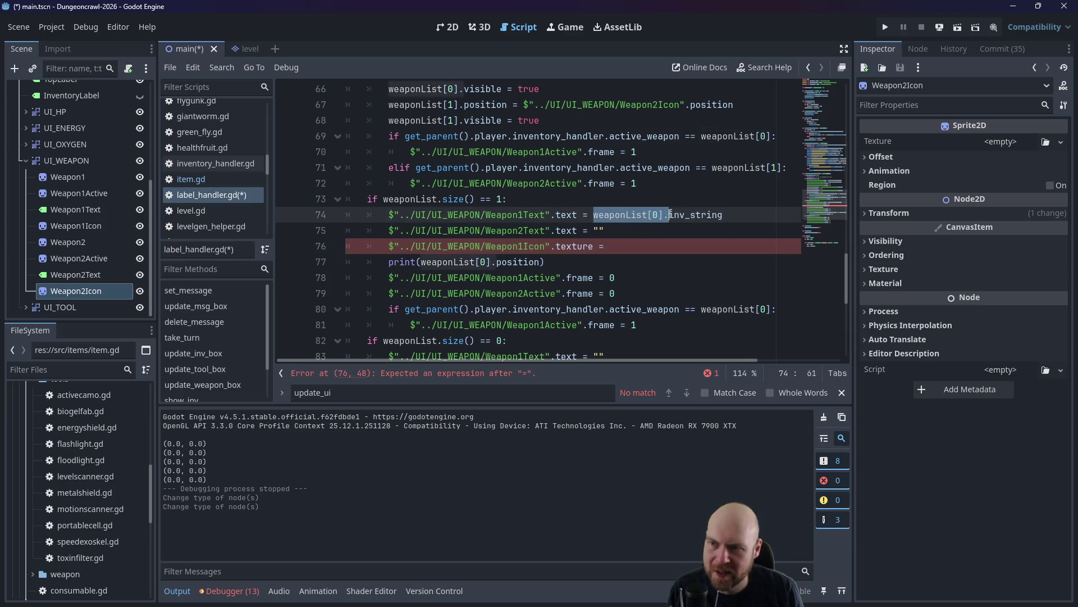
key("ctrl+c")
left_click(668, 244)
key("ctrl+v")
type(".sprite")
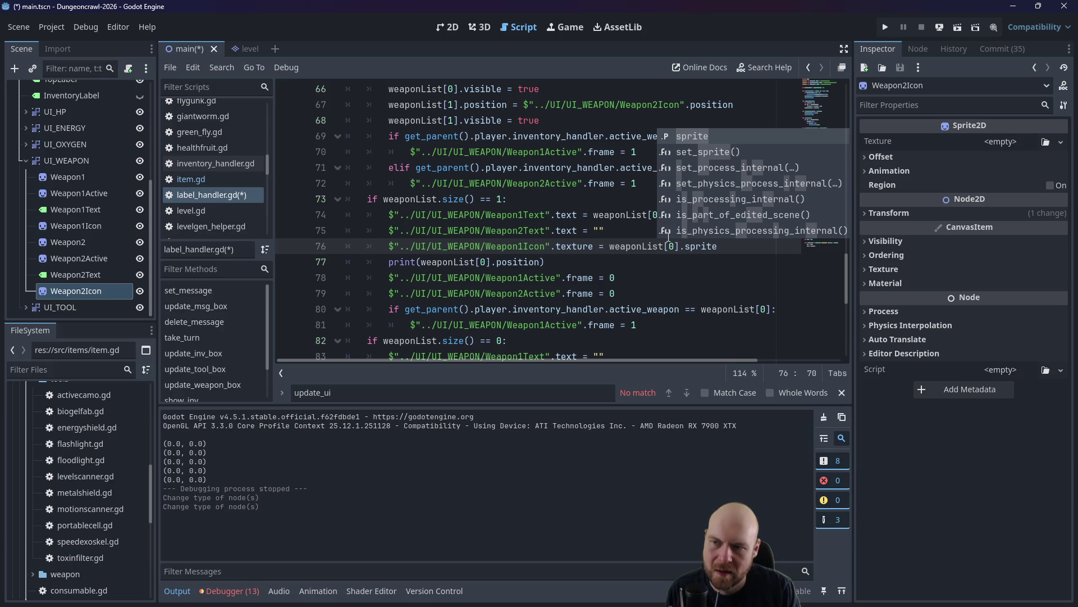
key("ctrl+s")
left_click(599, 230)
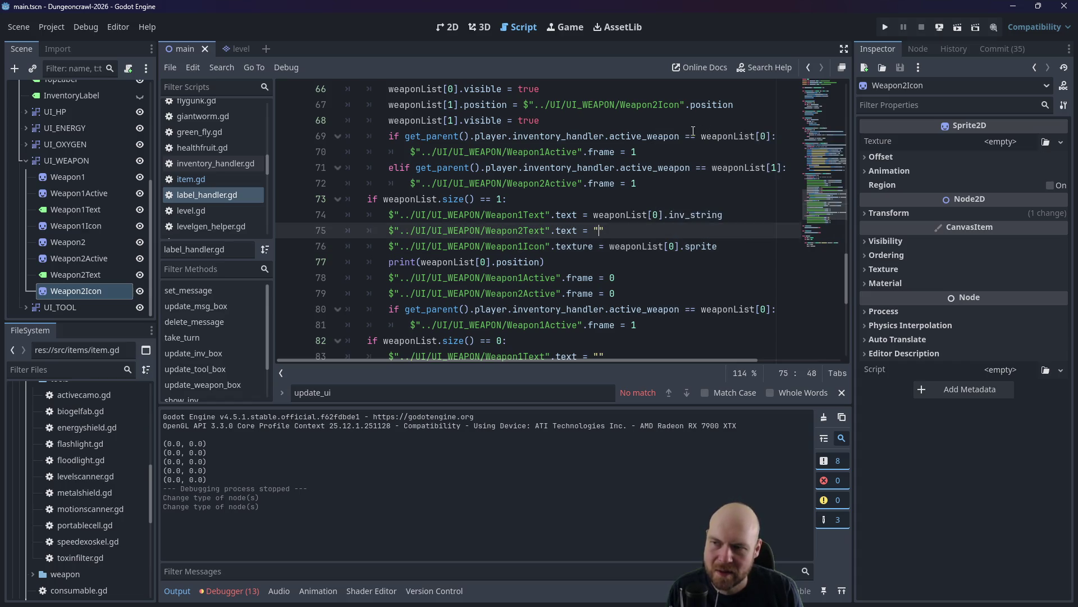
Run the game, open the inventory, toggle the O2 rifle ready with key 1, then close the game.
left_click(885, 27)
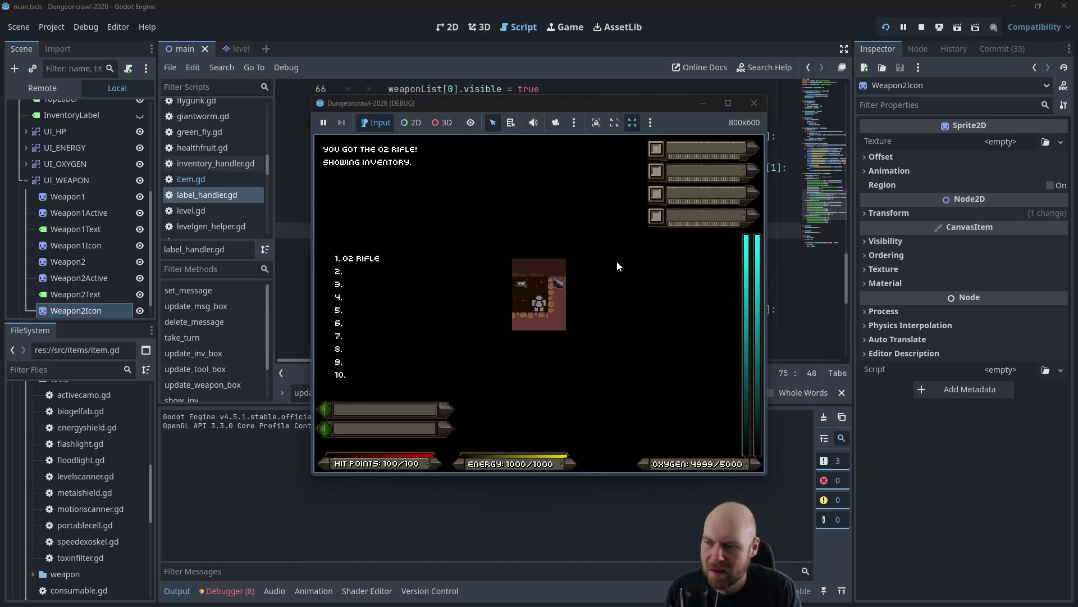
key("i")
key("i")
key("1")
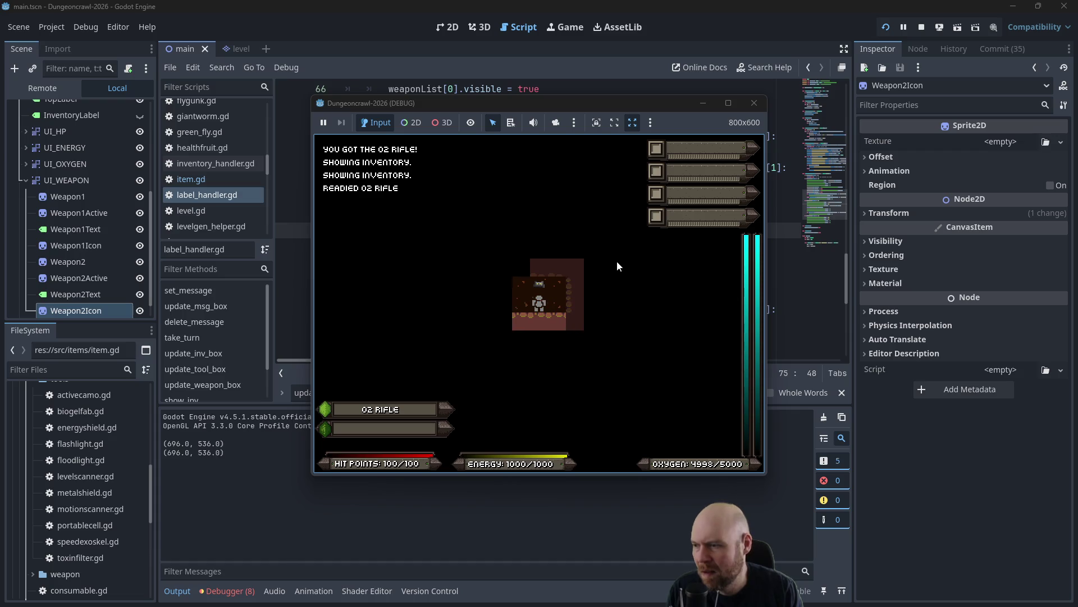
key("1")
key("1")
key("1")
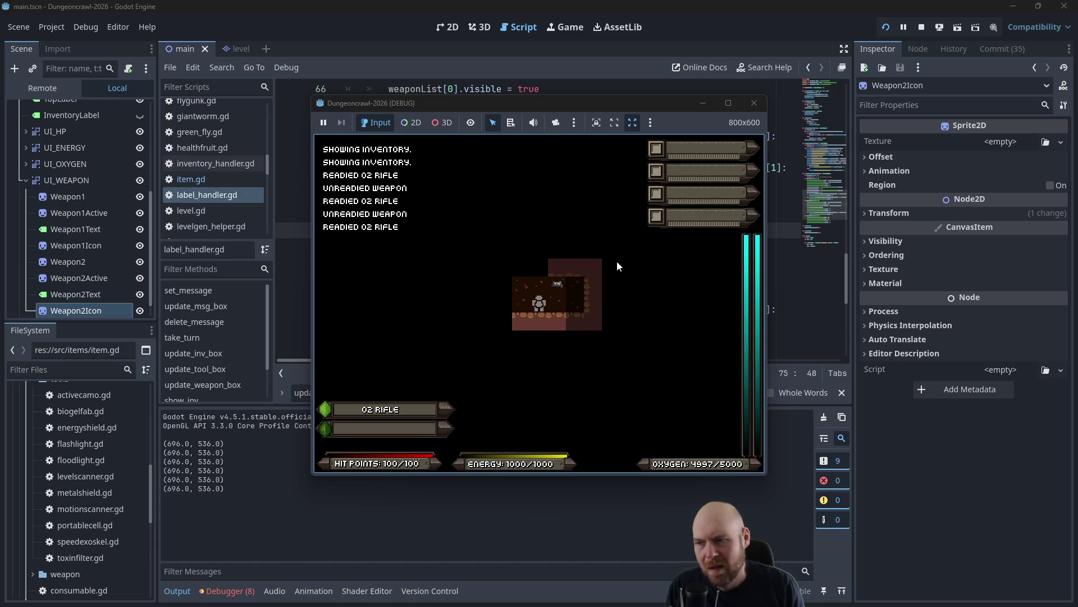
key("1")
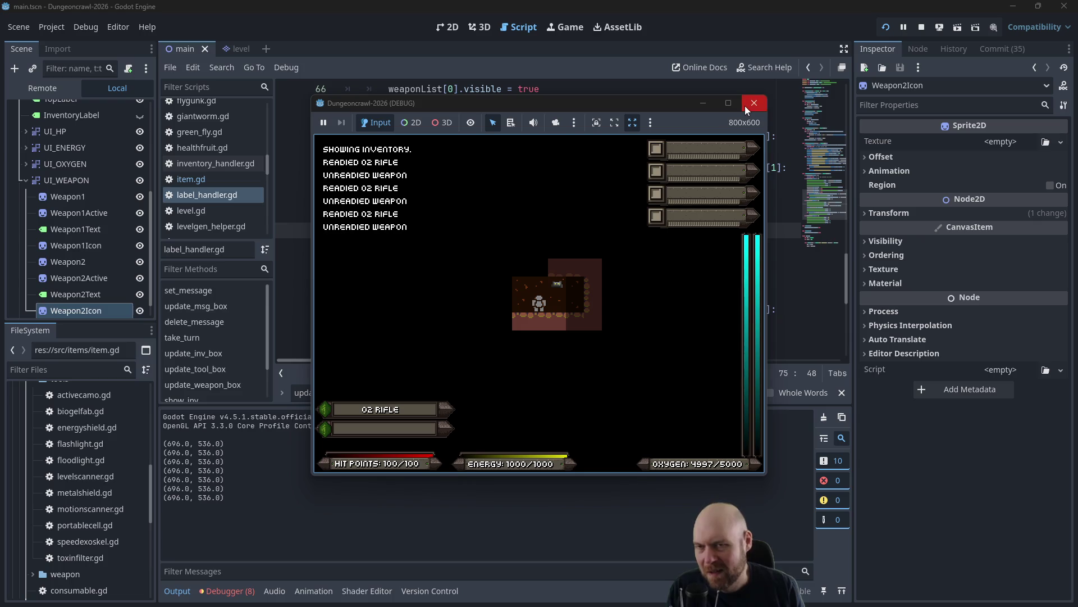
key("1")
key("1")
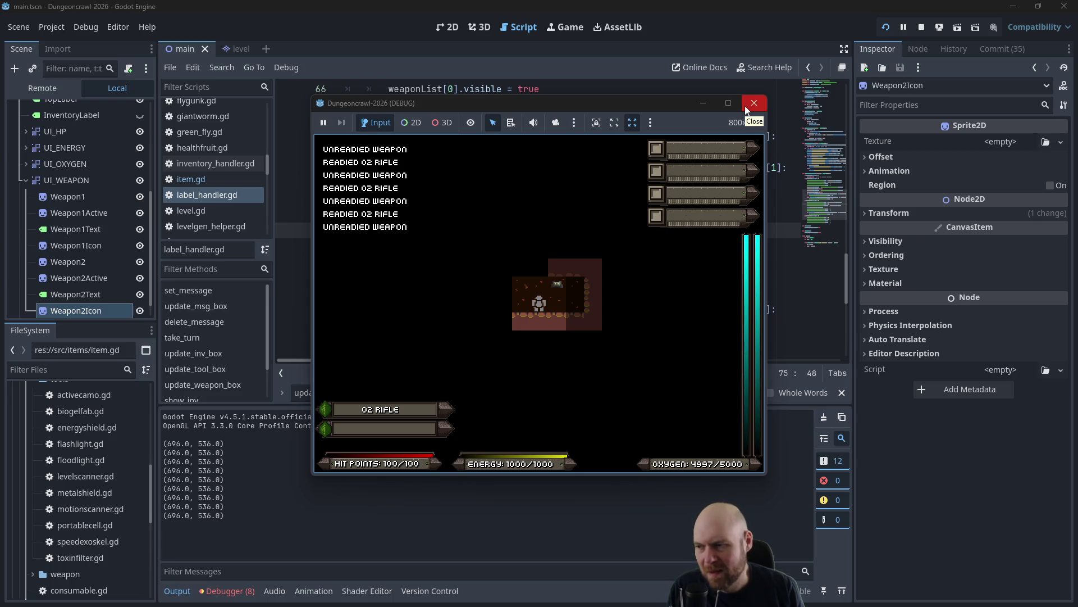
left_click(746, 109)
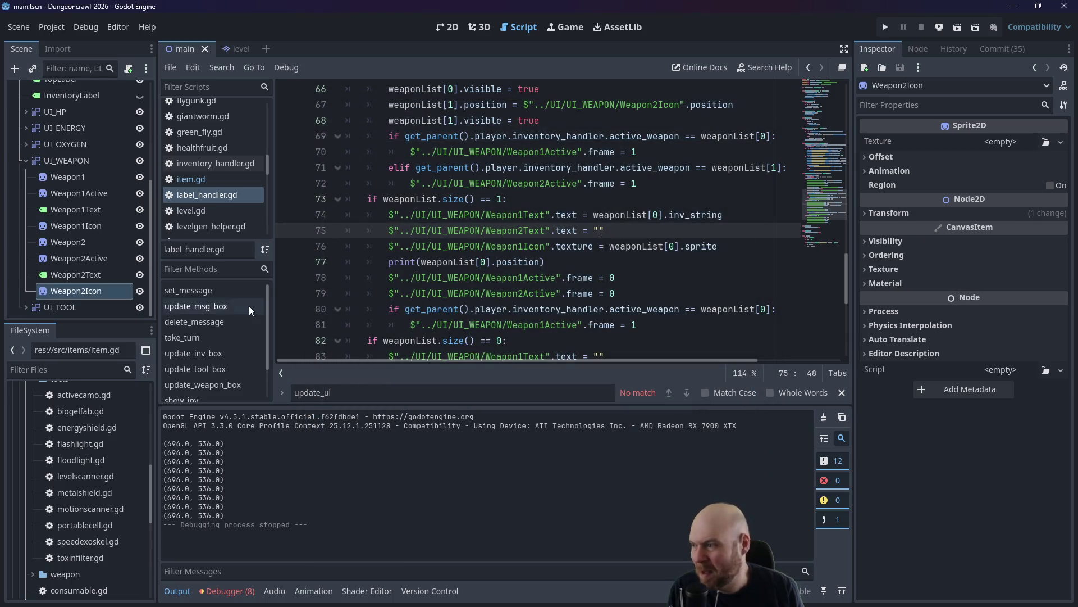
left_click(67, 226)
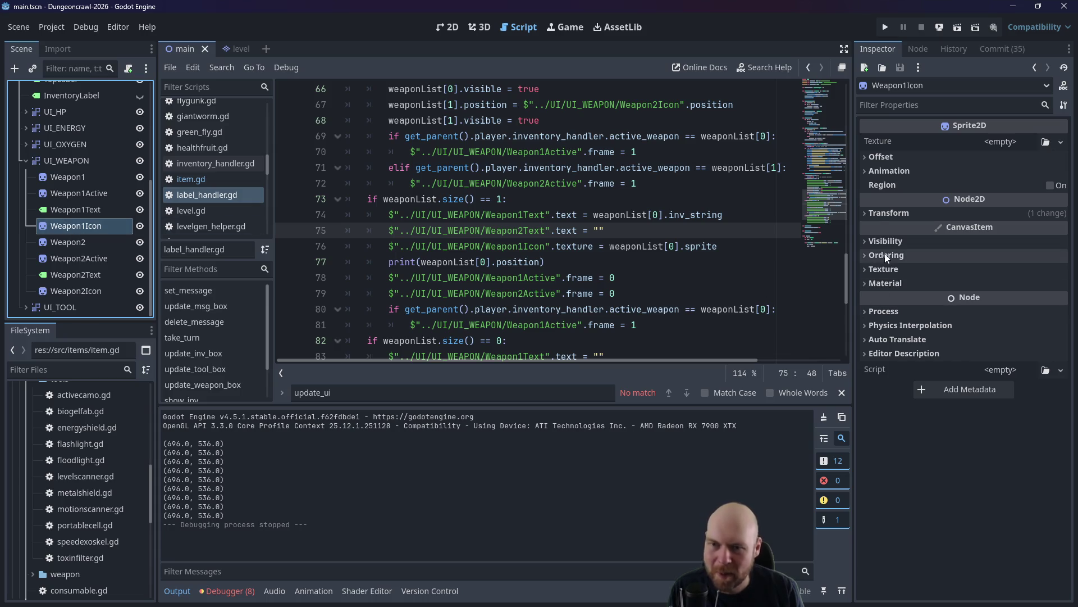
Filter Weapon1Icon's properties by 'z' to check its Ordering Z Index.
left_click(923, 105)
type("z")
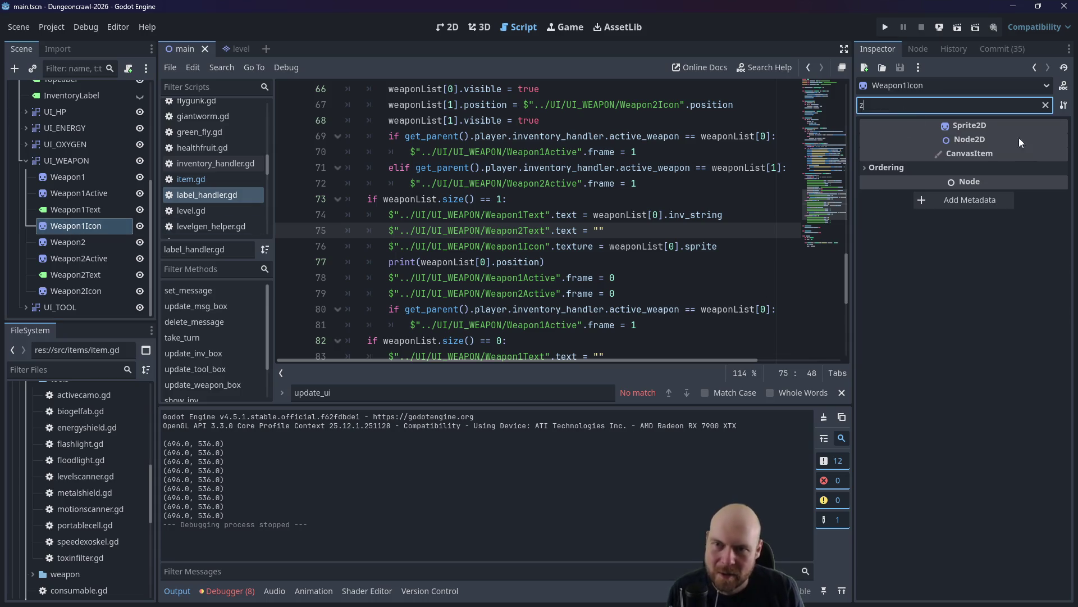
left_click(867, 167)
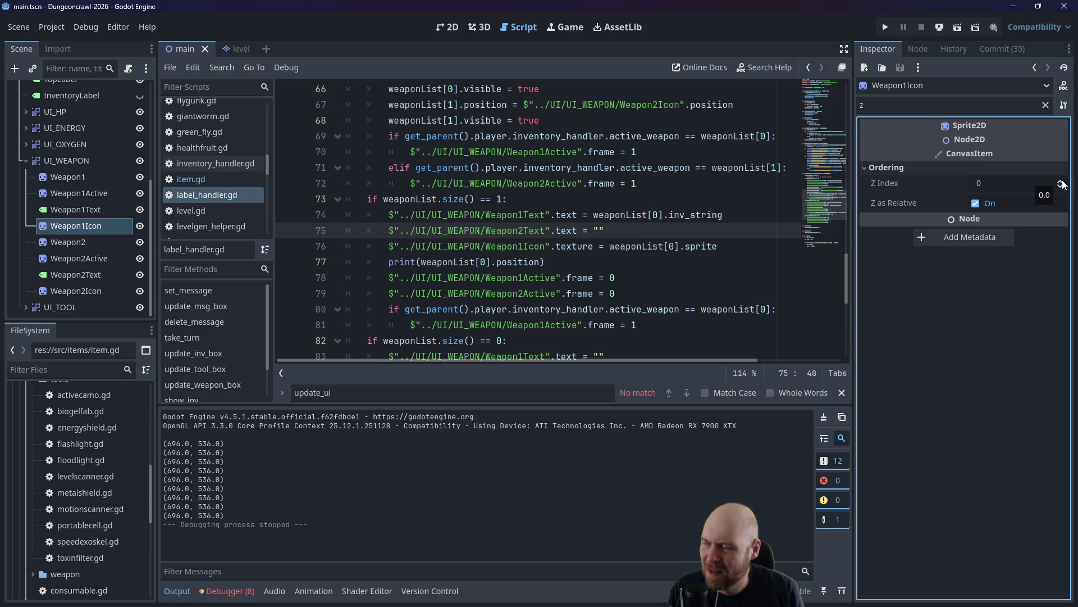
Hide Weapon1Text, Weapon1Active and the Weapon1 bar, then test-run readying the O2 rifle.
left_click(447, 27)
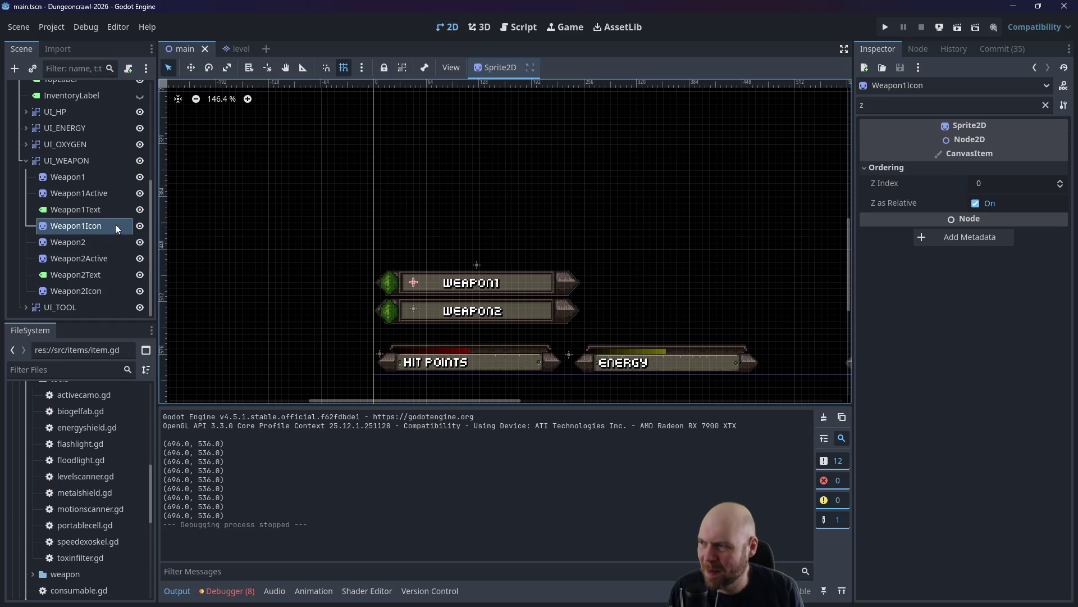
left_click(140, 209)
left_click(140, 193)
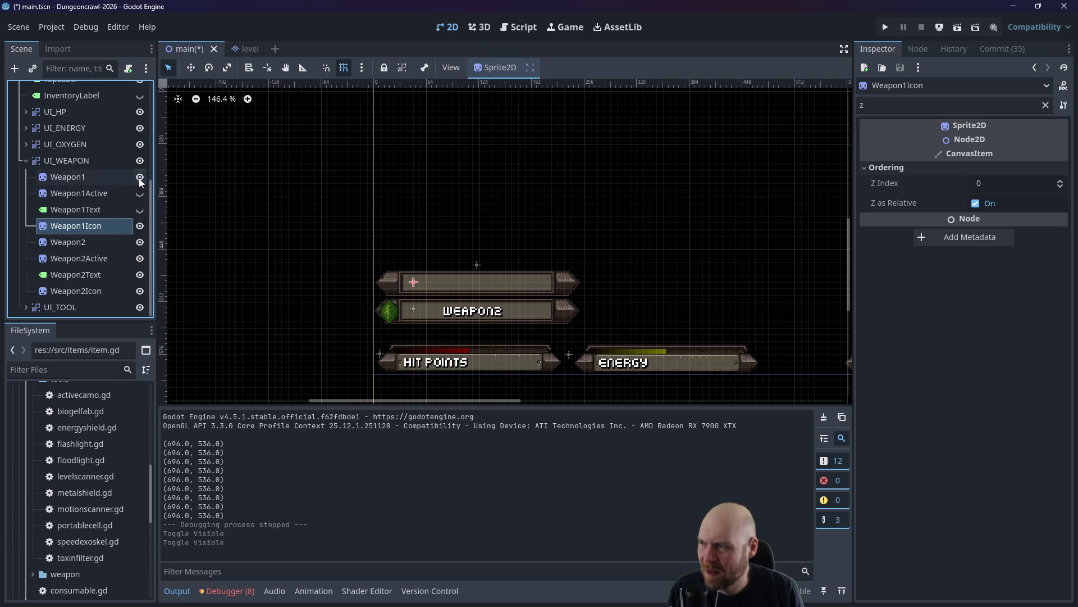
left_click(140, 177)
left_click(885, 27)
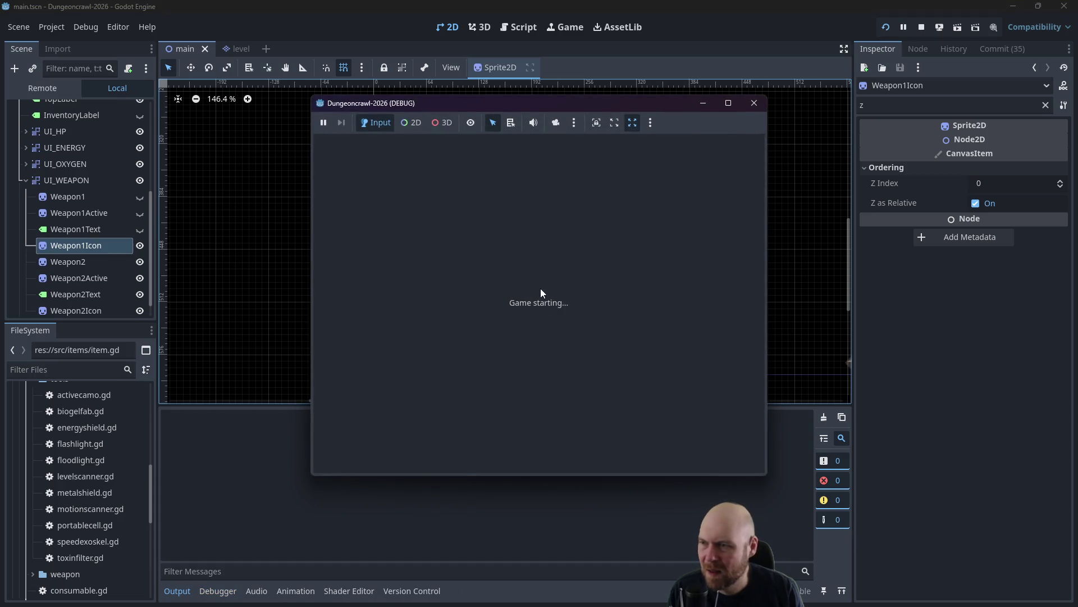
key("Down")
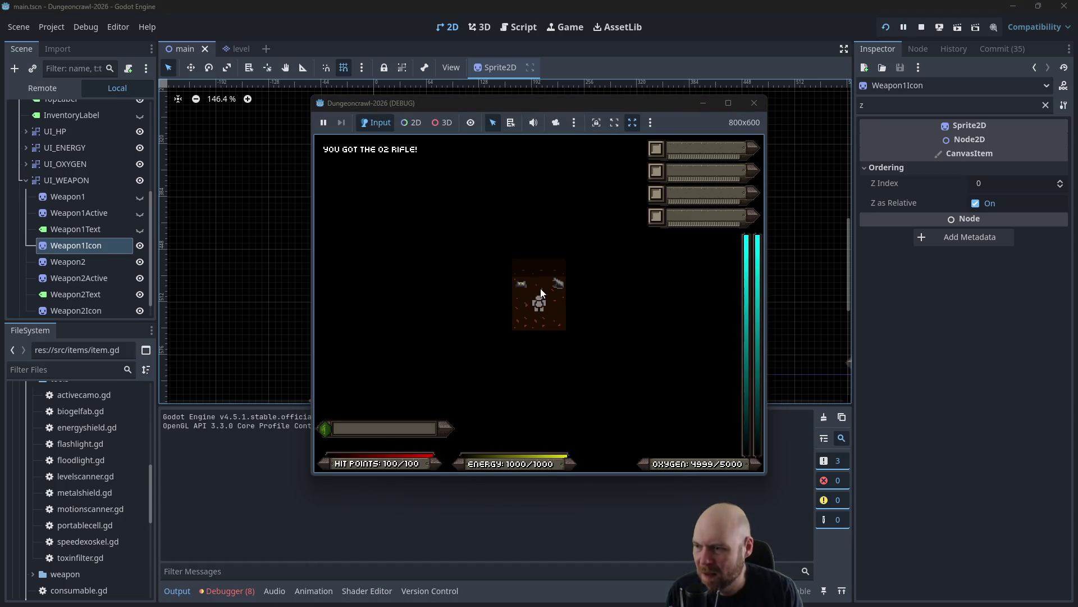
key("i")
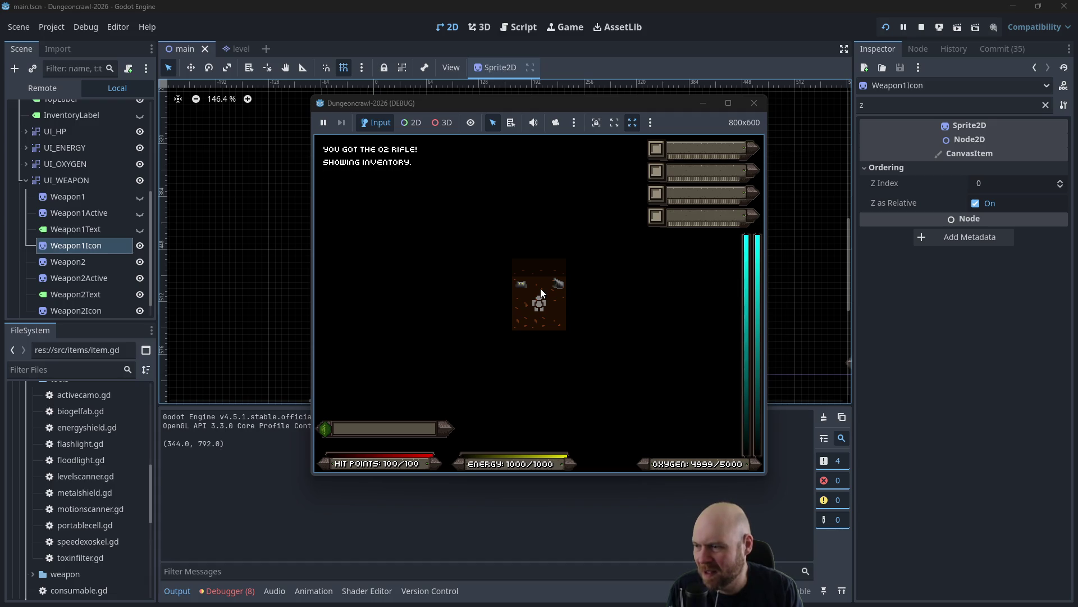
key("1")
key("1")
key("1")
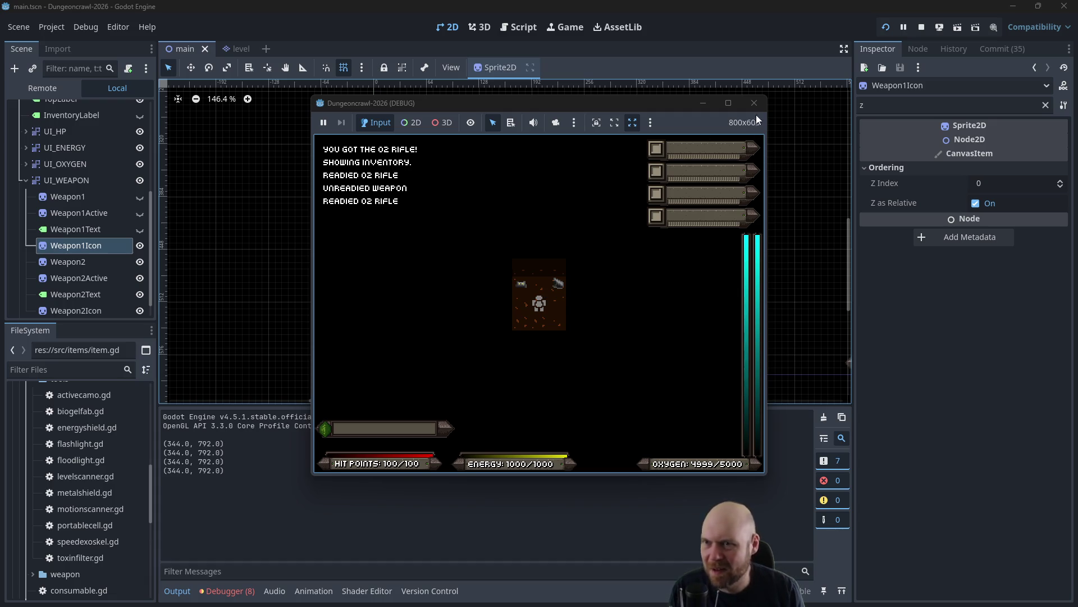
left_click(754, 103)
Unhide the three Weapon1 nodes and clear the Inspector property filter.
left_click(140, 209)
left_click(140, 193)
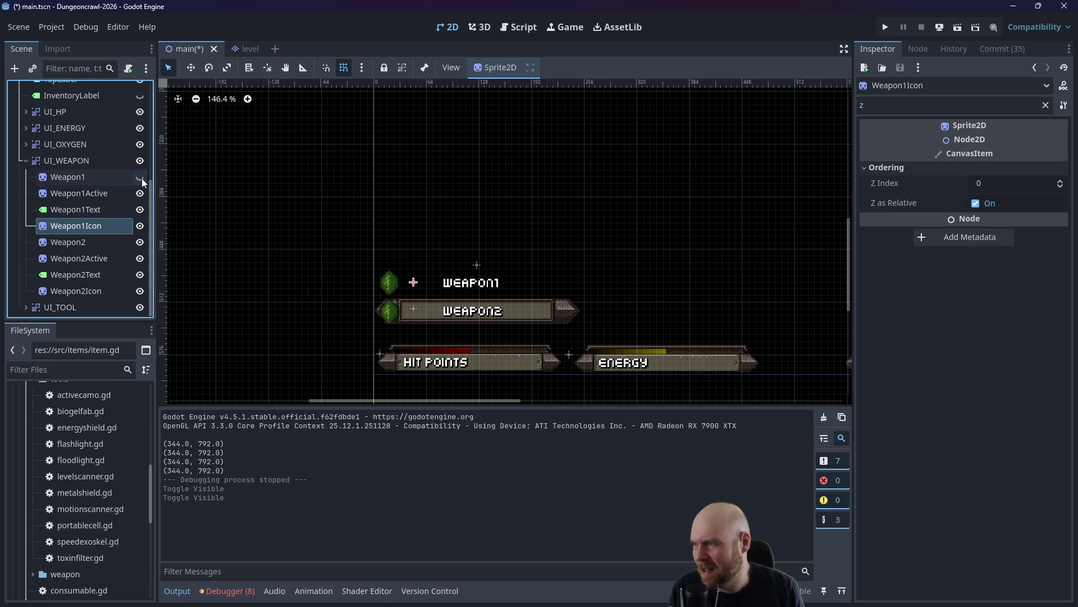
left_click(140, 177)
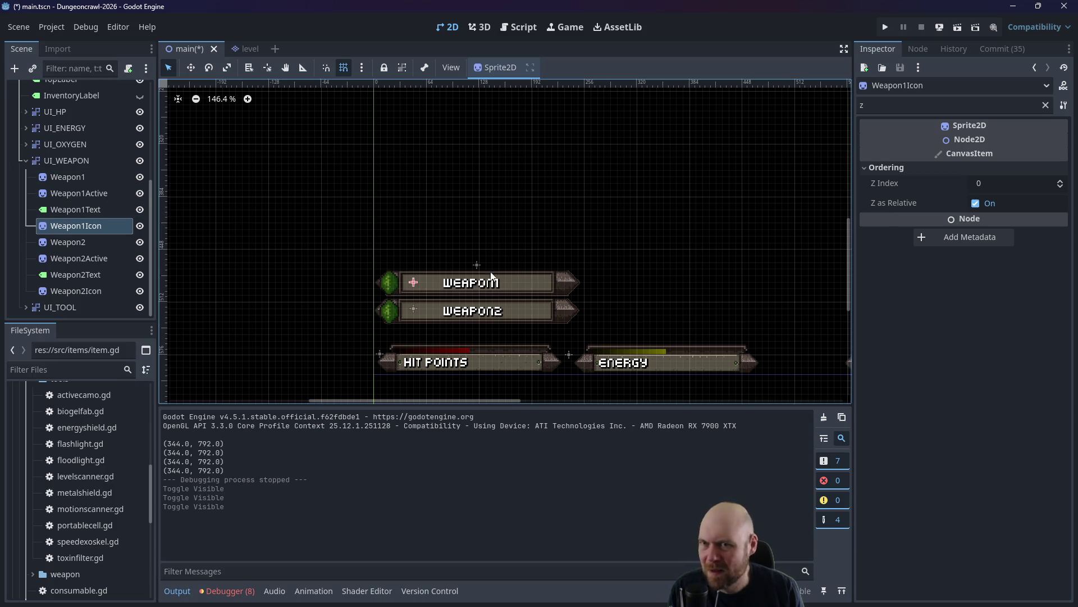
left_click(899, 105)
key("BackSpace")
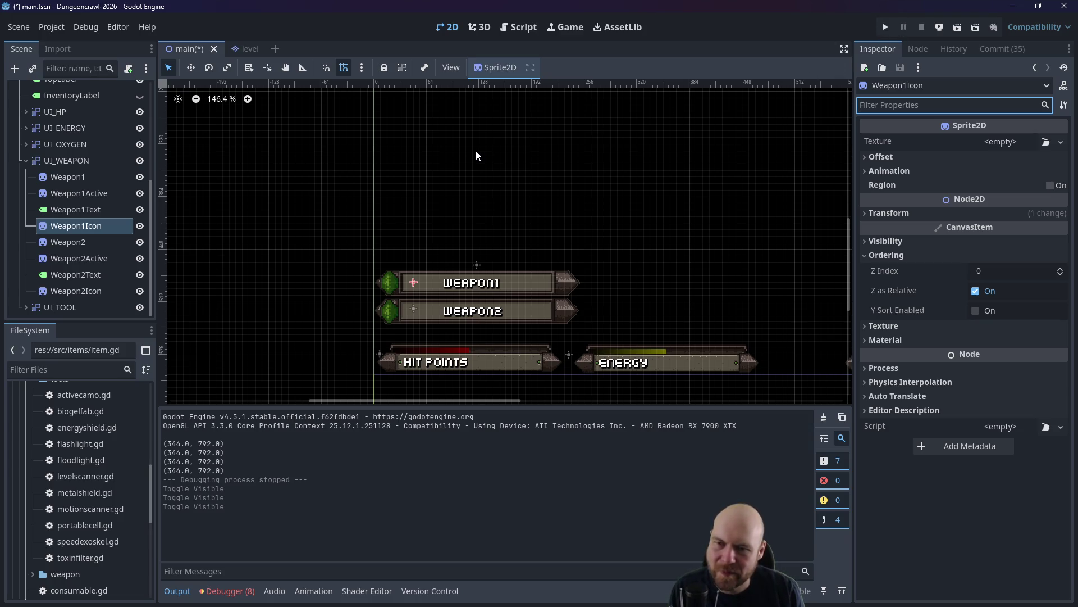
left_click(520, 28)
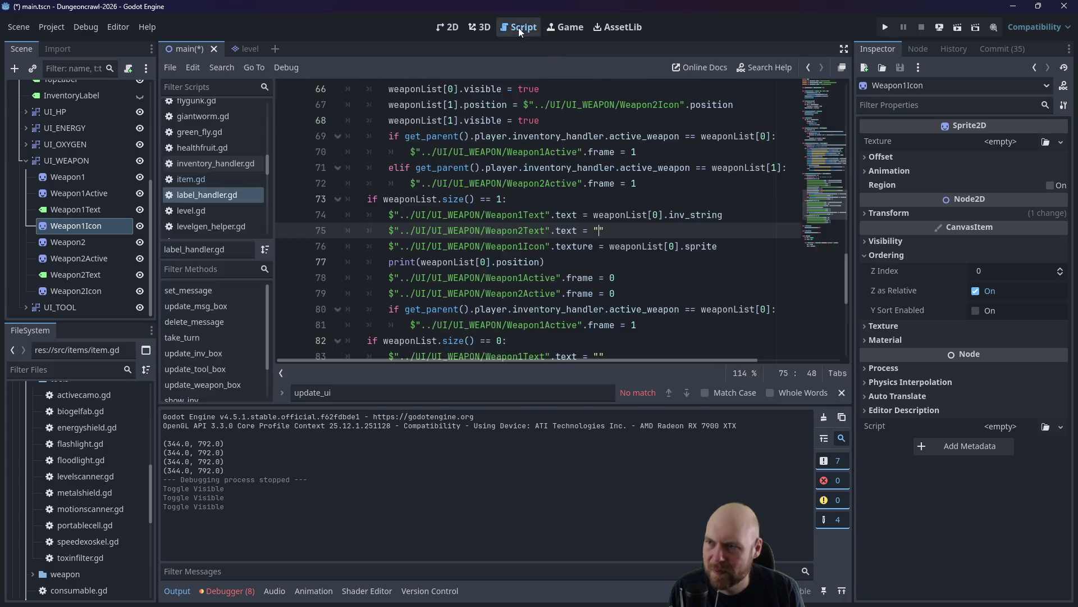
Change the print on line 77 from weaponList[0].position to weaponList[0].sprite.
left_click(714, 246)
mouse_move(717, 246)
left_mouse_down()
mouse_move(562, 262)
mouse_move(507, 246)
mouse_move(719, 246)
left_mouse_up()
left_click(610, 246)
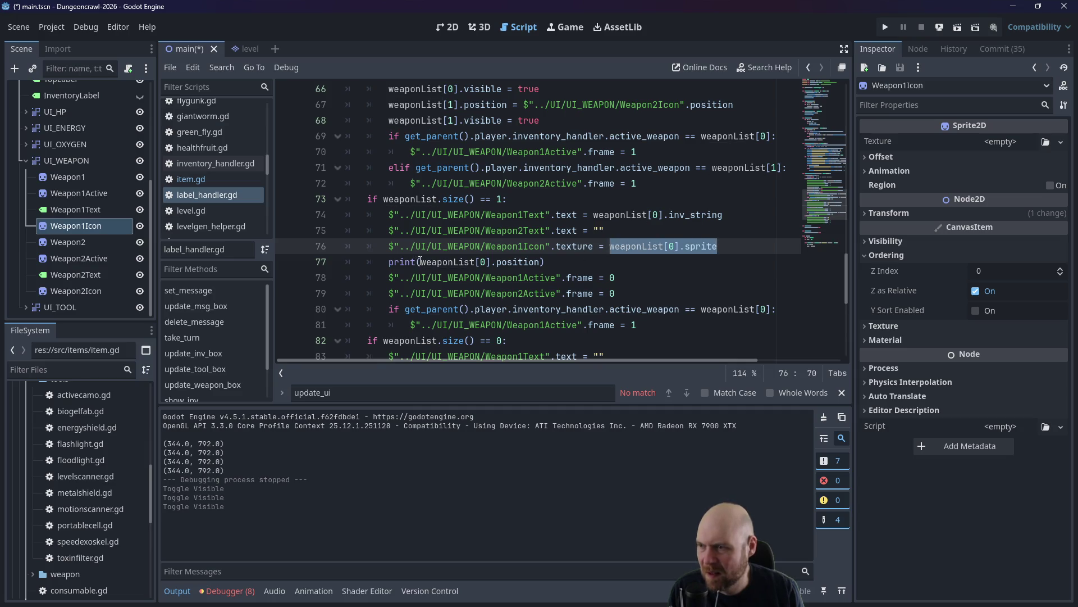
left_click_drag(421, 262, 498, 262)
double_click(516, 262)
type("sprite")
Run the game, step onto the rifle, open the inventory and ready the O2 rifle.
left_click(885, 28)
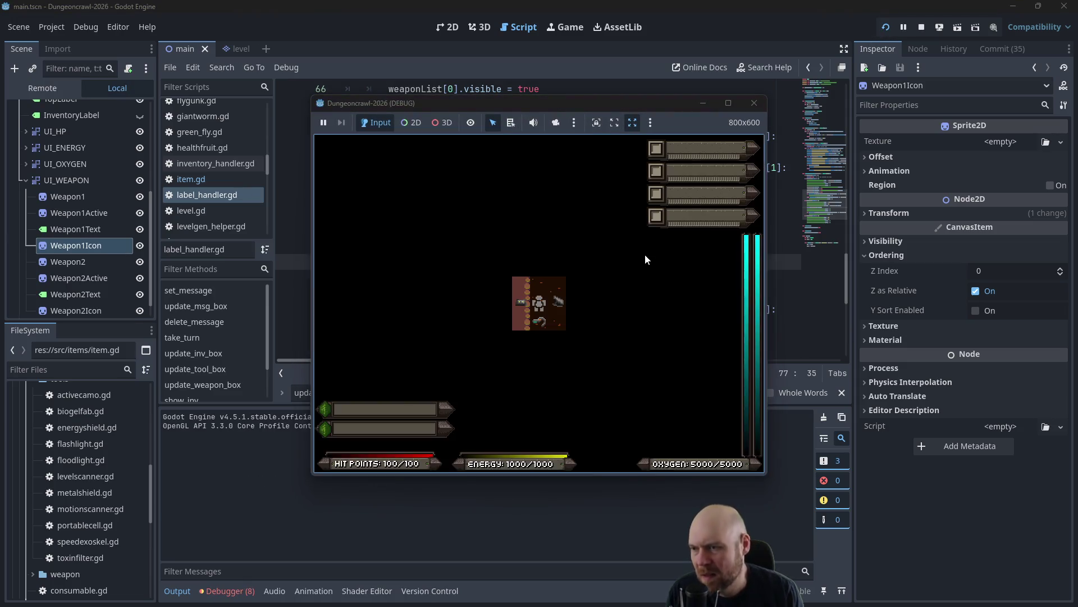
key("Down")
key("i")
key("i")
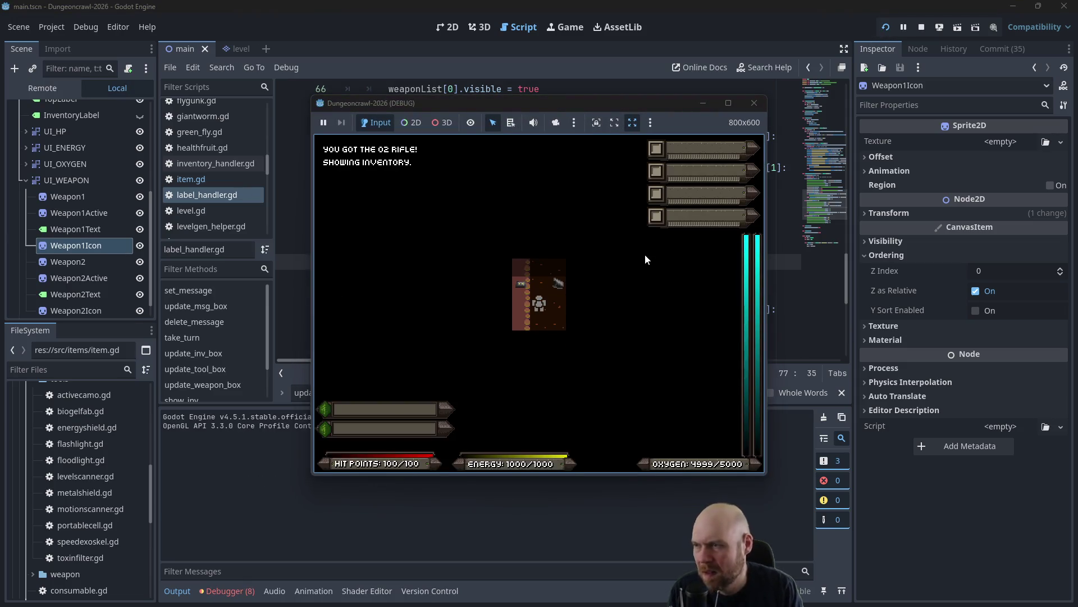
key("1")
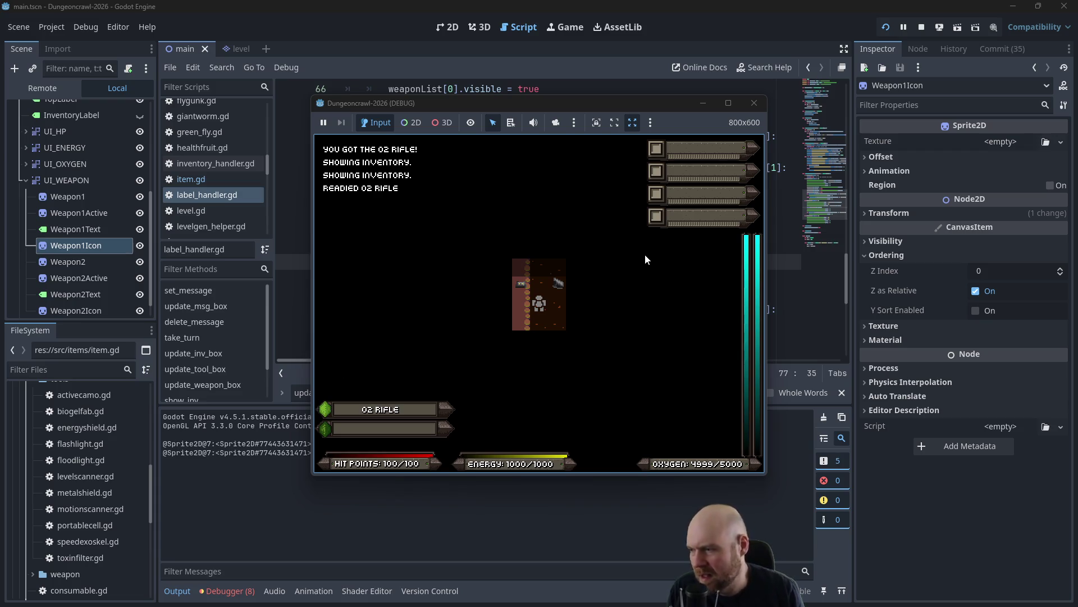
left_click(753, 103)
left_click(567, 247)
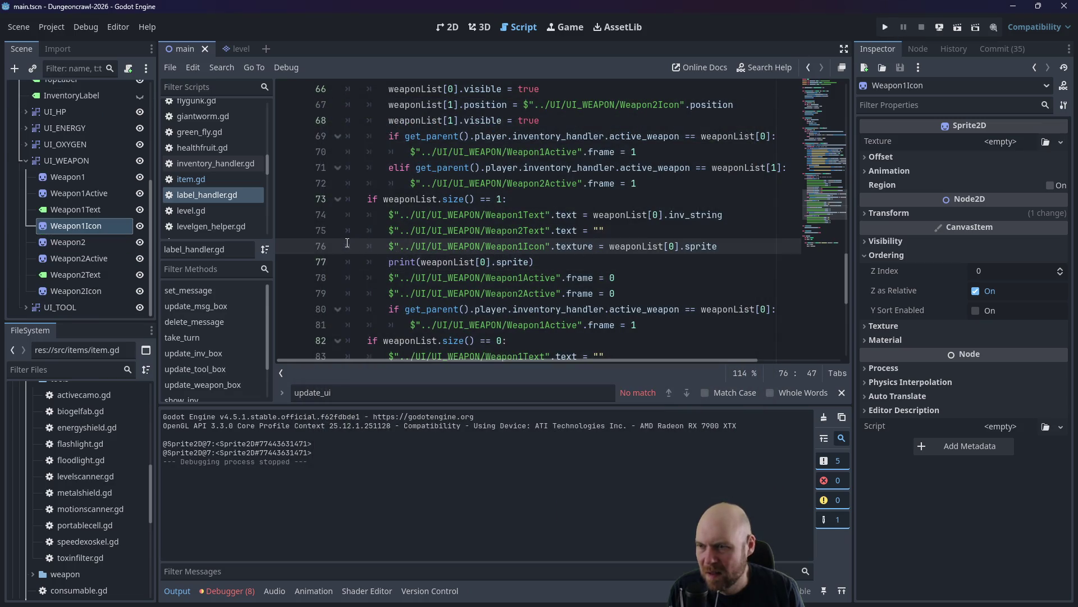
Assign cannon1.png from the arts weapons folder as Weapon1Icon's texture.
left_click(79, 227)
left_click(1002, 143)
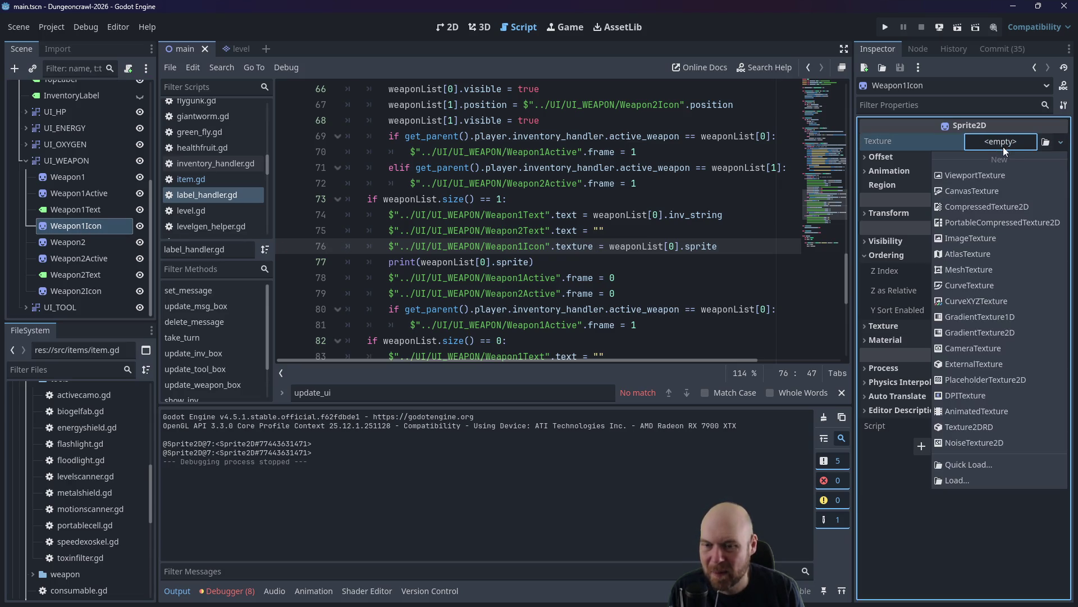
left_click(1006, 147)
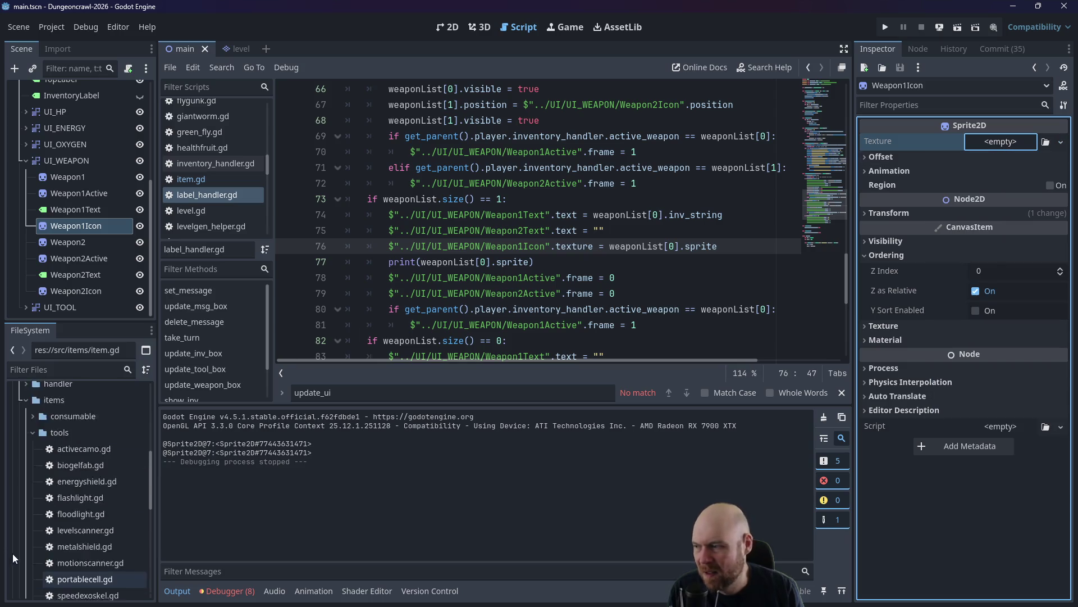
scroll(31, 539, "up", 5)
scroll(32, 539, "up", 10)
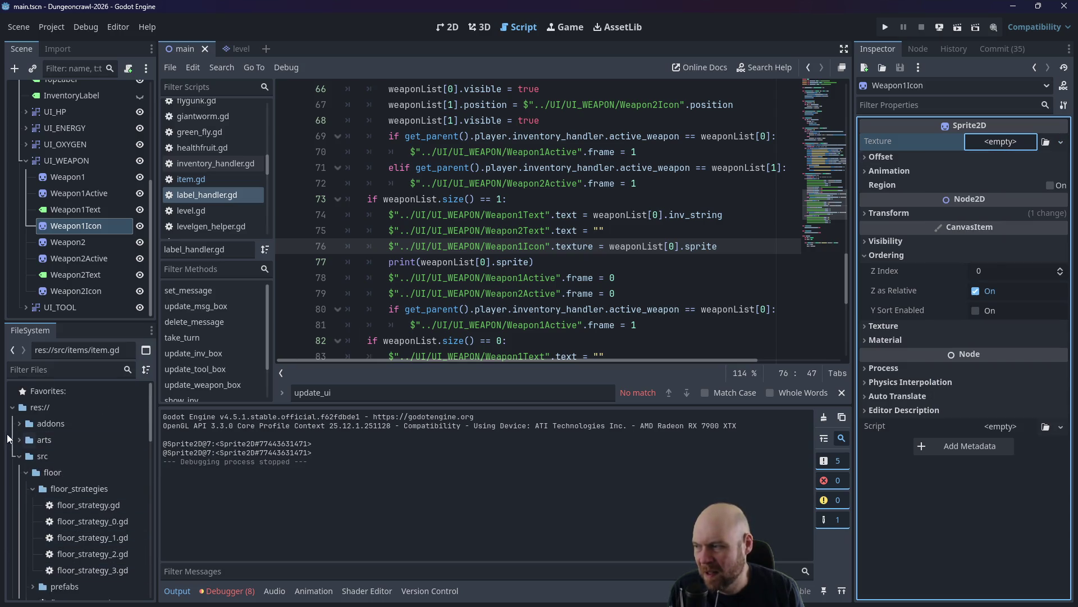
left_click(17, 436)
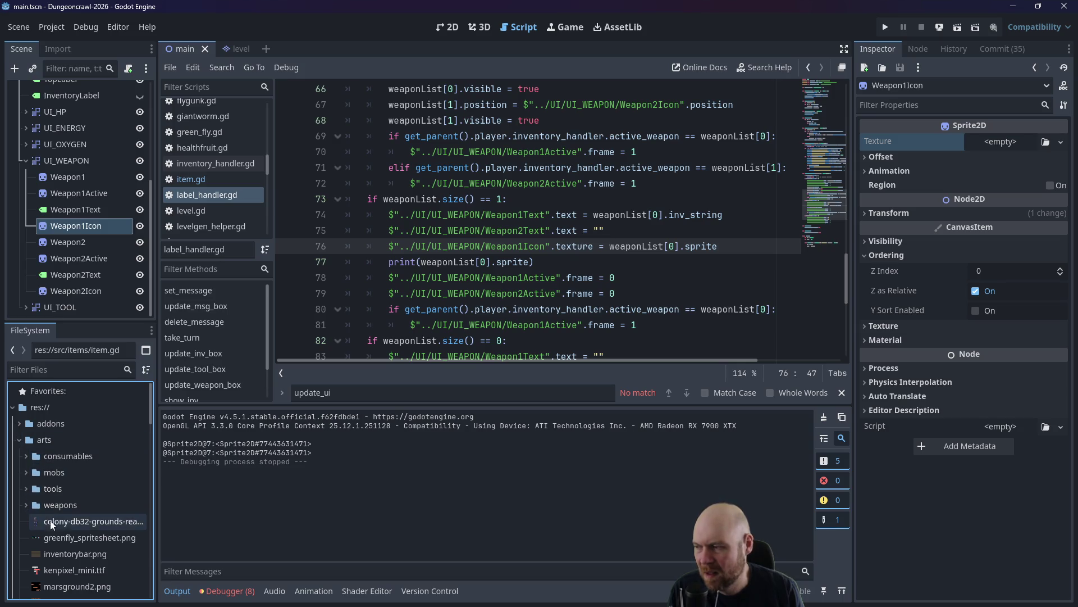
left_click(28, 506)
left_click_drag(68, 524, 1002, 139)
In the 2D view, split the cannon texture into 2 horizontal frames.
left_click(443, 27)
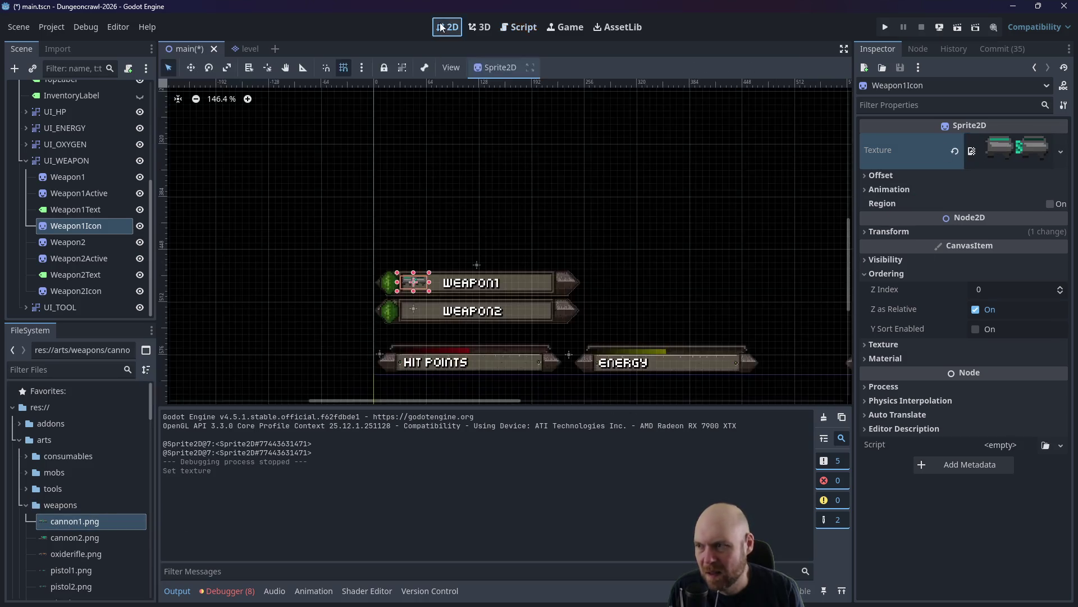
scroll(447, 245, "up", 5)
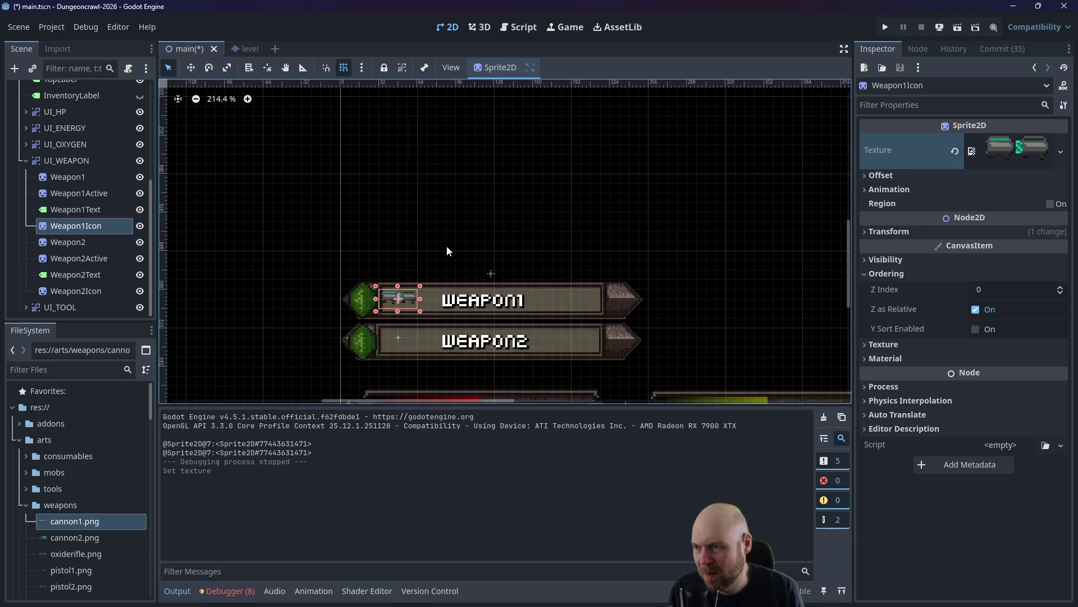
scroll(443, 261, "up", 3)
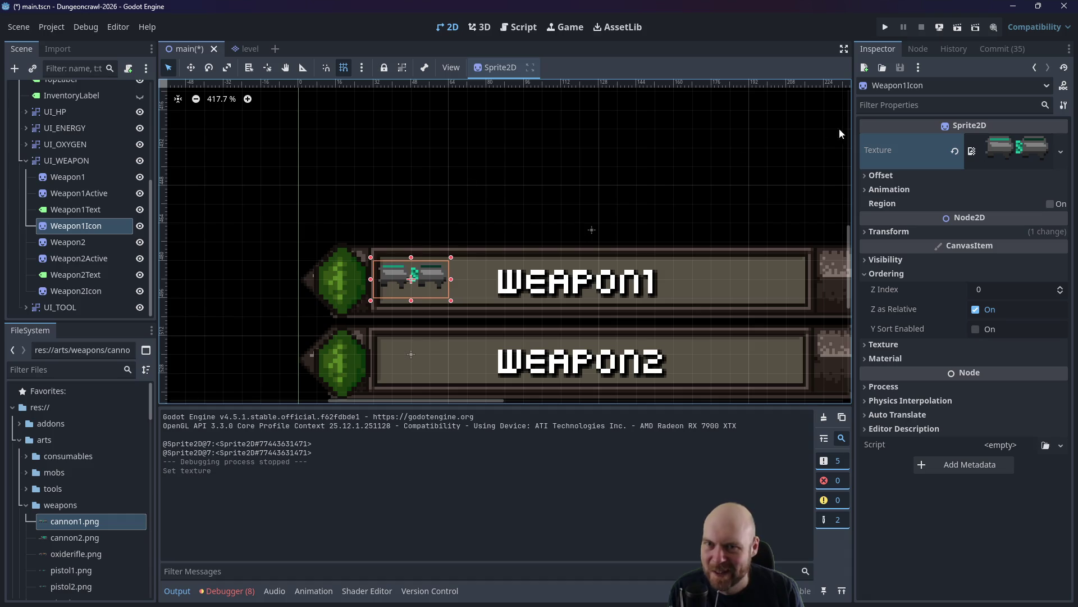
left_click(866, 189)
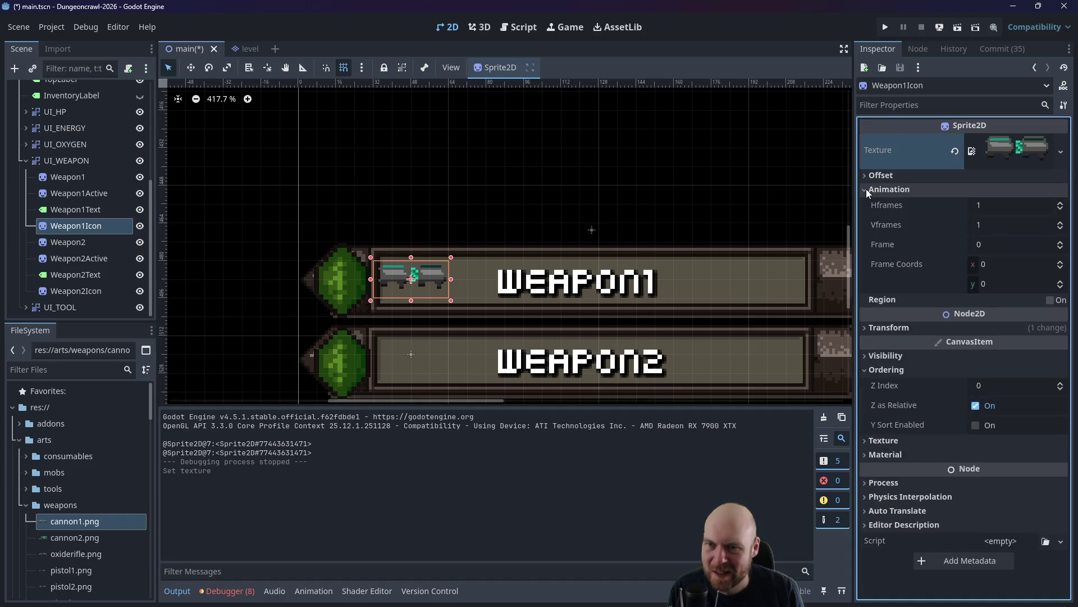
left_click(1060, 203)
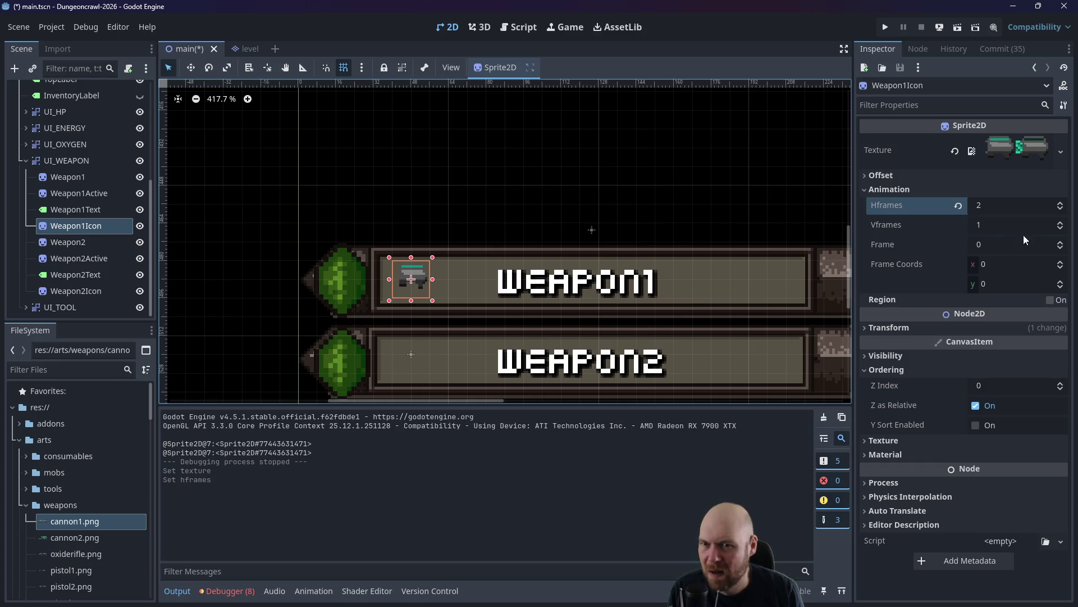
Step through the frames, restore Frame 0 and Hframes 1, then clear the texture.
left_click(1059, 241)
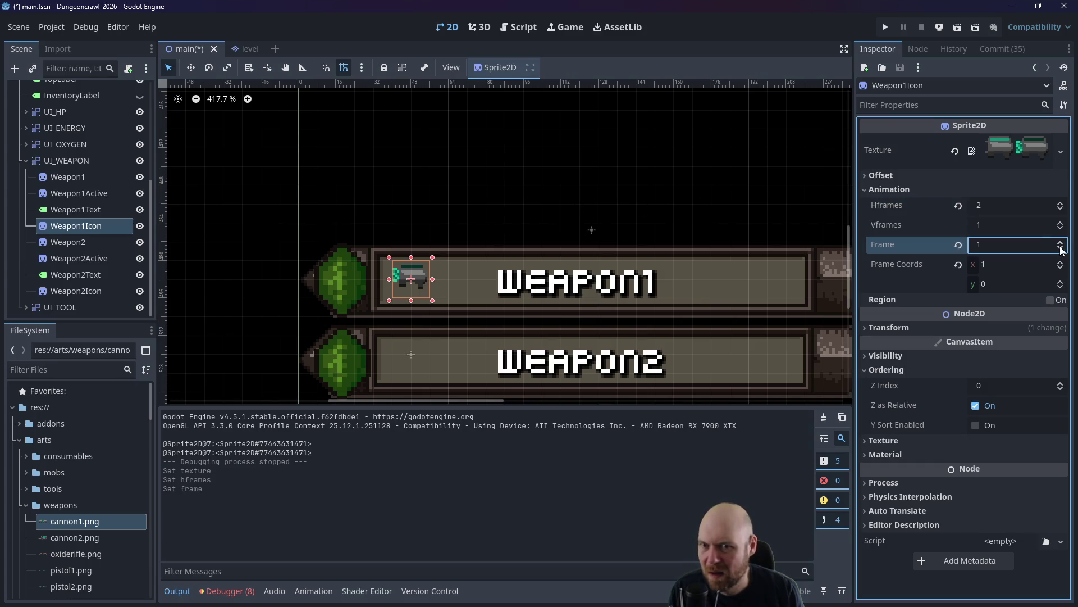
left_click(1062, 249)
left_click(1062, 242)
left_click(1061, 248)
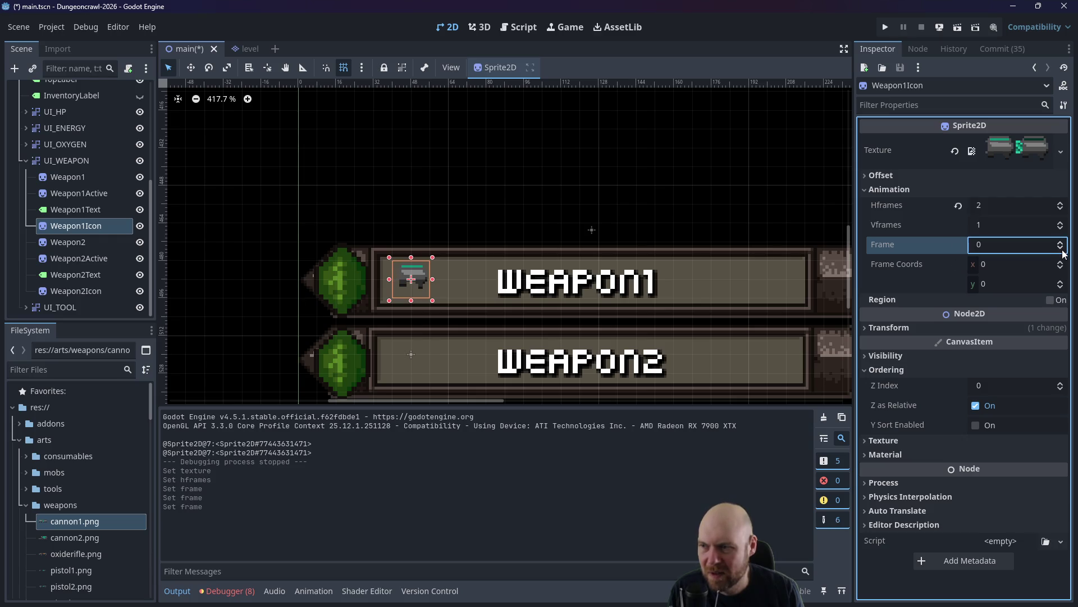
left_click(1061, 243)
left_click(1061, 249)
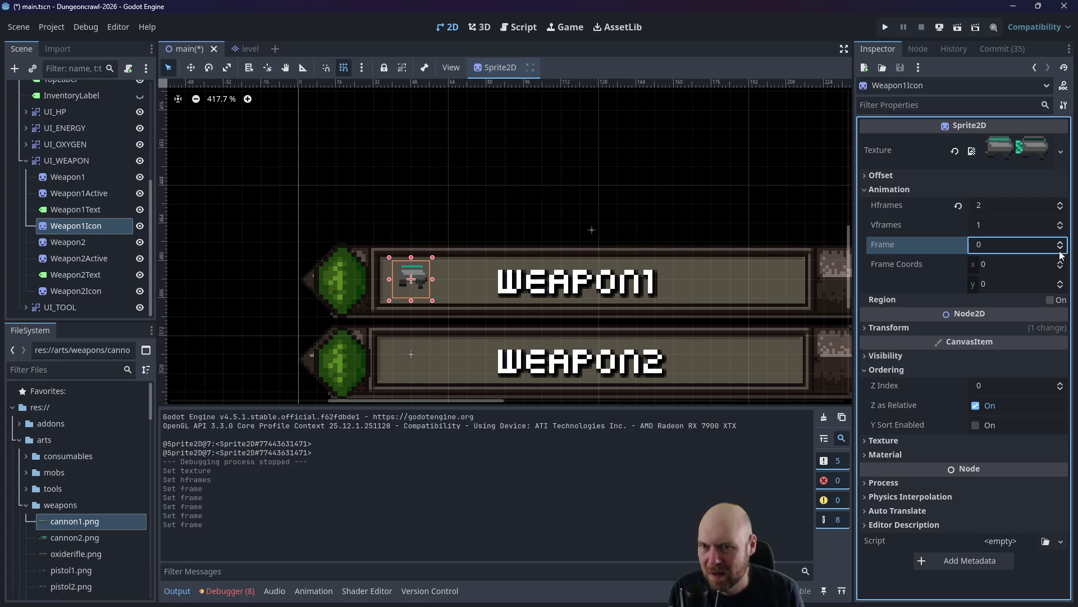
left_click(1062, 209)
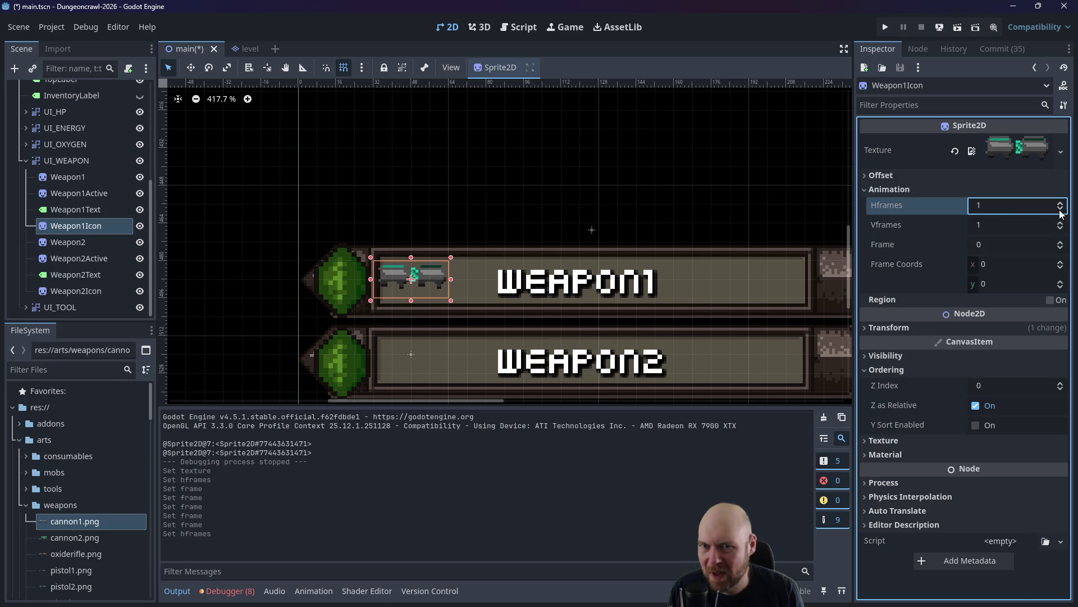
left_click(954, 150)
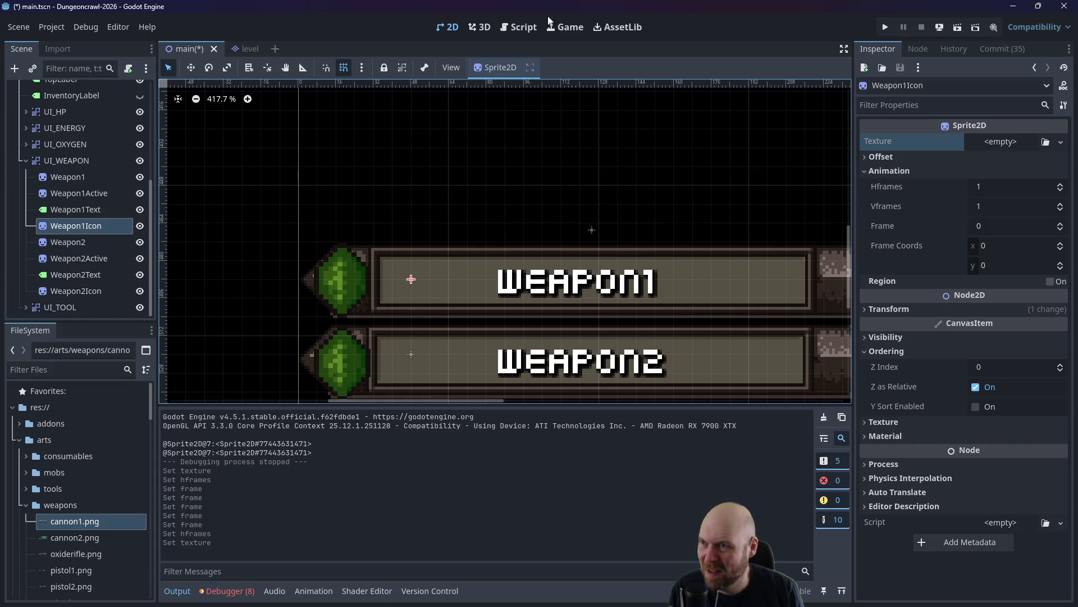
Rewrite line 76 as Weapon1Icon.set_texture(weaponList[0].sprite) and save.
left_click(519, 27)
left_click(553, 246)
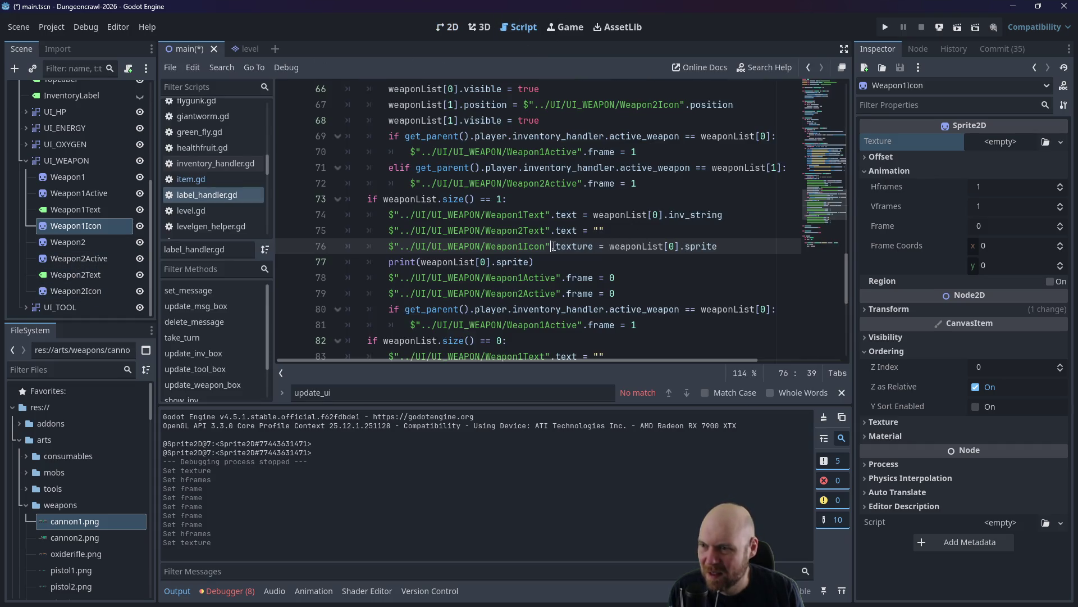
left_click(560, 242)
type("_")
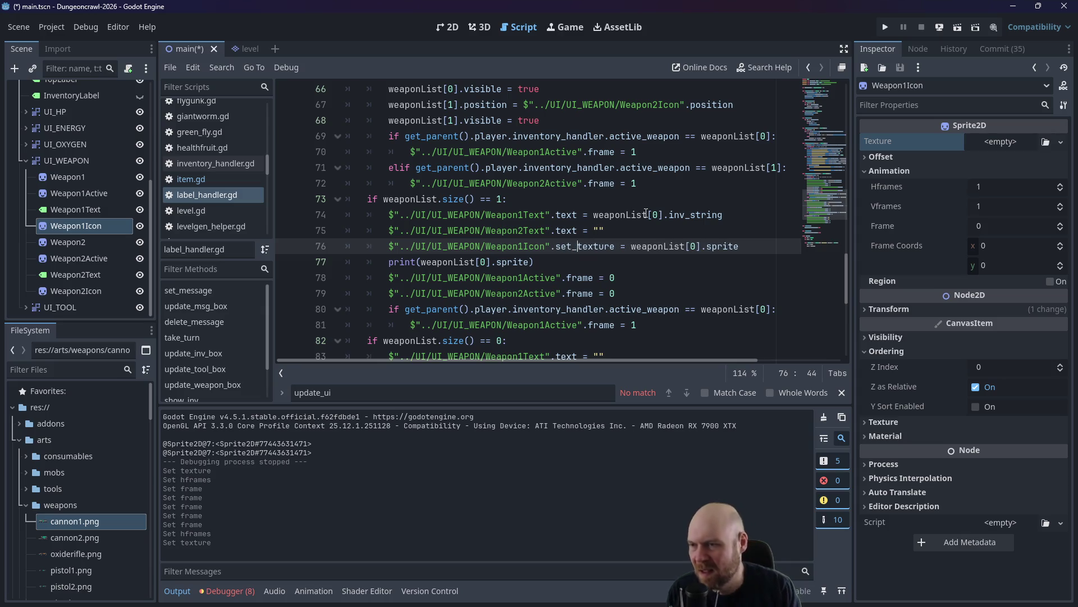
key("ctrl+s")
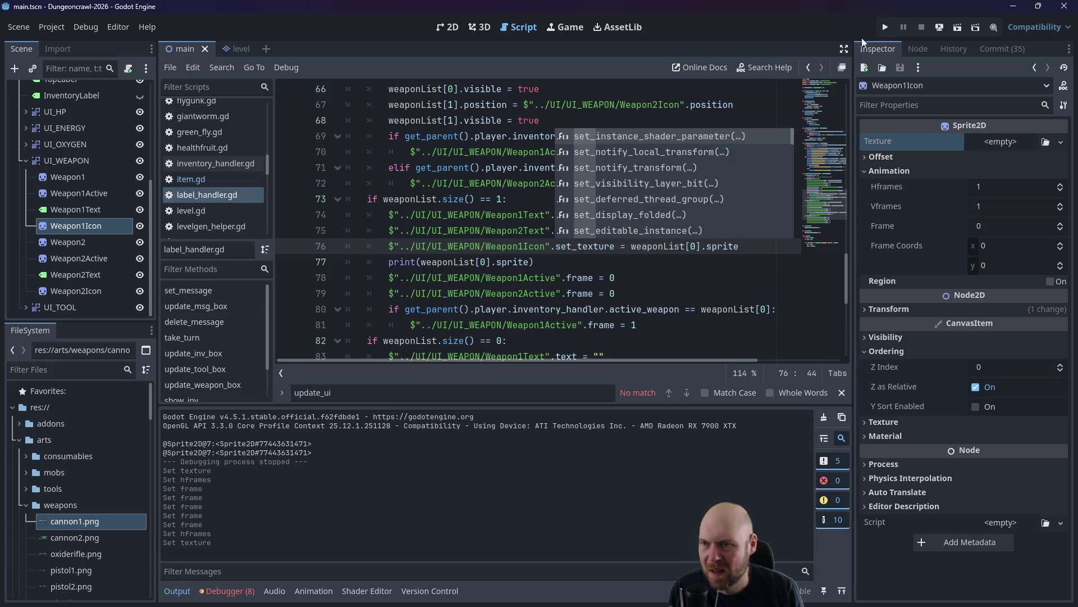
double_click(623, 246)
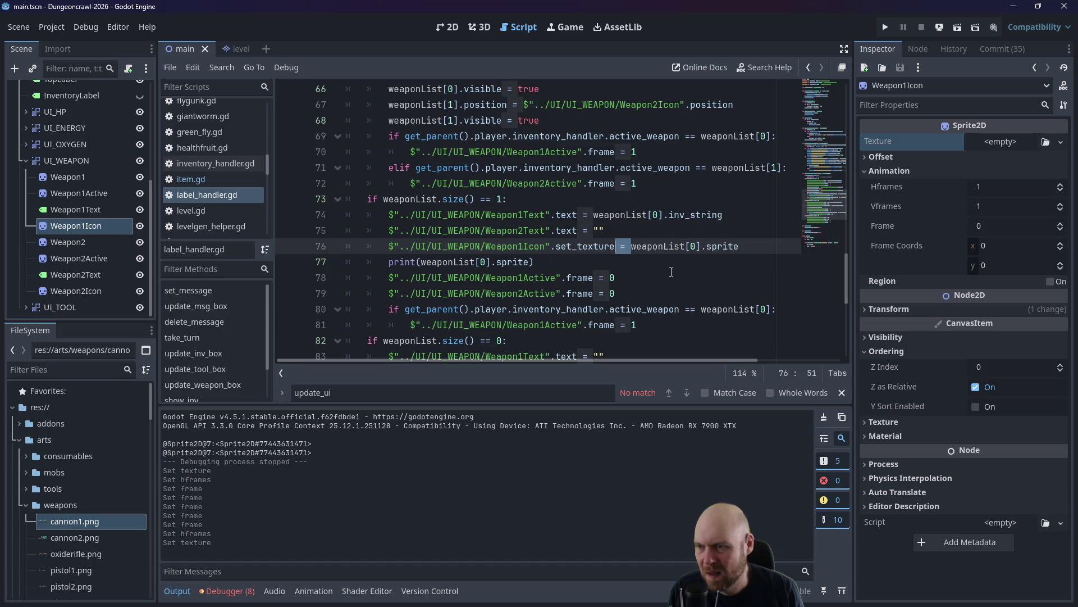
key("BackSpace")
key("BackSpace")
key("Delete")
type("(")
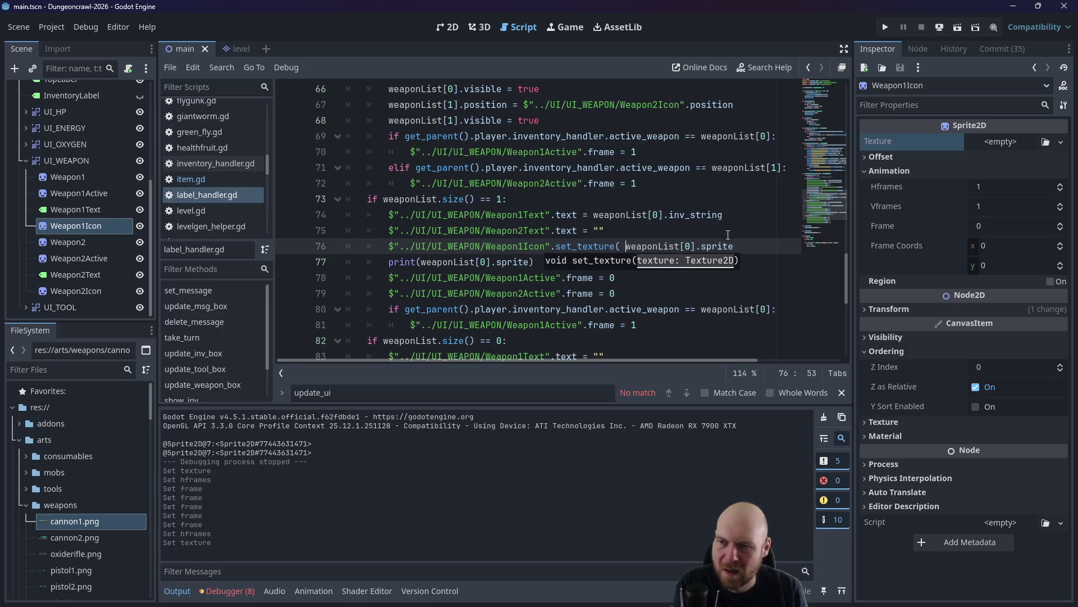
left_click(753, 248)
type(")")
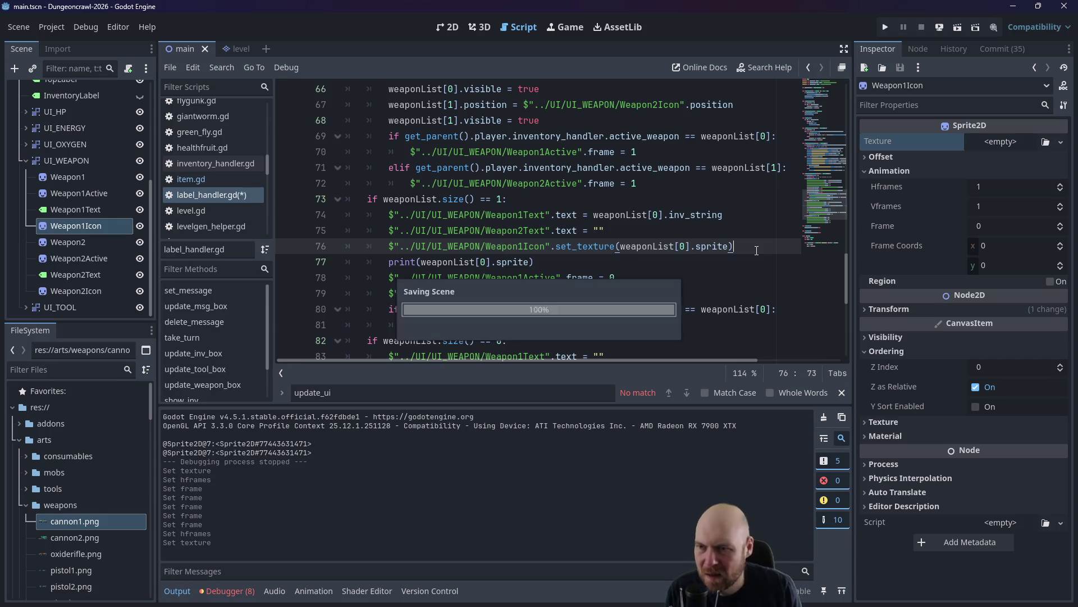